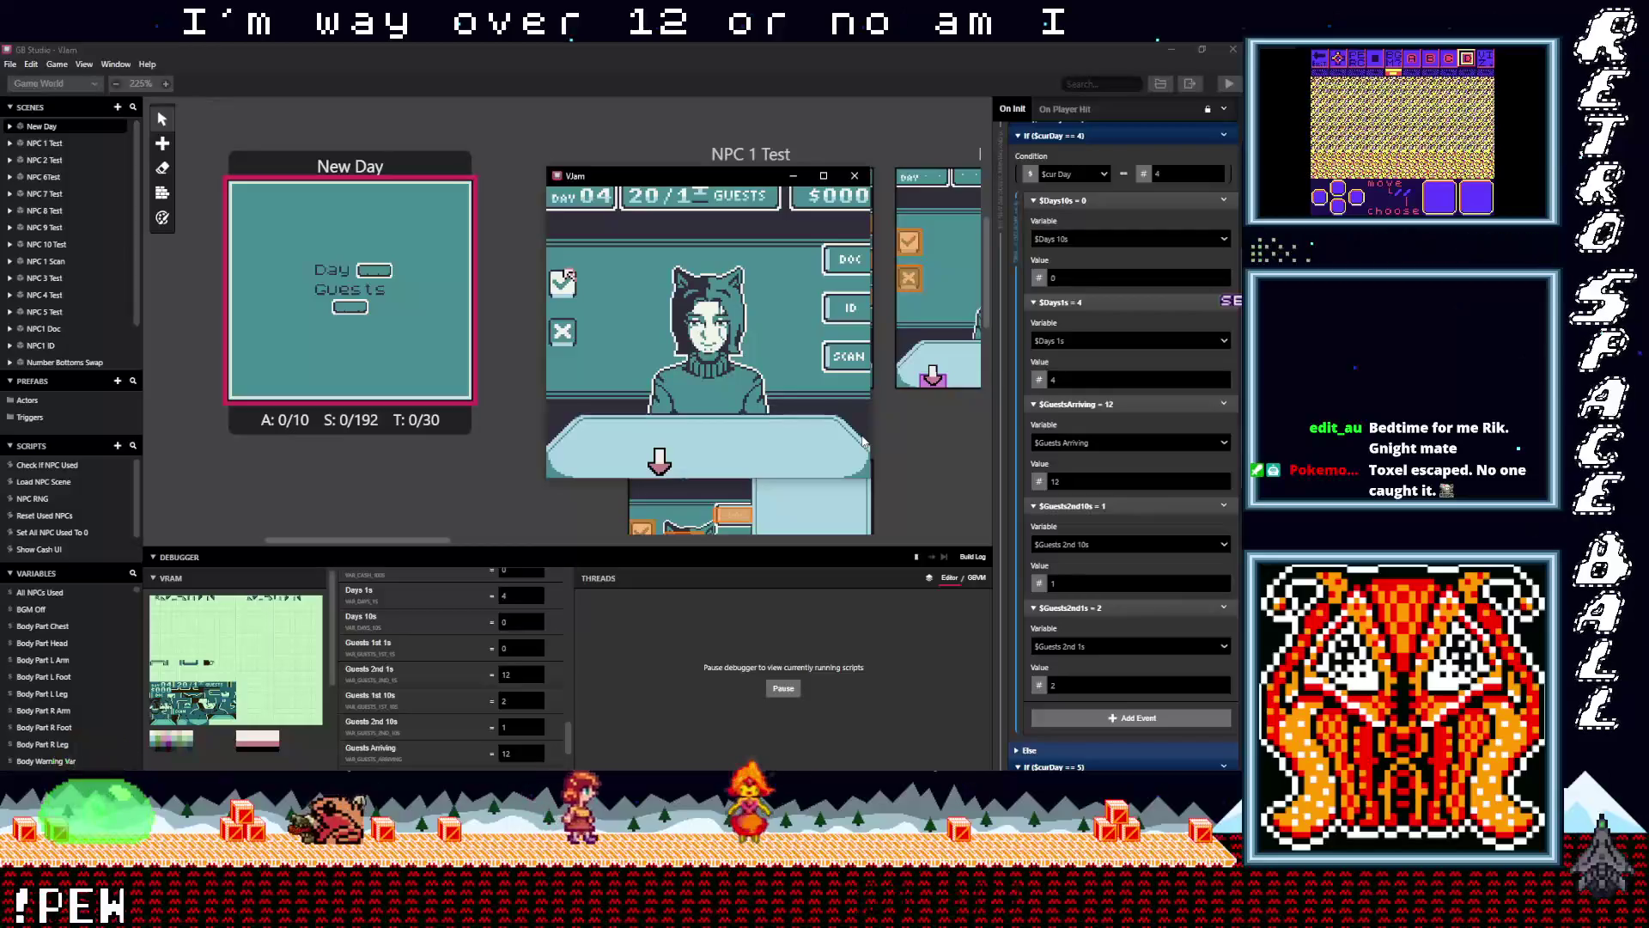
Advance past two more guests, then open the Load NPC Scene script with its 0.2-second wait
key("Right")
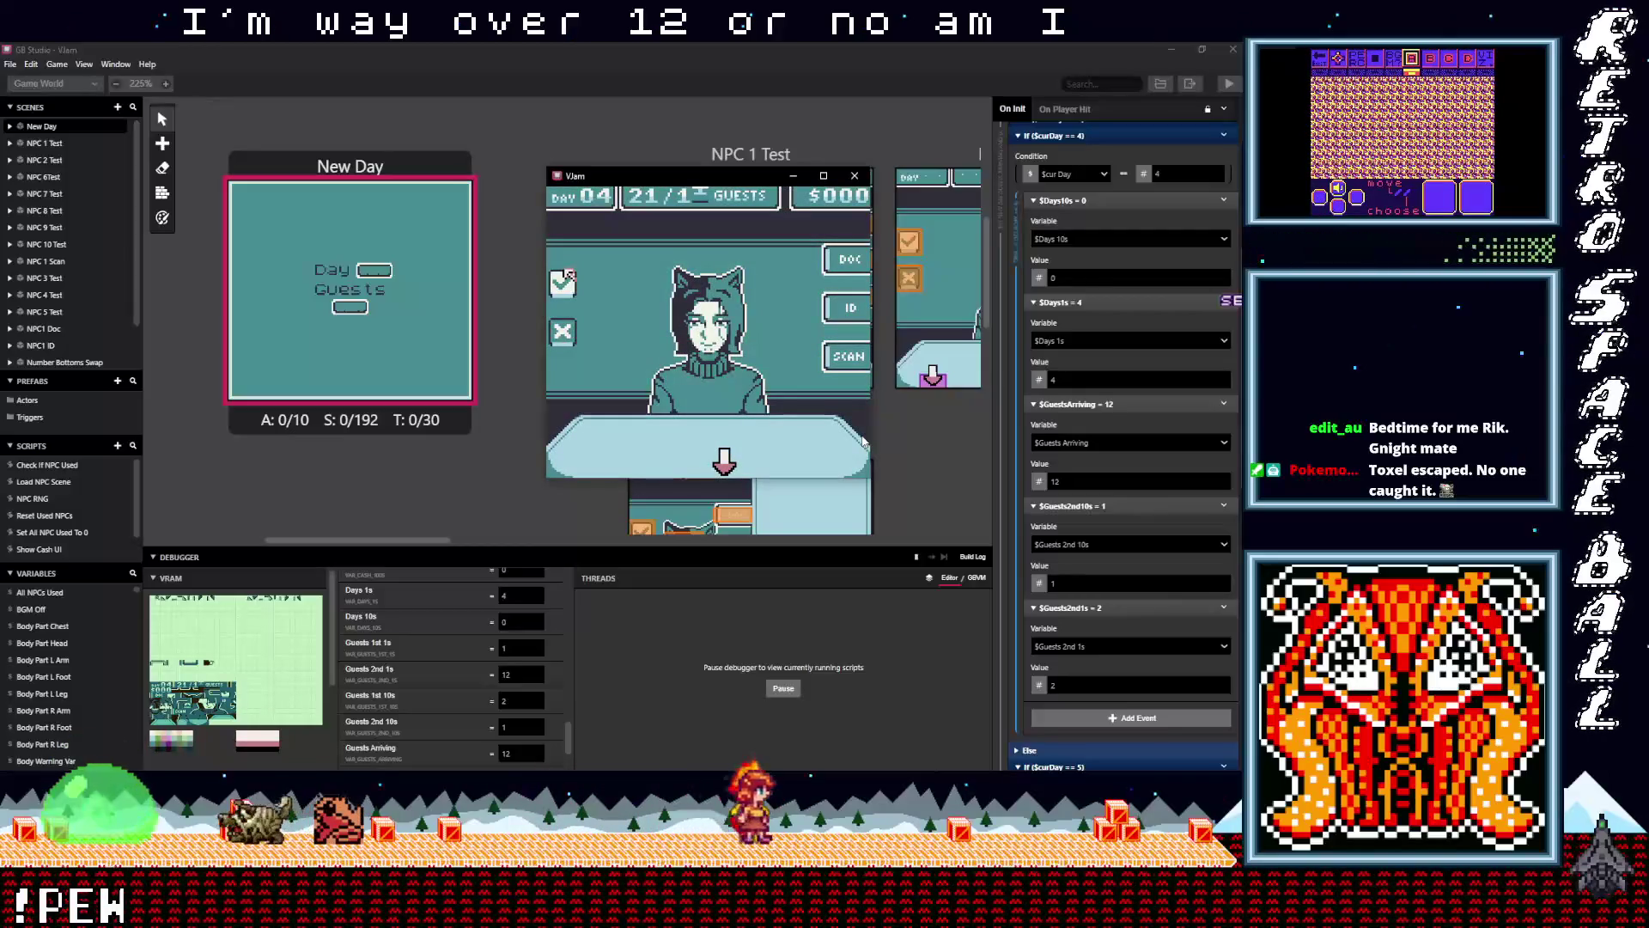
key("Left")
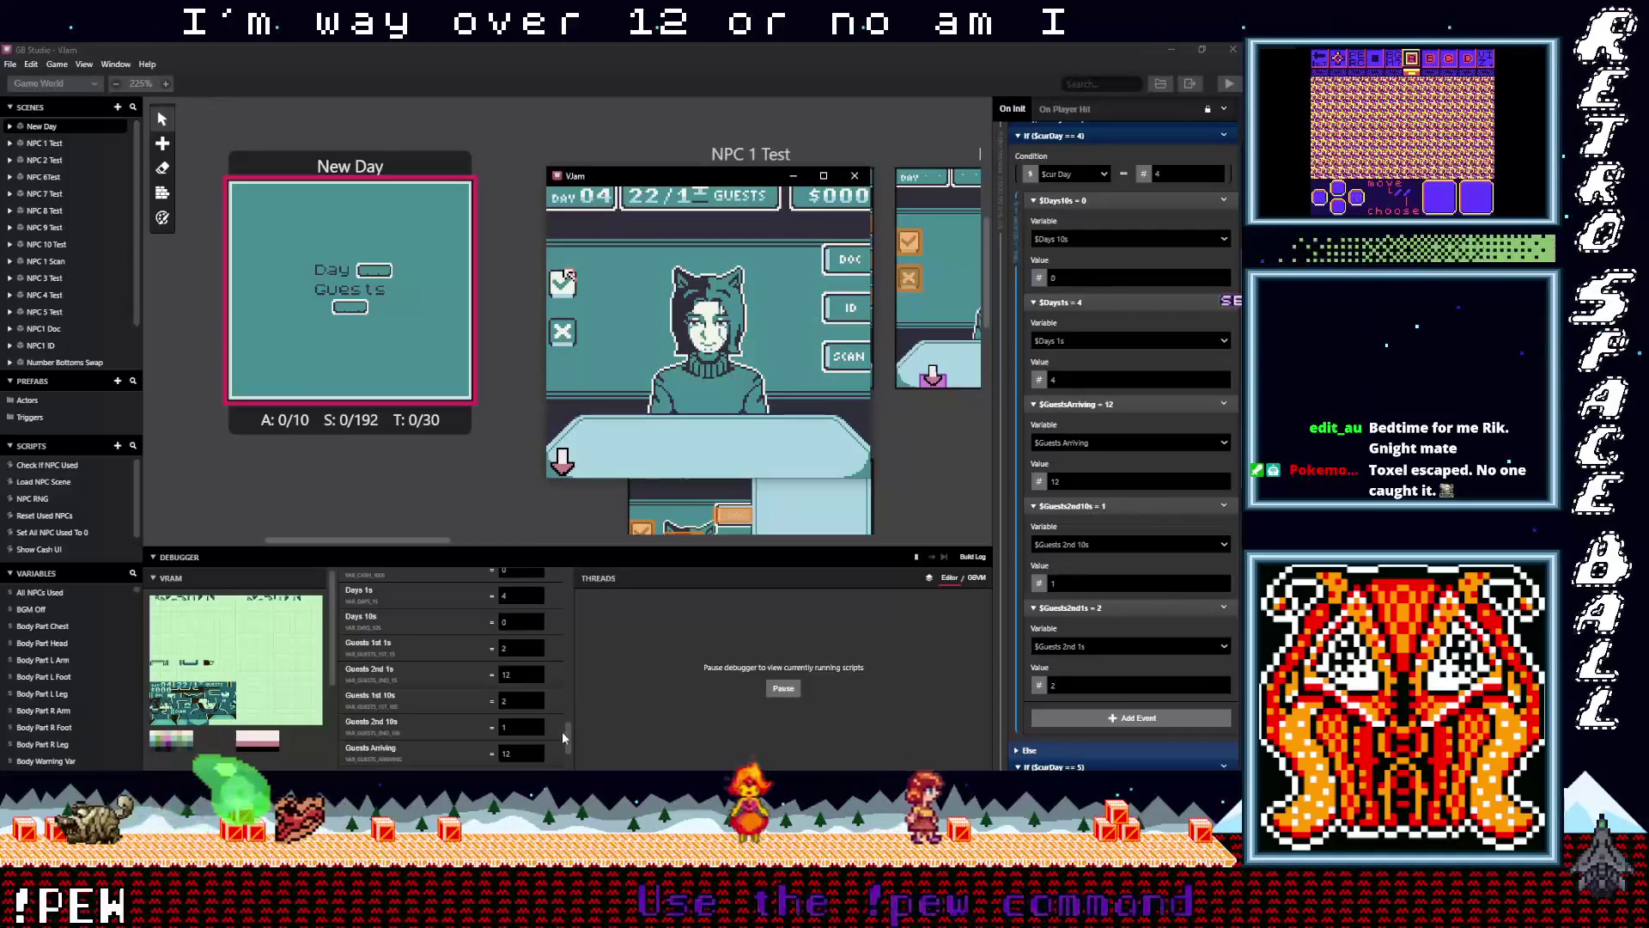
left_click_drag(570, 733, 570, 739)
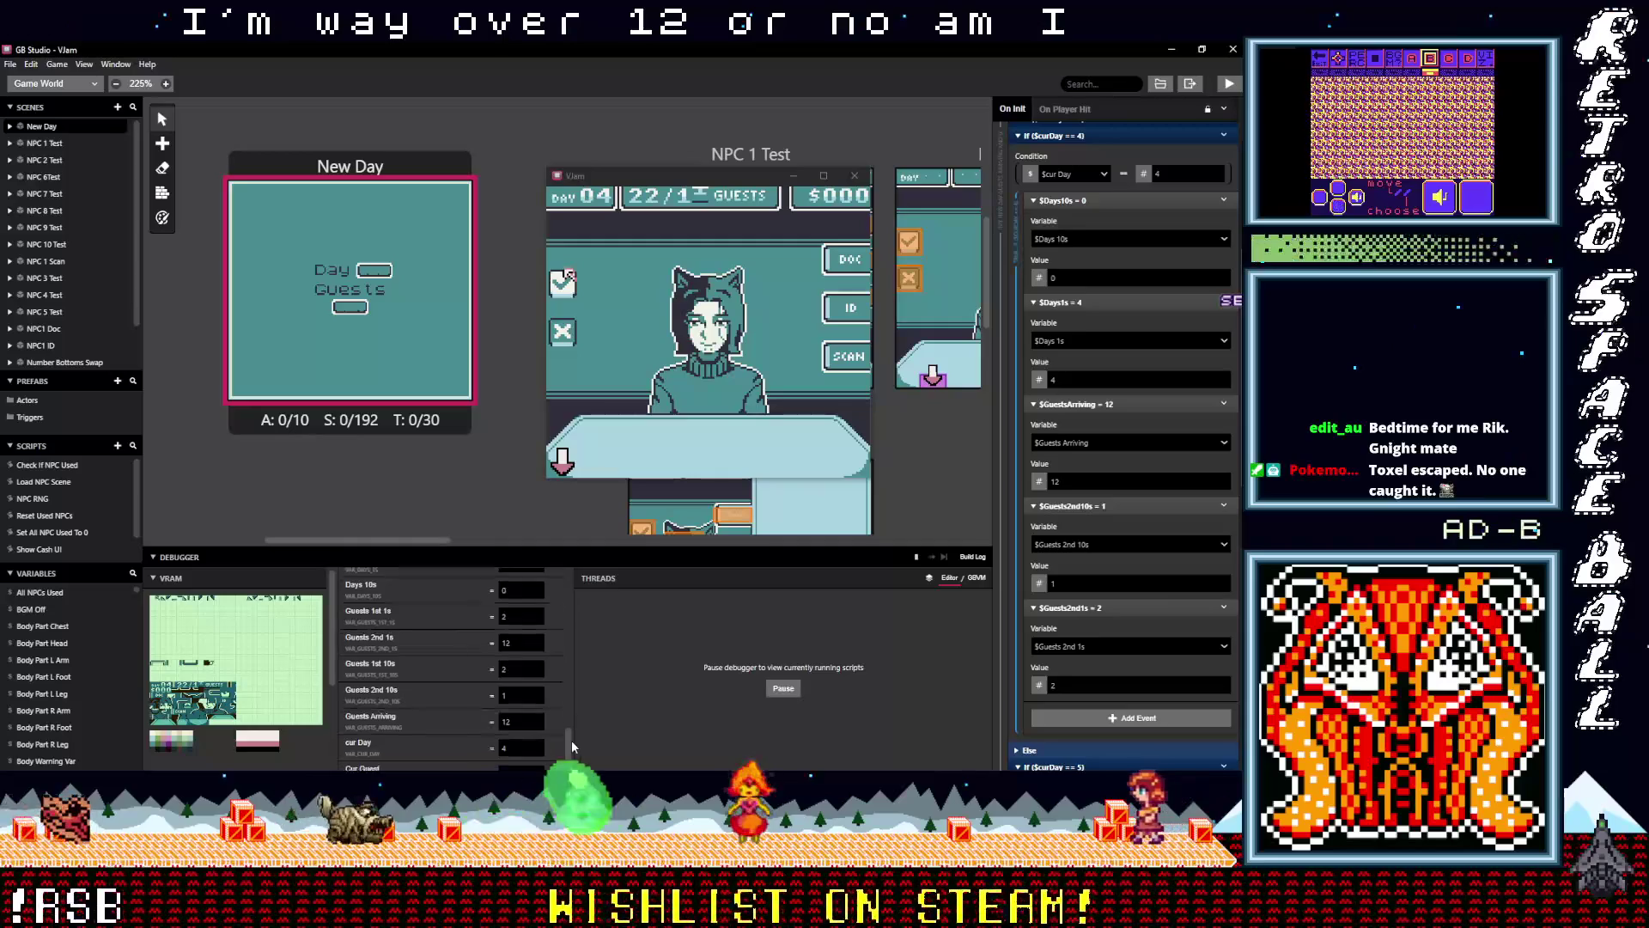
left_click(43, 481)
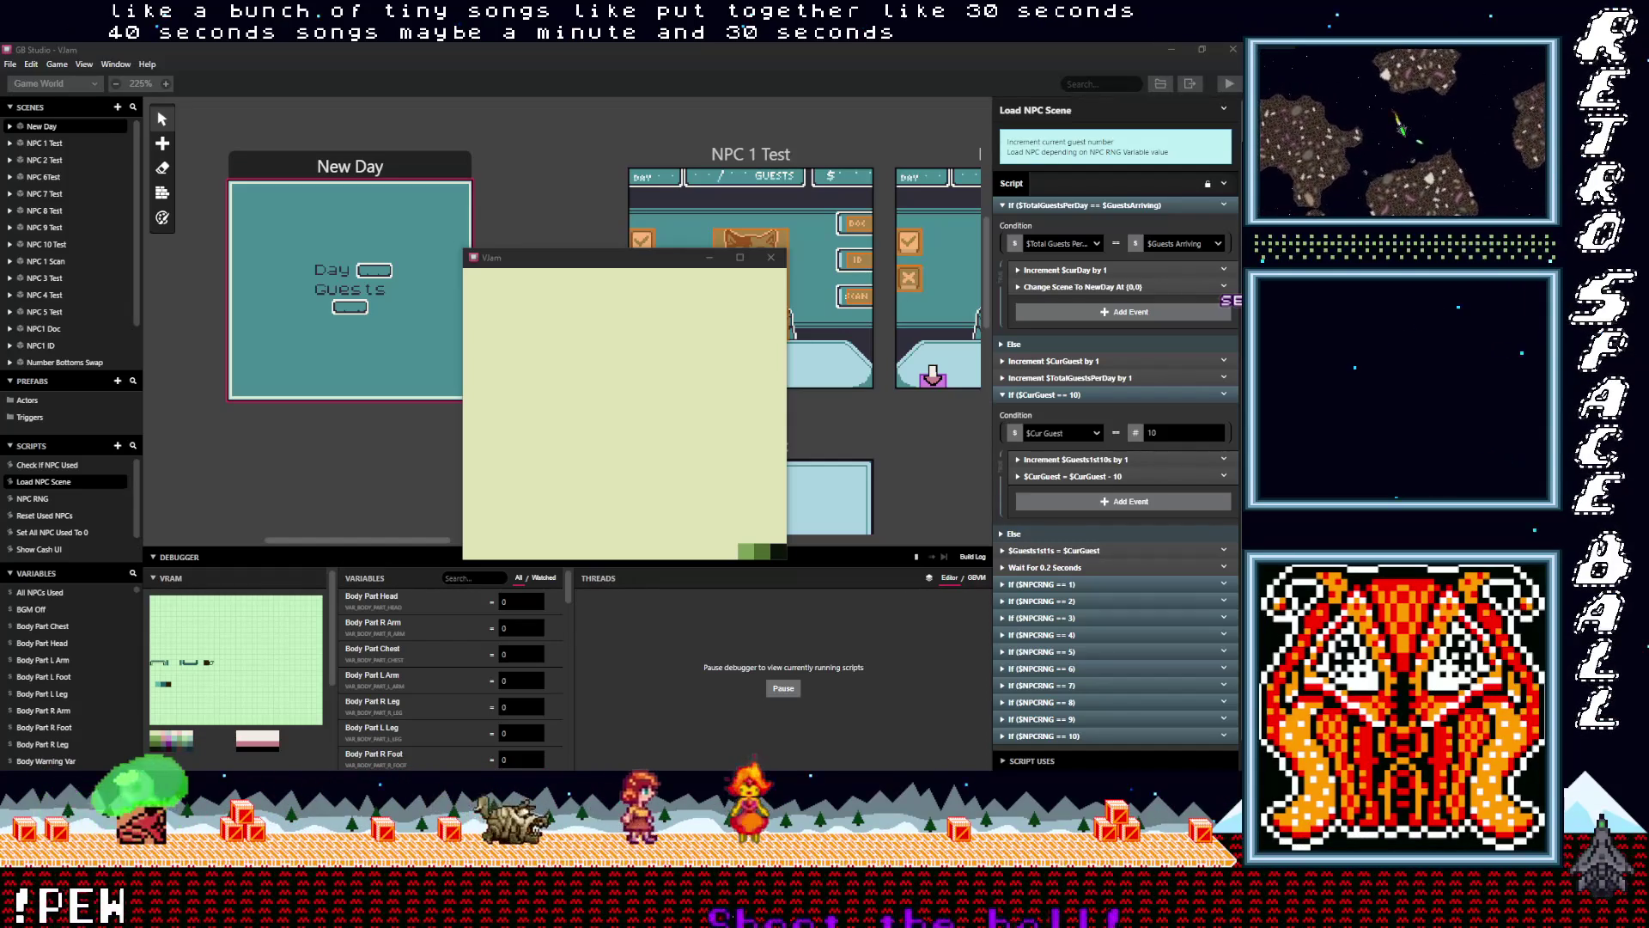
Focus the game, select the check option, and accept every guest through days 01 and 02
left_click(661, 371)
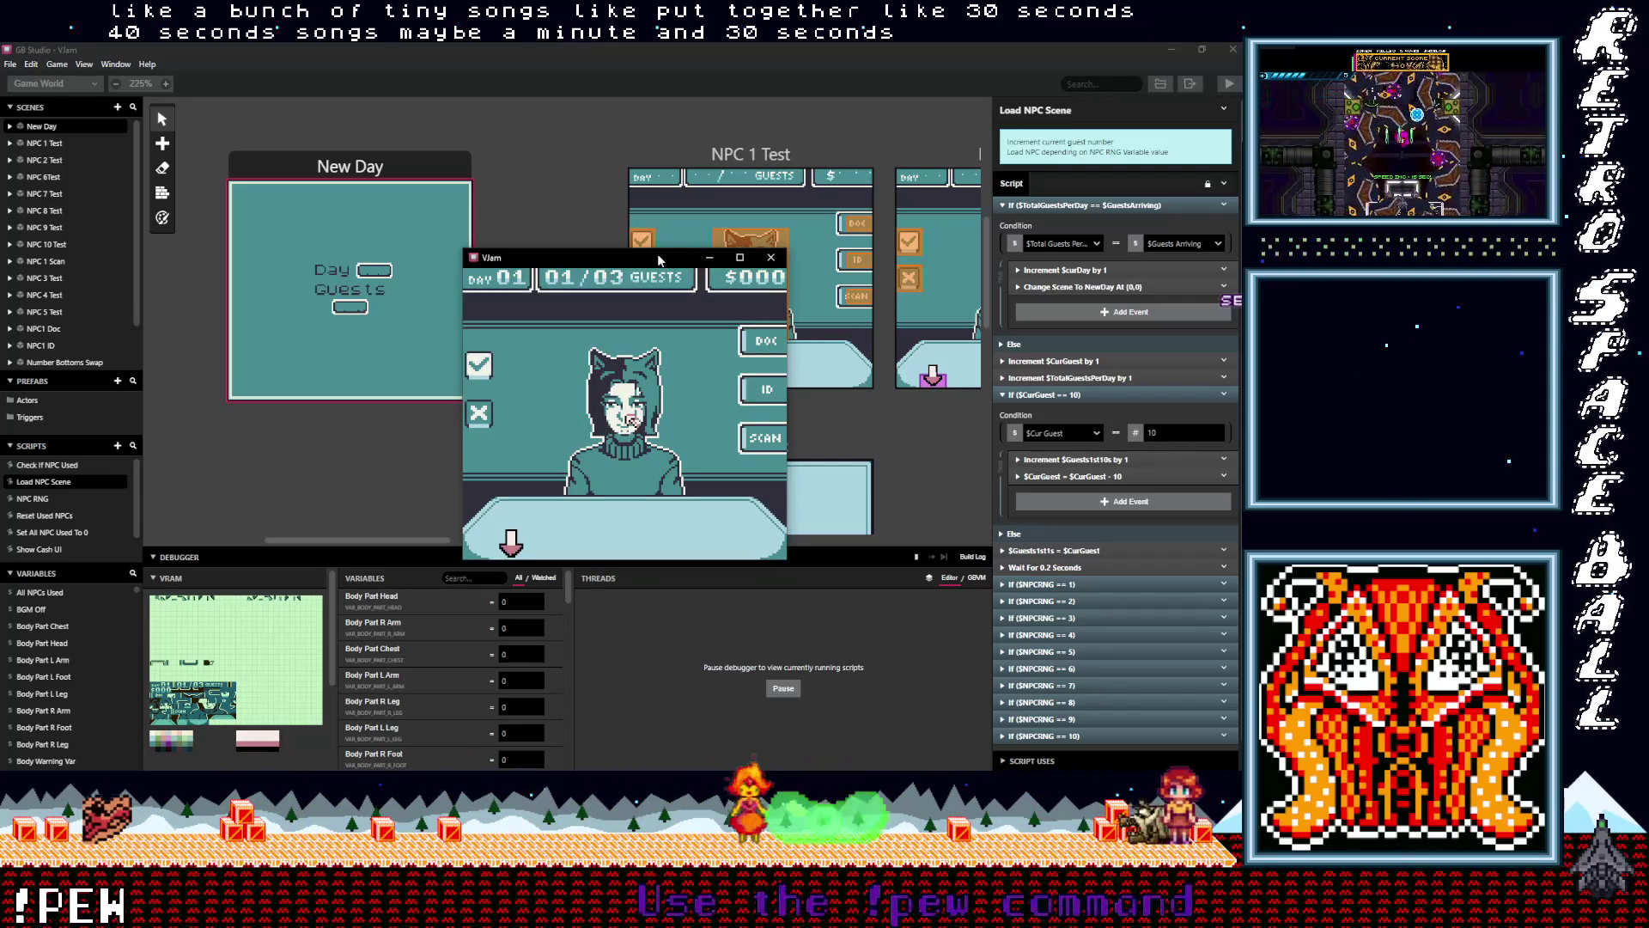
key("Left")
key("Up")
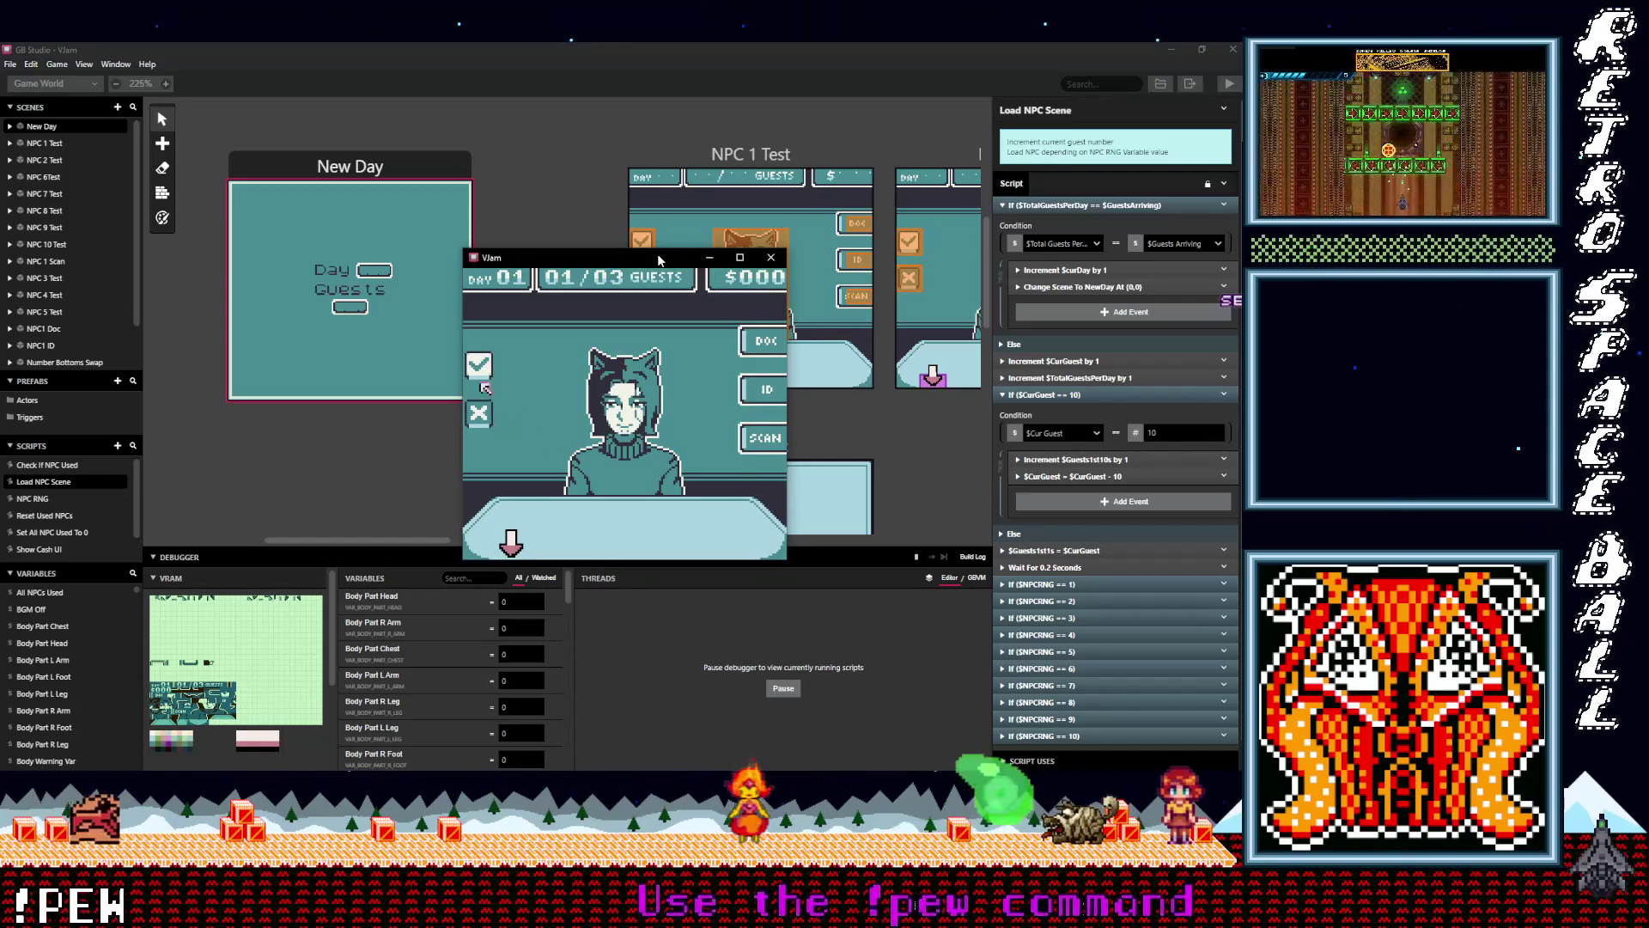
key("Up")
key("z")
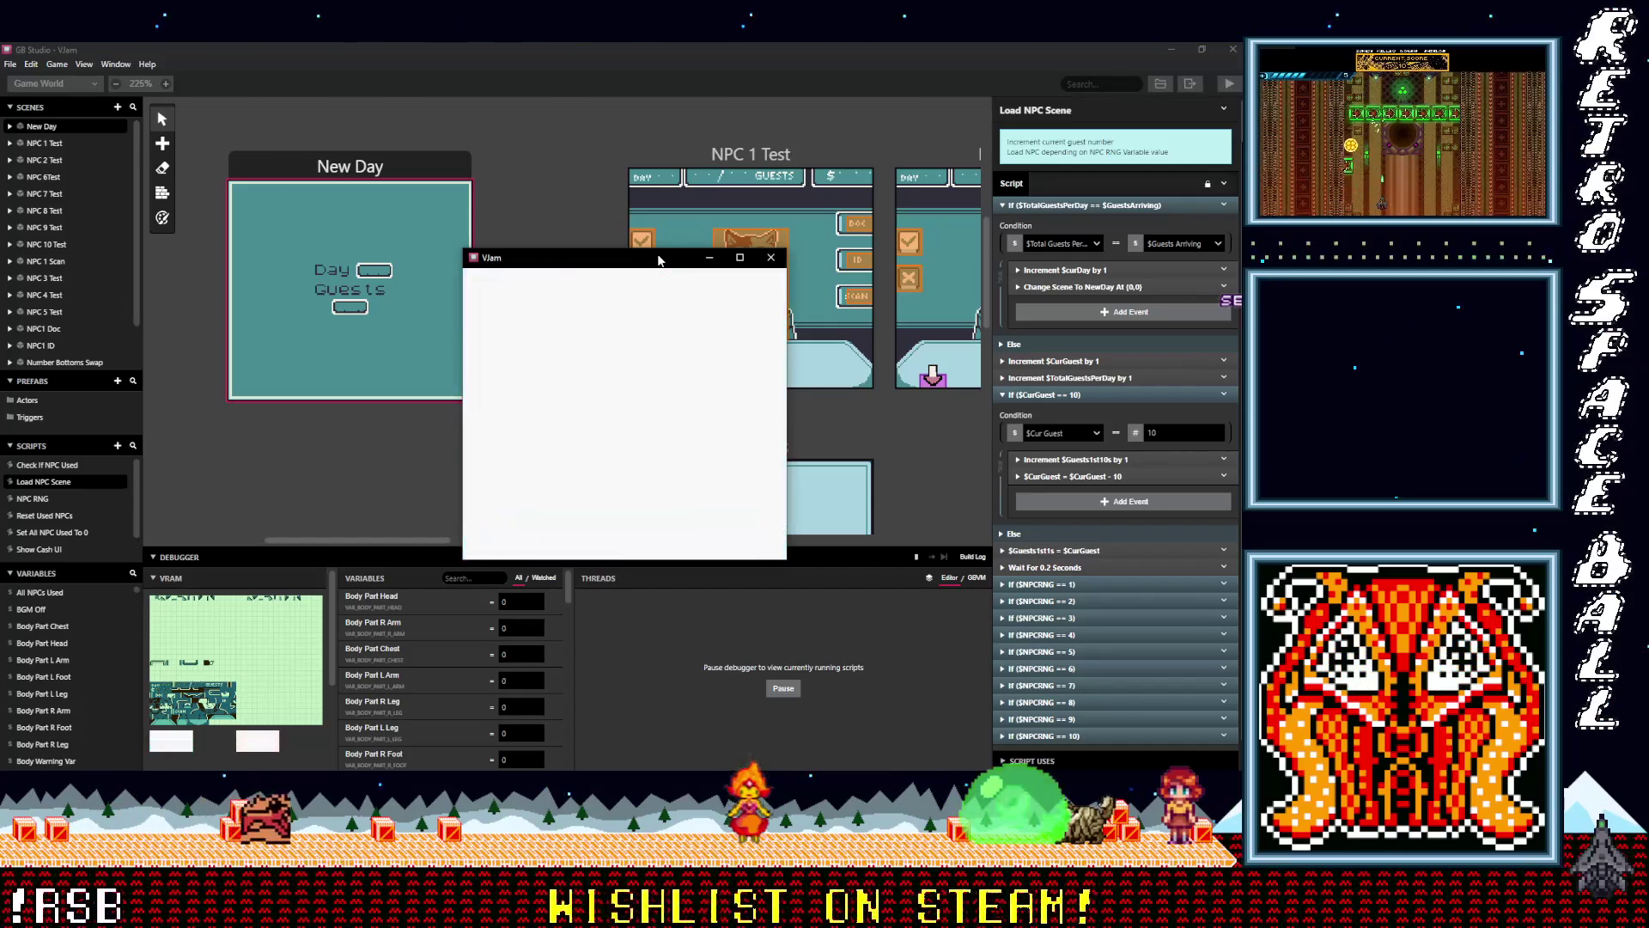
key("z")
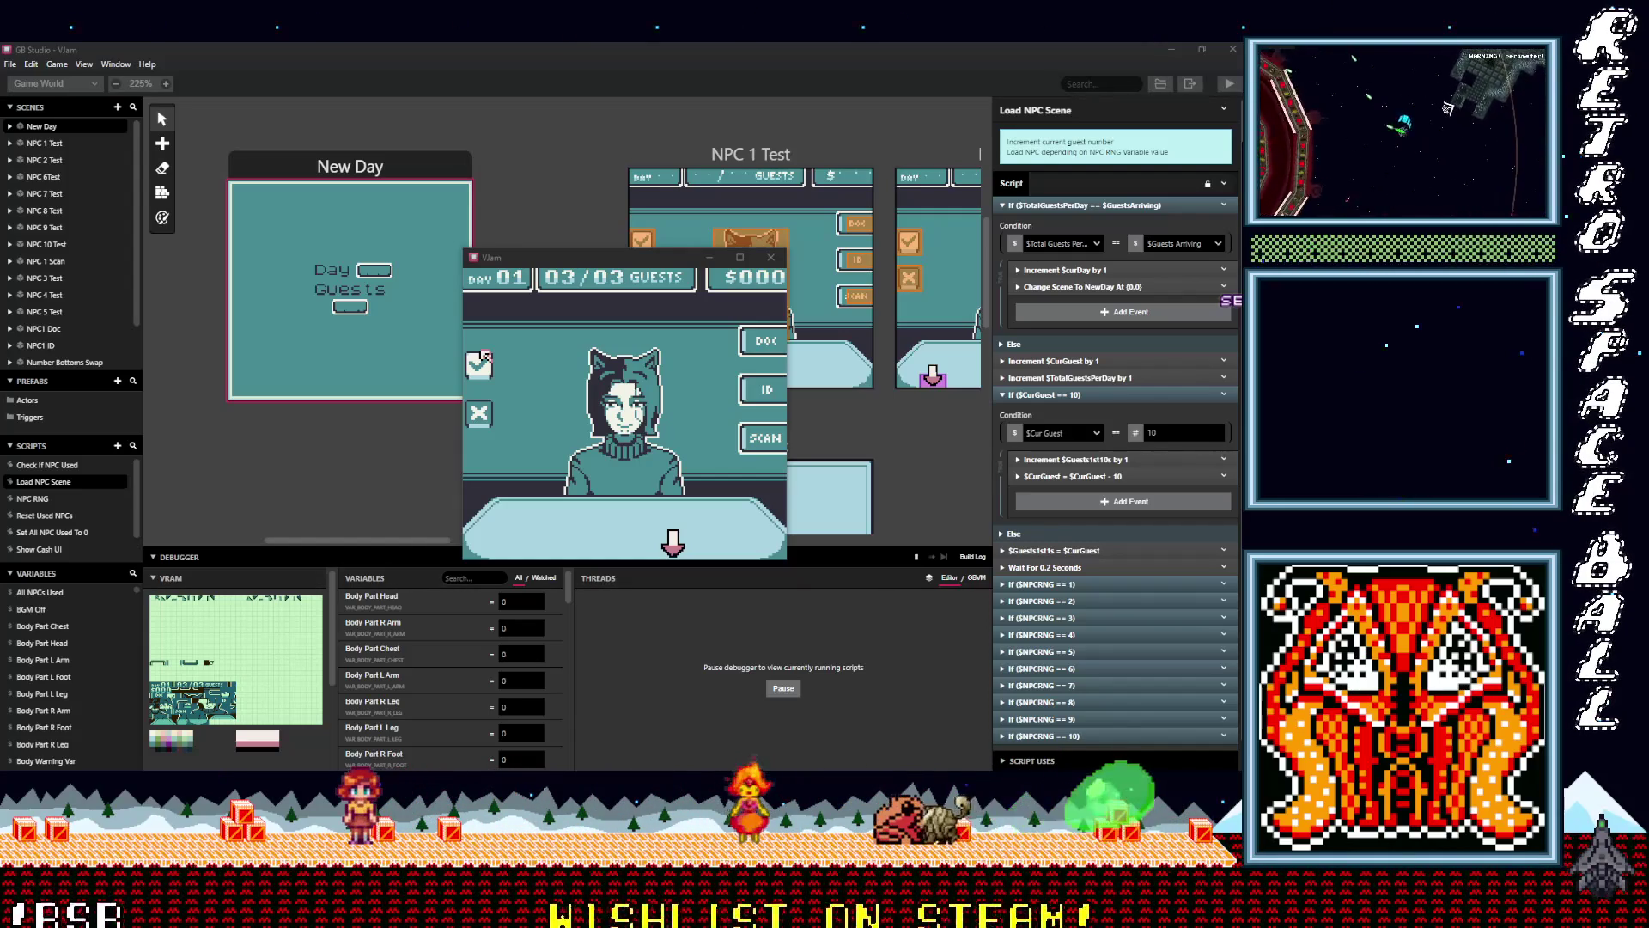
left_click(550, 342)
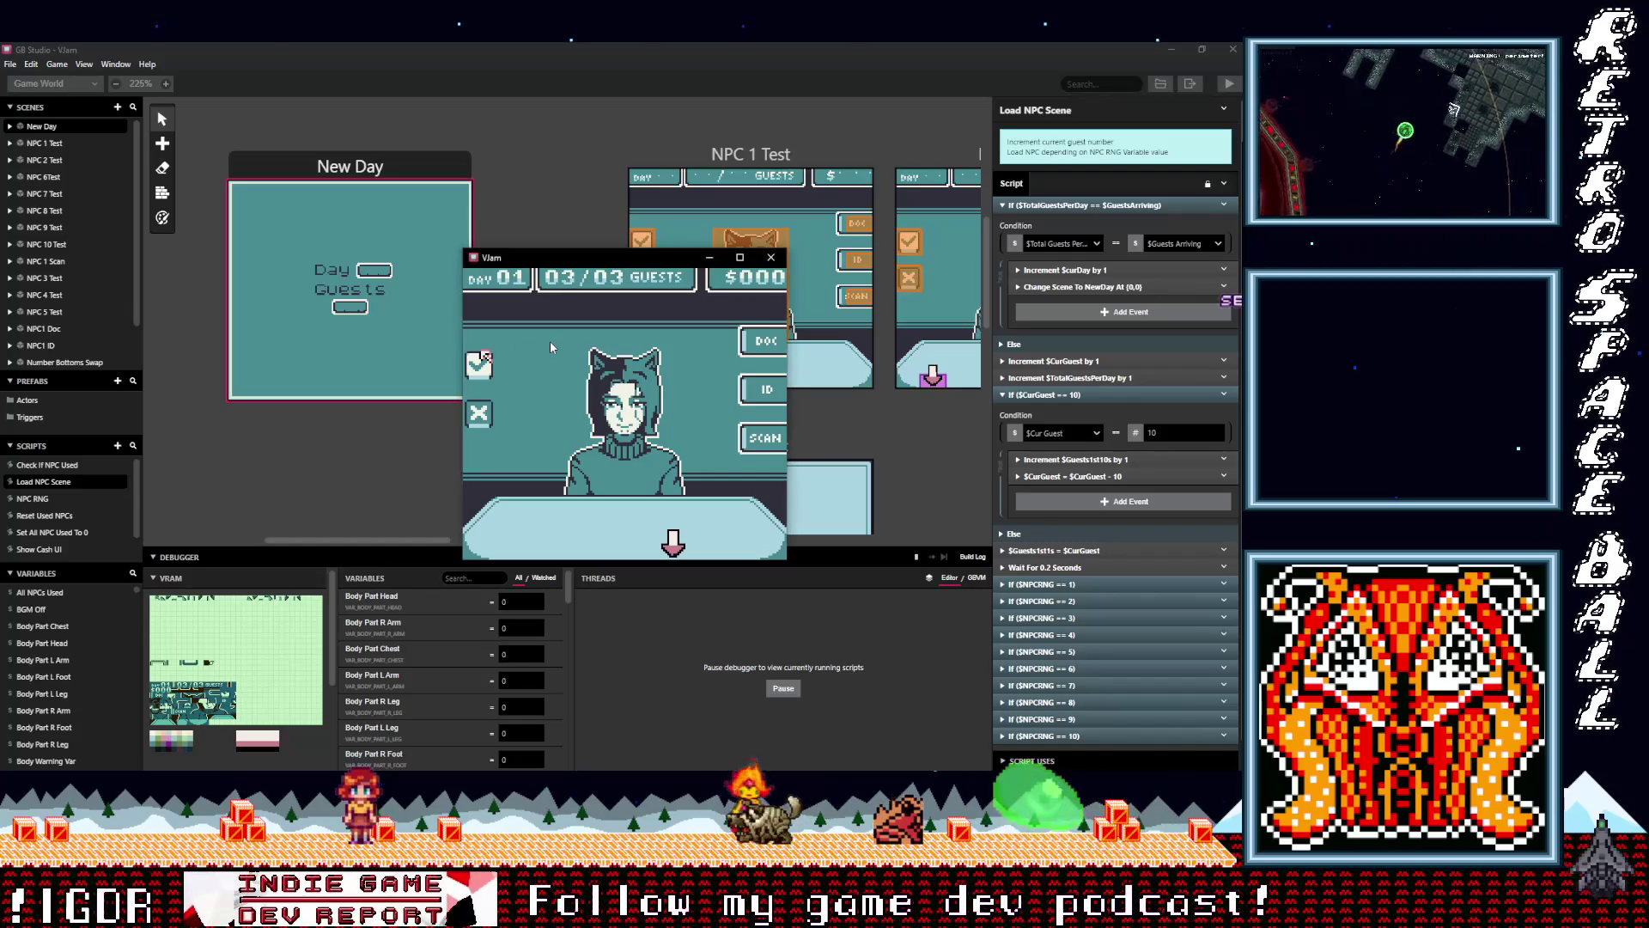
key("z")
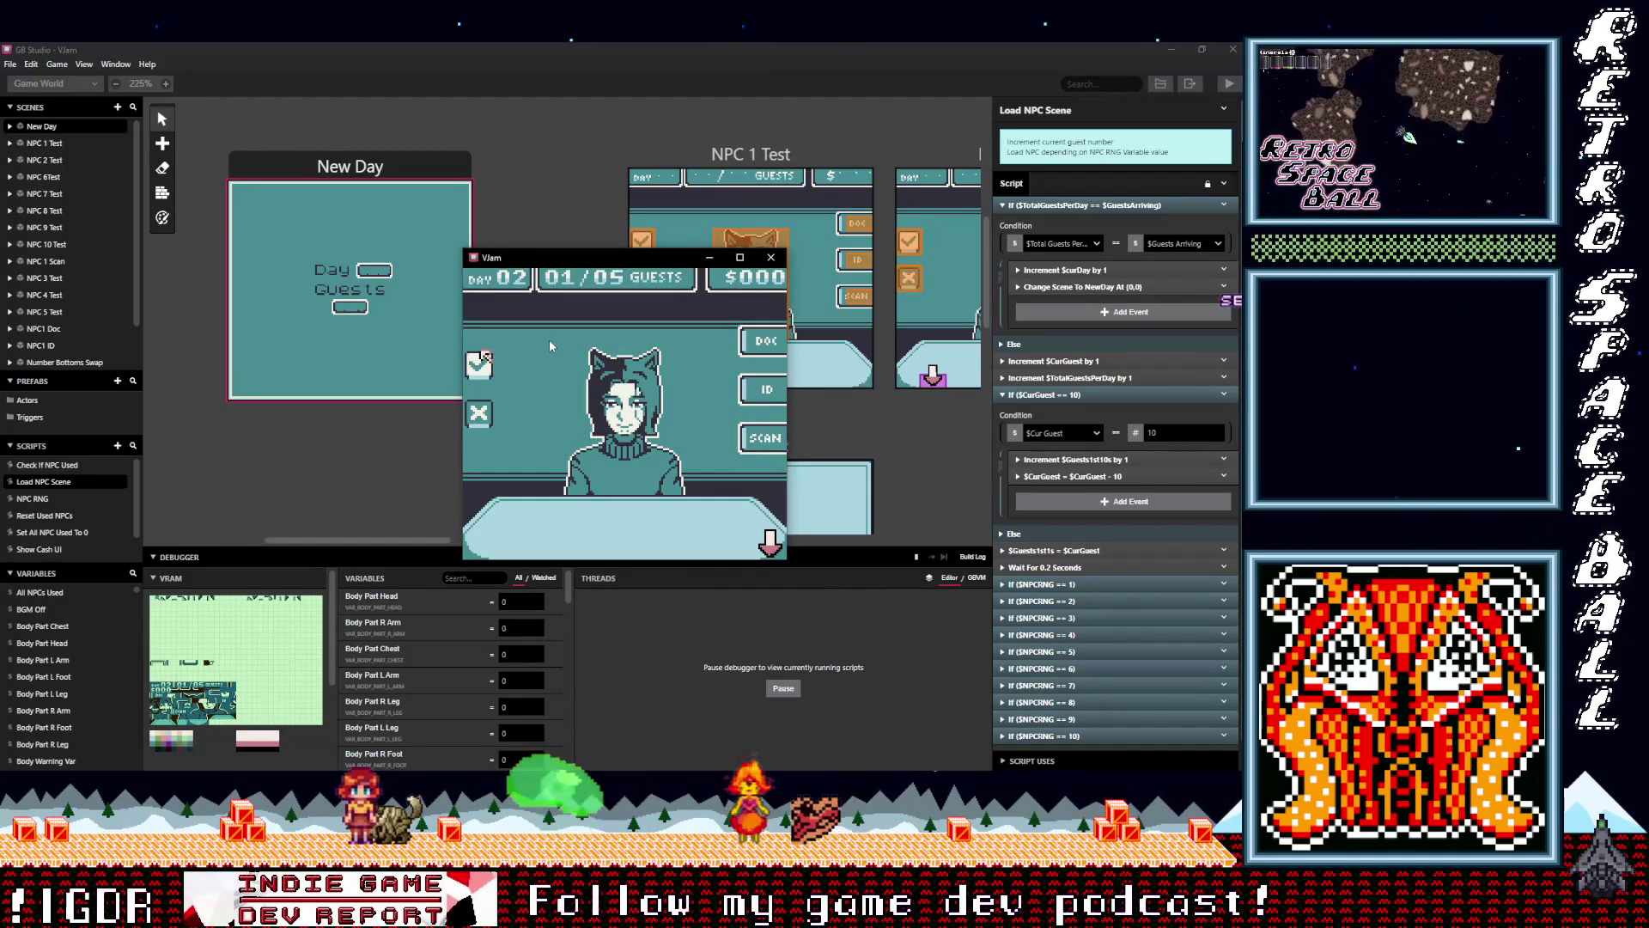
key("z")
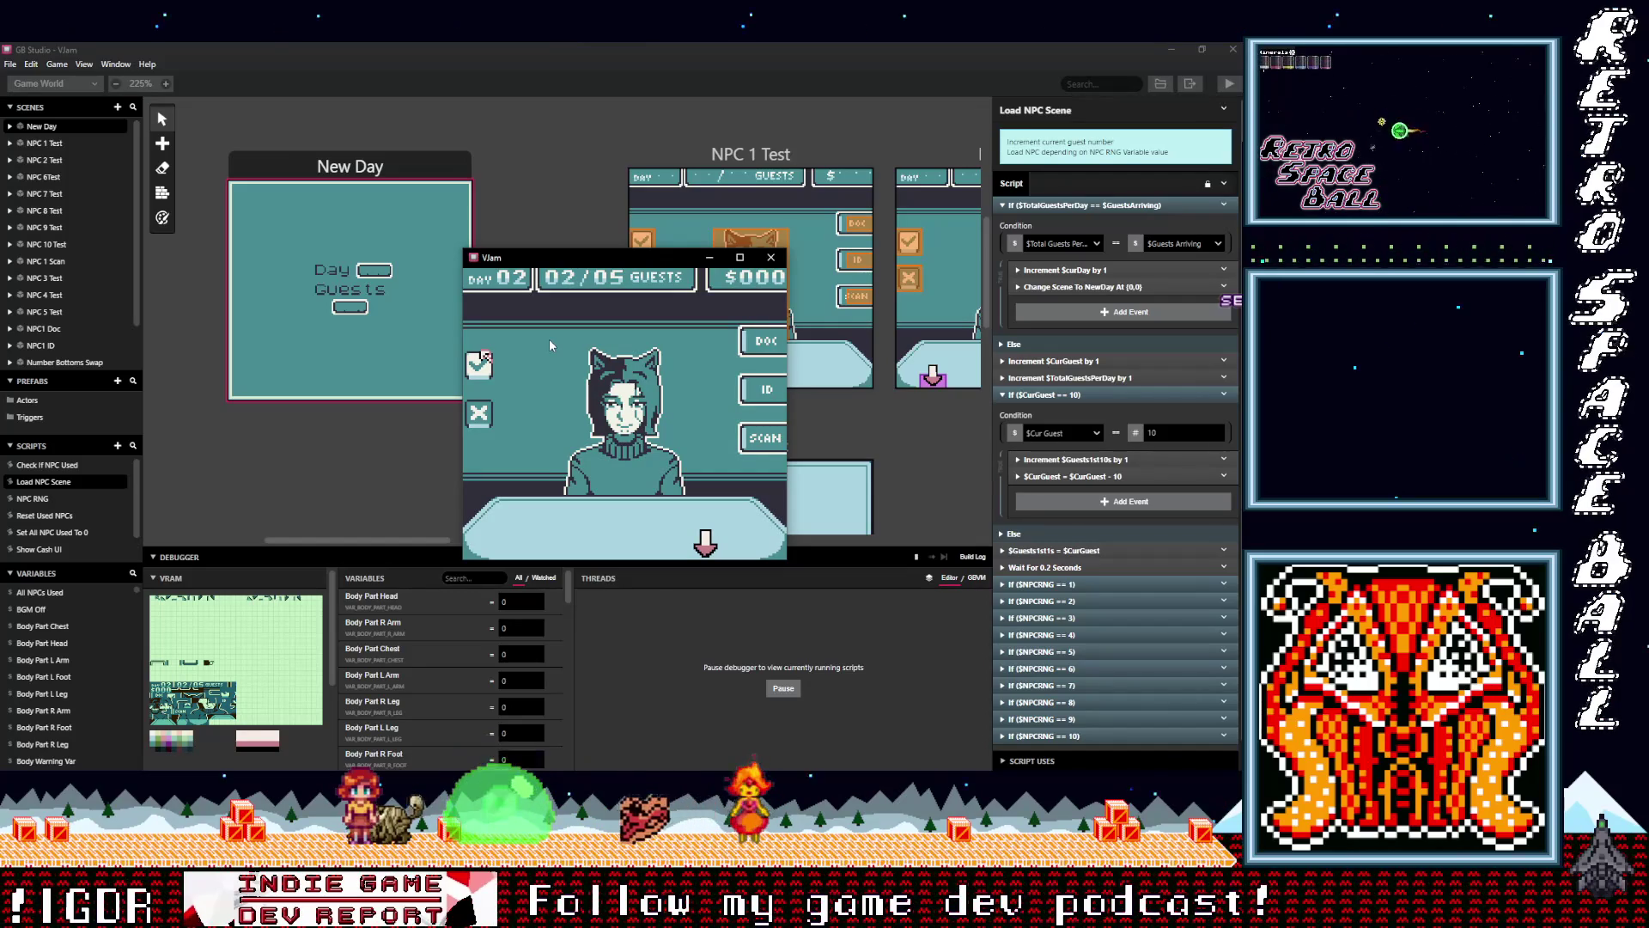
key("z")
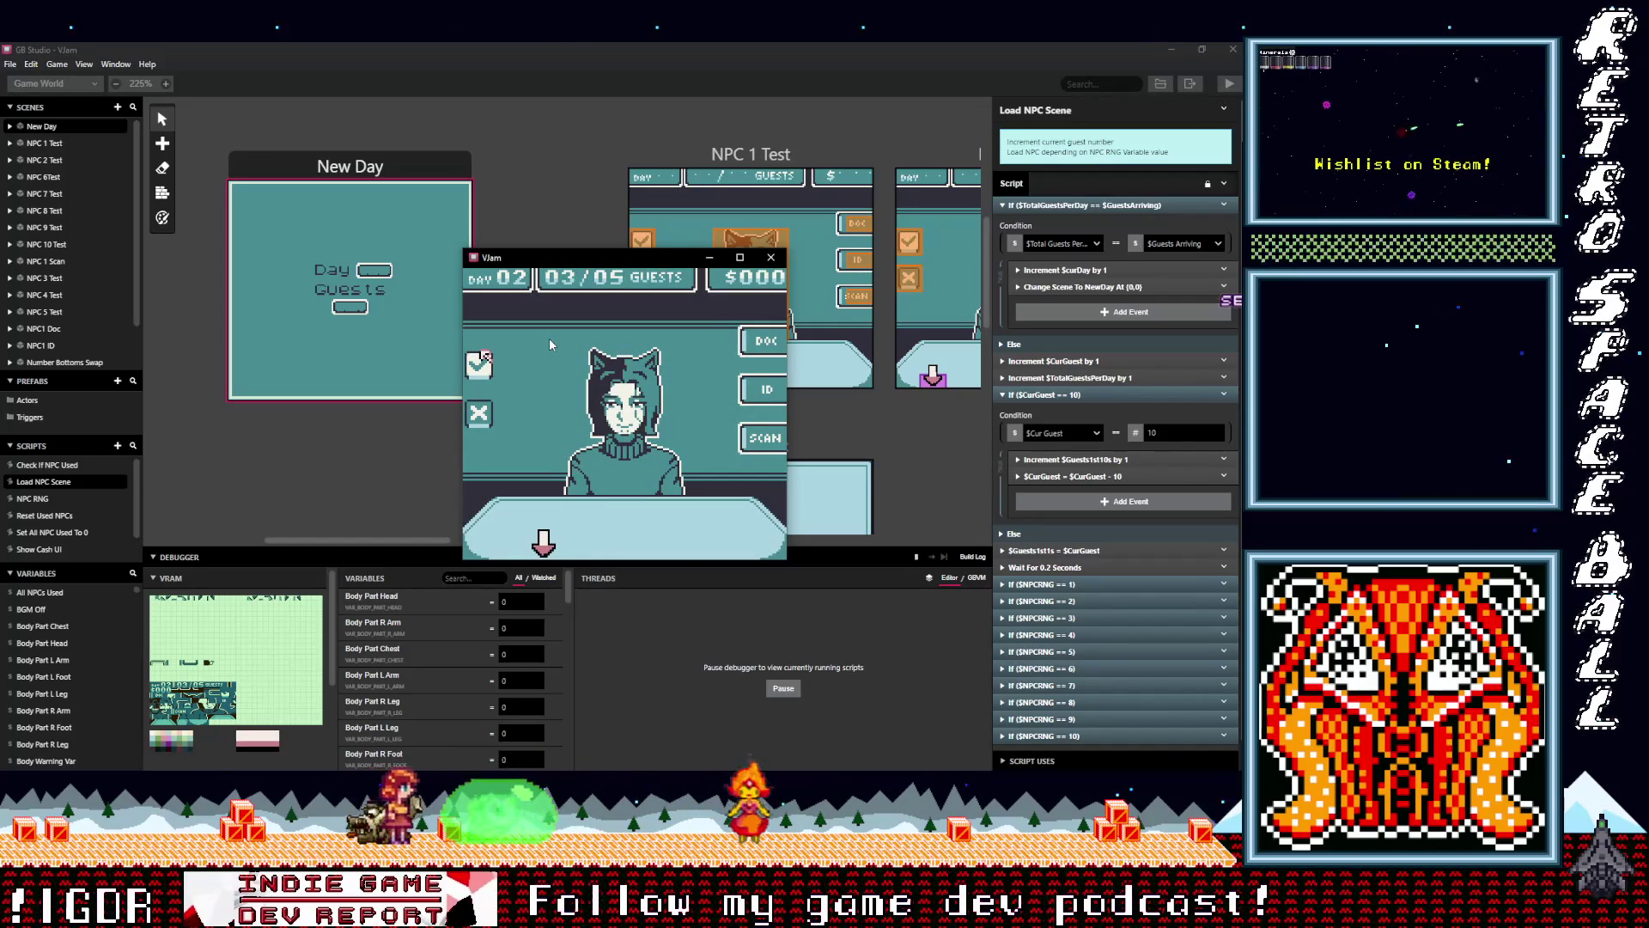
key("z")
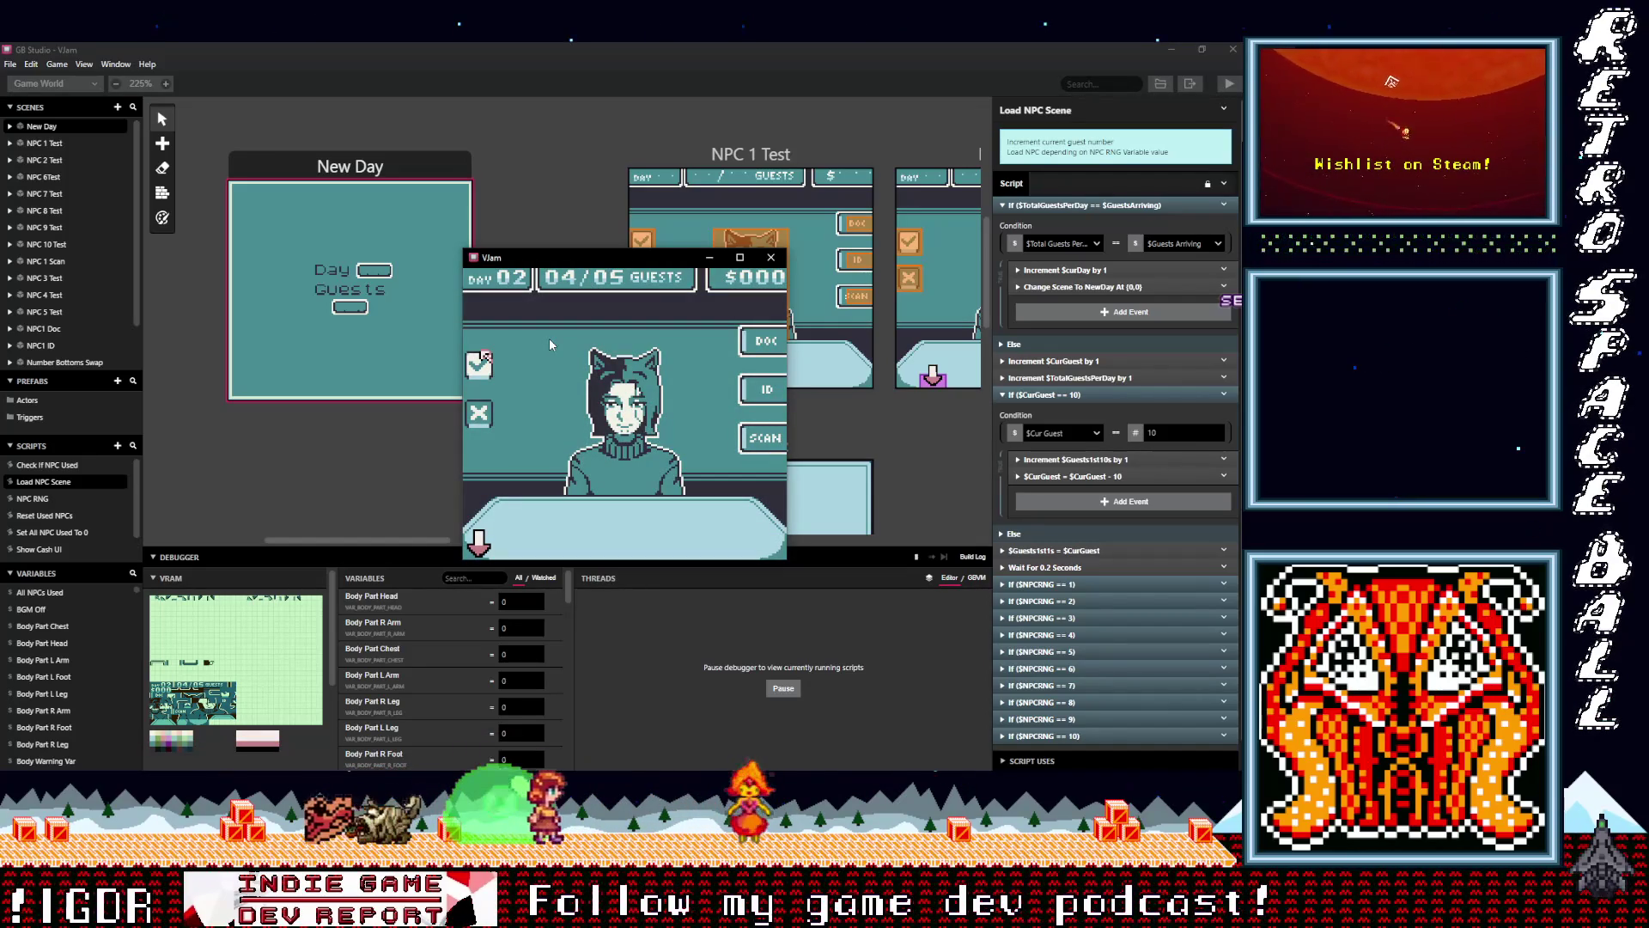
key("z")
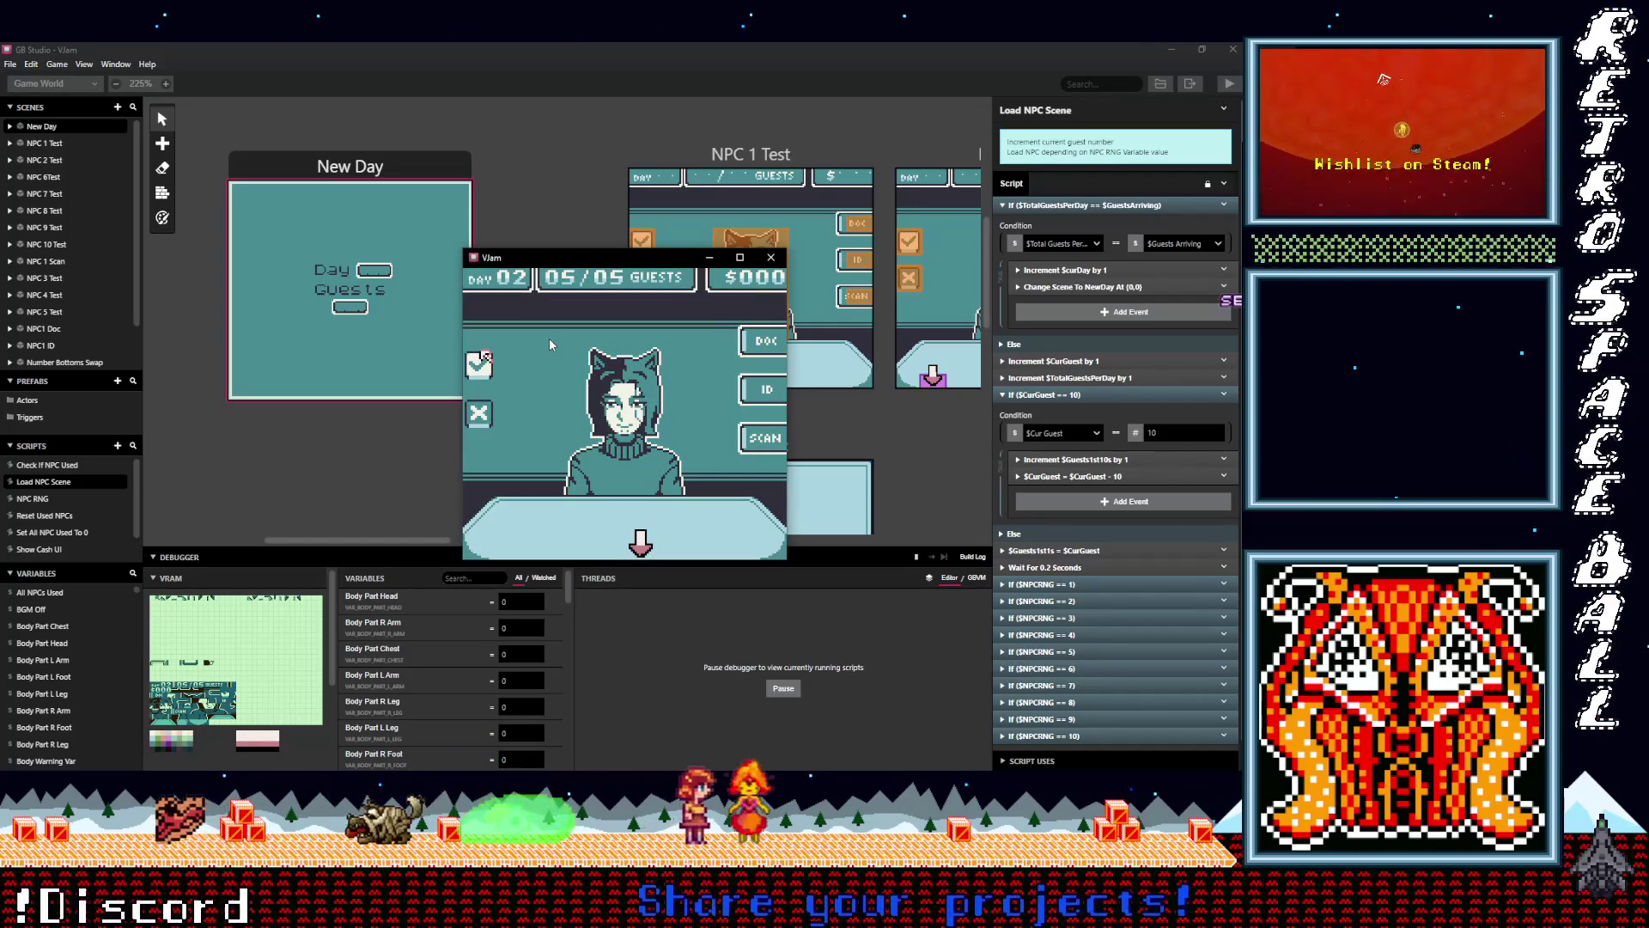
key("z")
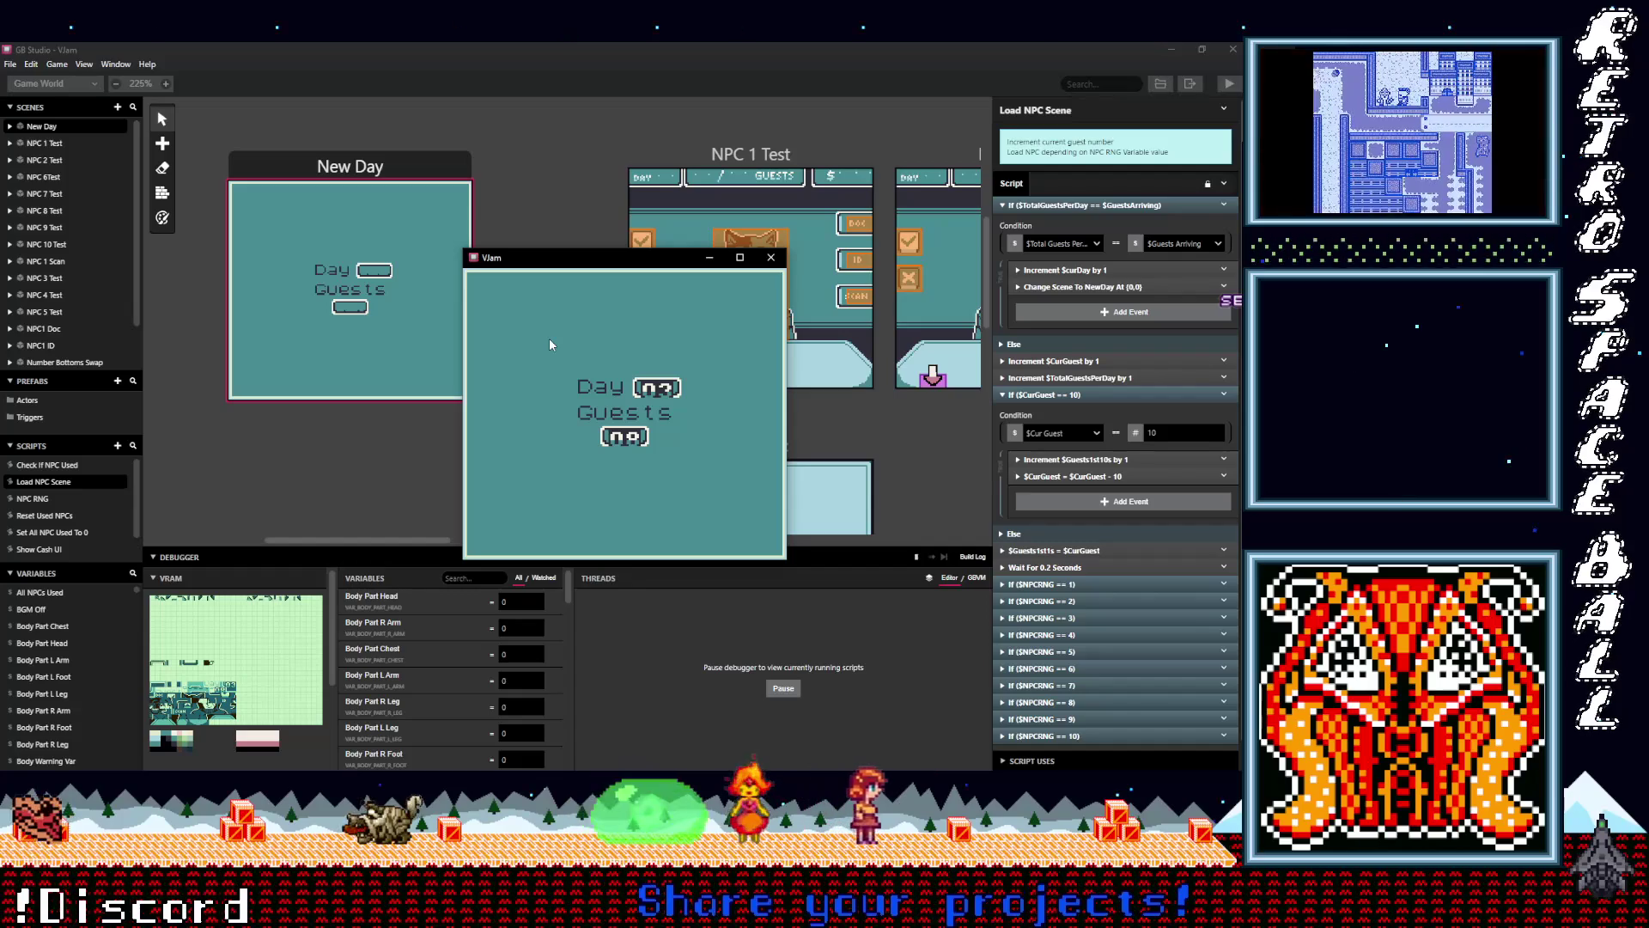
Accept all of day 03's guests and continue to guest 03 of 12 on day 04
key("z")
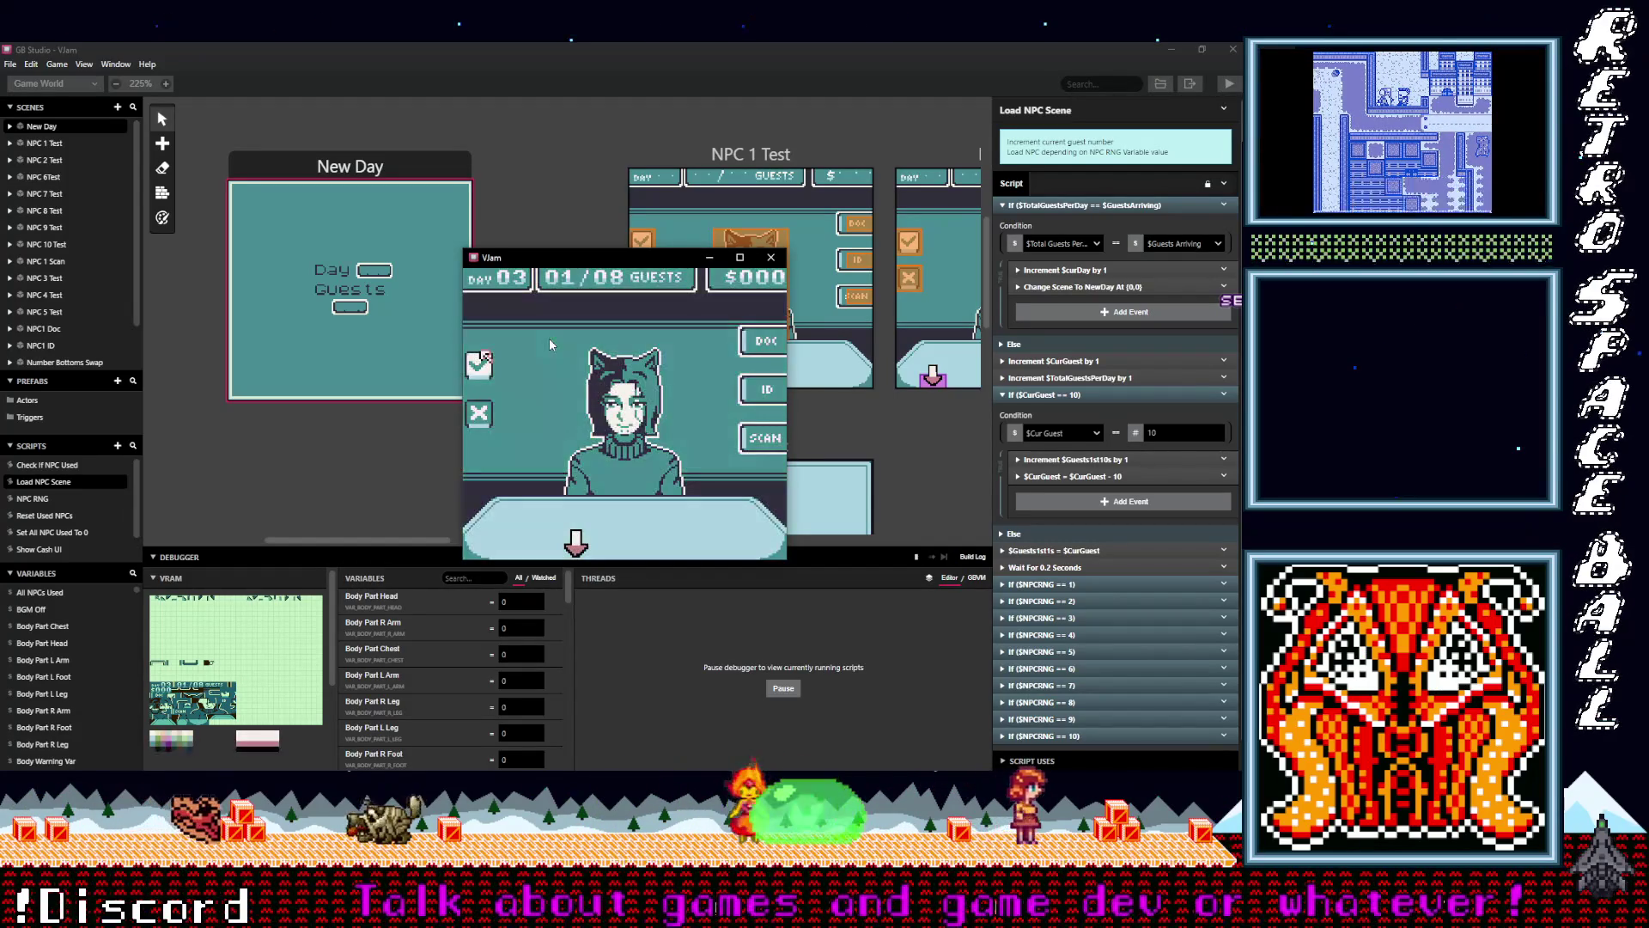
key("z")
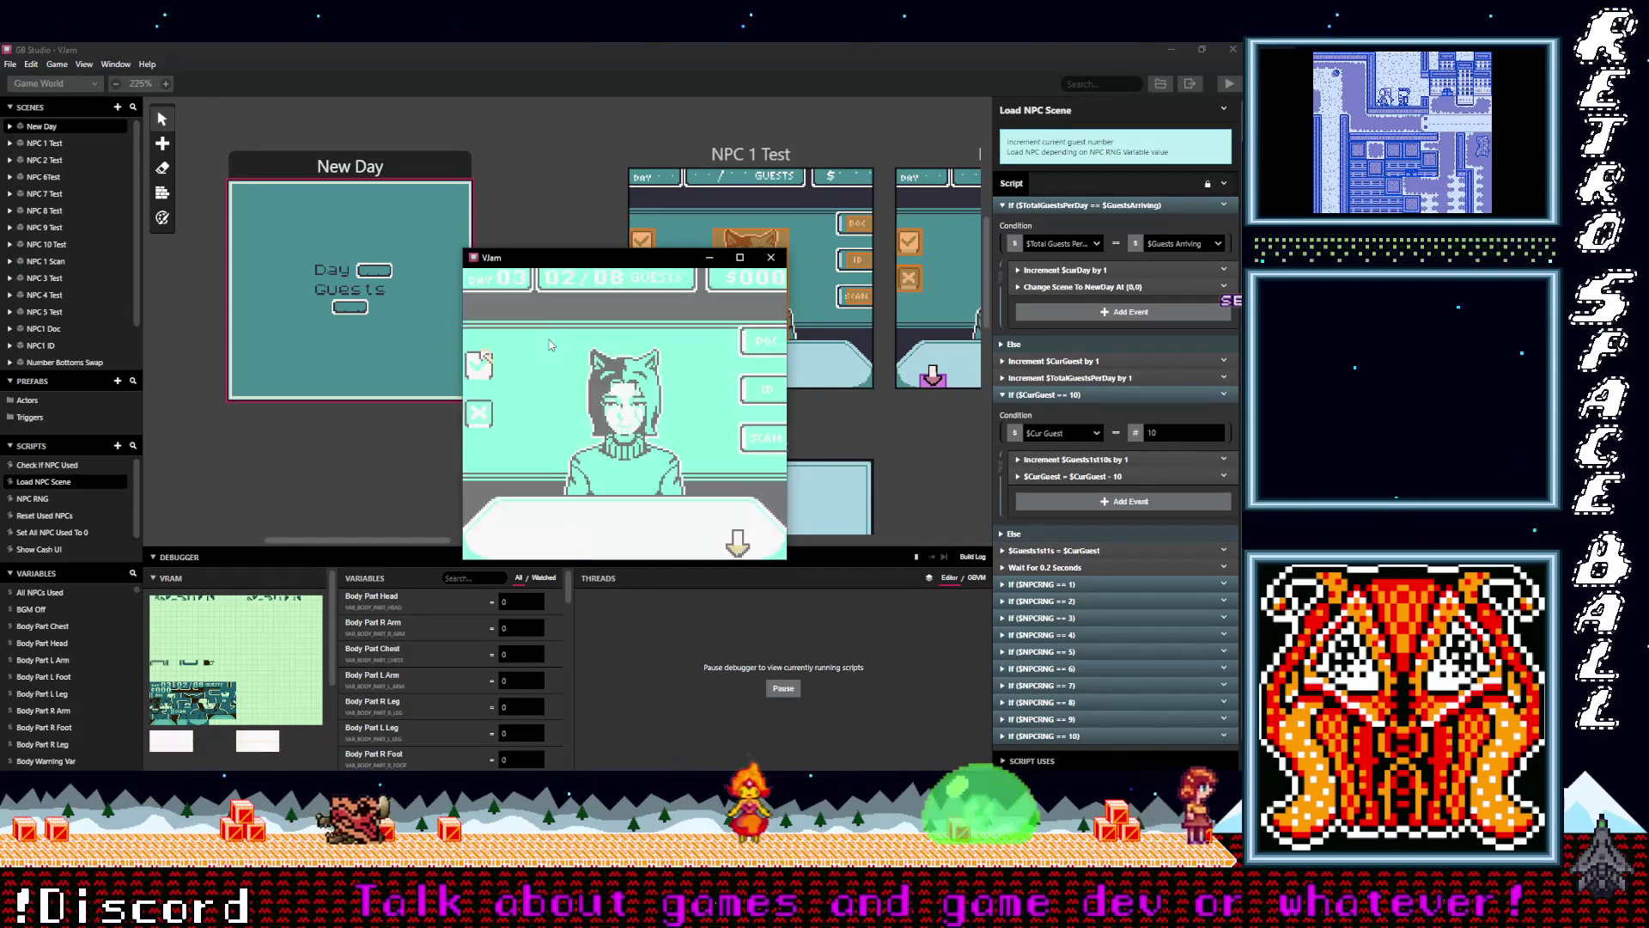
key("z")
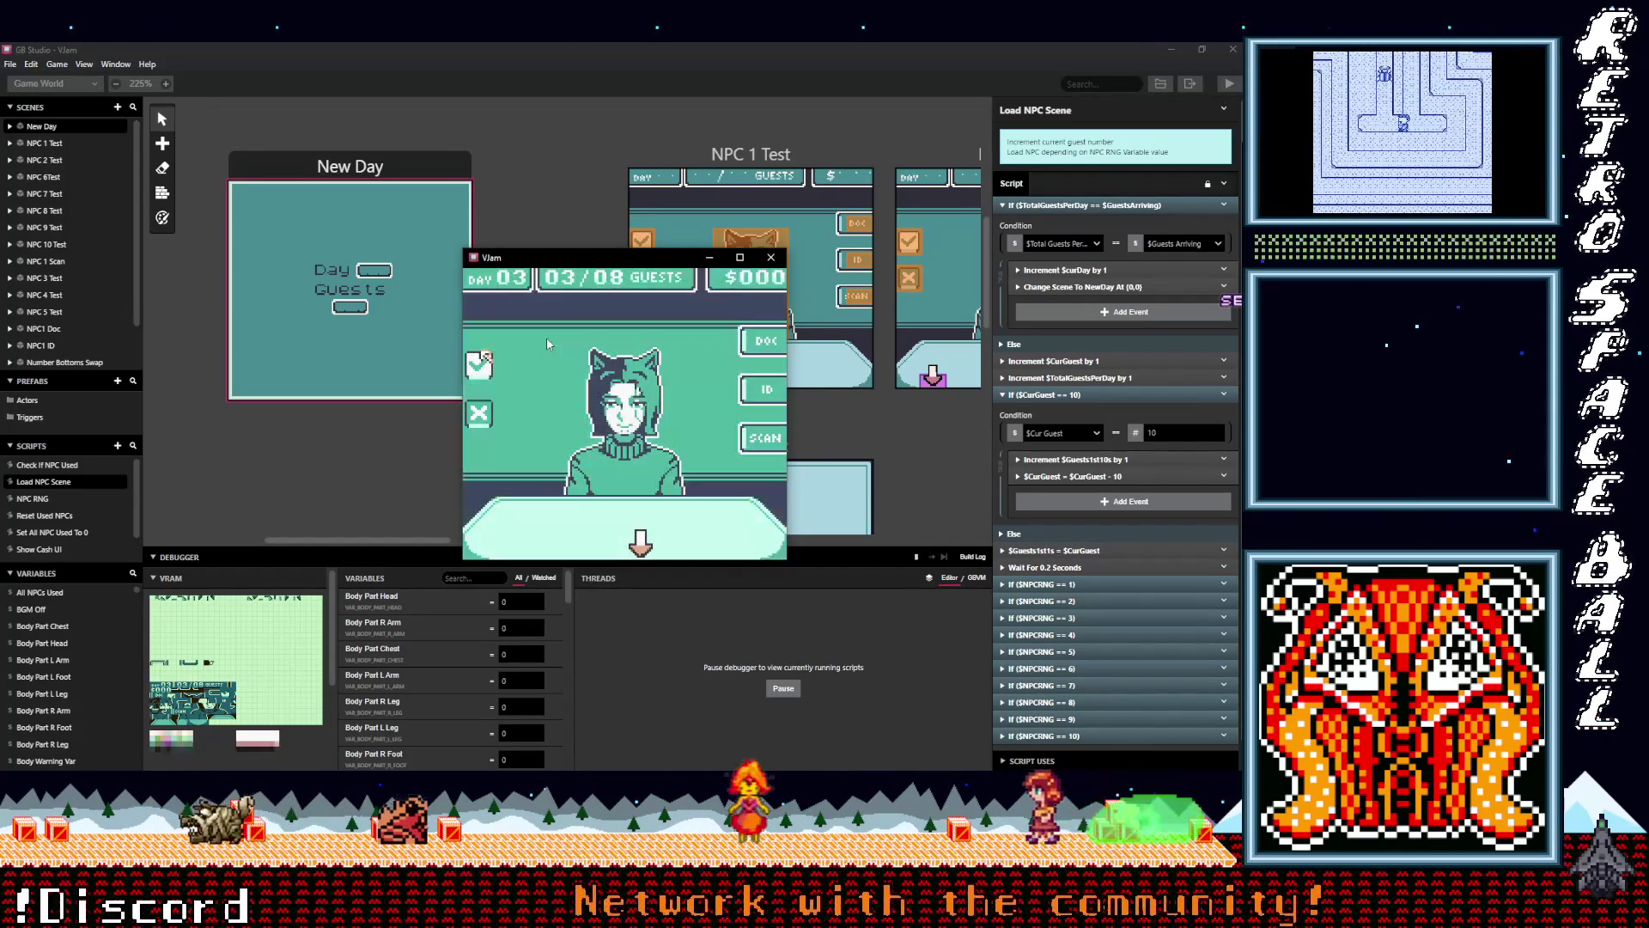
key("z")
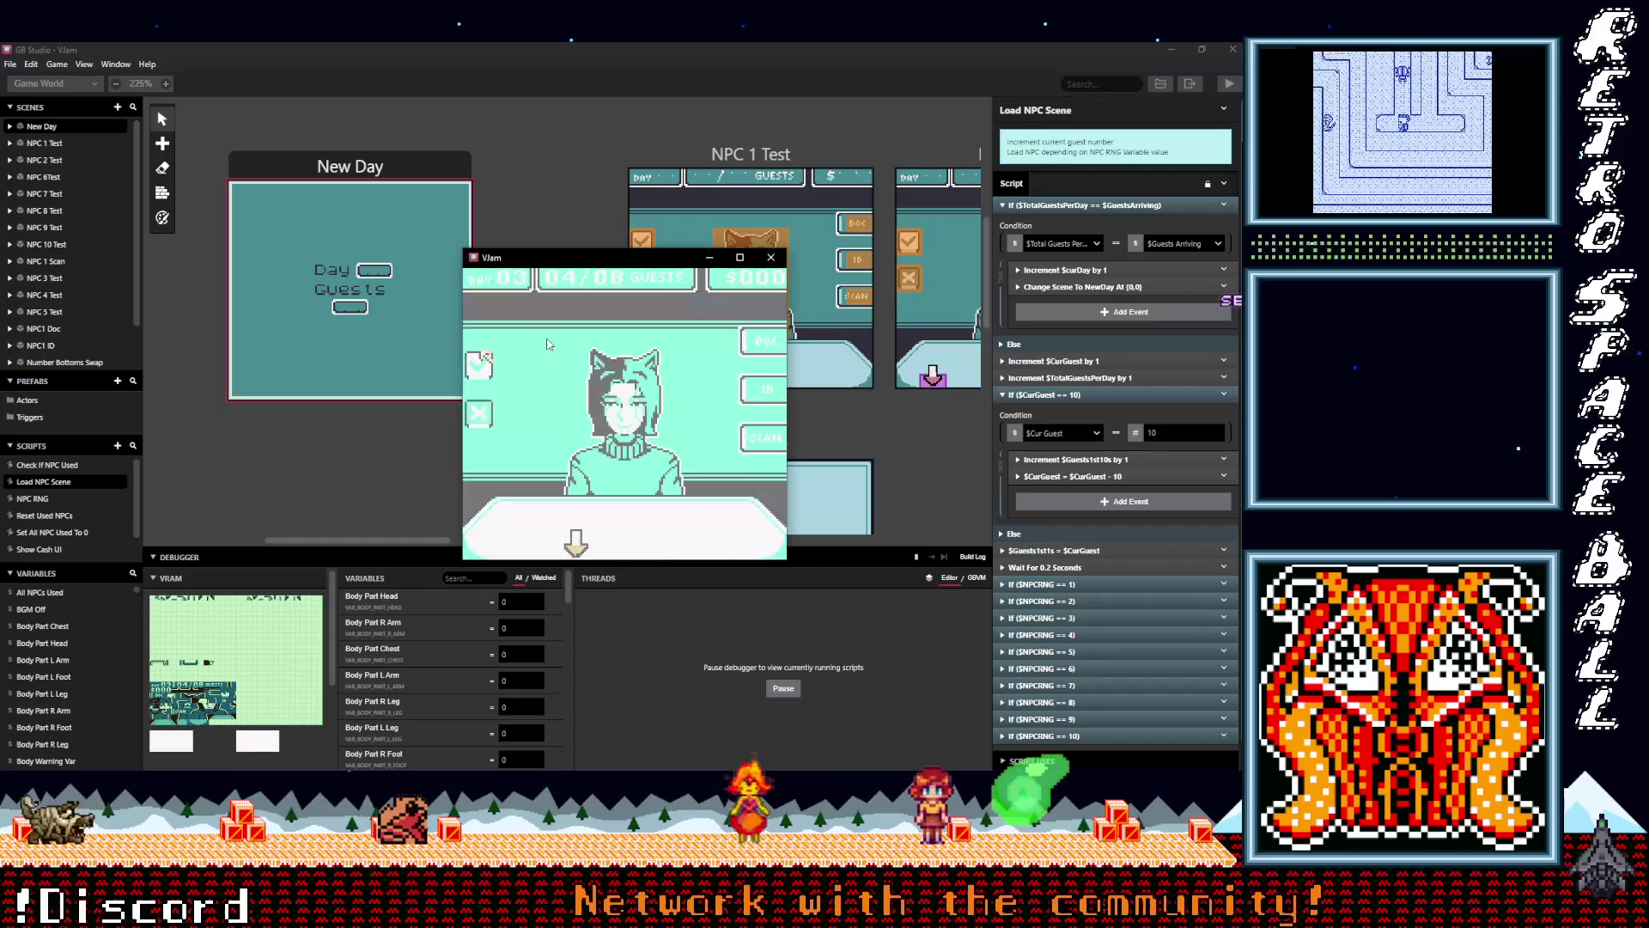
key("z")
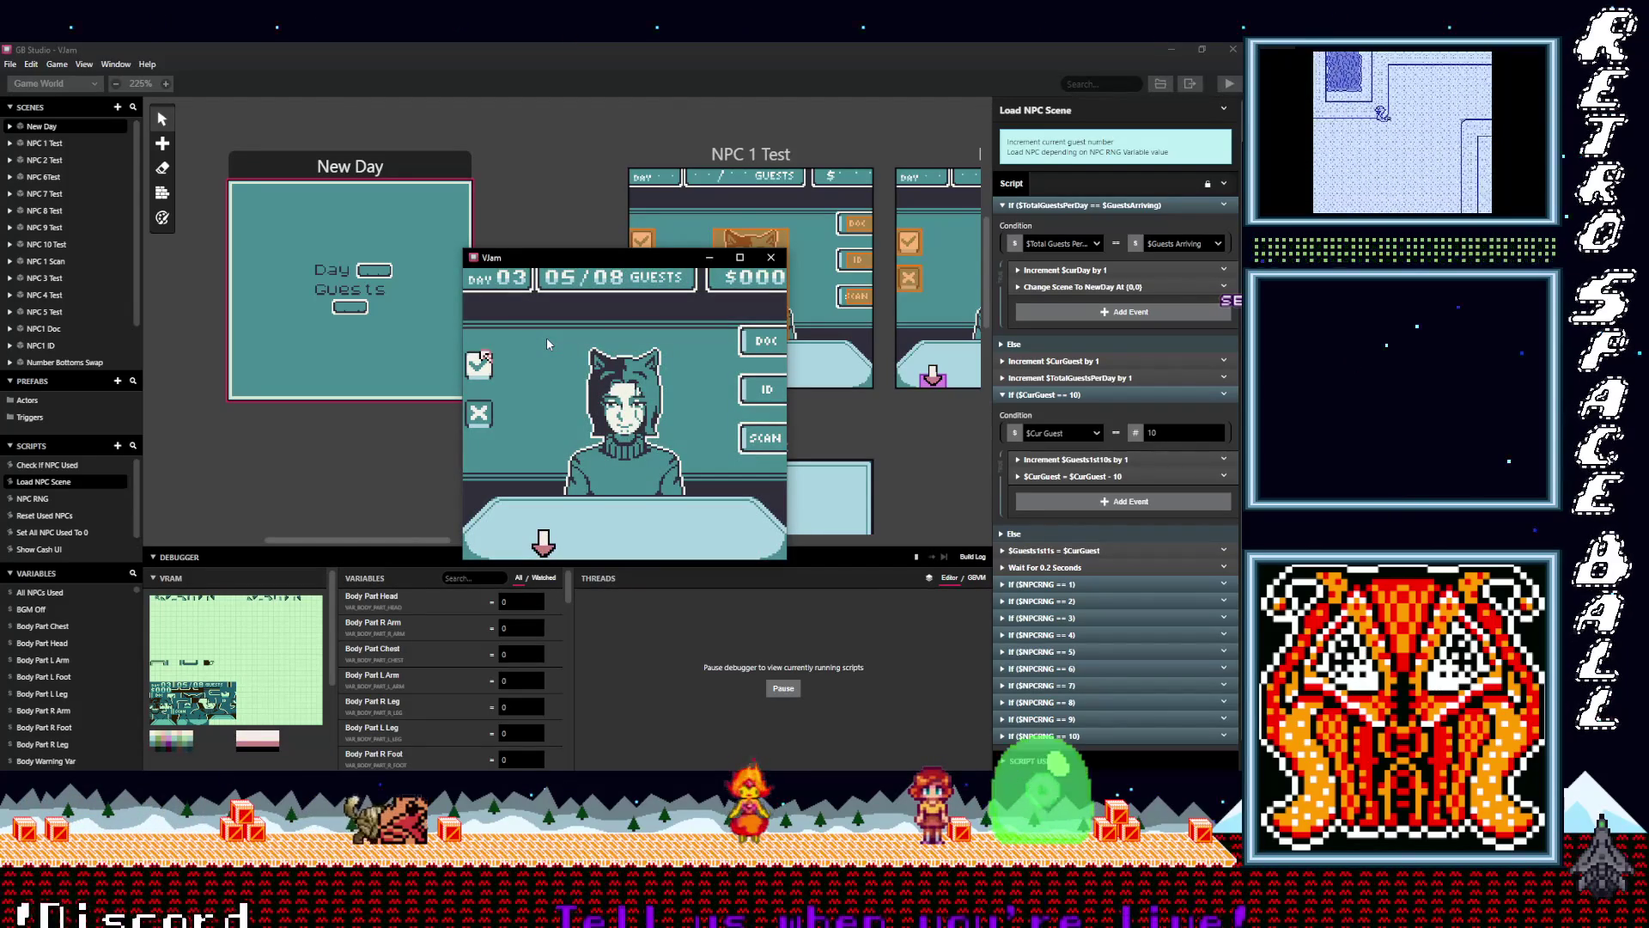
key("z")
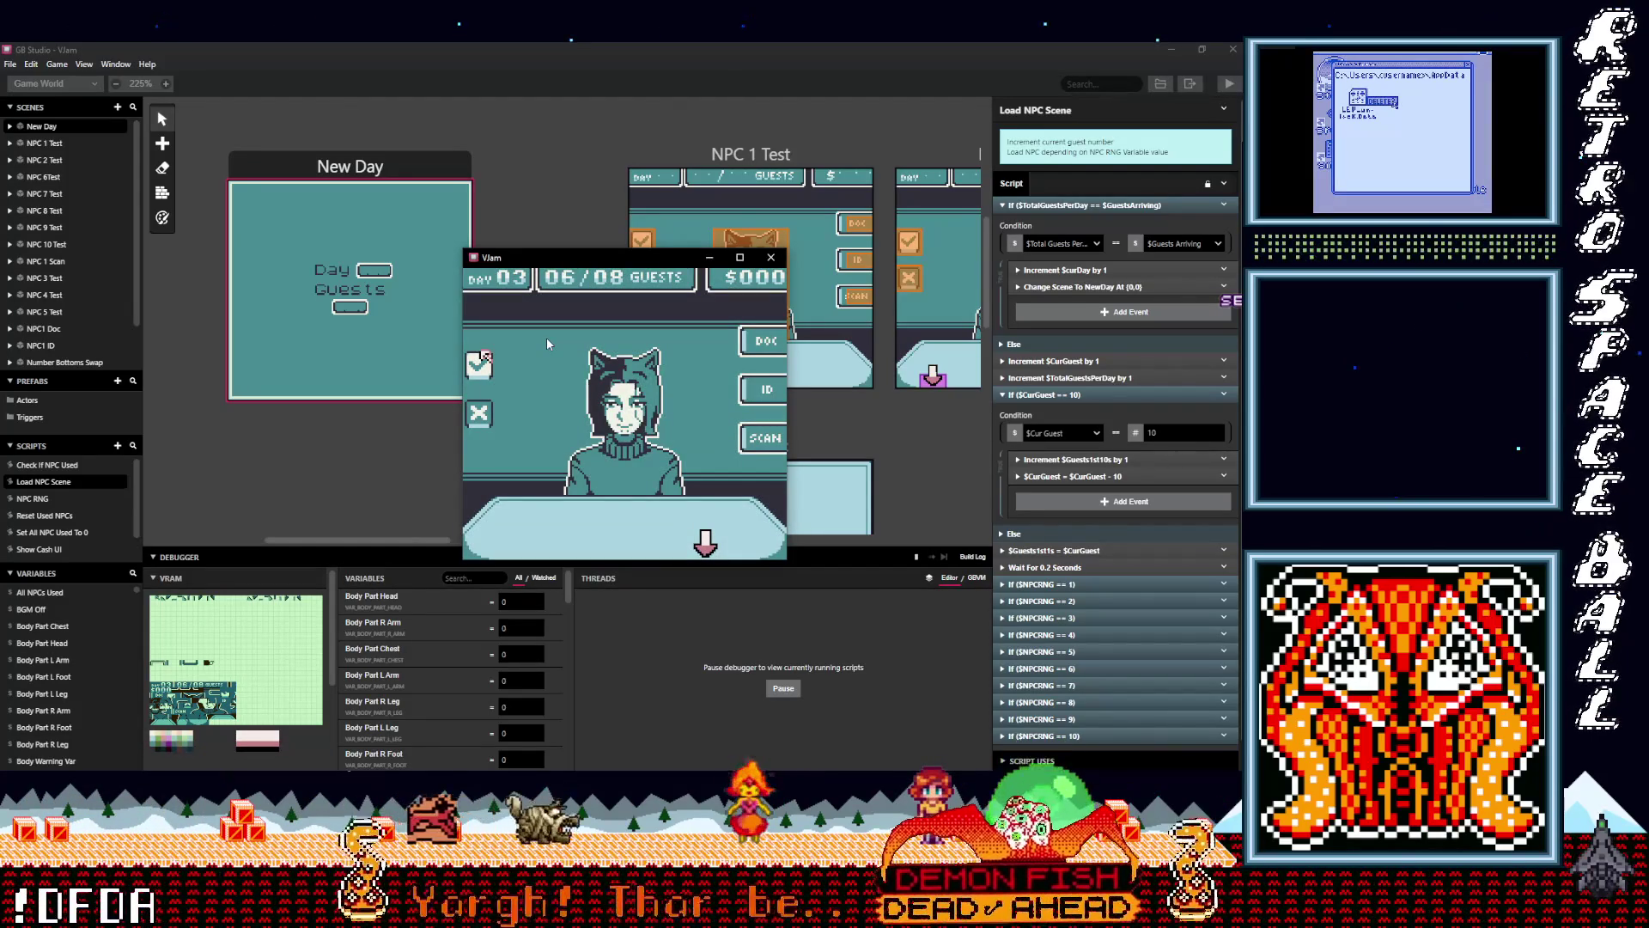
key("z")
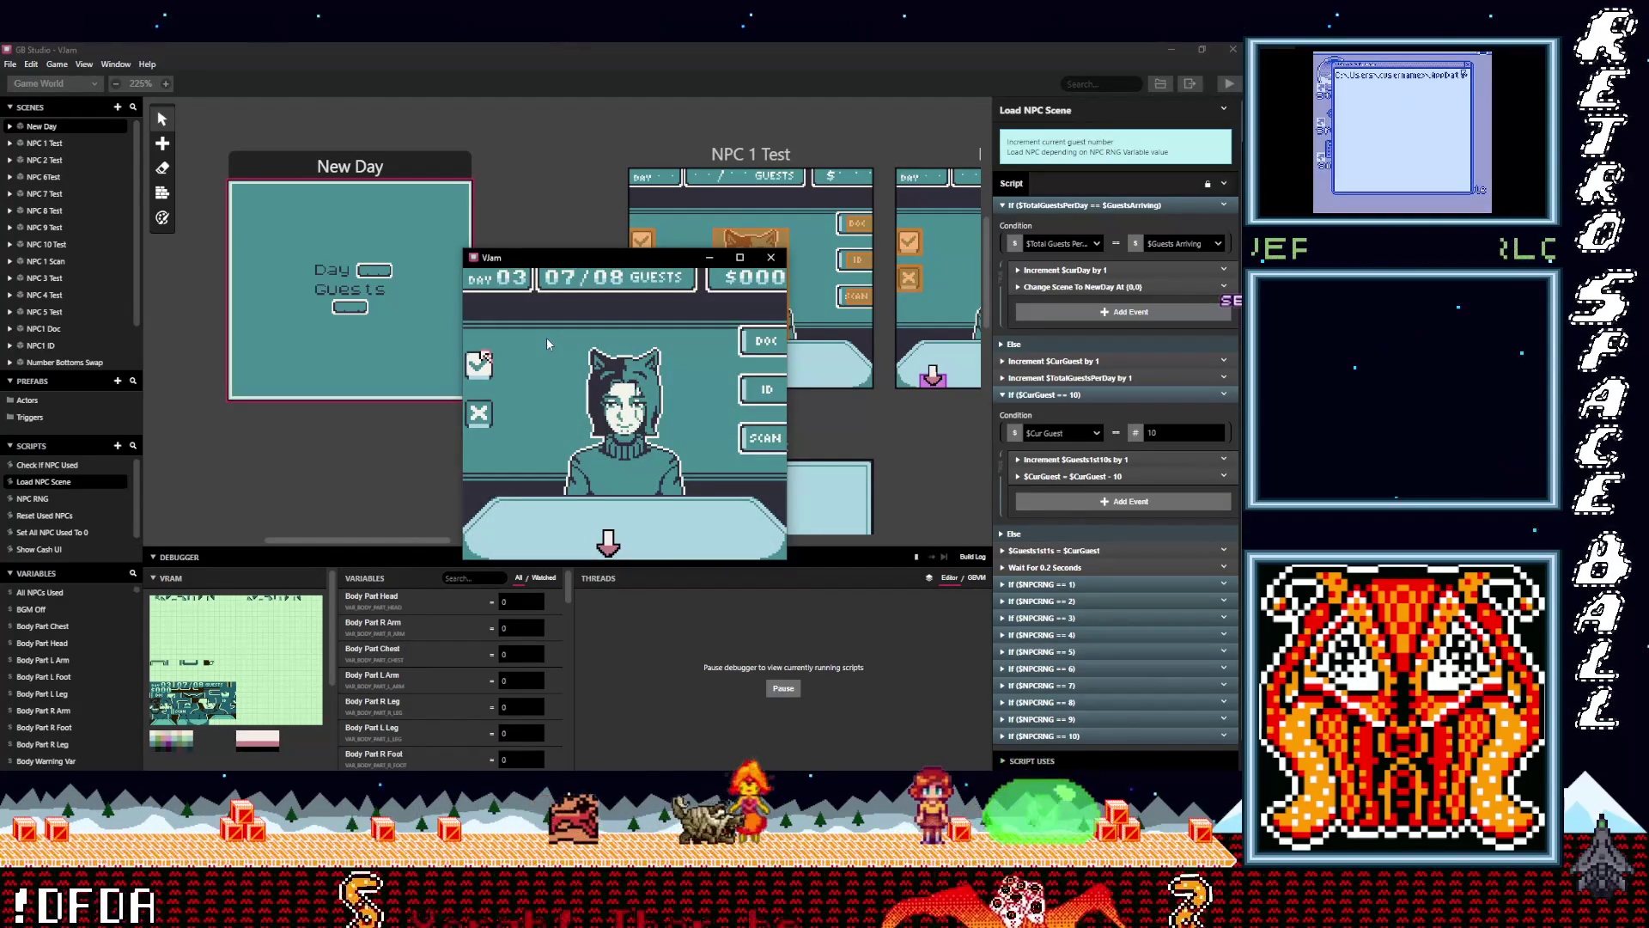
key("z")
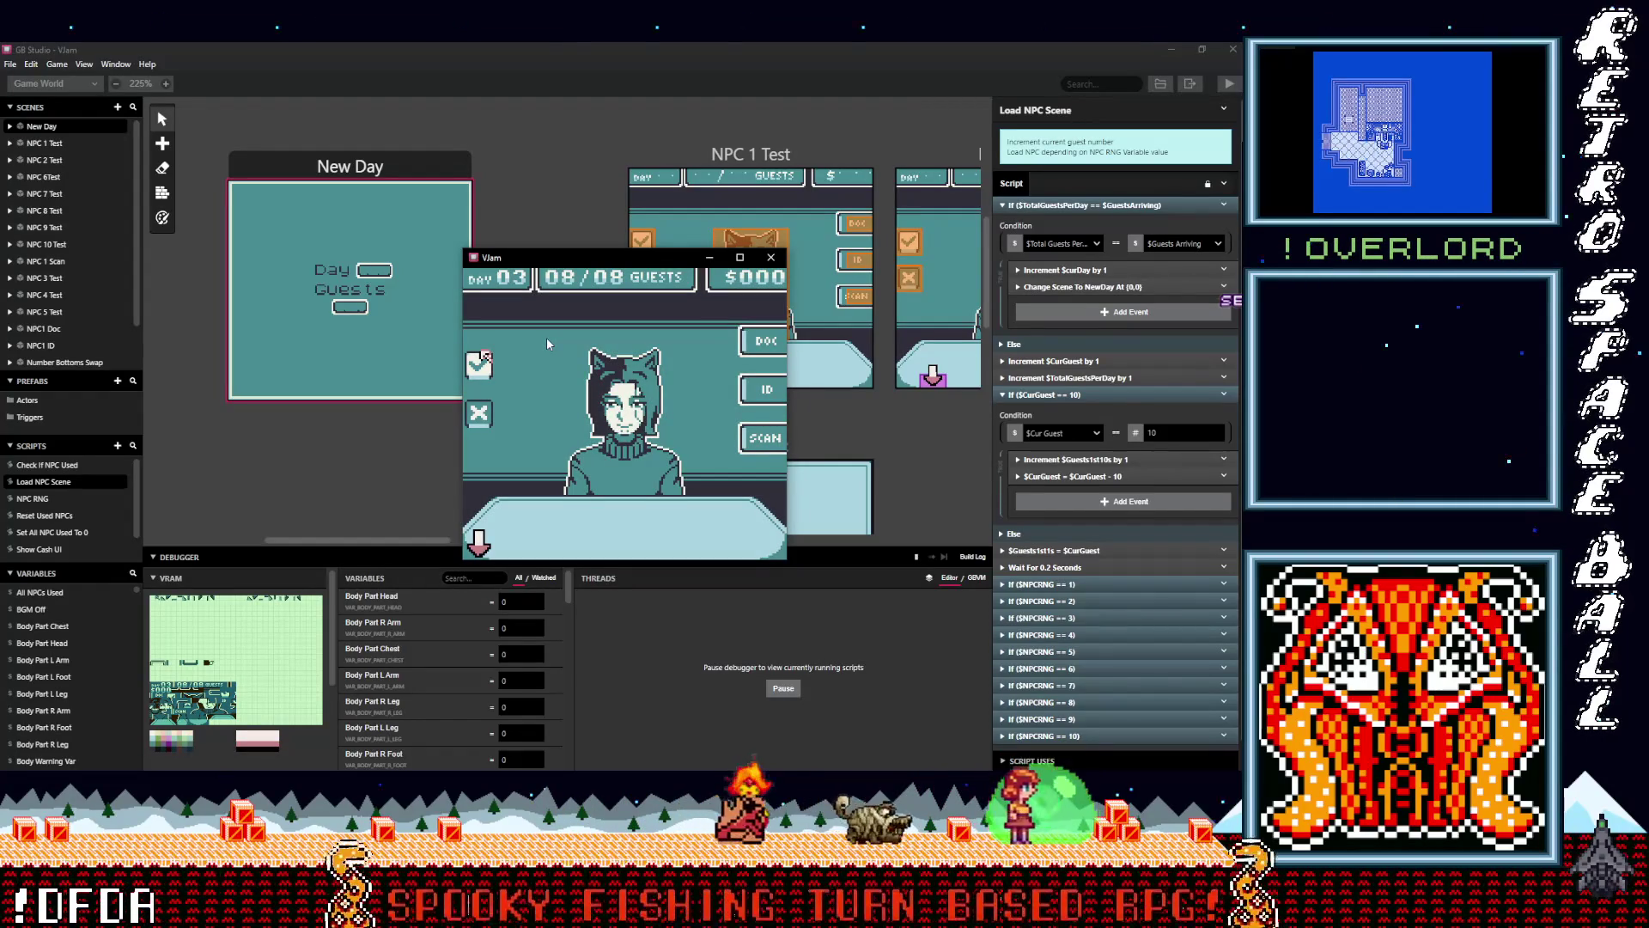
key("z")
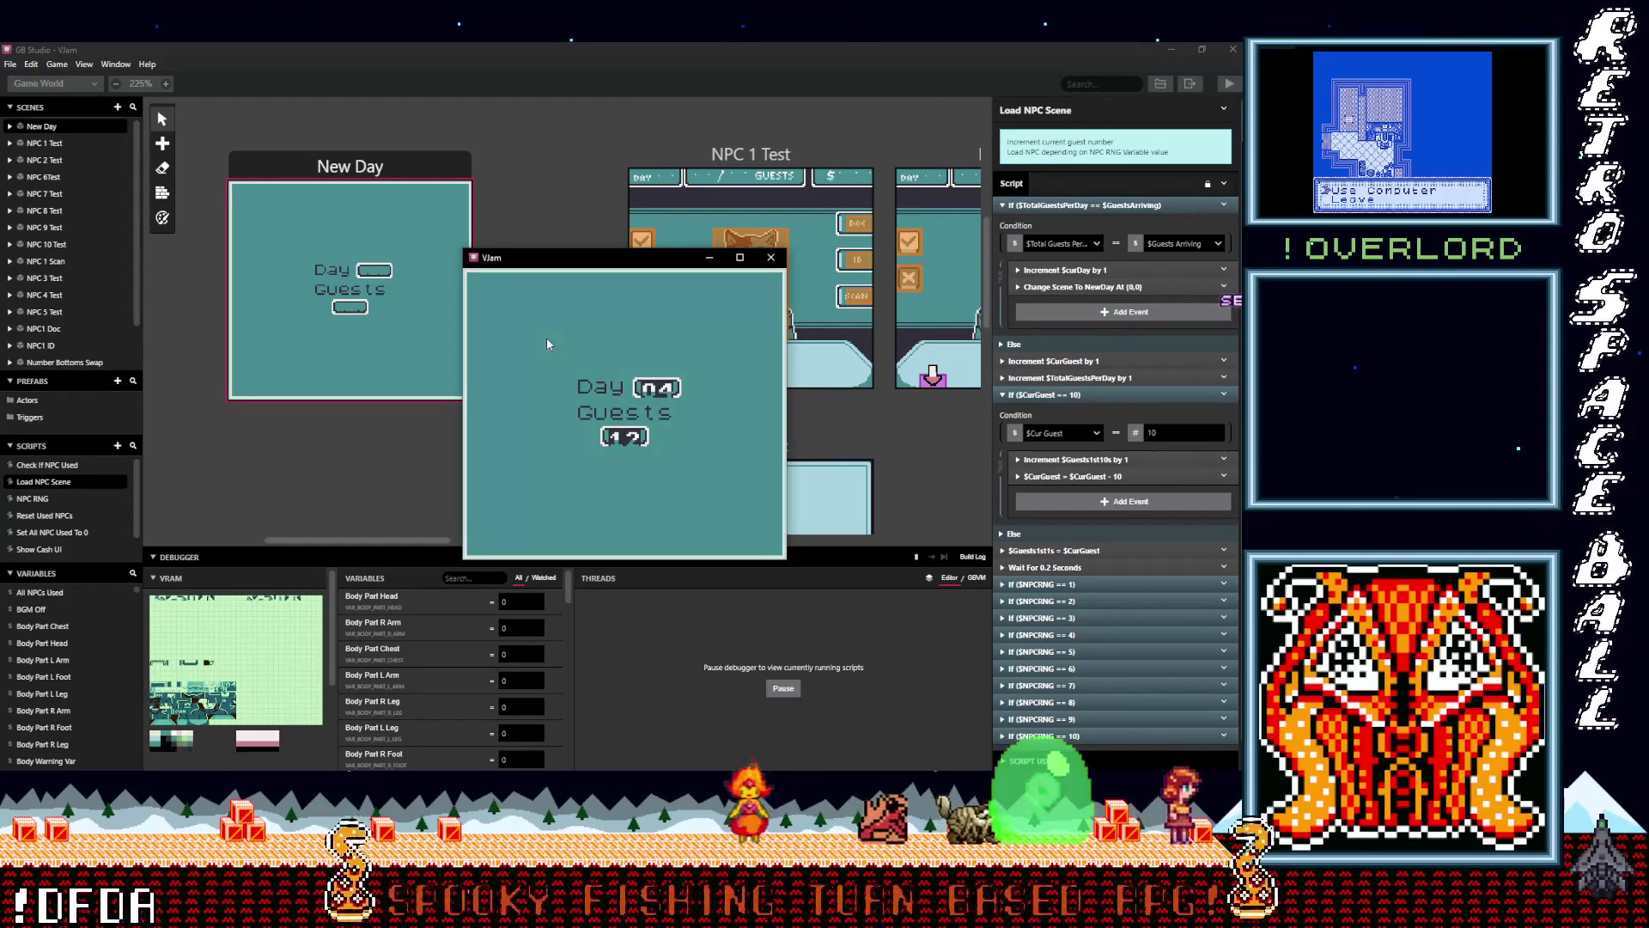
key("z")
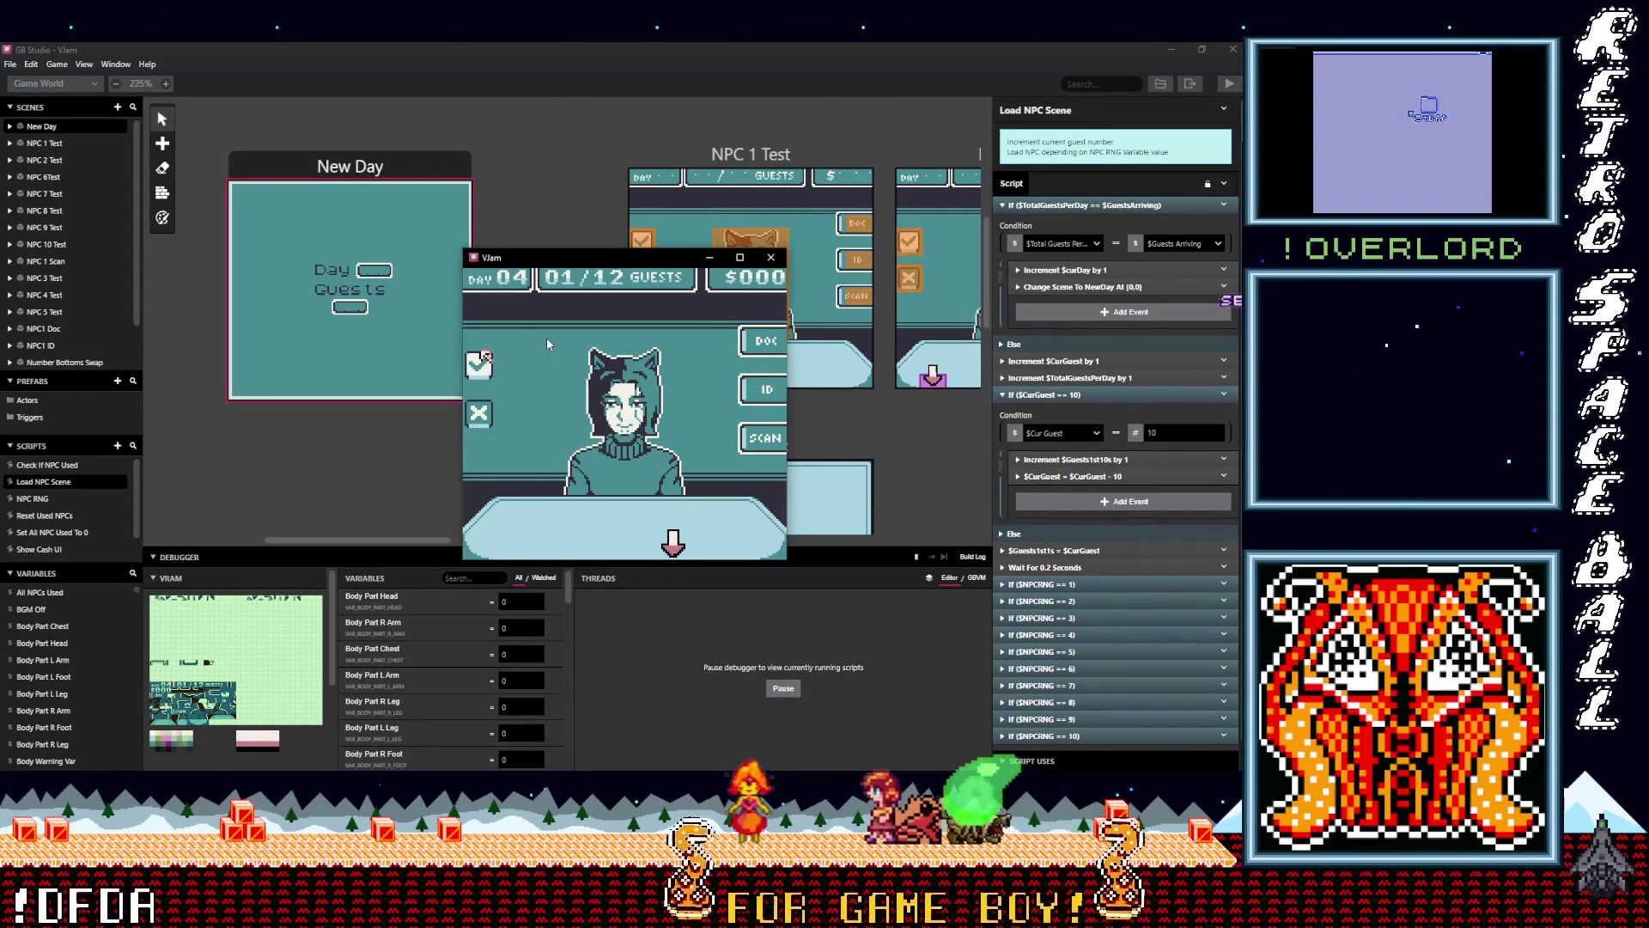
key("z")
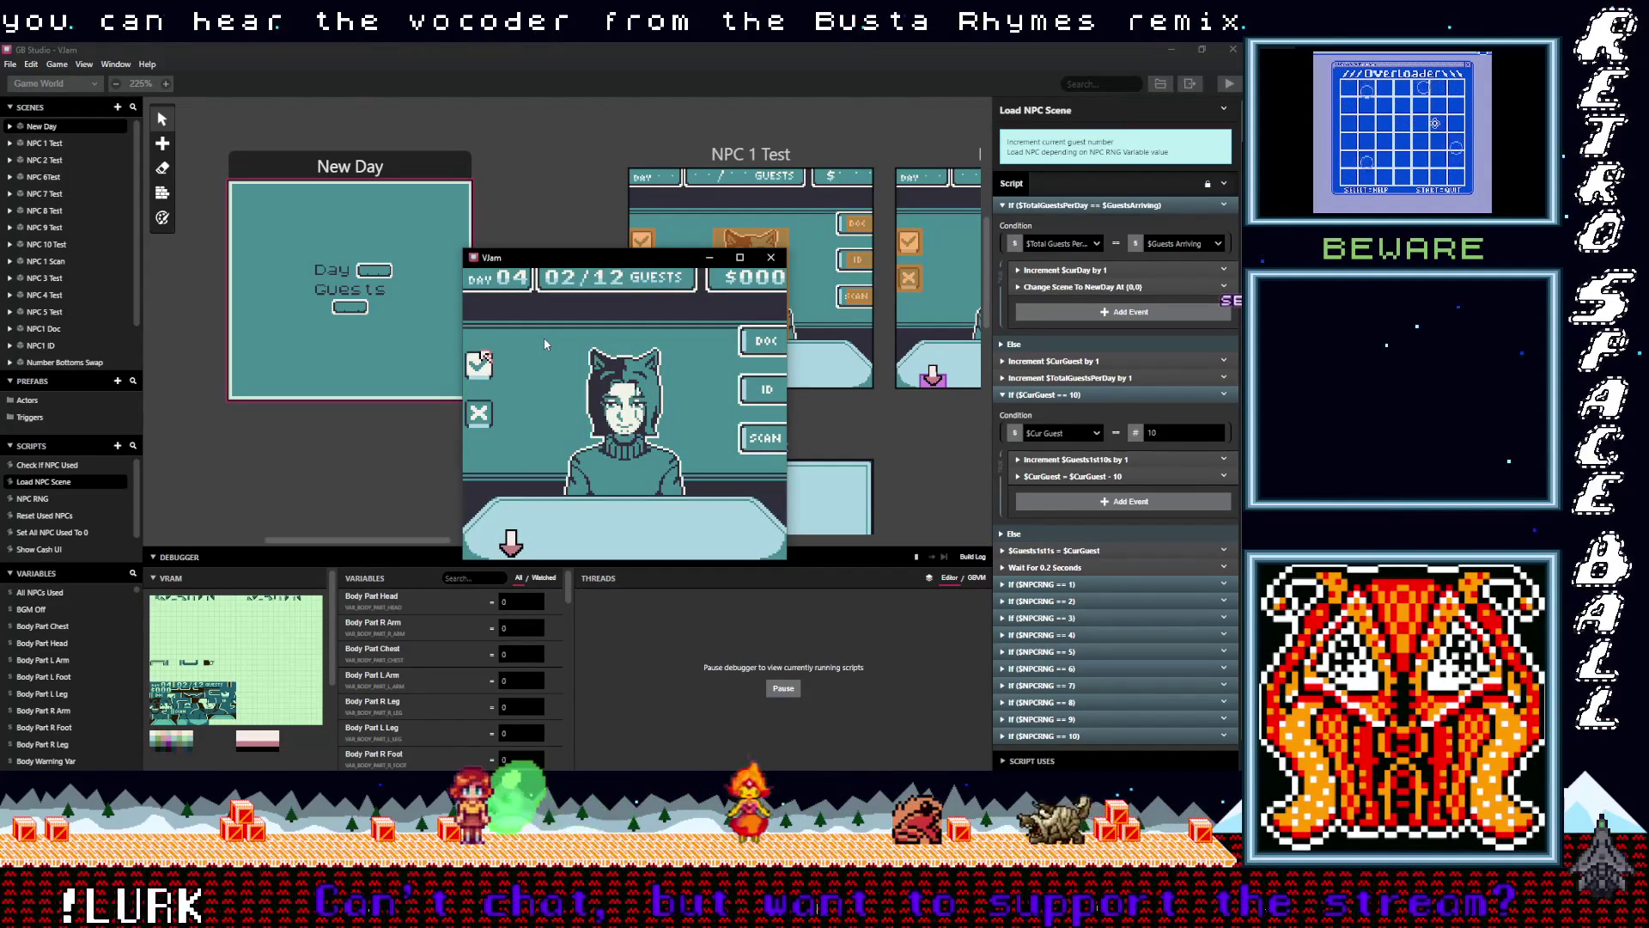
key("z")
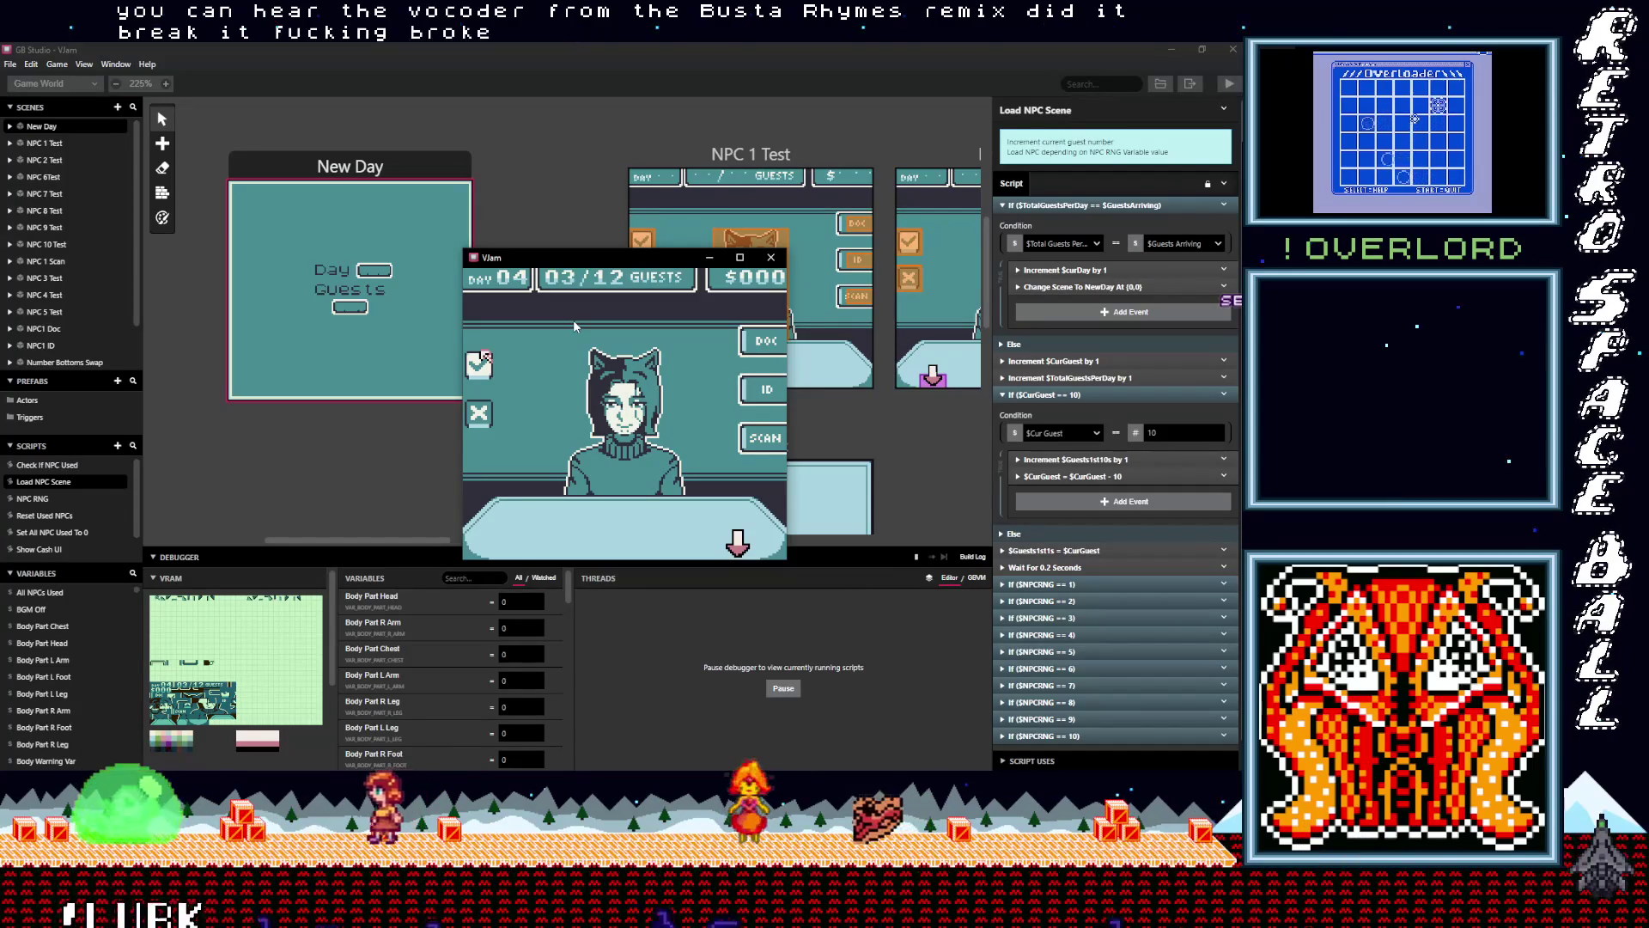
Move the game window higher and keep playing Day 04 until it hits the KERNEL PANIC screen
left_click_drag(619, 257, 628, 152)
mouse_move(569, 584)
left_mouse_down()
mouse_move(570, 672)
mouse_move(565, 625)
left_mouse_up()
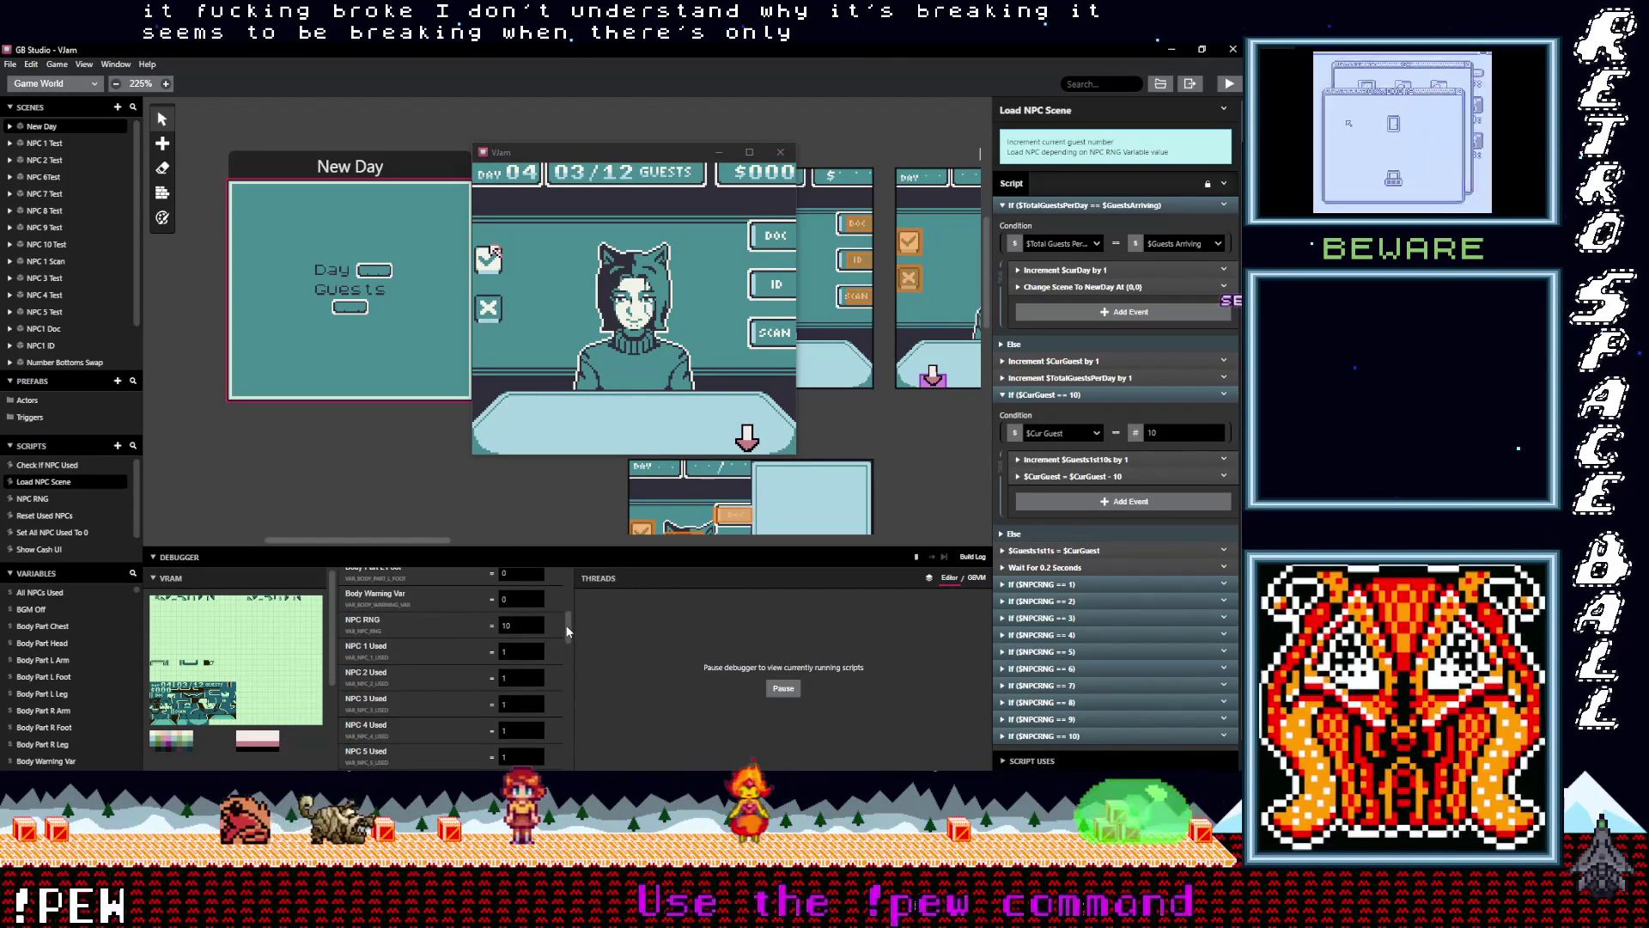
left_click_drag(564, 646, 567, 672)
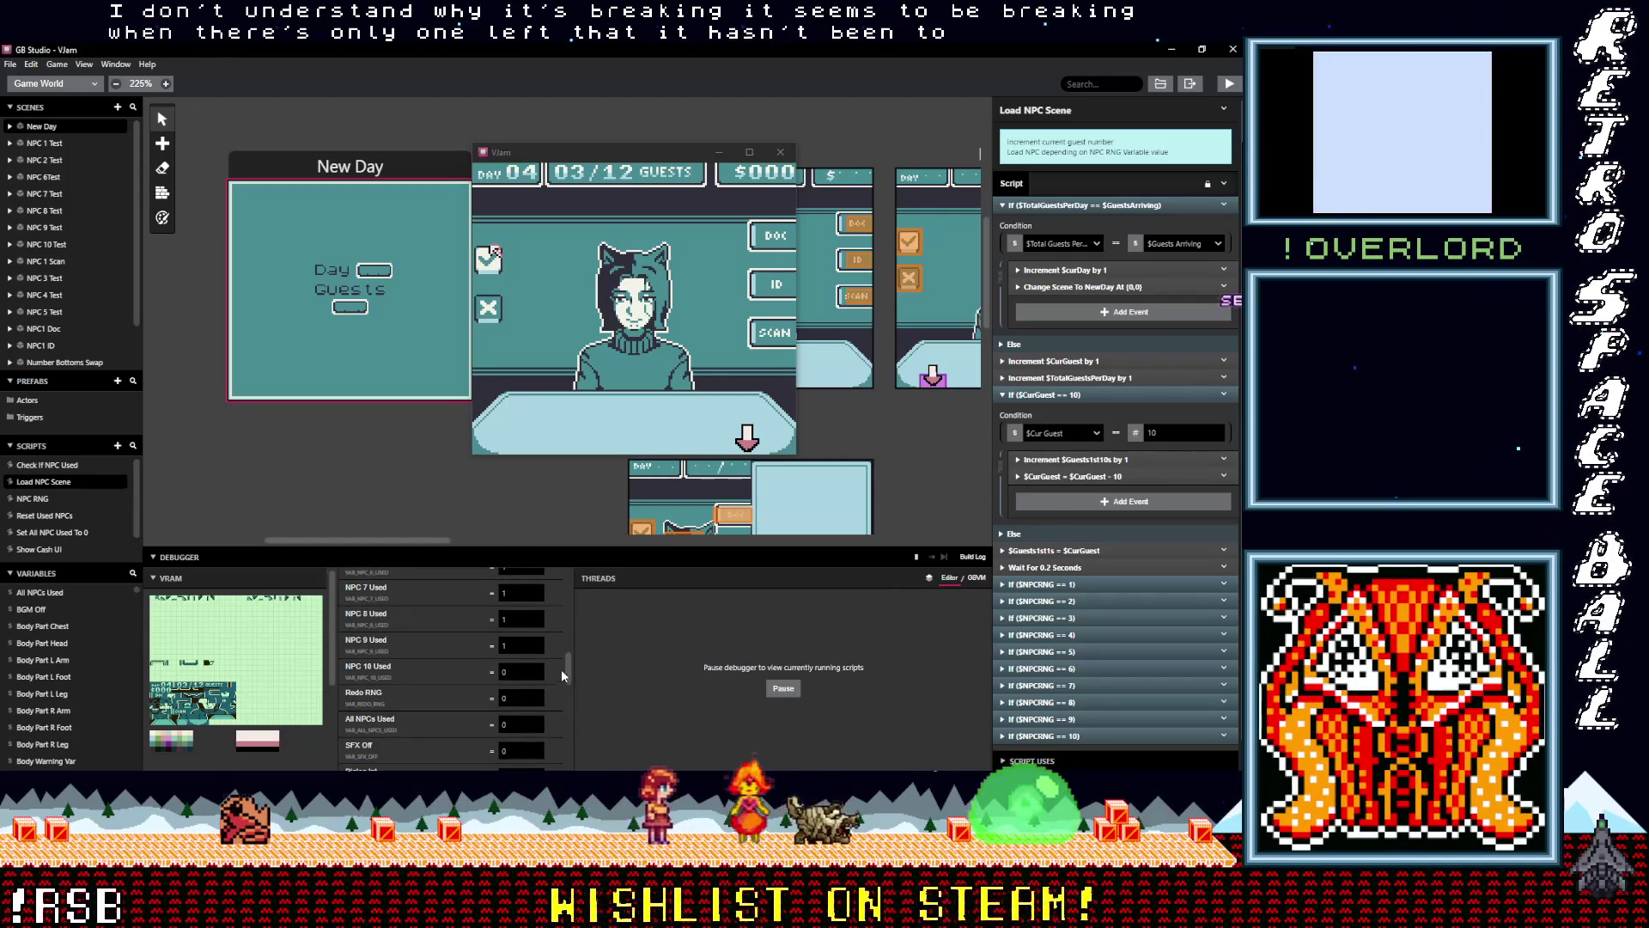
left_click_drag(566, 665, 572, 749)
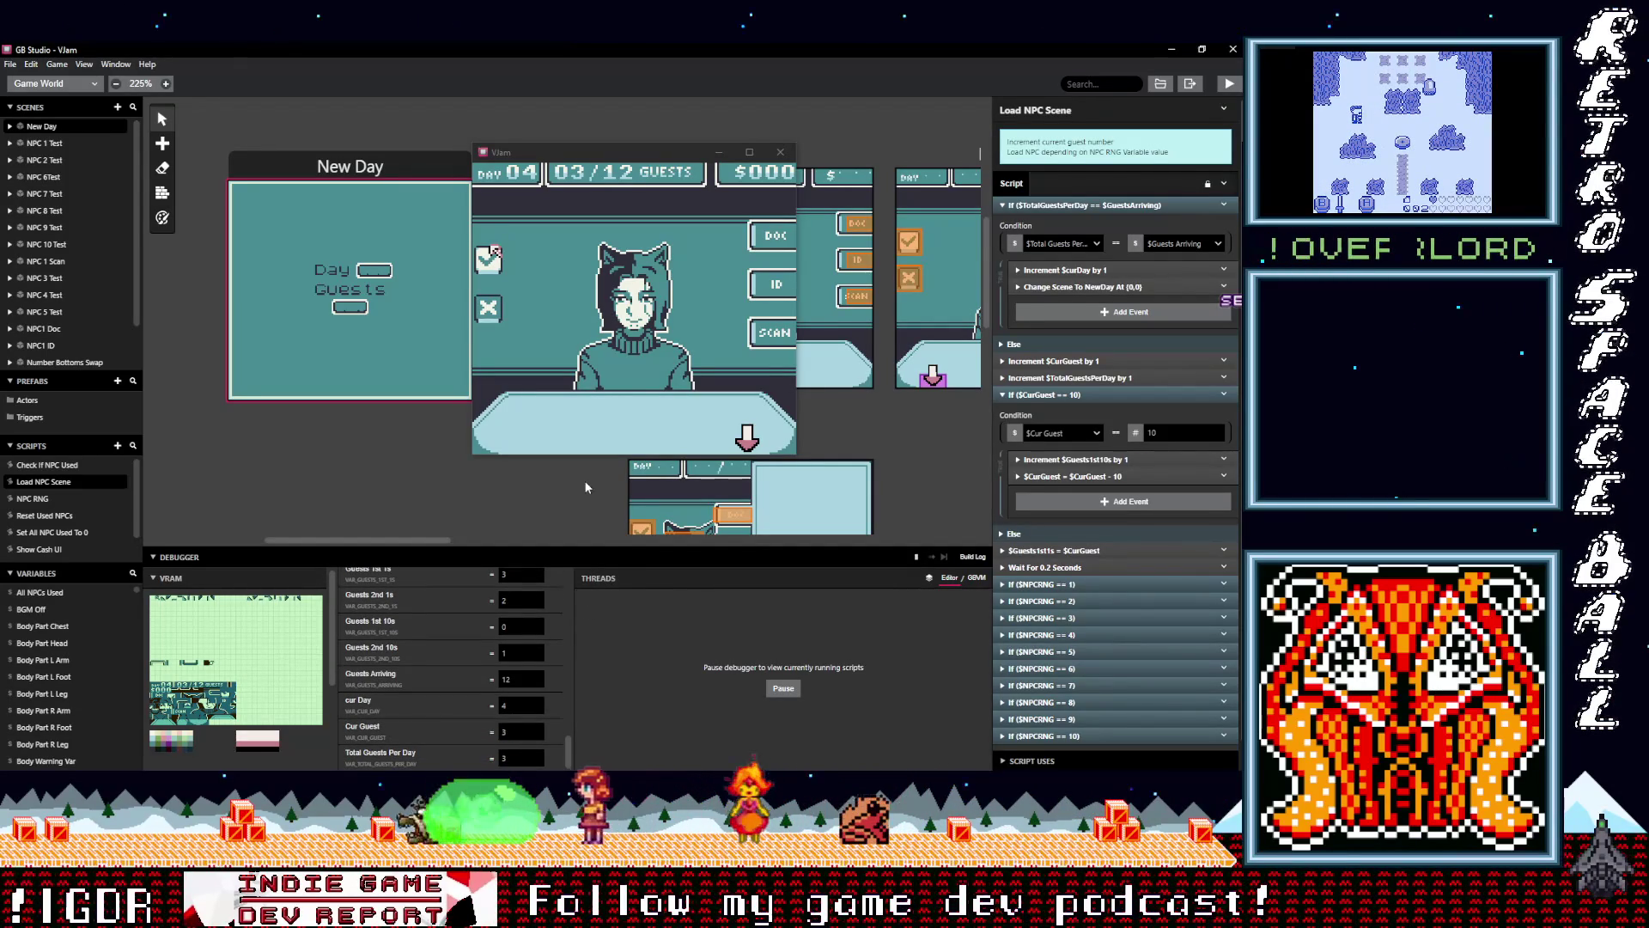
left_click(620, 375)
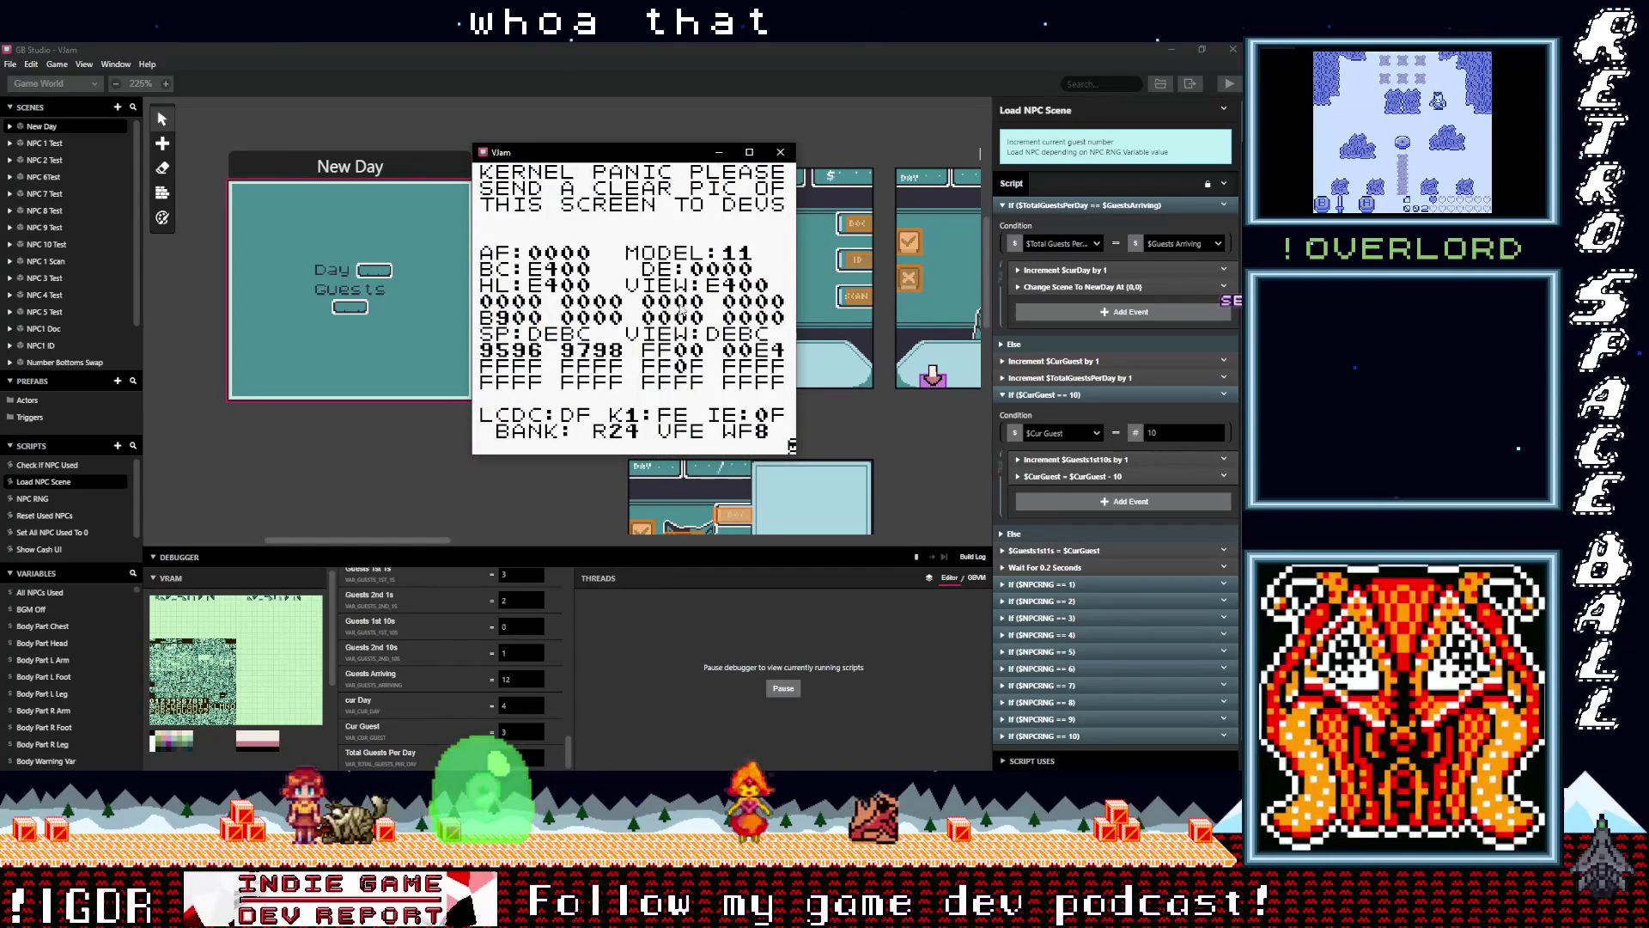
Close the crashed game and relaunch it with Play / Start Debugger attached
left_click(781, 152)
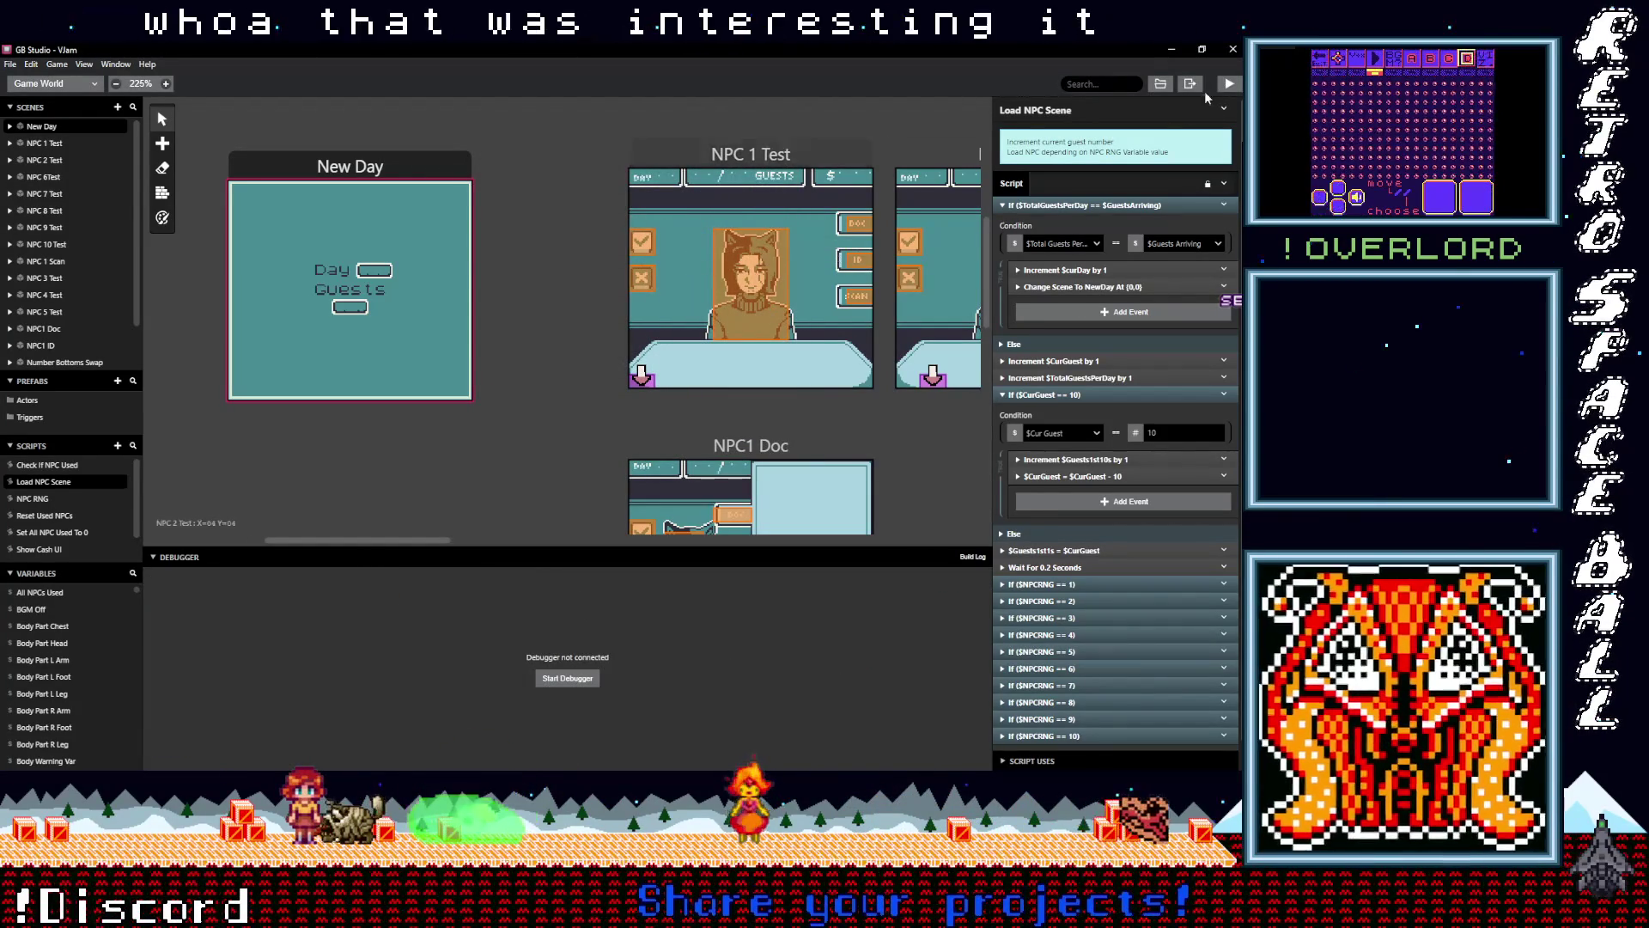
left_click(1229, 84)
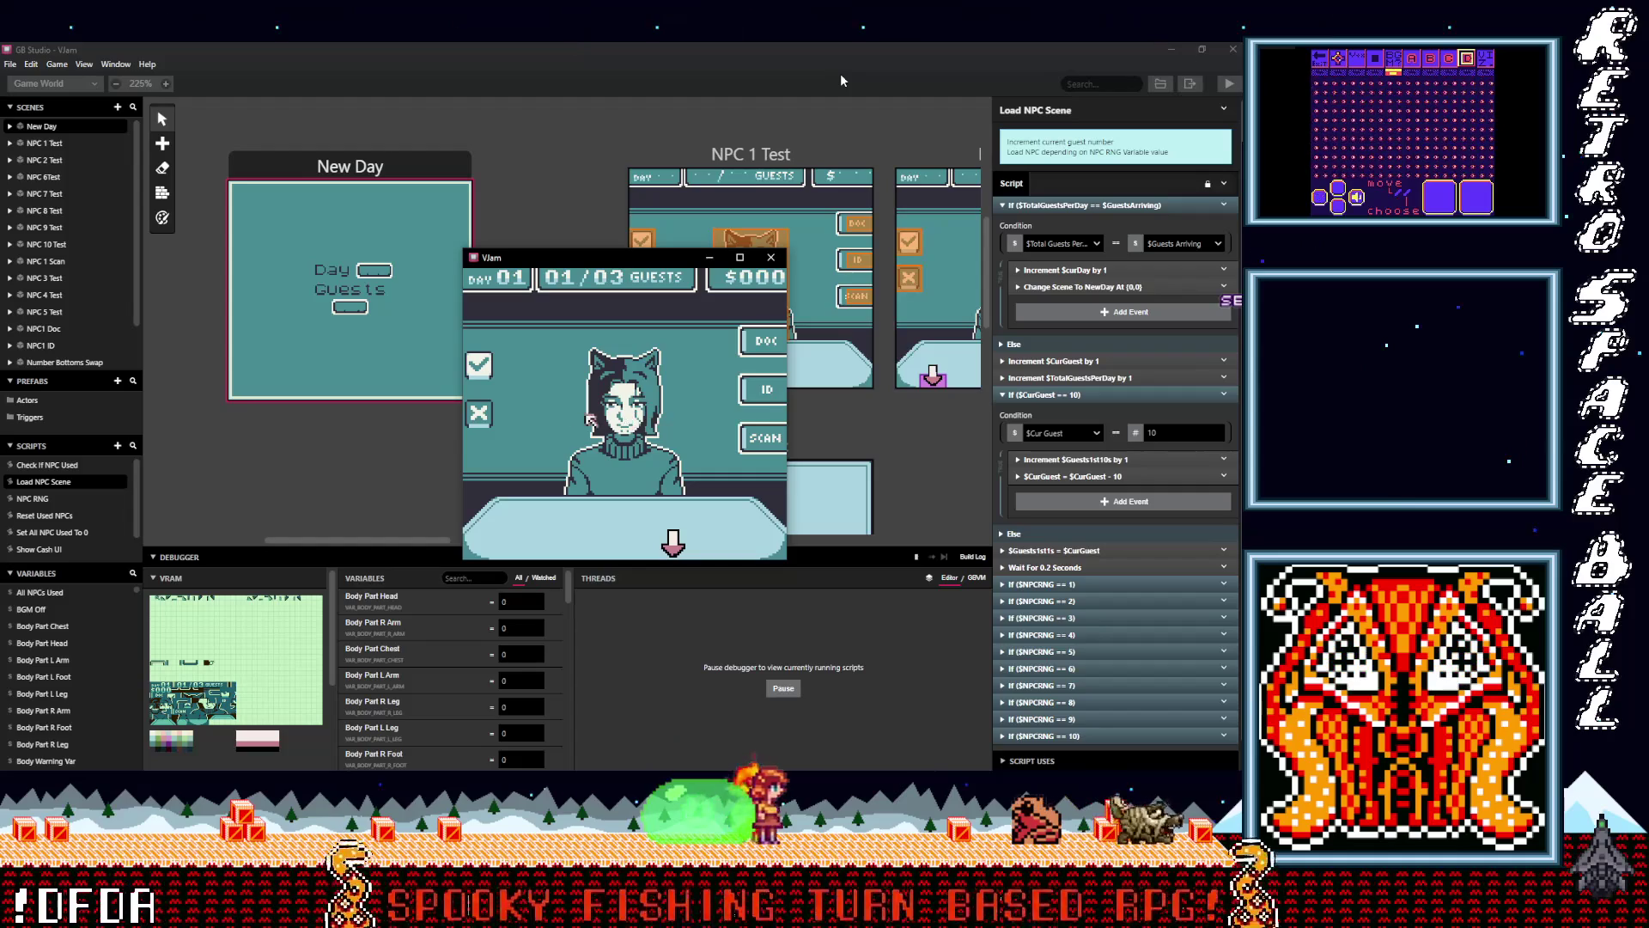
Reject the first guest, then process all guests of days 1 and 2 to the Day 03 summary
key("Left")
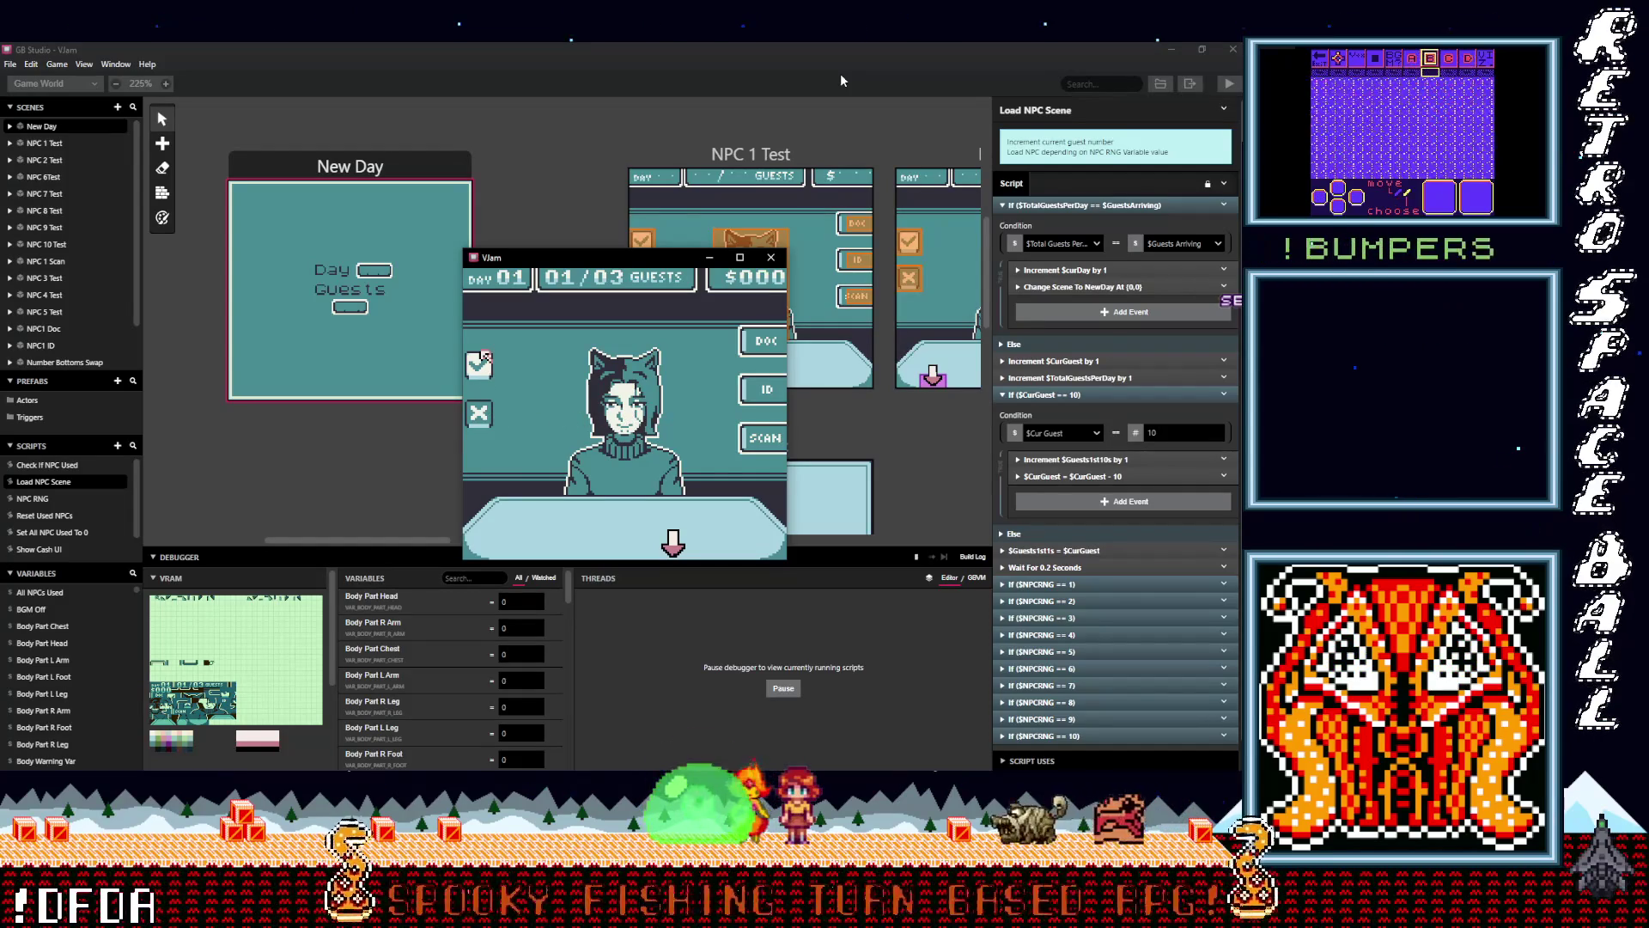
key("z")
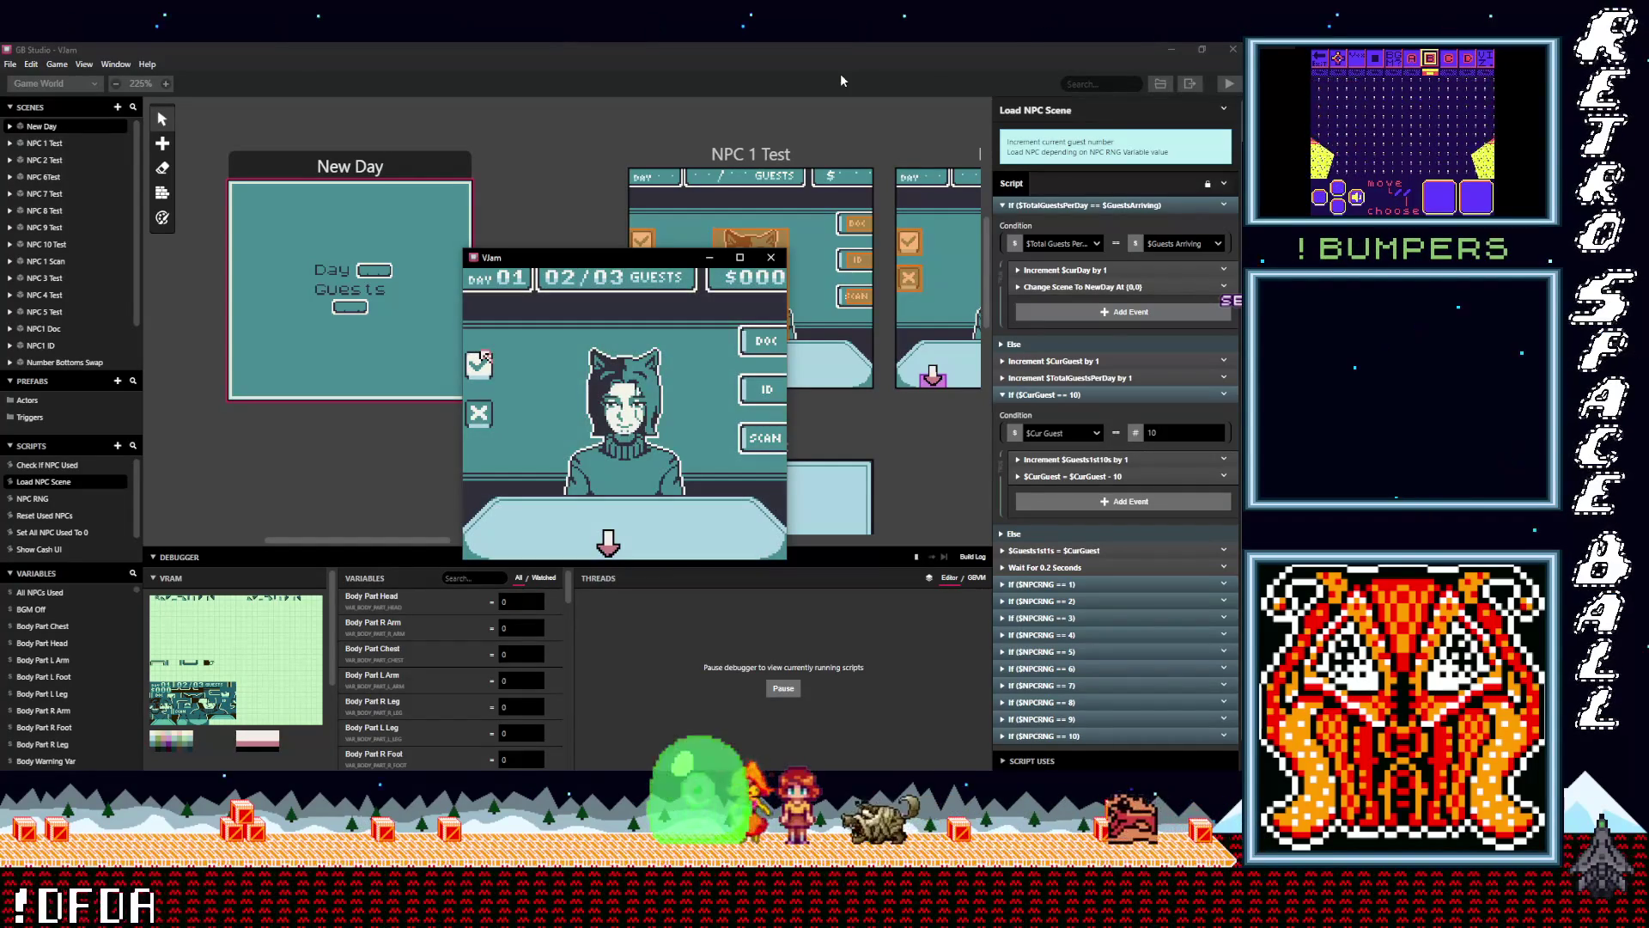
key("z")
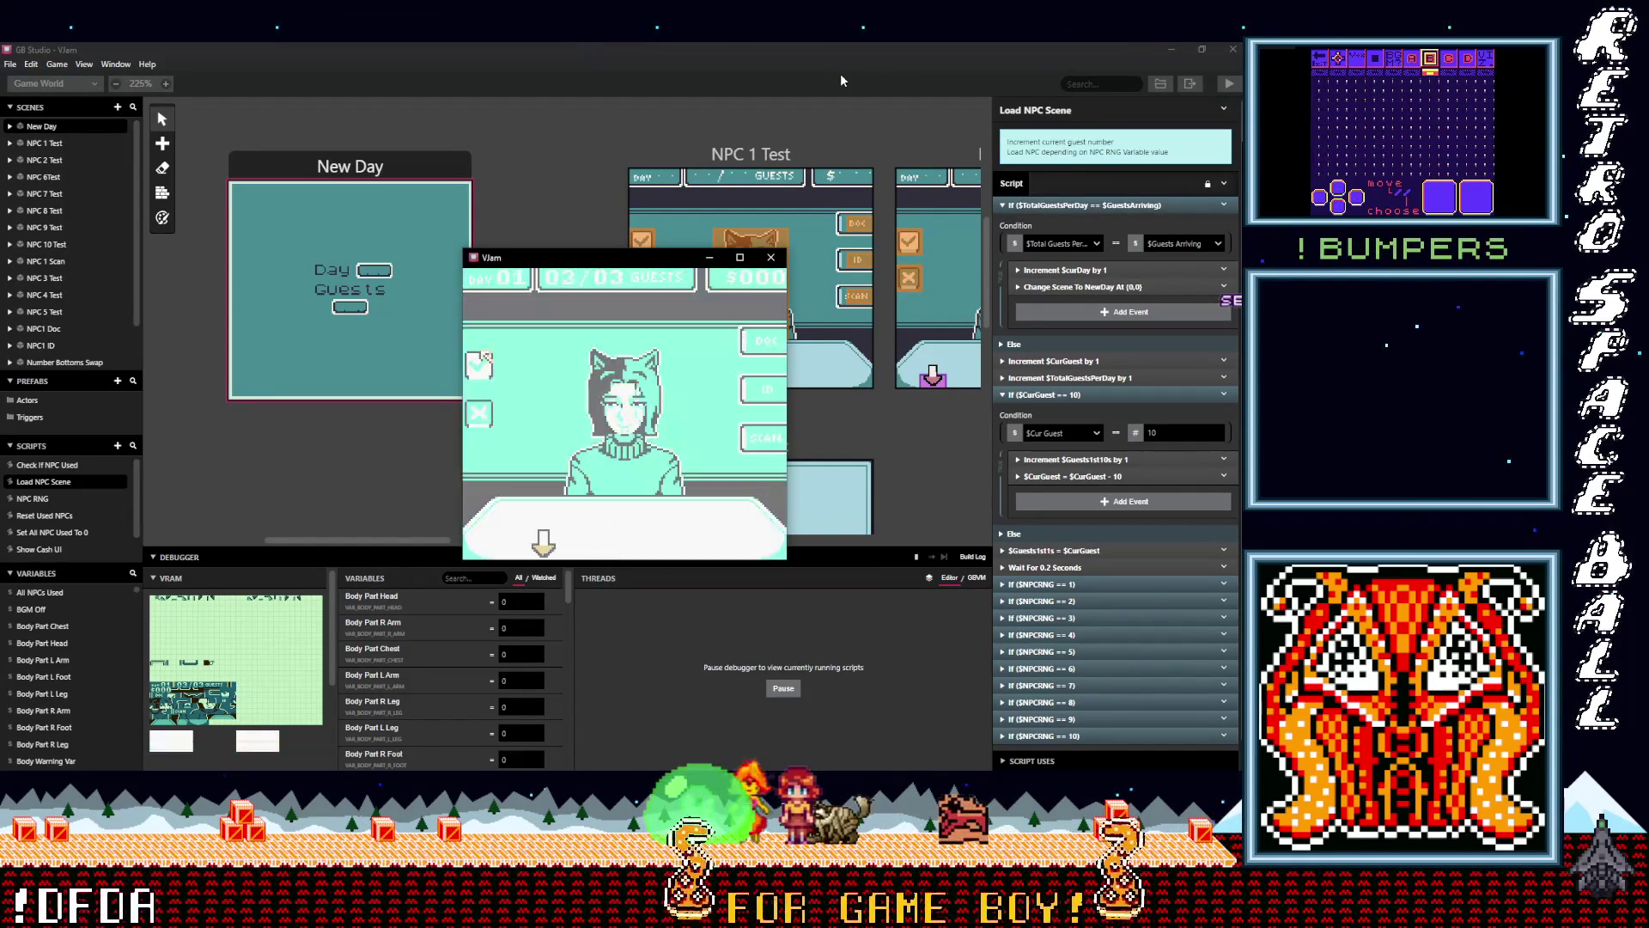
key("z")
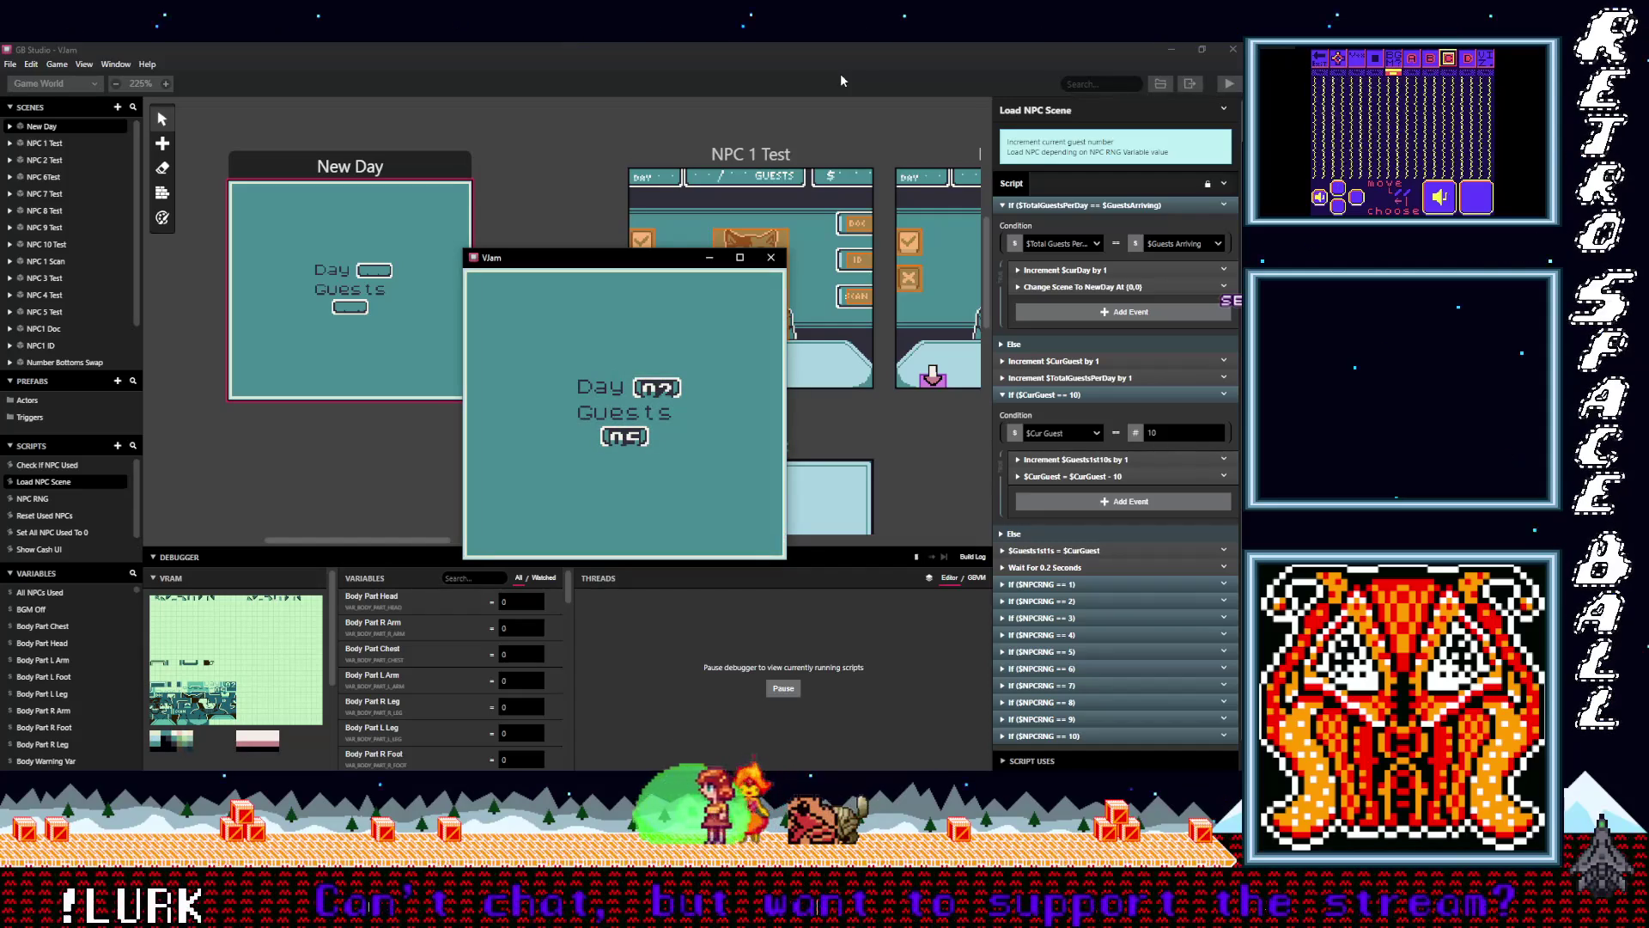
key("z")
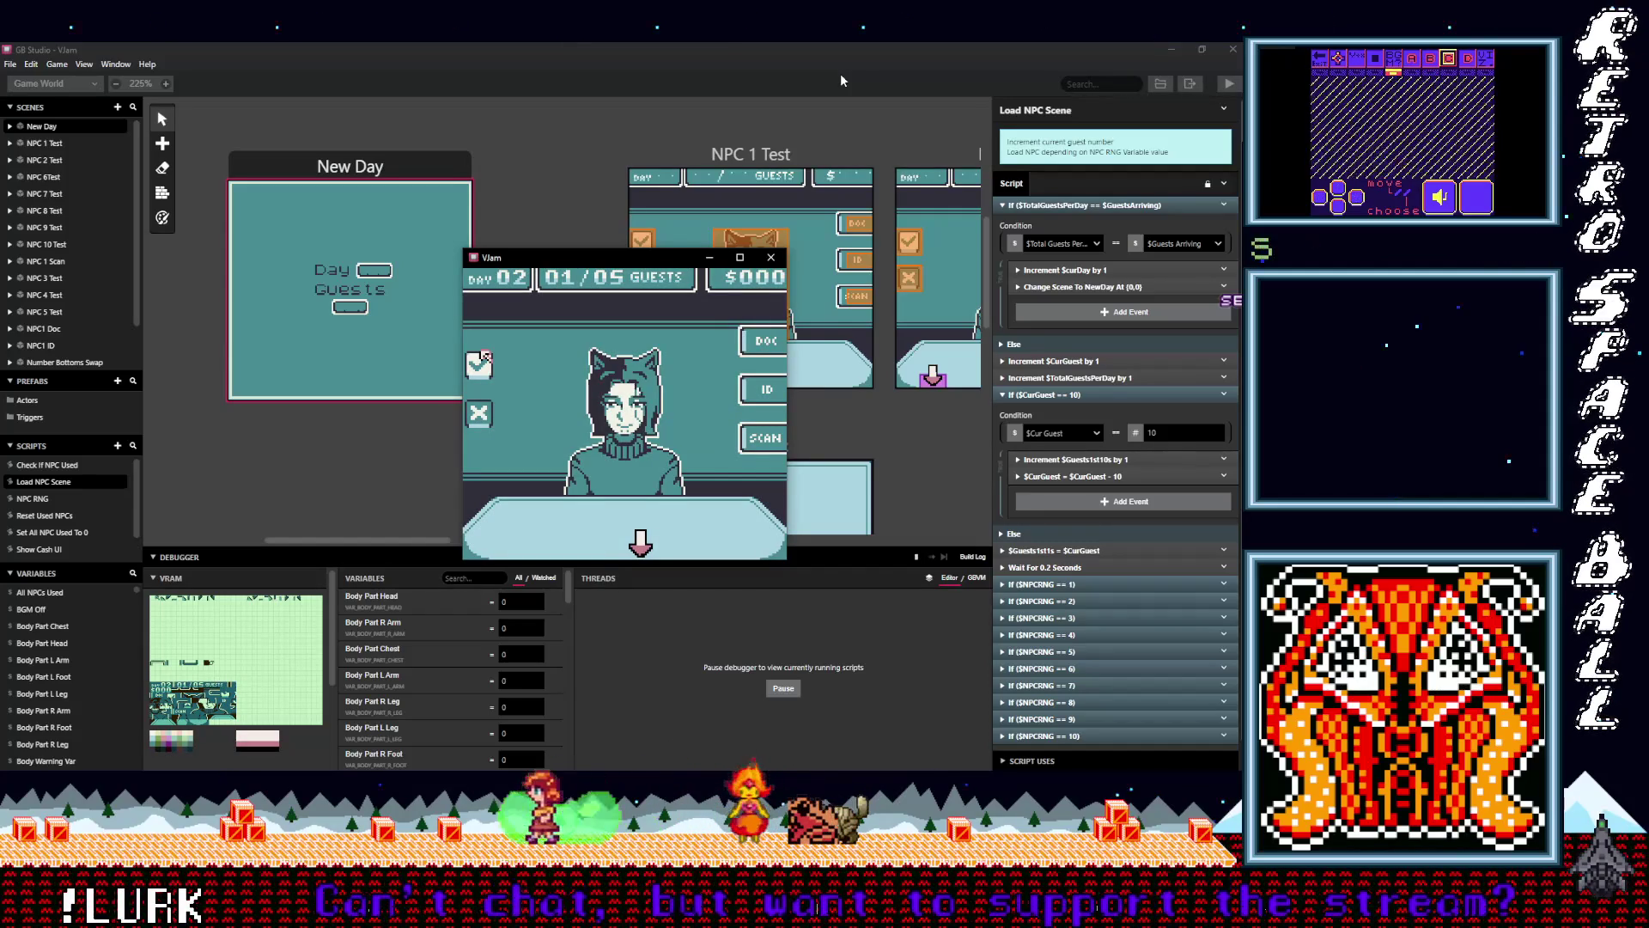
key("z")
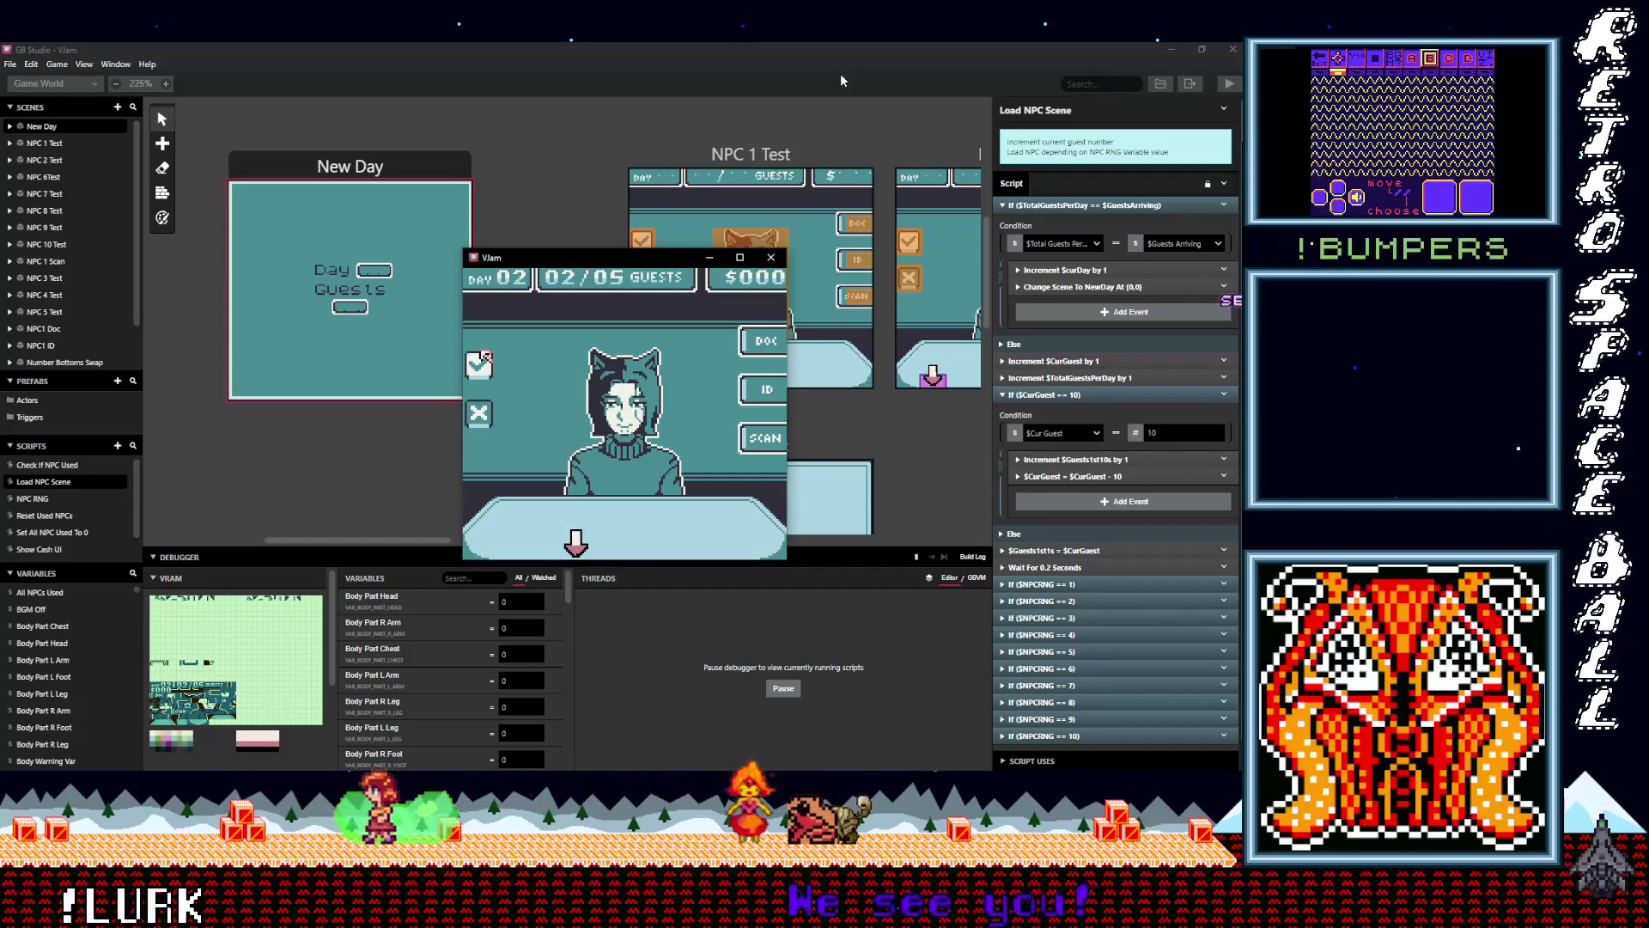
key("z")
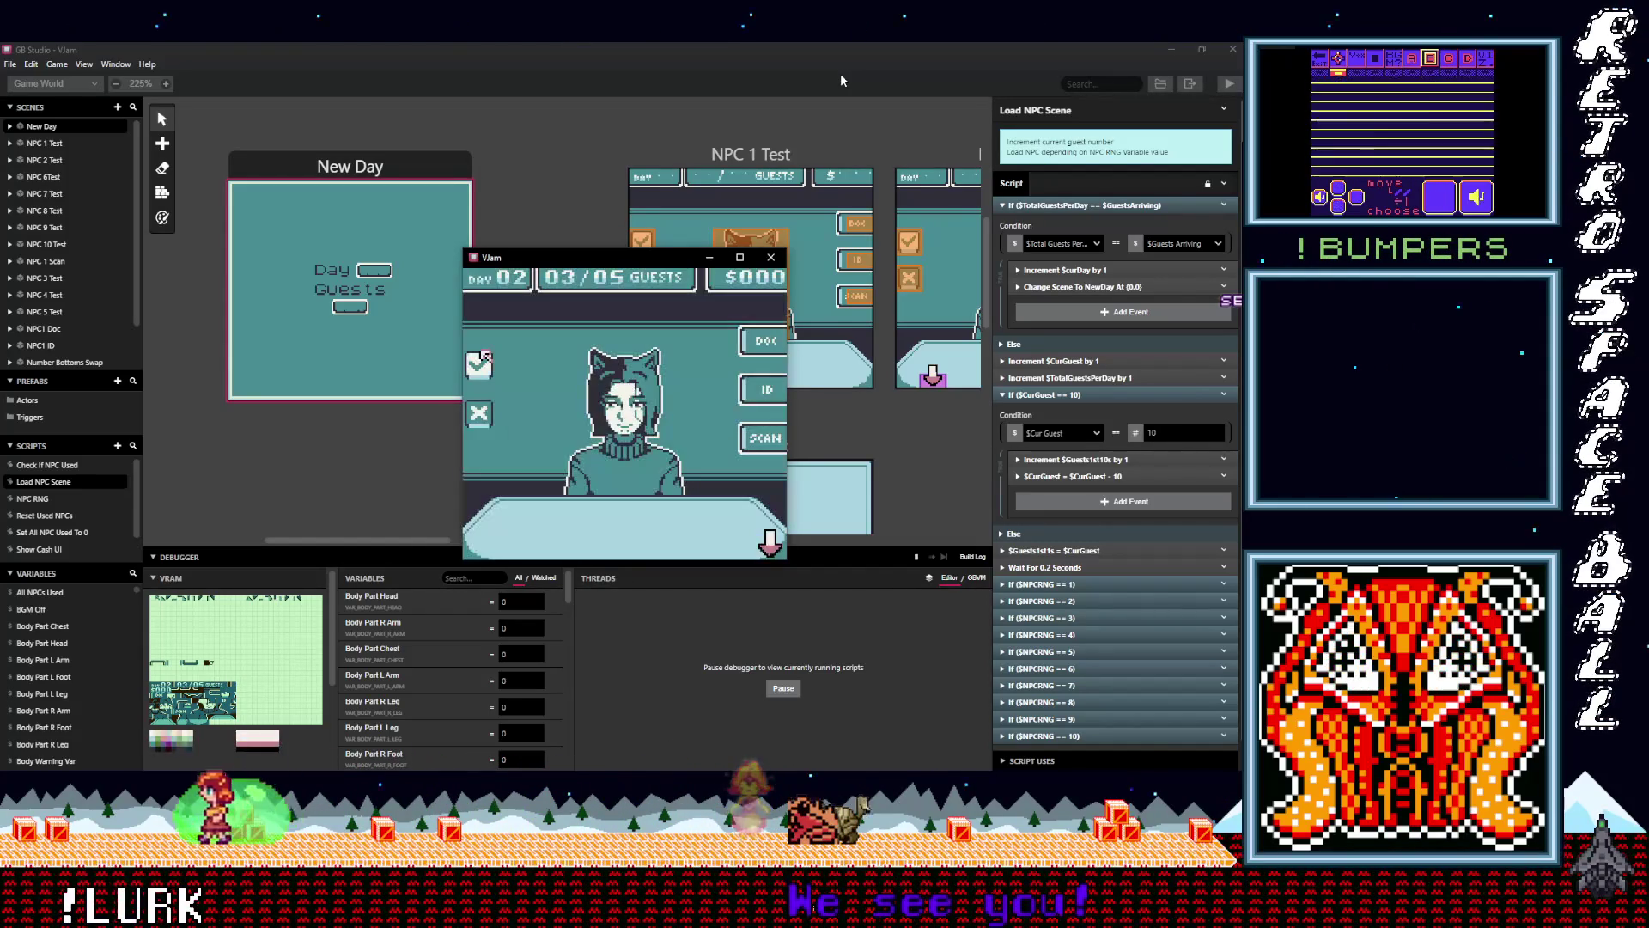
key("z")
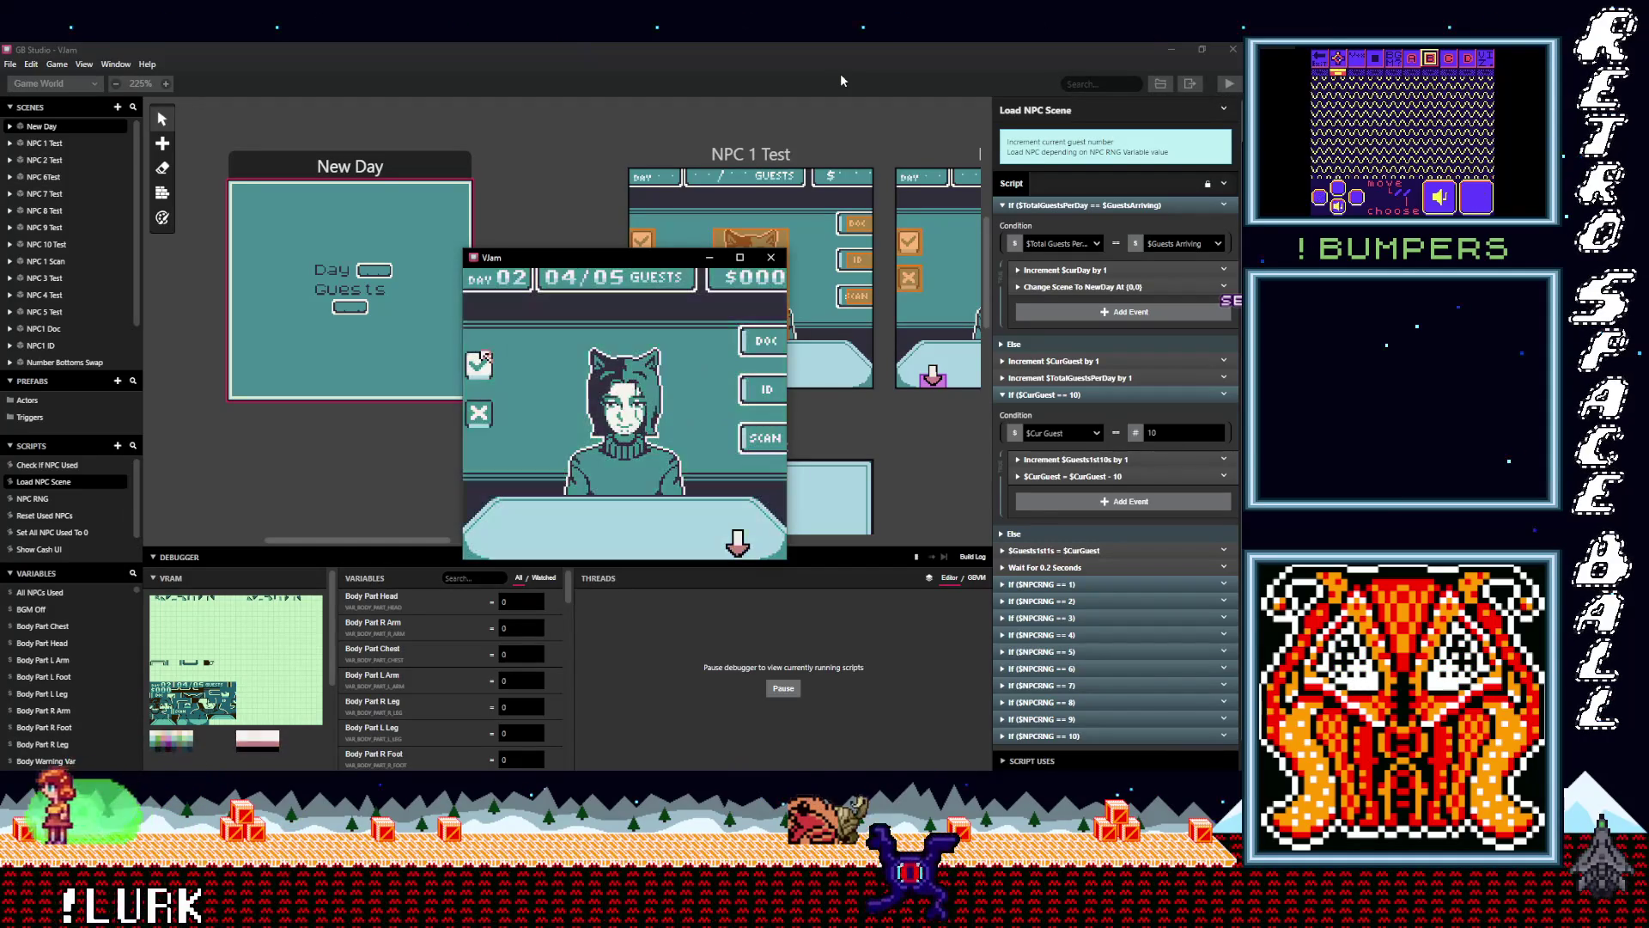
key("z")
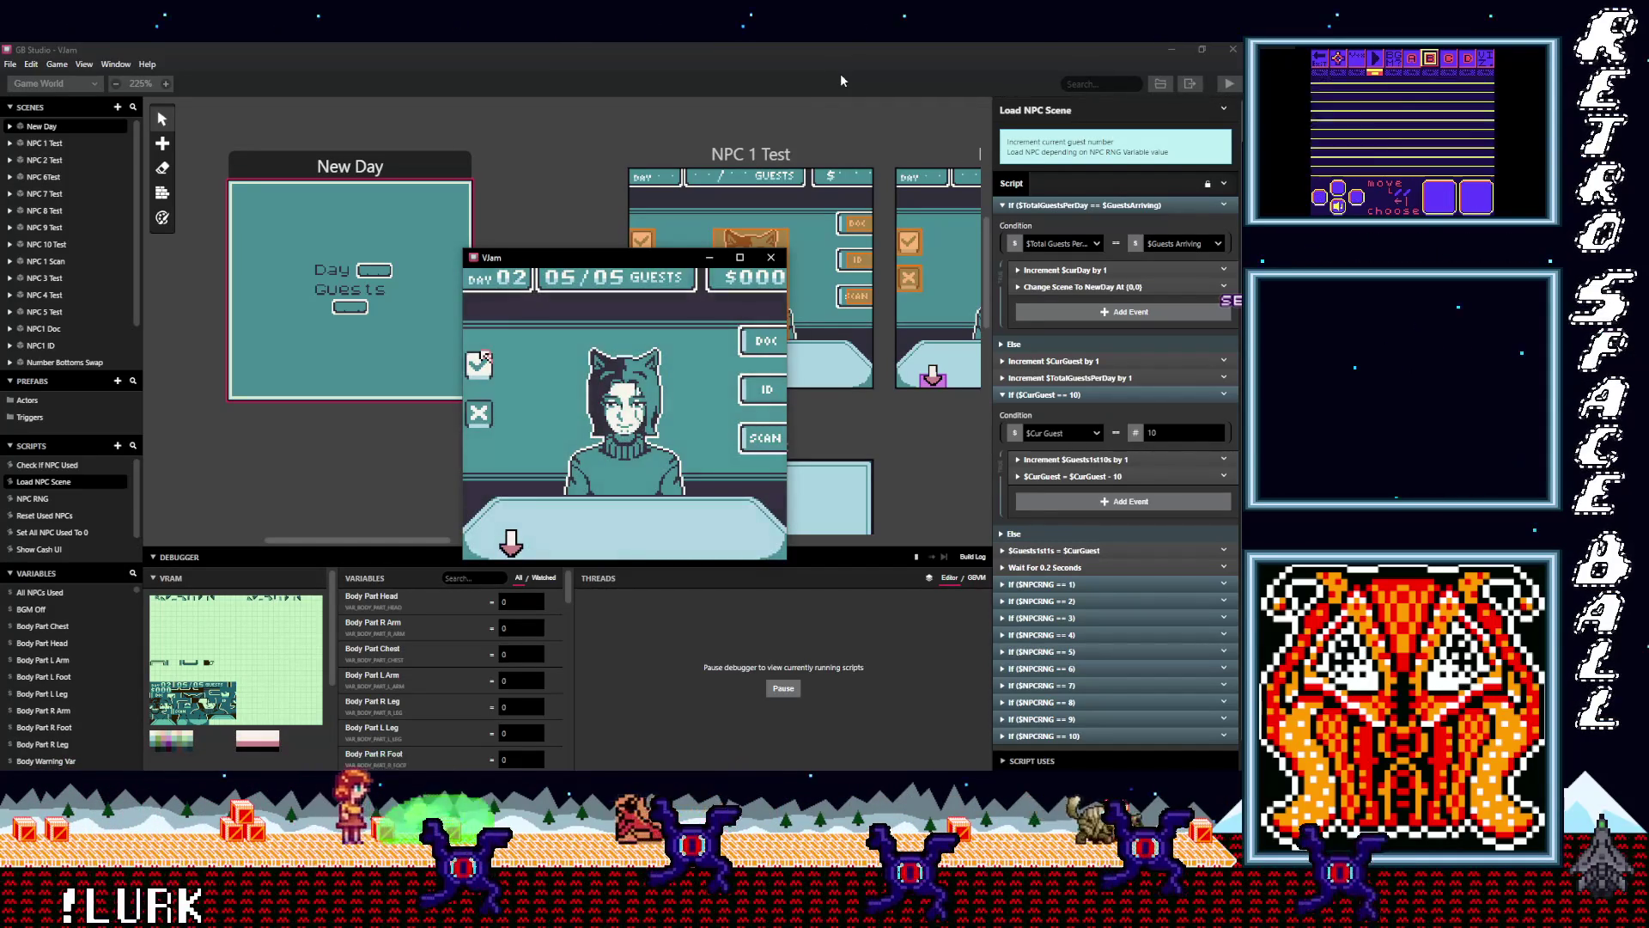
key("z")
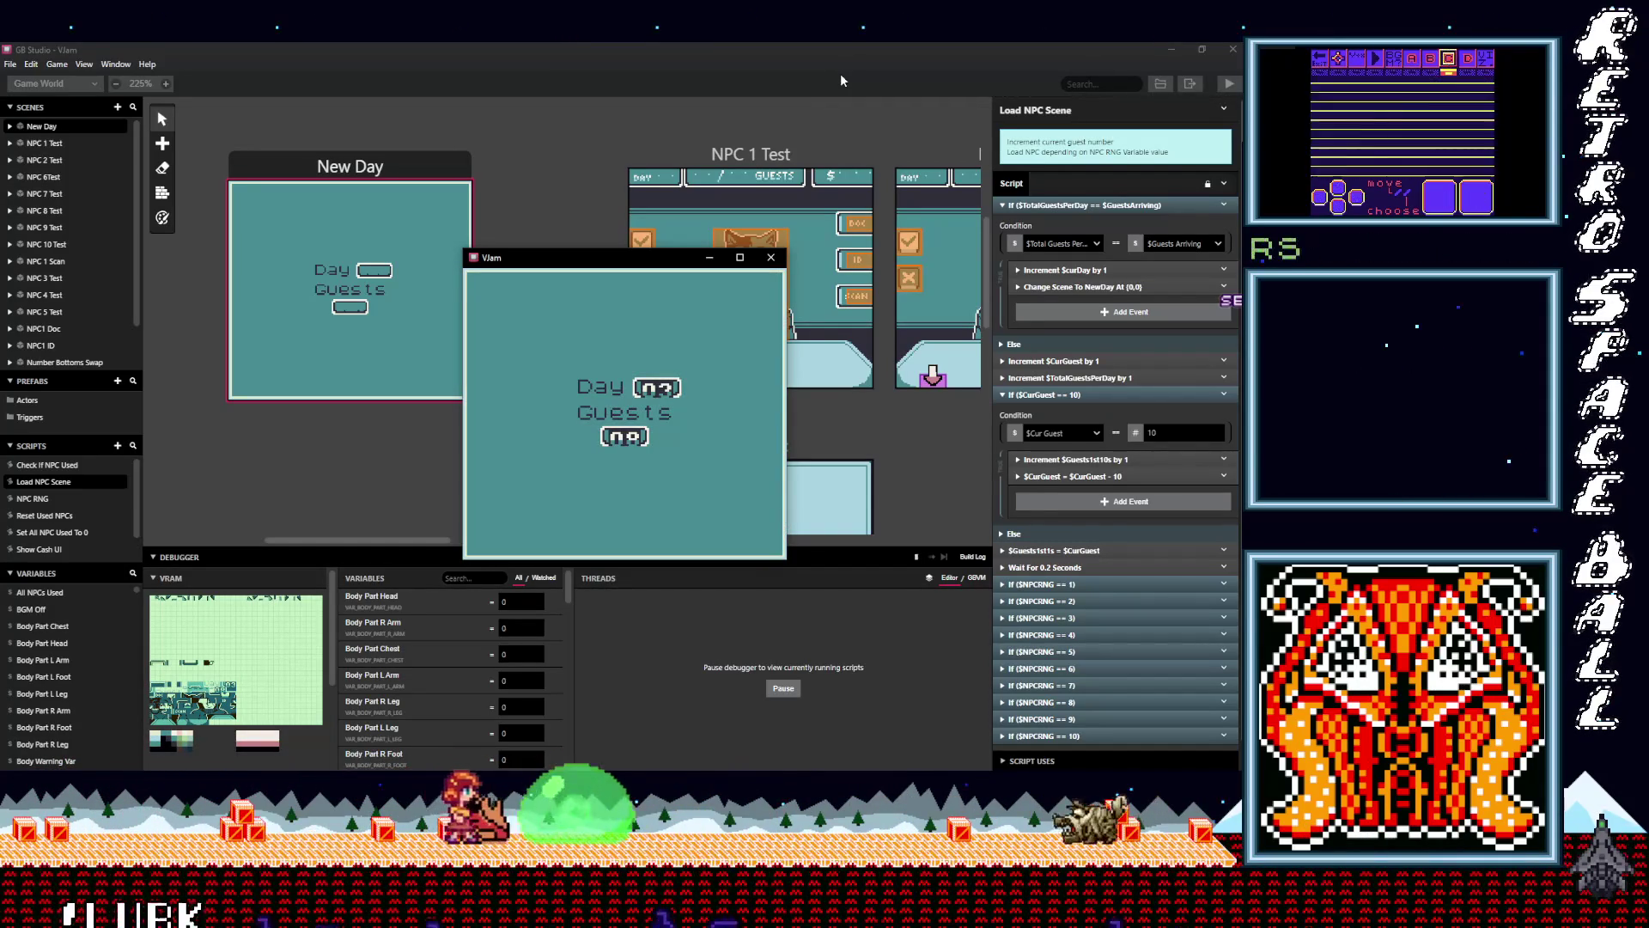
Process all eight guests of day 3 to reach the Day 04 summary
key("z")
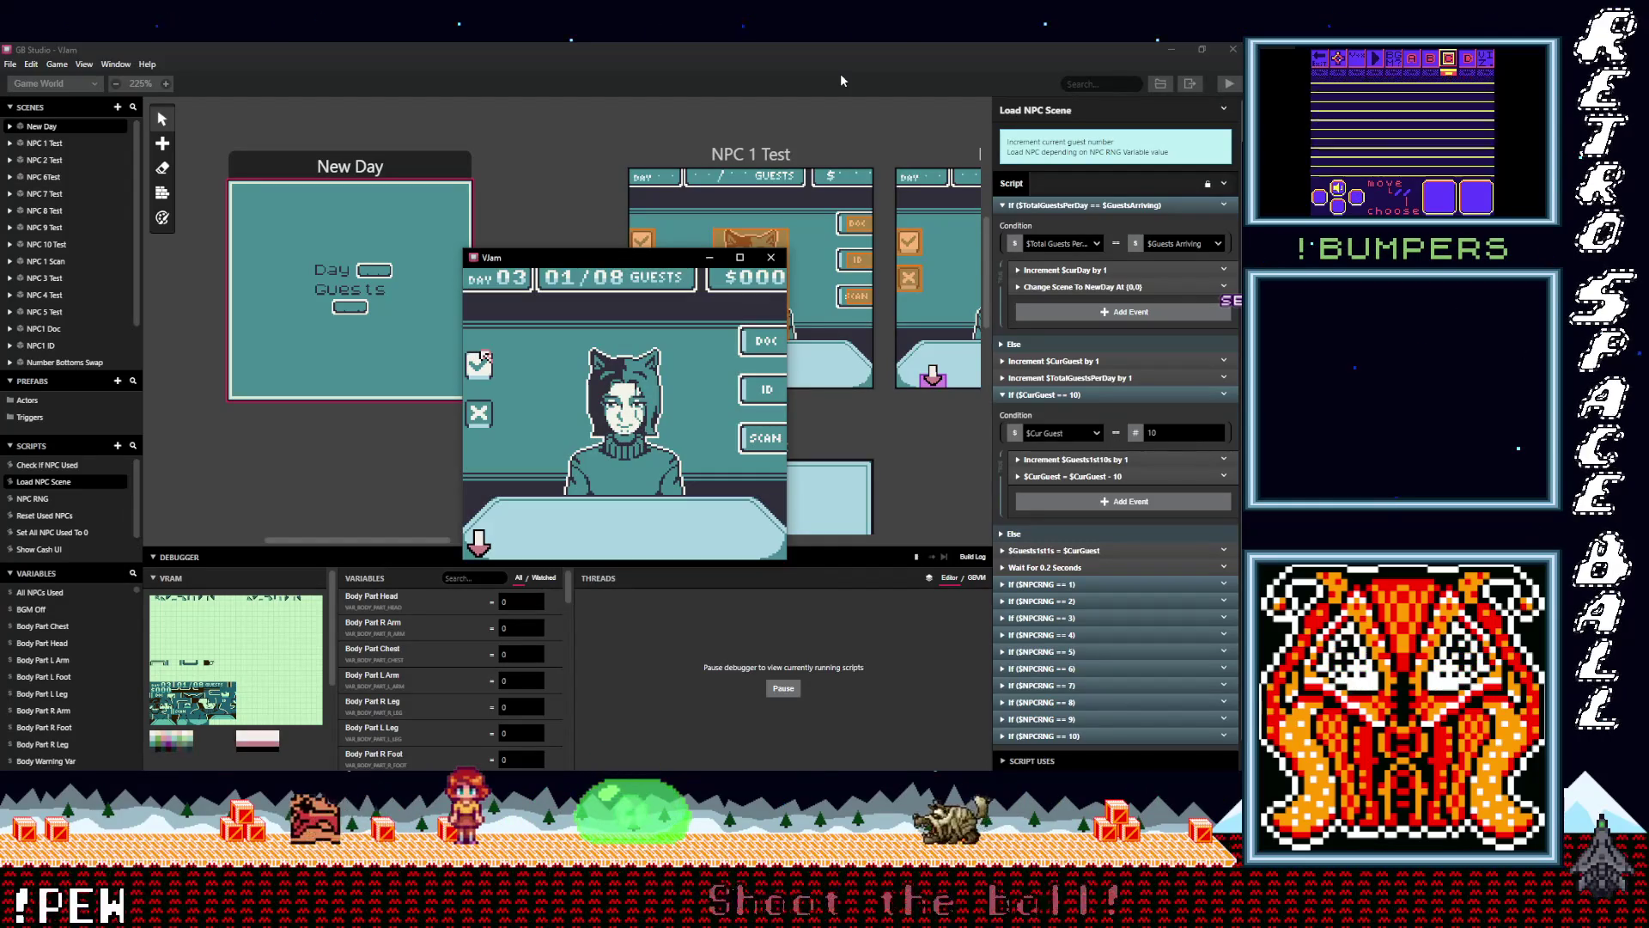
key("z")
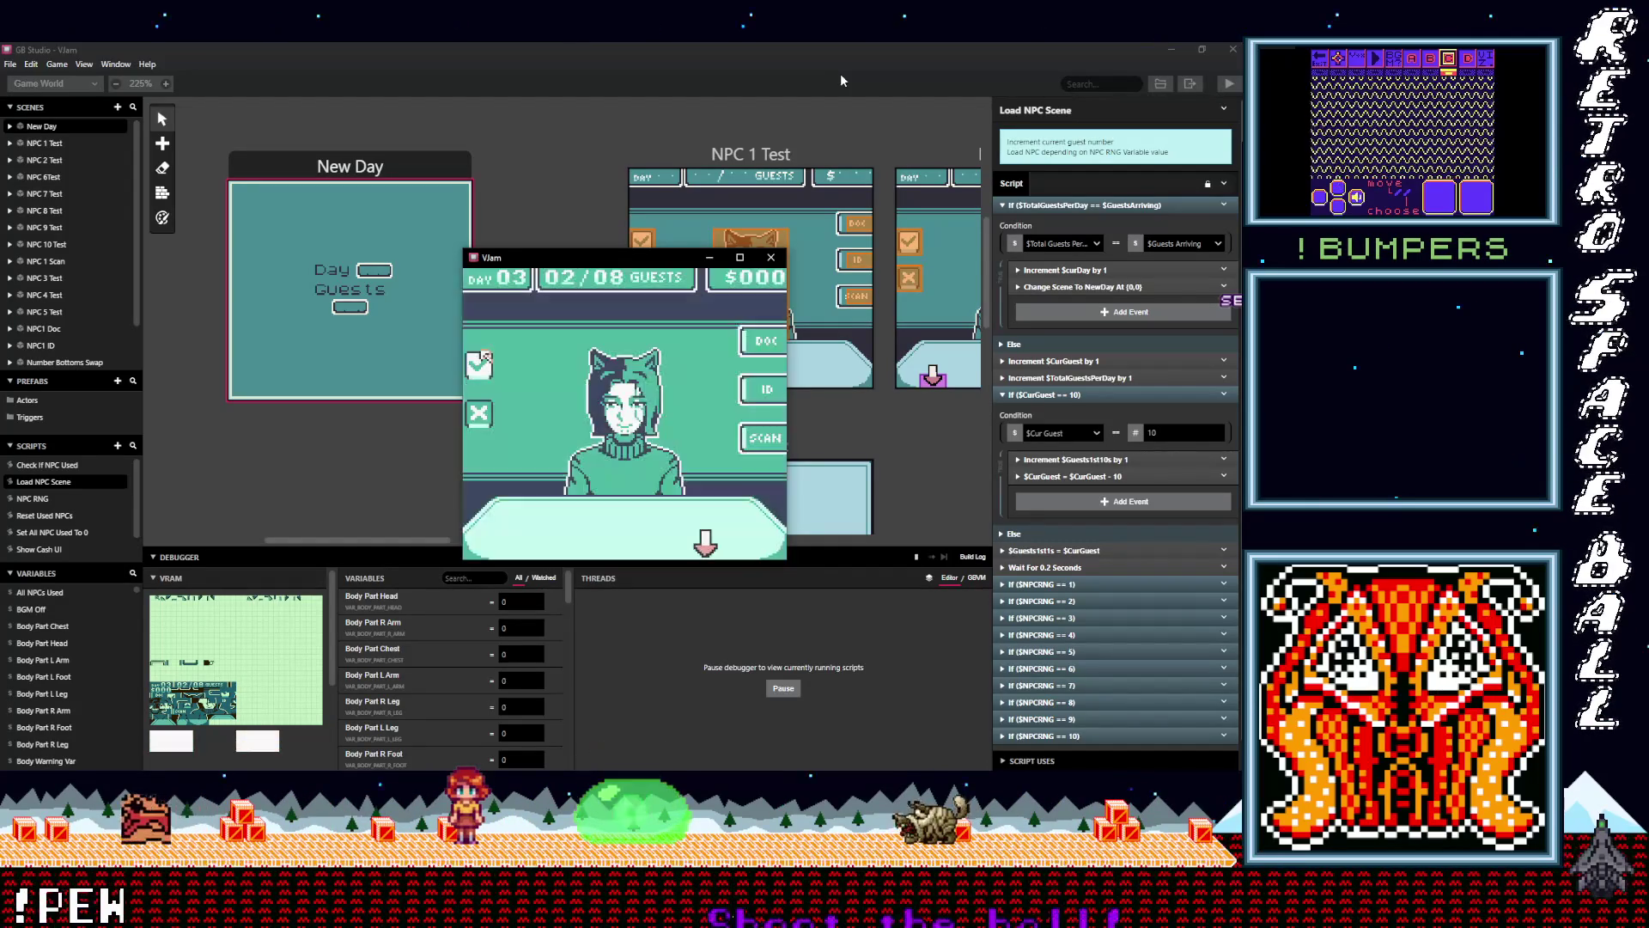
key("z")
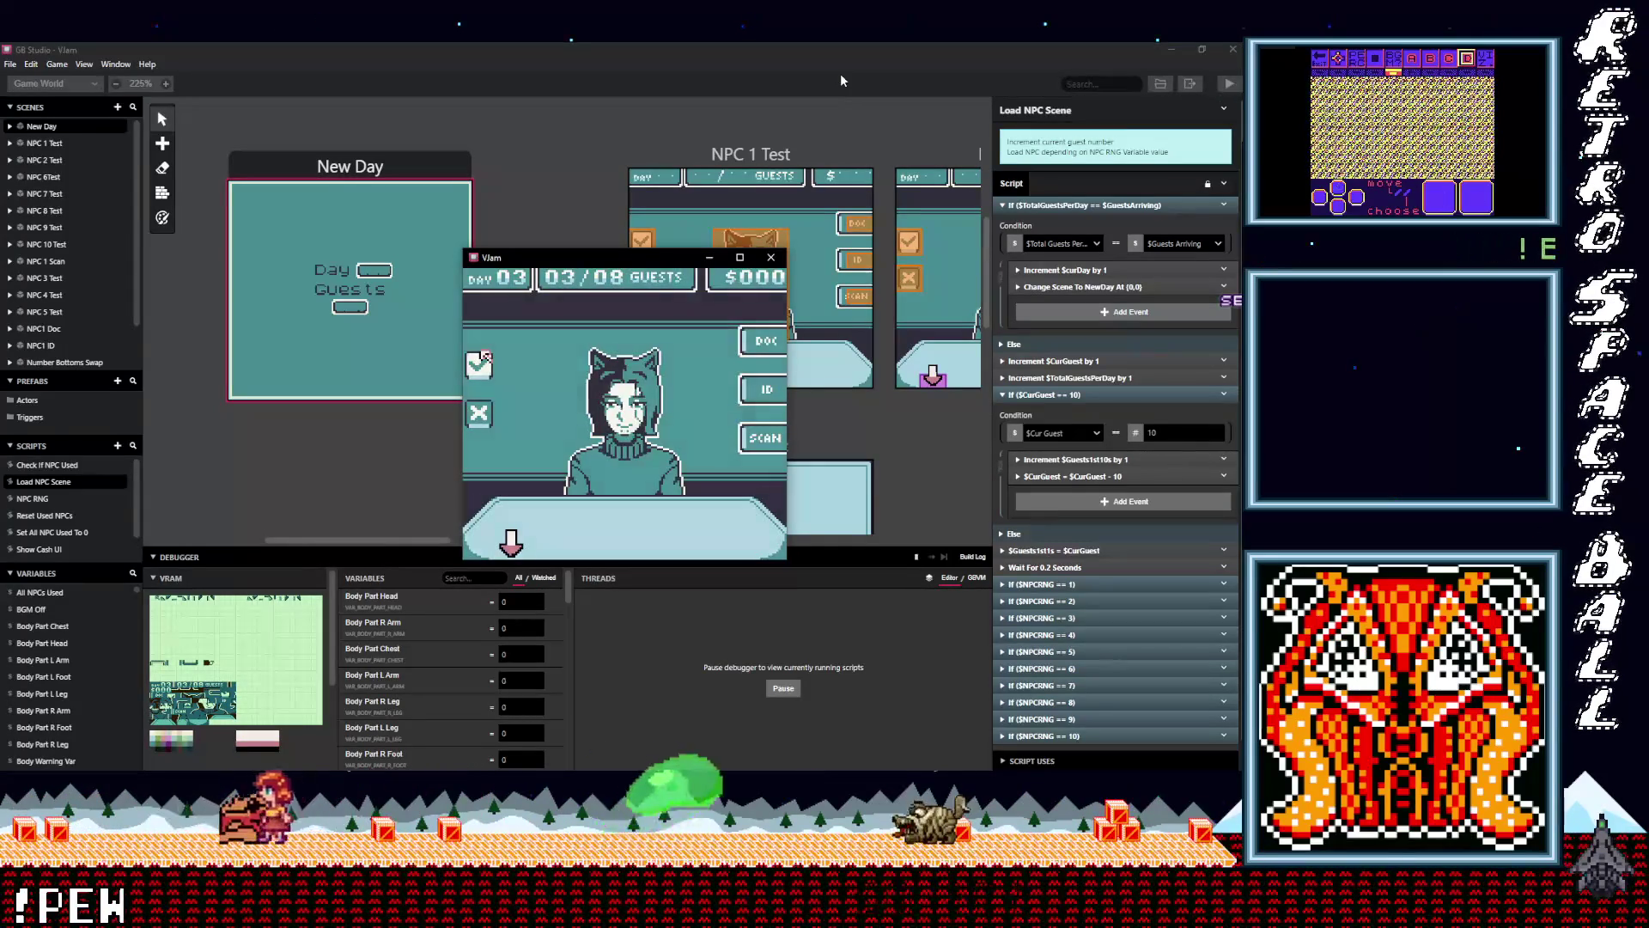
key("z")
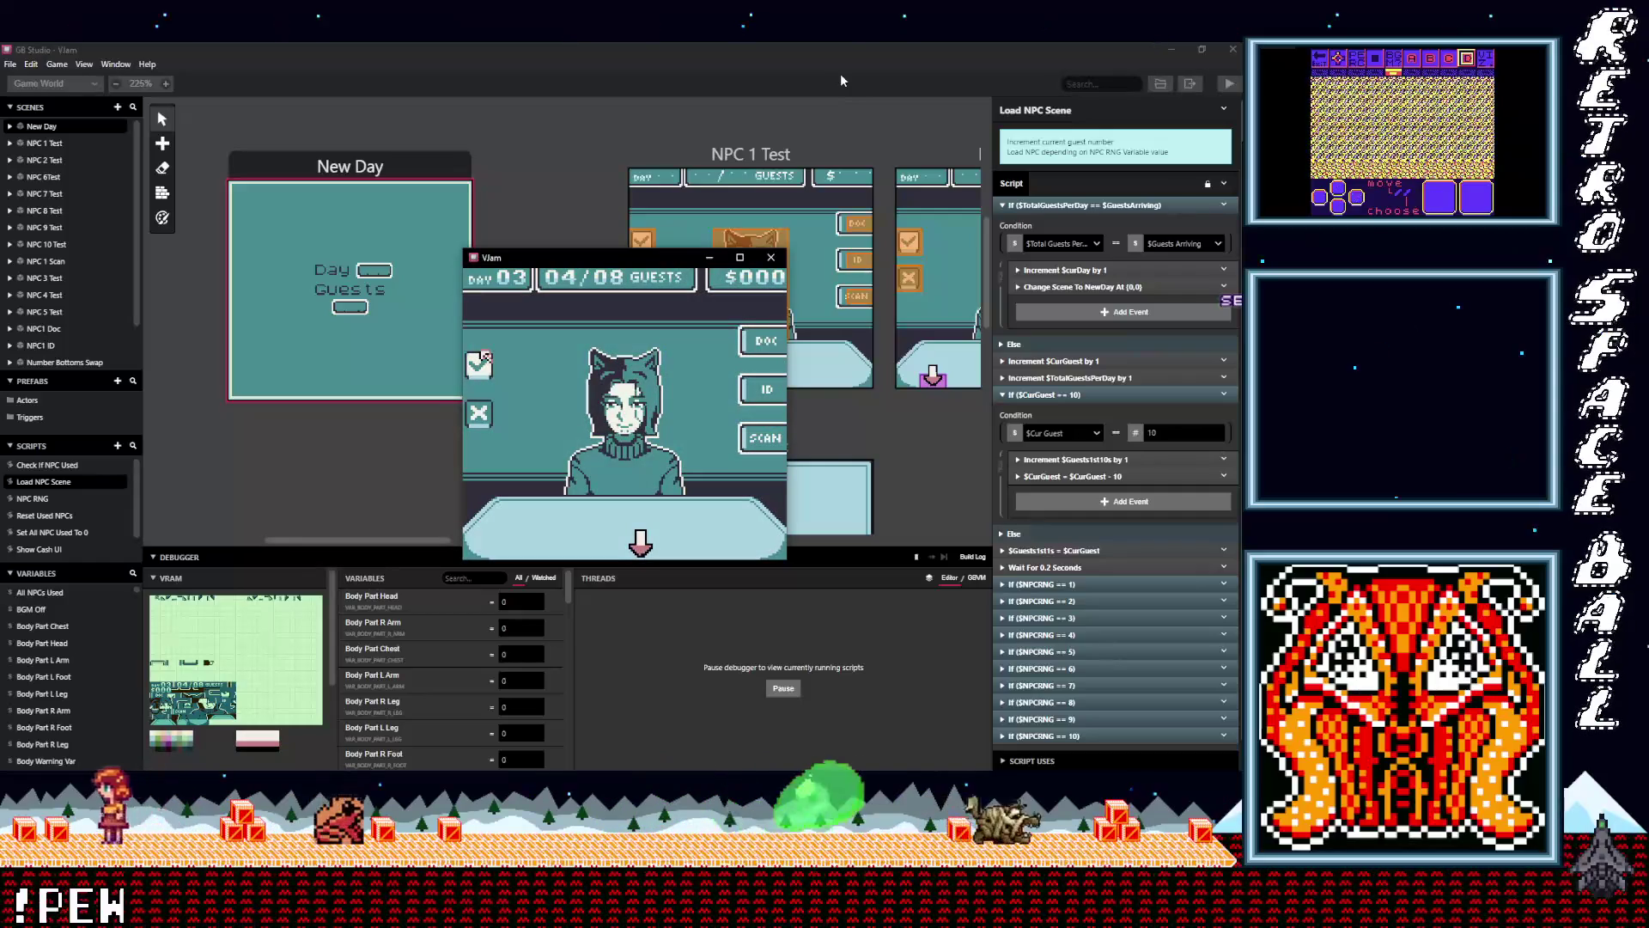
key("z")
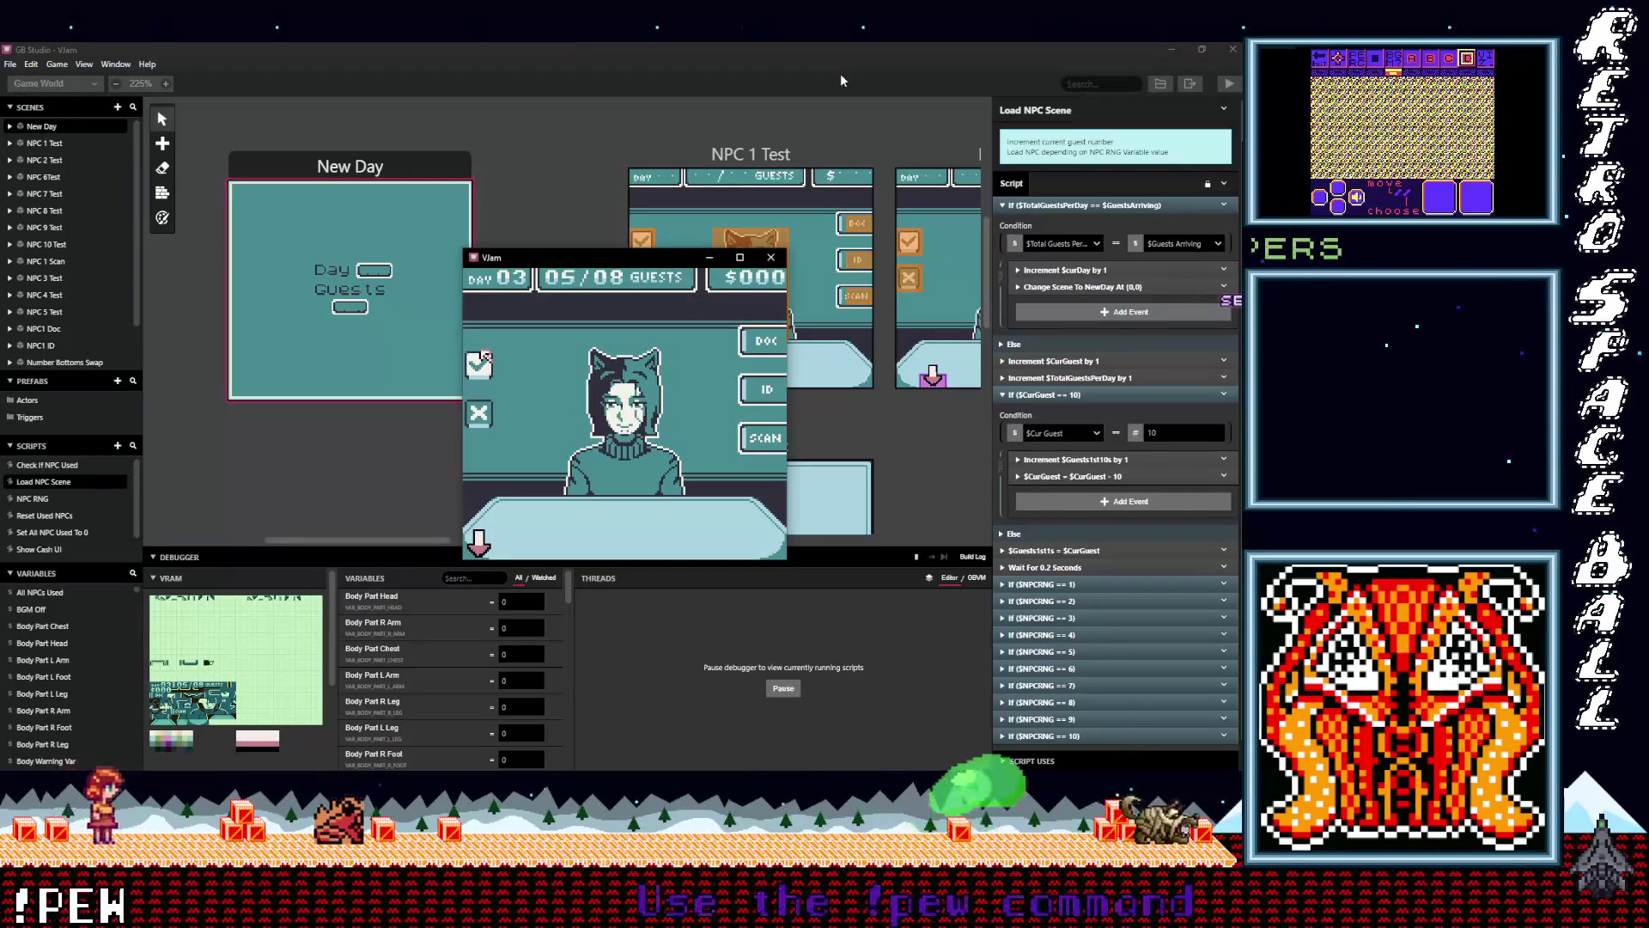
key("z")
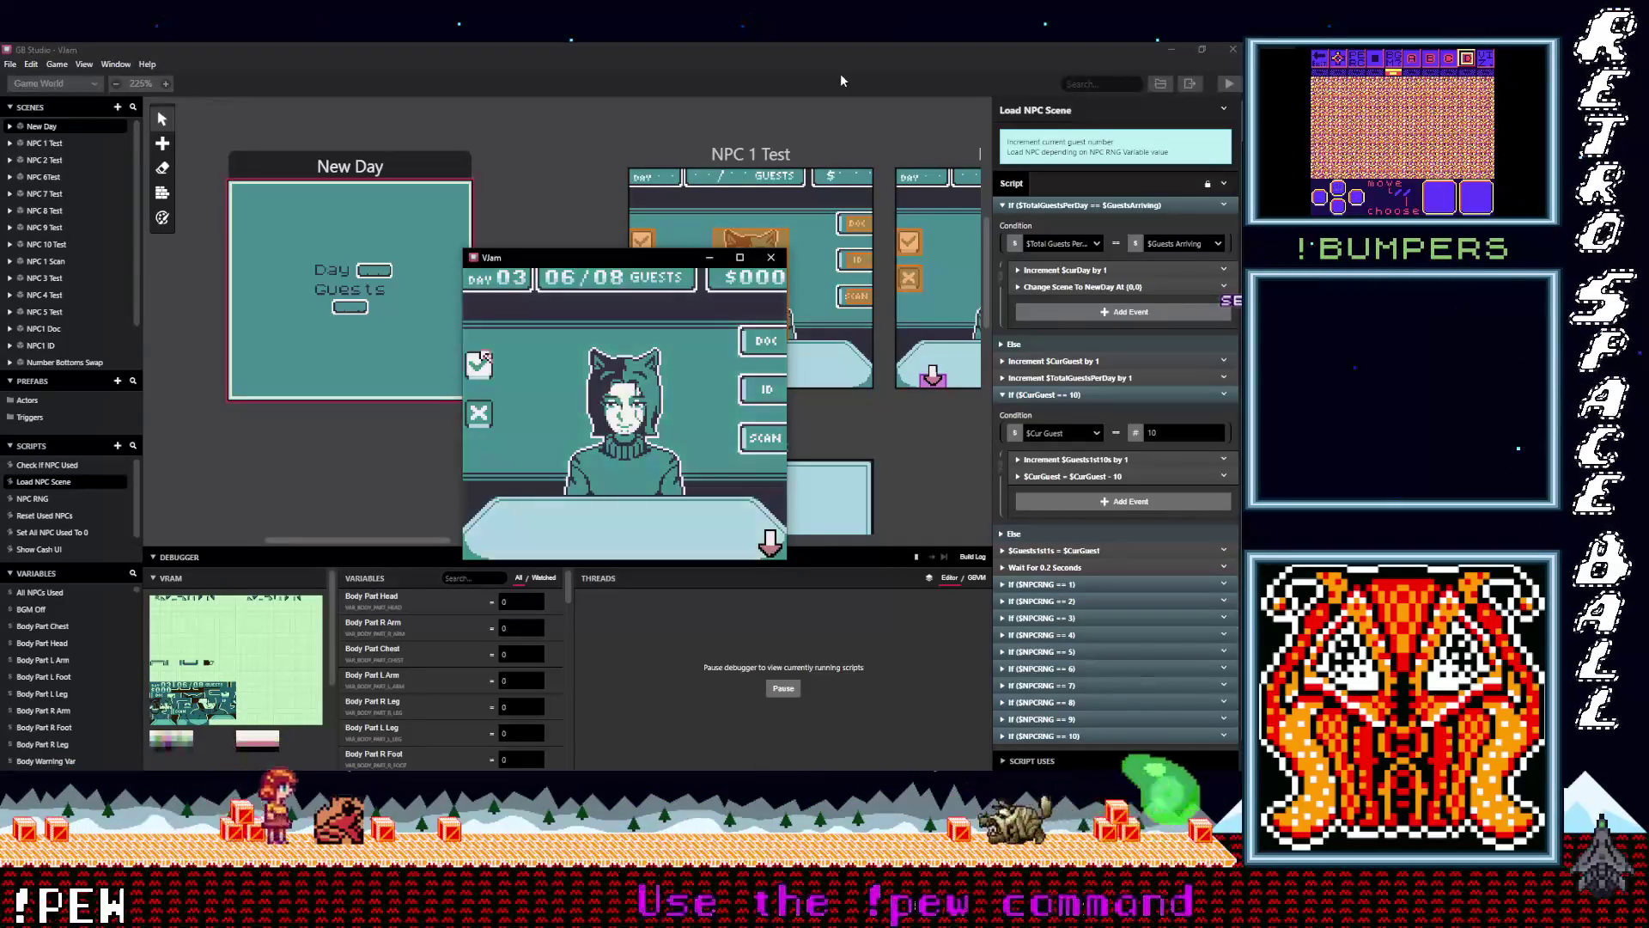
key("z")
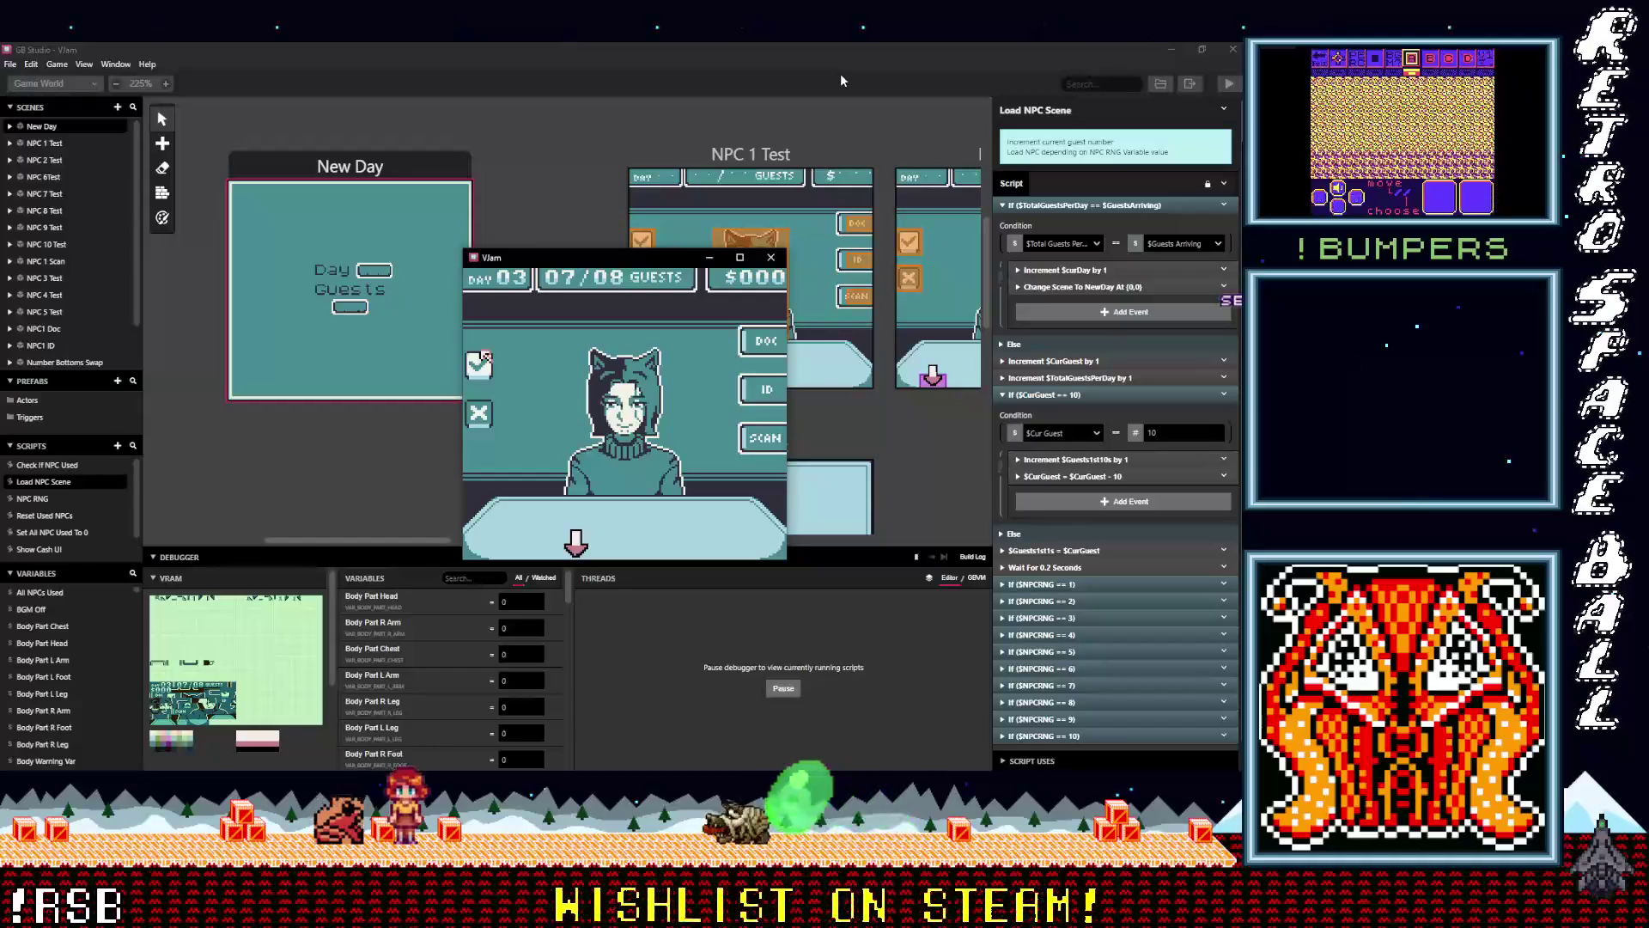
key("z")
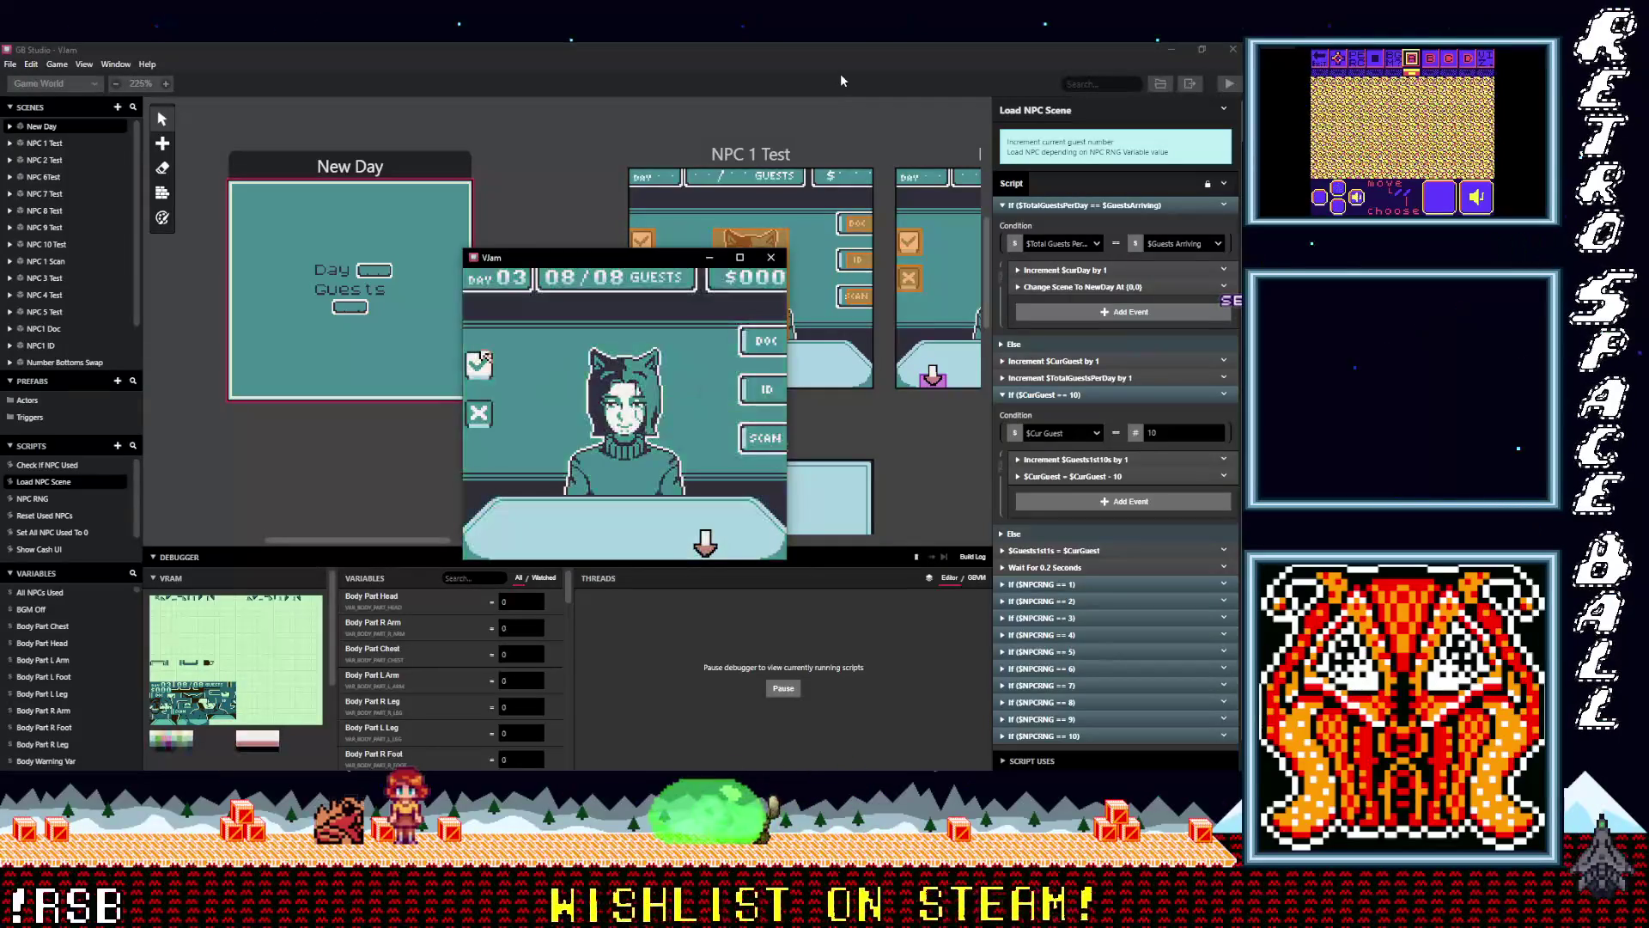
key("z")
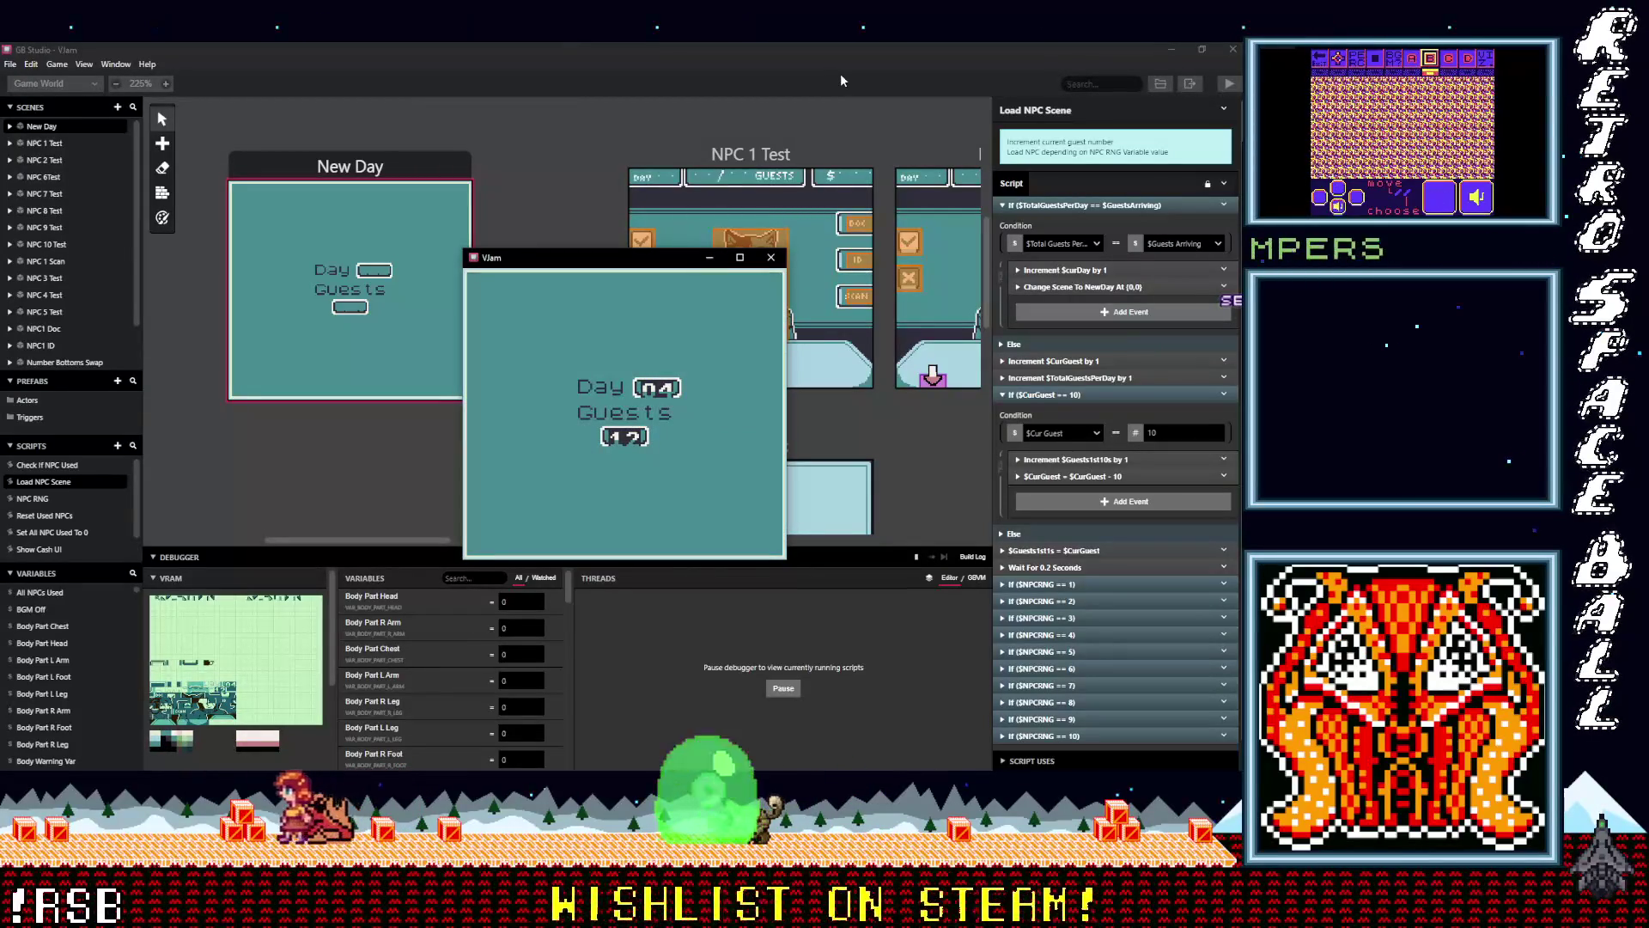
Start day 4 and bring in guests up to the seventh of 12
key("z")
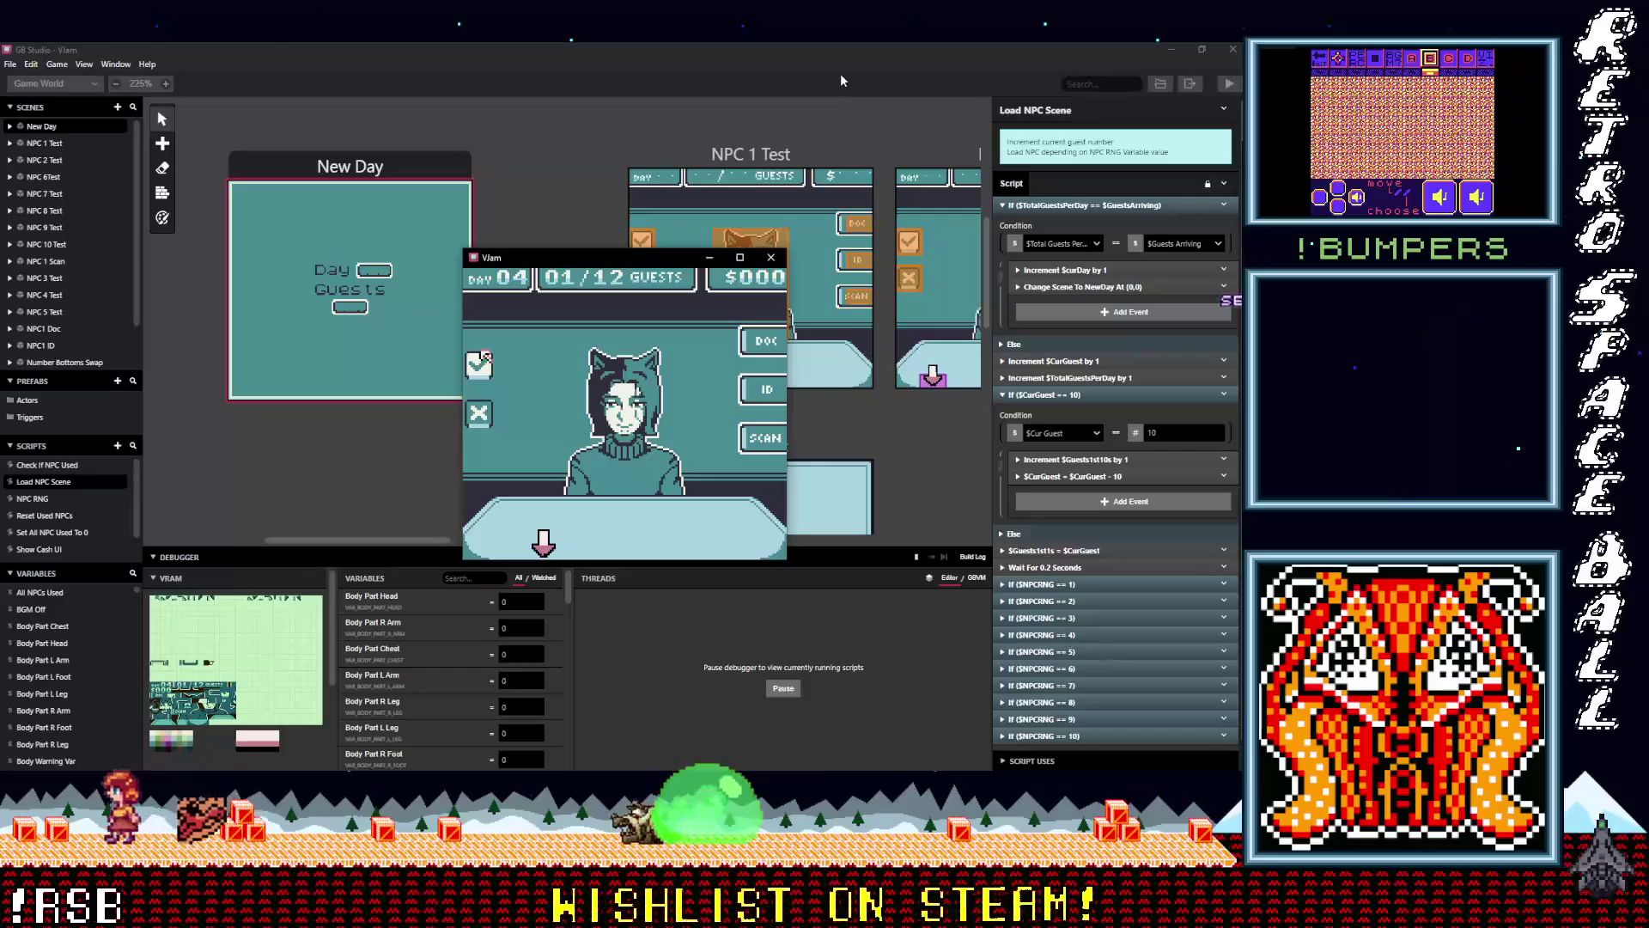
key("z")
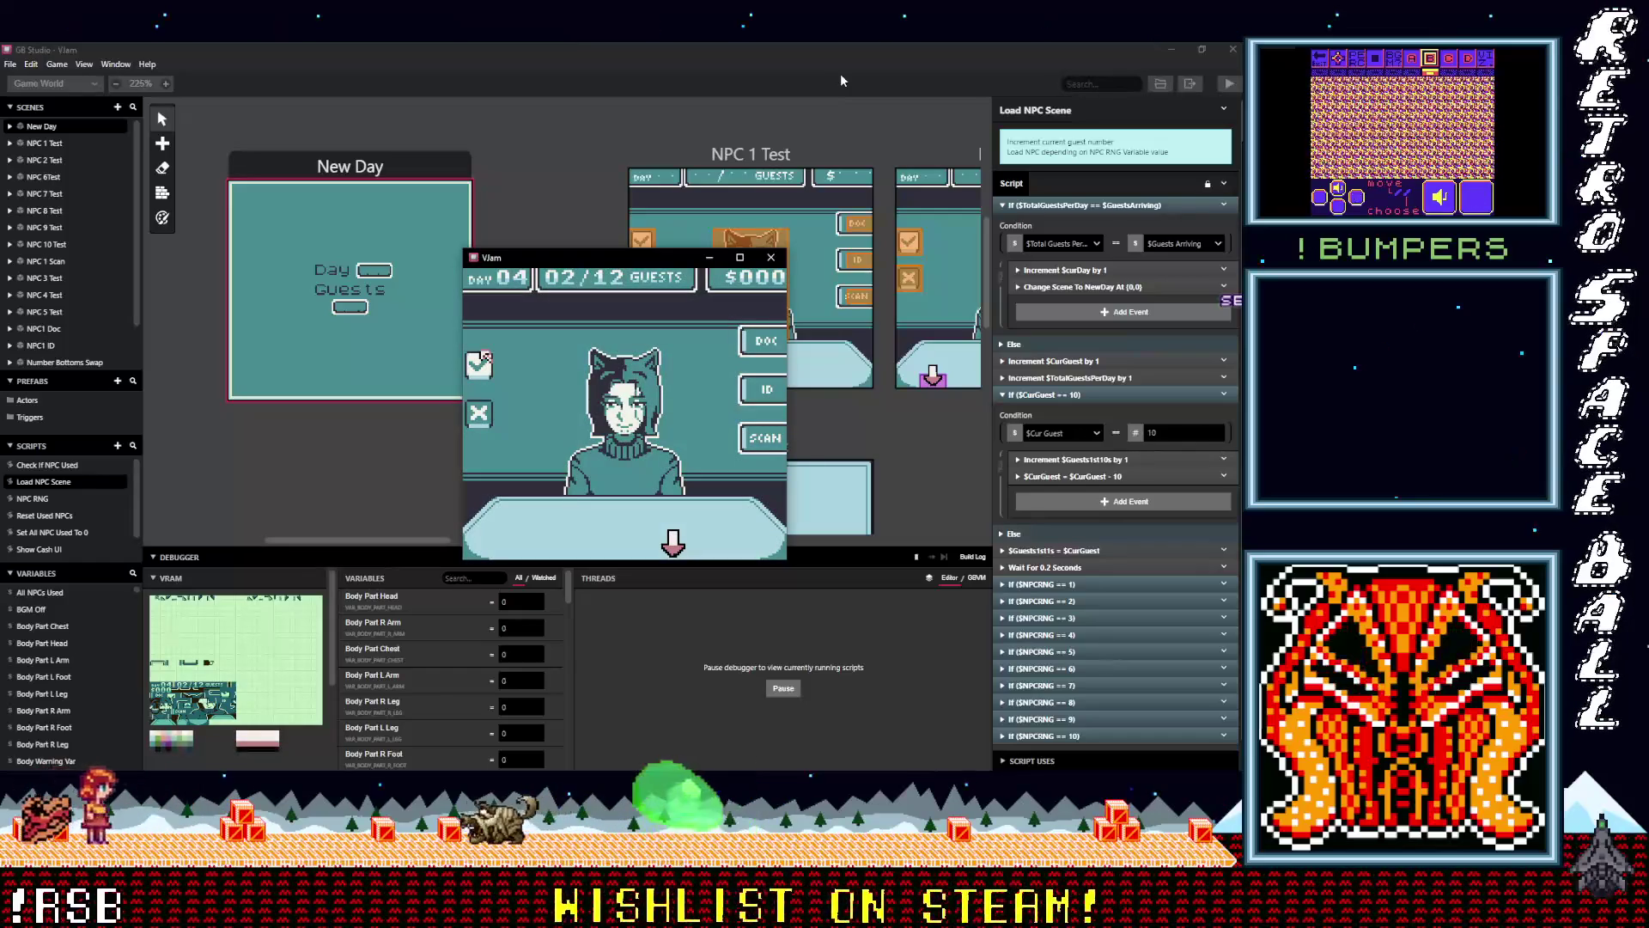
key("z")
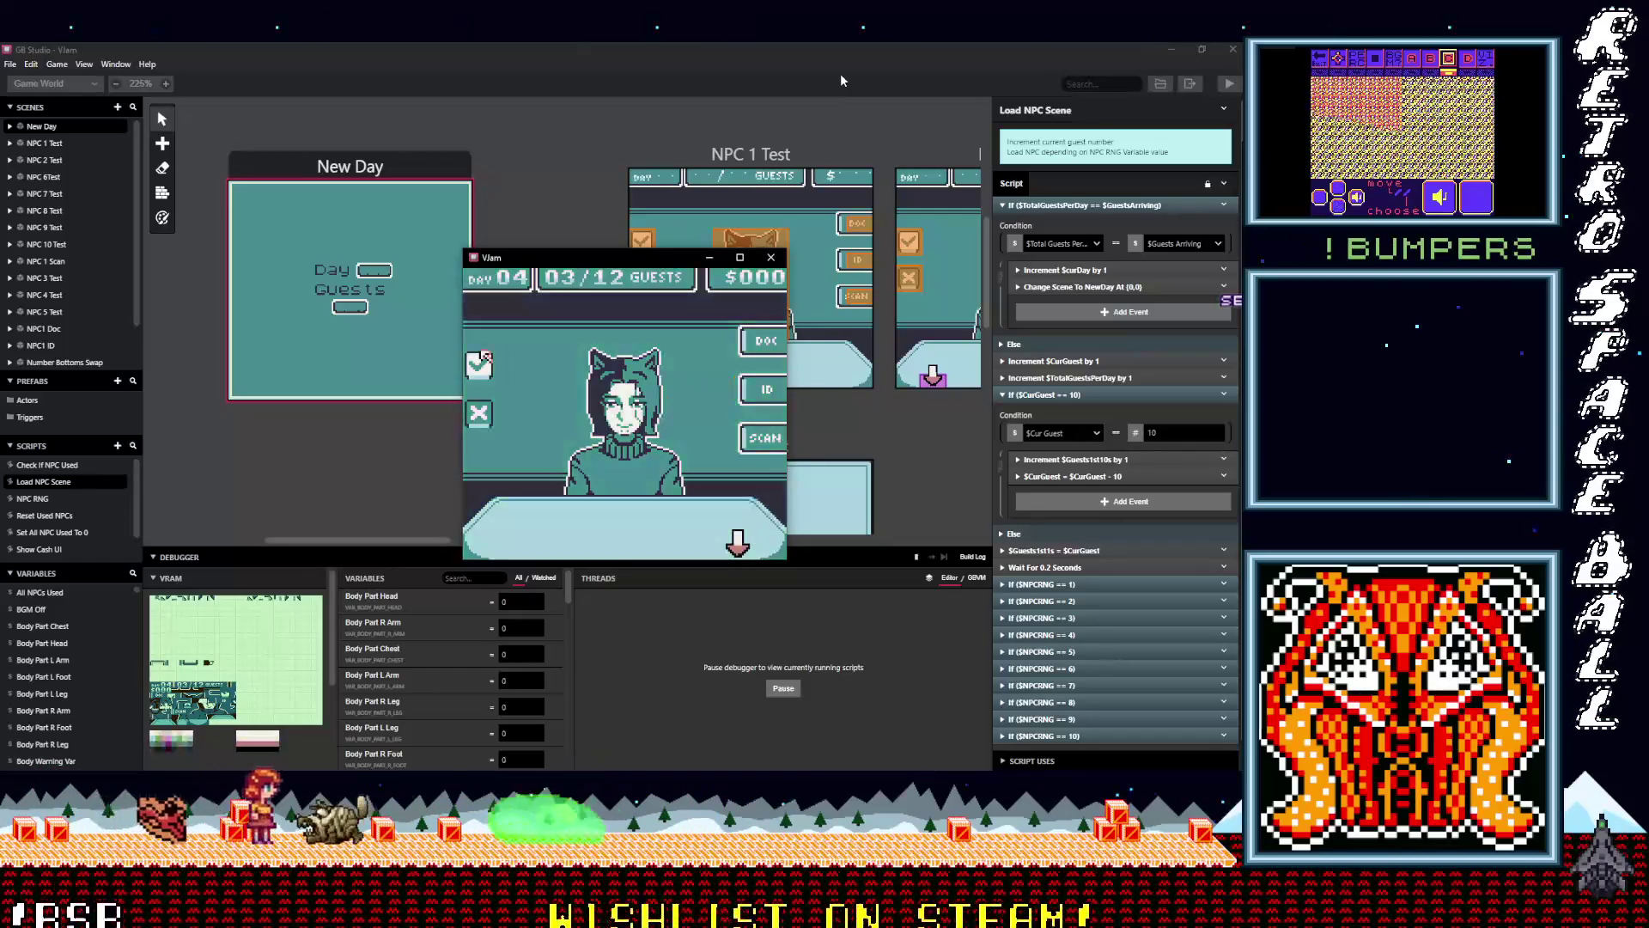
key("z")
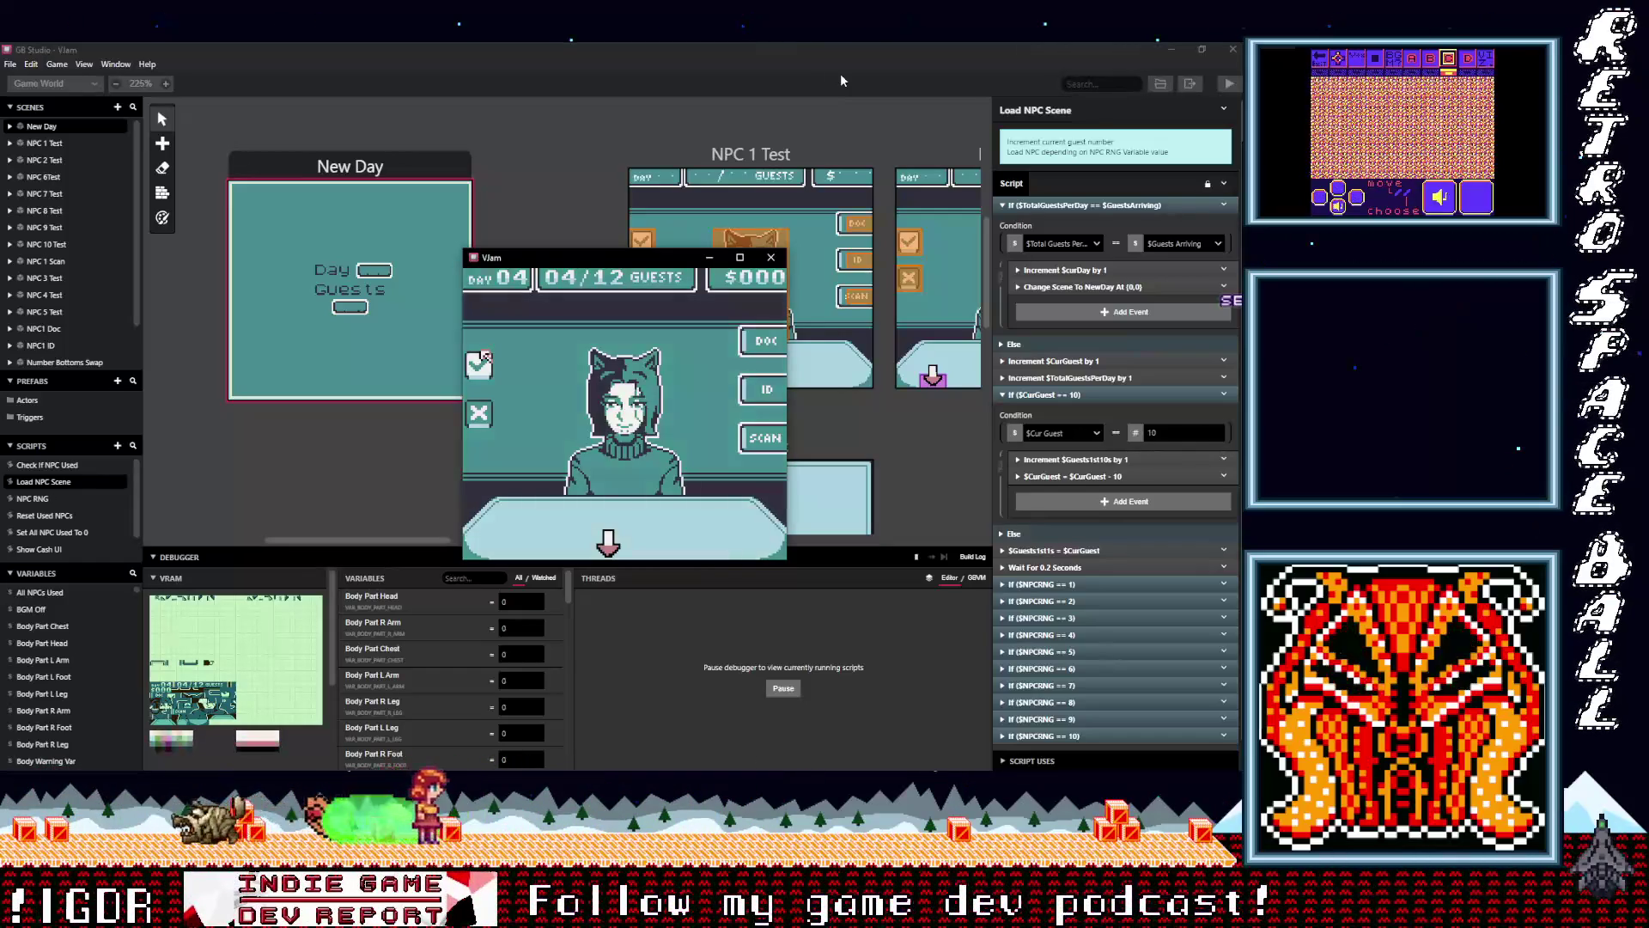
key("z")
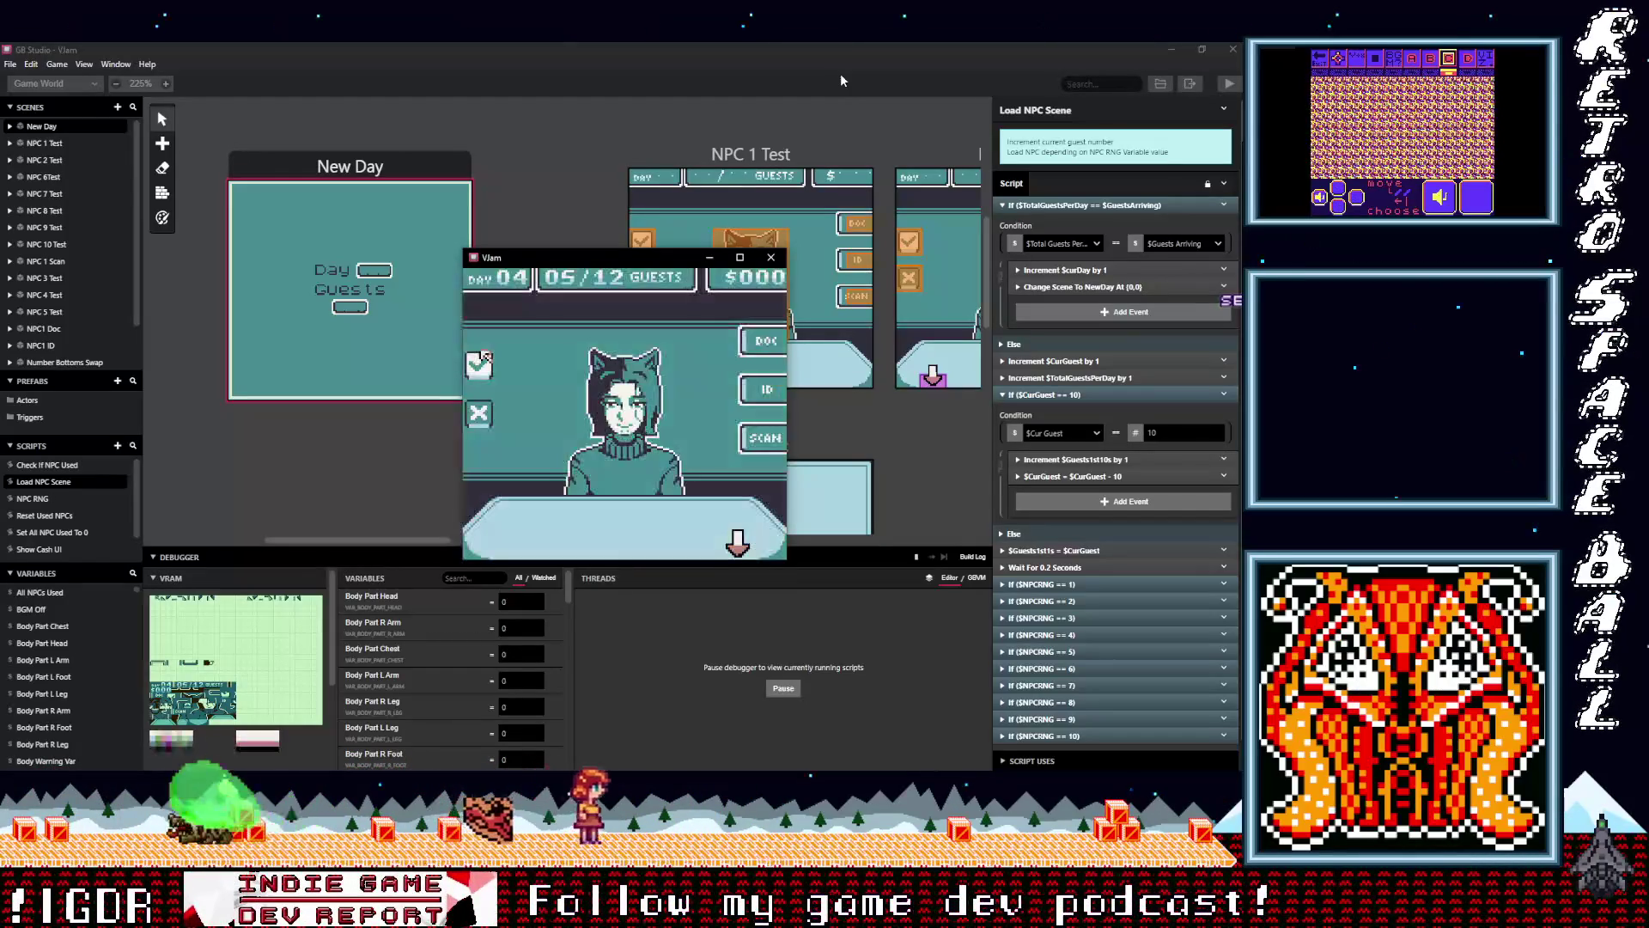
key("z")
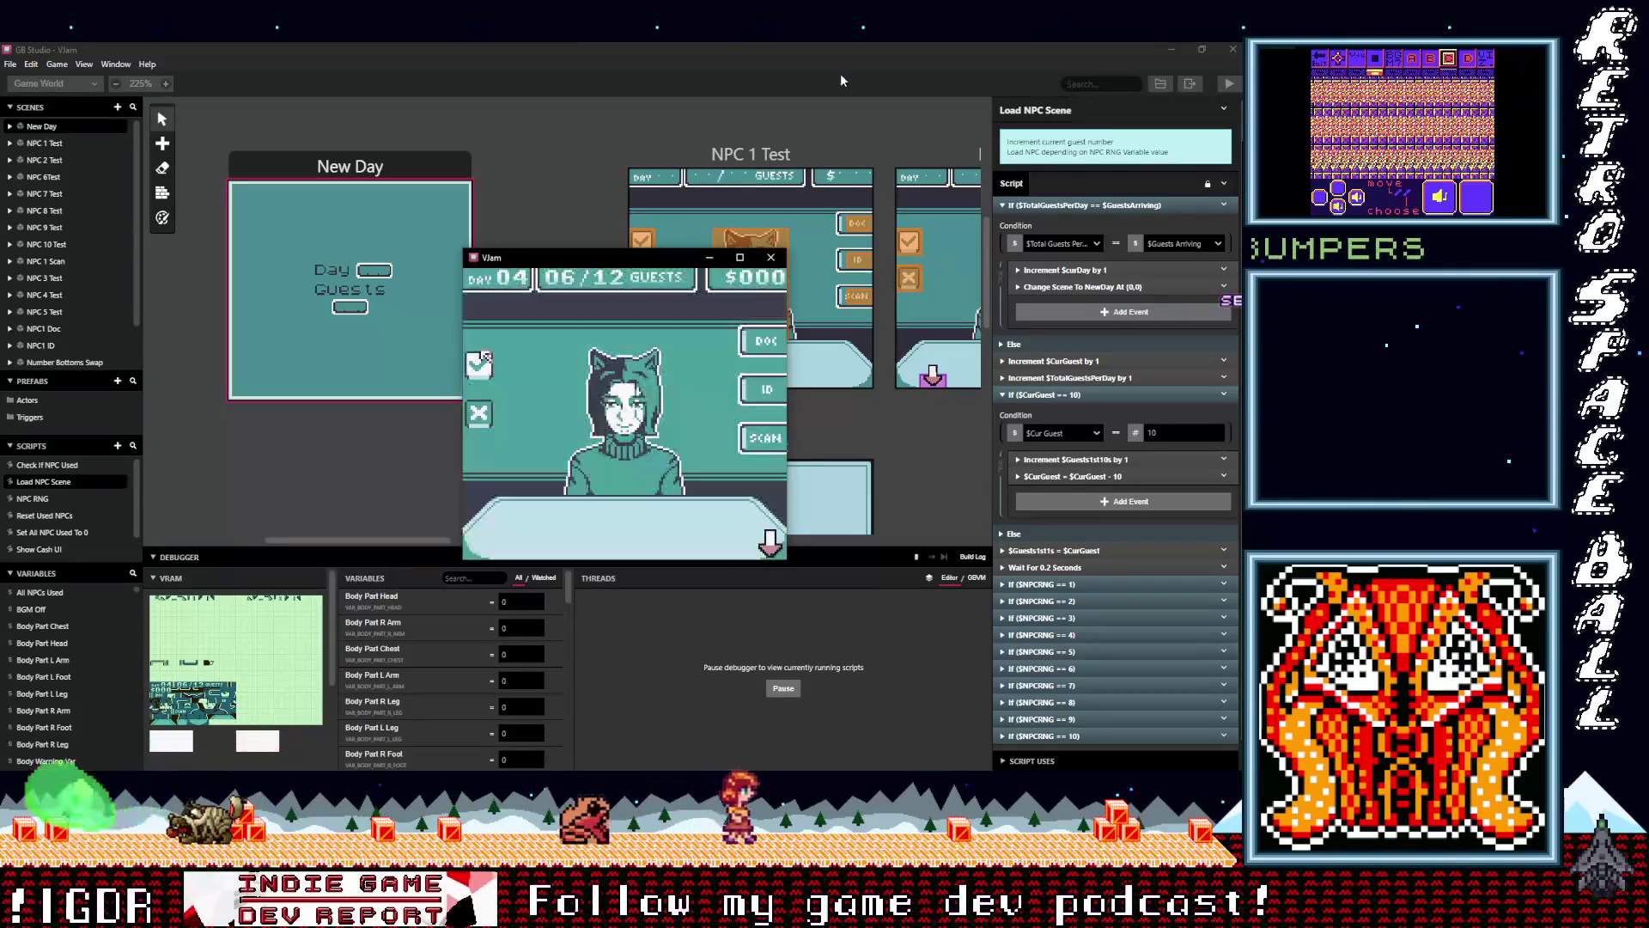
key("z")
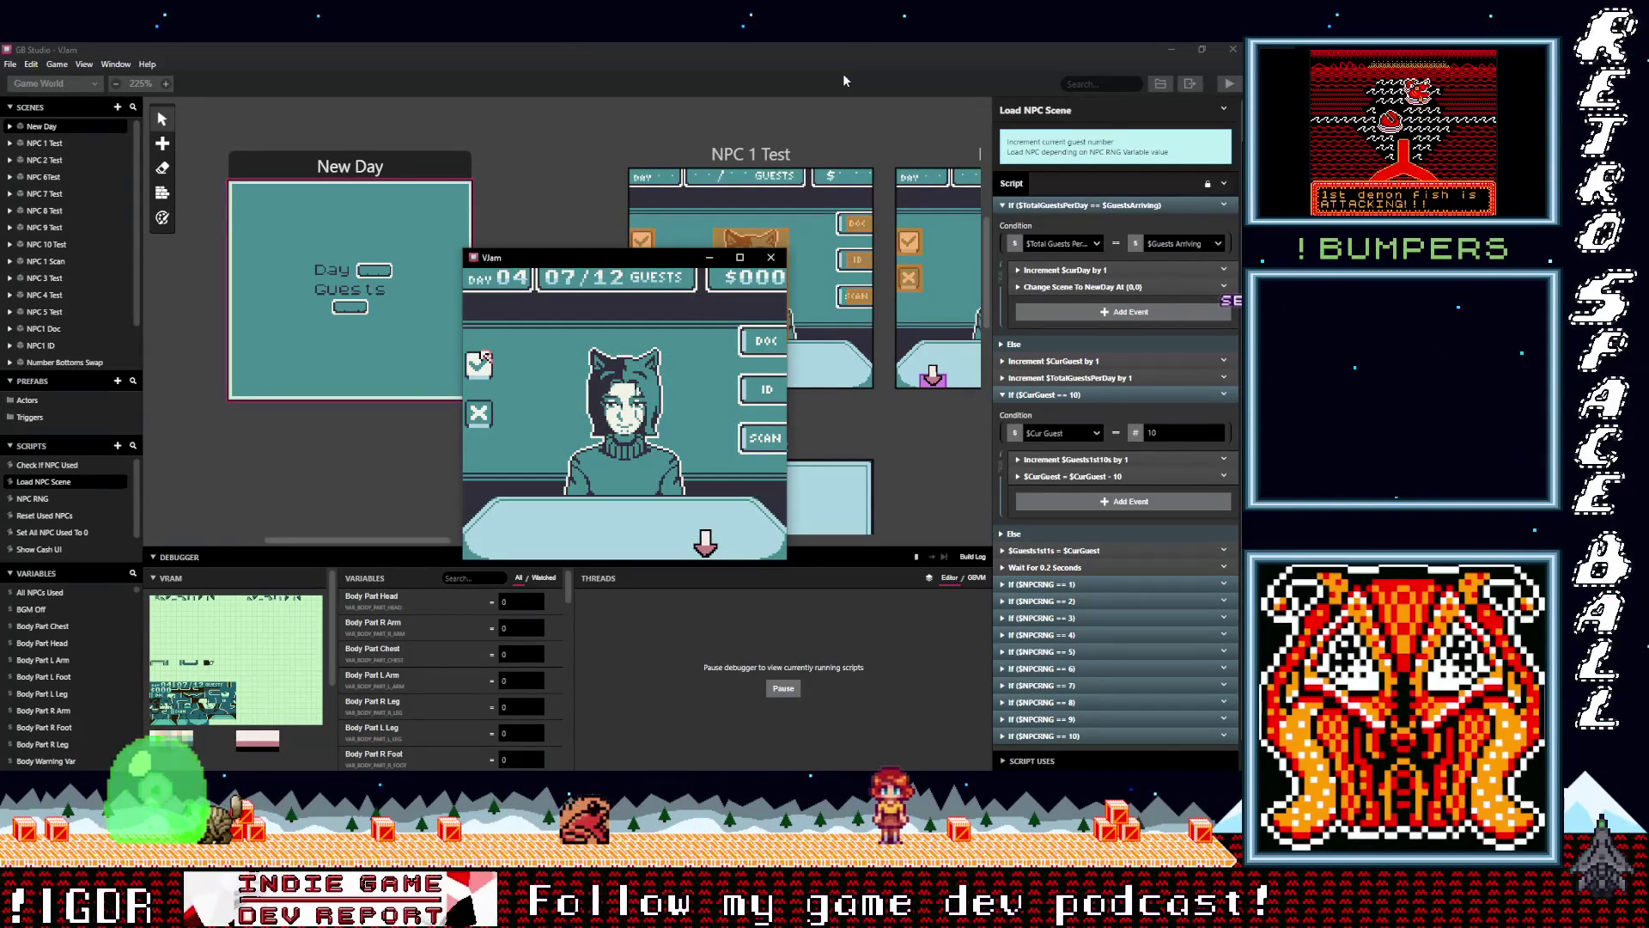
Process Day 04 guests eight through twelve to reach the Day 05 card with 15 guests
key("z")
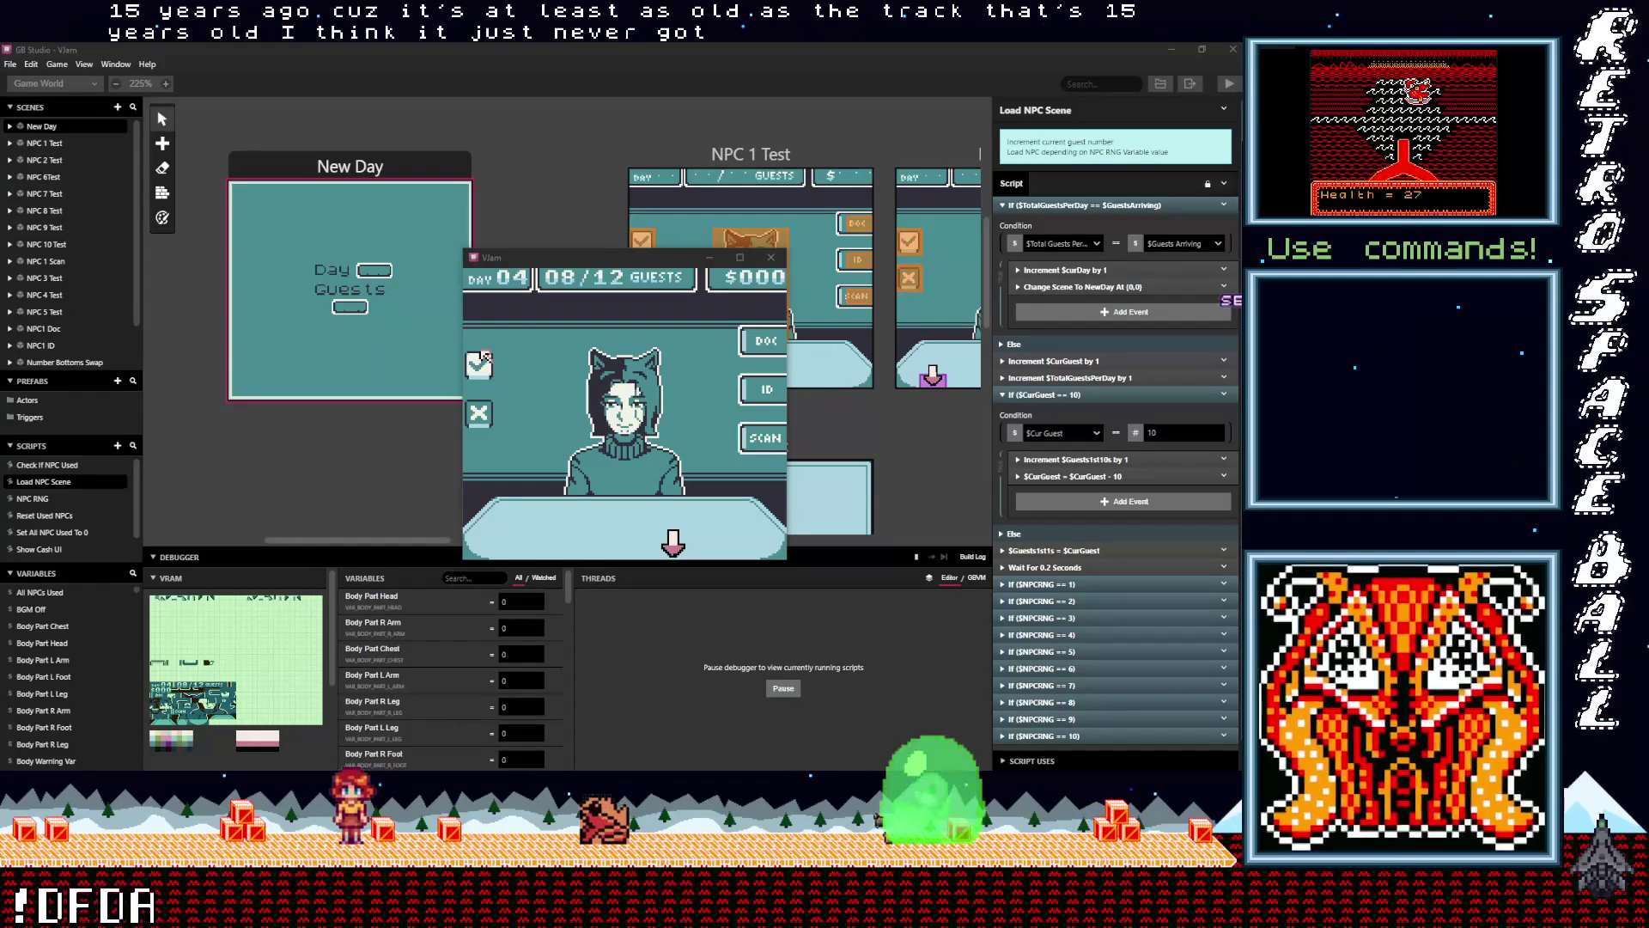
left_click(592, 262)
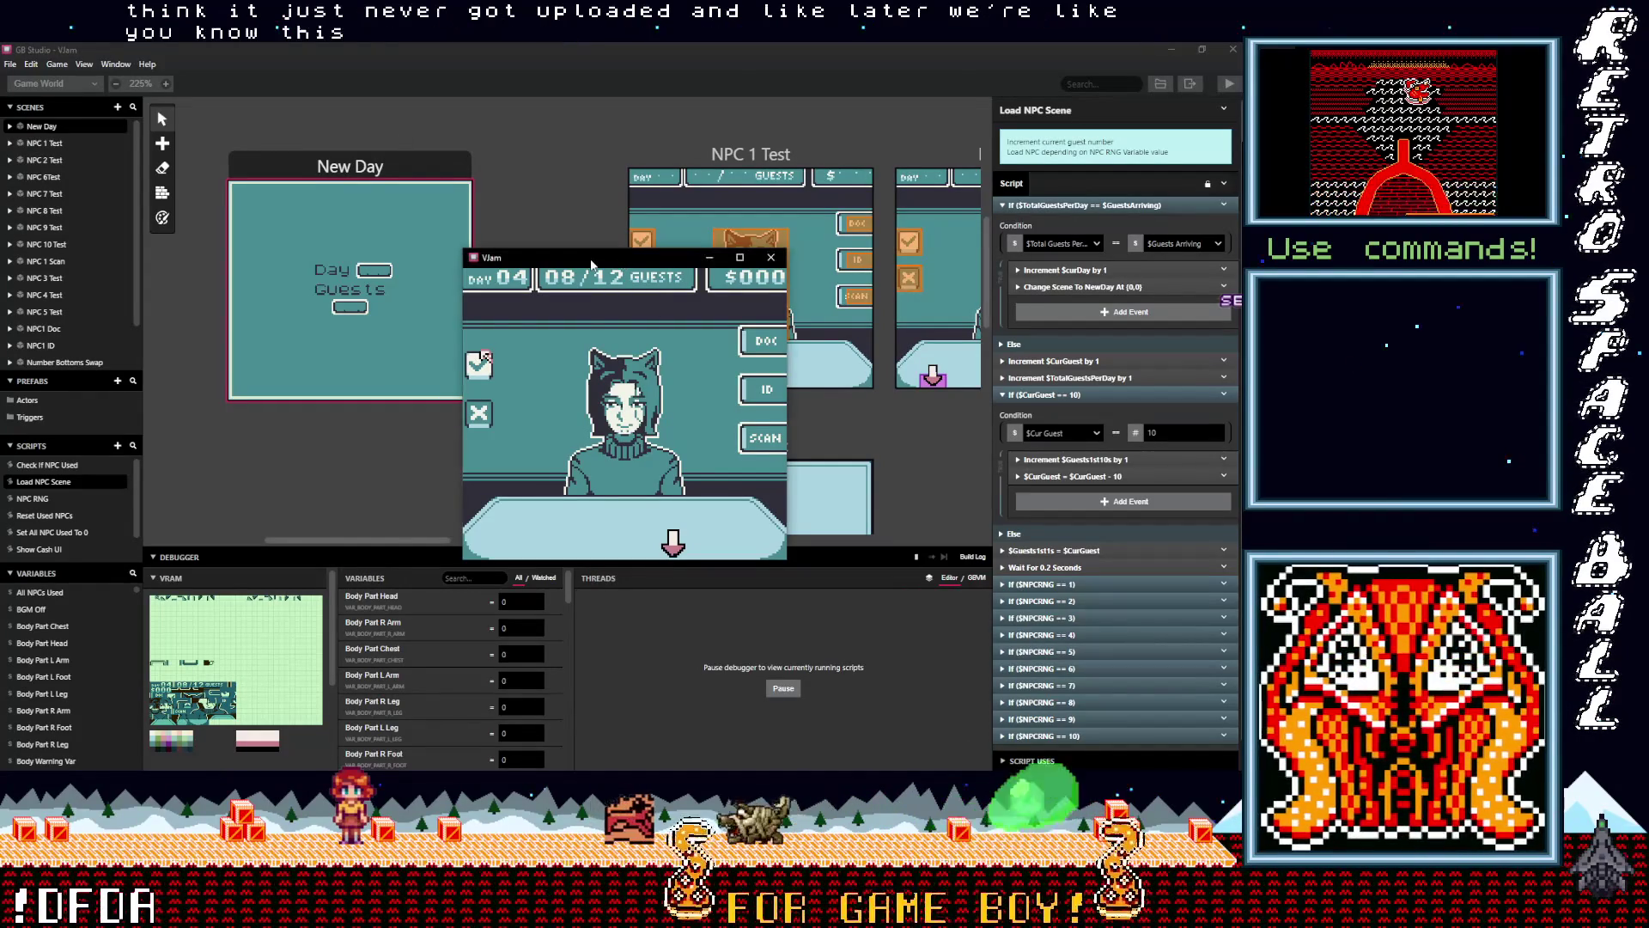
key("Down")
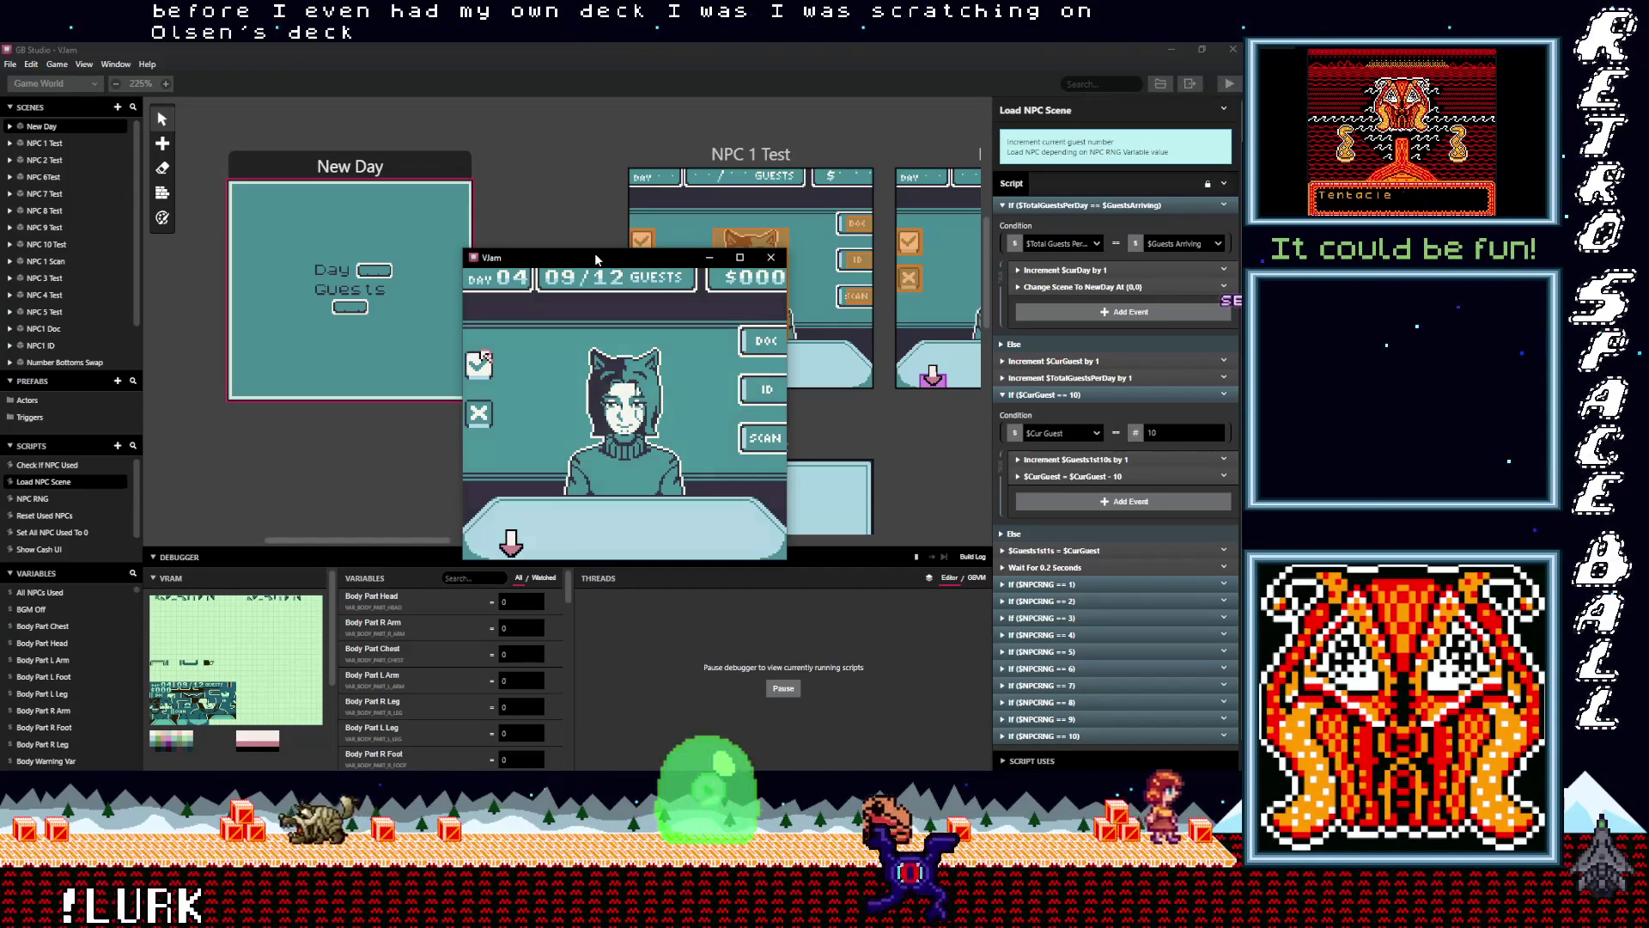
key("z")
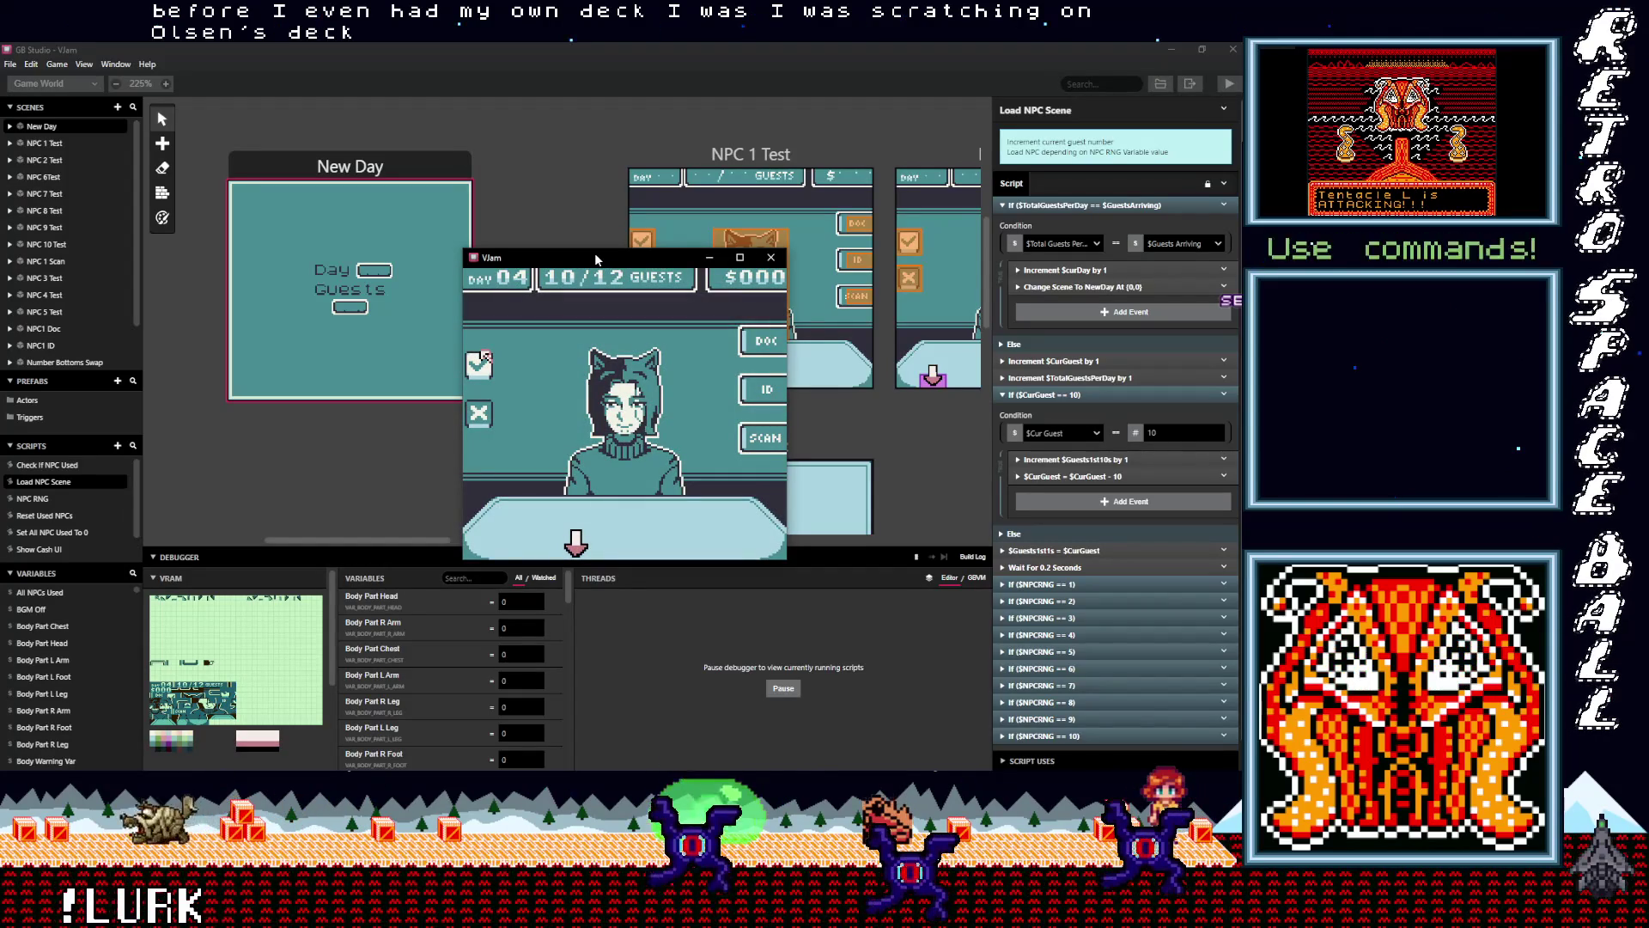
key("z")
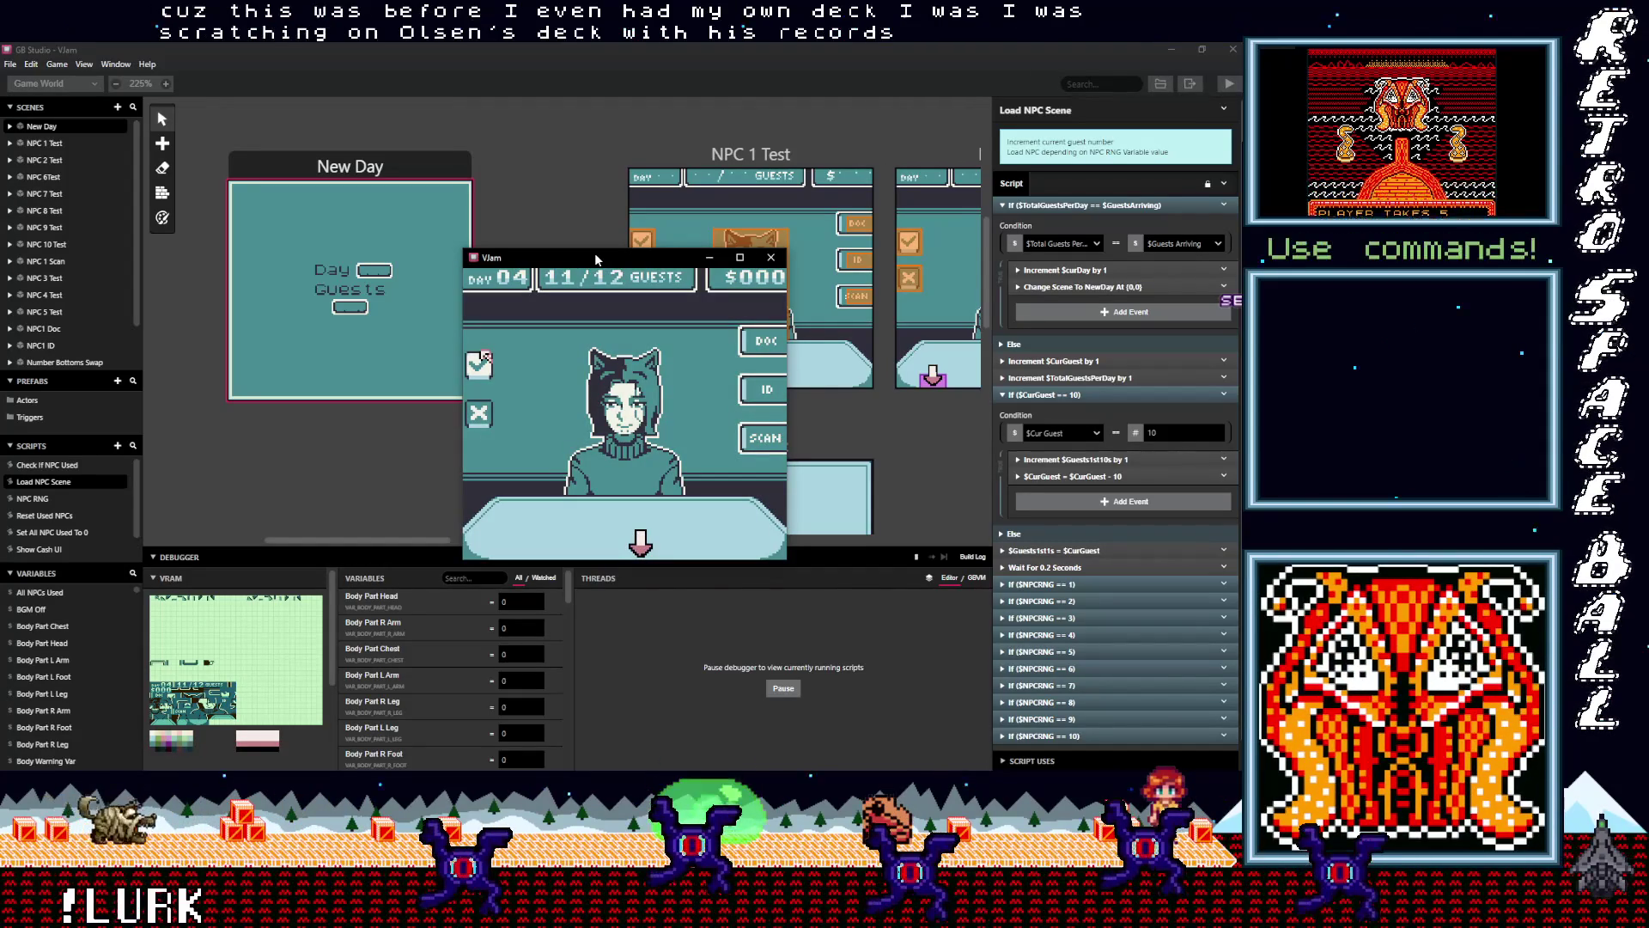
key("z")
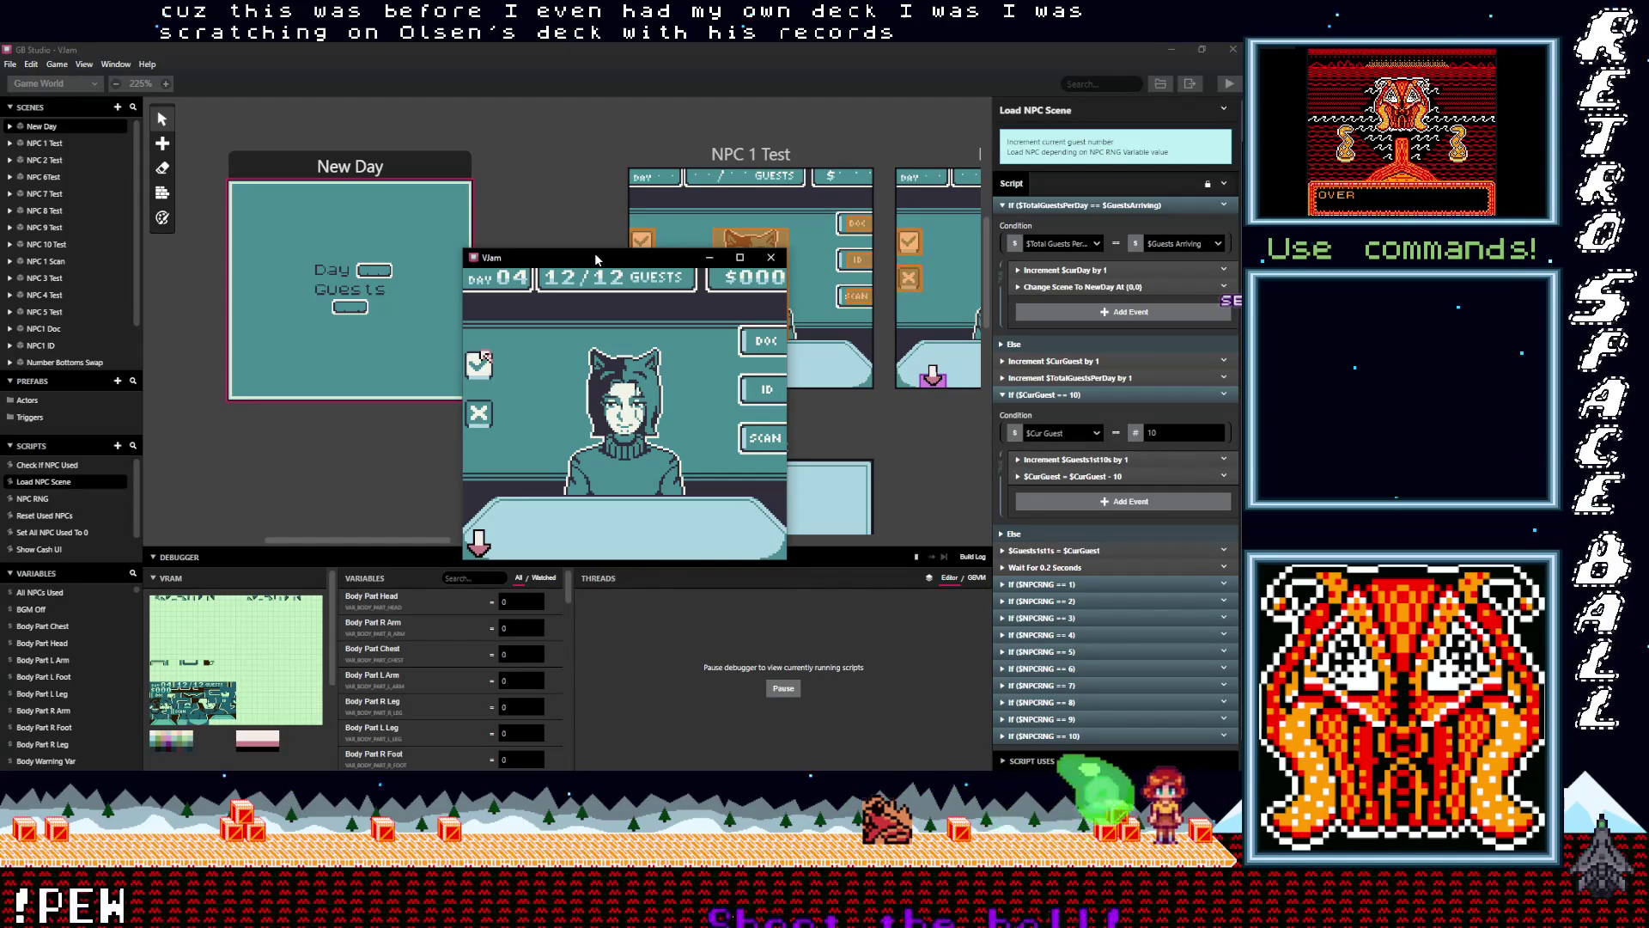
key("z")
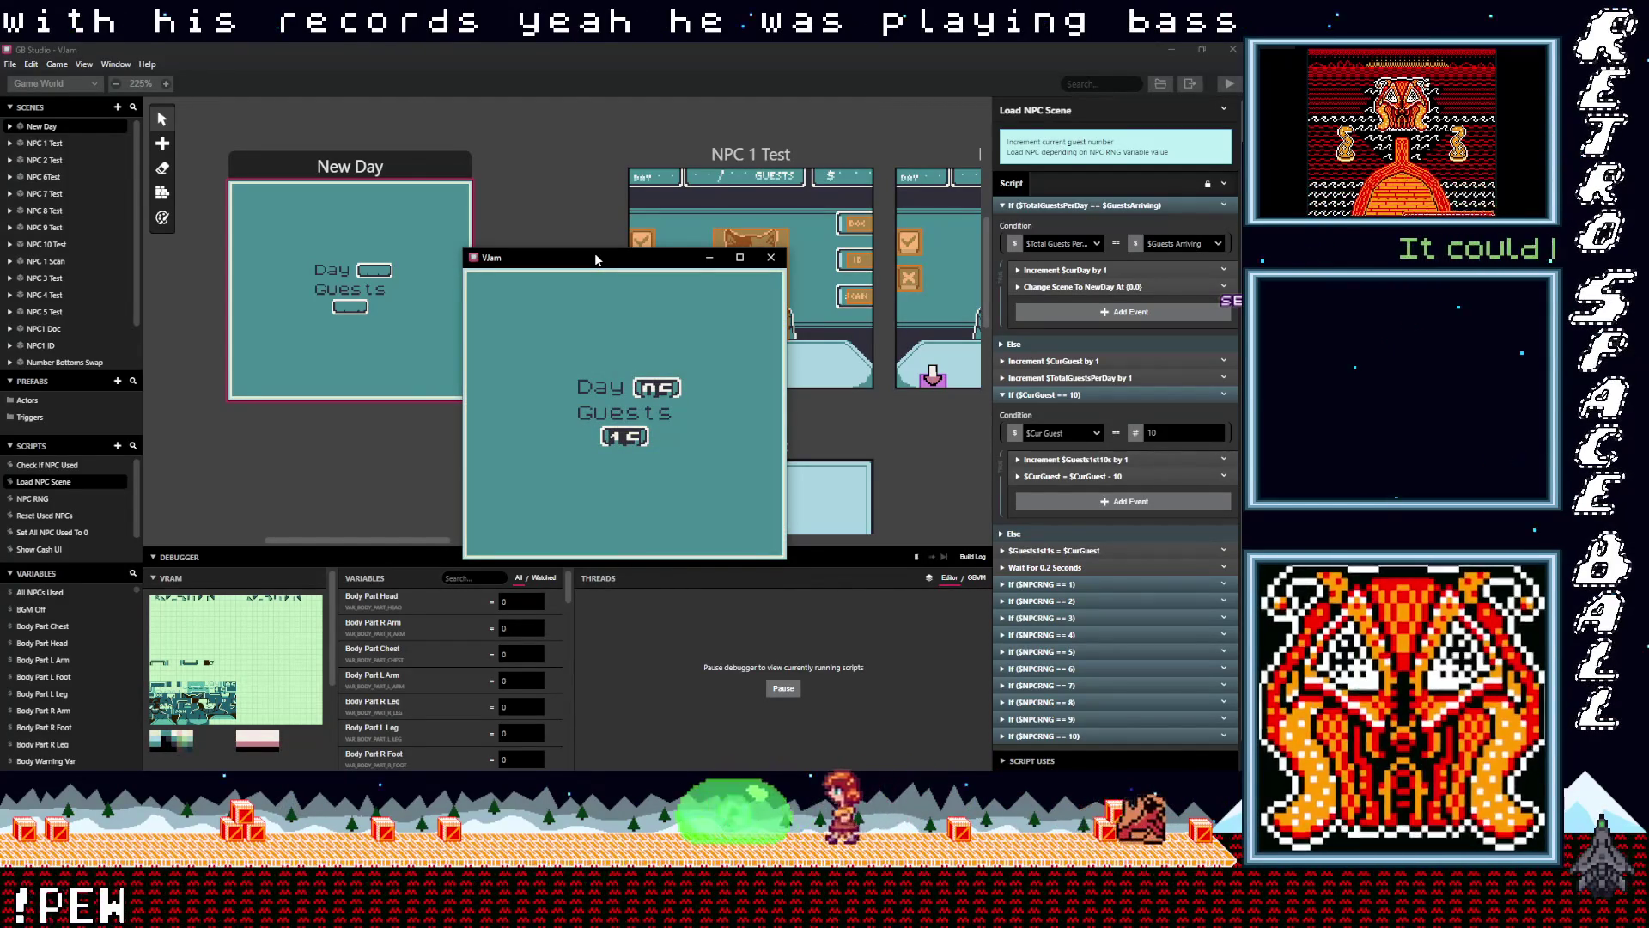
Dismiss the Day 05 card so guest 01/15, the cat-eared guest, appears
key("z")
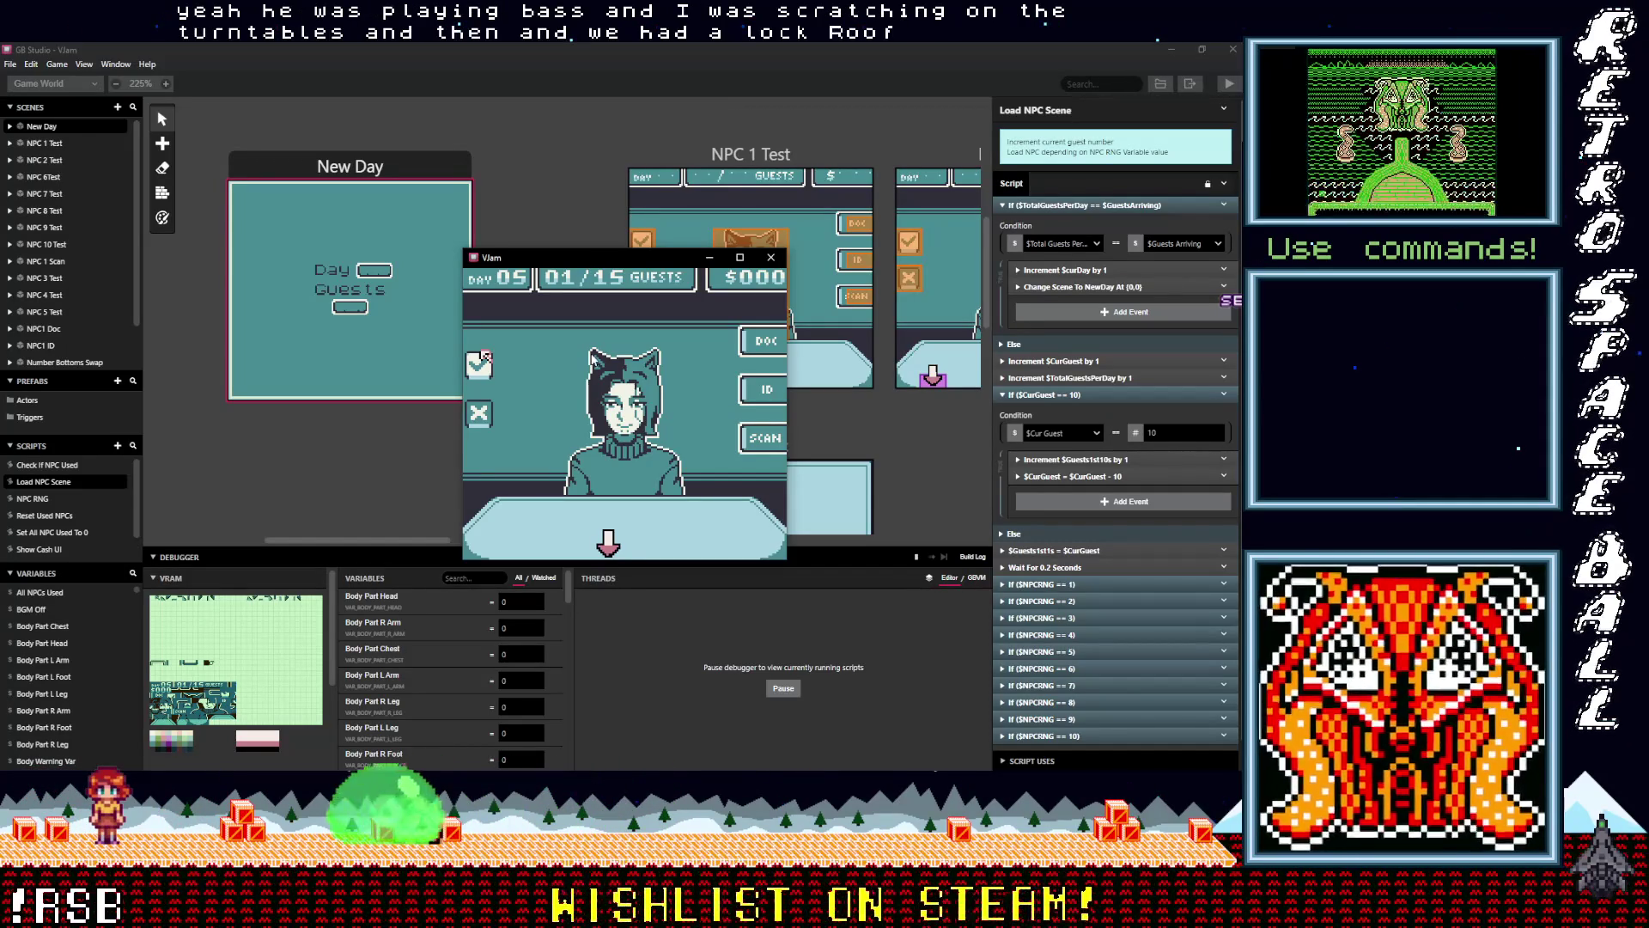
Pause and resume the game in the Debugger, then drag the game window higher
left_click(783, 688)
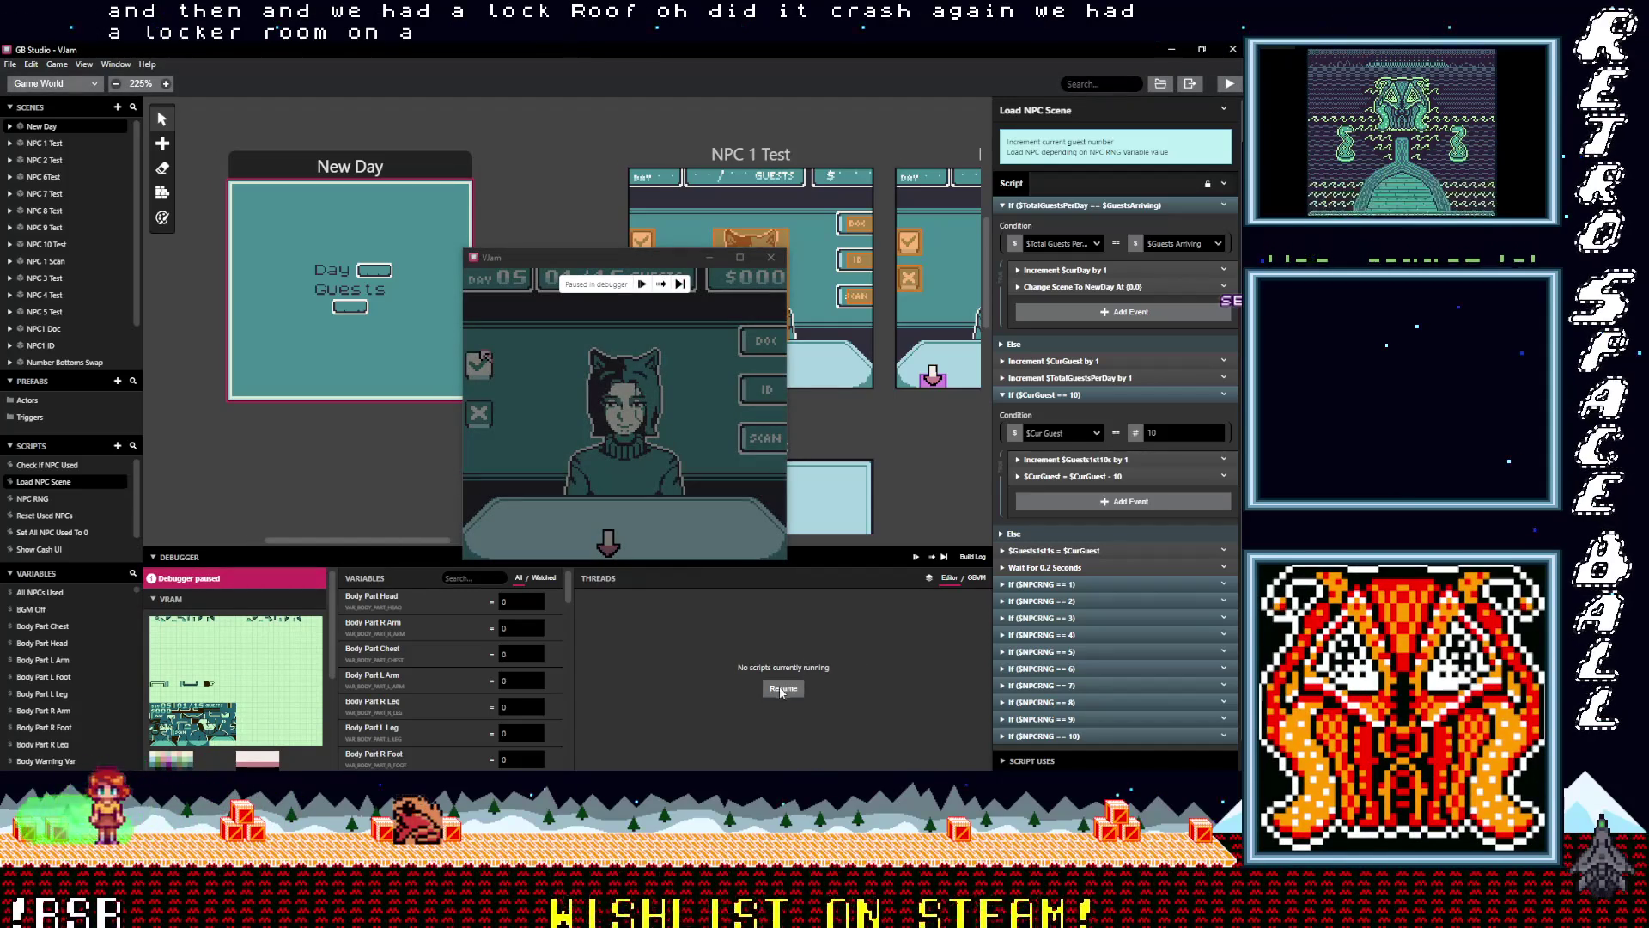
left_click(783, 688)
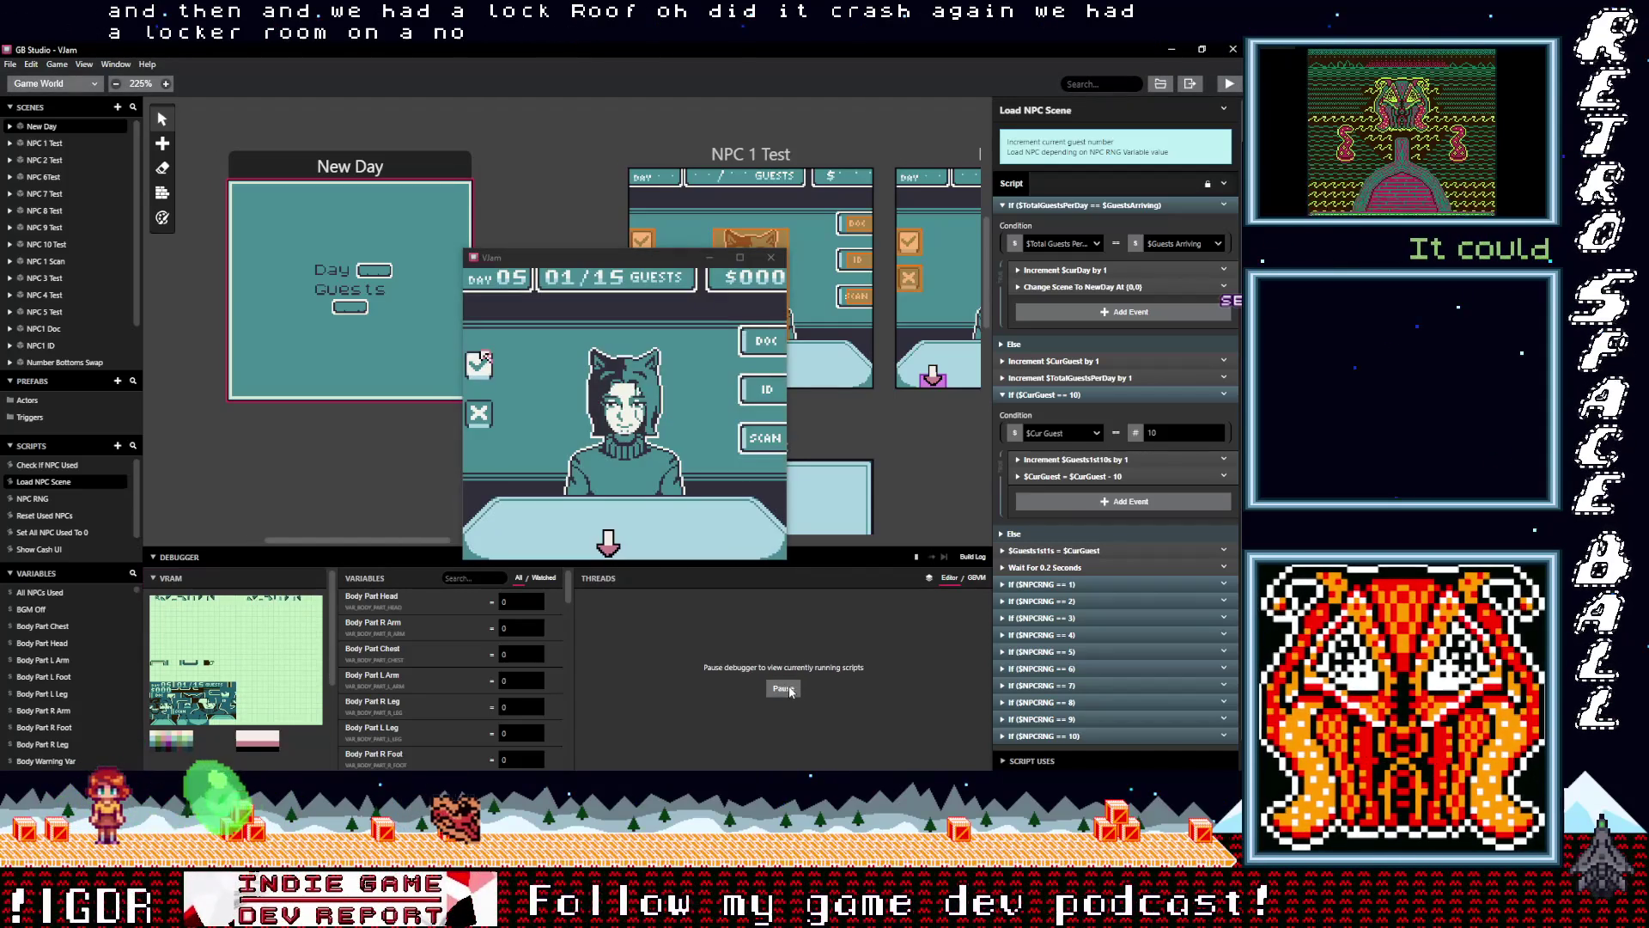
left_click(689, 415)
left_click_drag(662, 256, 657, 196)
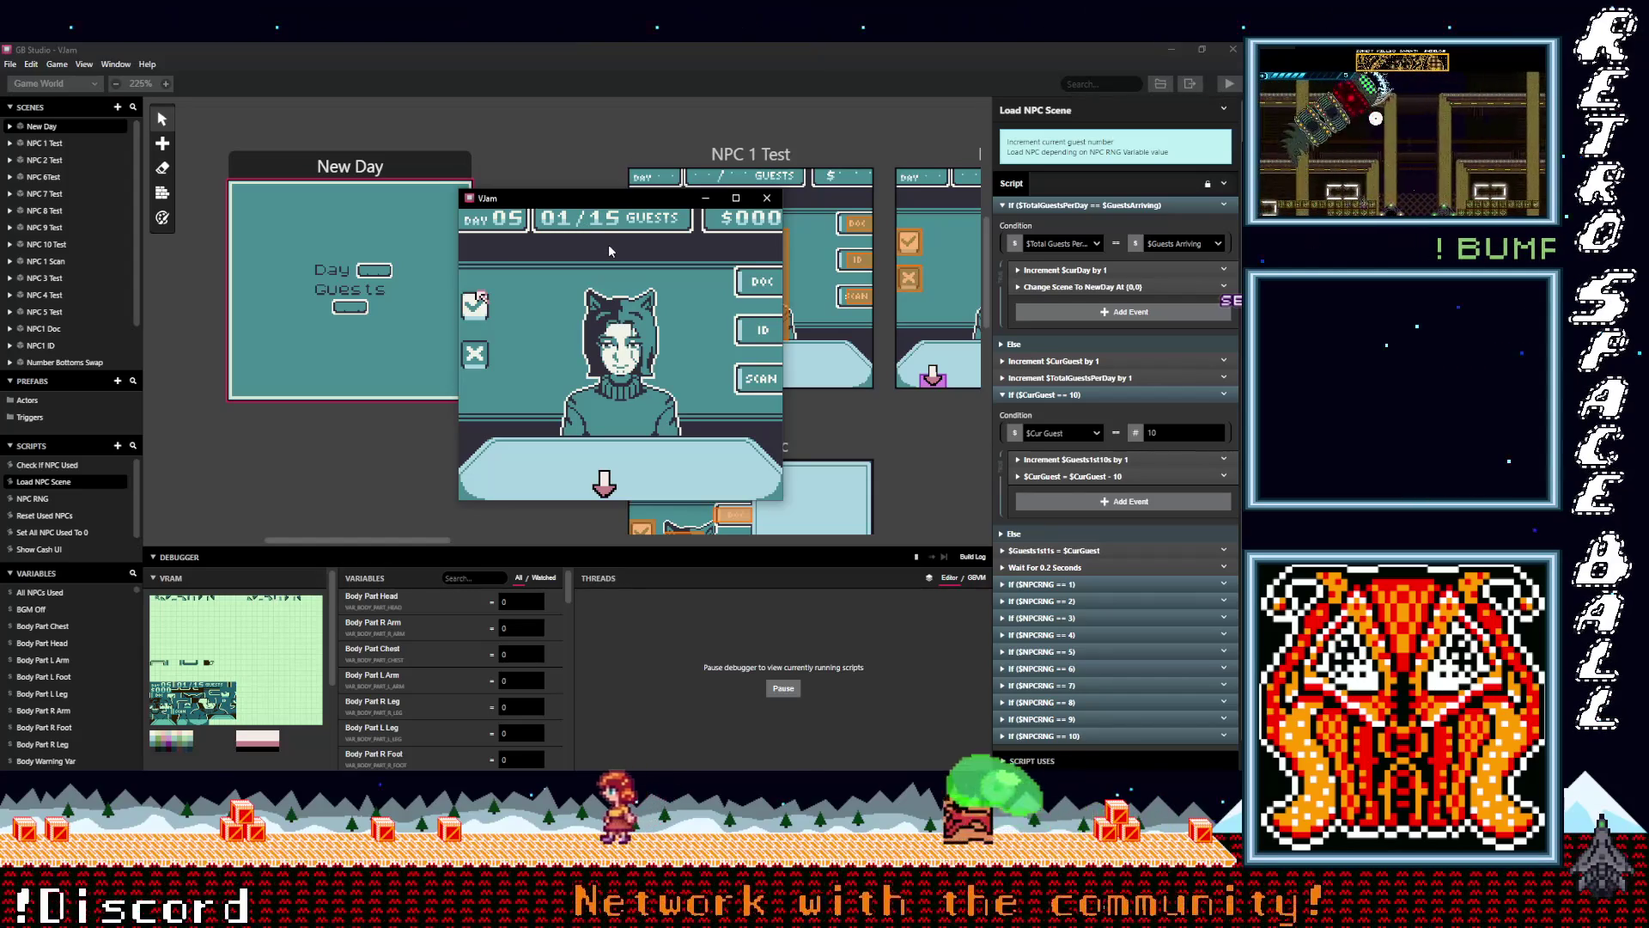
Close the game, rebuild it with Play, and move the new emulator window higher
left_click(769, 201)
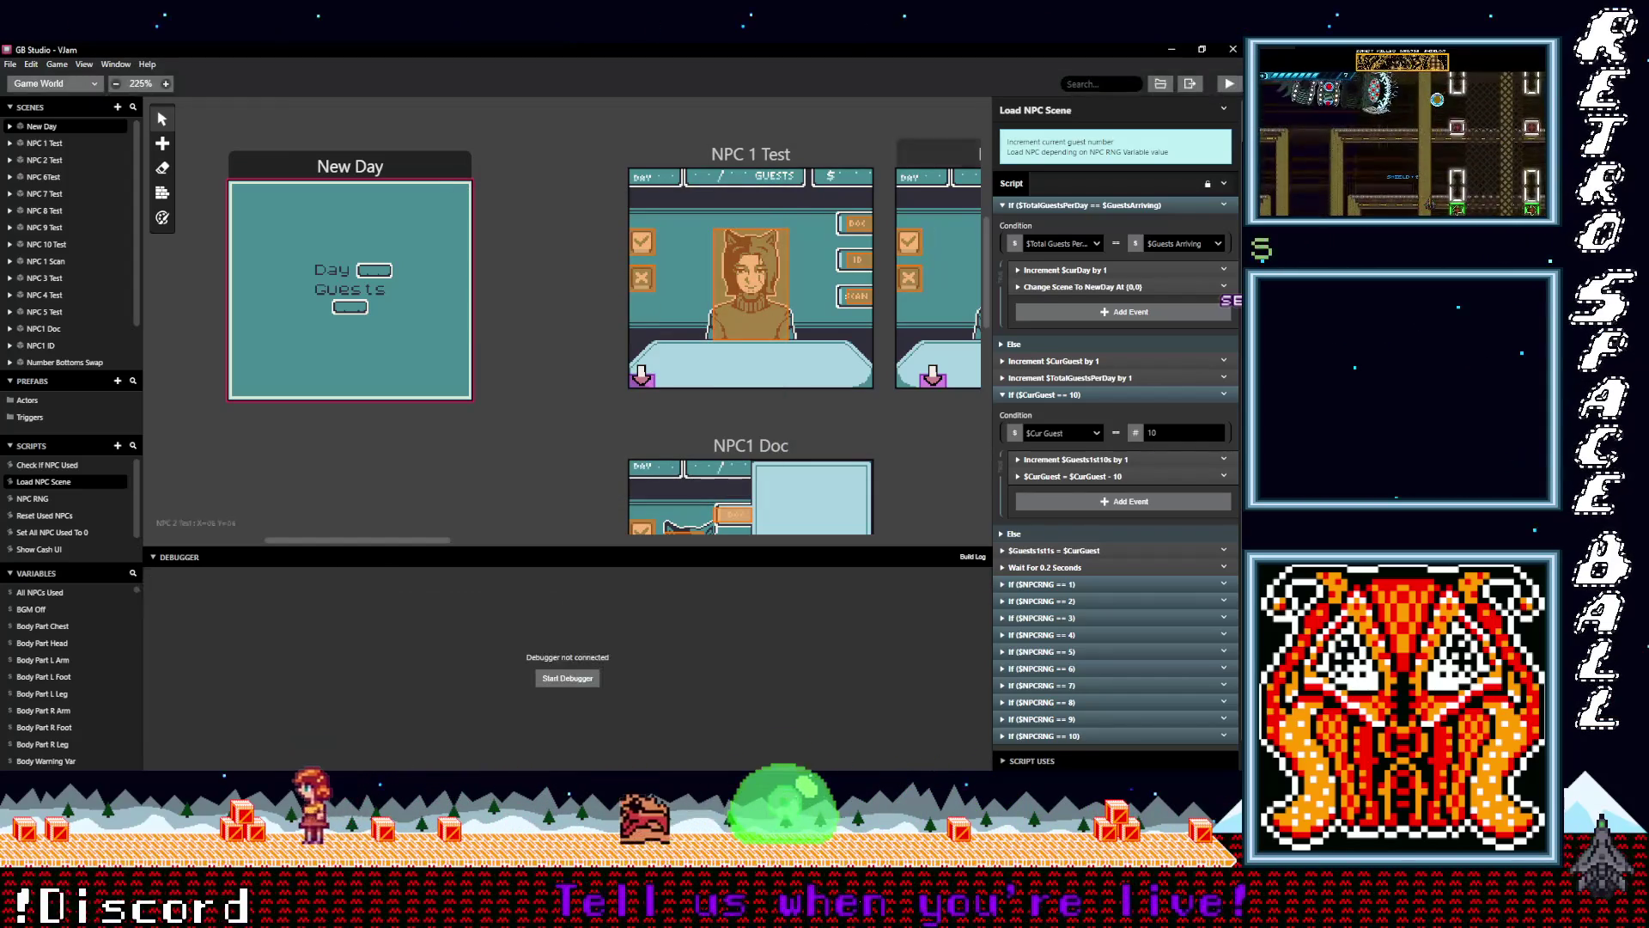
left_click(1229, 83)
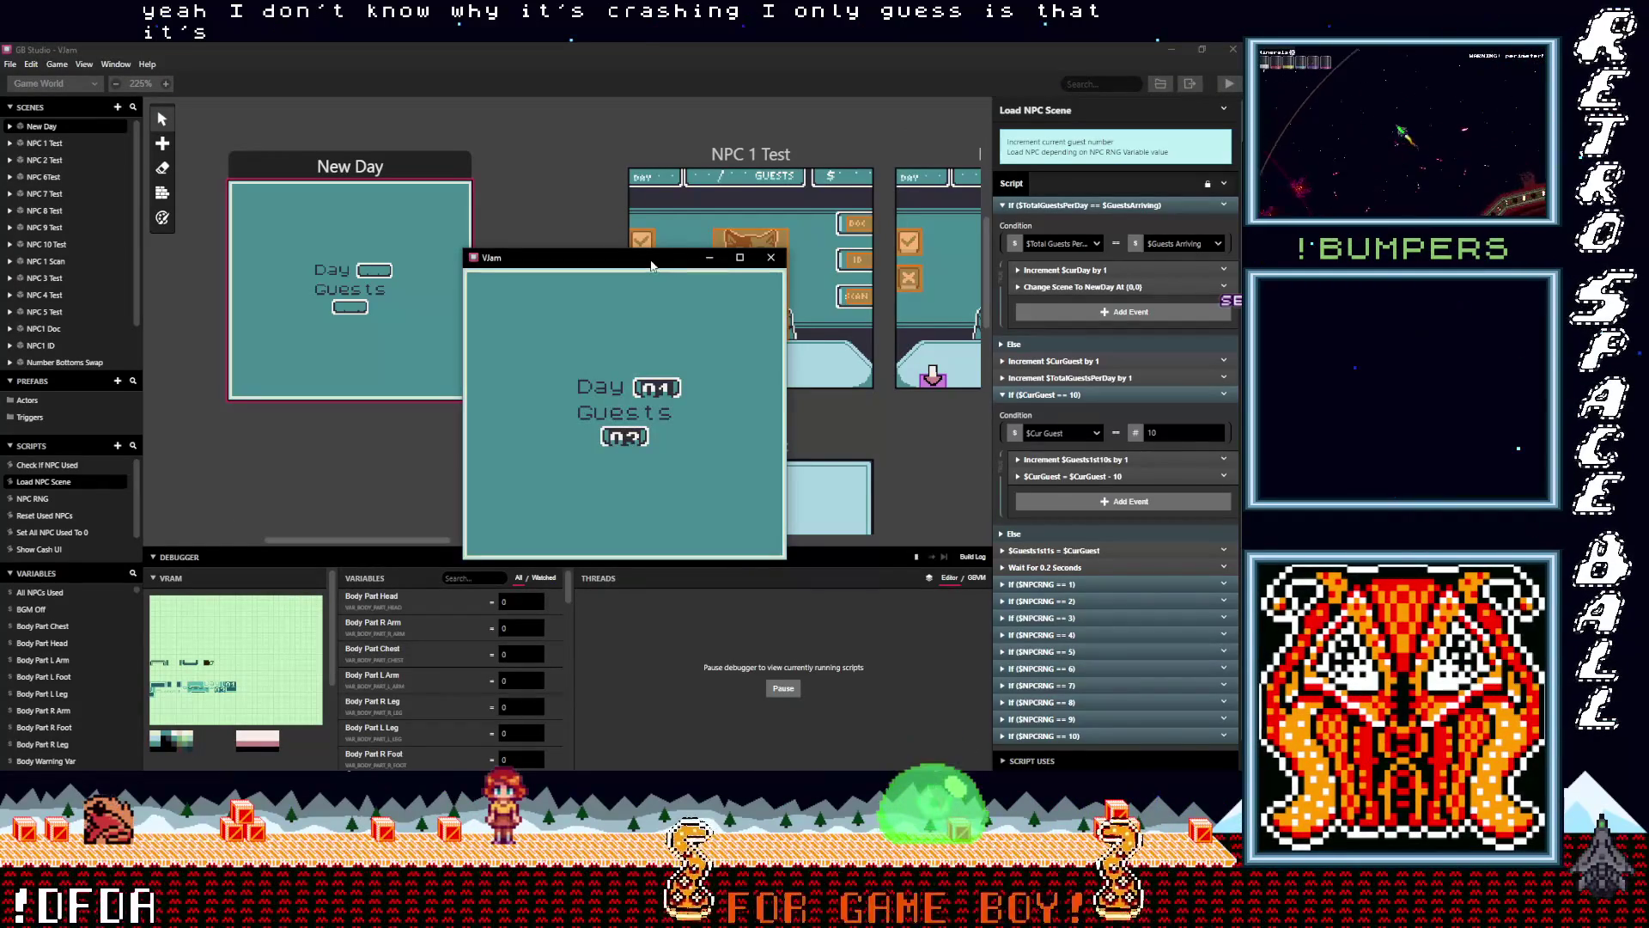
left_click_drag(651, 267, 646, 235)
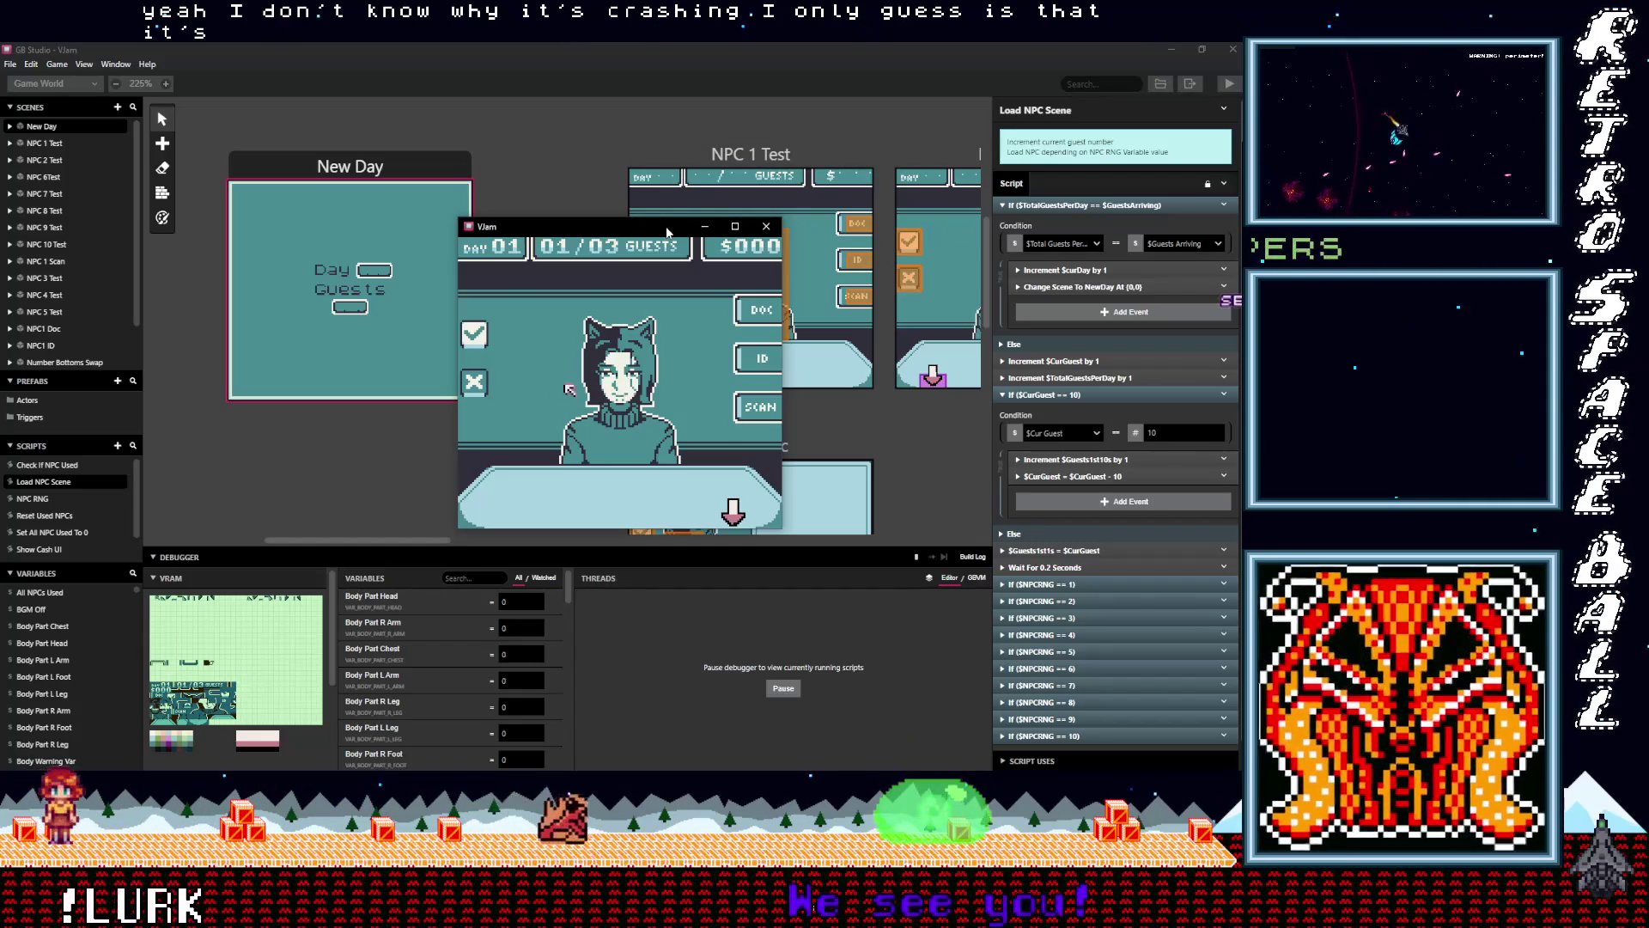
Approve day 1's three guests and day 2's five guests to reach the Day 03 screen
key("Up")
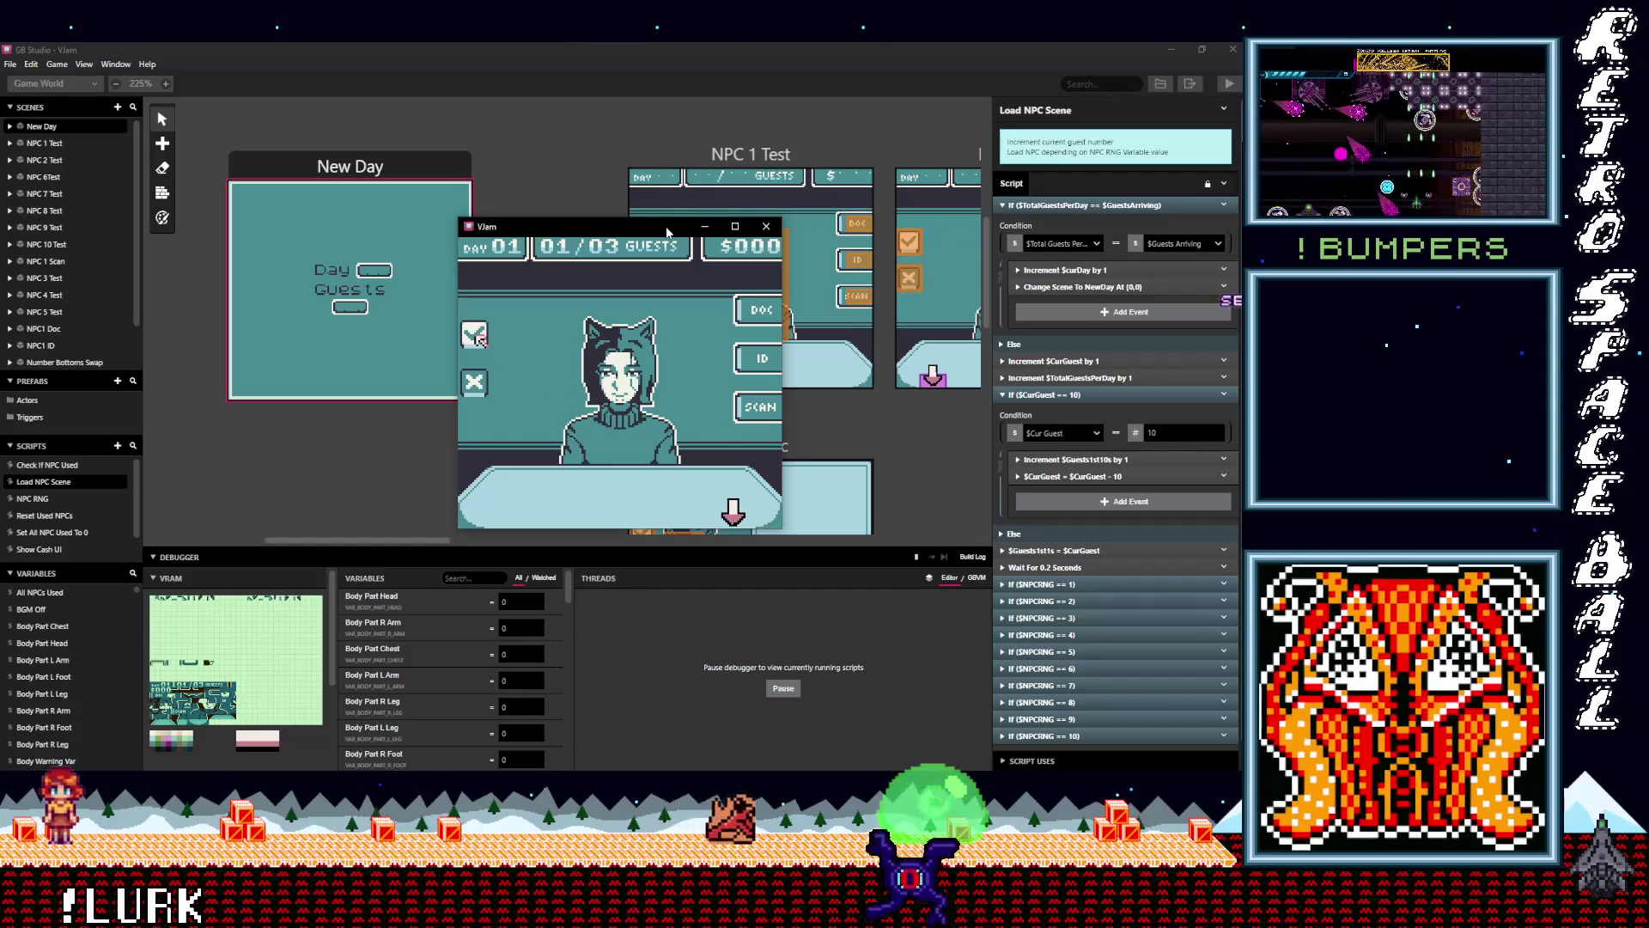
key("z")
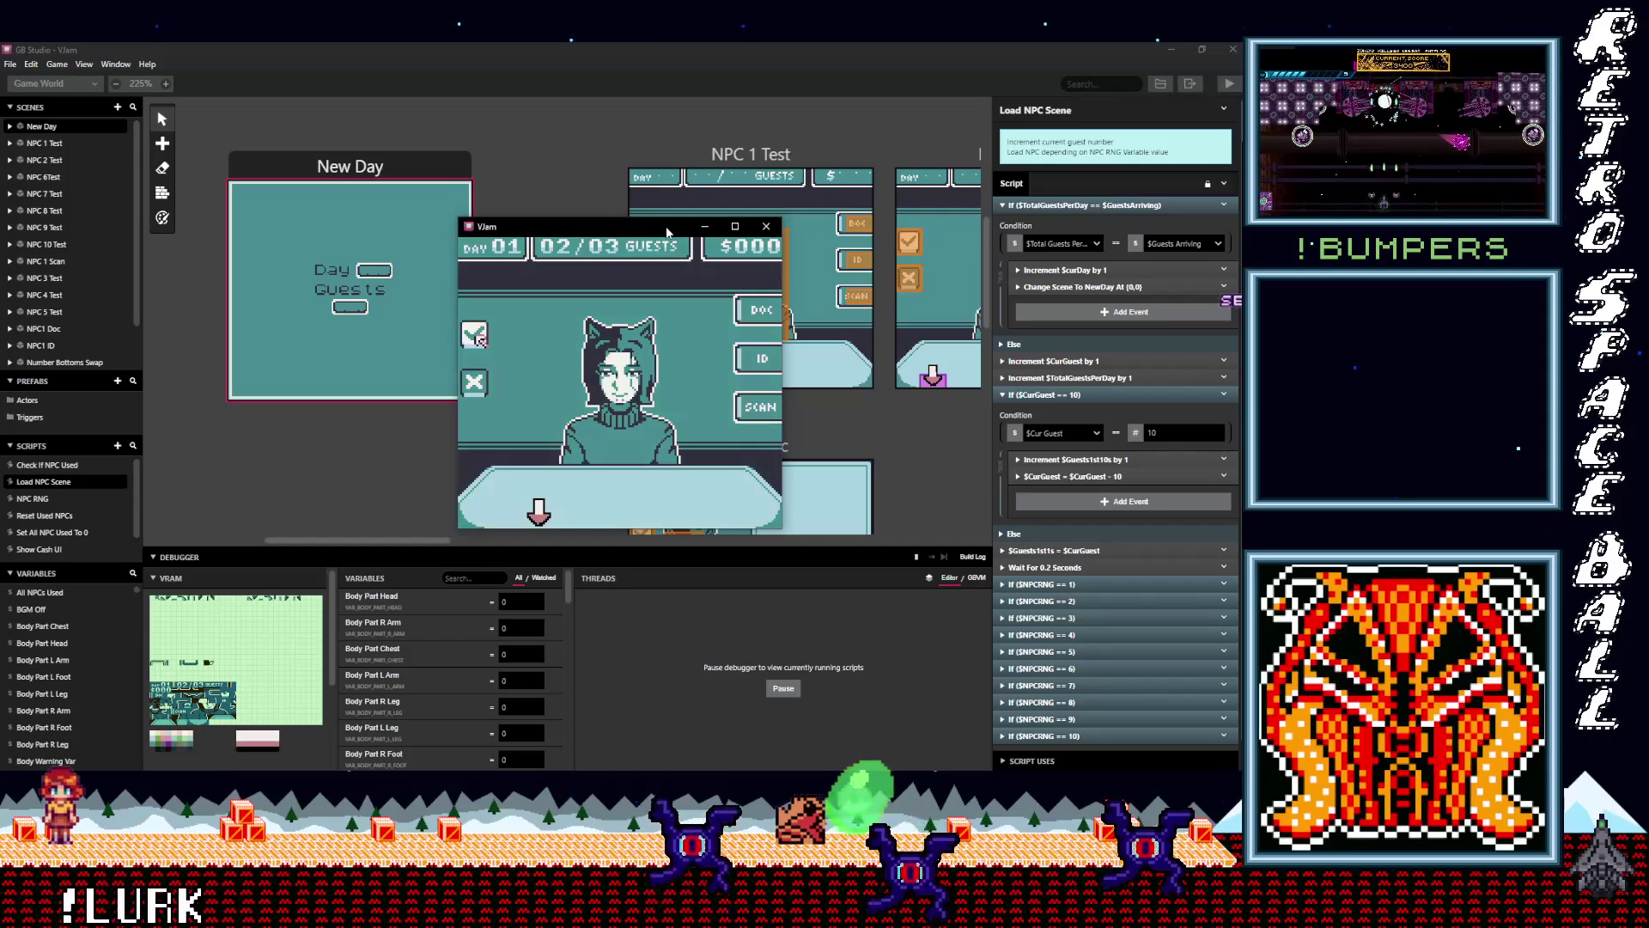
key("z")
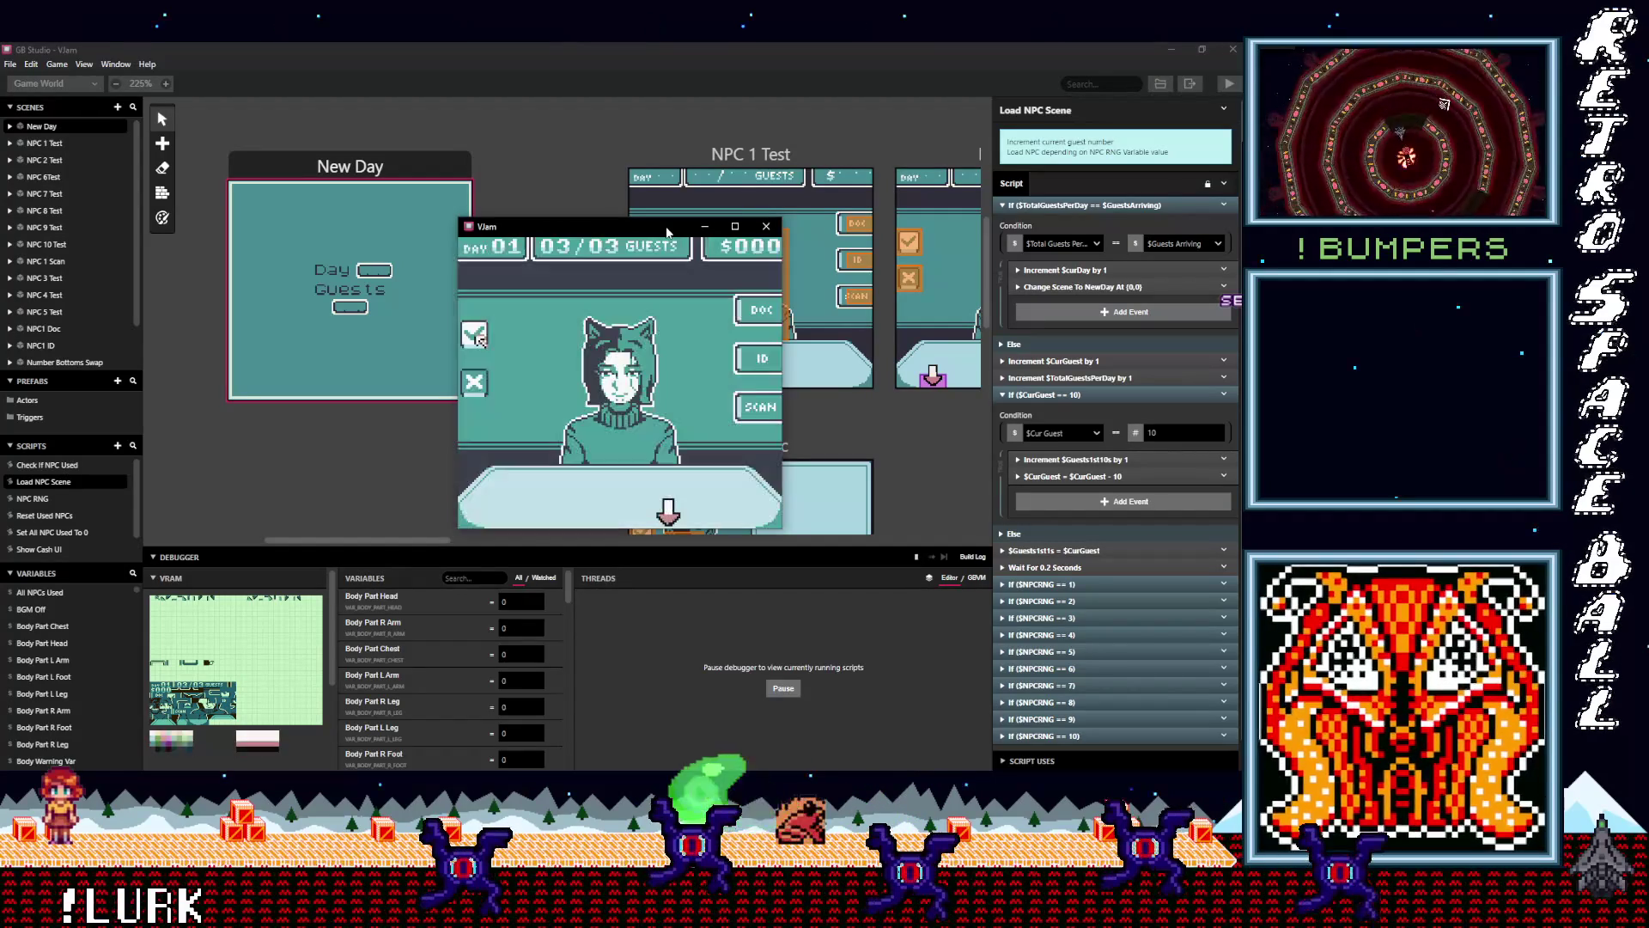
key("z")
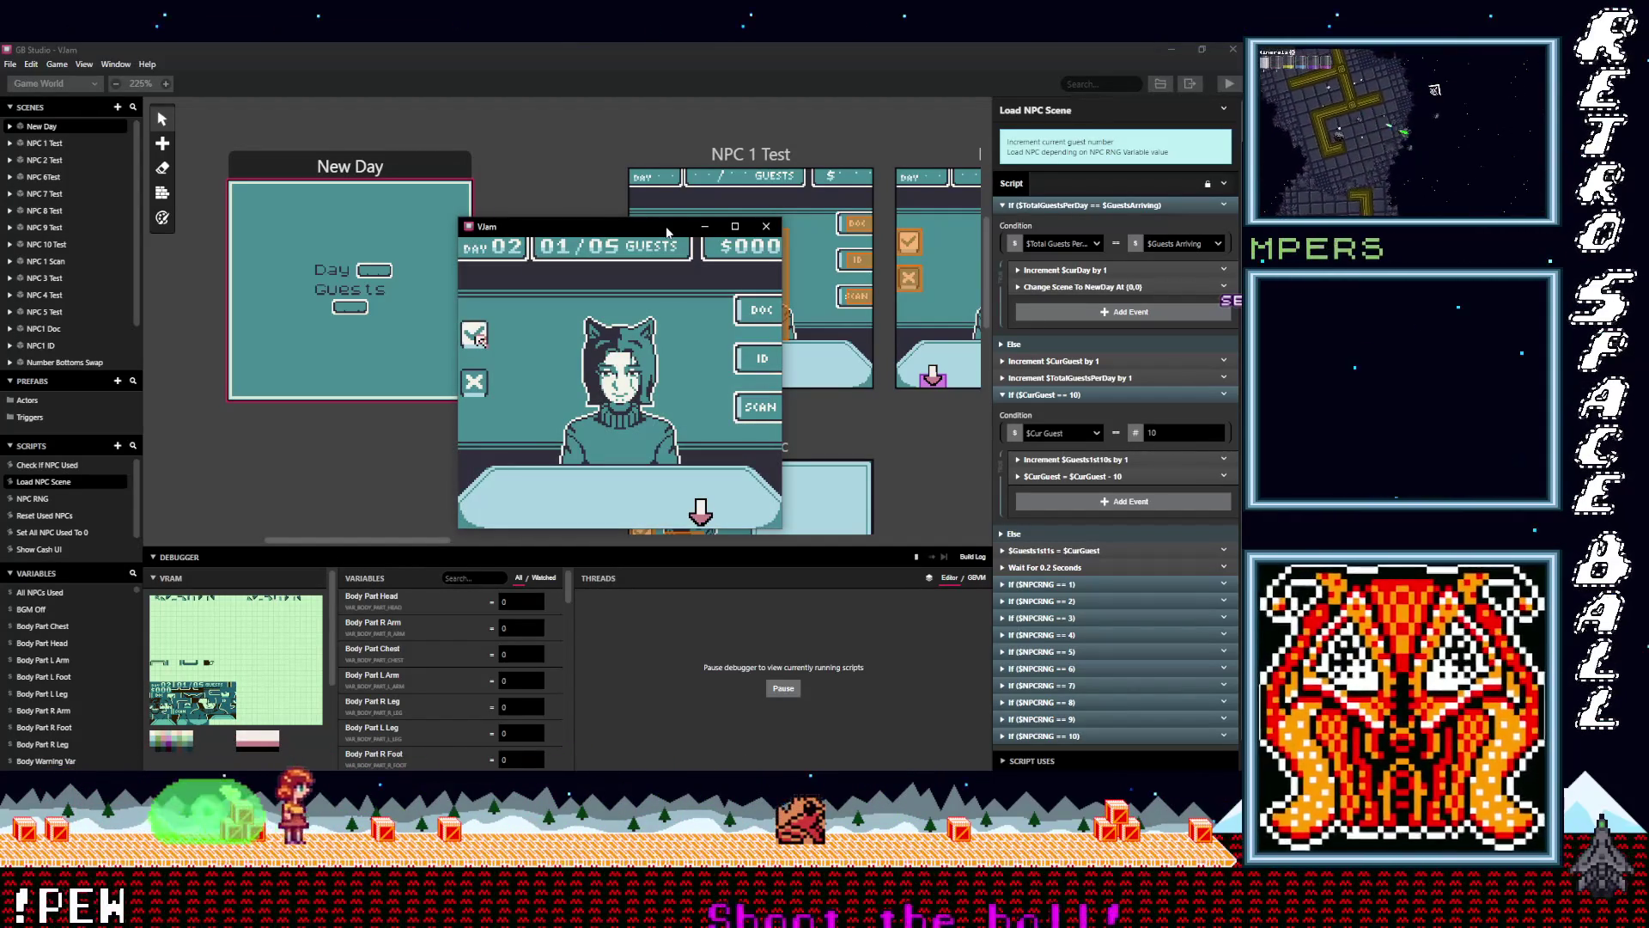
key("z")
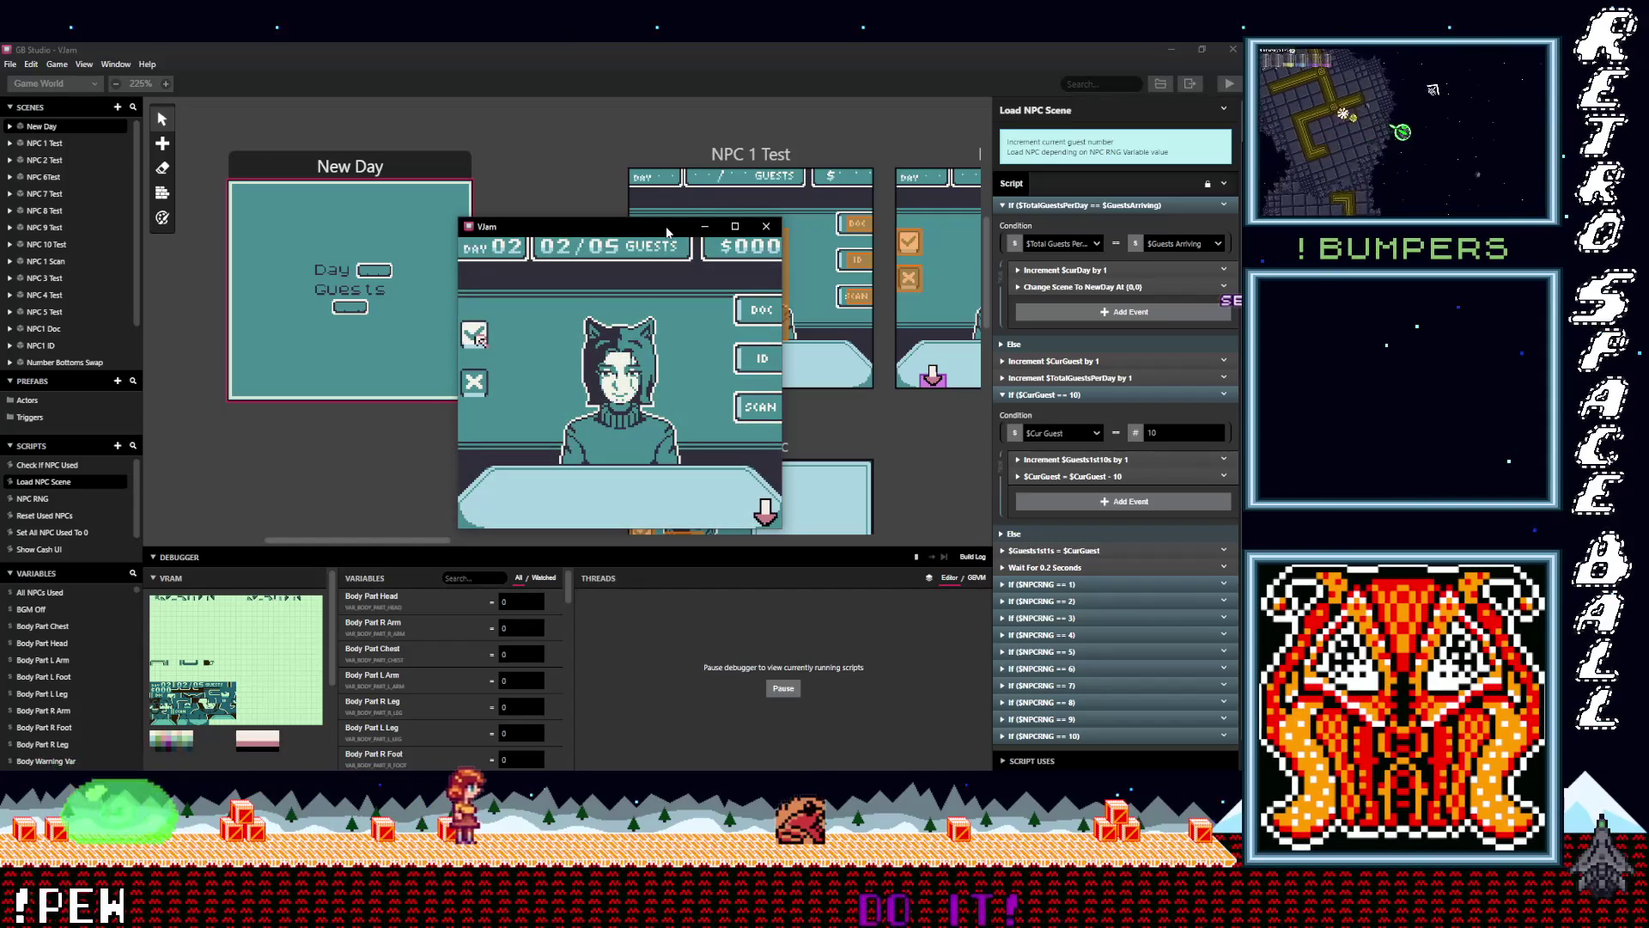
key("z")
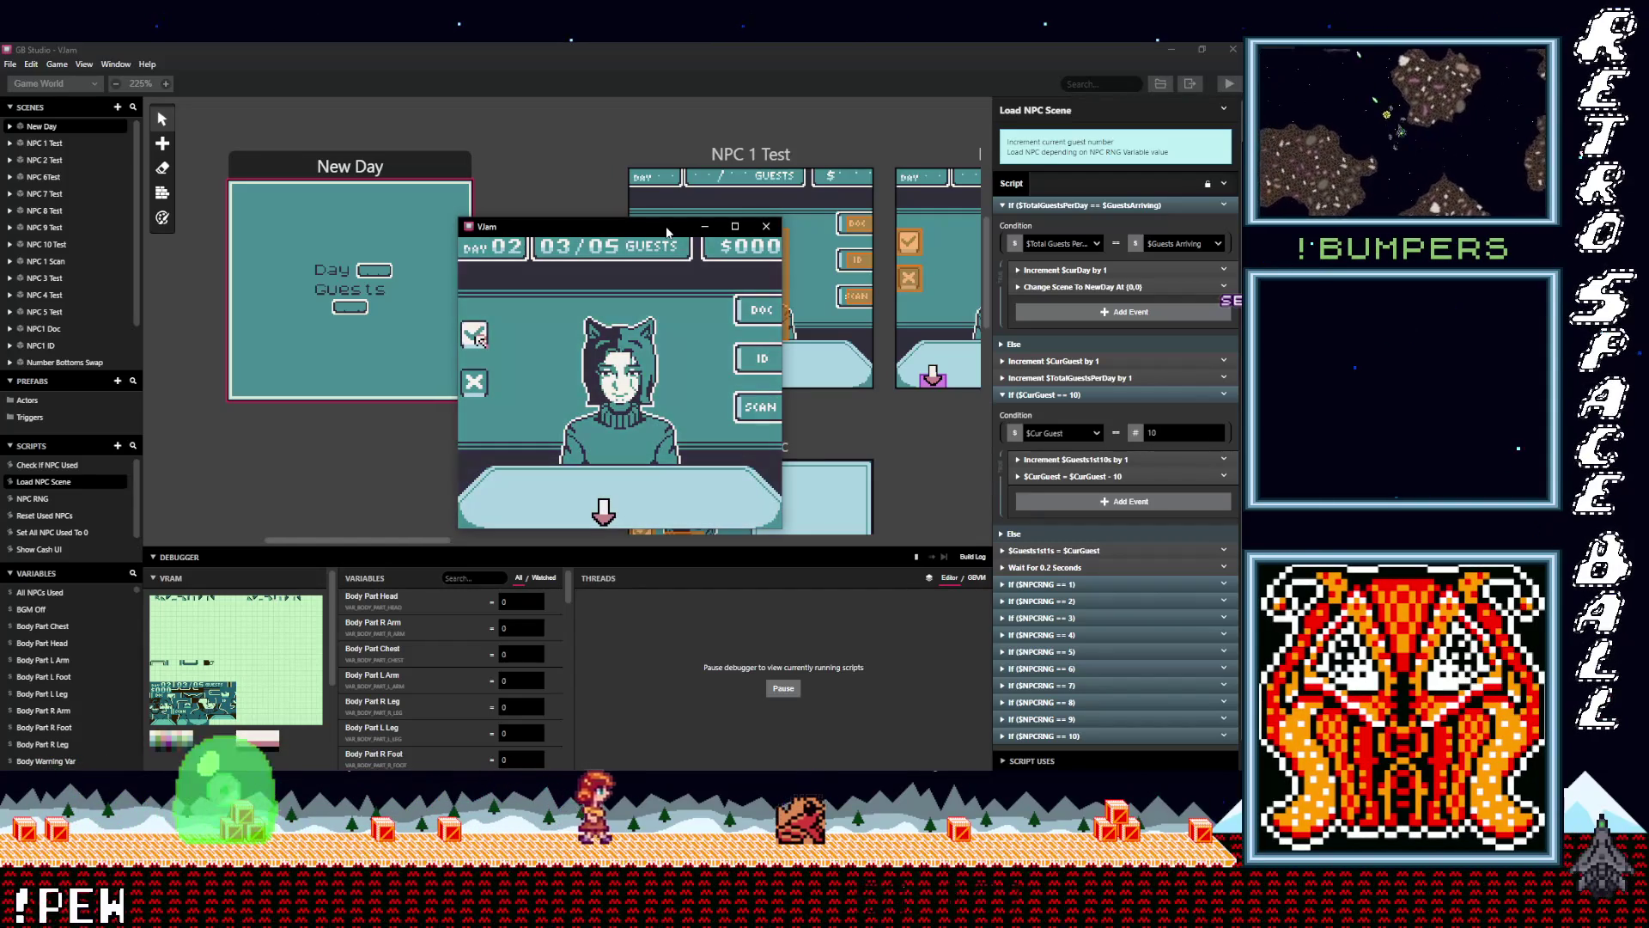
key("z")
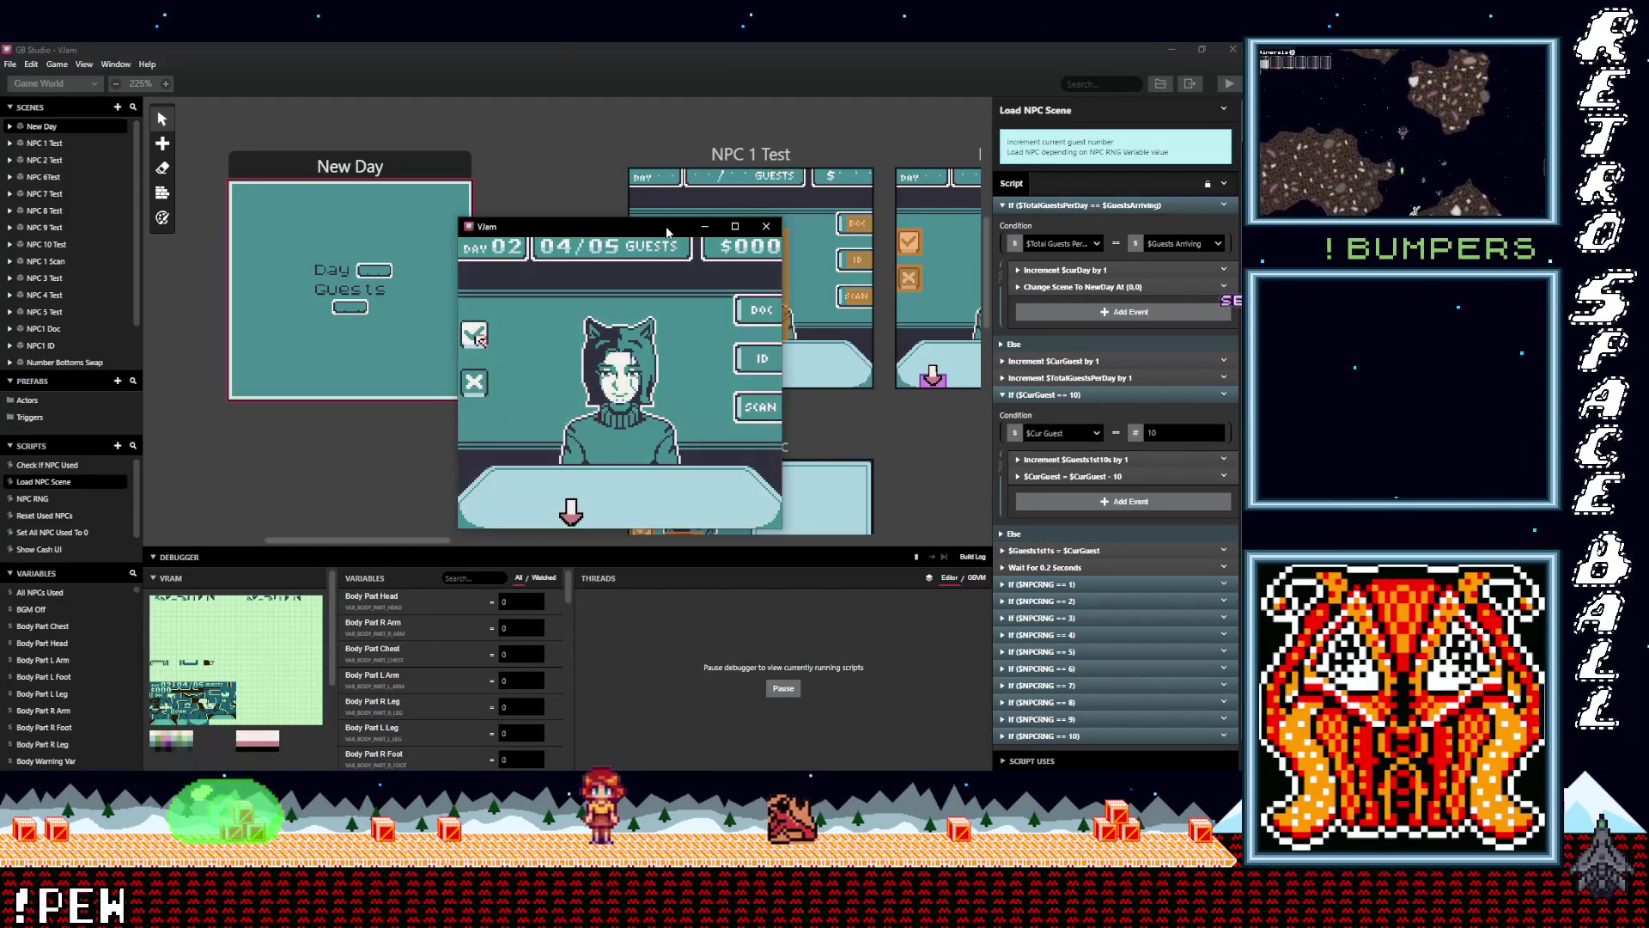
key("z")
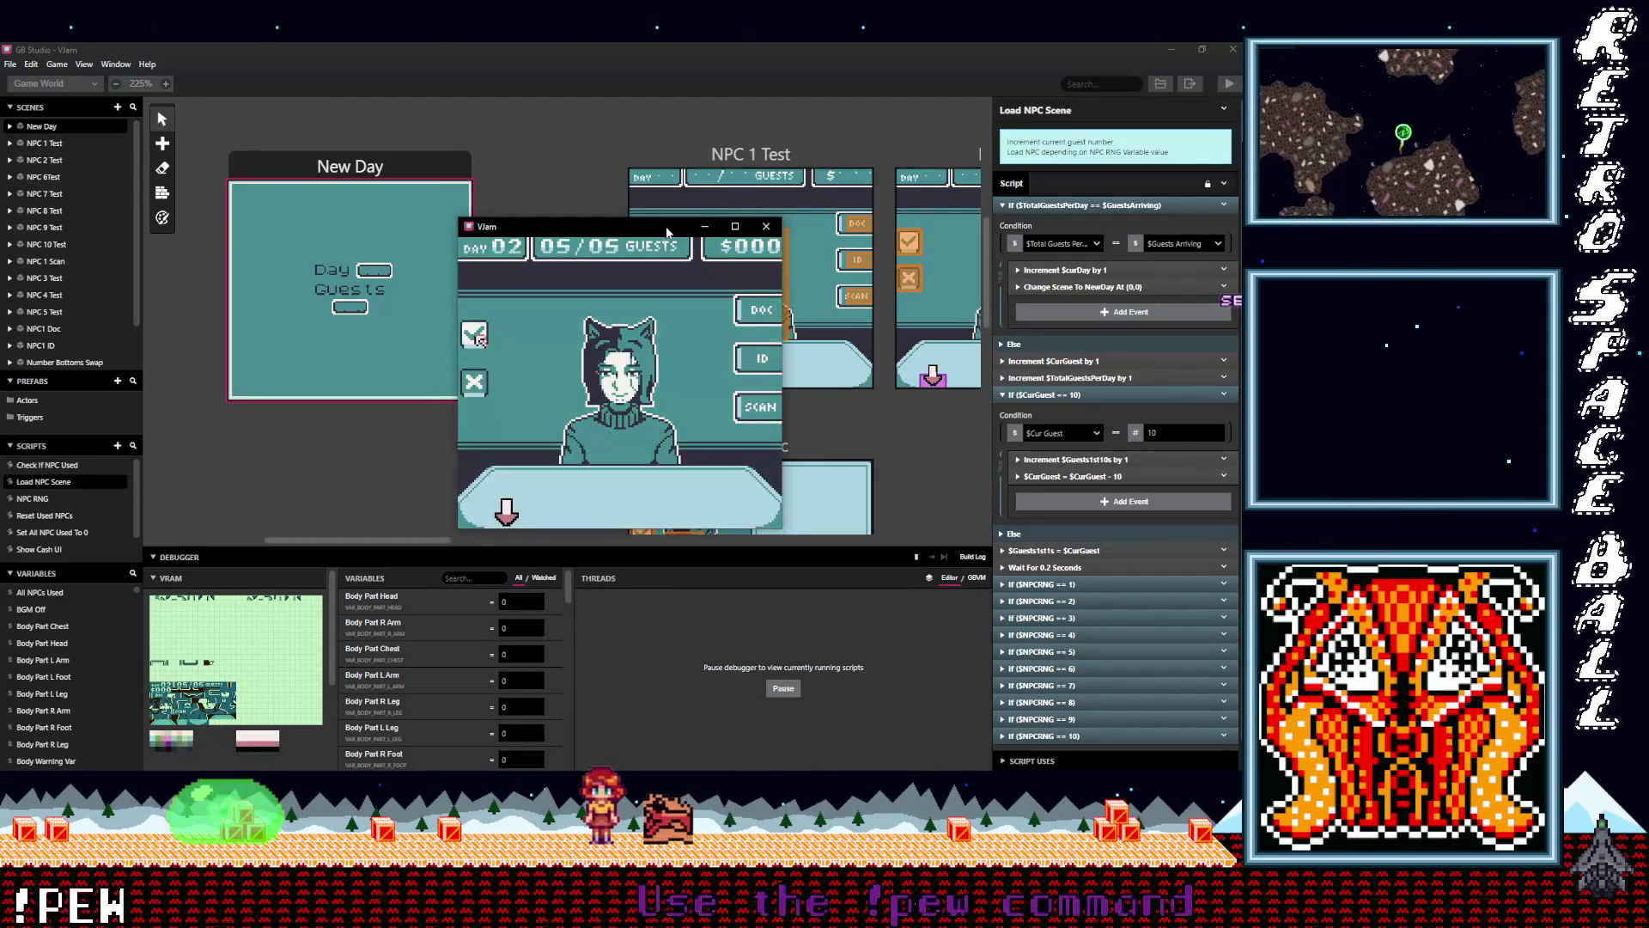
key("z")
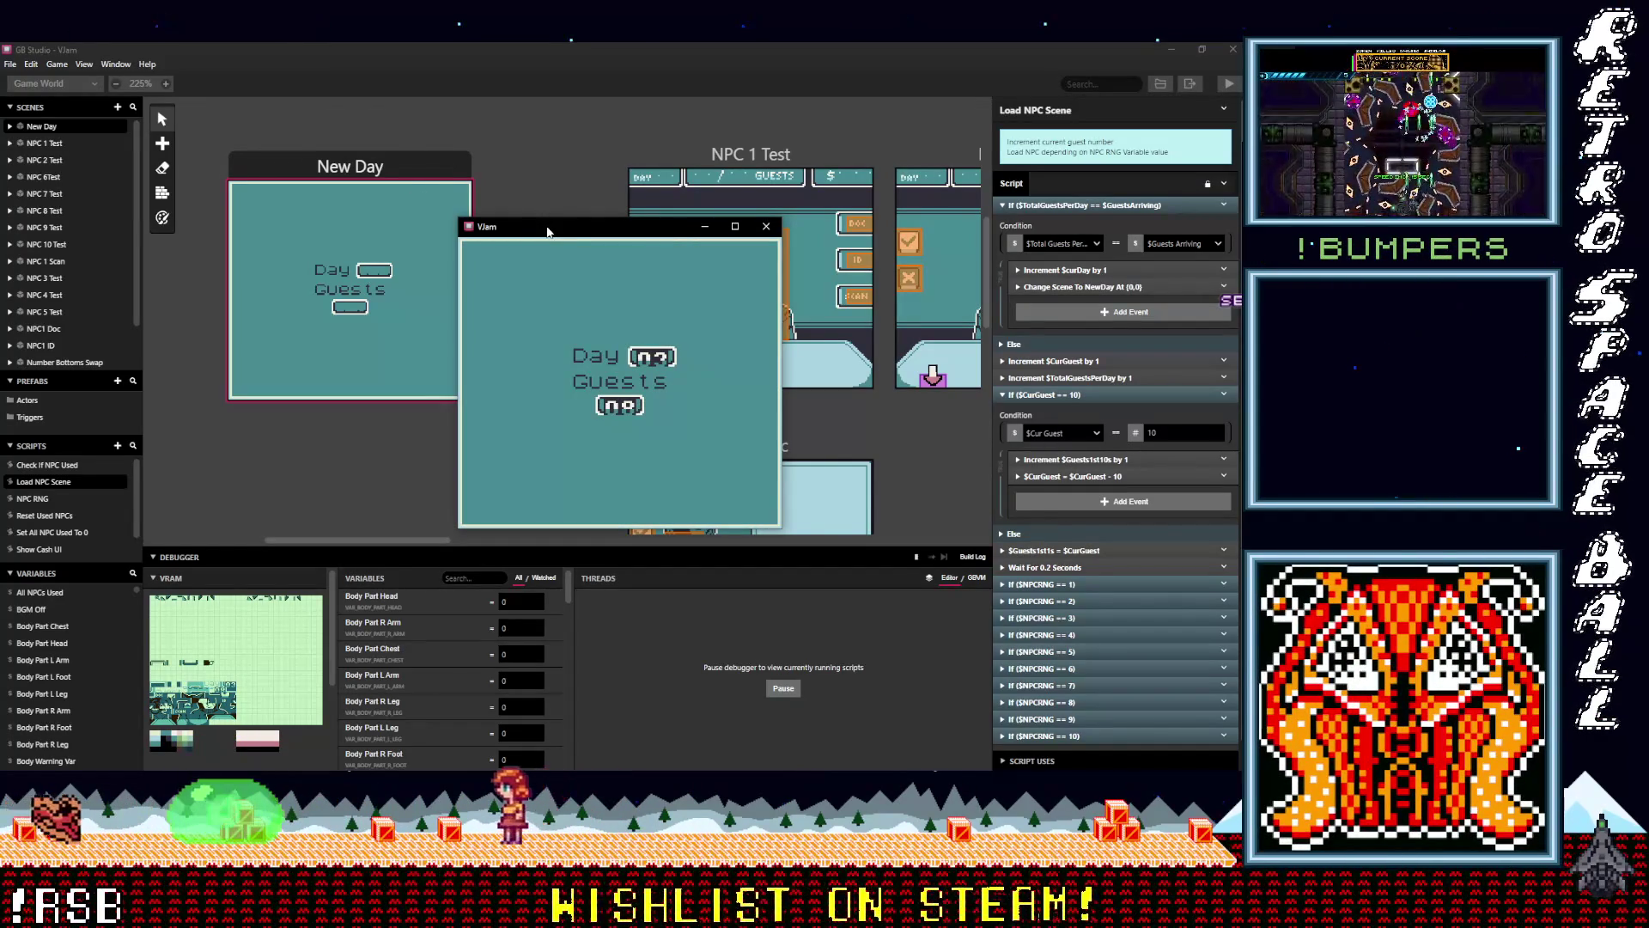
Step through the current day's guests up to the seventh in the Vjam game preview
key("z")
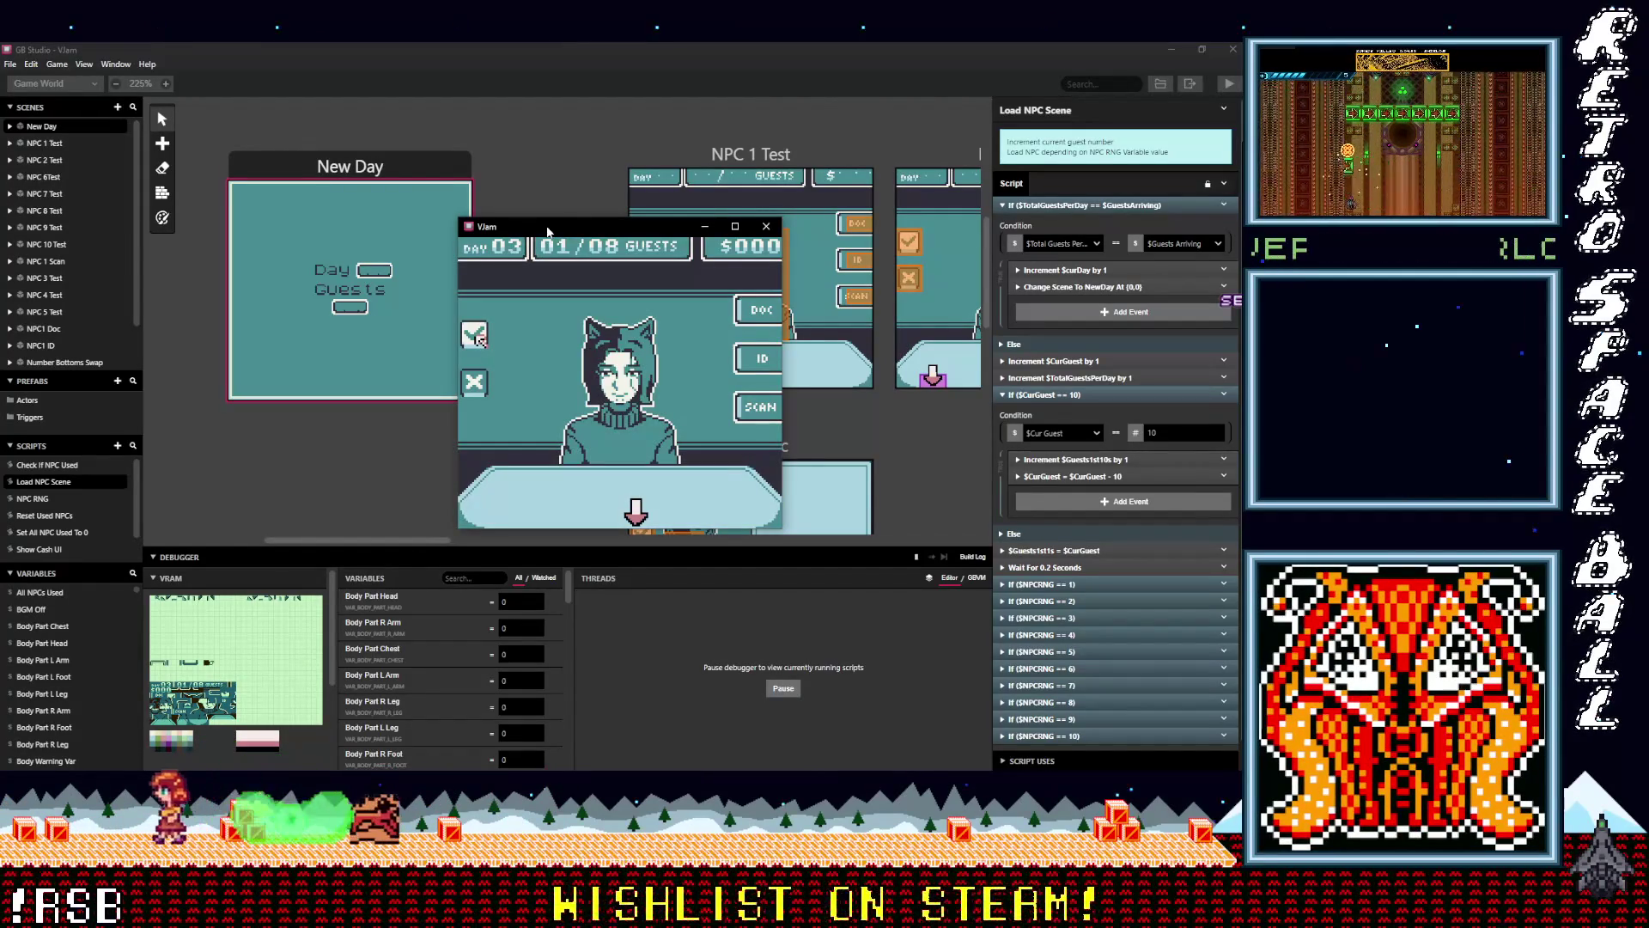
key("z")
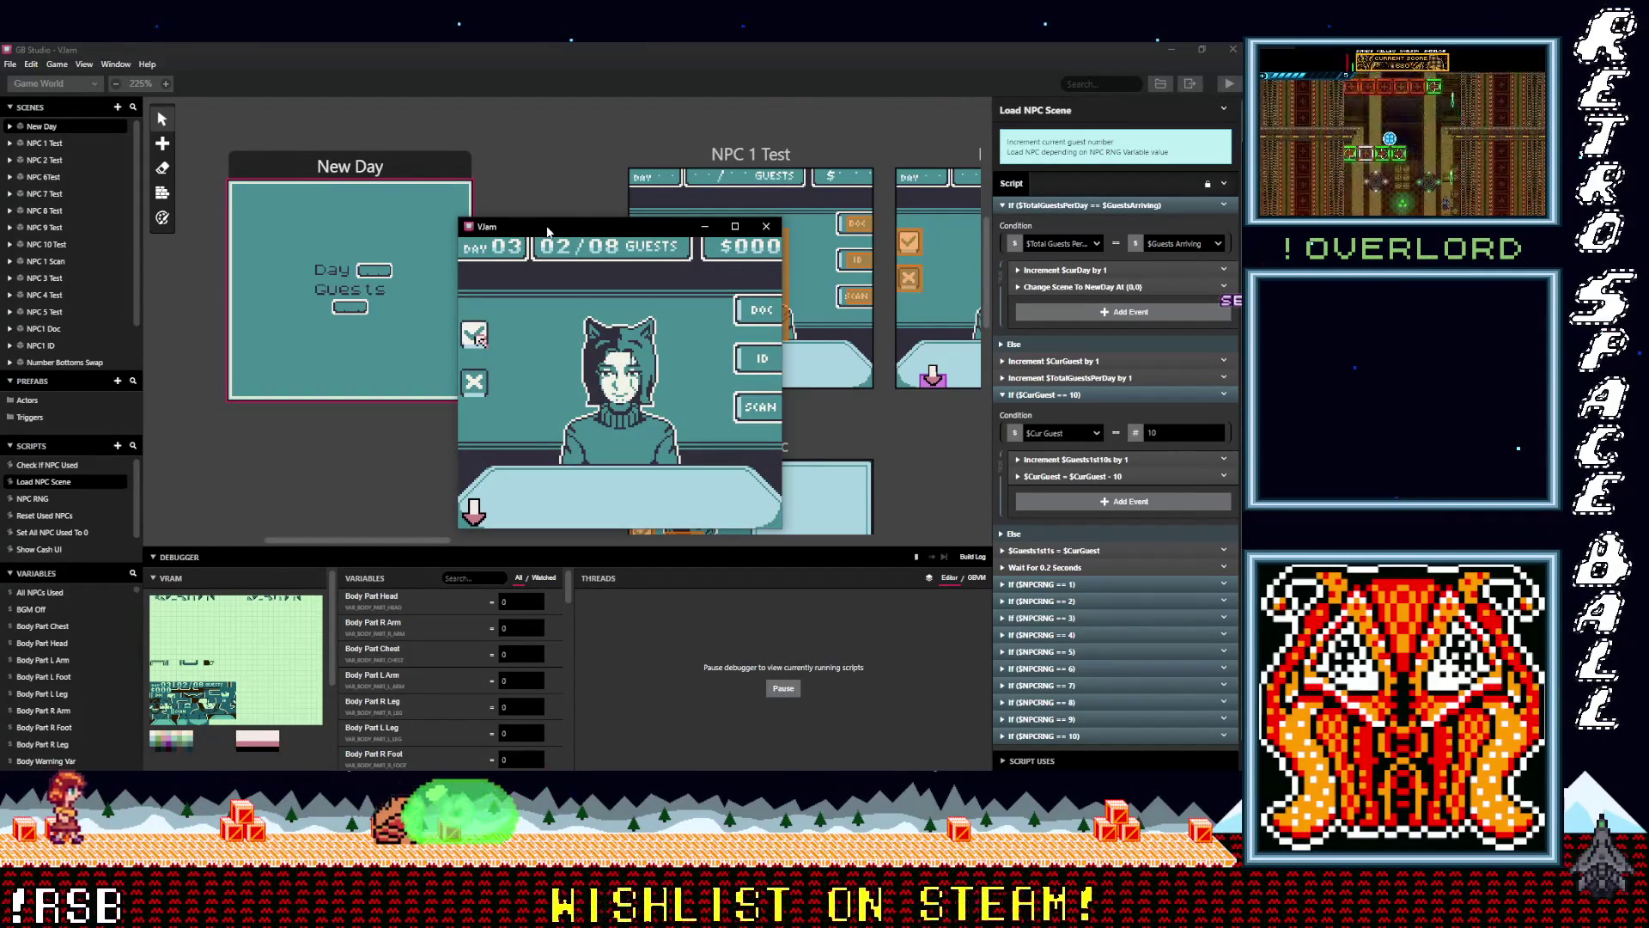
key("z")
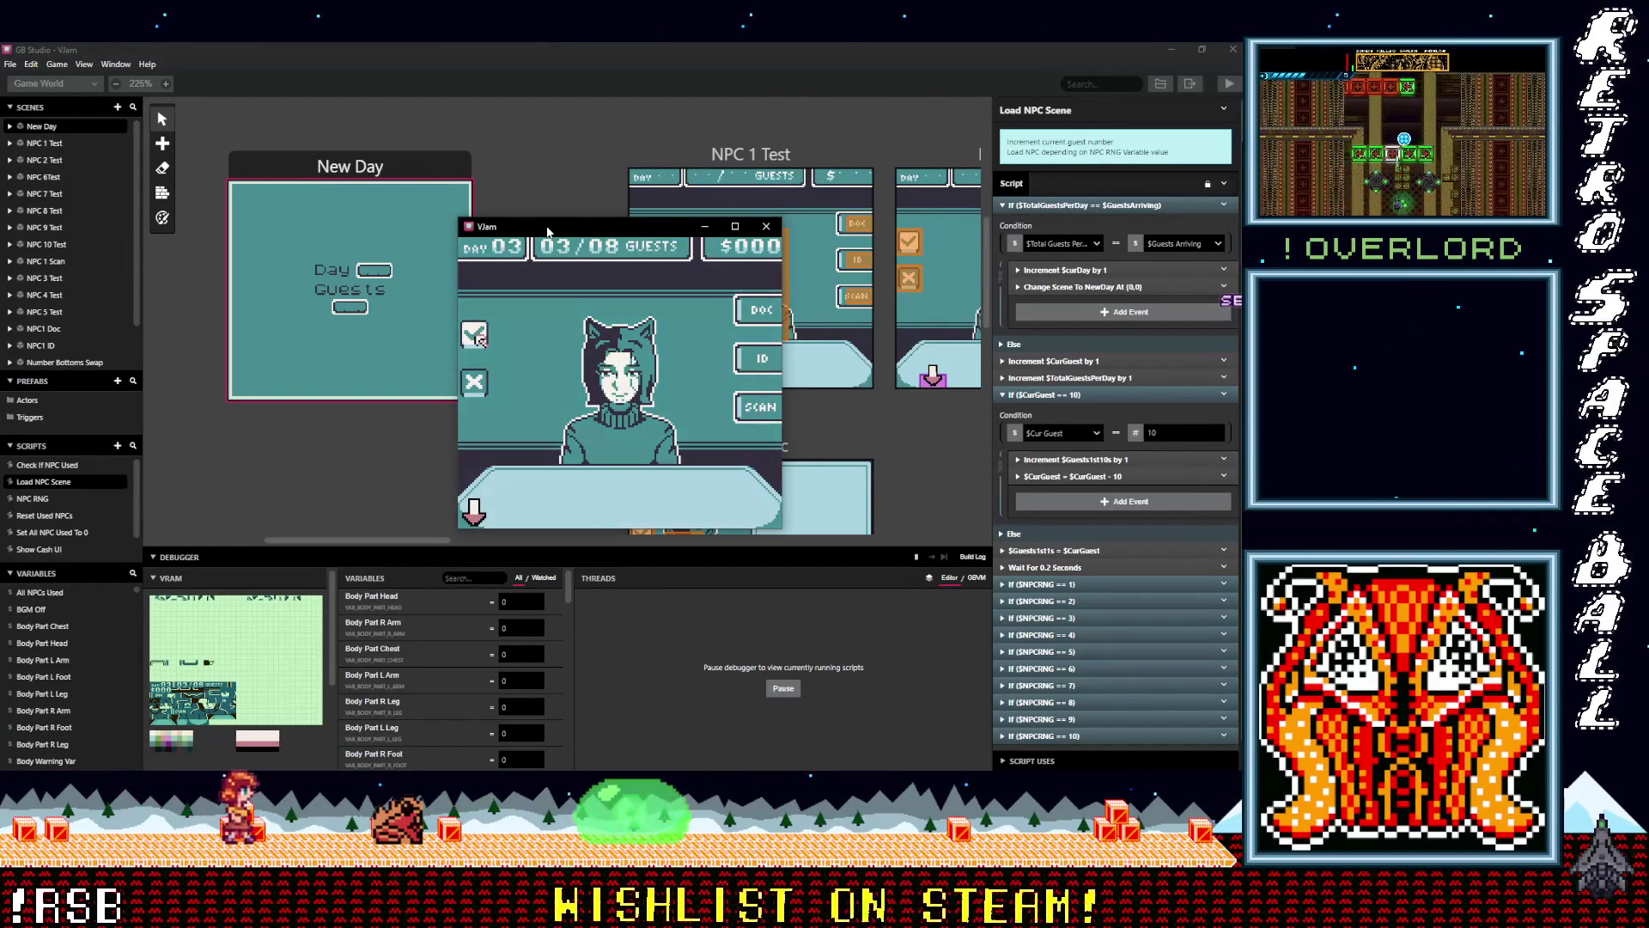
key("z")
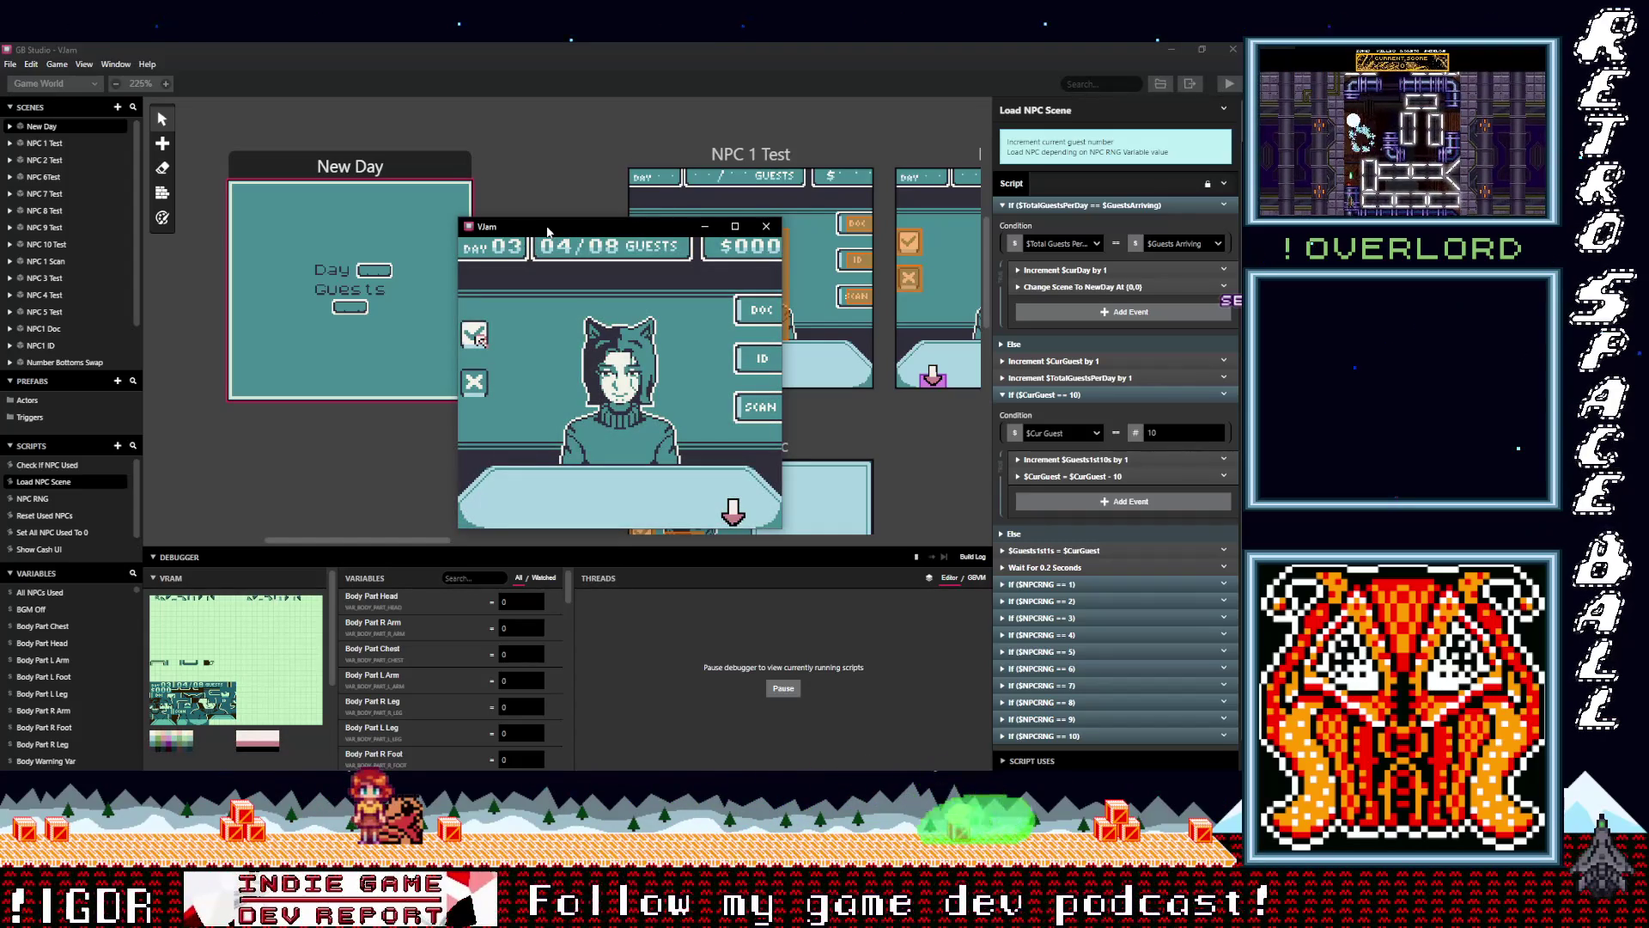
key("z")
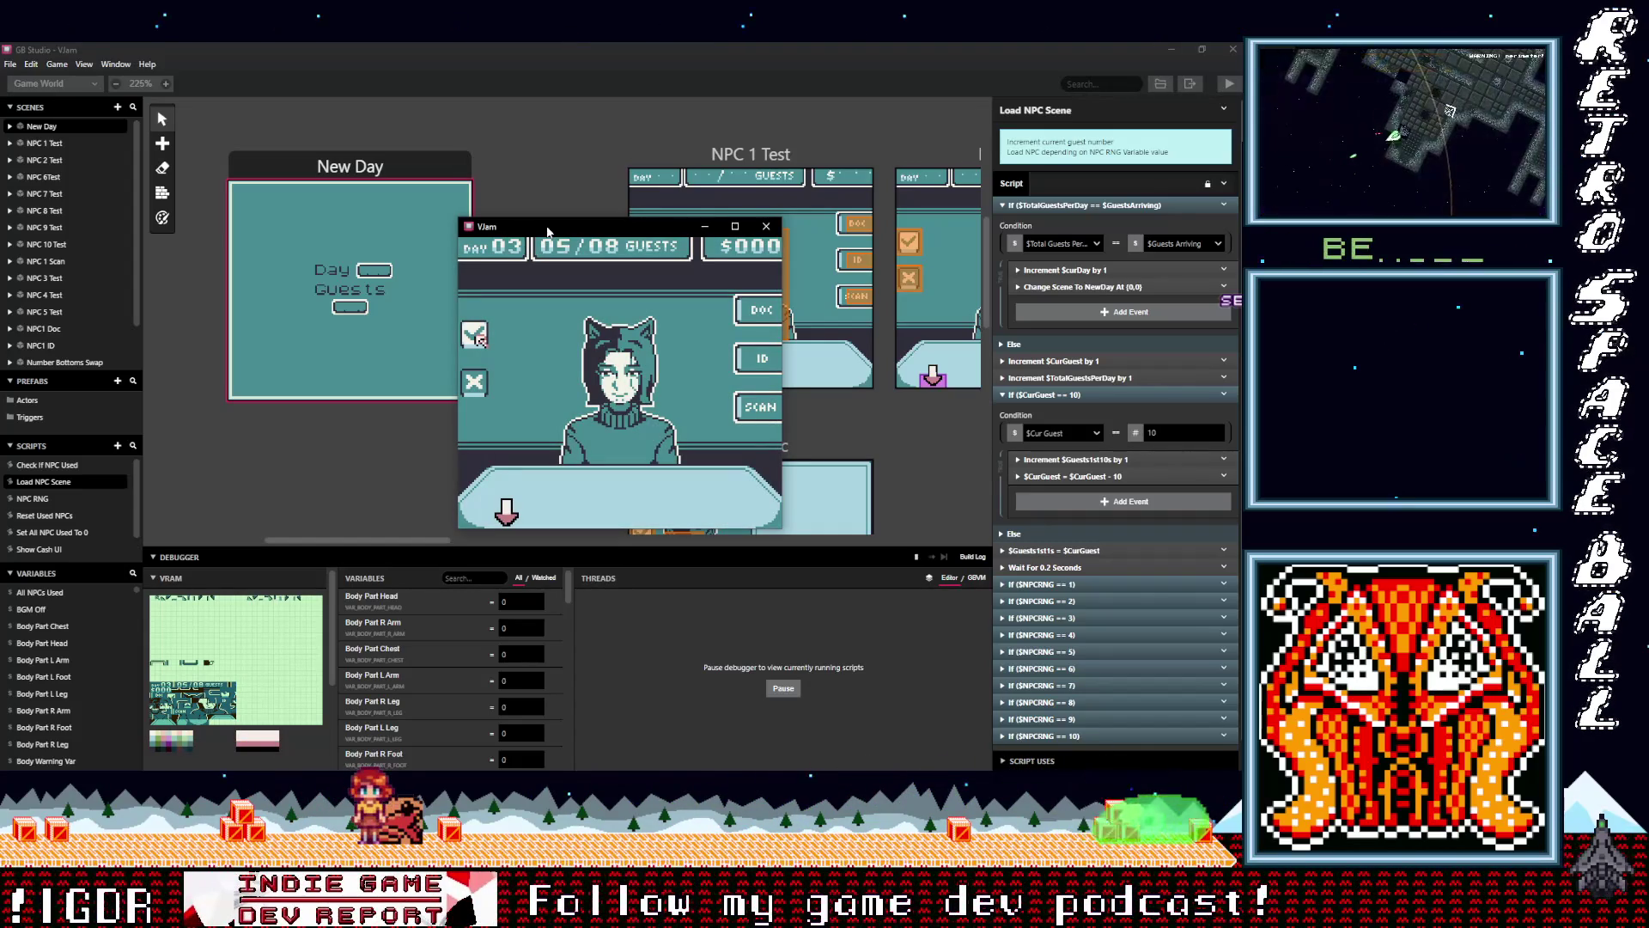
key("z")
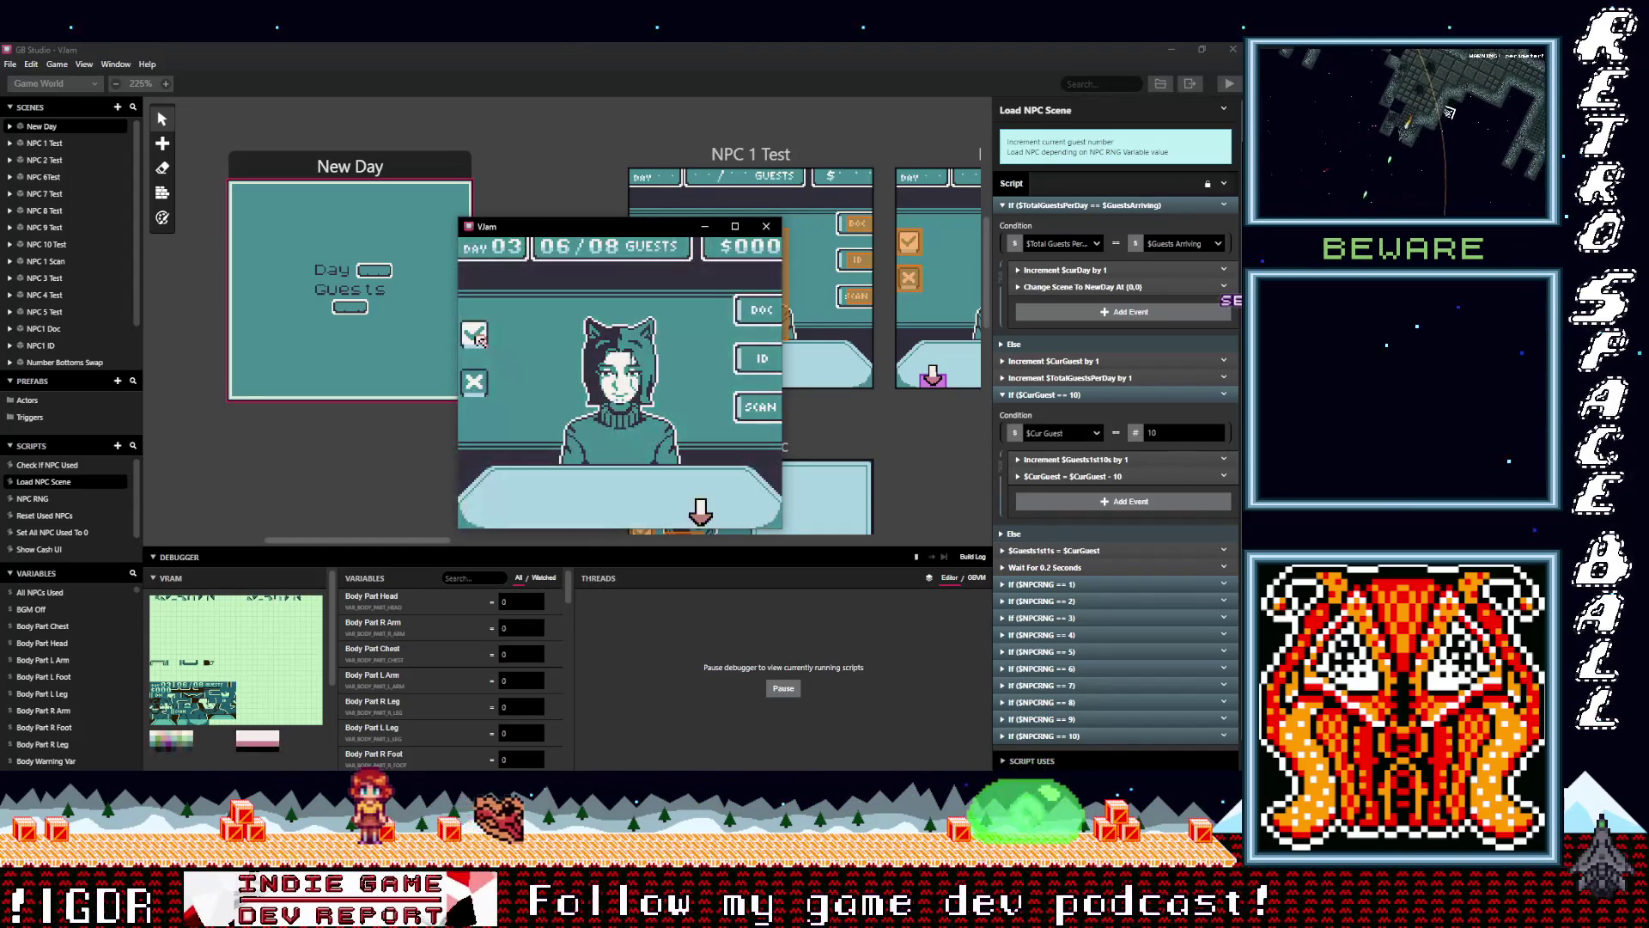
key("z")
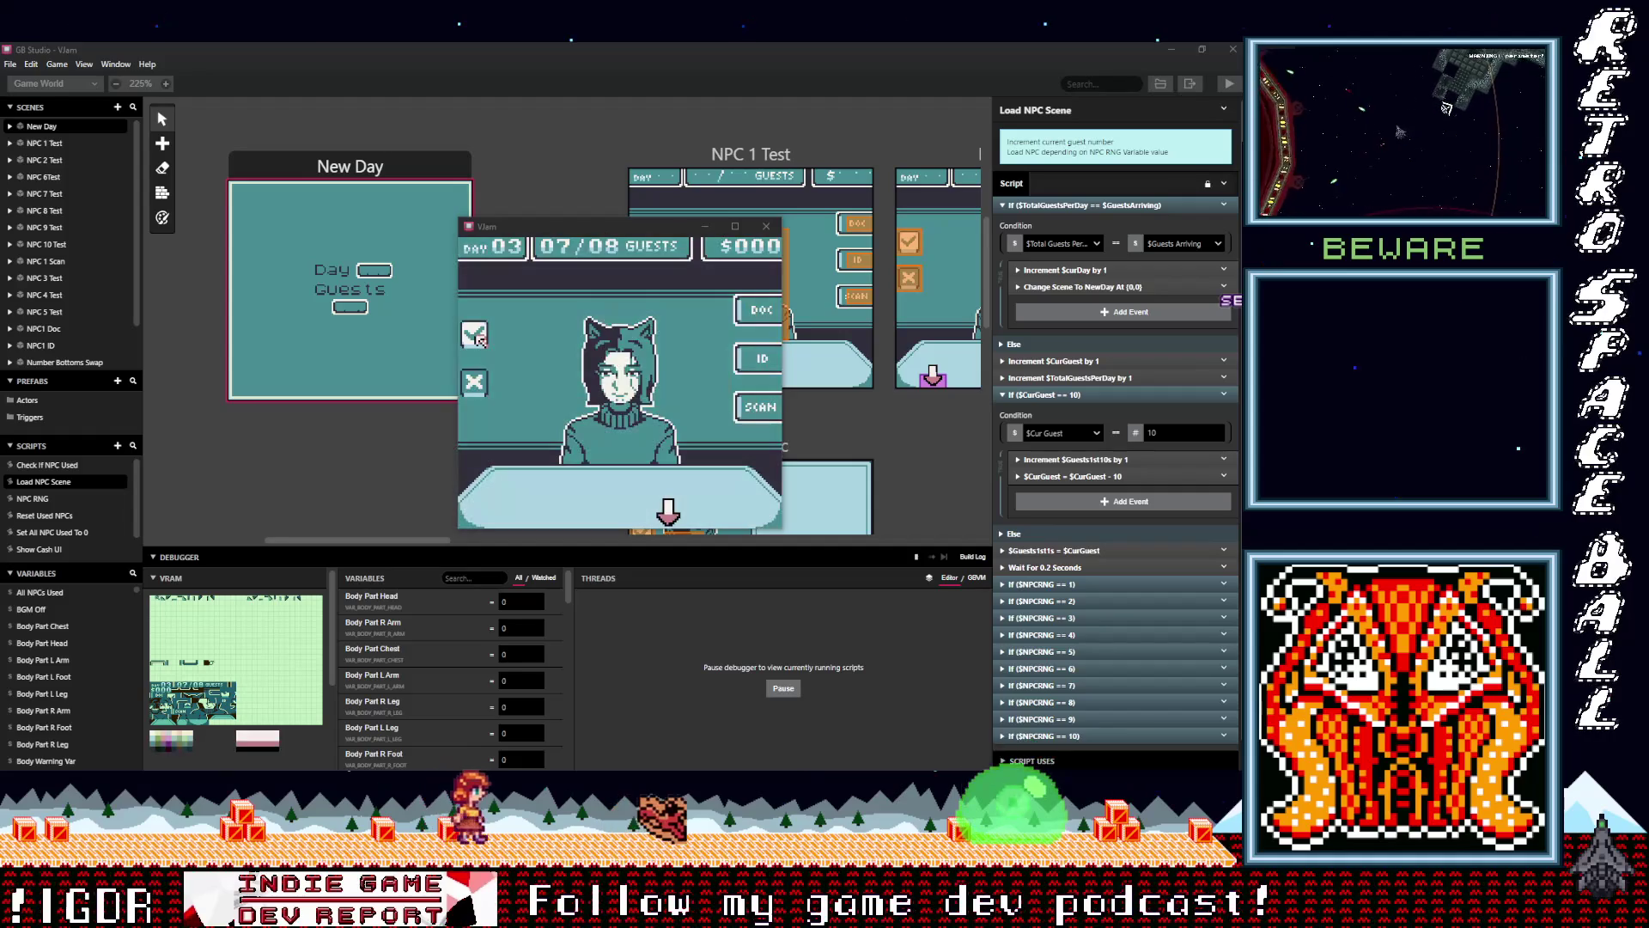
Refocus the game window and advance into day 4 until it crashes to a kernel panic
left_click(553, 231)
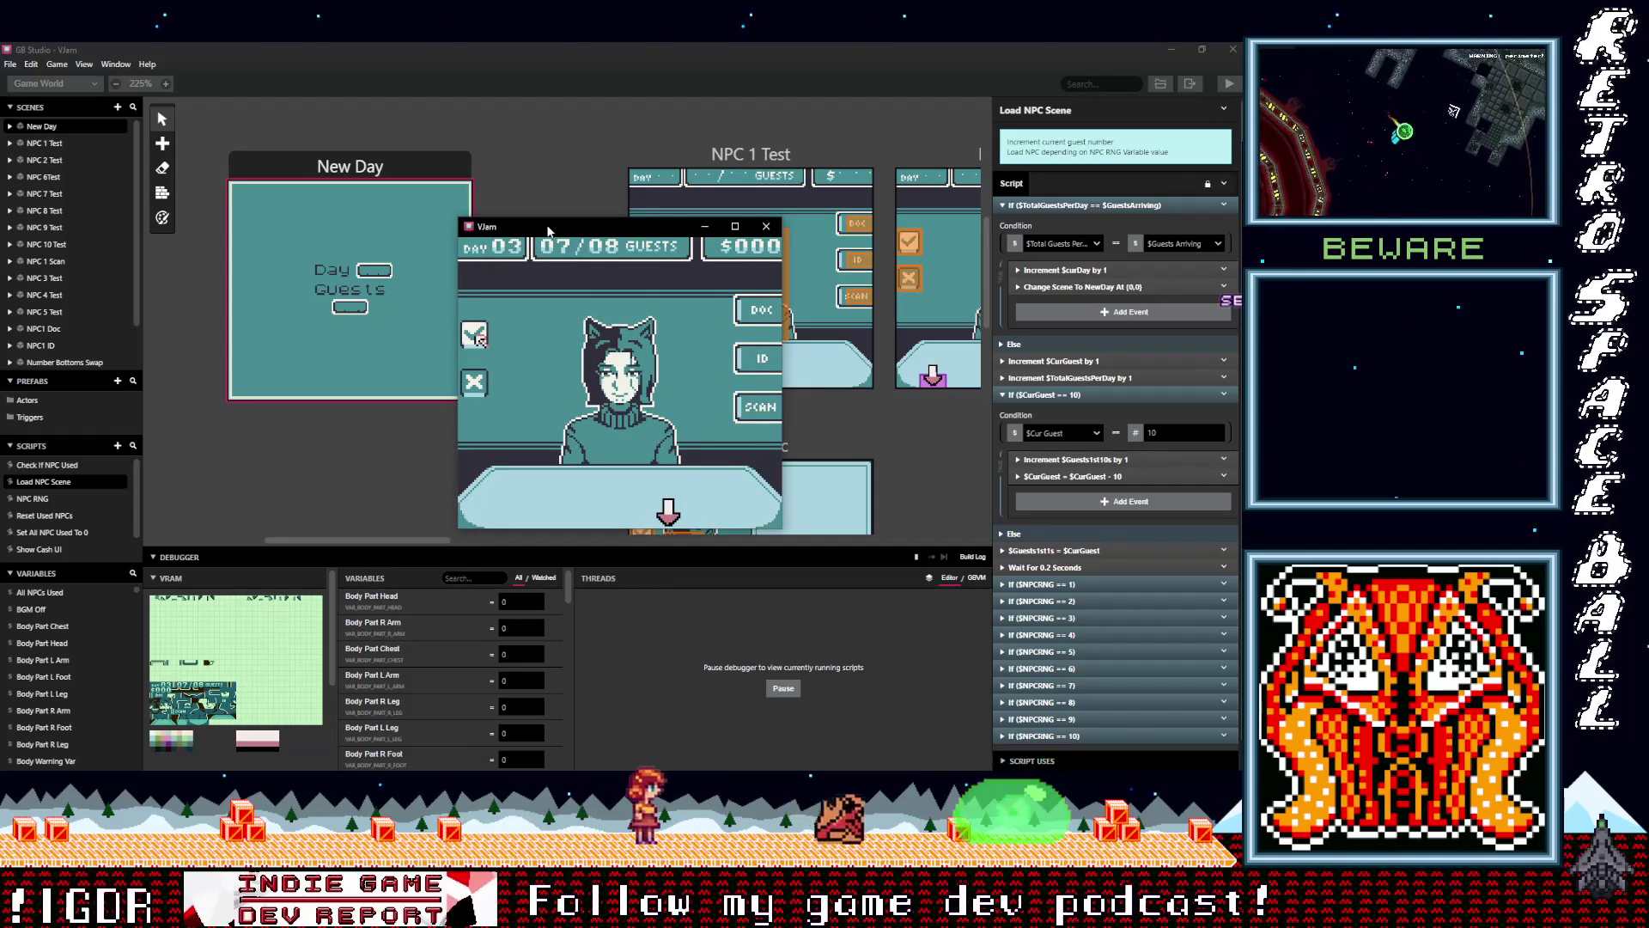
key("z")
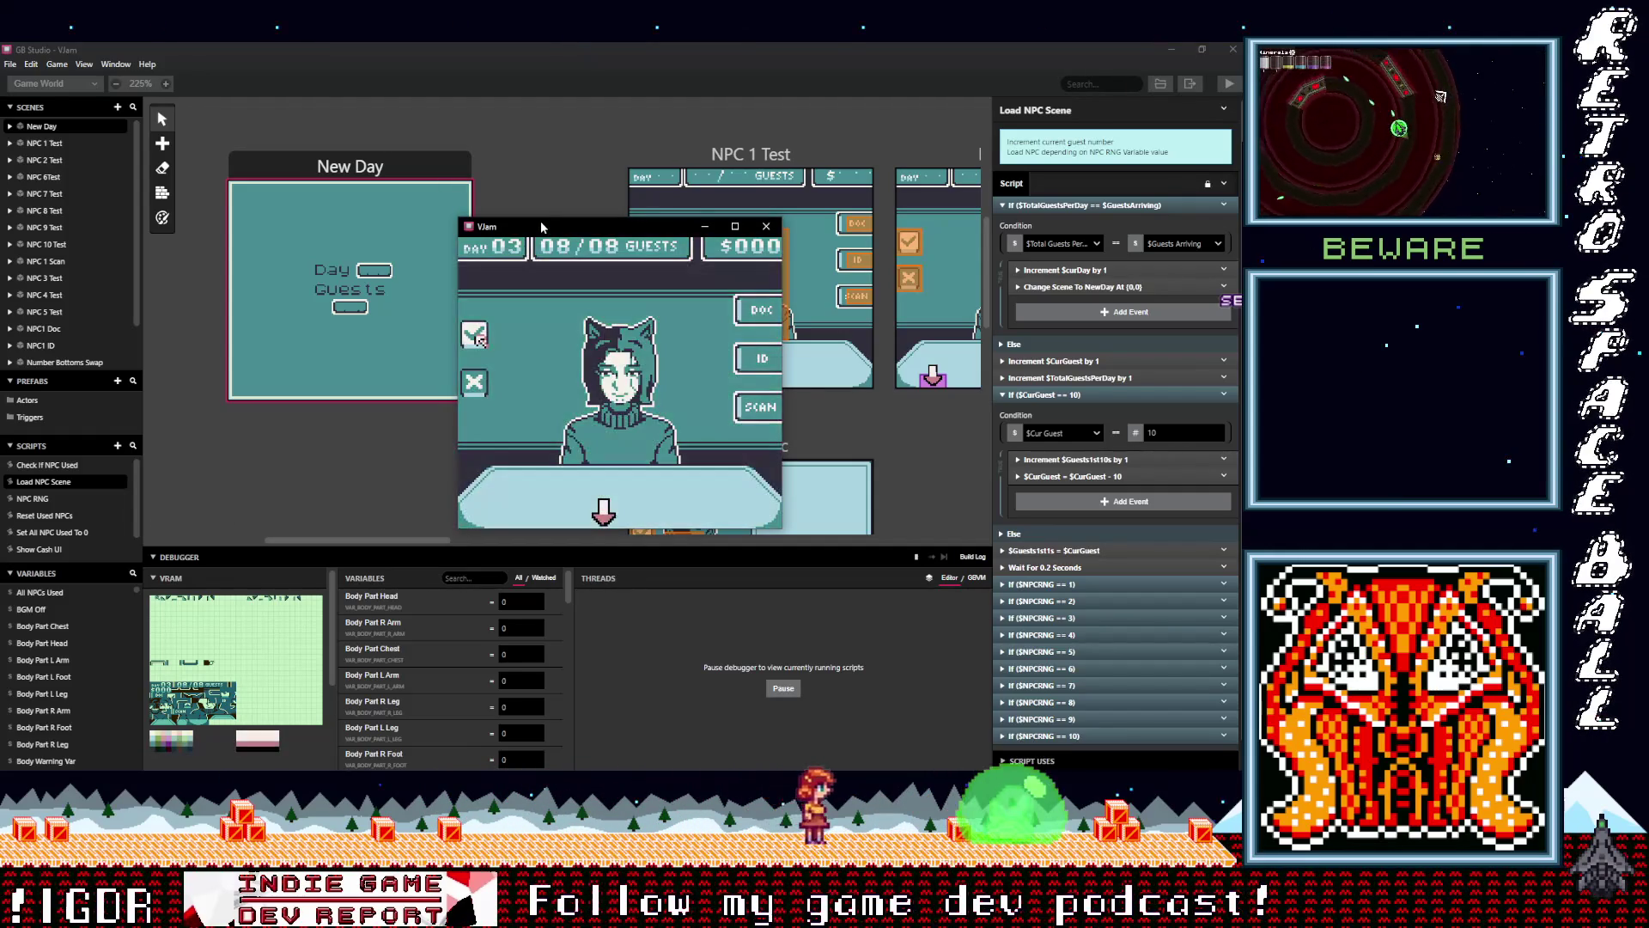
key("z")
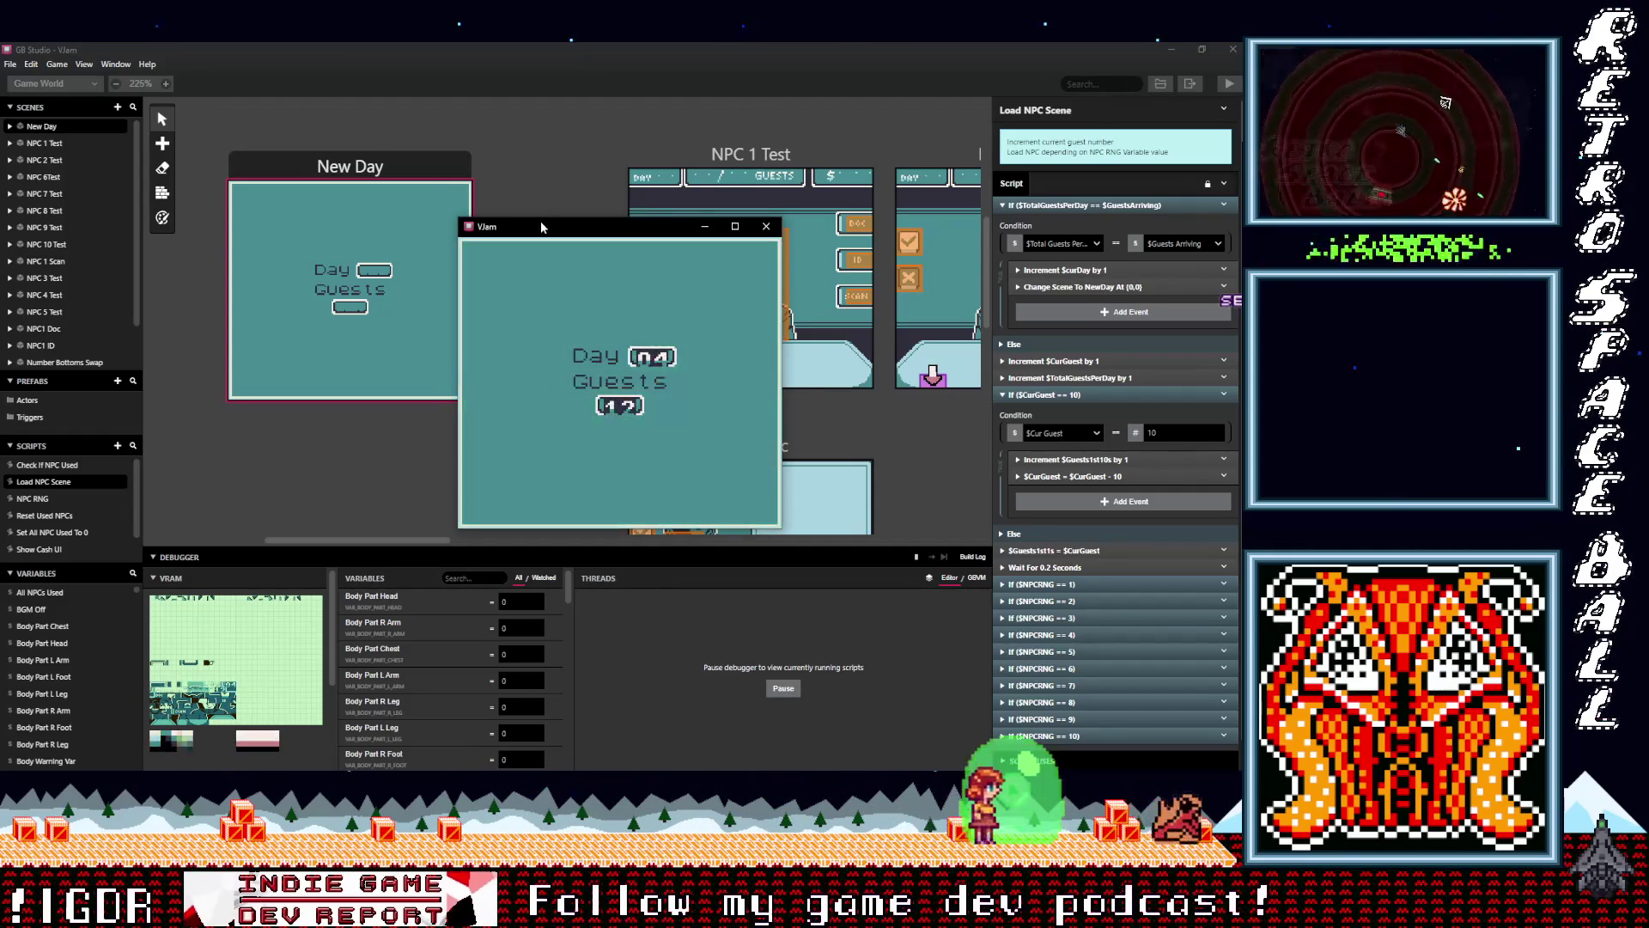
key("z")
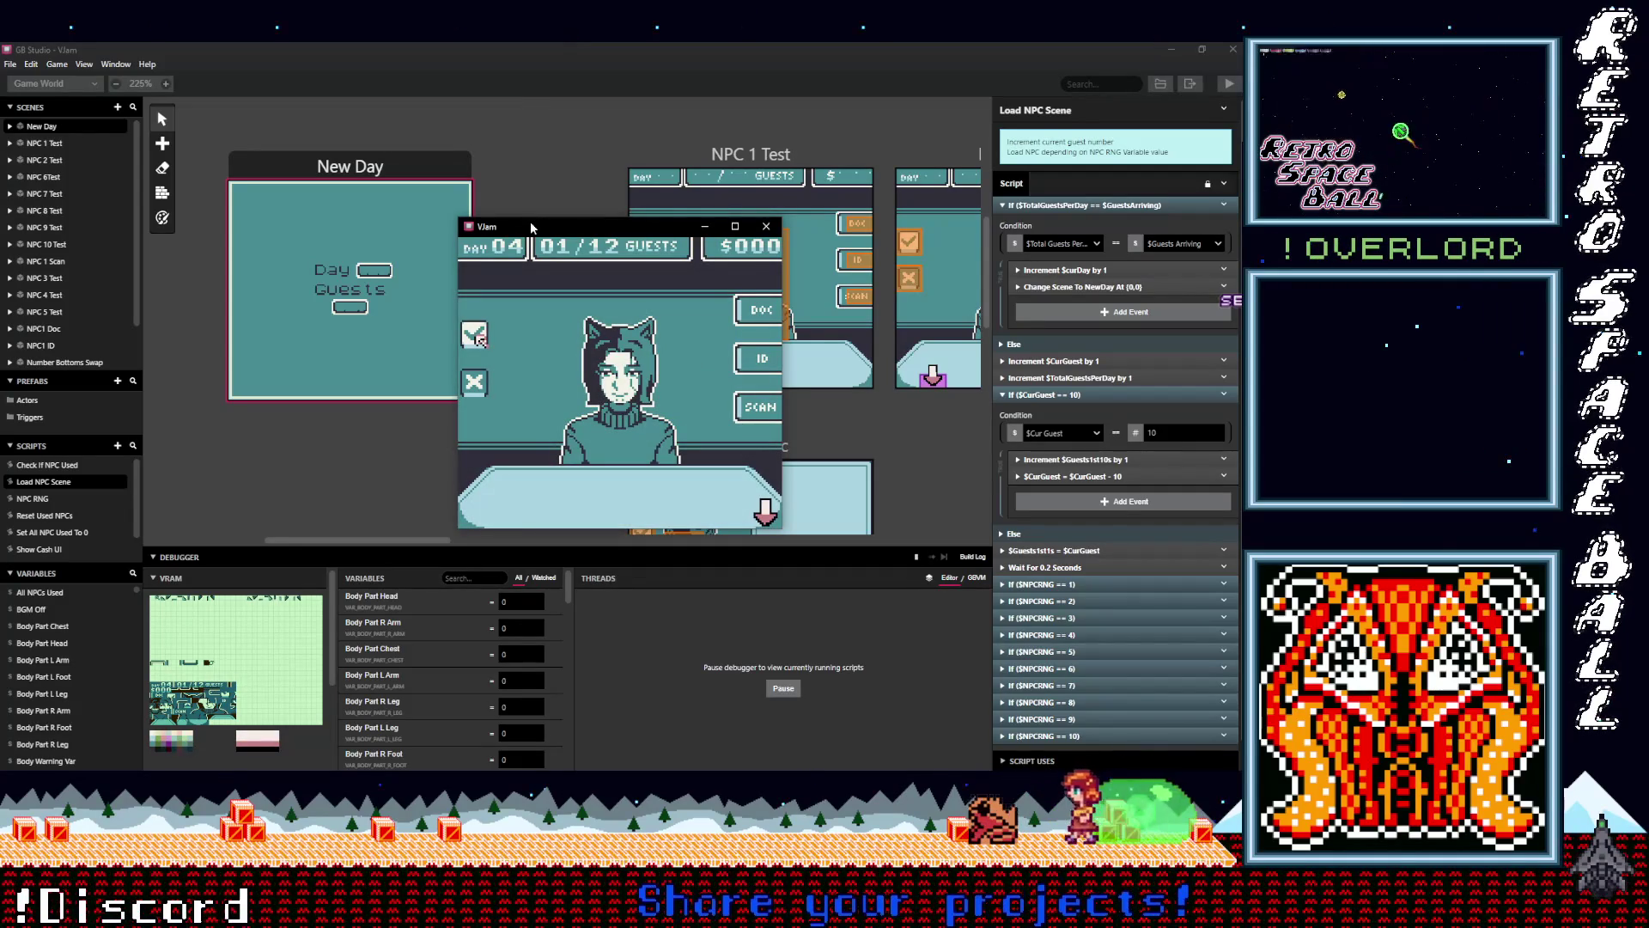
key("z")
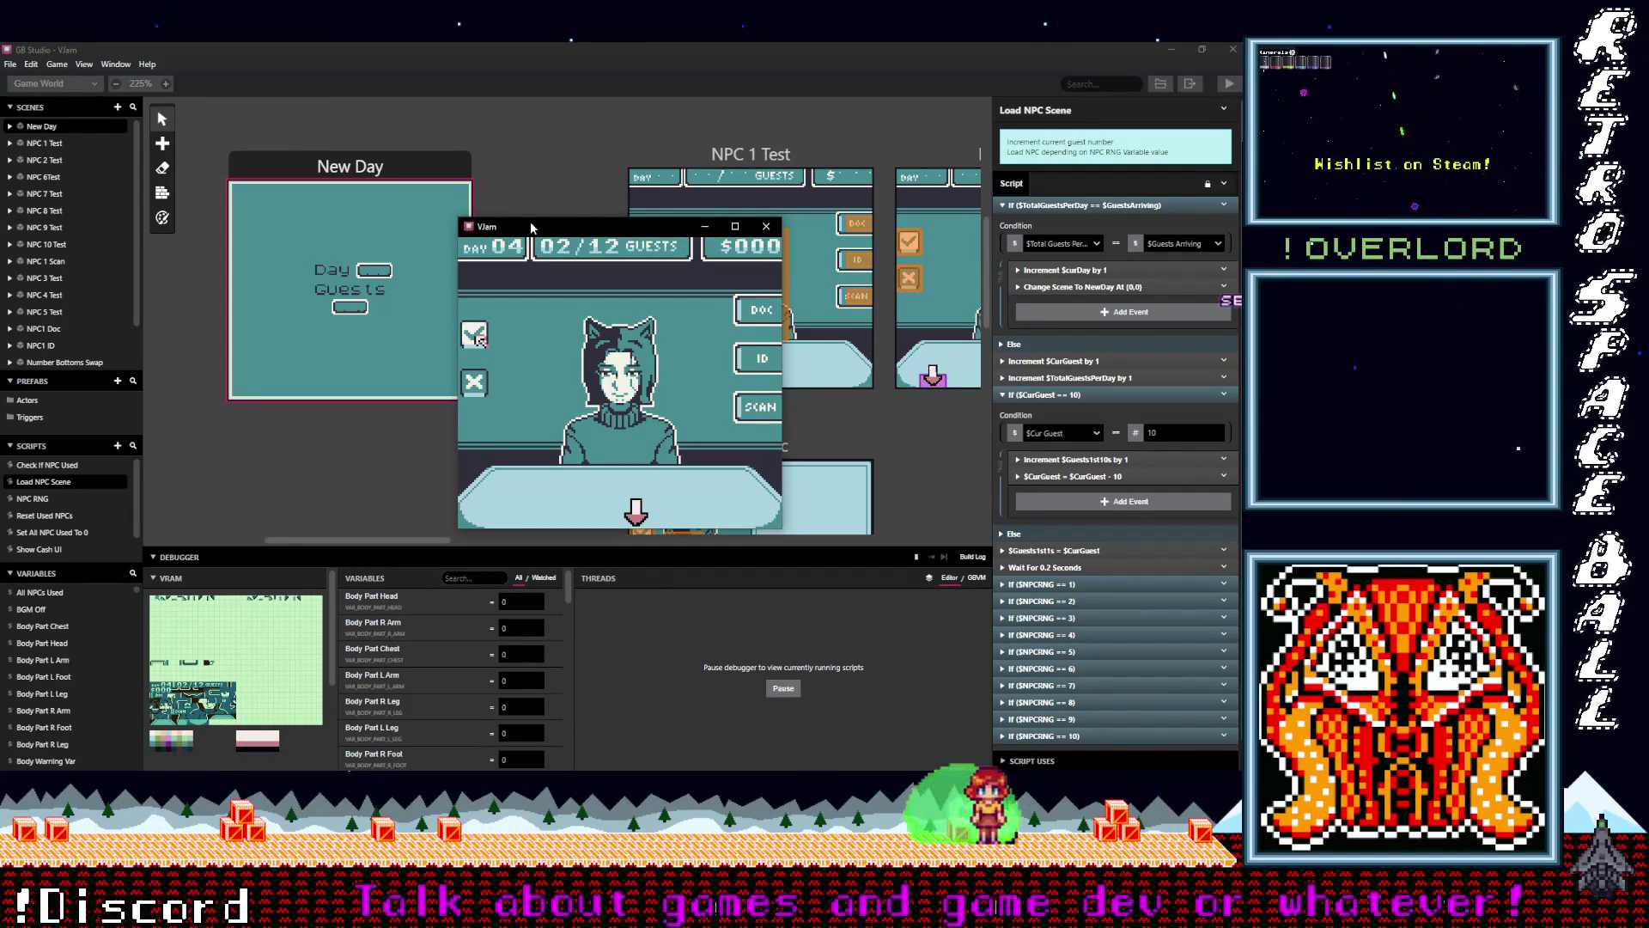
key("z")
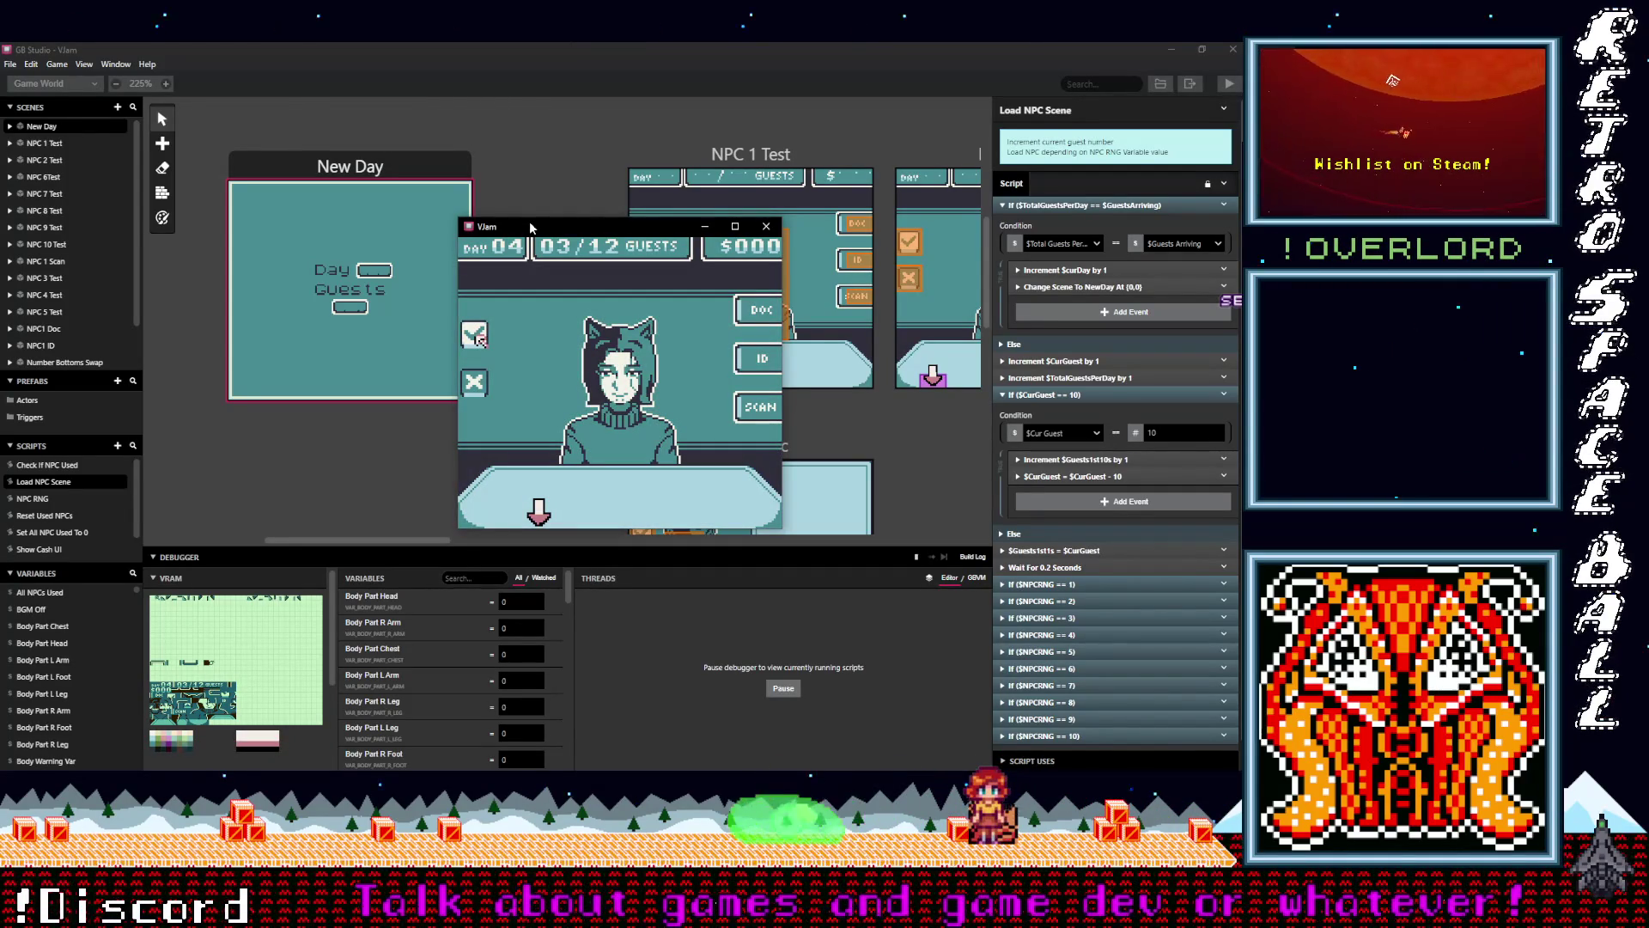
key("z")
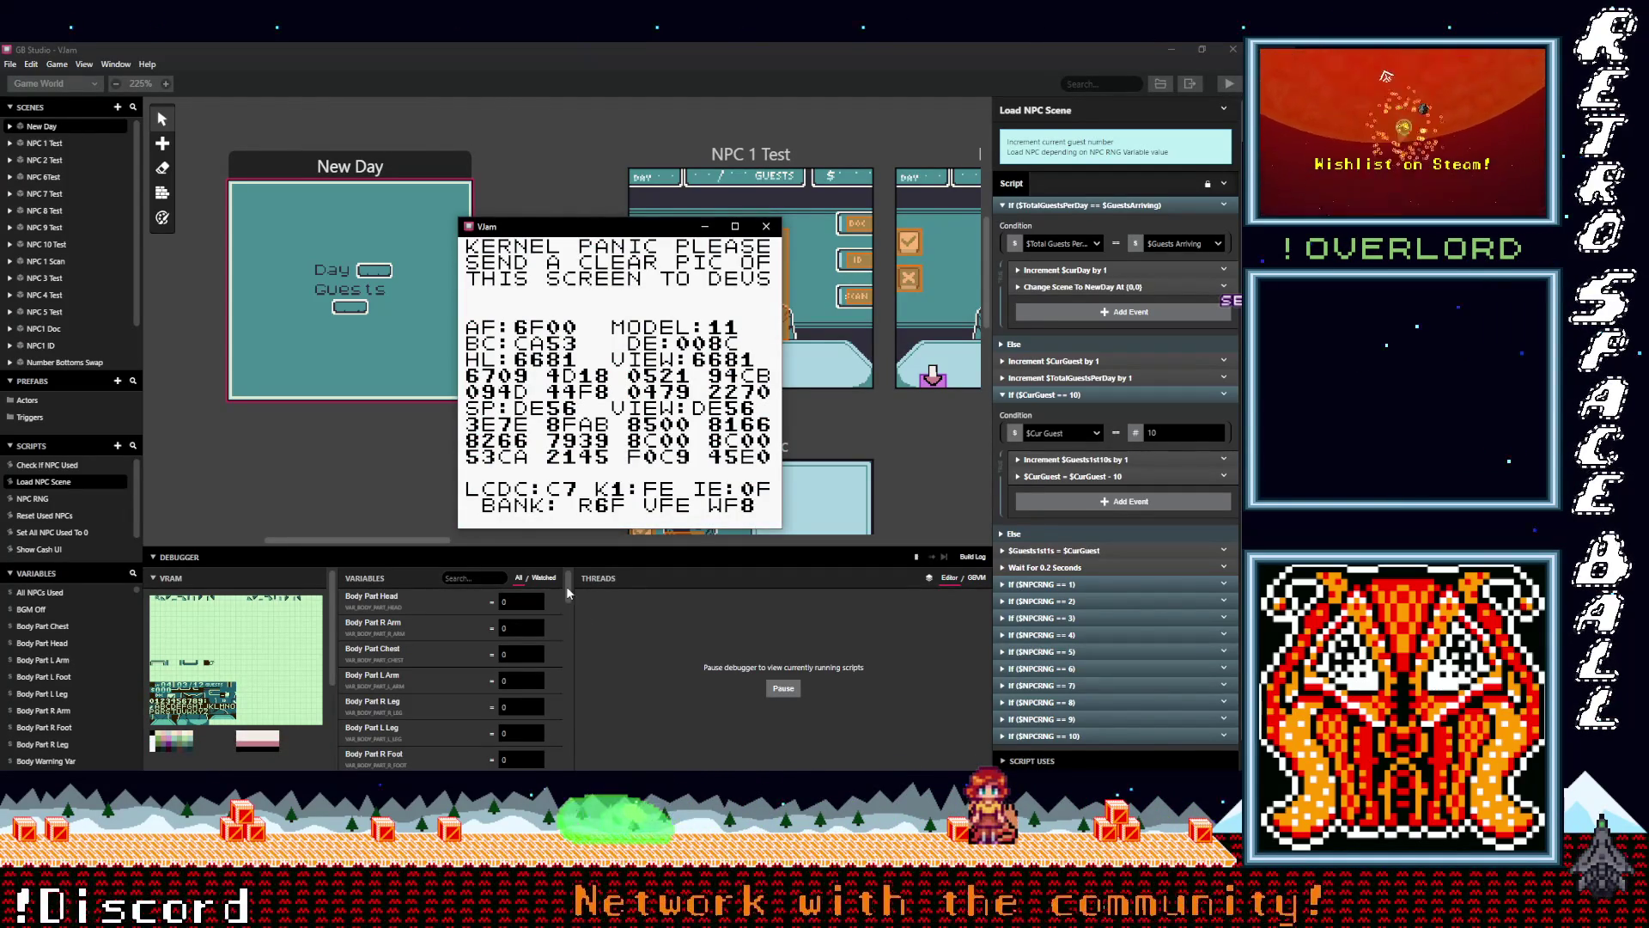
Scroll to the Wait For 0.2 Seconds event, check its duration, and delete the event
mouse_move(565, 586)
left_mouse_down()
mouse_move(588, 673)
mouse_move(577, 651)
left_mouse_up()
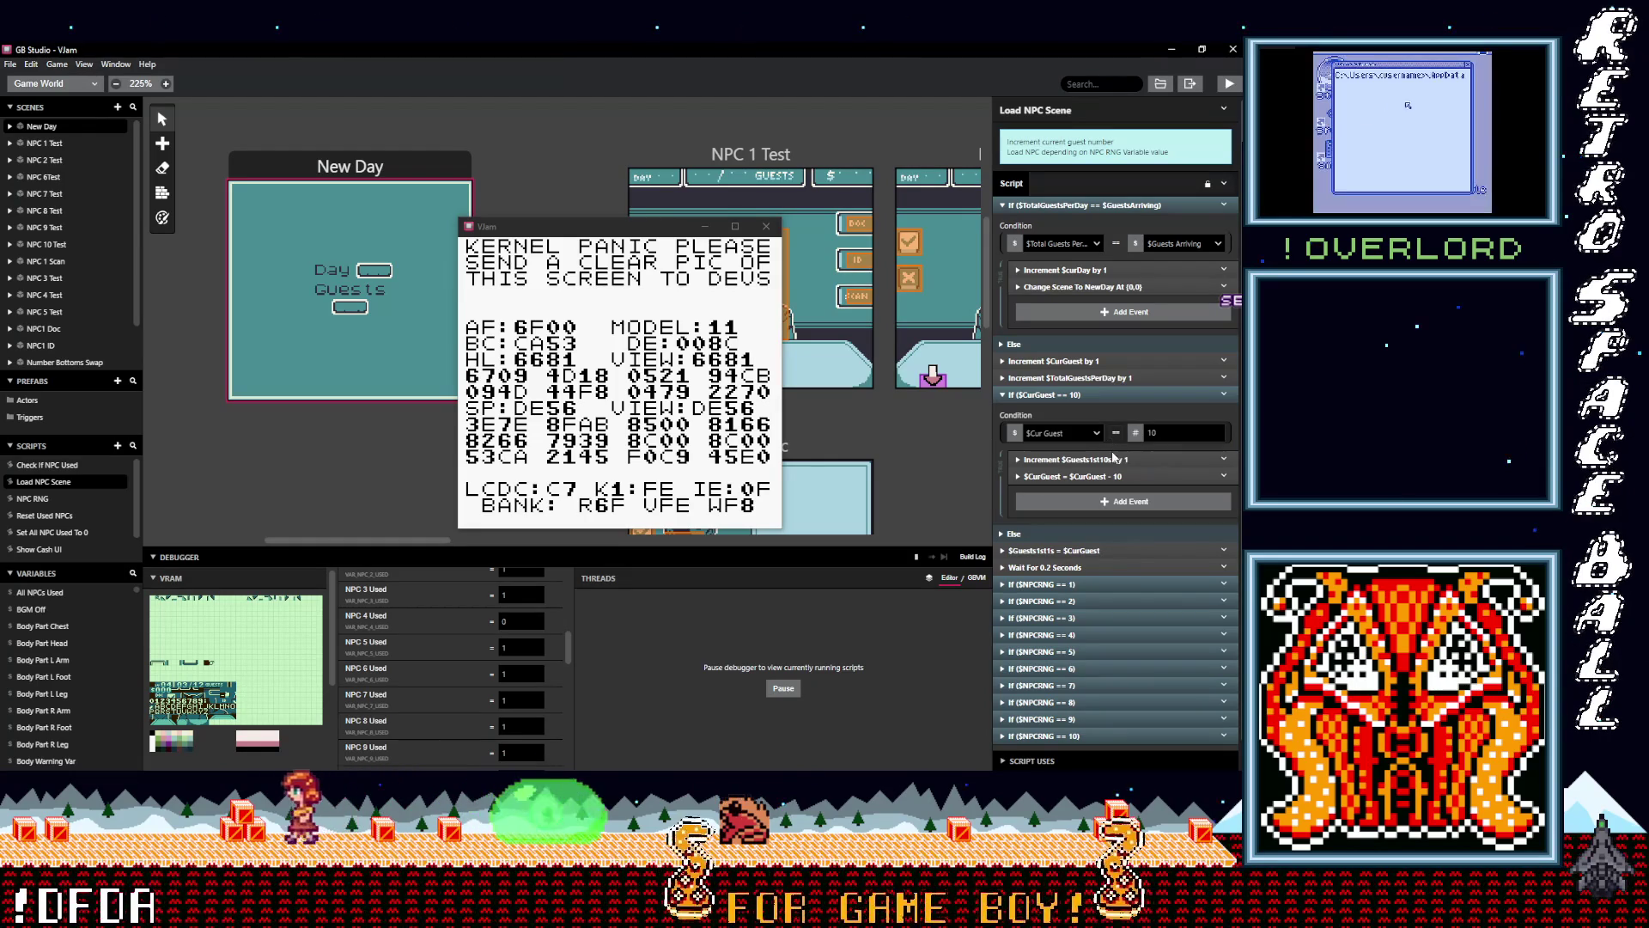
scroll(1109, 562, "down", 1)
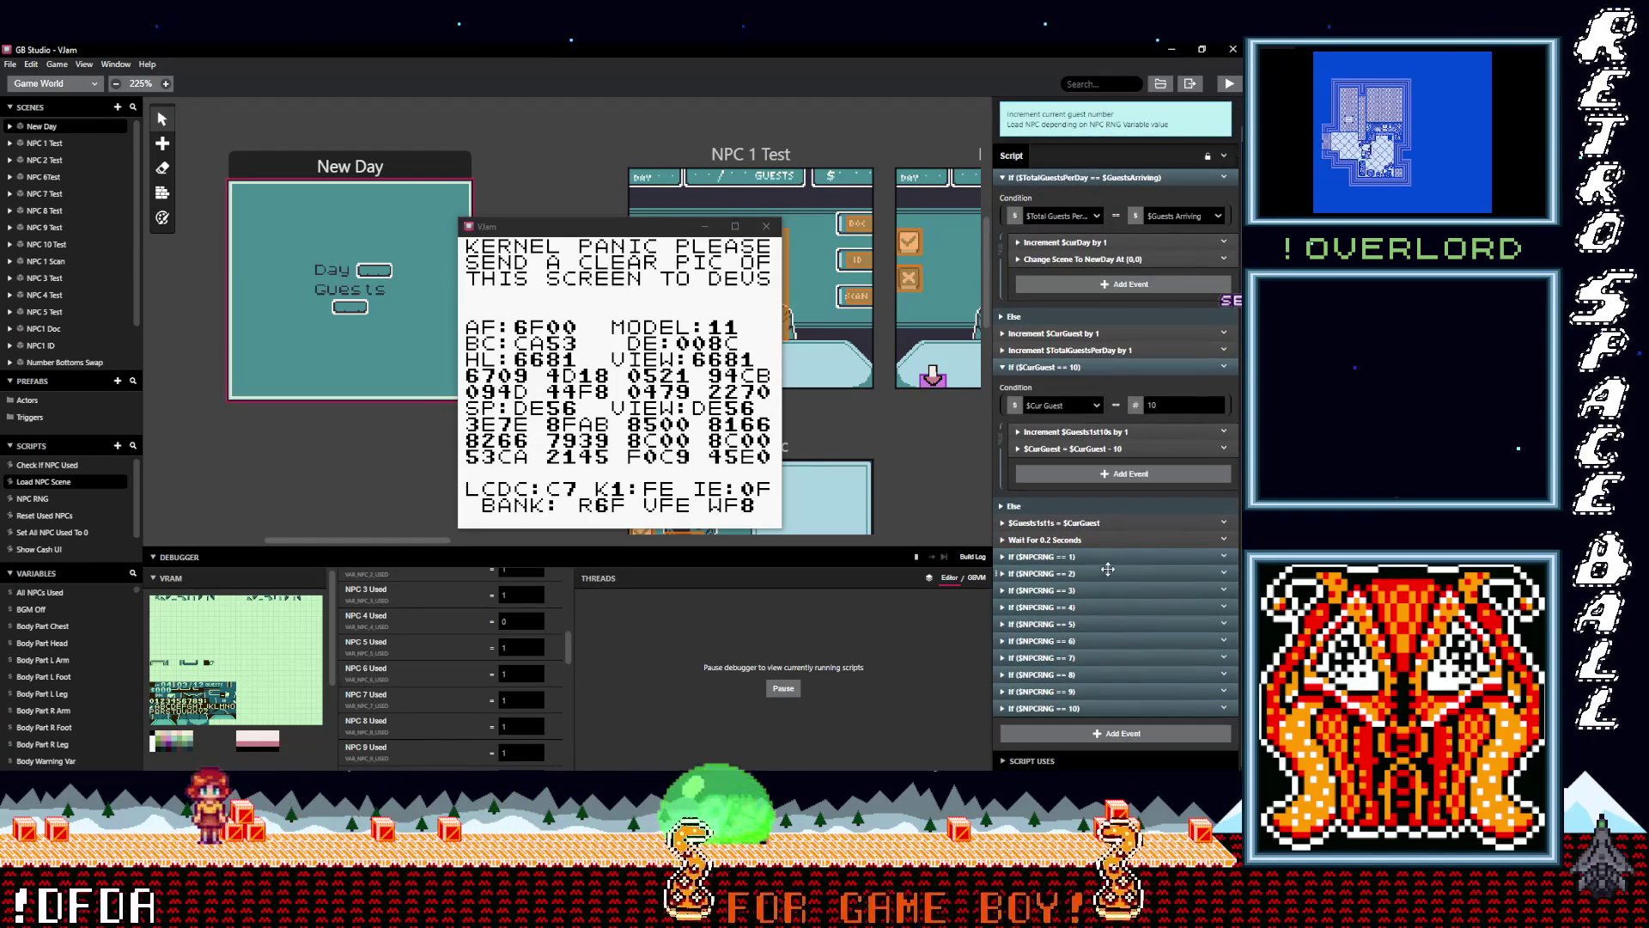
left_click(1078, 539)
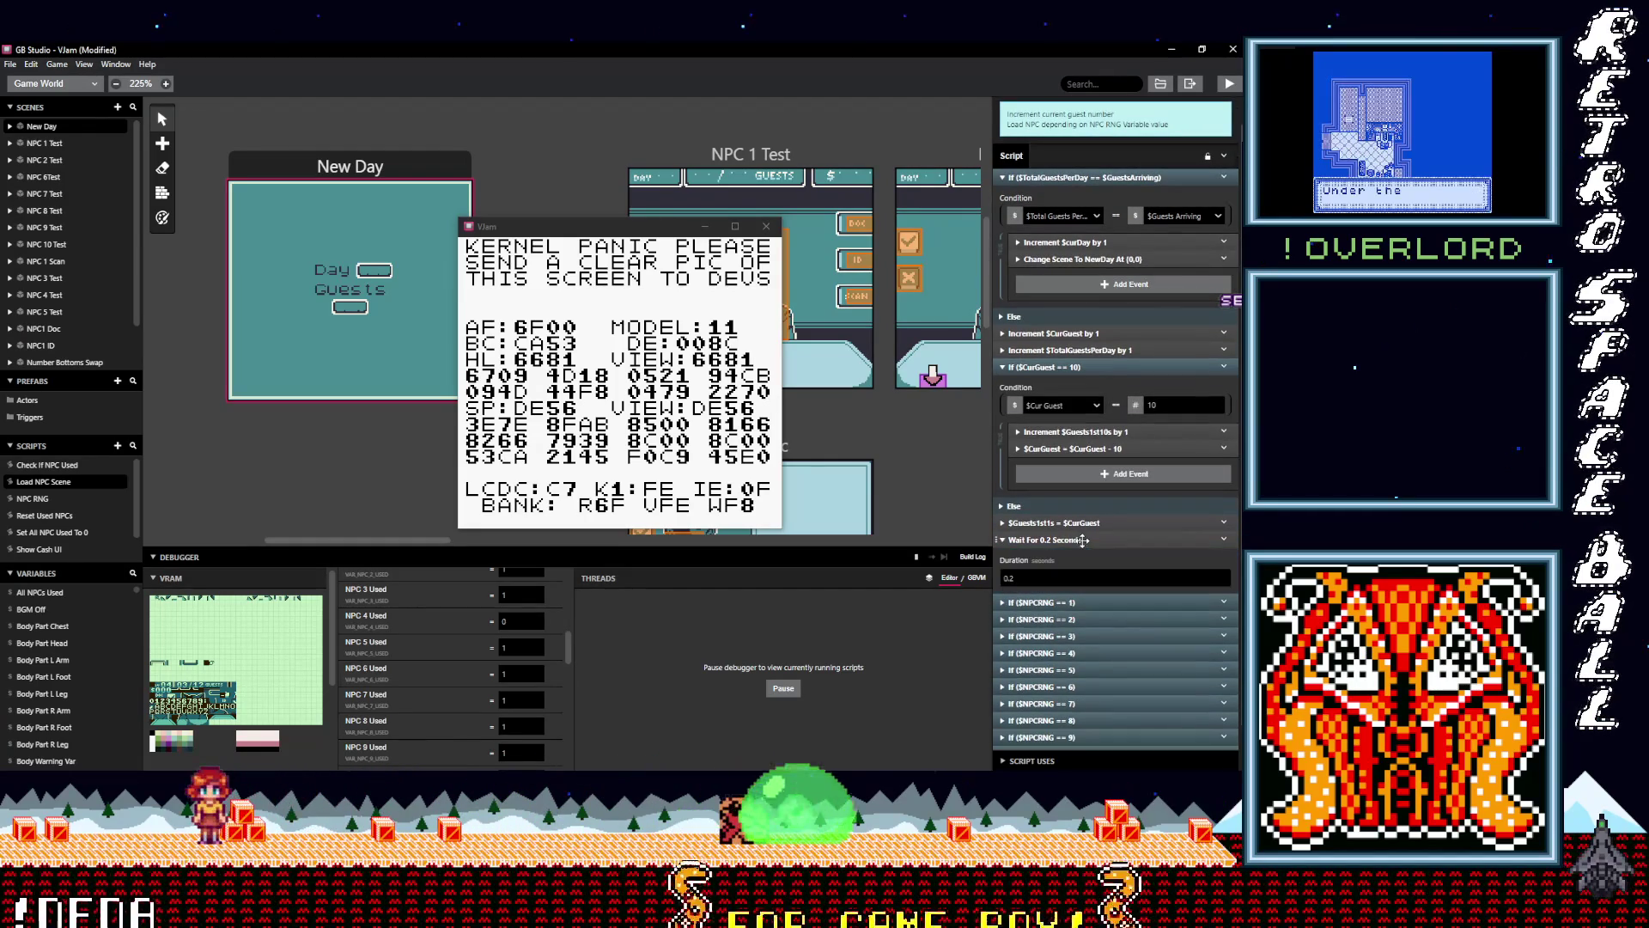
left_click(1033, 580)
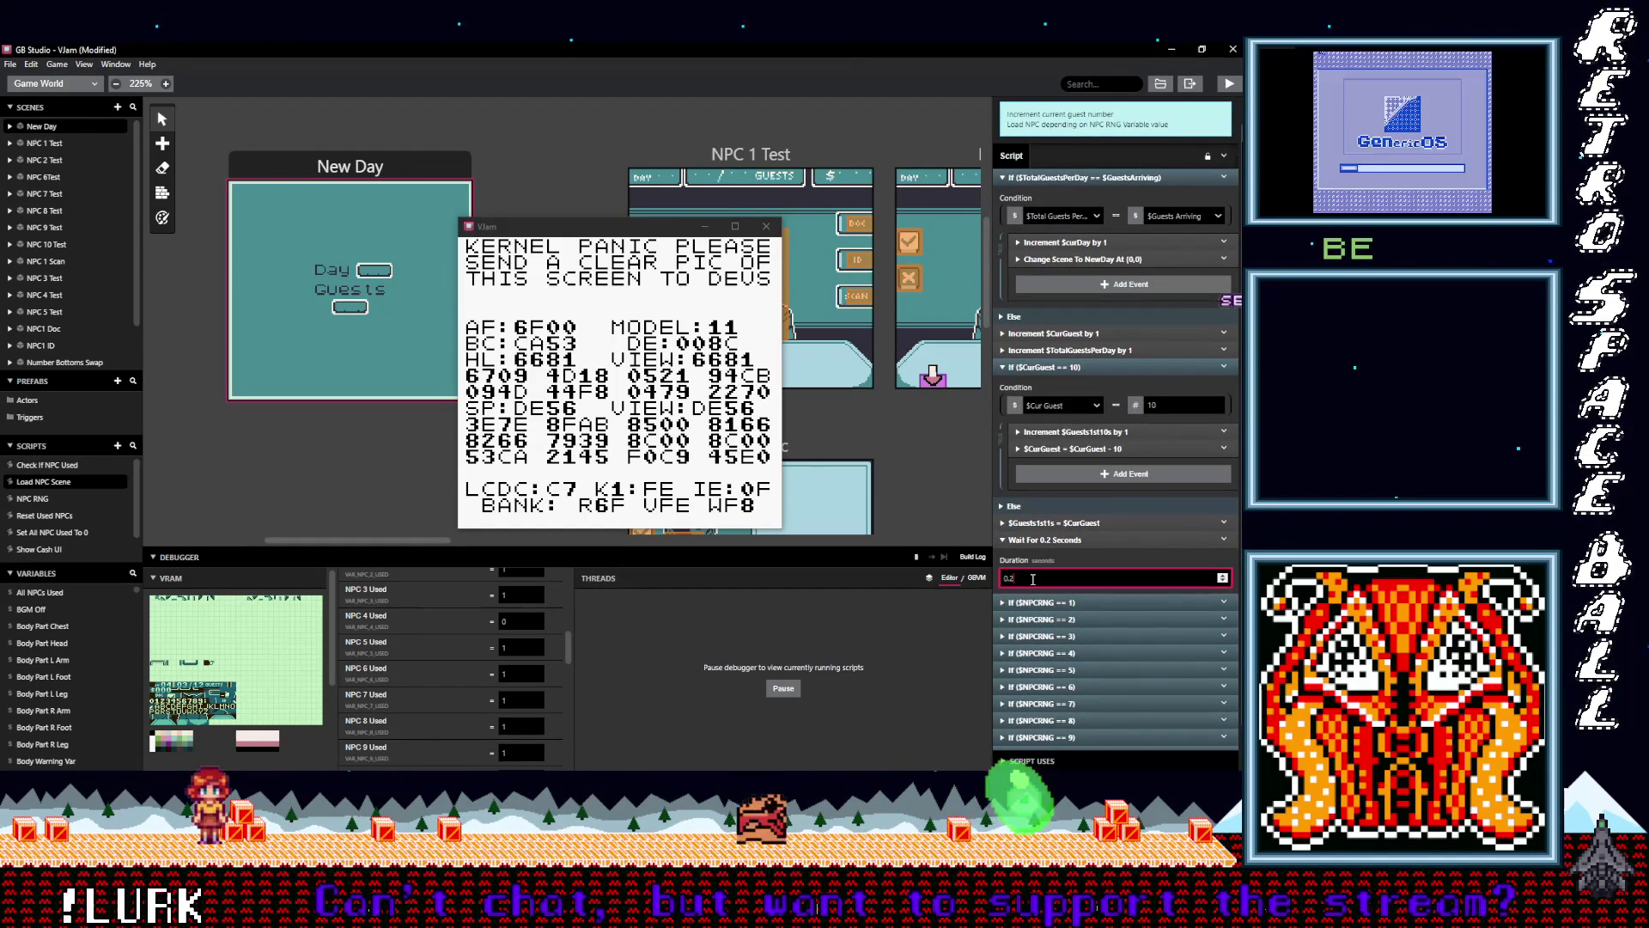
left_click(1222, 538)
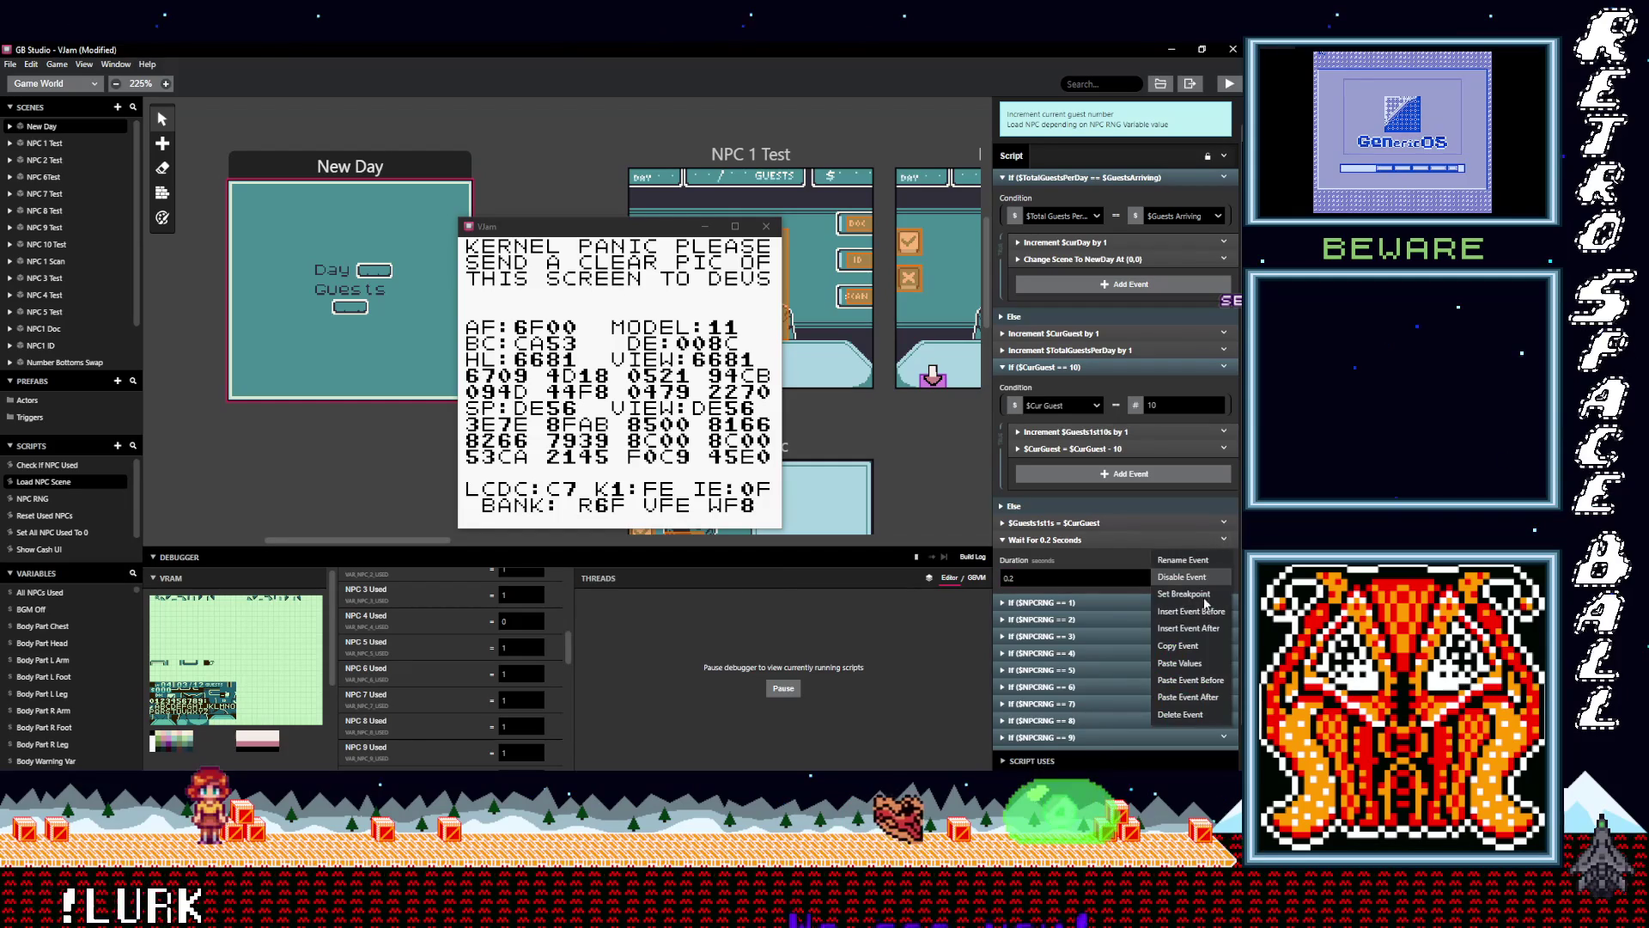
left_click(1184, 711)
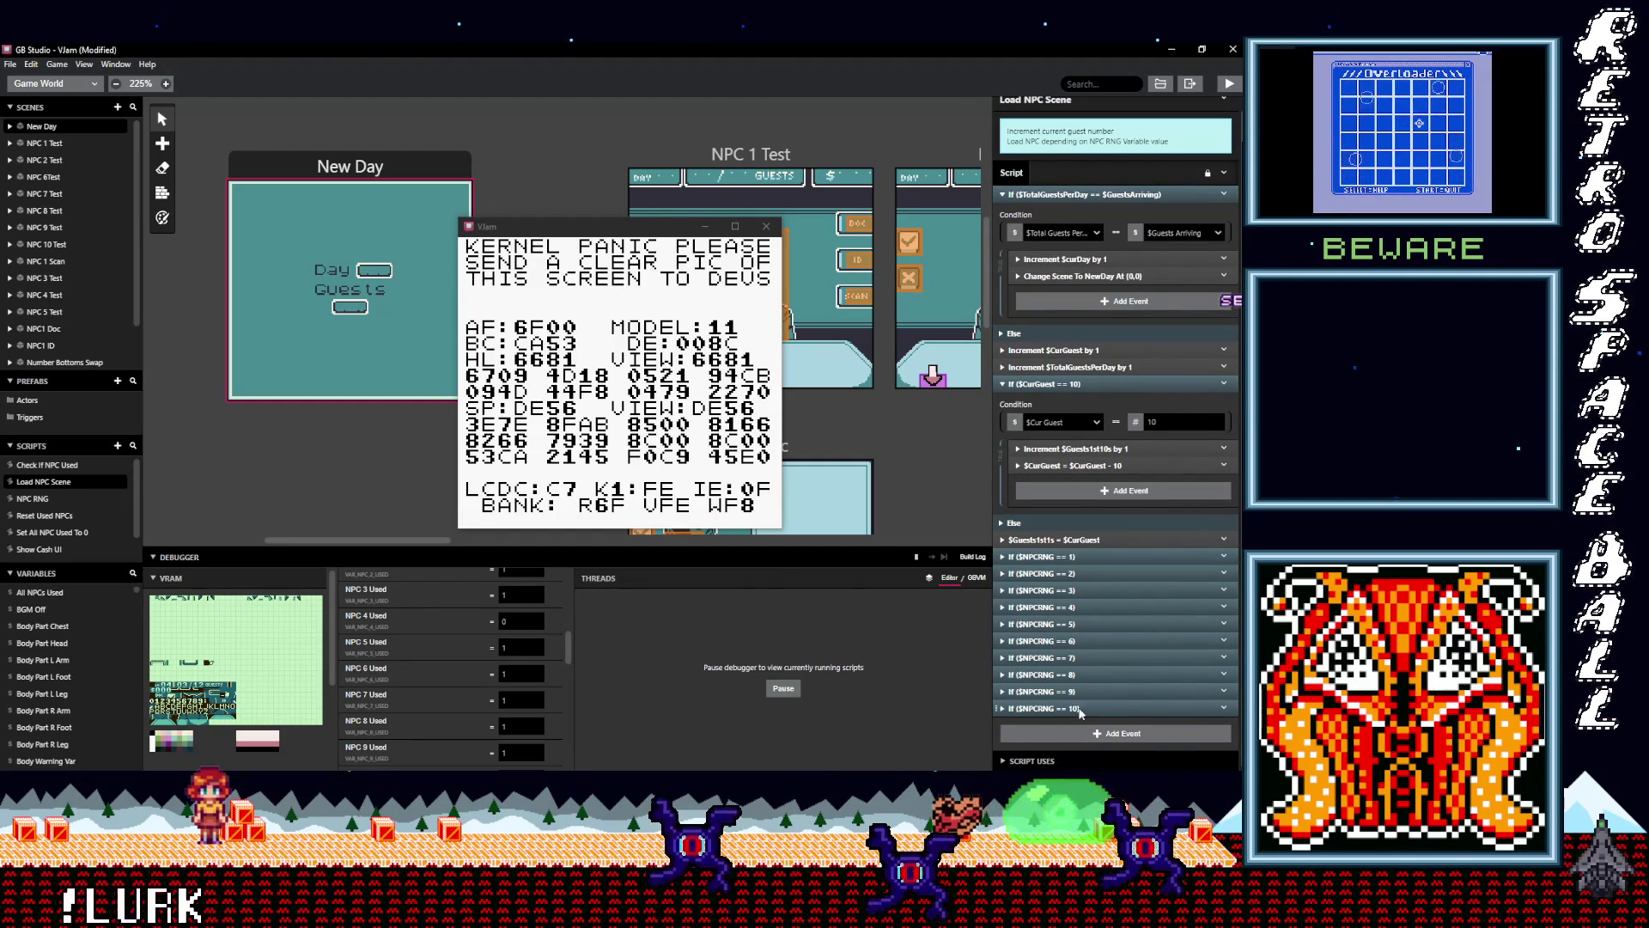
Inspect the If ($NPCRNG == 10) check, then view Reset Used NPCs, Load NPC Scene and NPC RNG
left_click(1080, 711)
scroll(1118, 688, "down", 3)
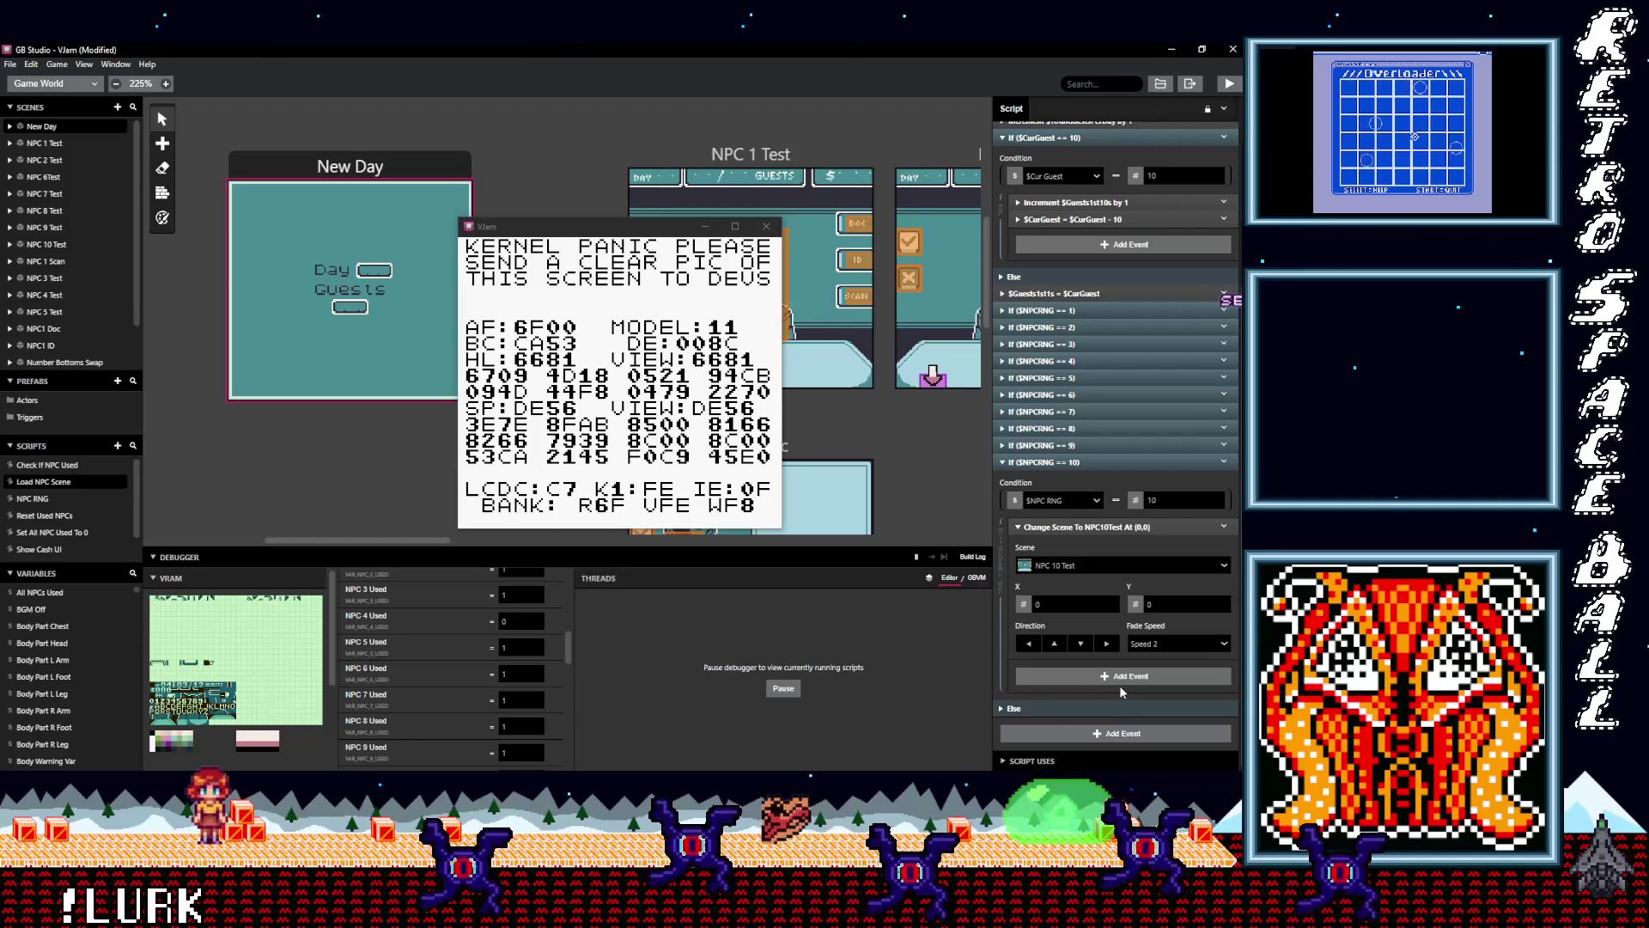
left_click(1092, 464)
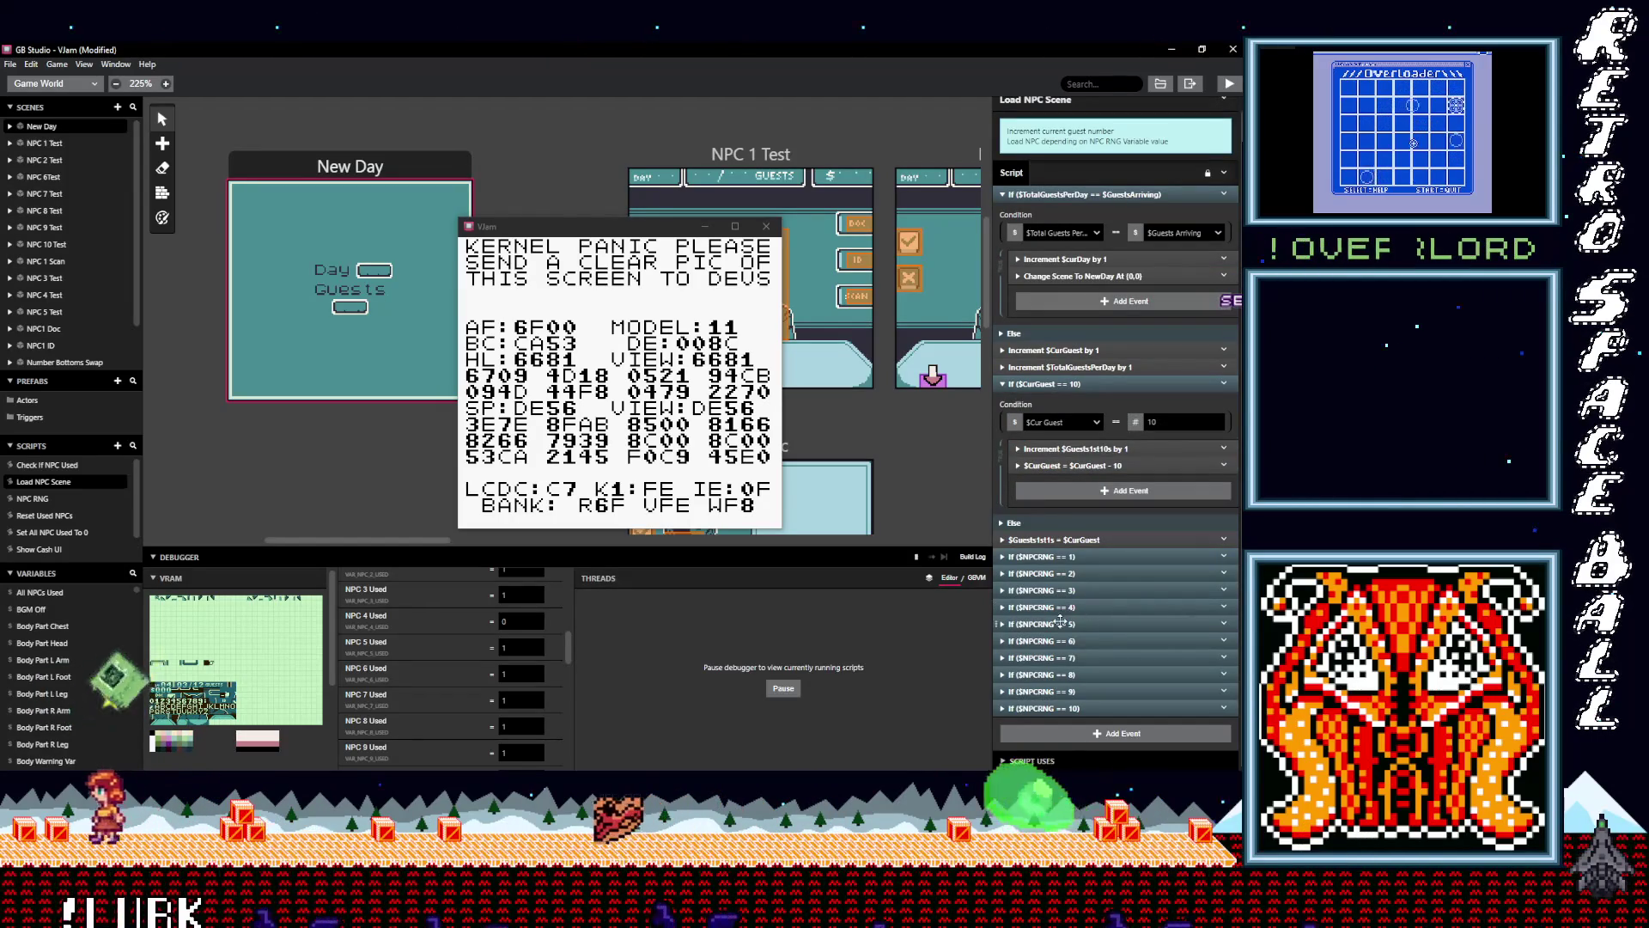
left_click(54, 516)
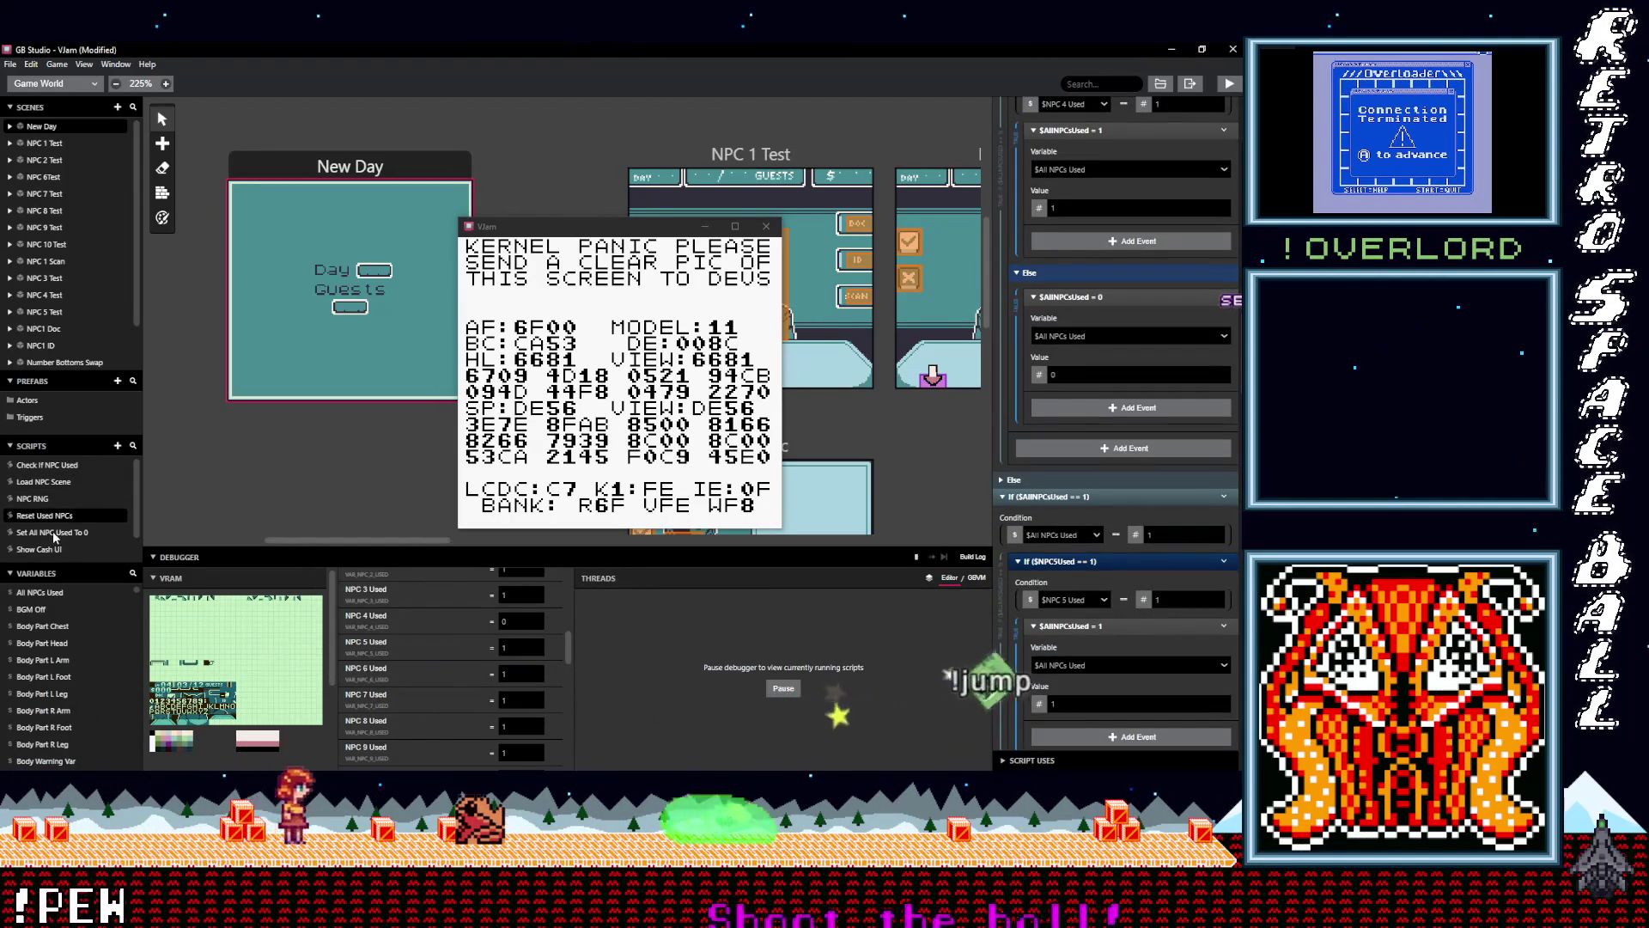
left_click(45, 482)
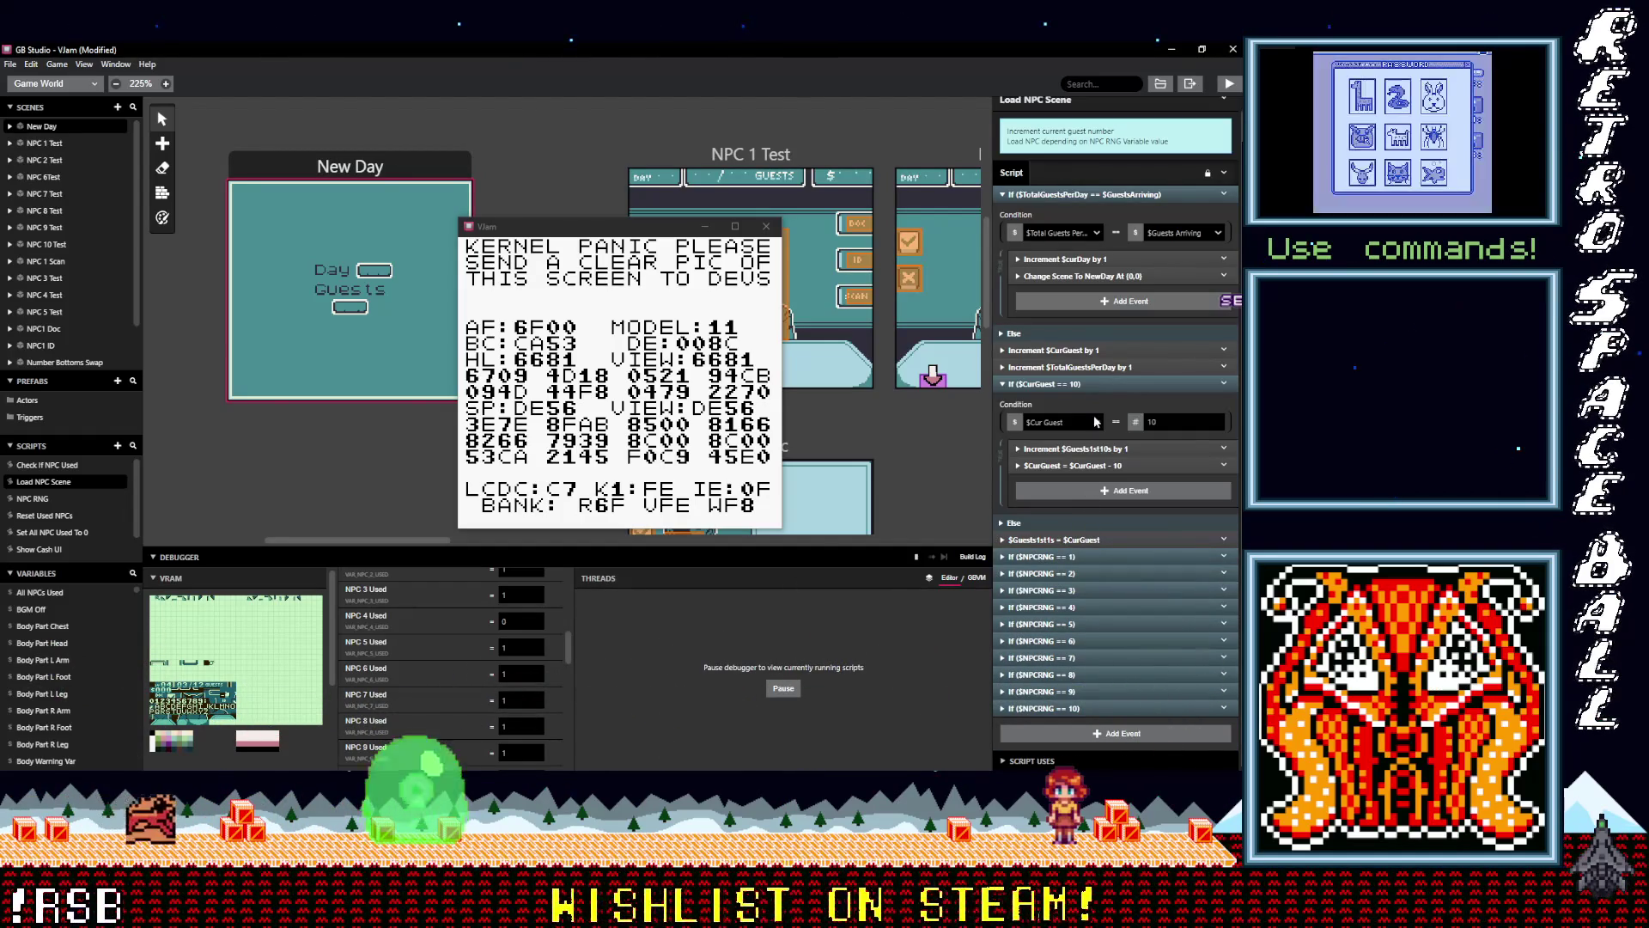
left_click(52, 498)
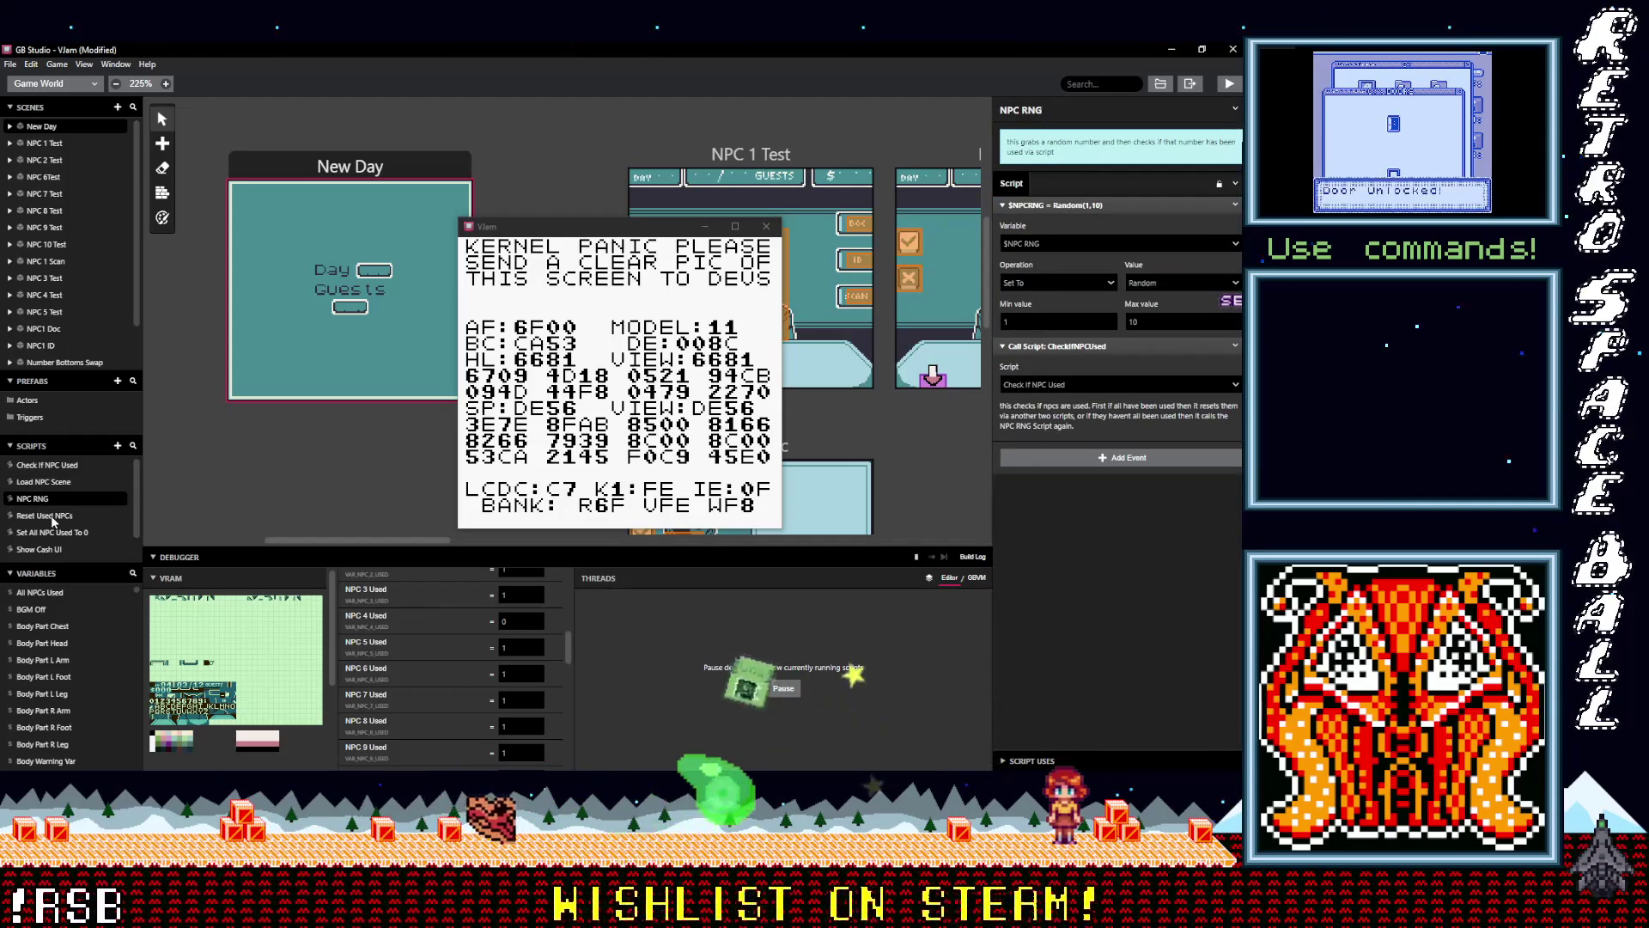
Open Check If NPC Used and inspect its $NPCRNG == 10 and $NPCRNG == 1 checks
left_click(47, 465)
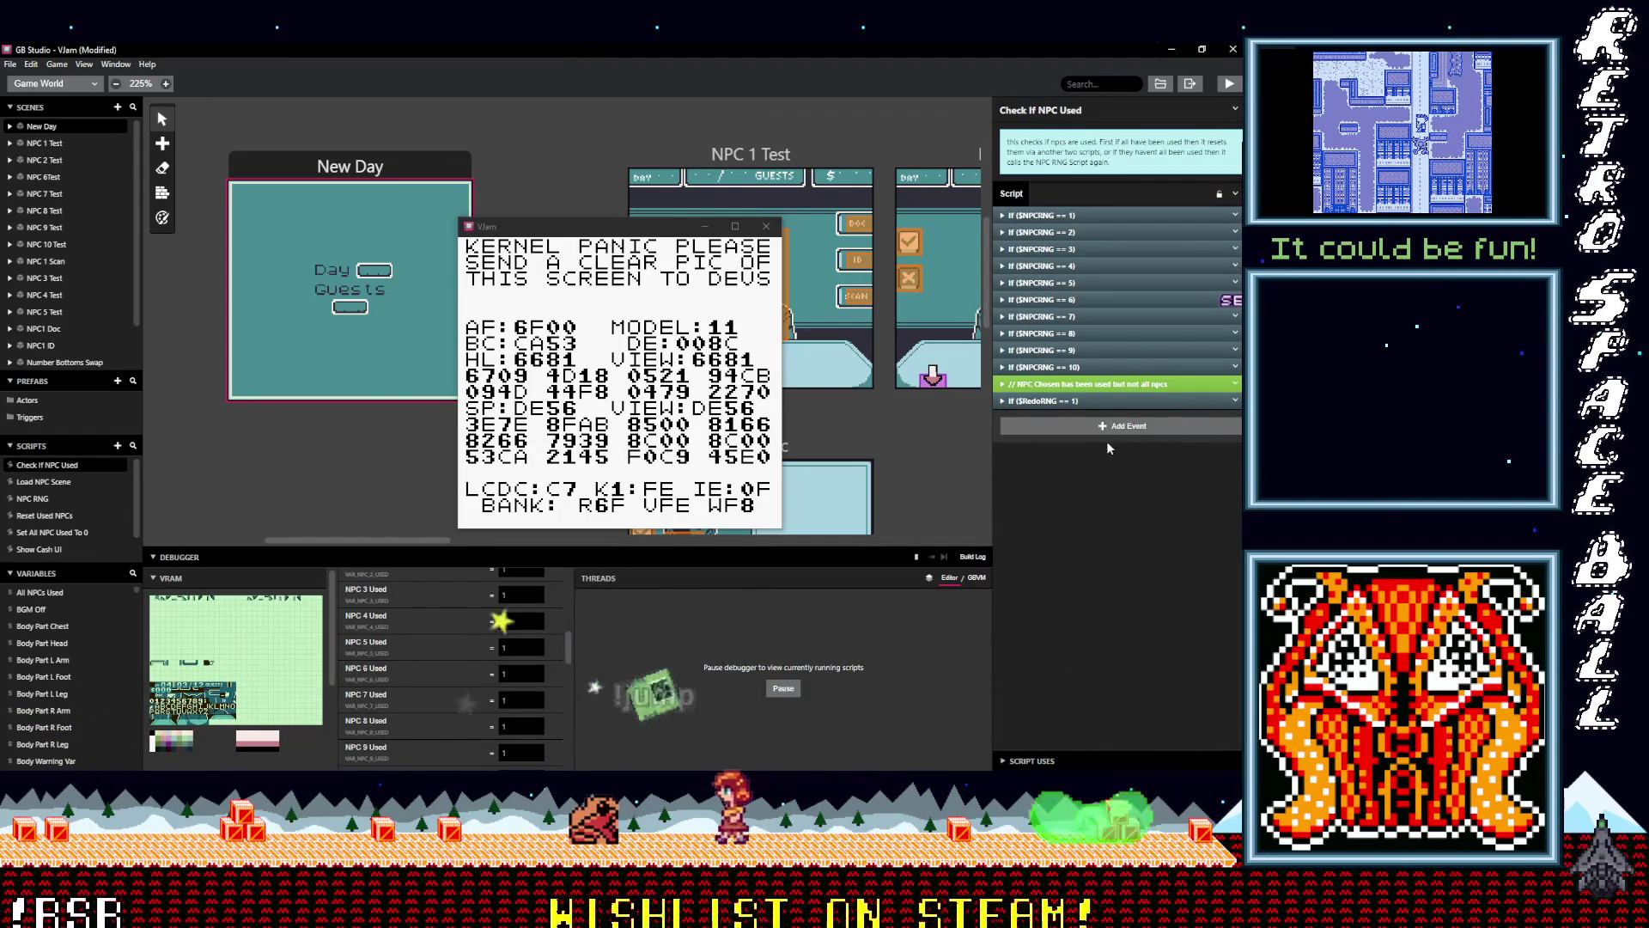
left_click(1079, 365)
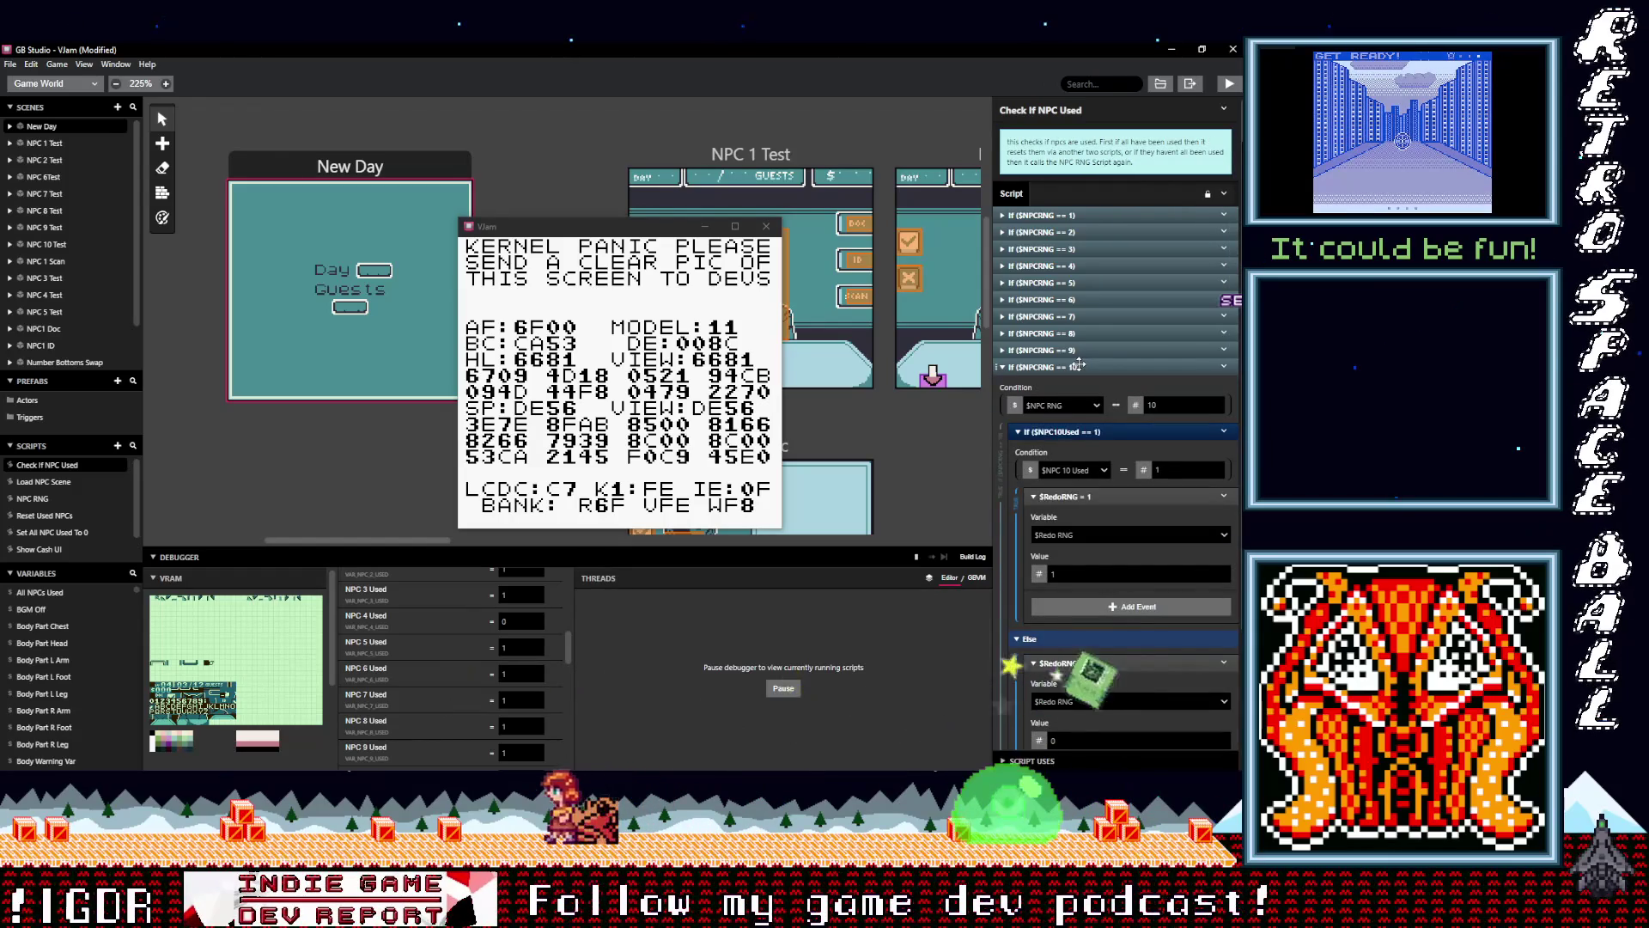
left_click(1079, 364)
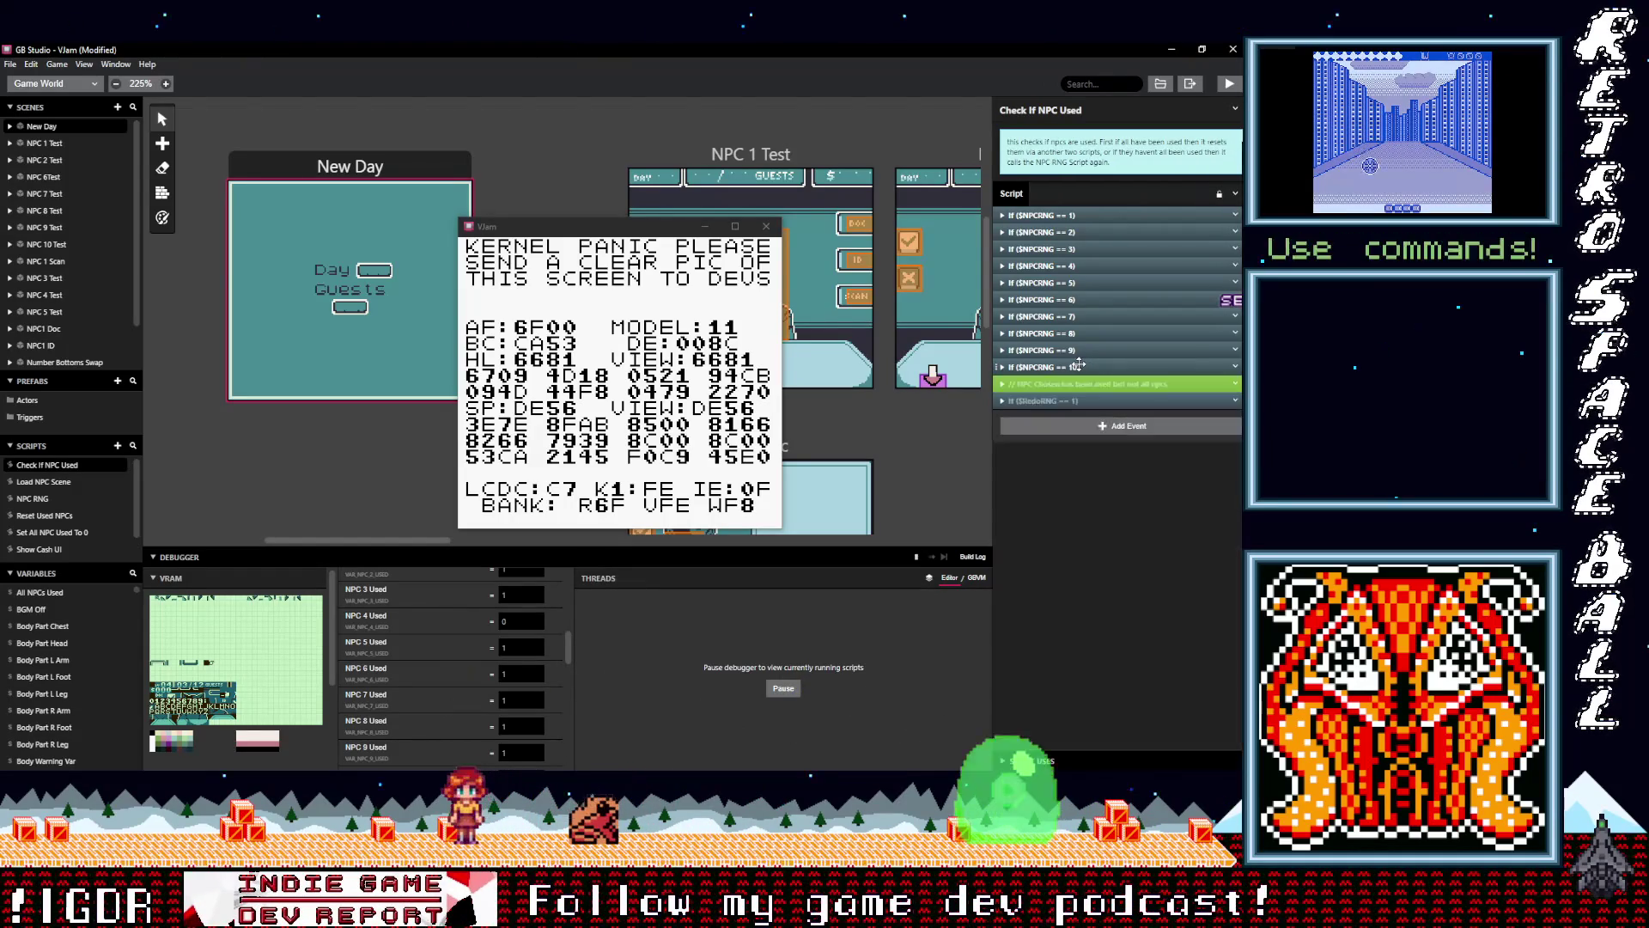
left_click(1084, 214)
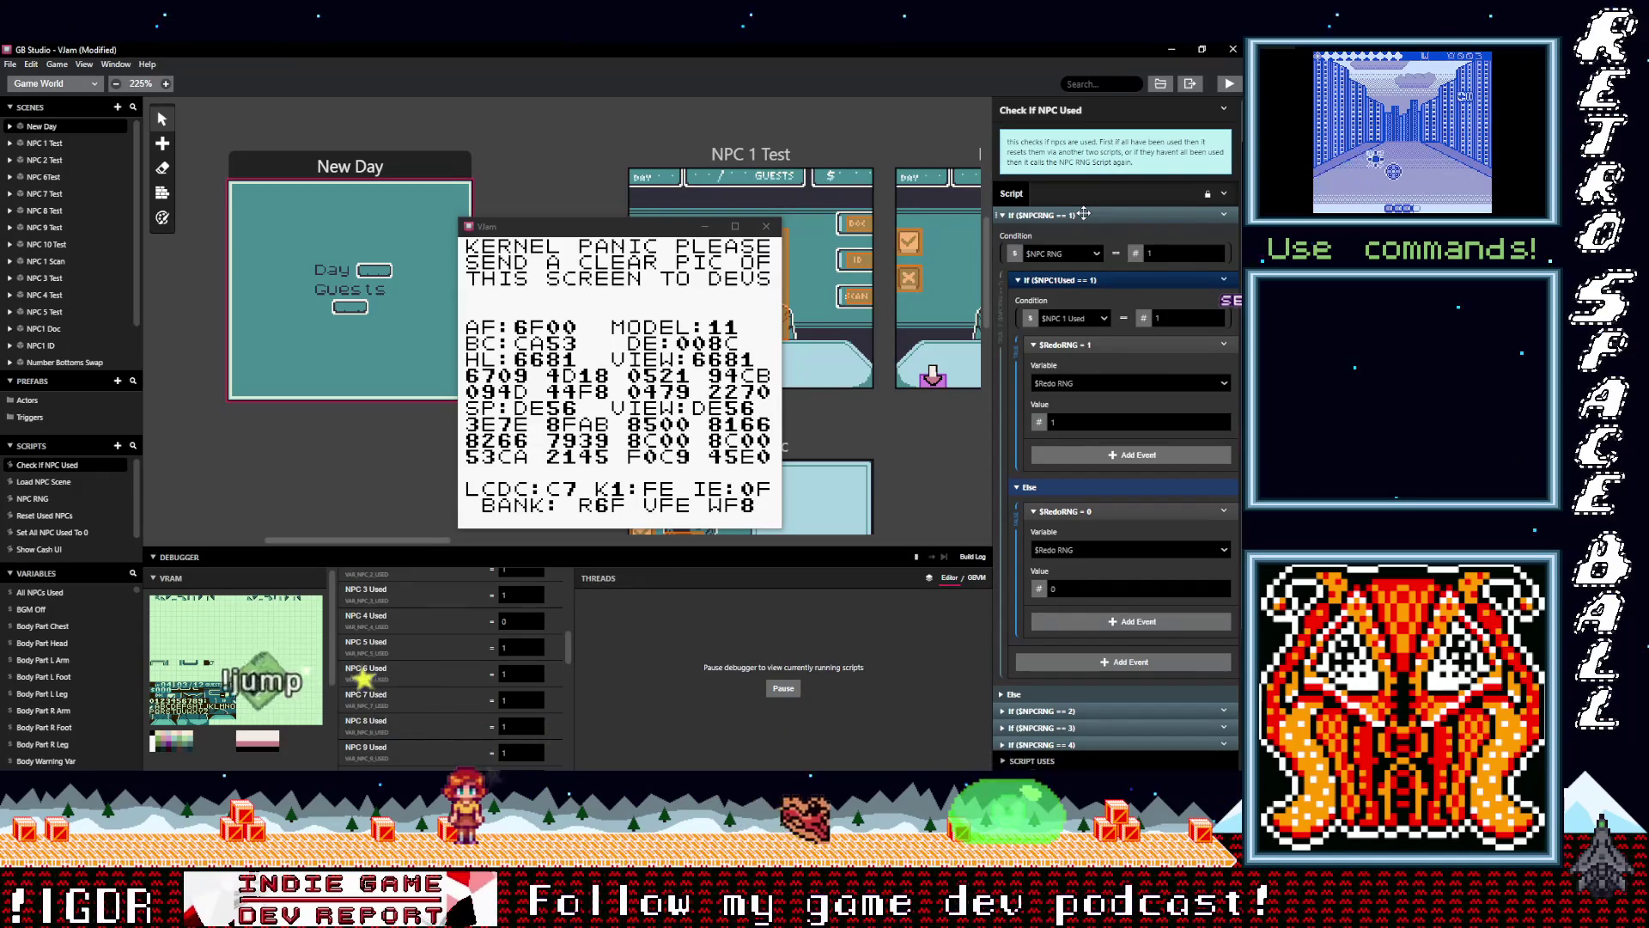
left_click(1084, 214)
Inspect the $NPCRNG == 2 check and drag the crashed Vjam window out of the way
left_click(1081, 232)
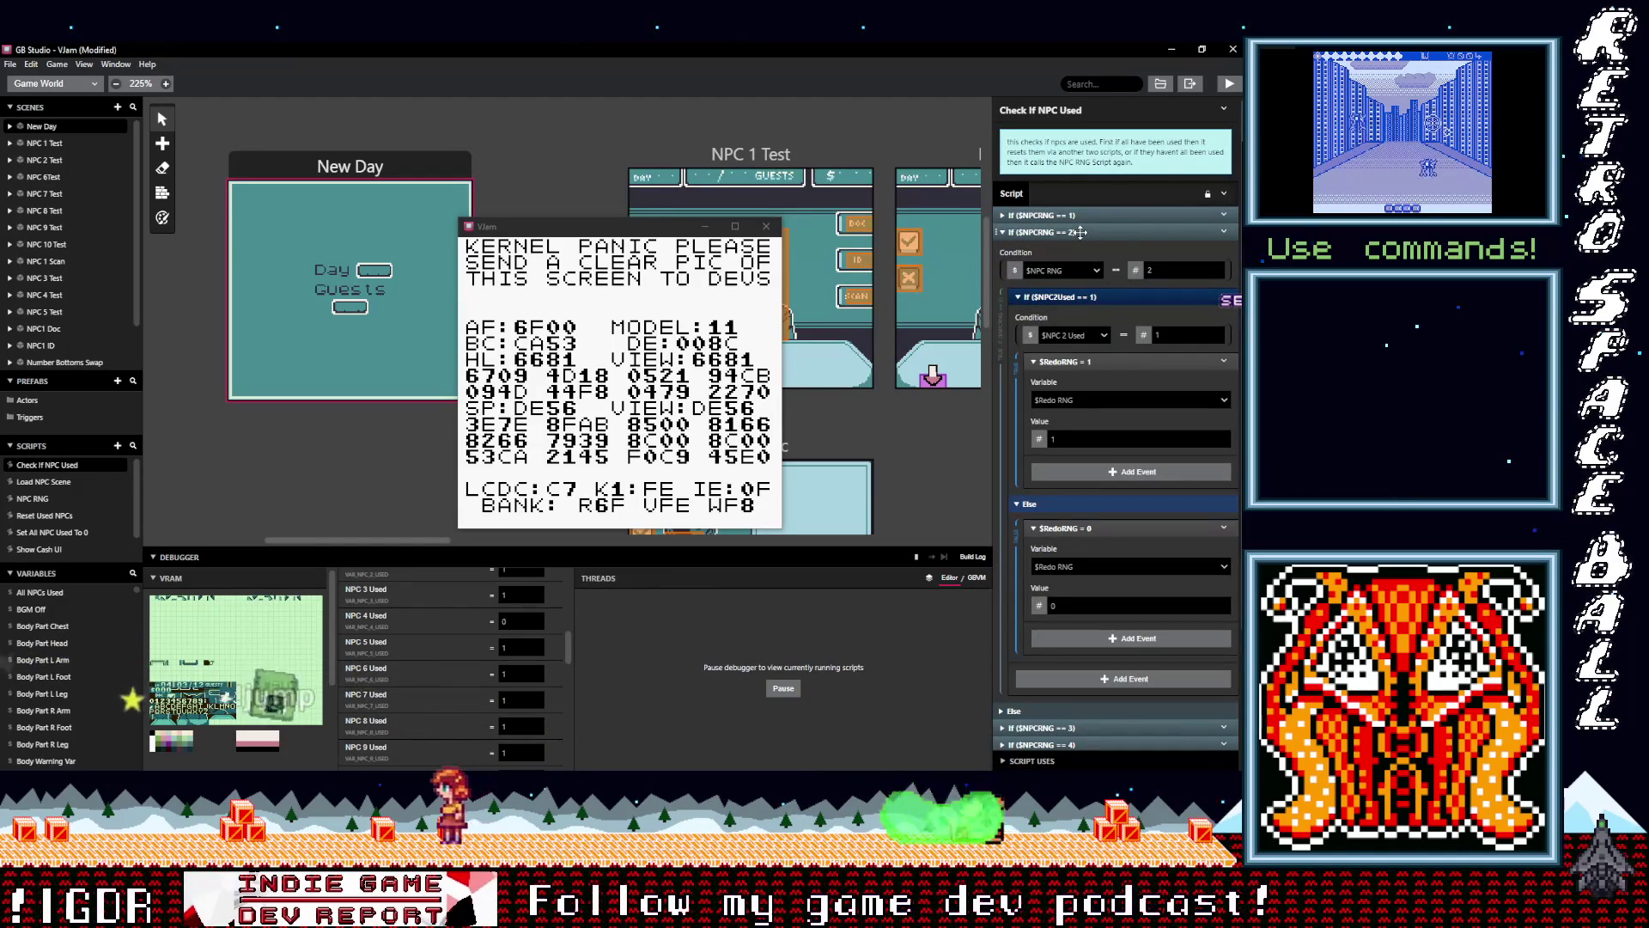
left_click(1081, 232)
left_click(1080, 232)
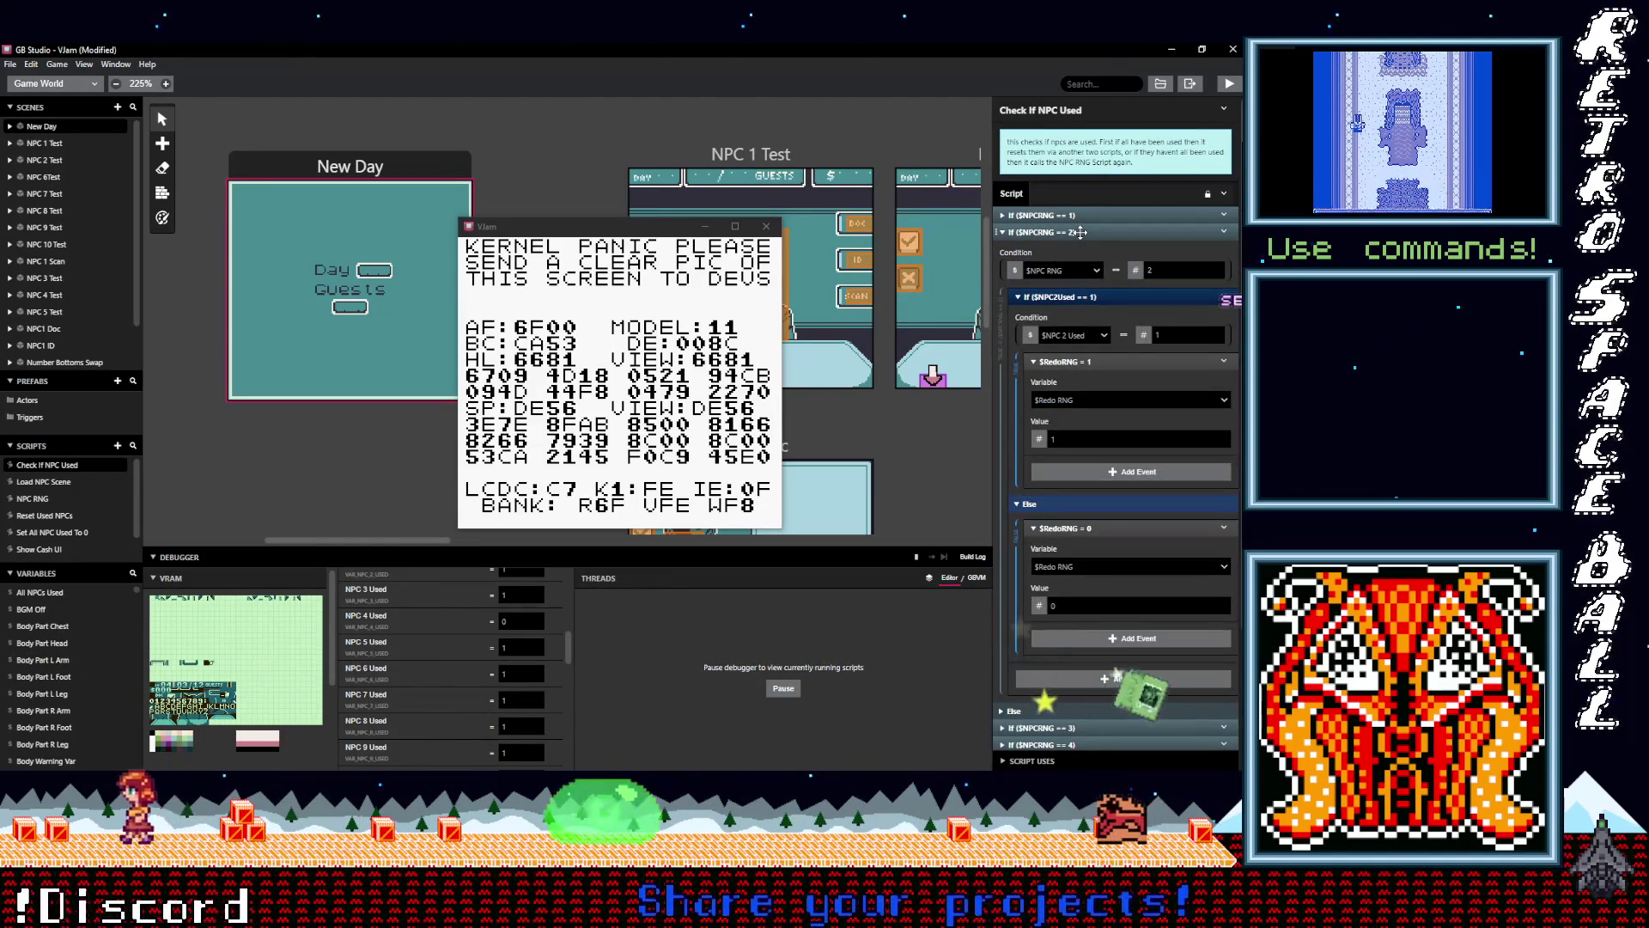
left_click(1080, 232)
left_click_drag(635, 234, 416, 209)
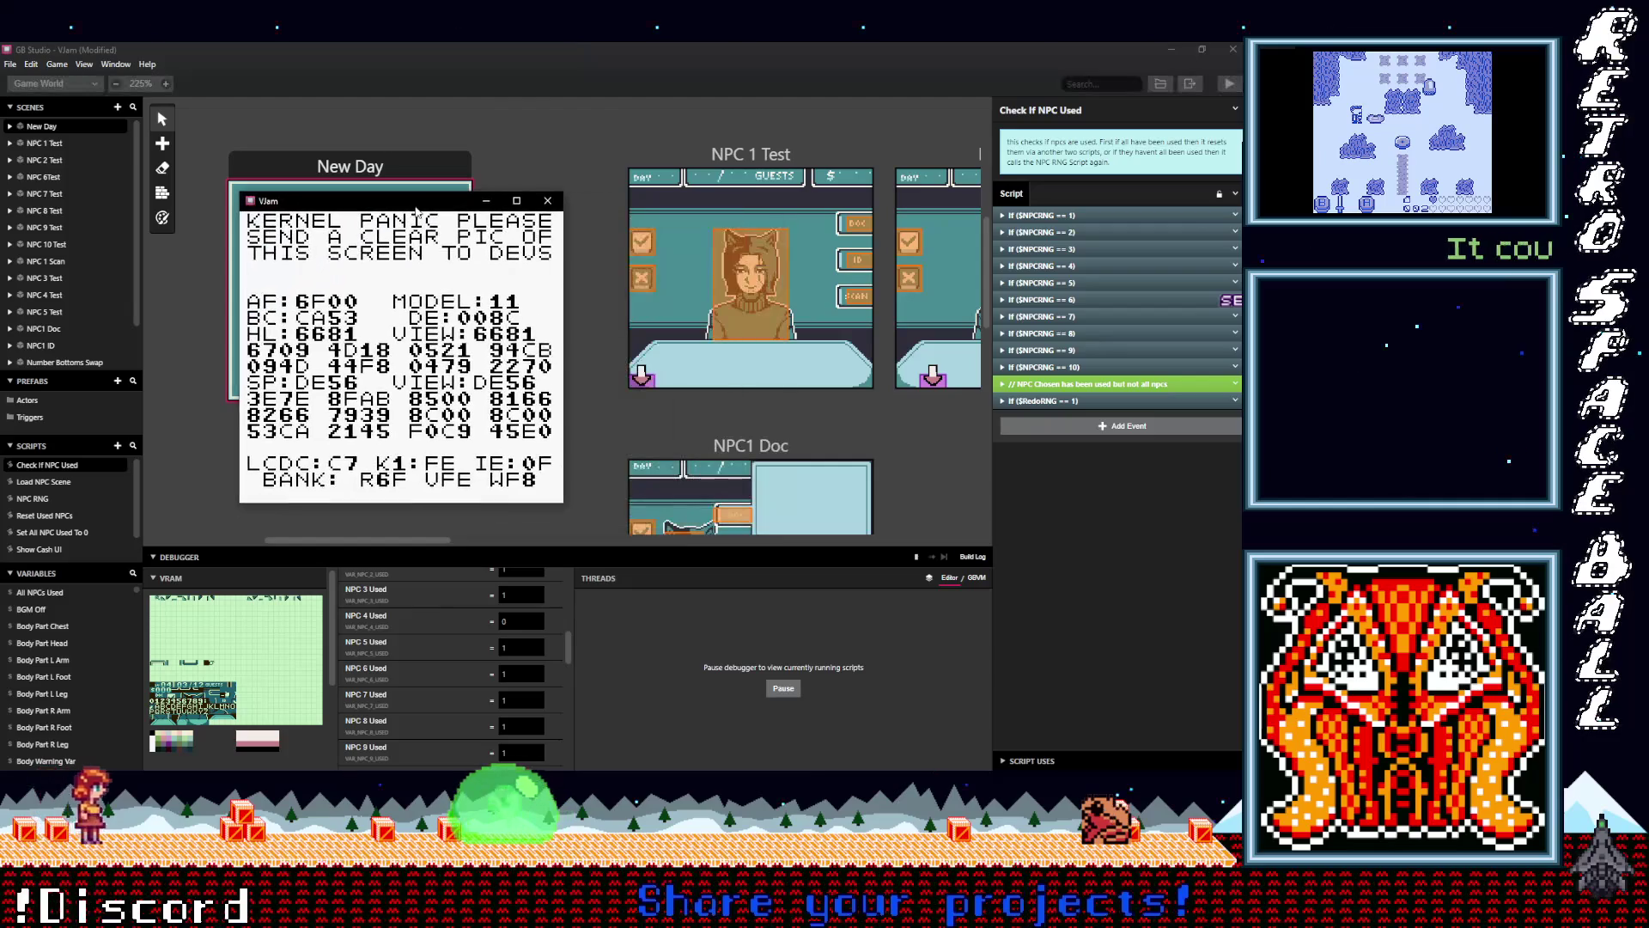
mouse_move(569, 644)
left_mouse_down()
mouse_move(559, 758)
mouse_move(570, 615)
mouse_move(544, 519)
left_mouse_up()
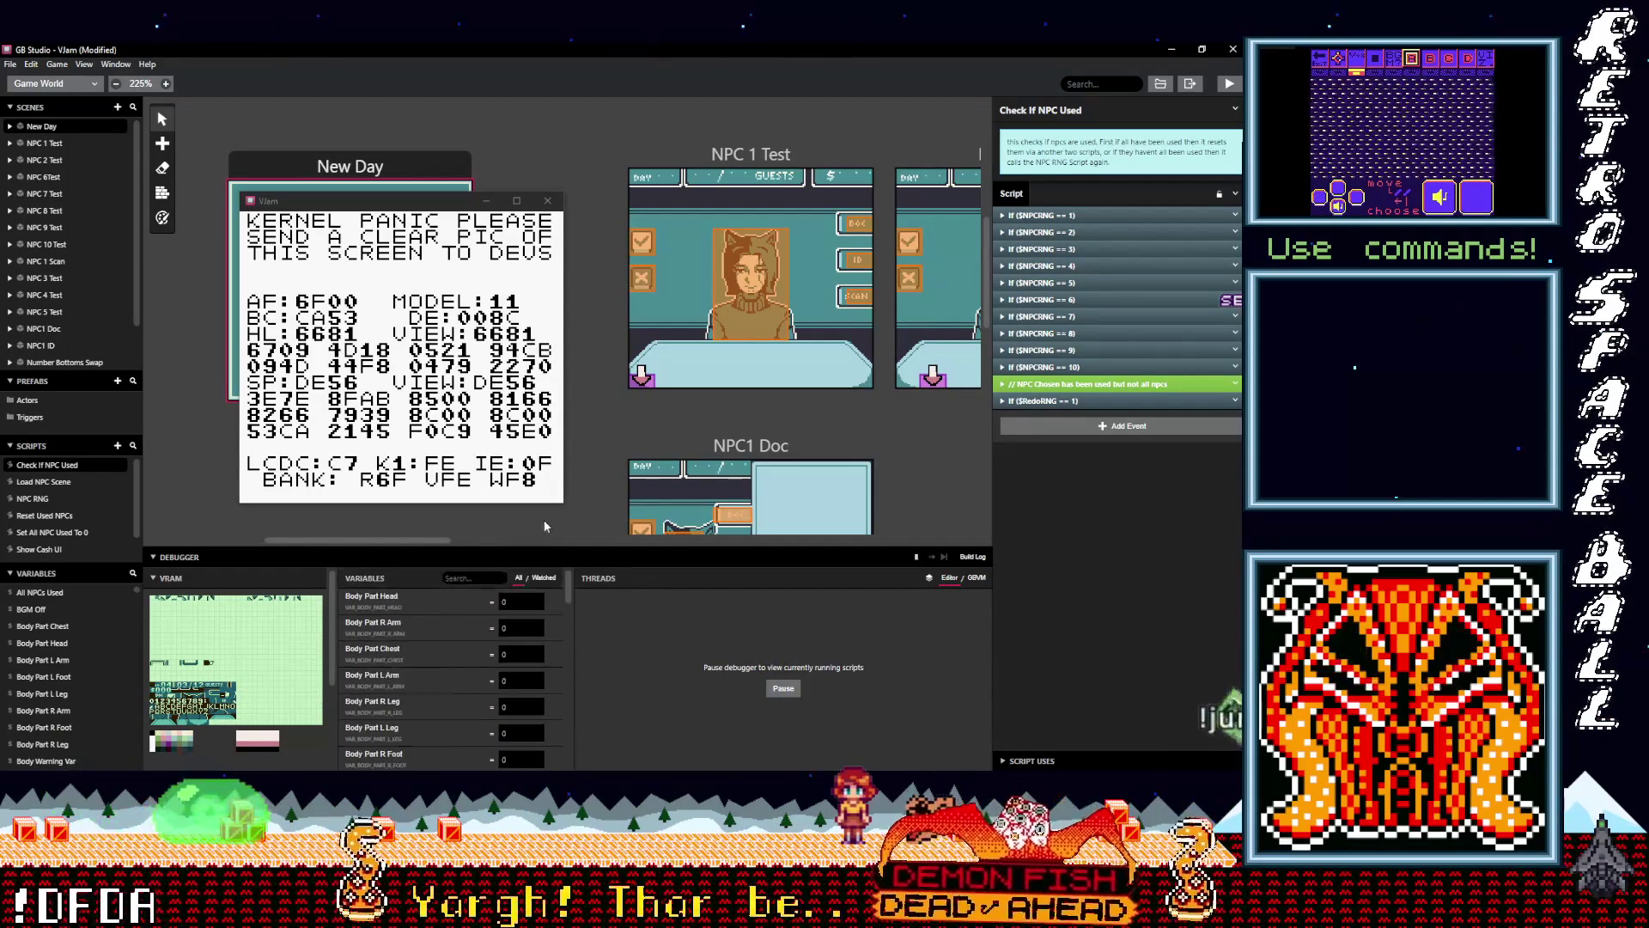
Close the crashed Vjam window, select NPC 2 Test, and open Trigger 1 on the check-box square
left_click(547, 200)
mouse_move(416, 539)
left_mouse_down()
mouse_move(657, 550)
mouse_move(541, 549)
left_mouse_up()
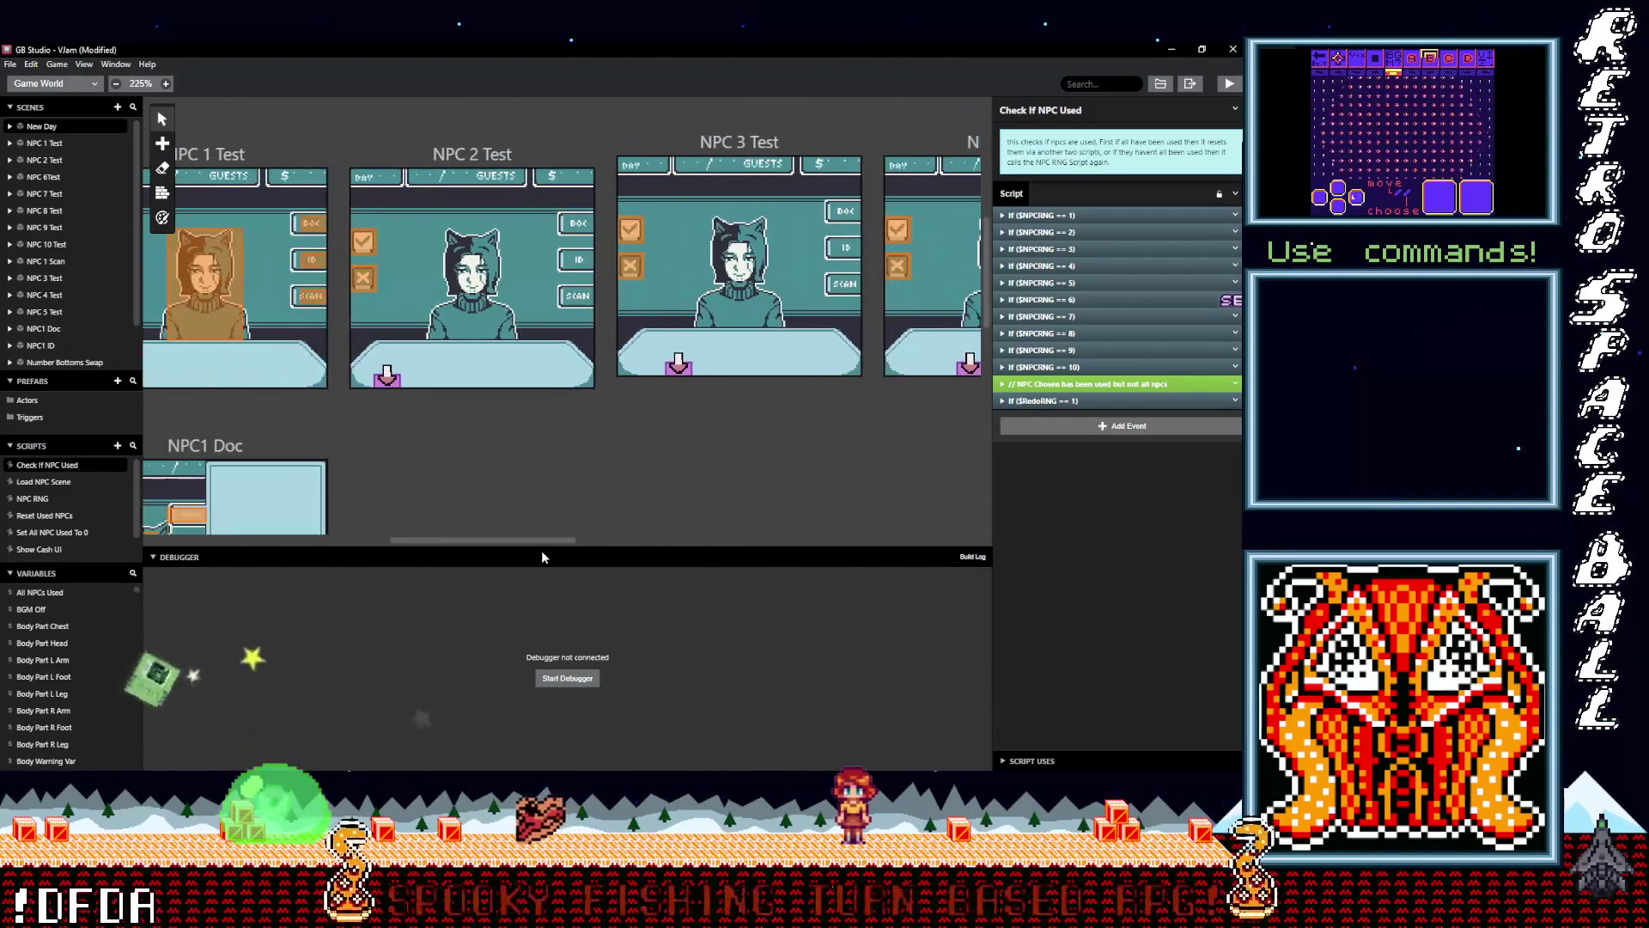
left_click(475, 159)
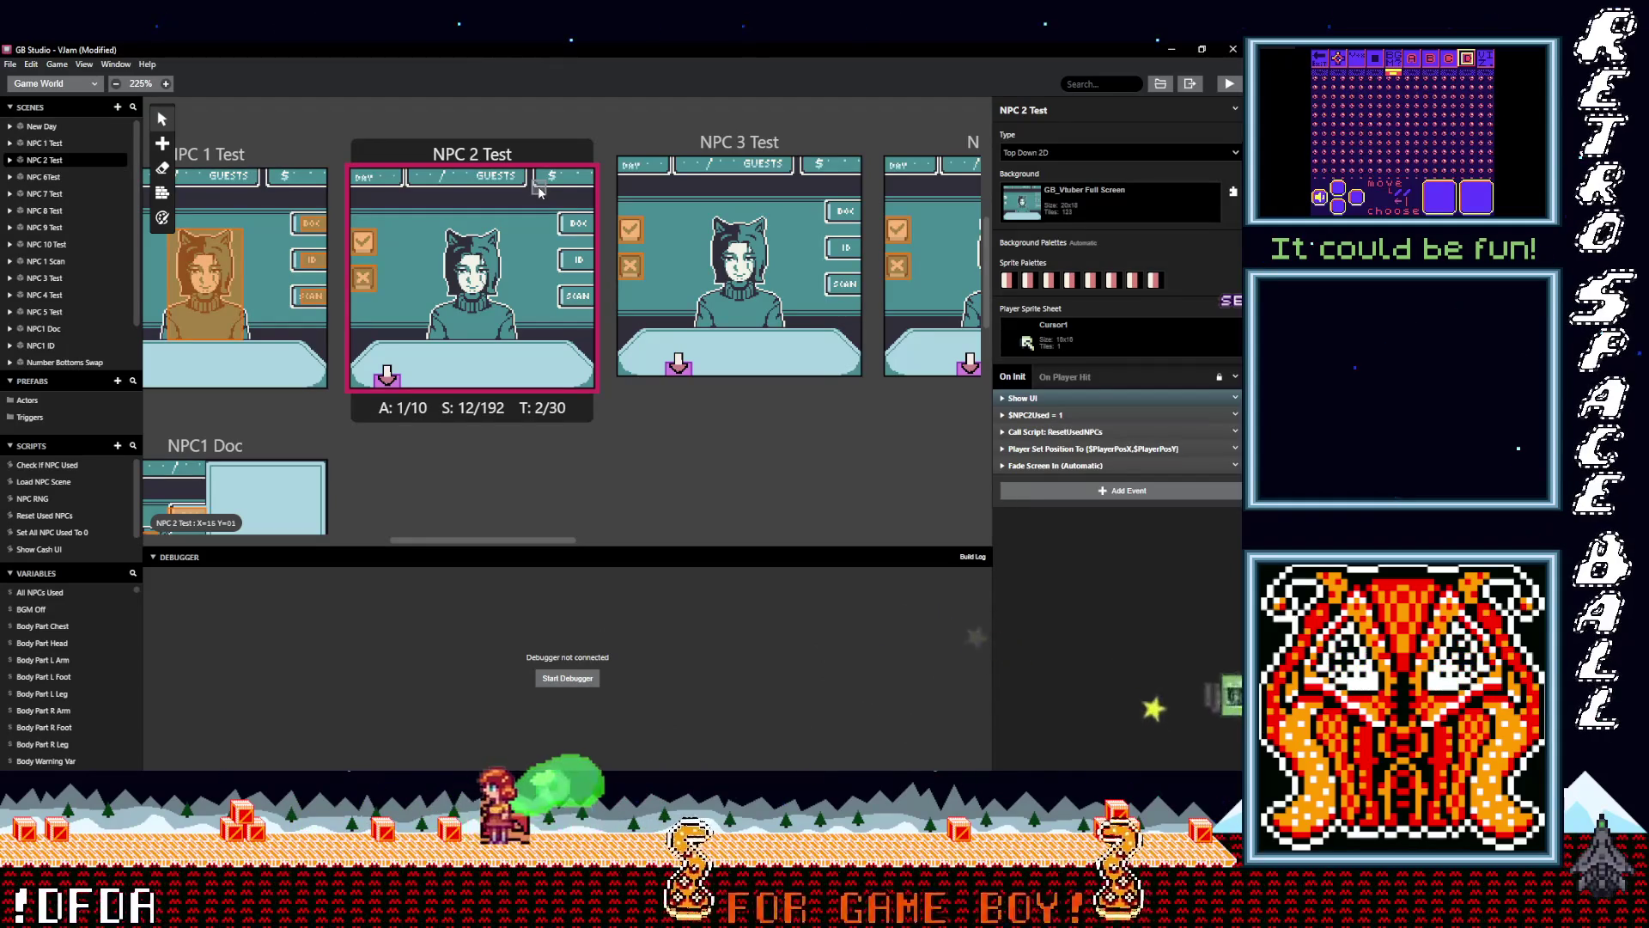
left_click(1070, 432)
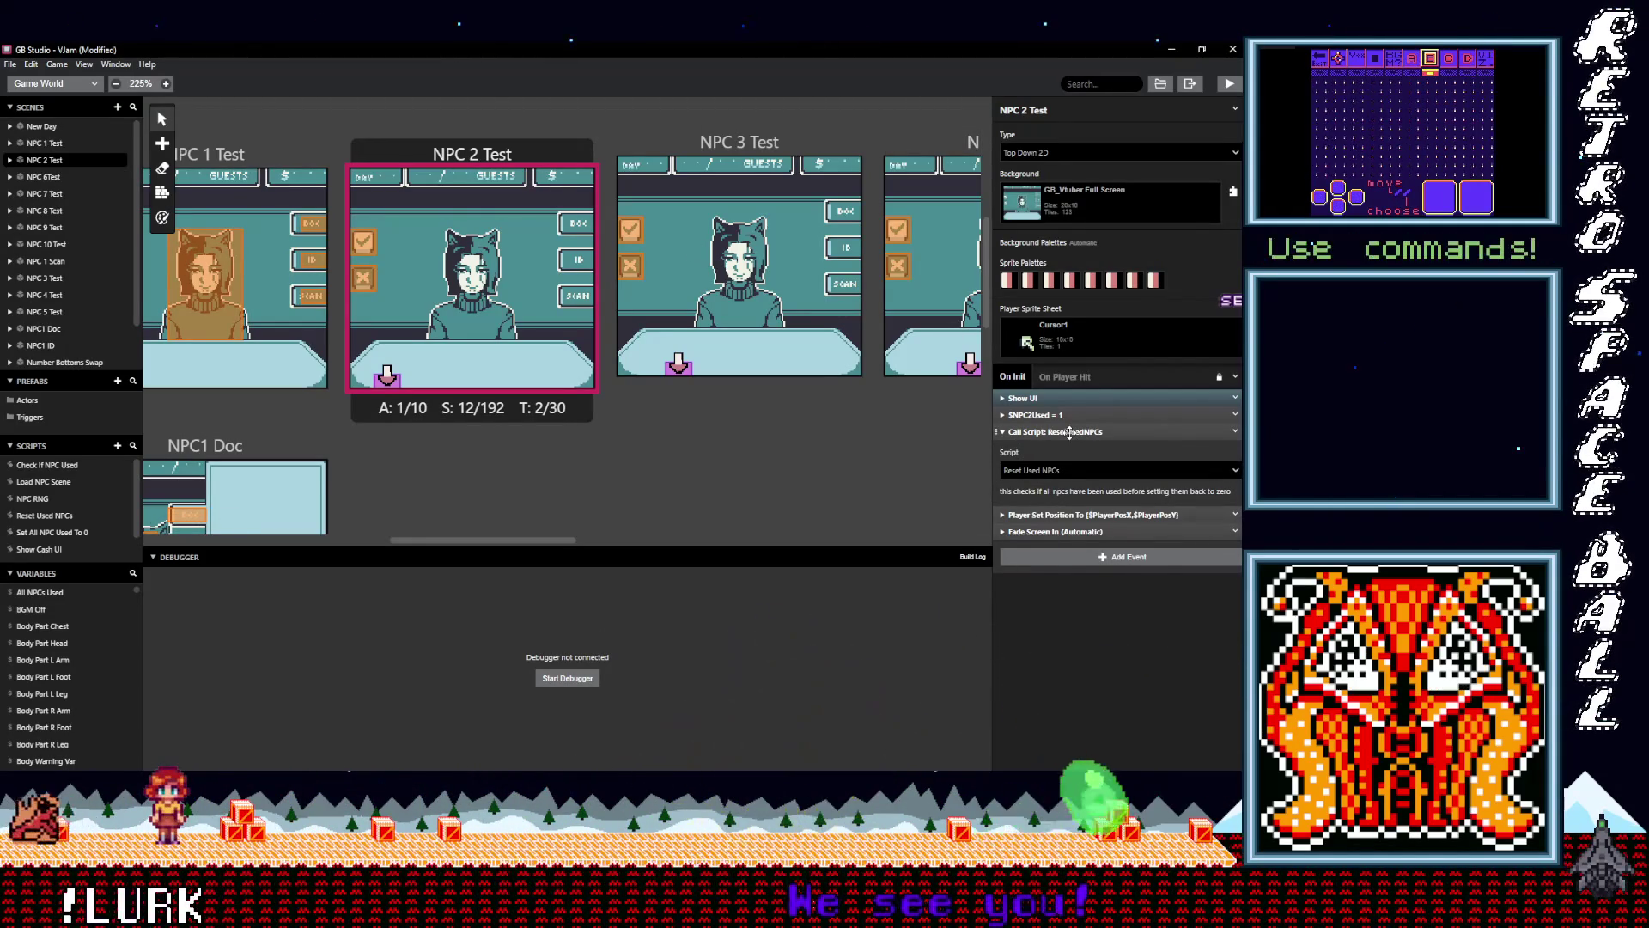
left_click(1070, 432)
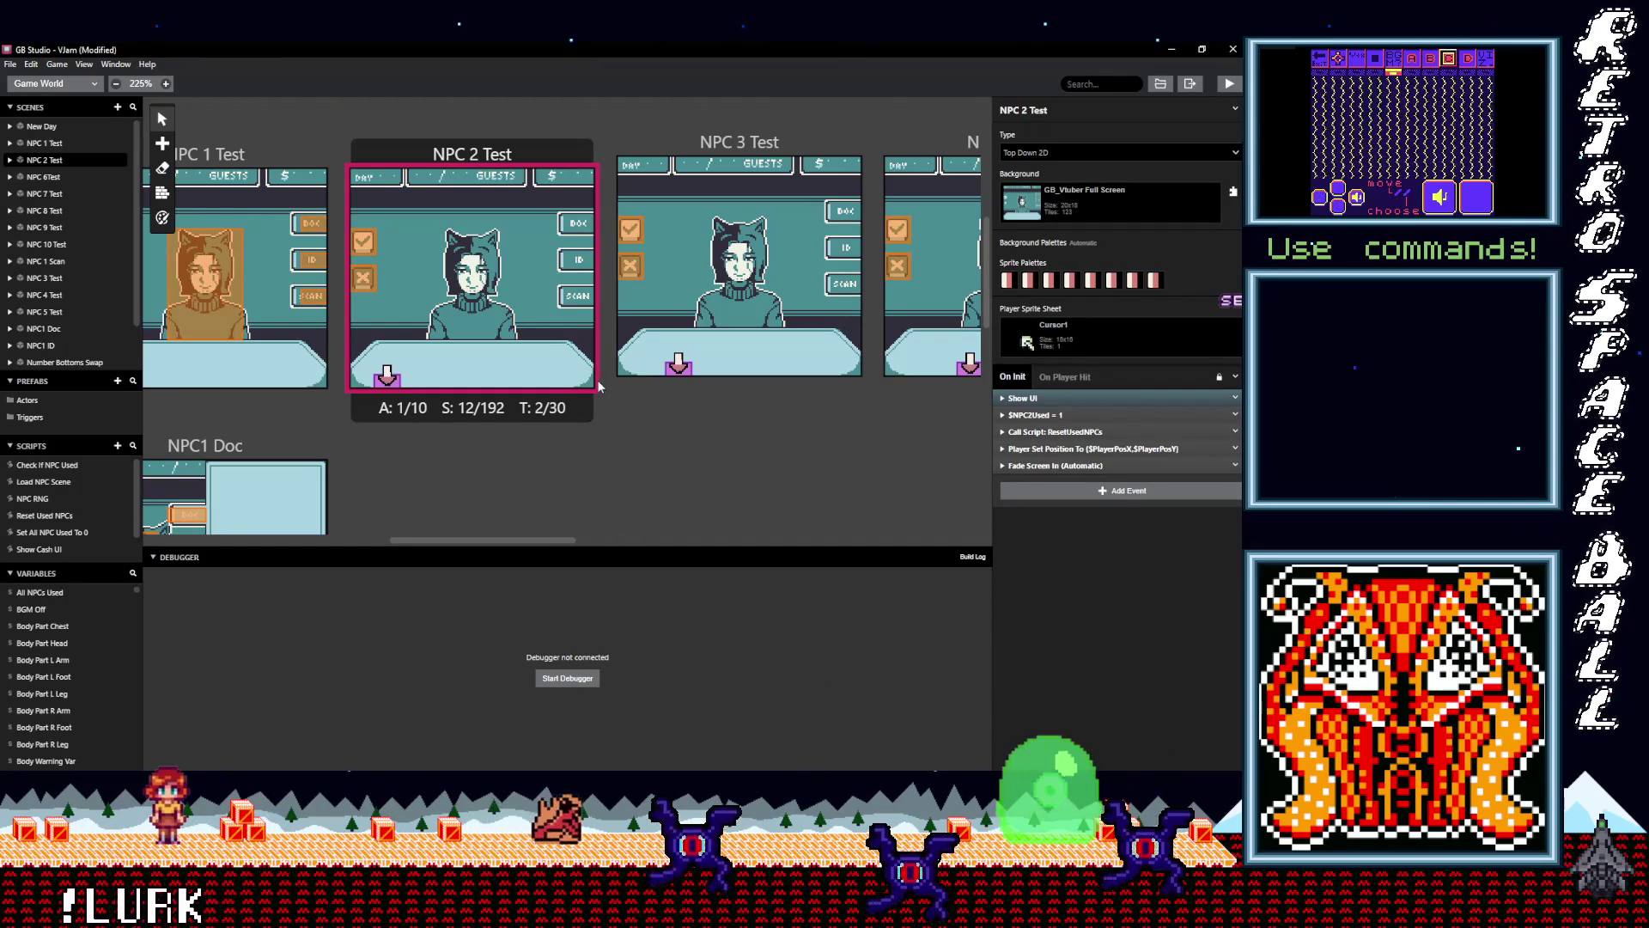
left_click(366, 248)
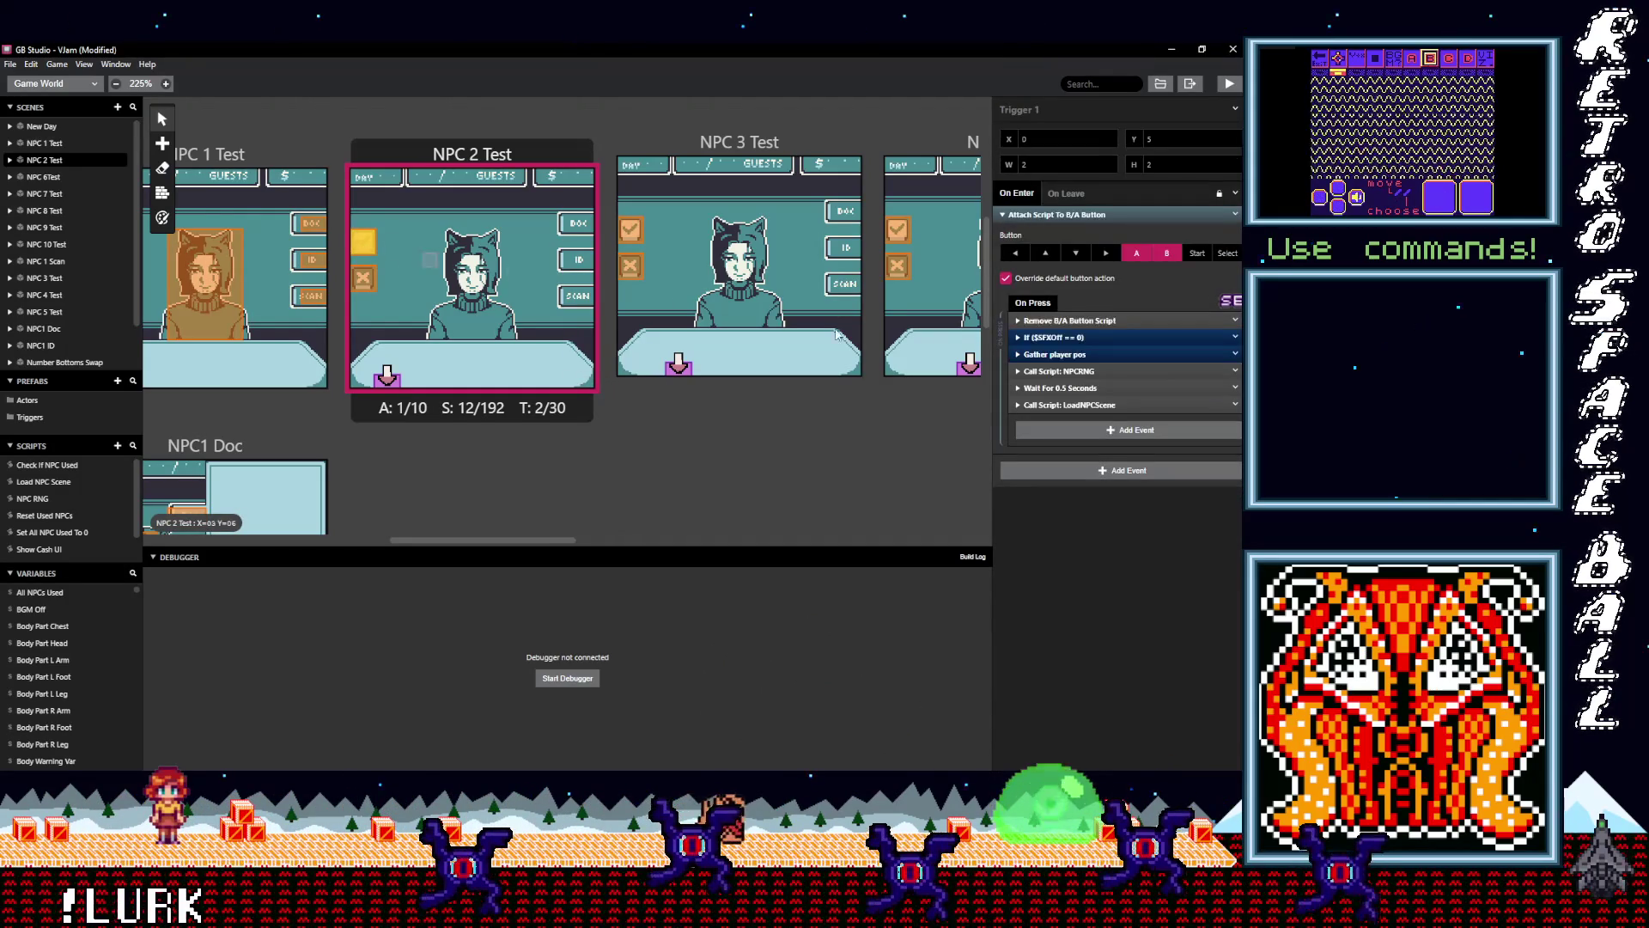
Change Trigger 1's wait duration from 0.5 to 0.8 seconds and save the project
left_click(1080, 406)
left_click(1080, 406)
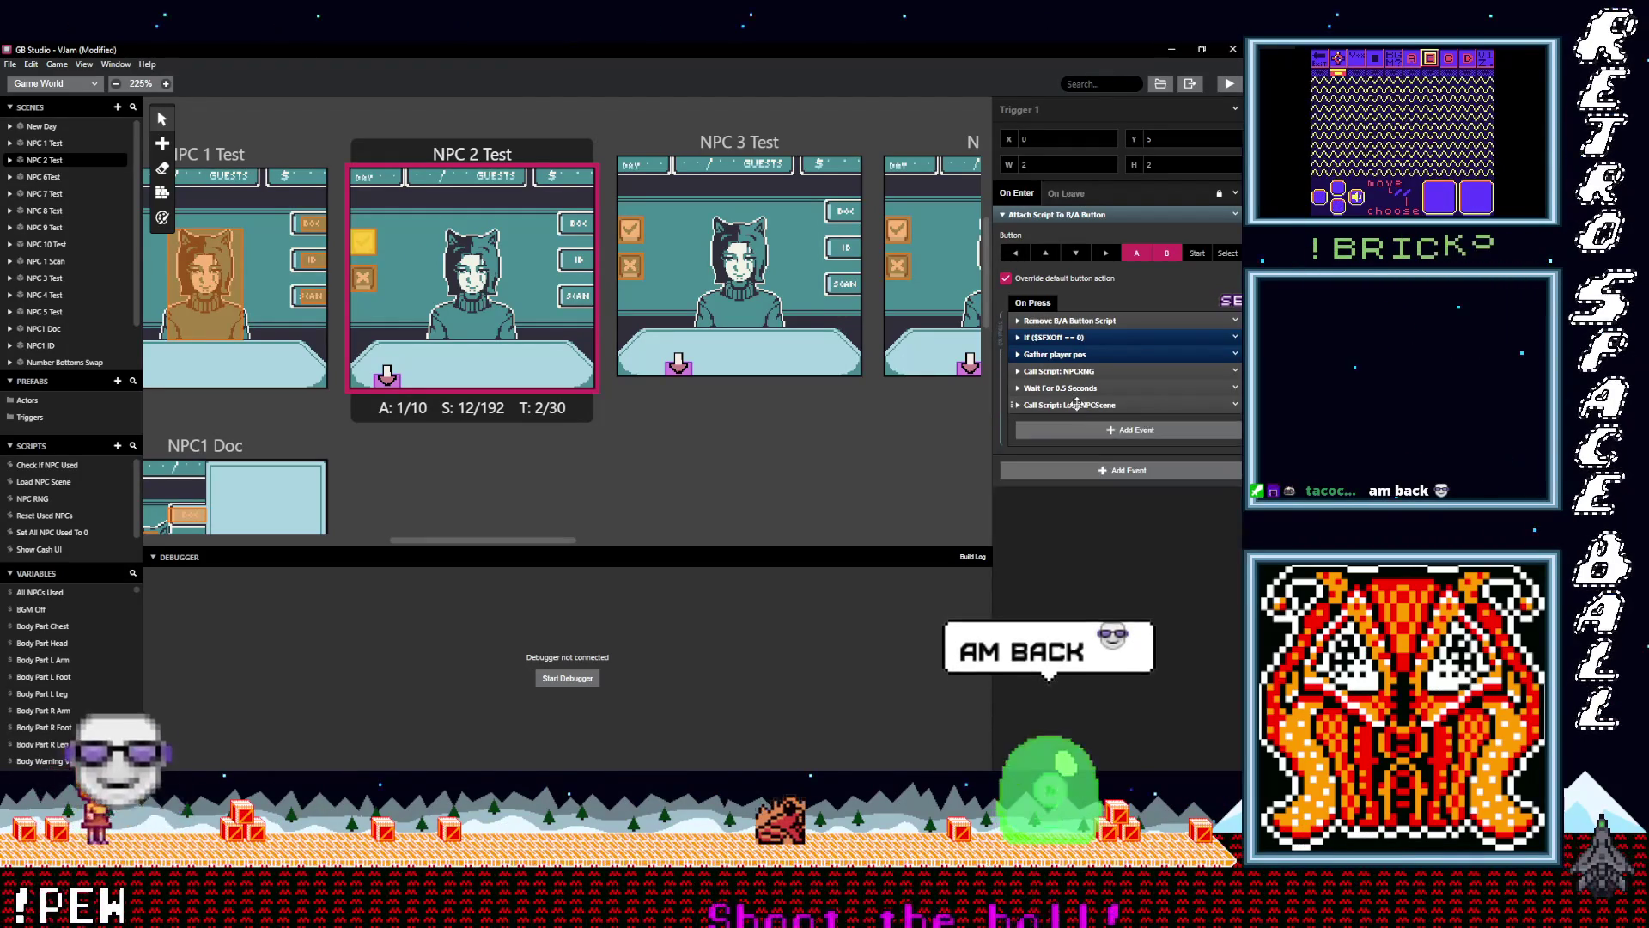
left_click(1065, 388)
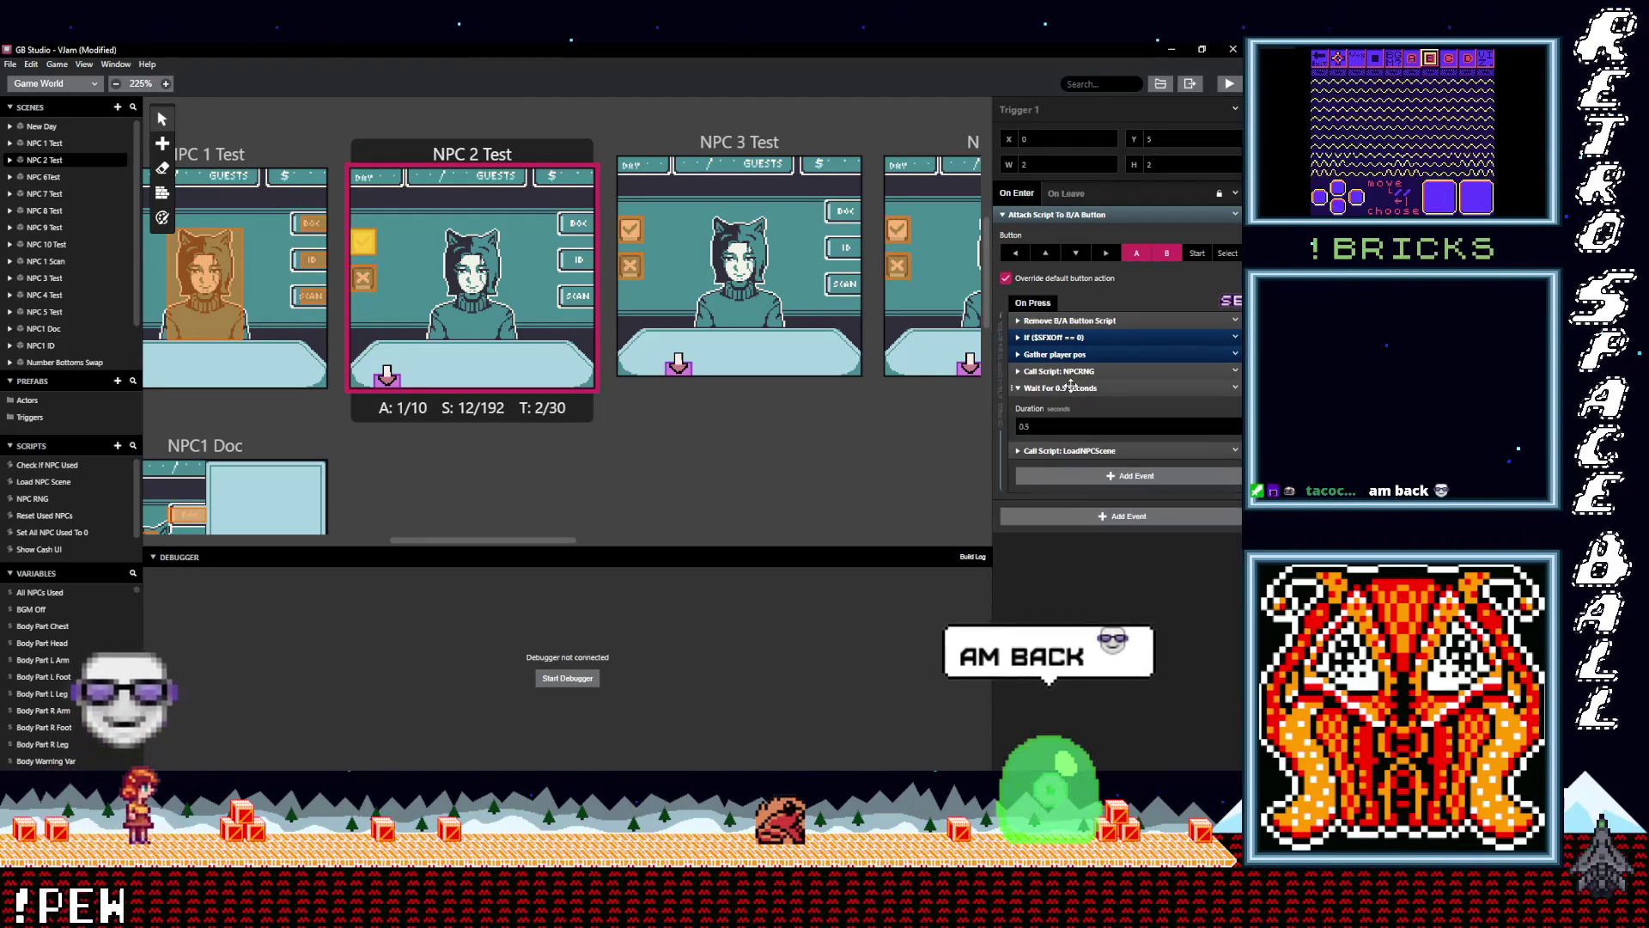
double_click(1026, 426)
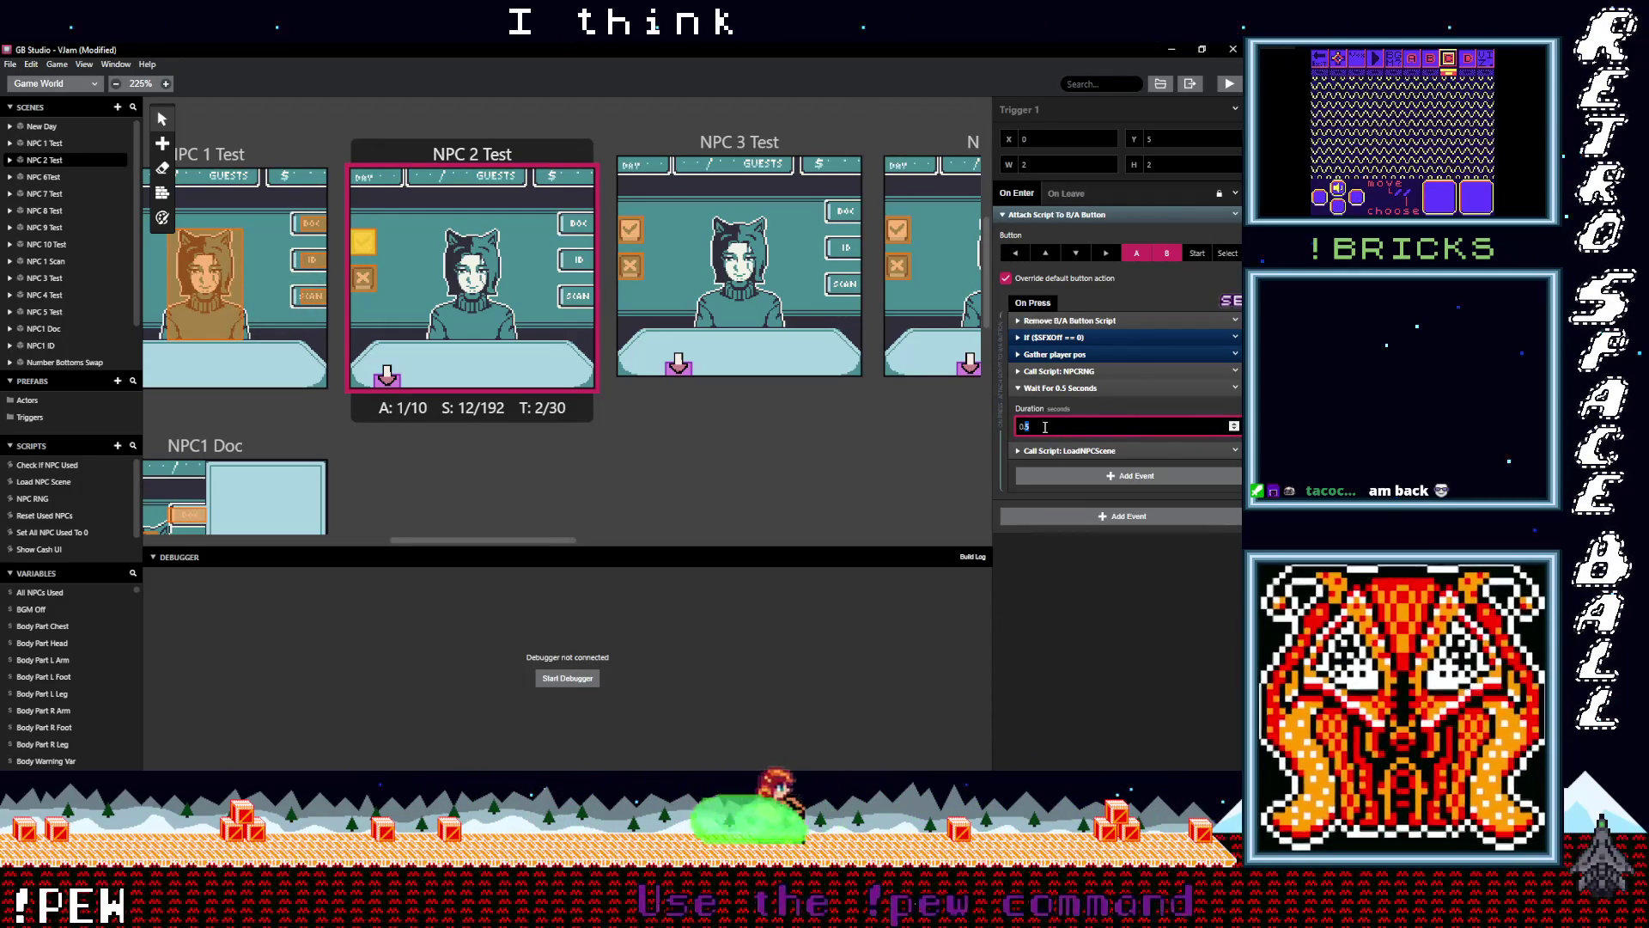
type("0.")
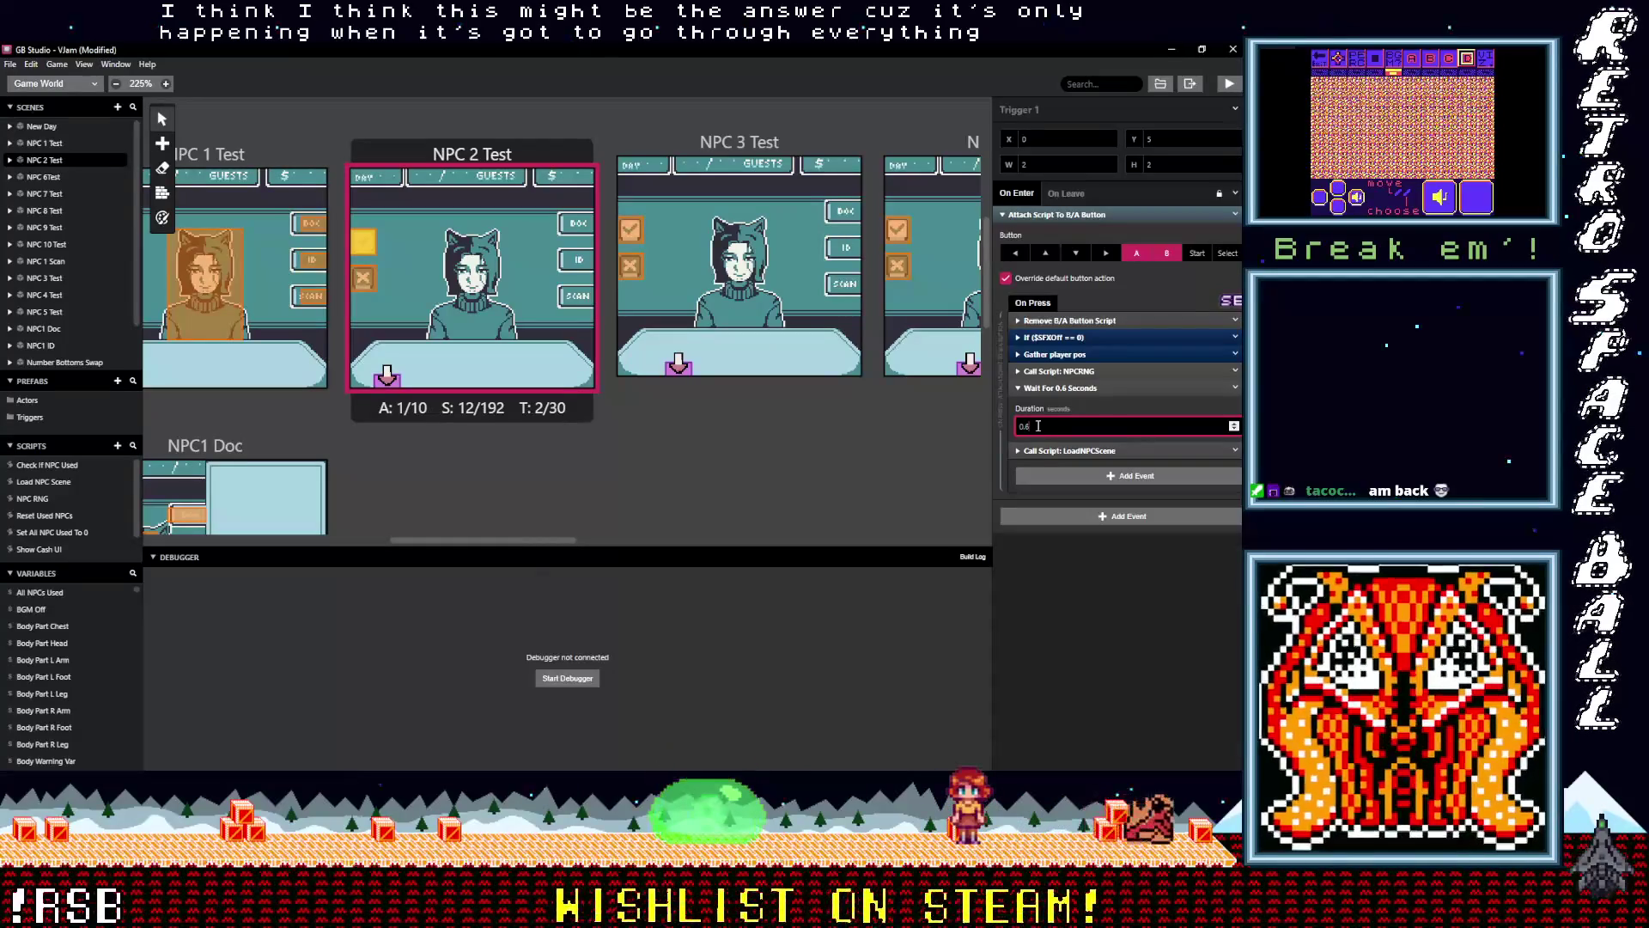
double_click(1045, 429)
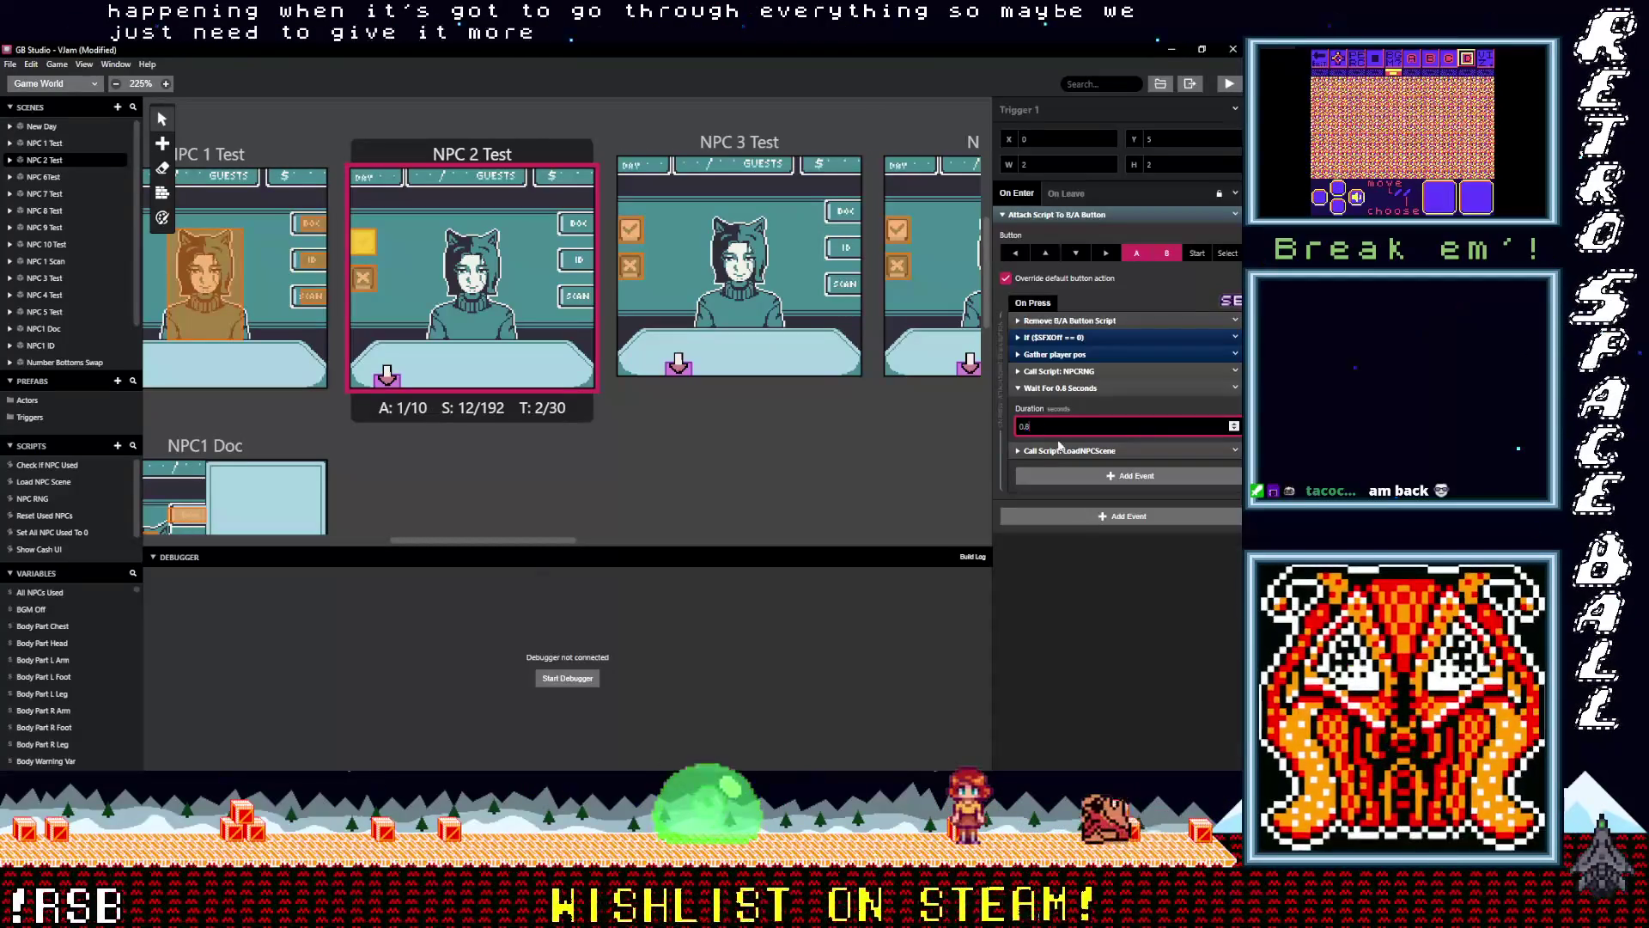
left_click(1089, 550)
key("ctrl+s")
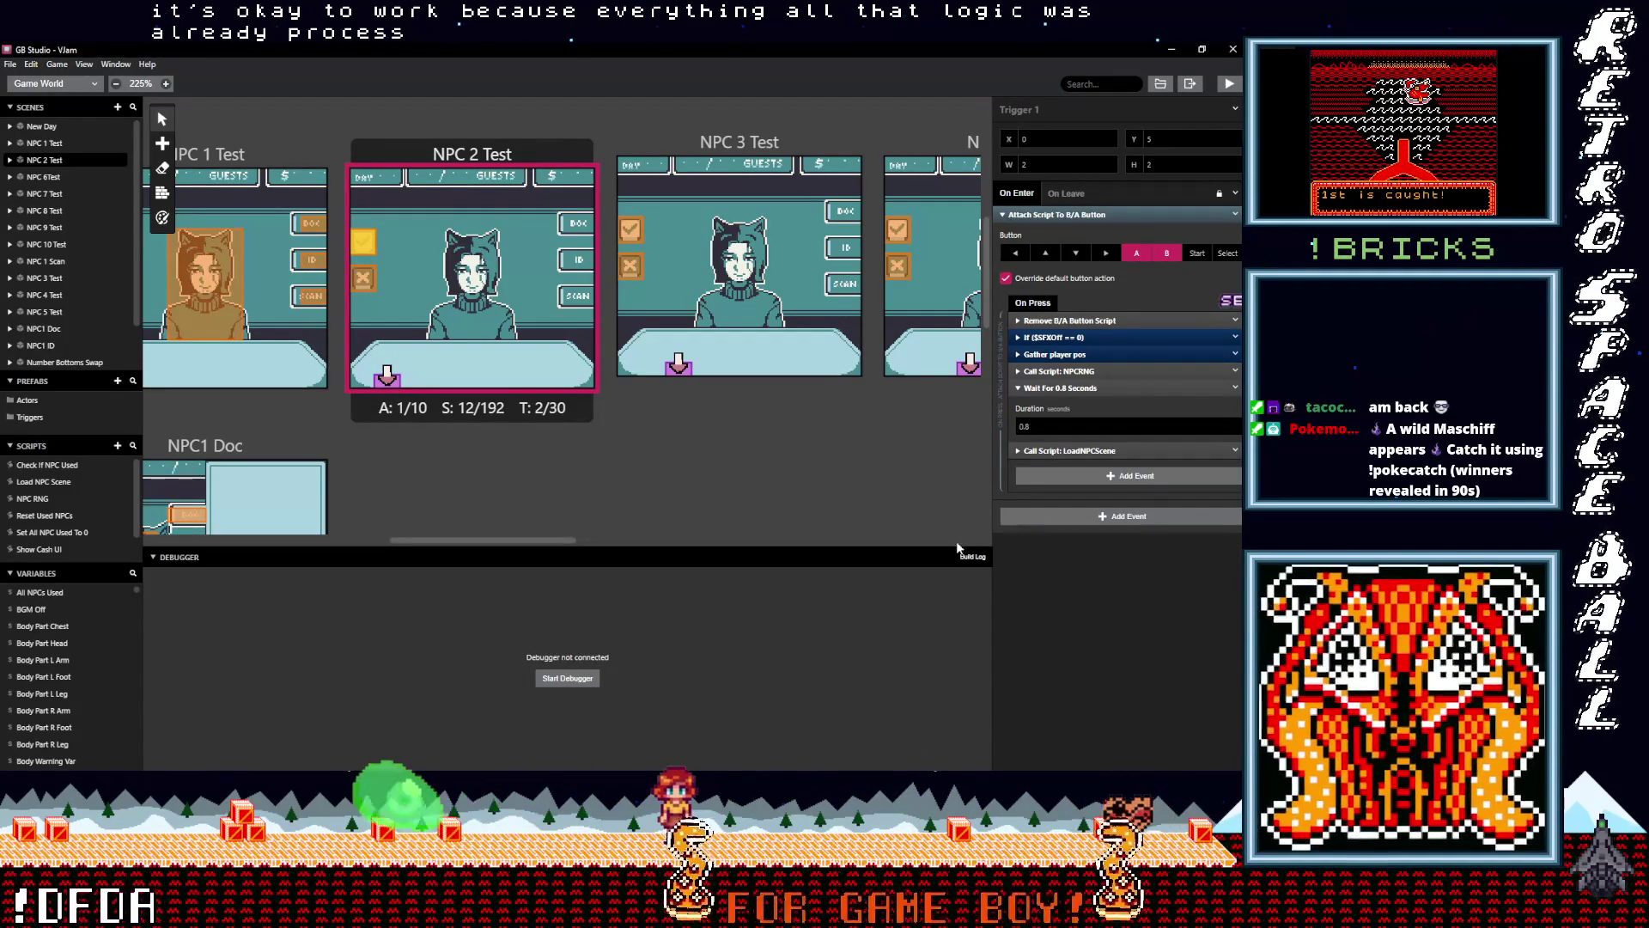
Open Check If NPC Used, expand If ($RedoRNG == 1), and reveal its empty Else branch
left_click(31, 499)
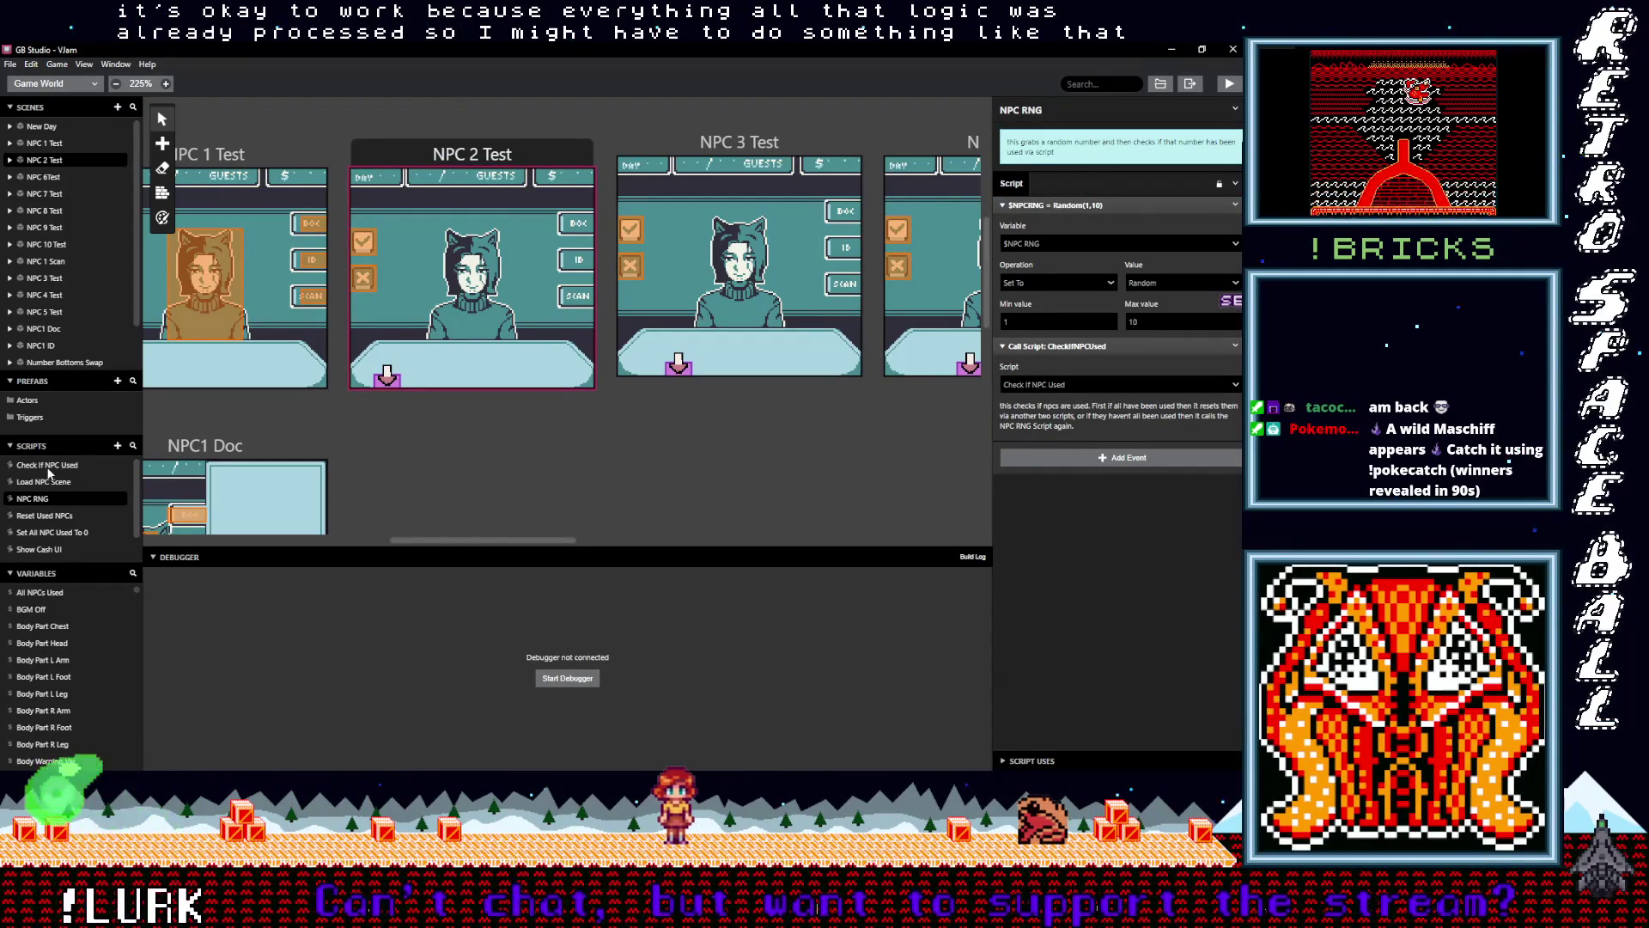
left_click(48, 468)
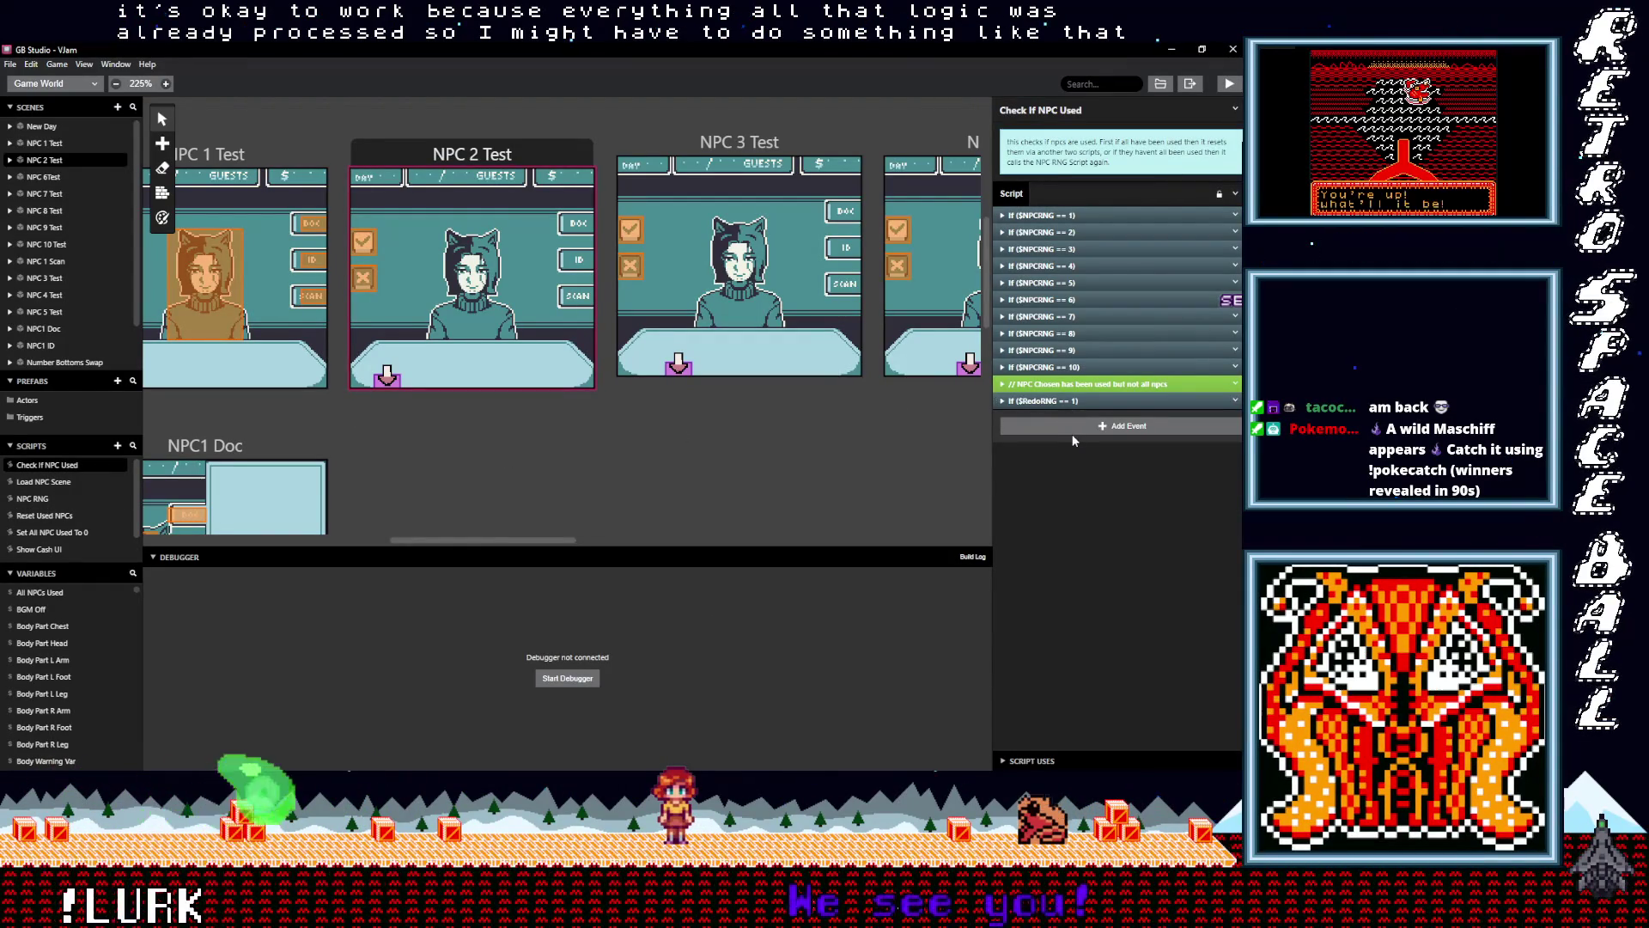
left_click(1055, 367)
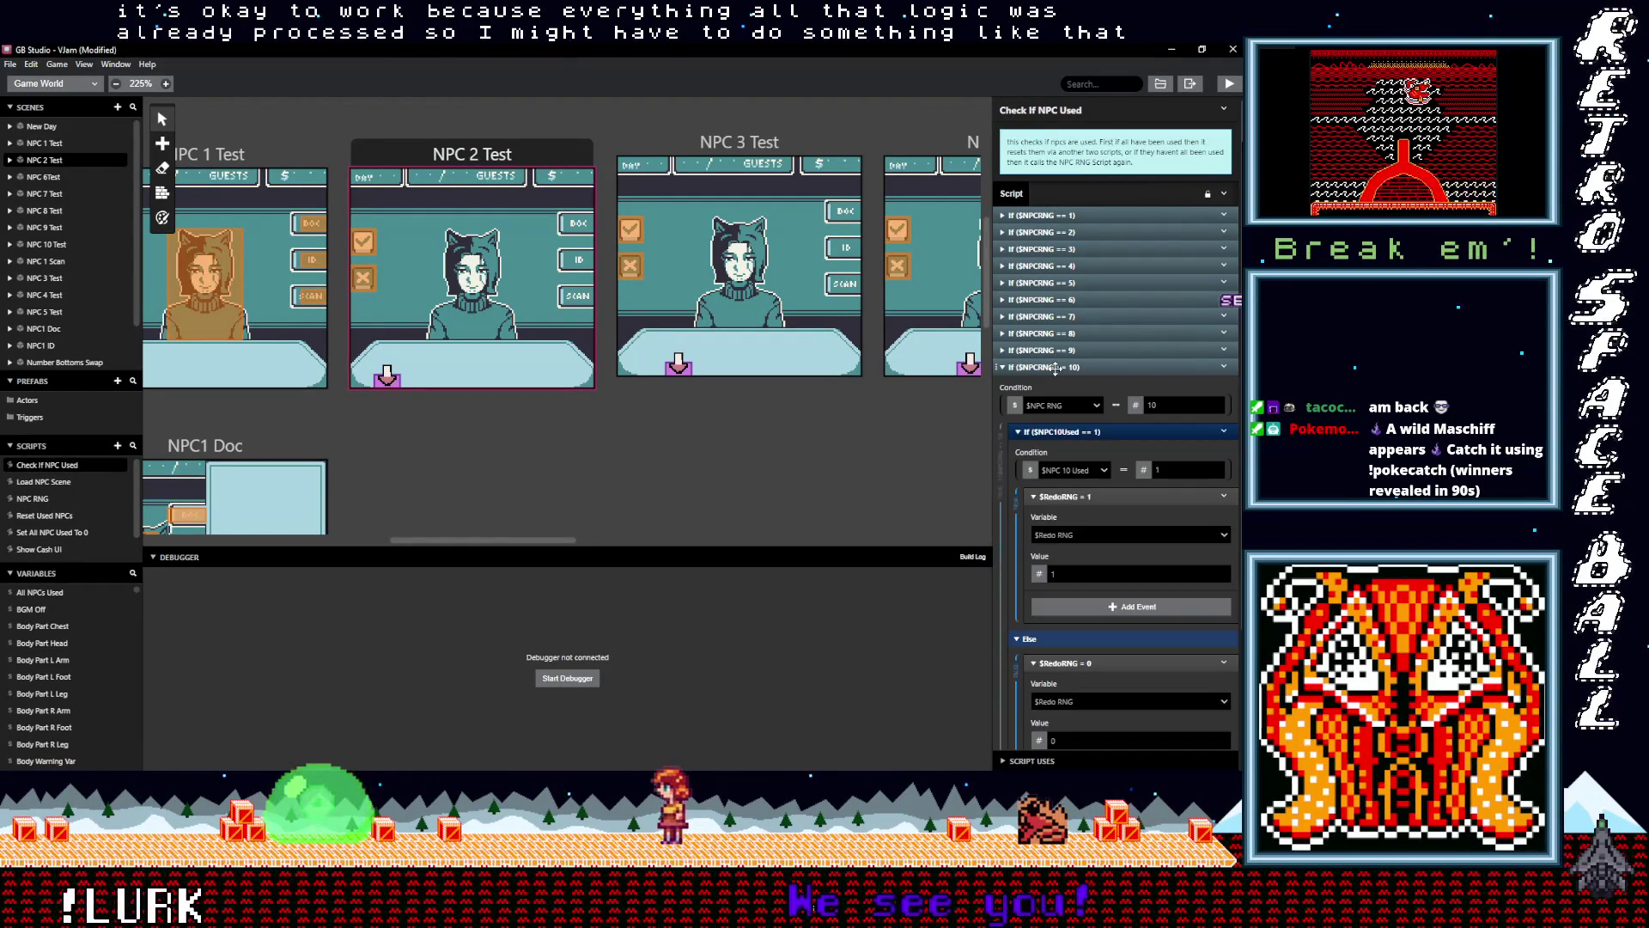
left_click(1056, 368)
left_click(1051, 400)
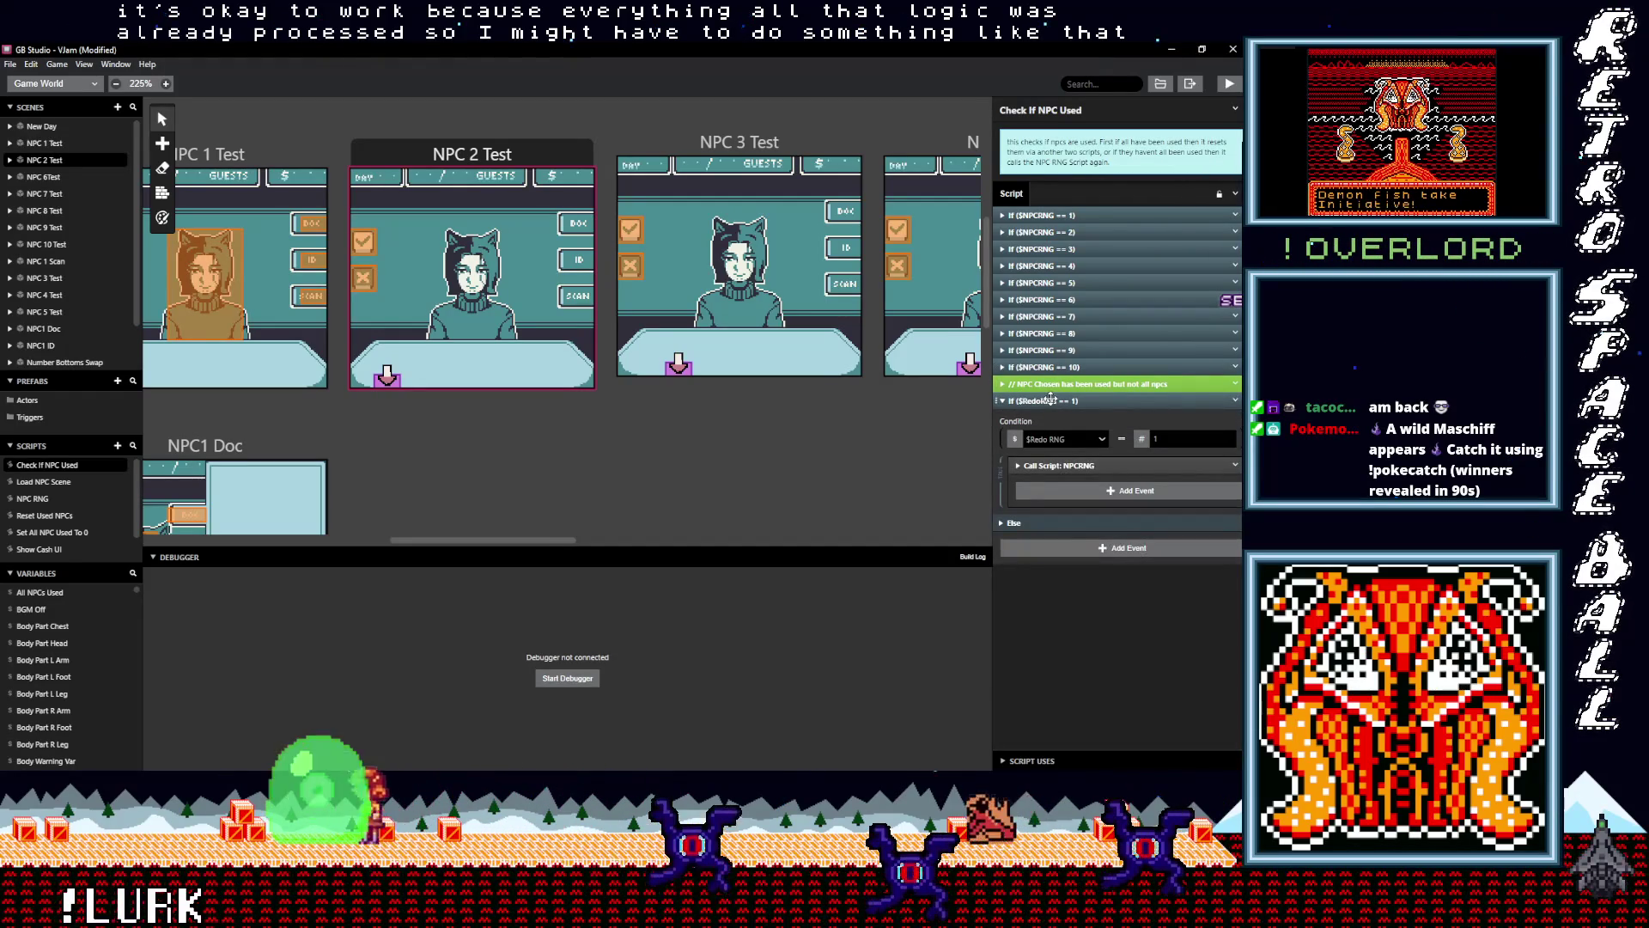
left_click(1050, 399)
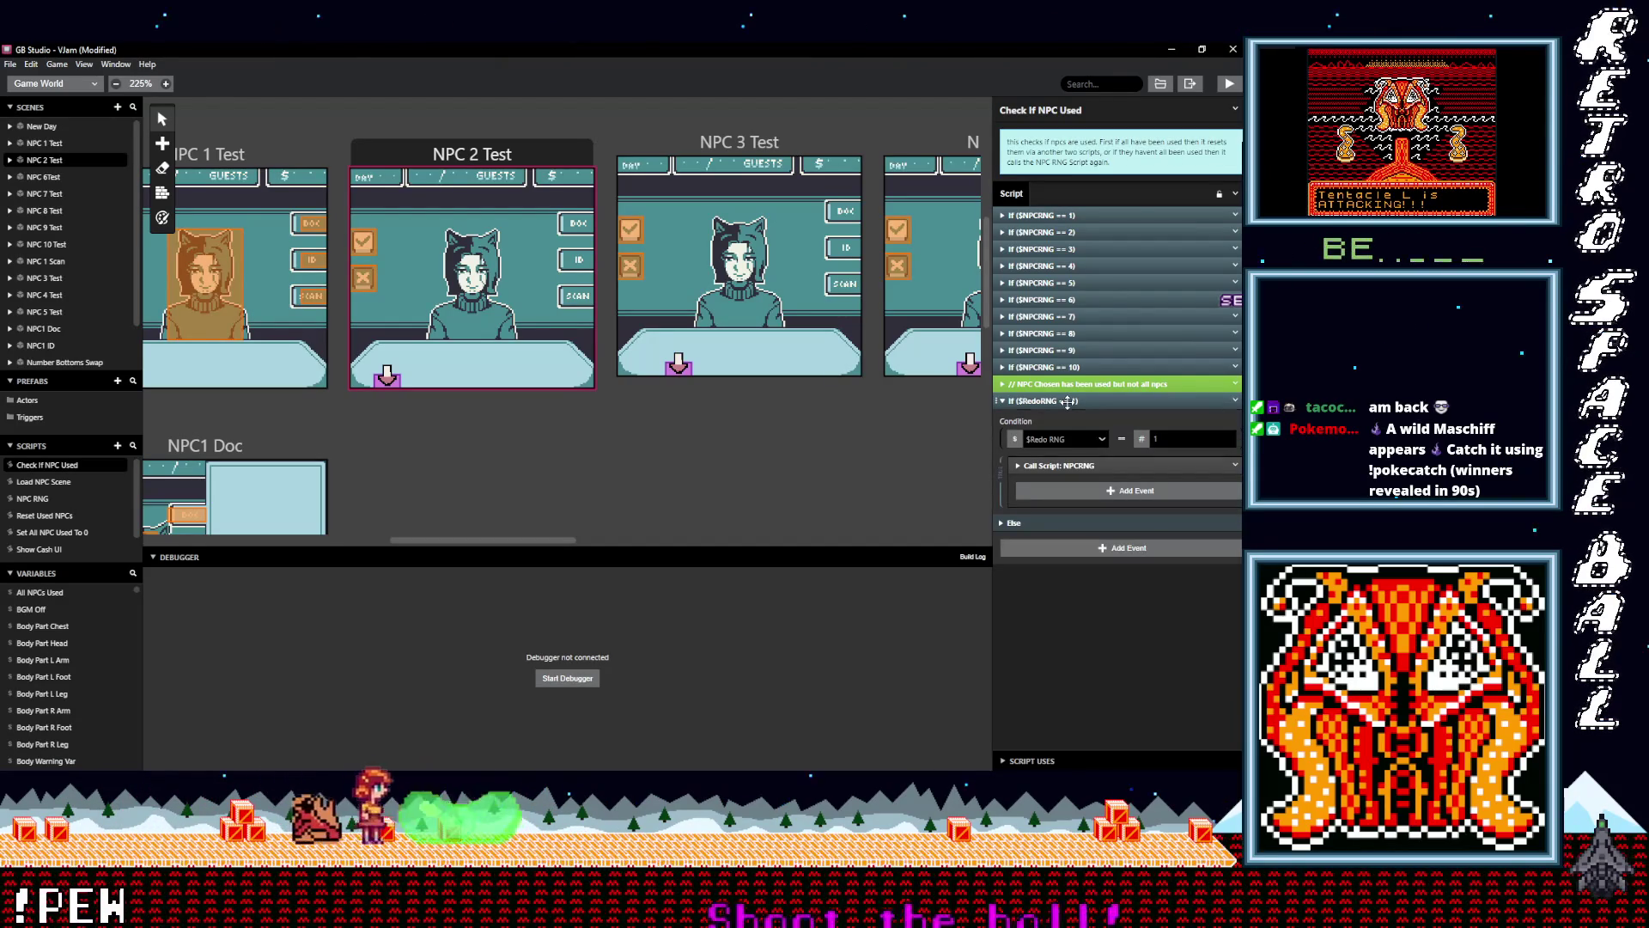
left_click(1067, 401)
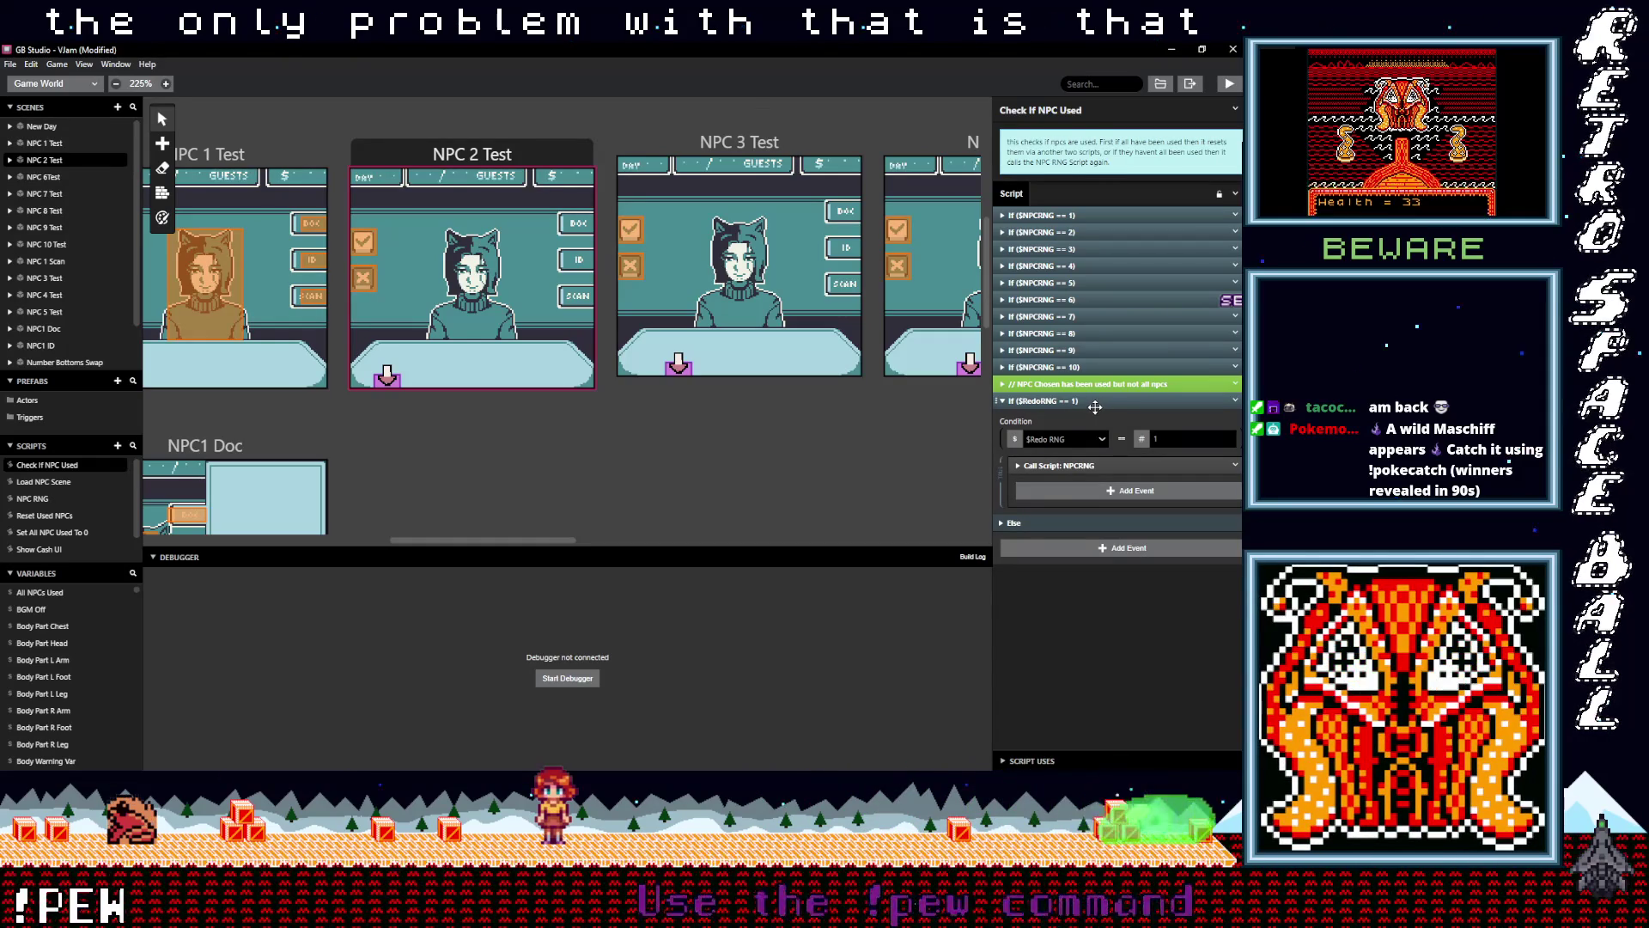
left_click(1003, 524)
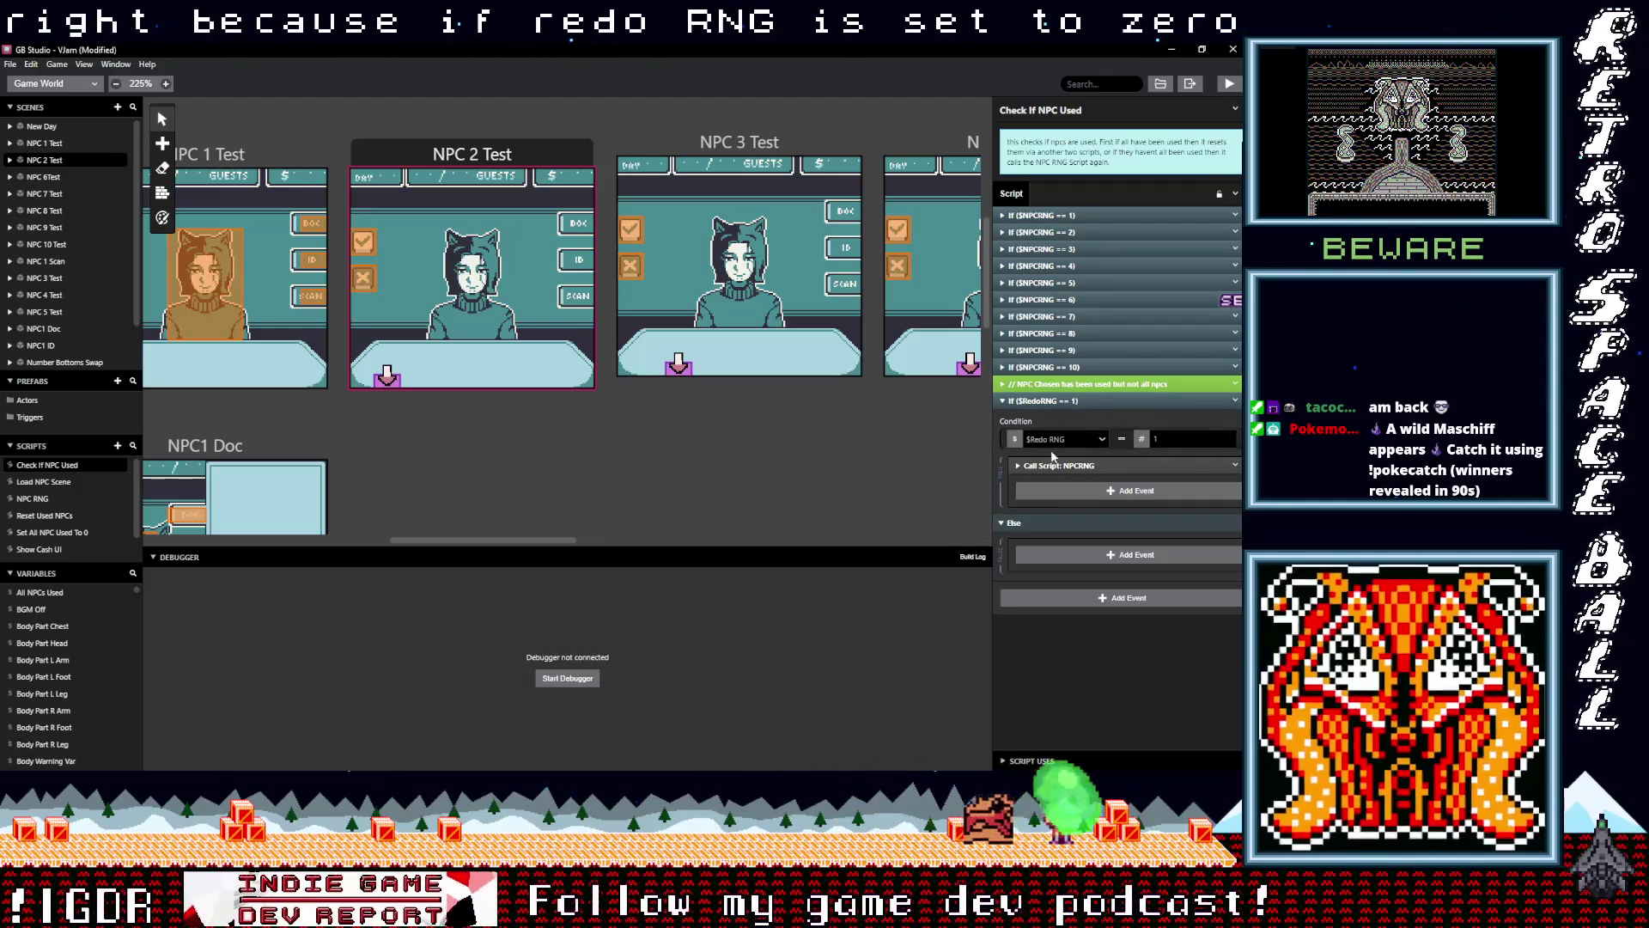
Add a Variable Set To Value event to the Else branch via a 'var val' search
left_click(1063, 560)
type("var")
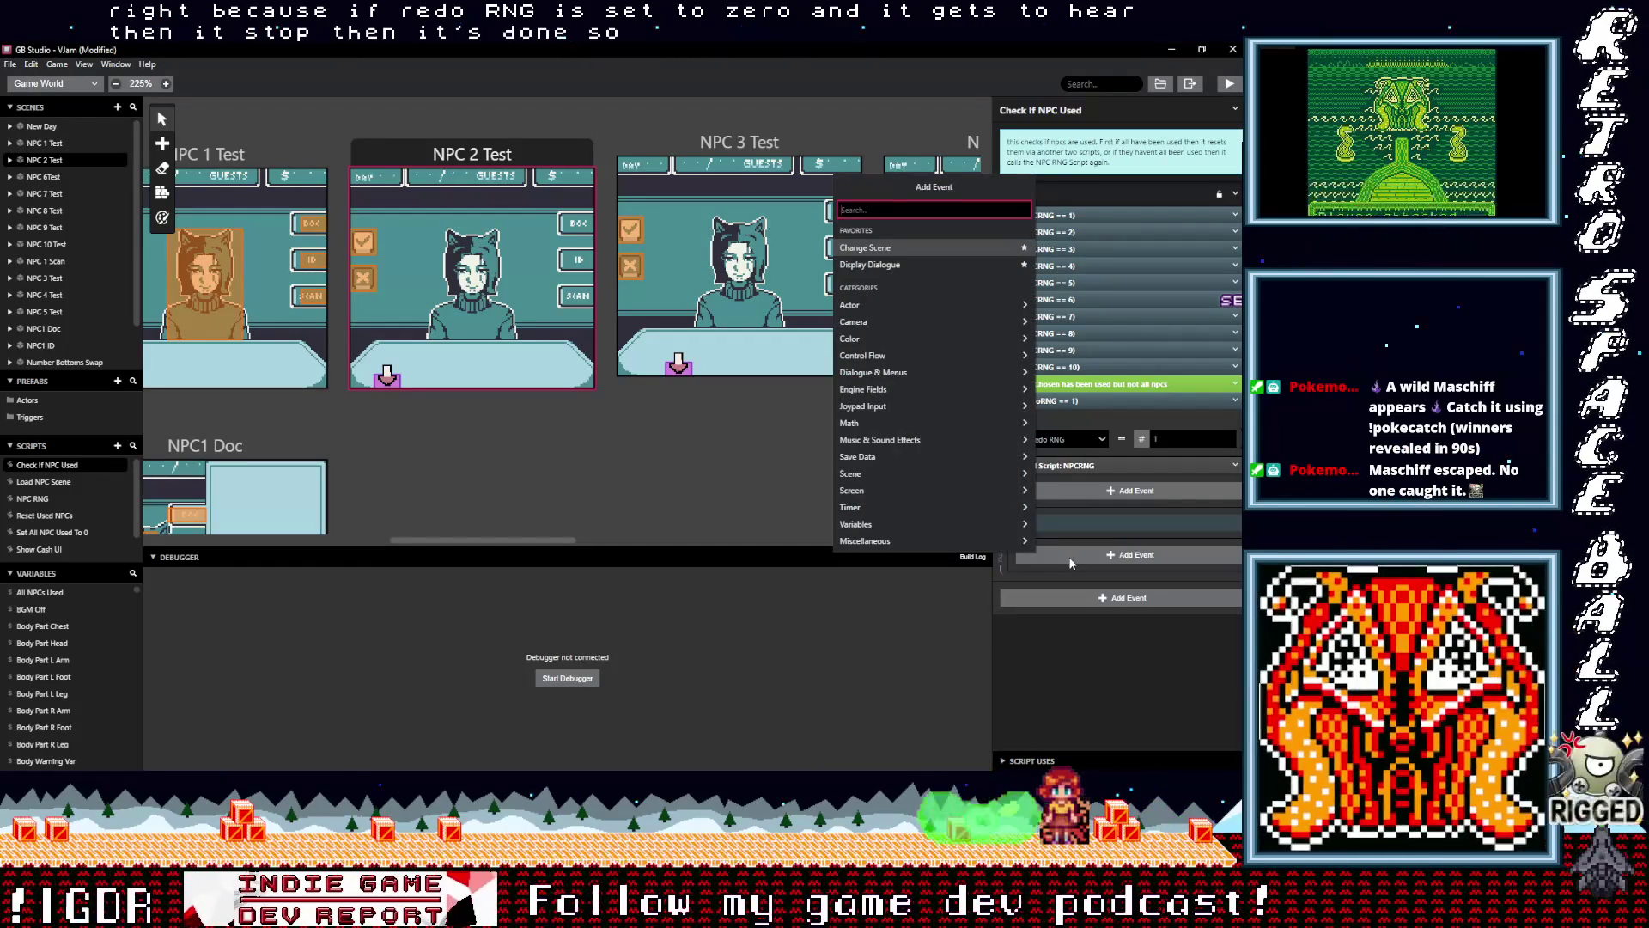
type(" val")
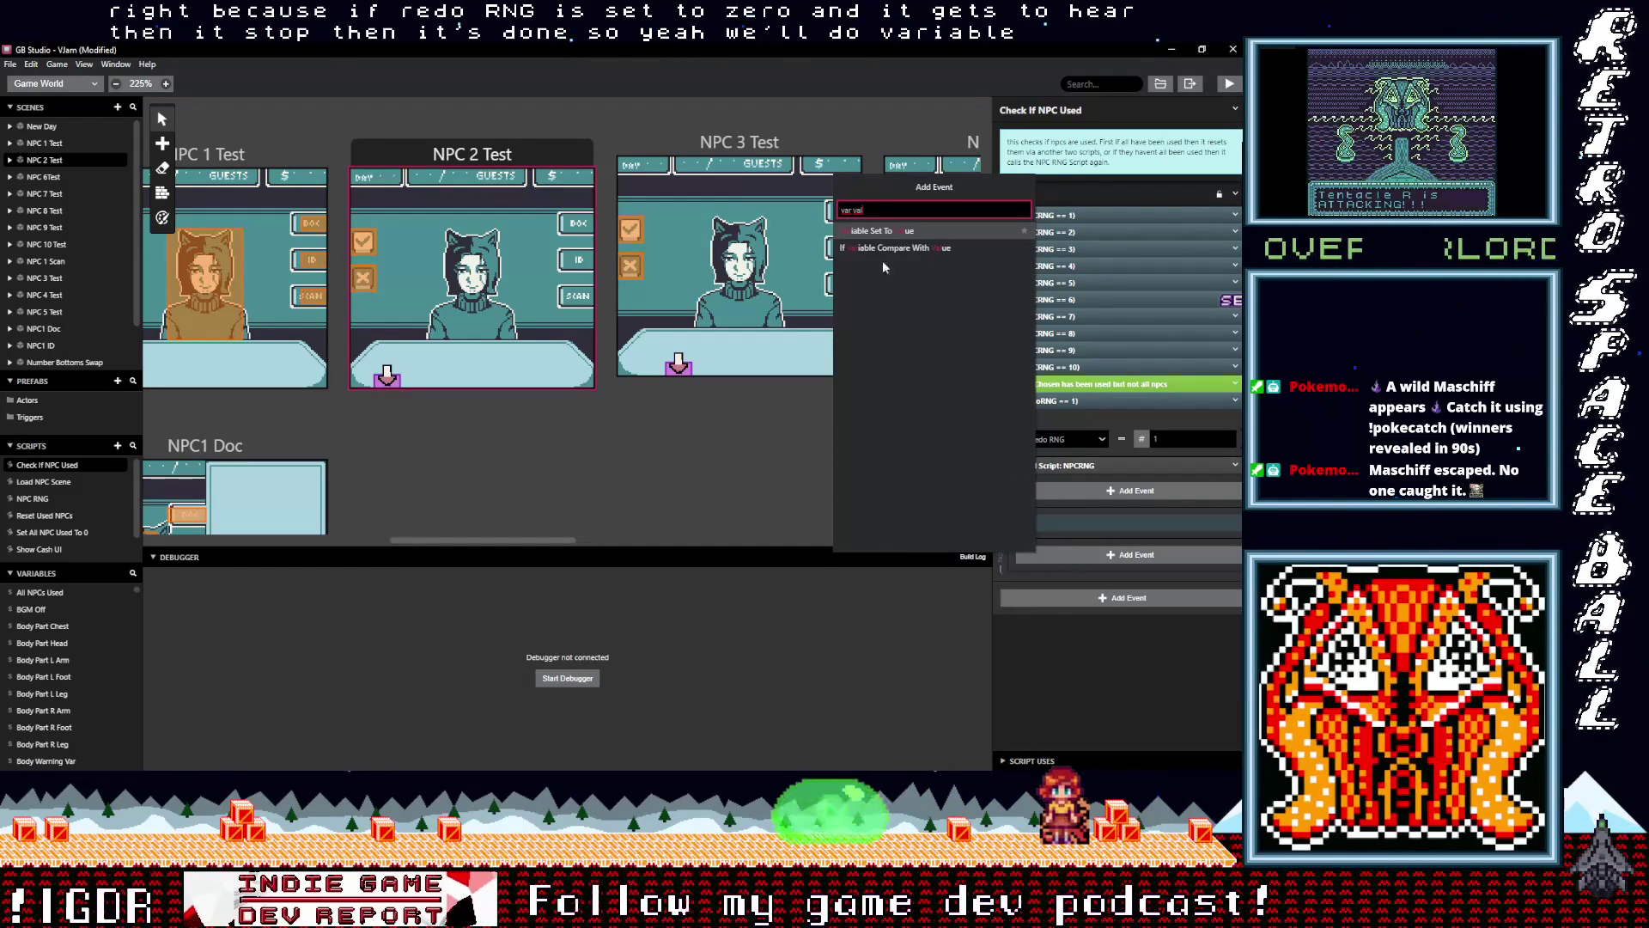
left_click(885, 232)
Rename the unused Variable 41 to RNG Done
scroll(54, 687, "down", 3)
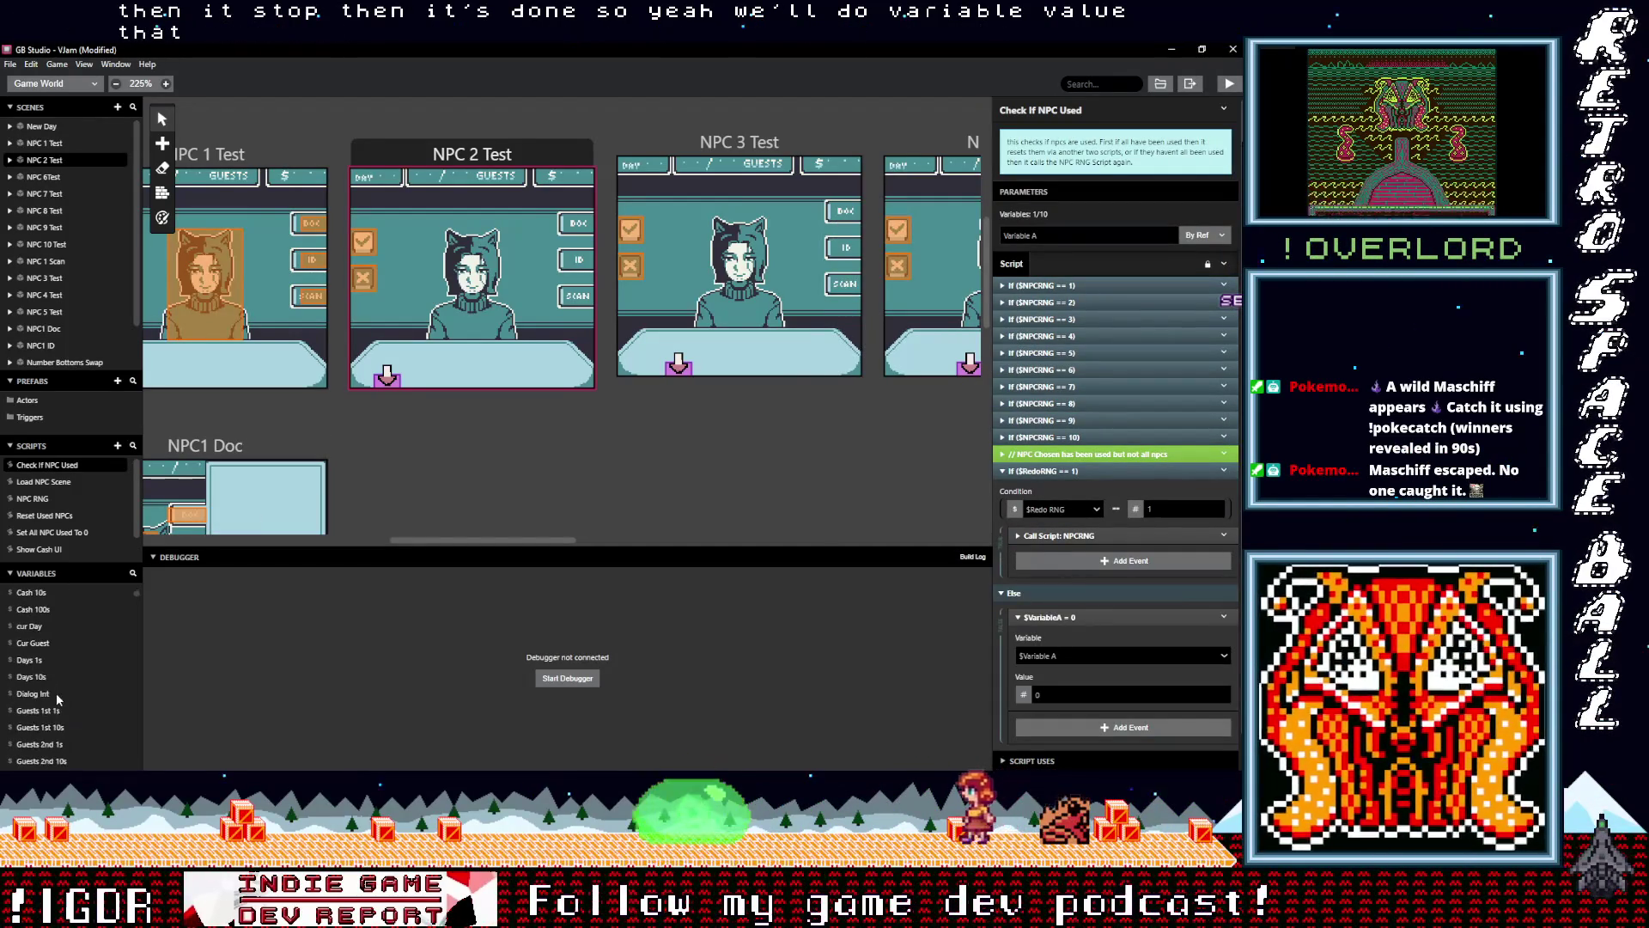
scroll(58, 704, "down", 10)
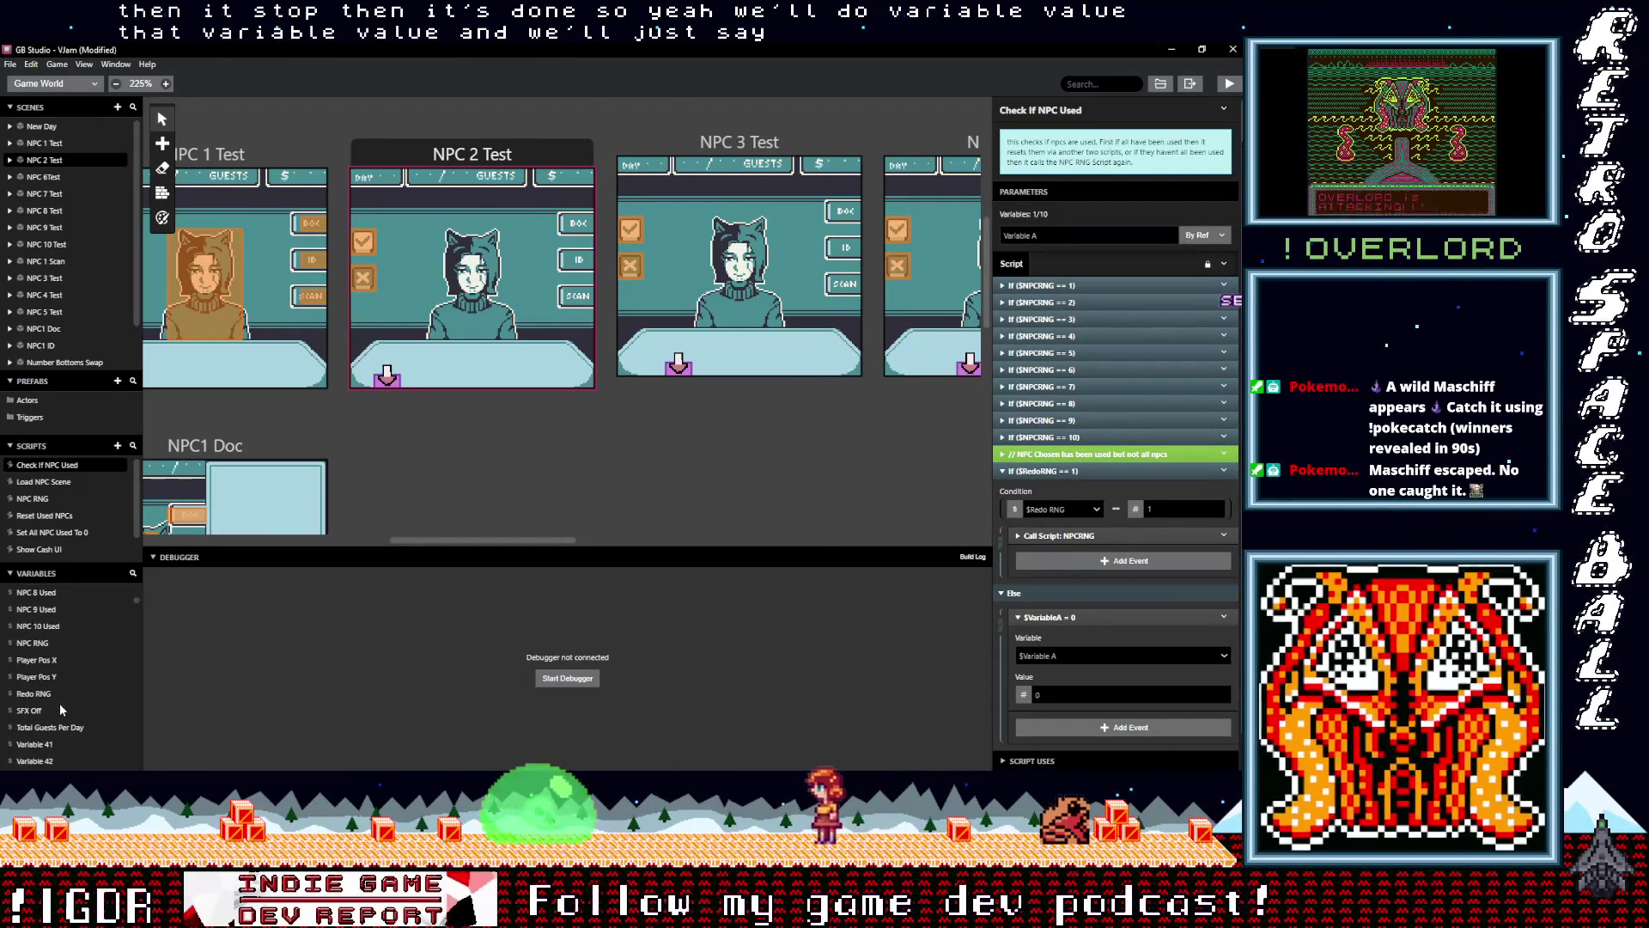
scroll(59, 709, "down", 2)
left_click(38, 676)
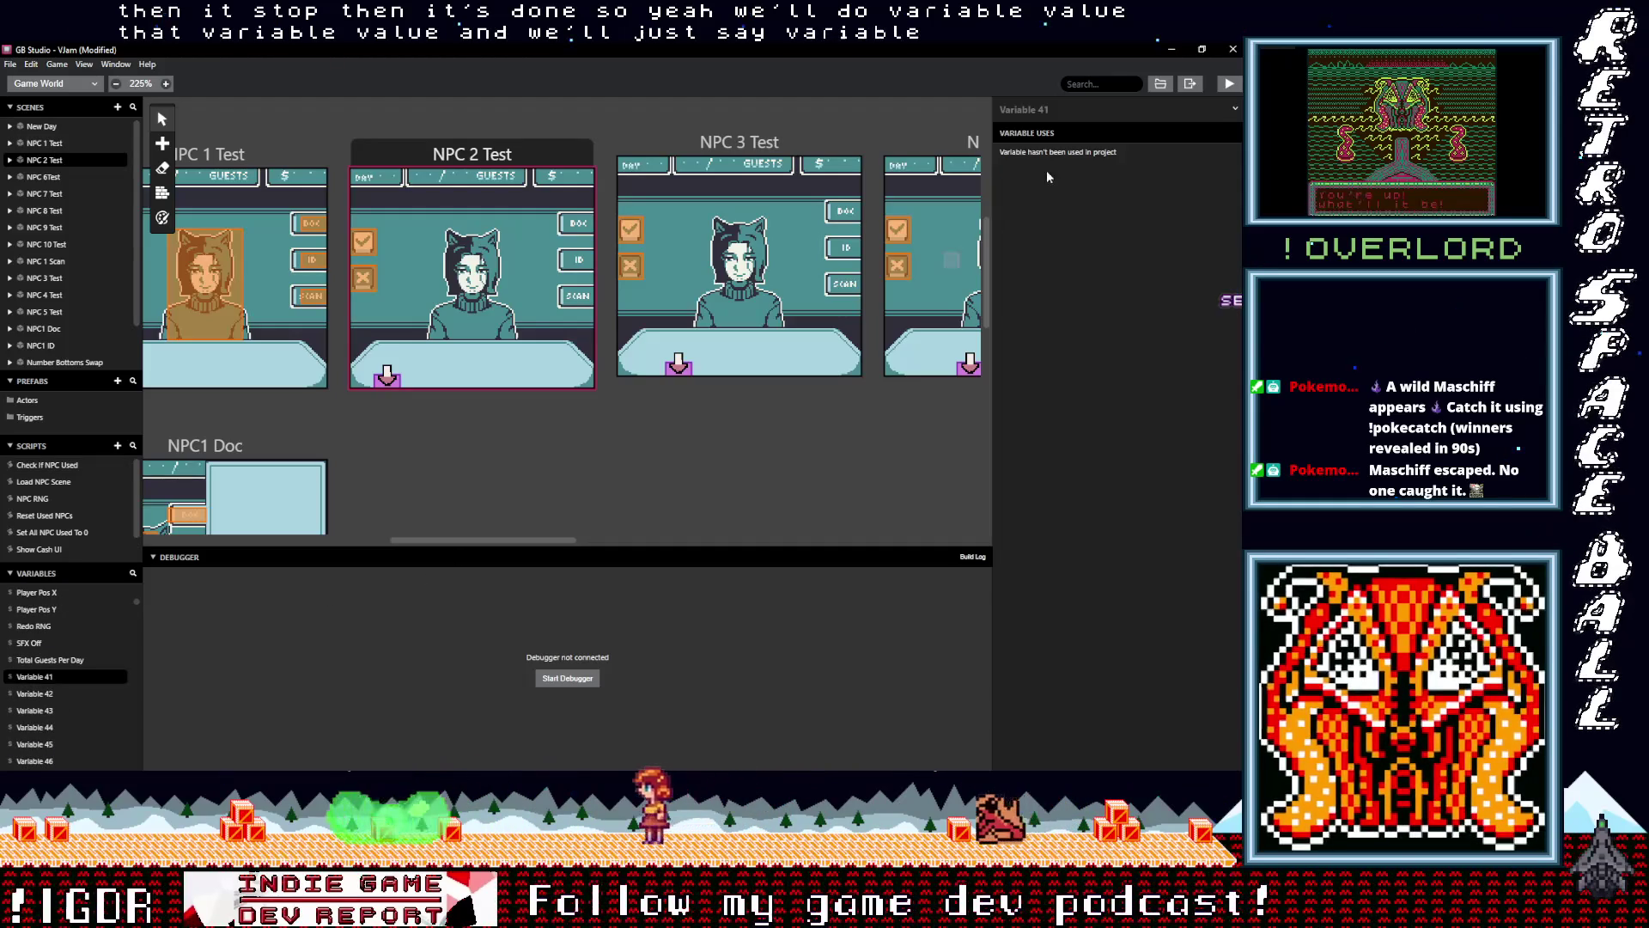
left_click(1051, 110)
type("RNG Done")
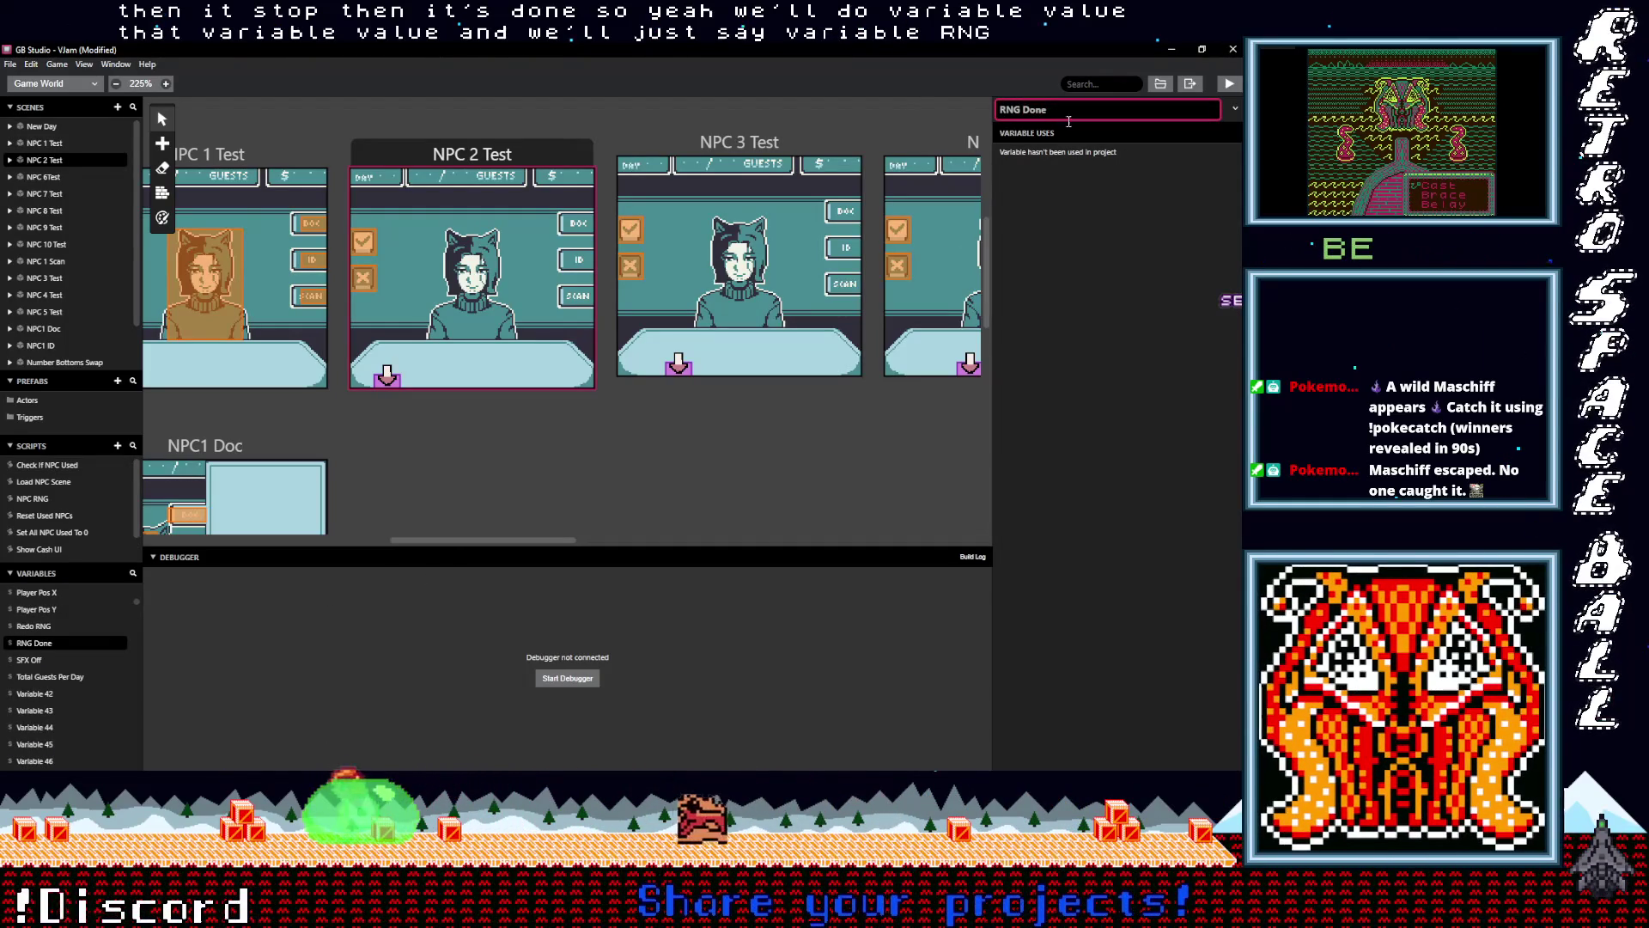
key("Return")
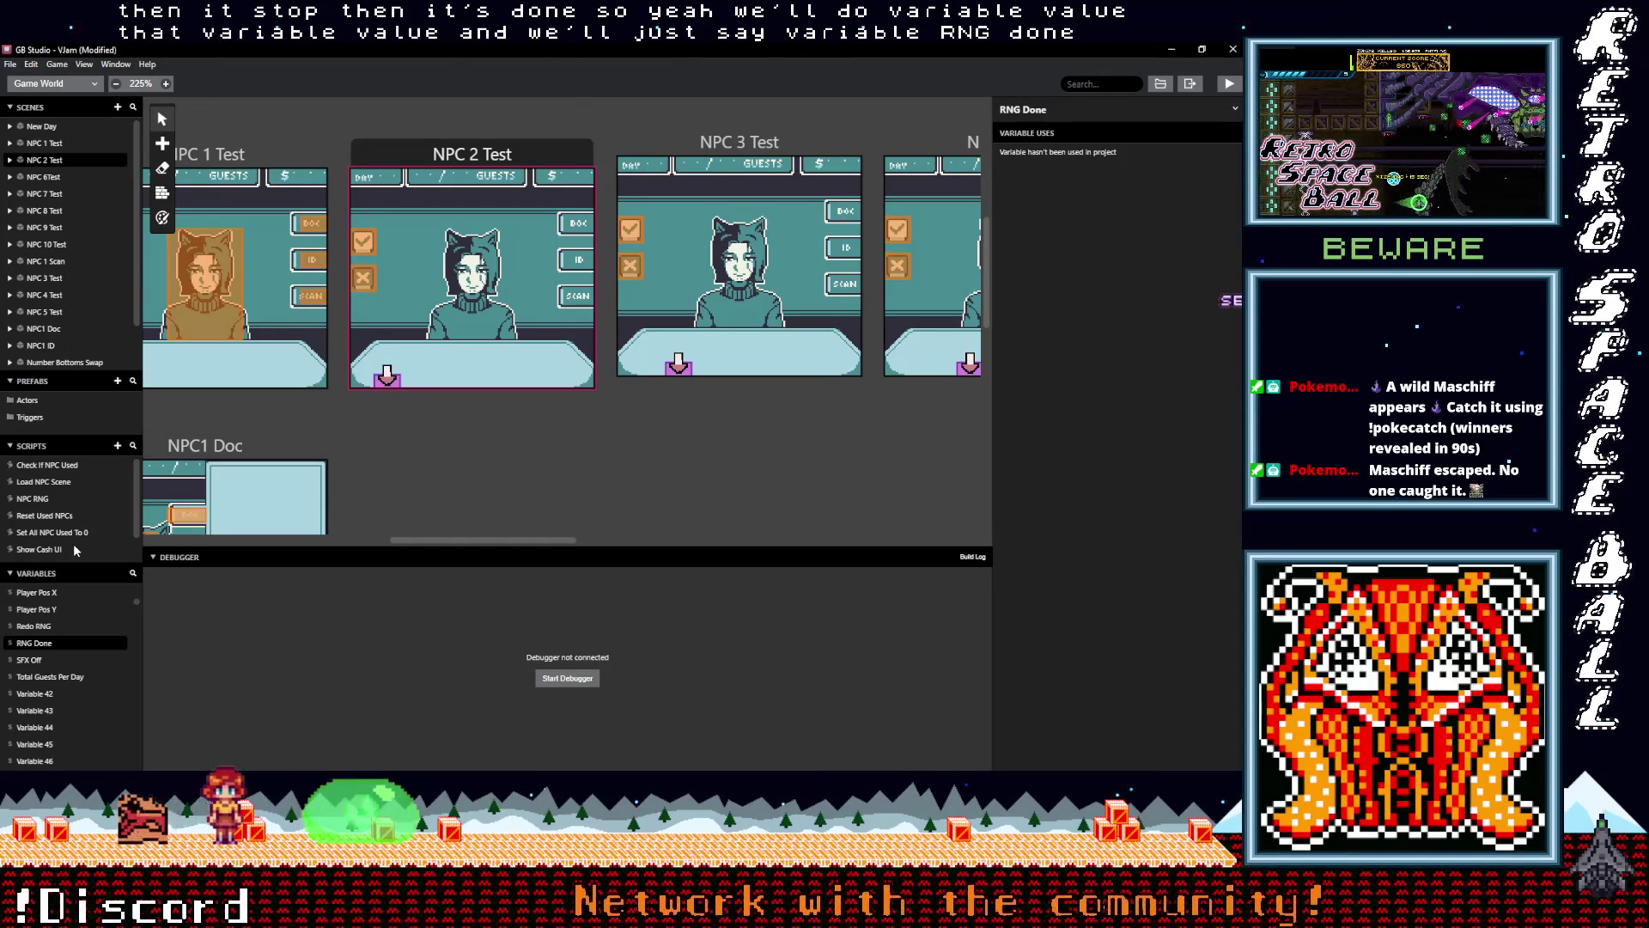
Back in Check If NPC Used, make the Else event set $RNG Done to 1
left_click(57, 466)
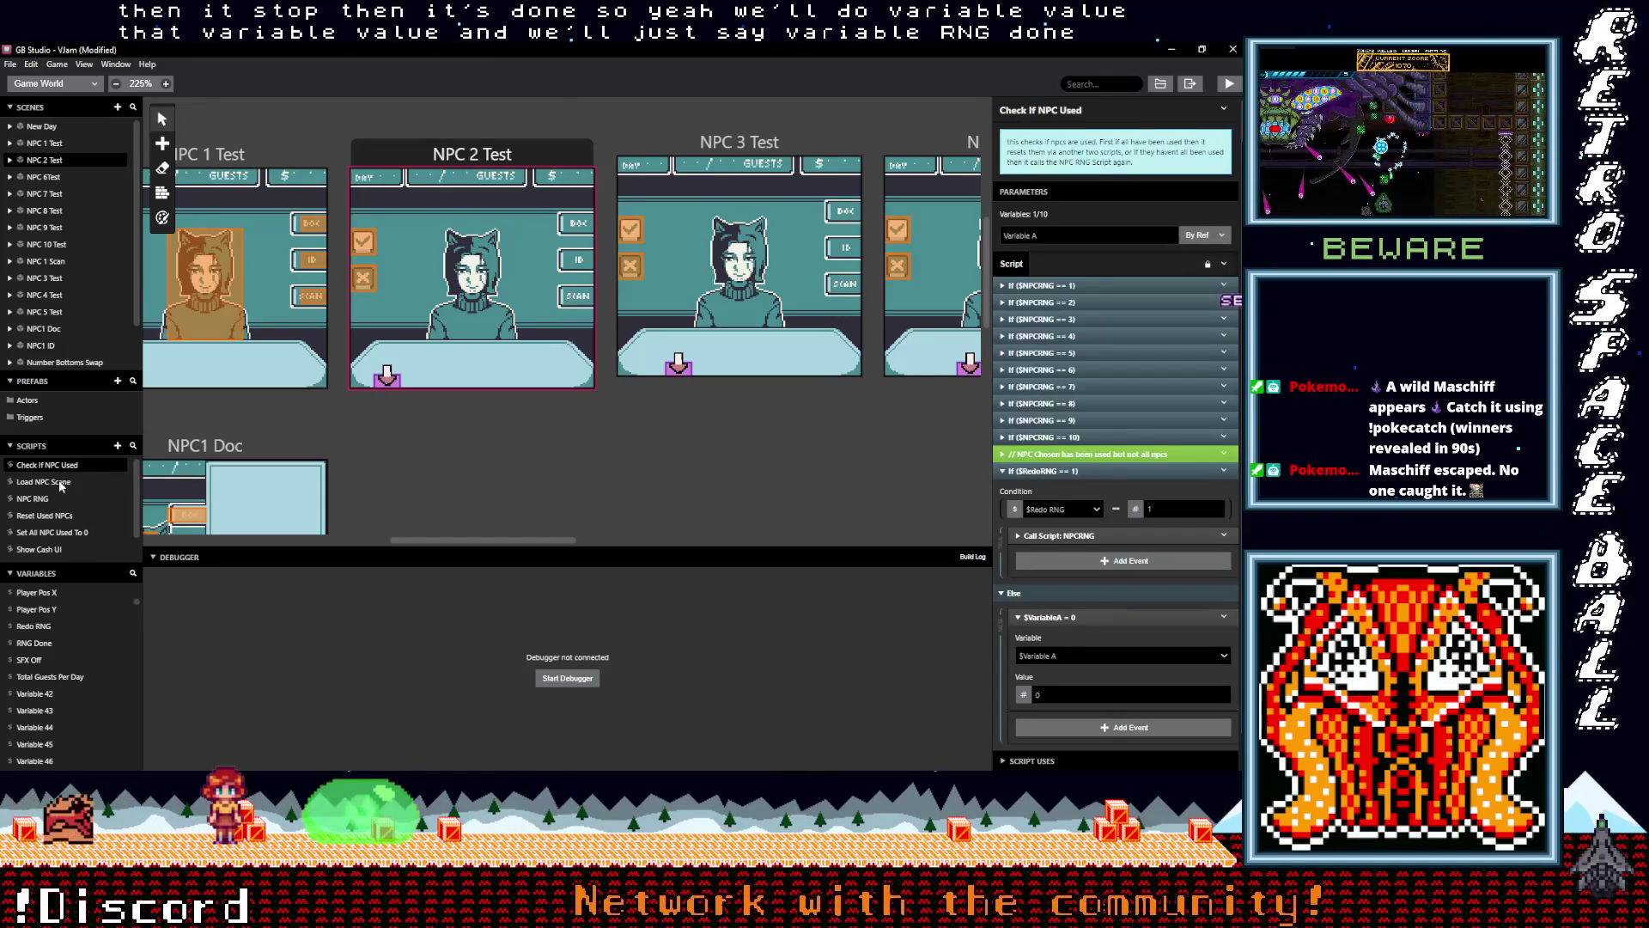
scroll(1052, 543, "down", 2)
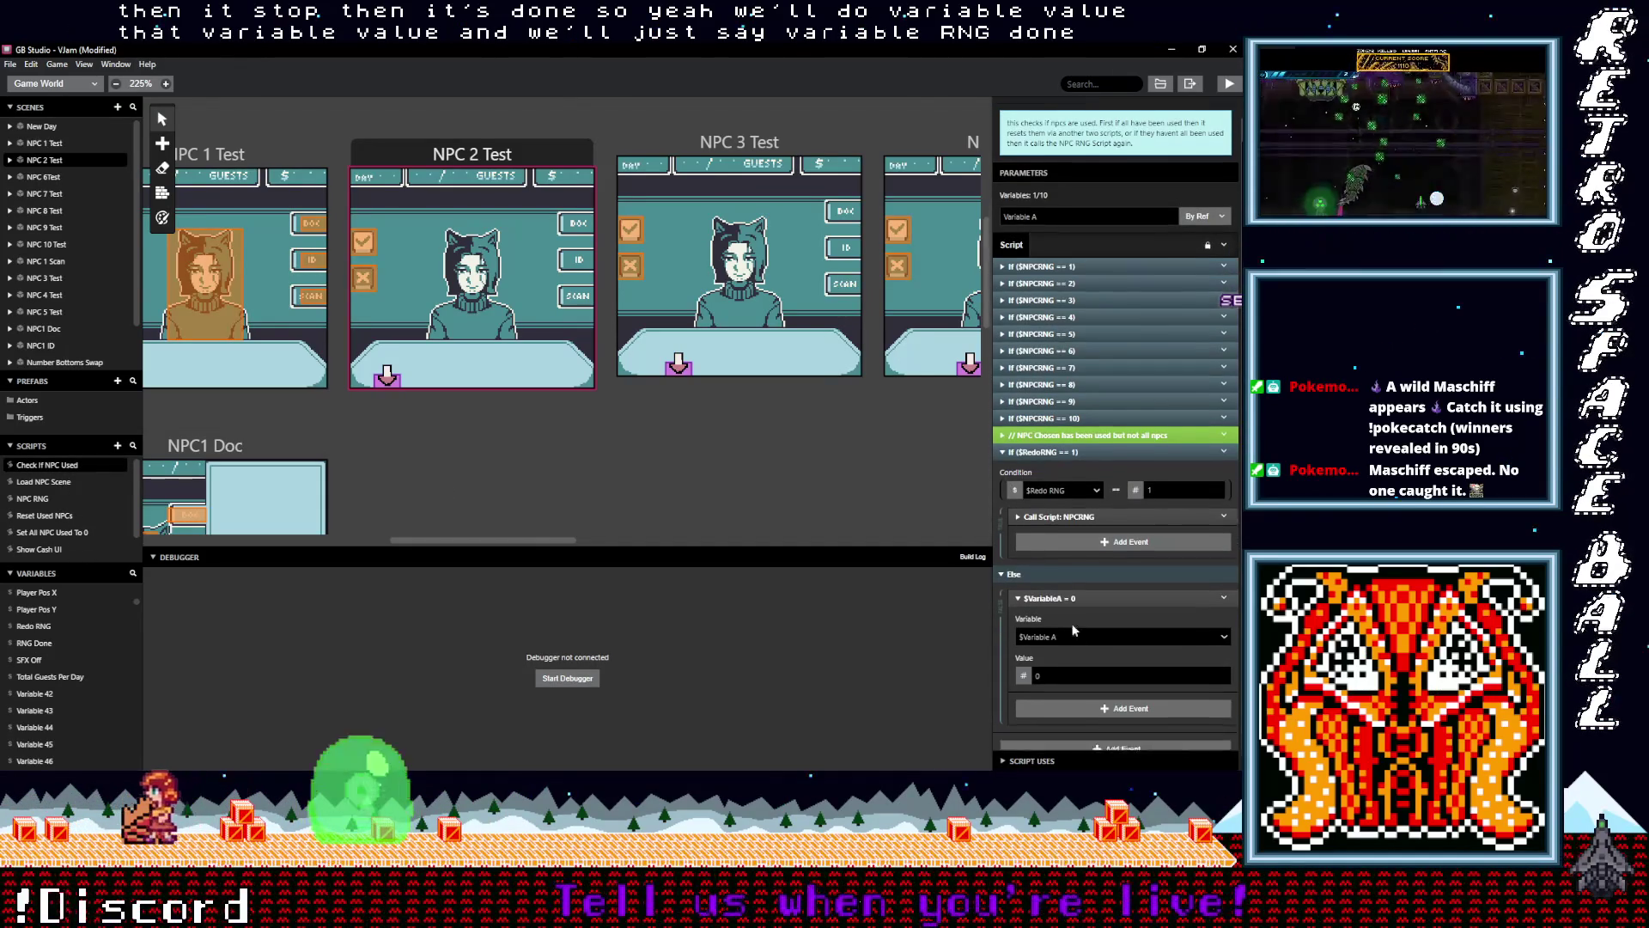
left_click(1087, 622)
type("rng")
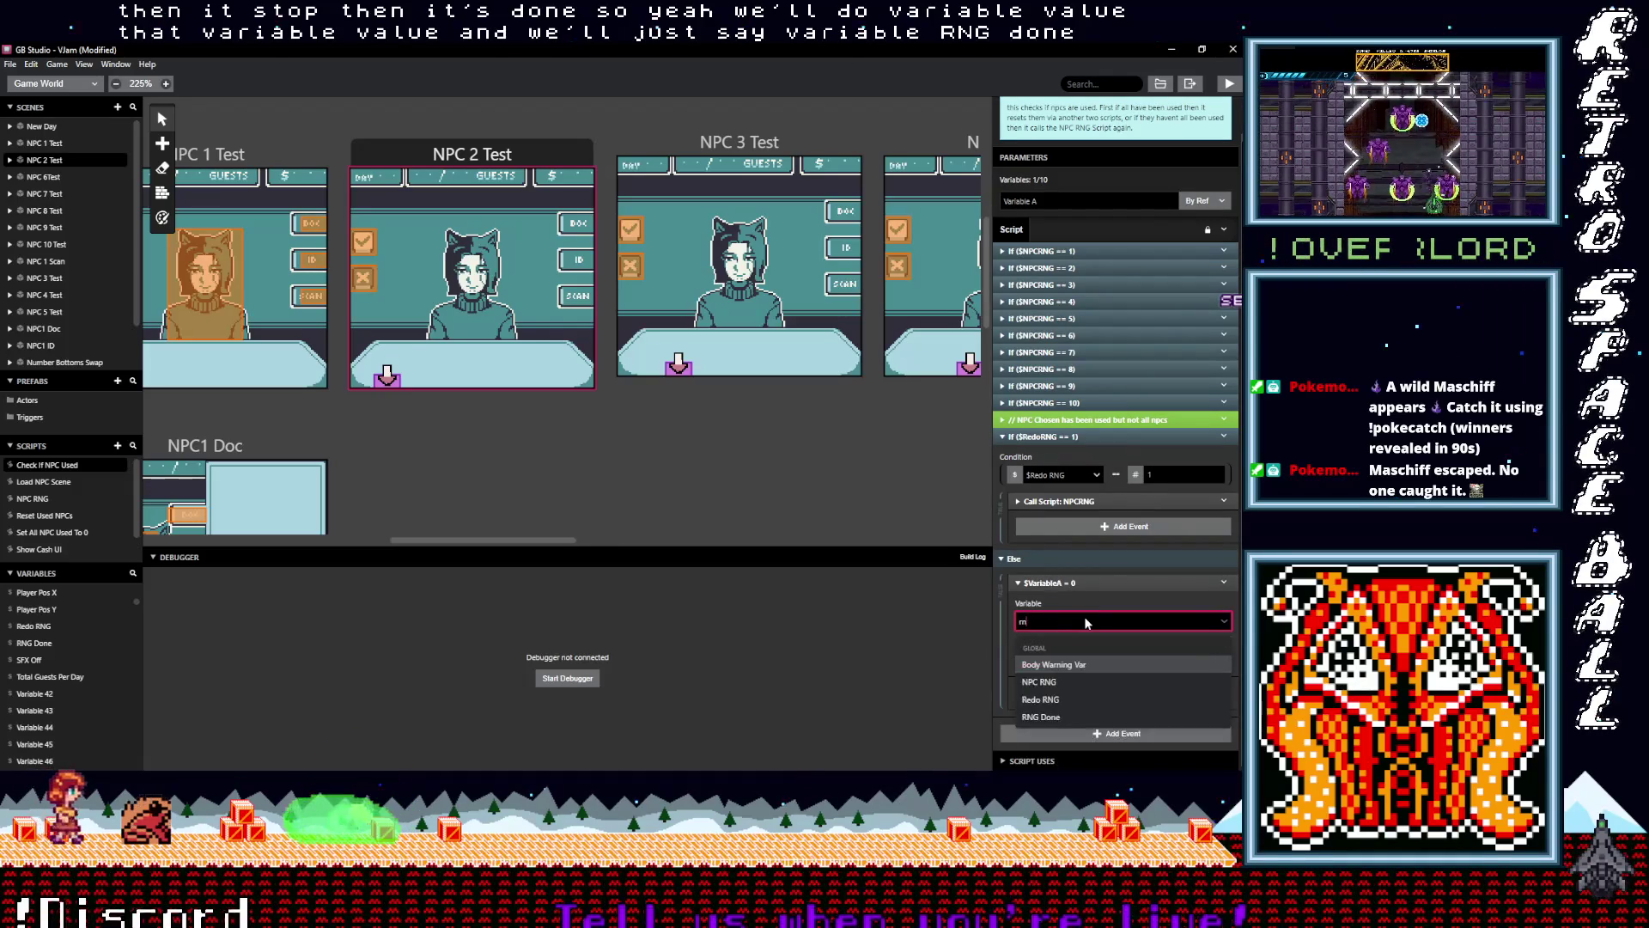
left_click(1069, 676)
left_click(1068, 625)
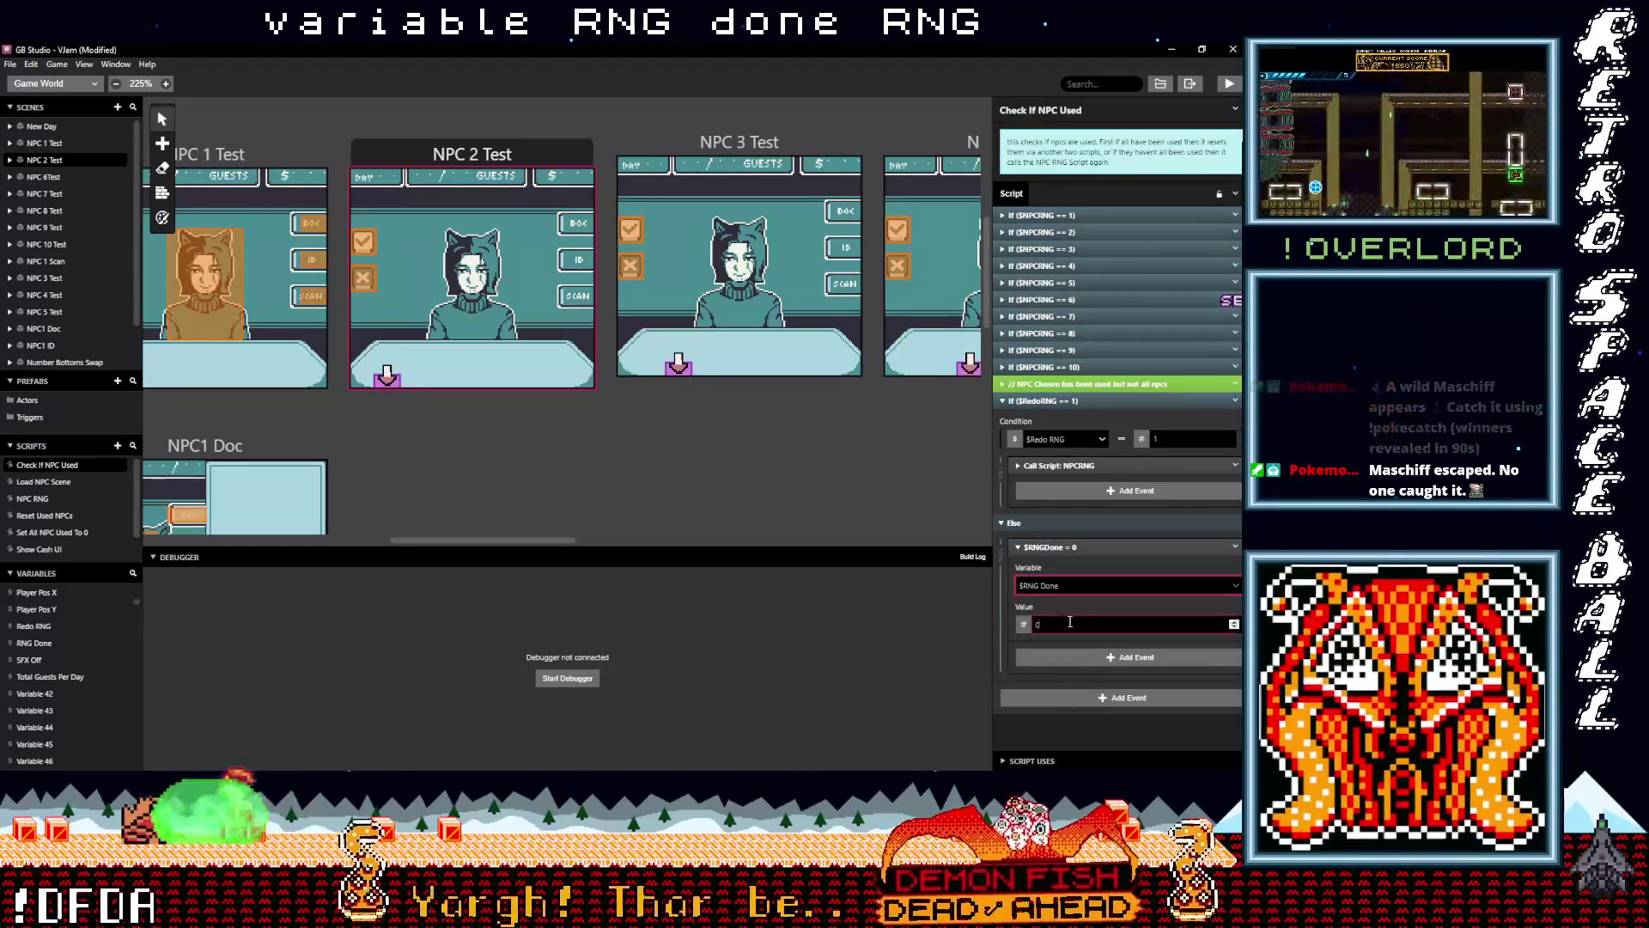
type("1")
left_click(1076, 548)
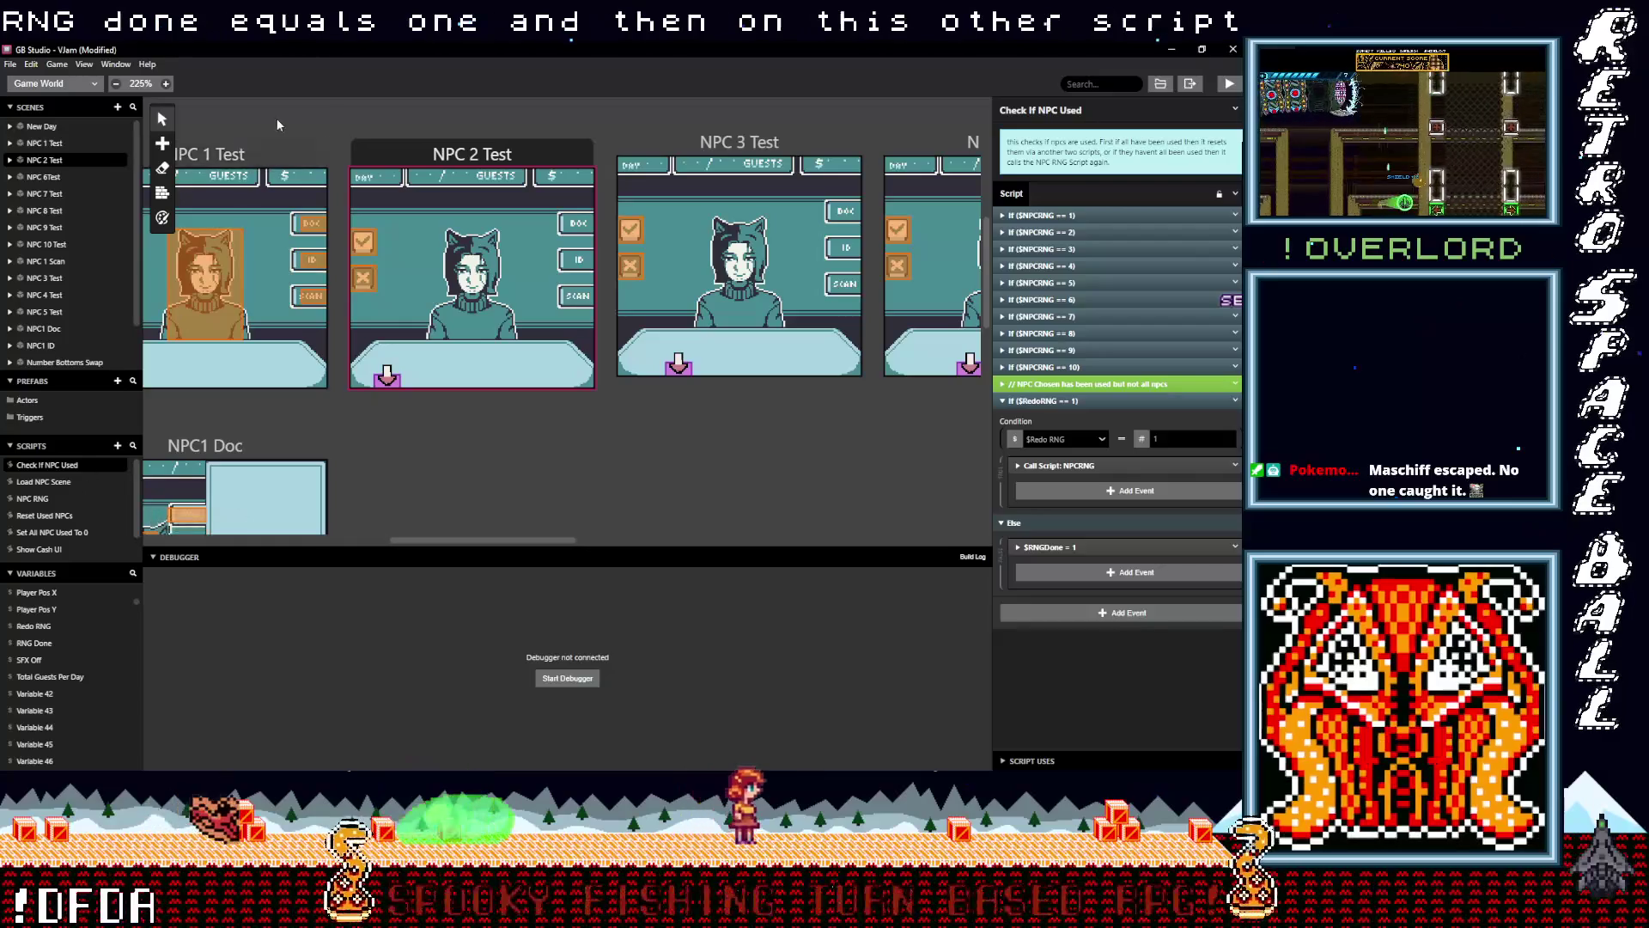
Open NPC 1 Test, review its trigger's LoadNPCScene call, then select Actor 1 to show its properties
left_click(256, 153)
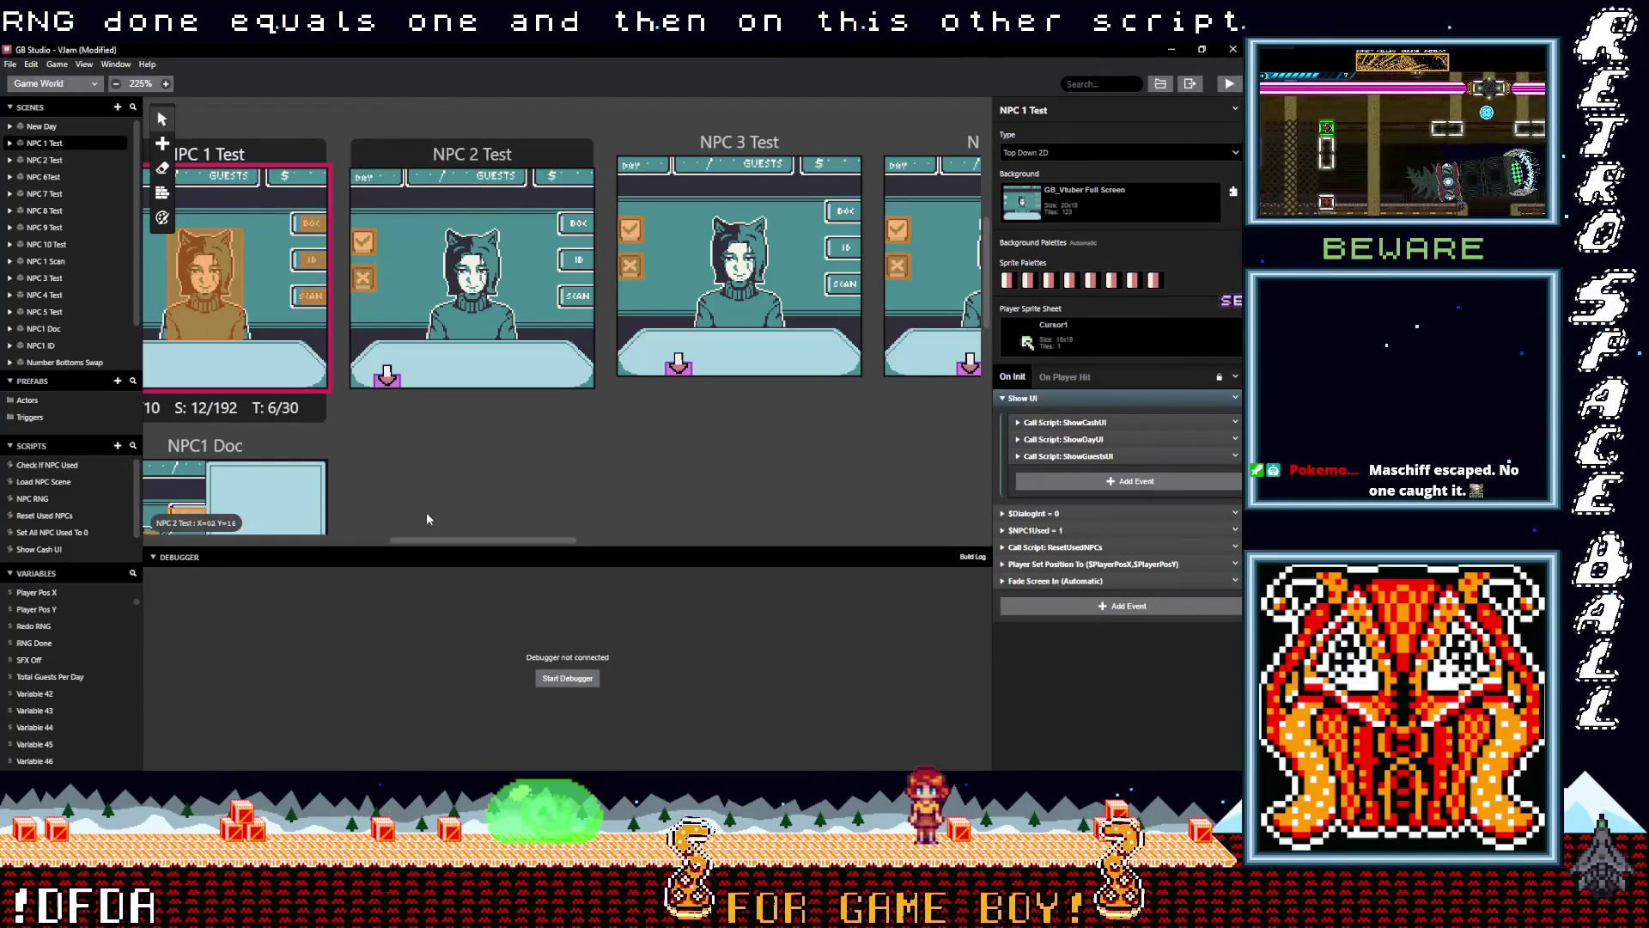
left_click_drag(466, 538, 410, 538)
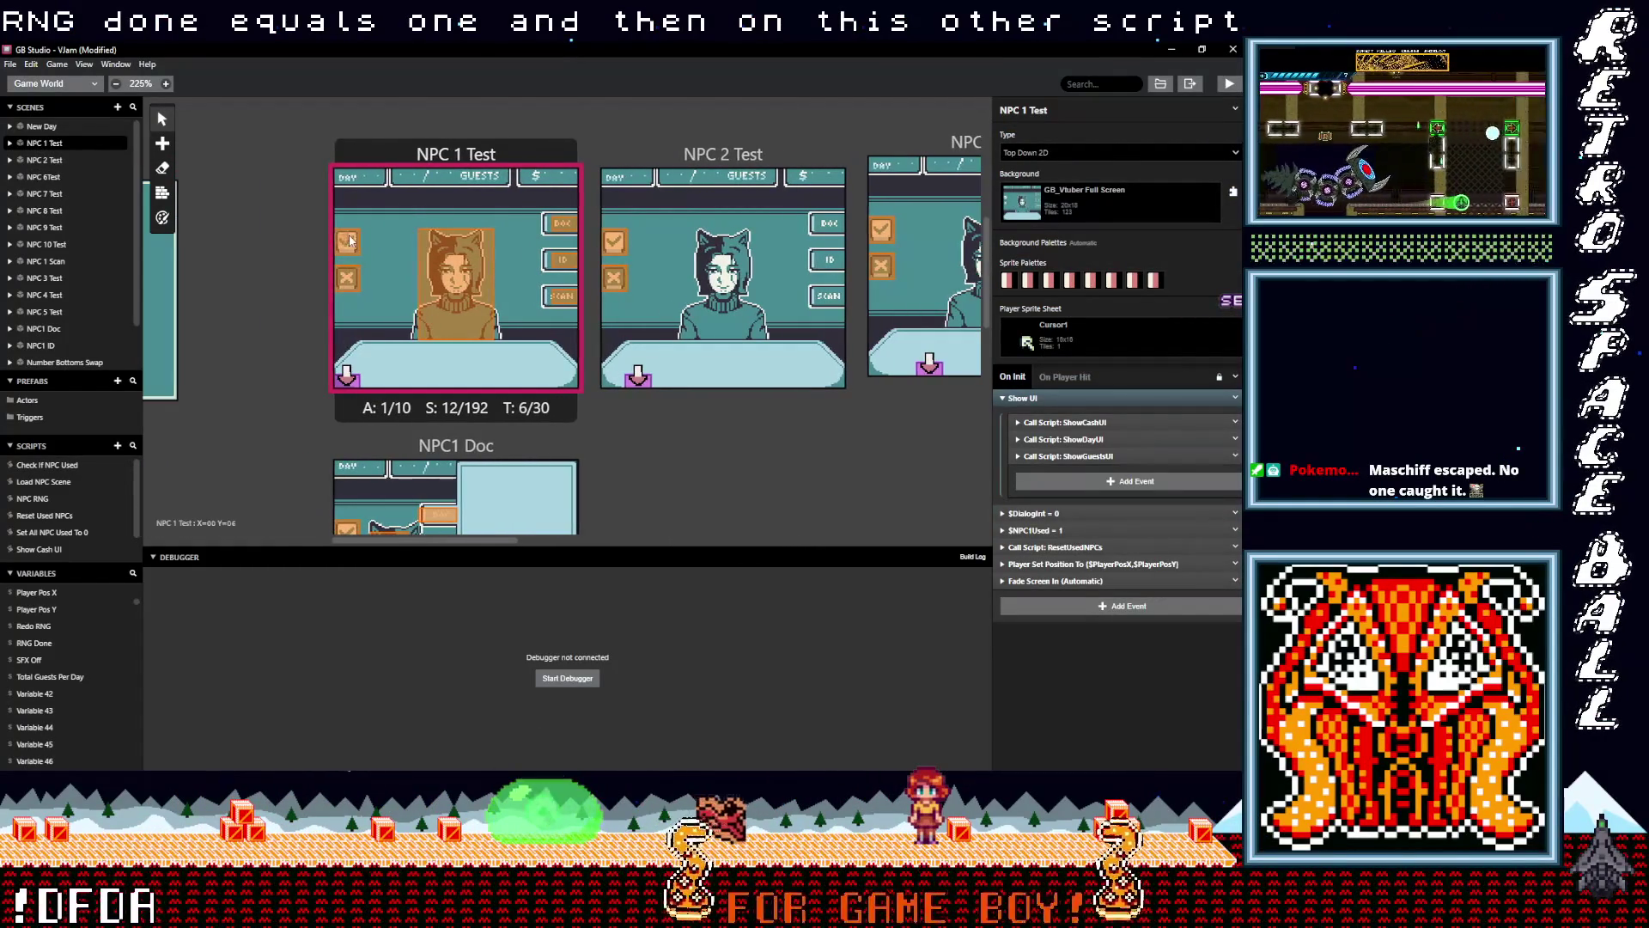
left_click(348, 241)
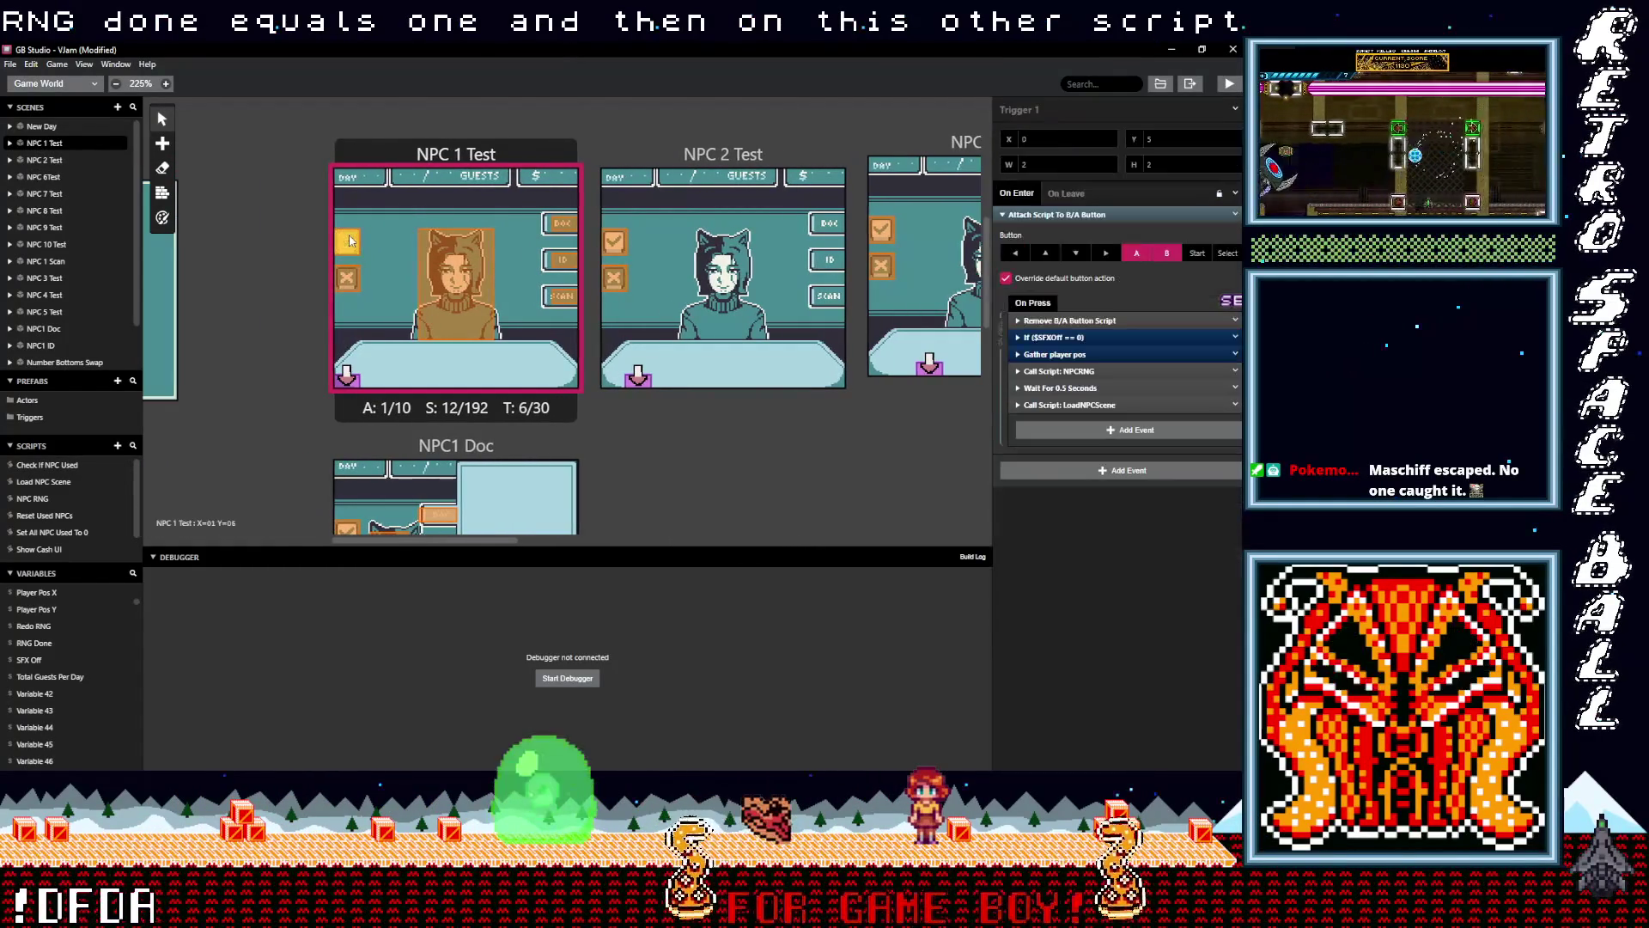
left_click(1087, 404)
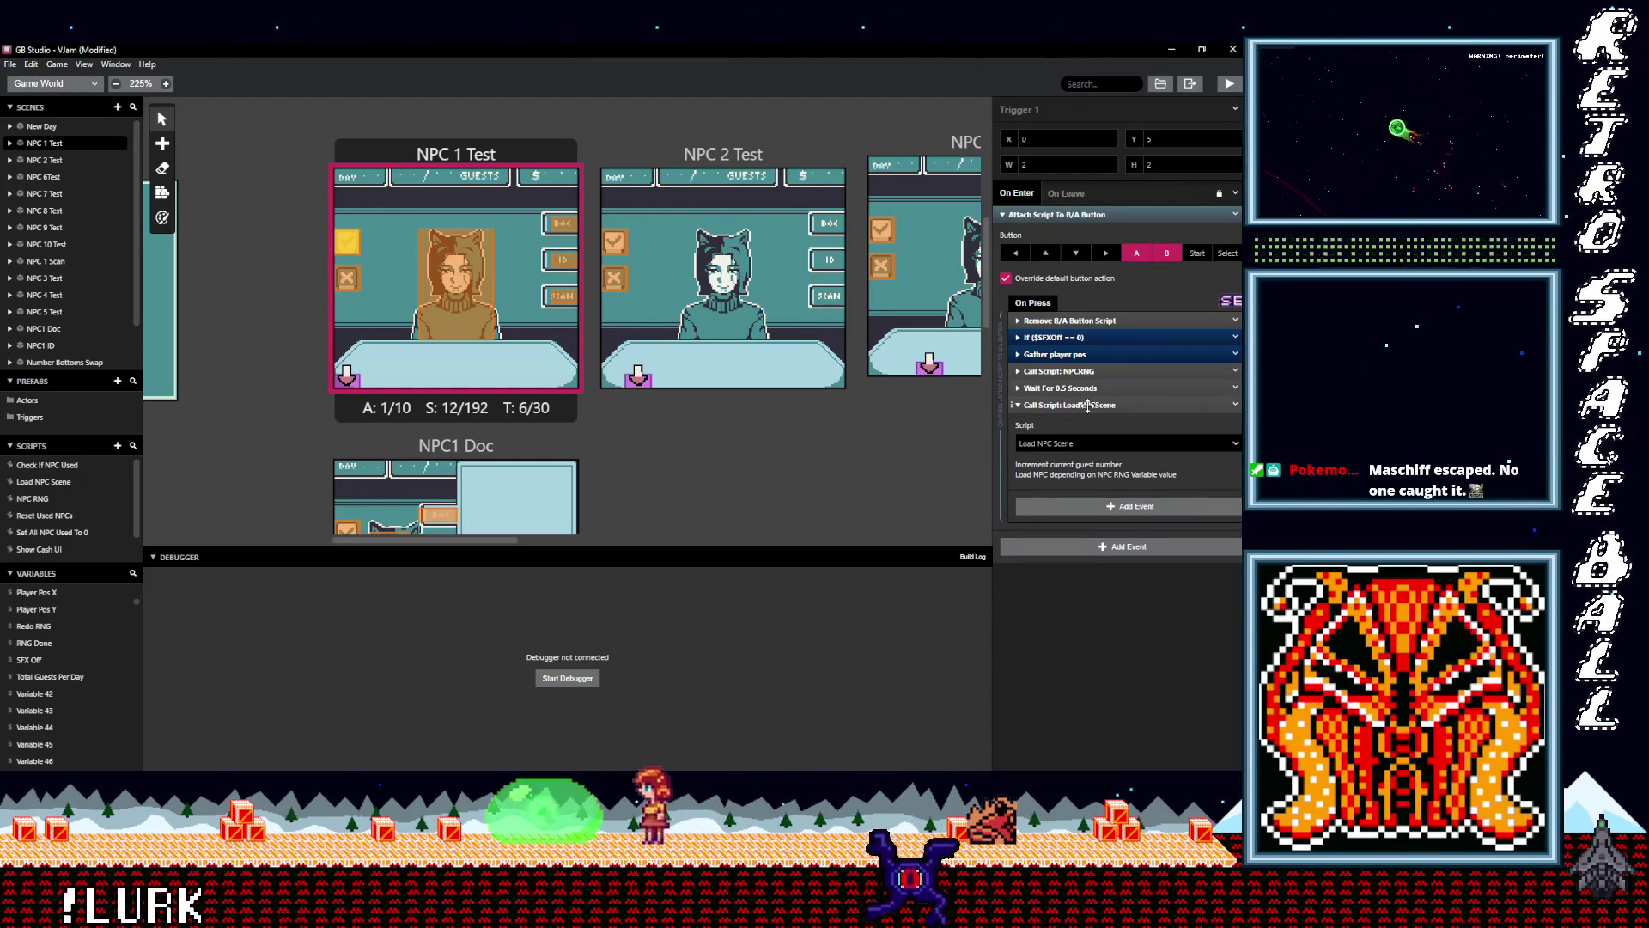
left_click(1087, 406)
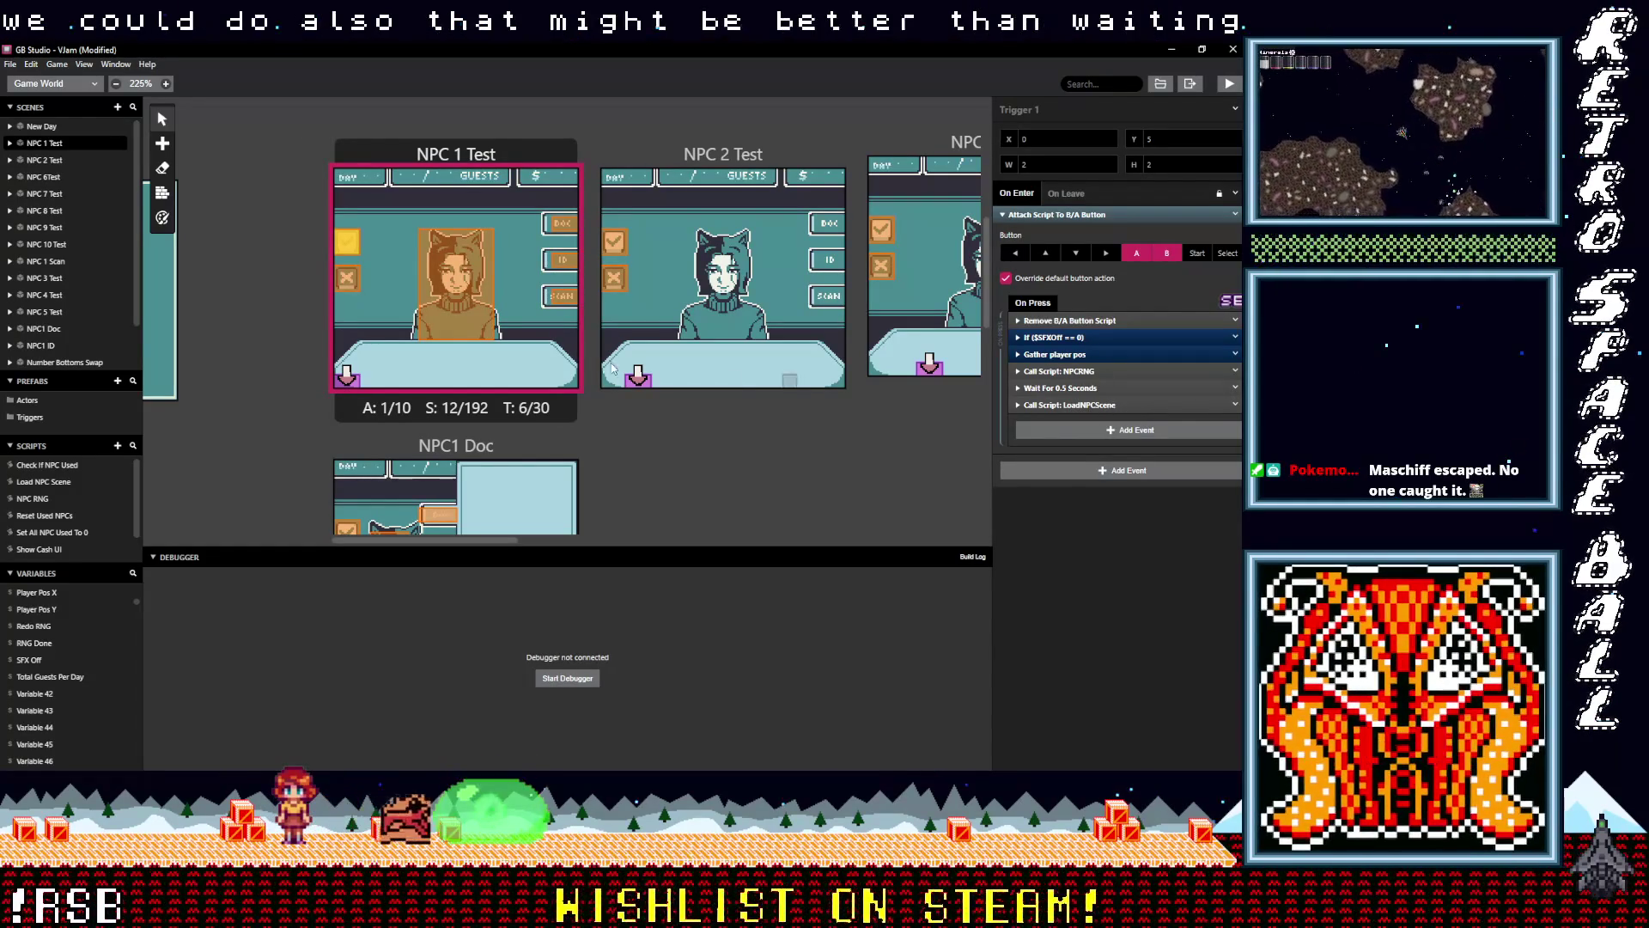
left_click(349, 379)
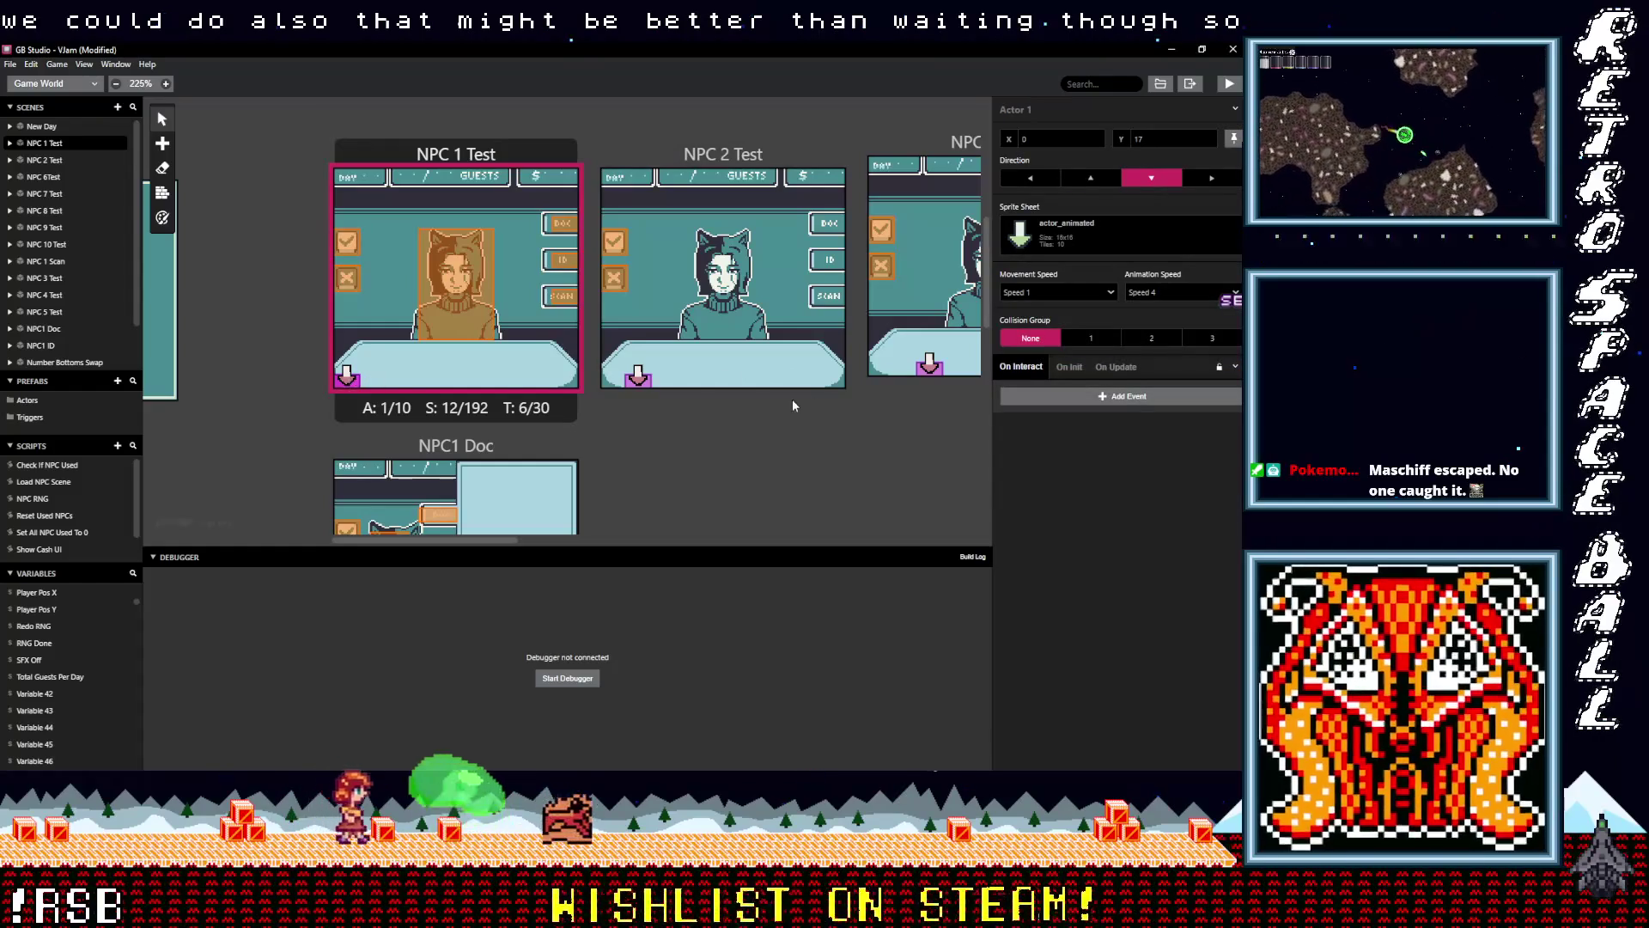
Add an If Variable Compare With Value ($RNG Done == 1) event to the actor's On Update script
left_click(1116, 366)
left_click(1101, 430)
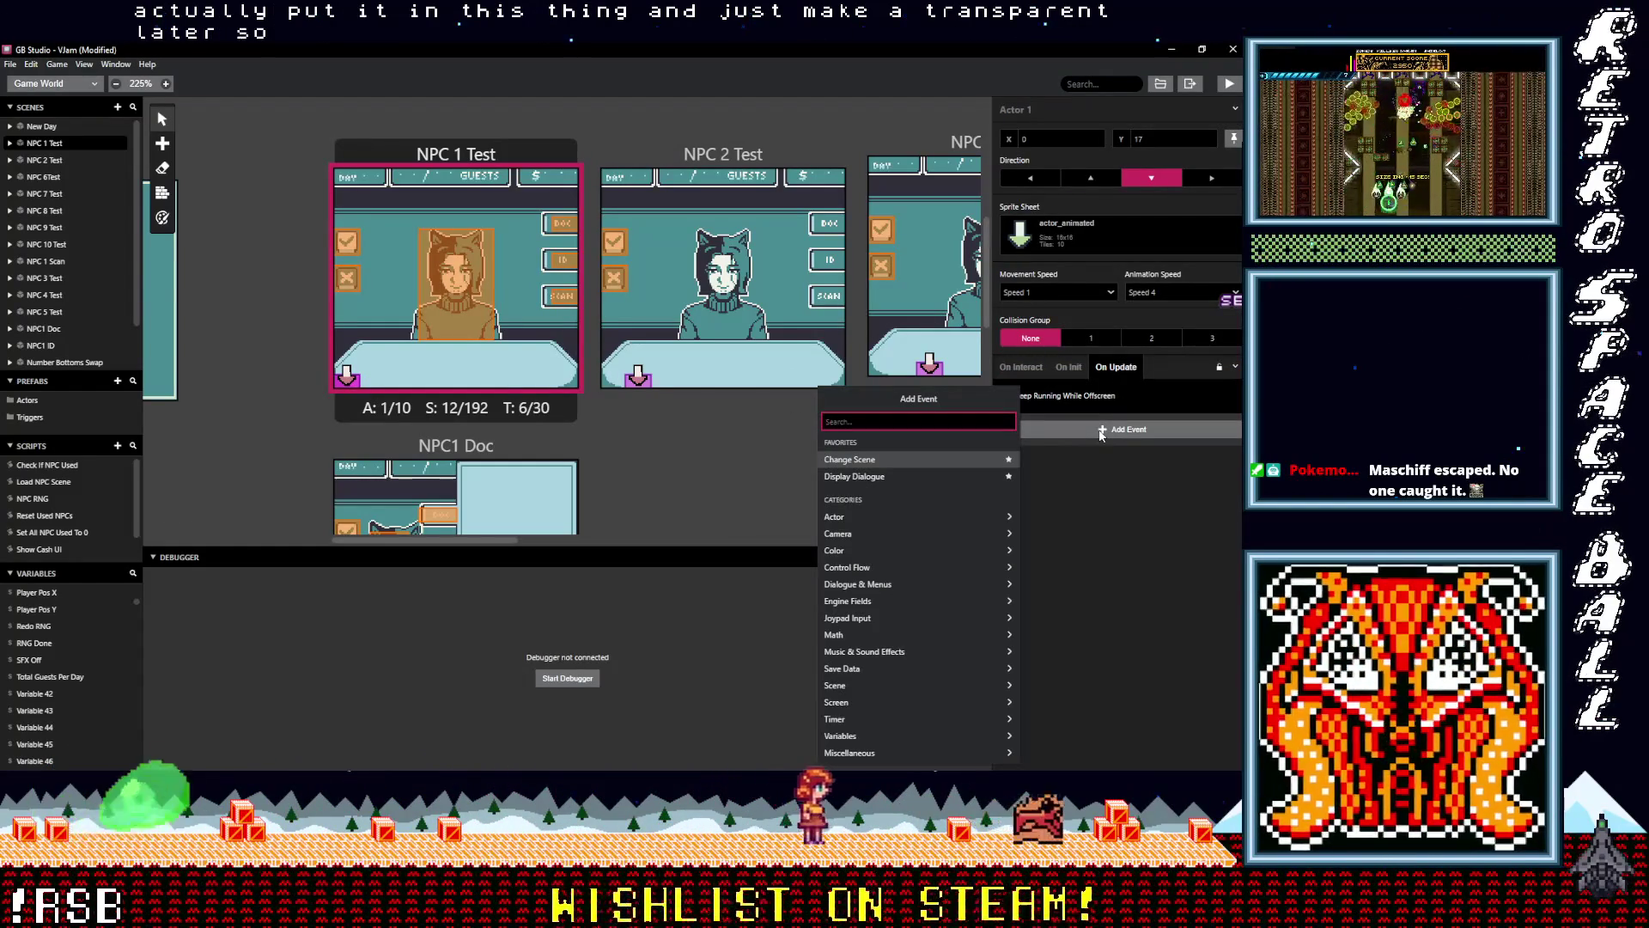
type("if")
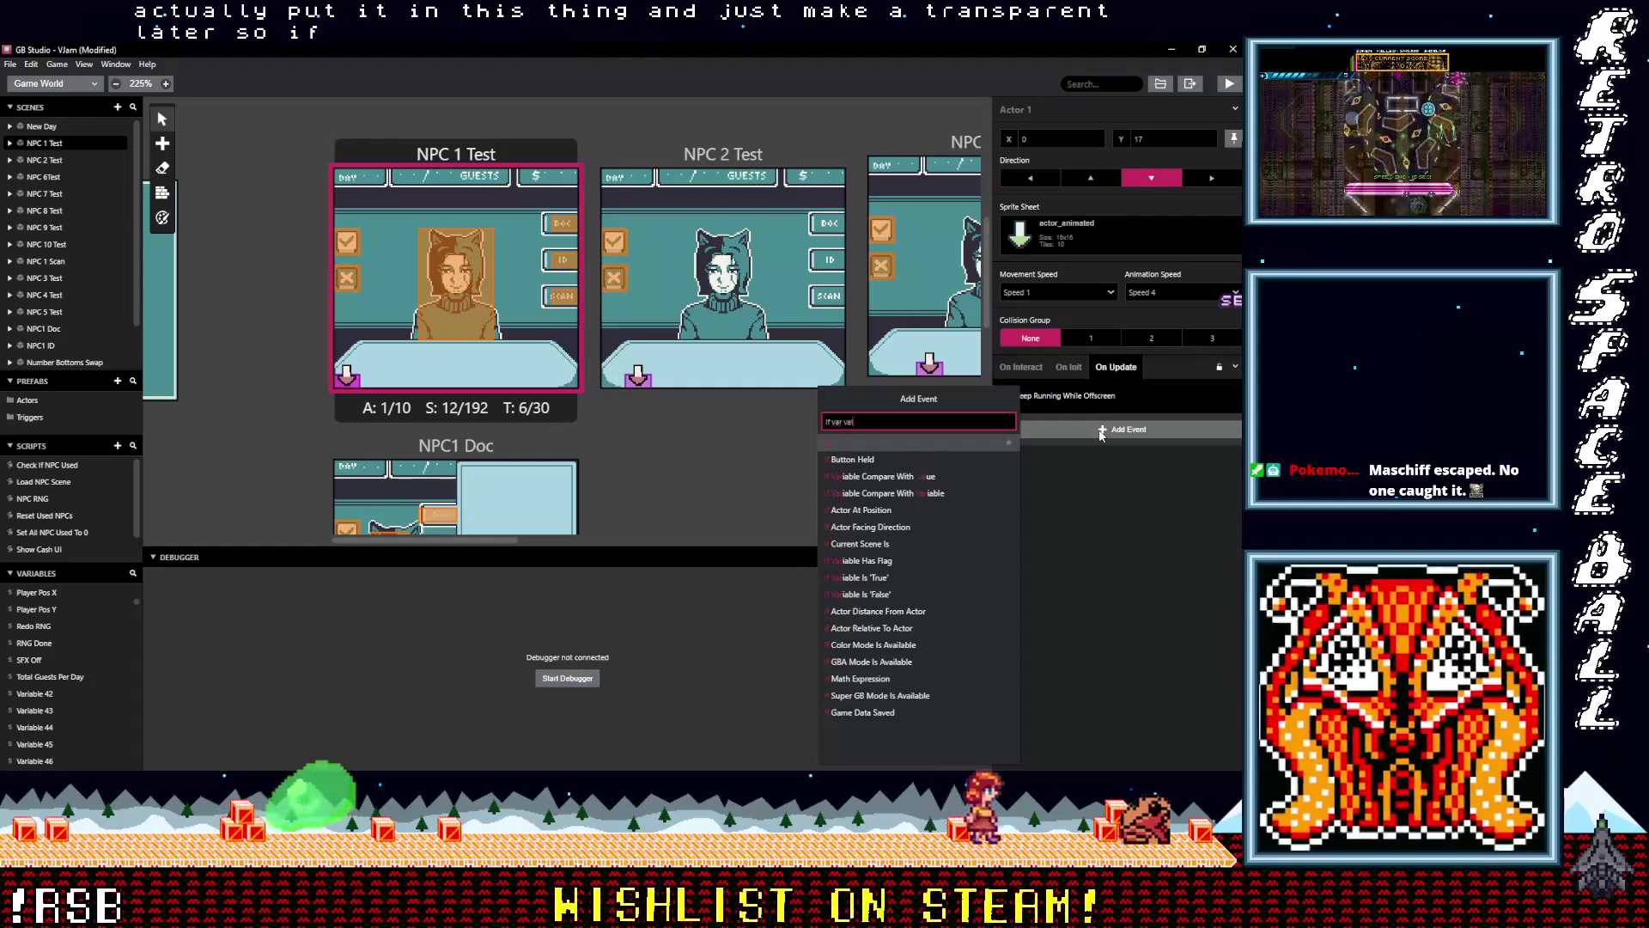
left_click(898, 443)
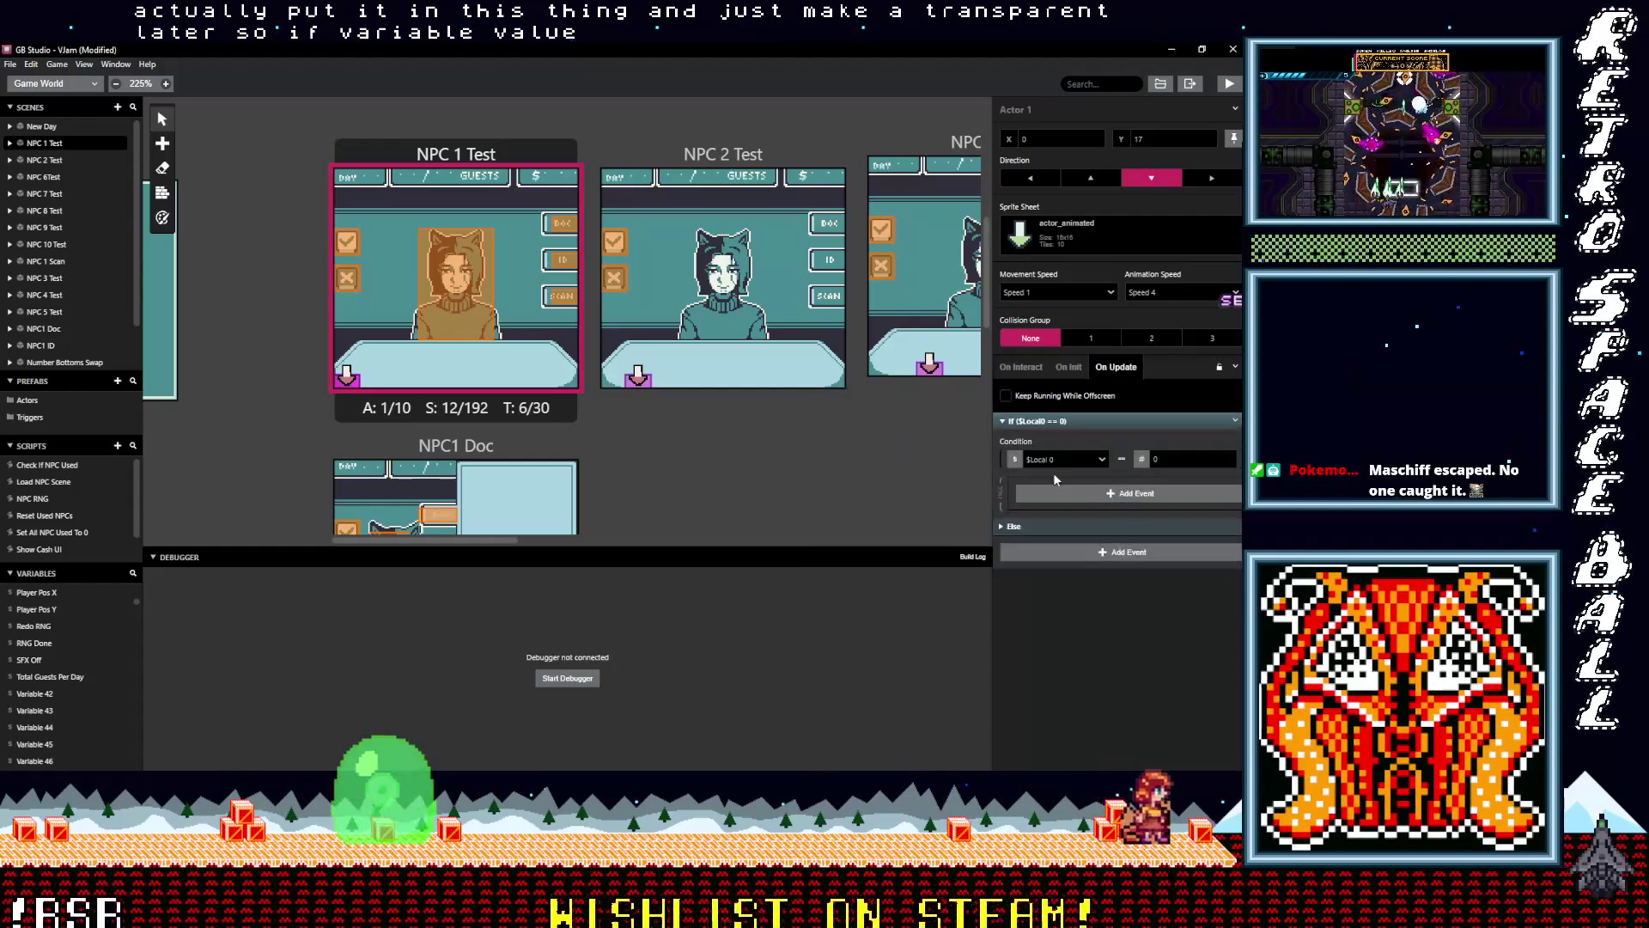
left_click(1061, 459)
type("m")
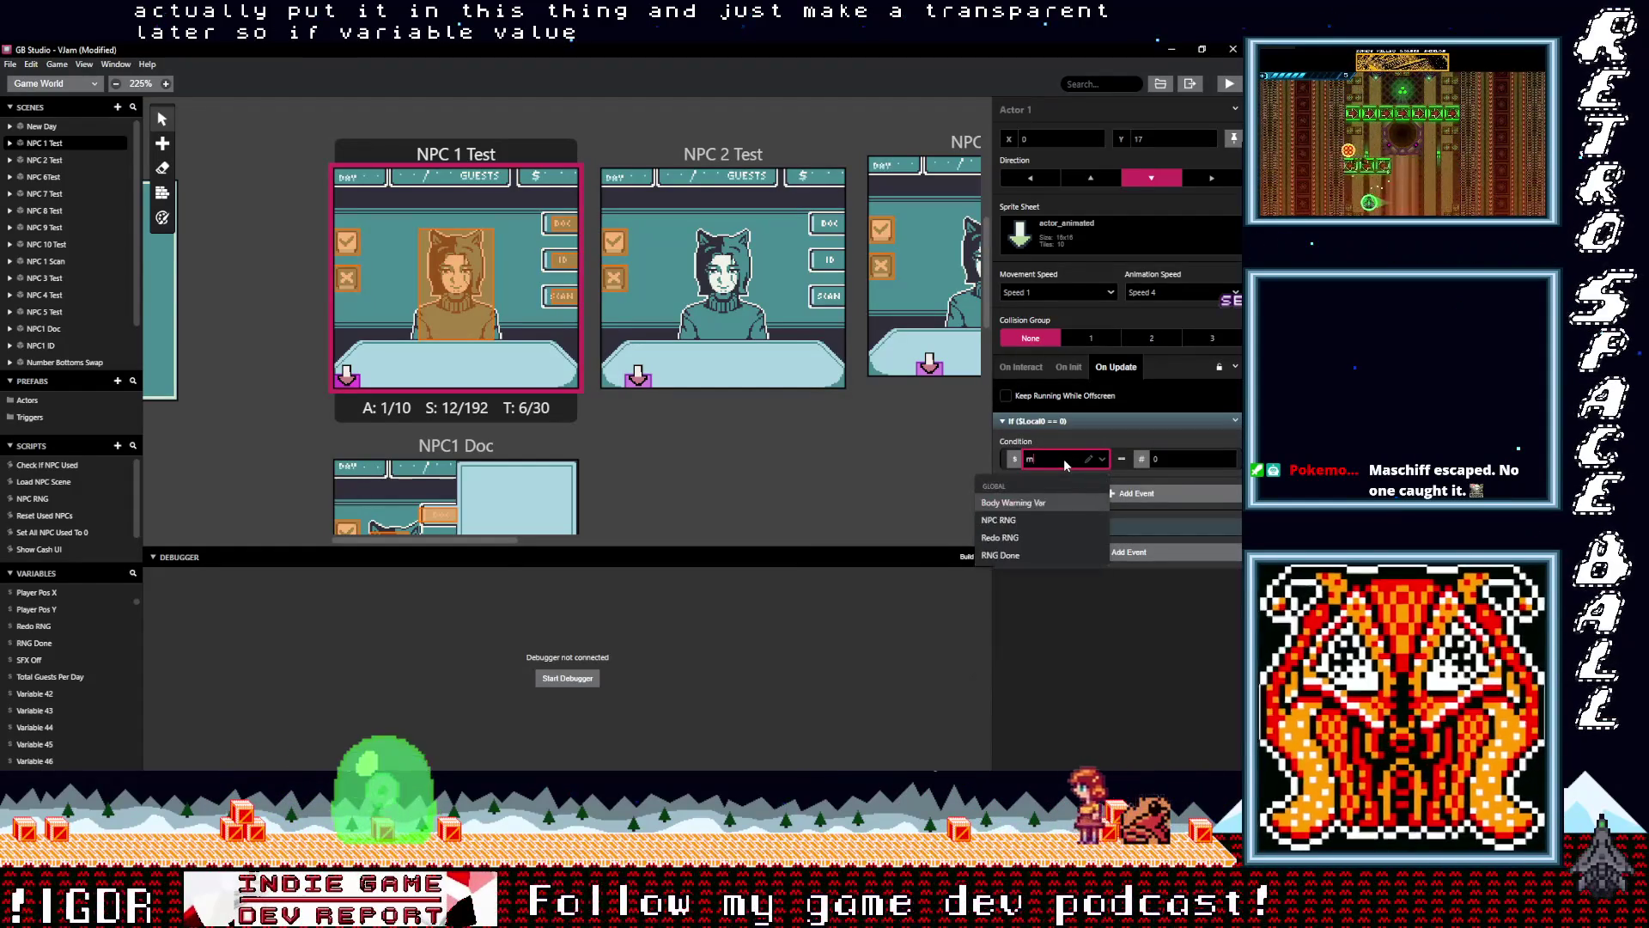
left_click(1000, 555)
left_click(1168, 460)
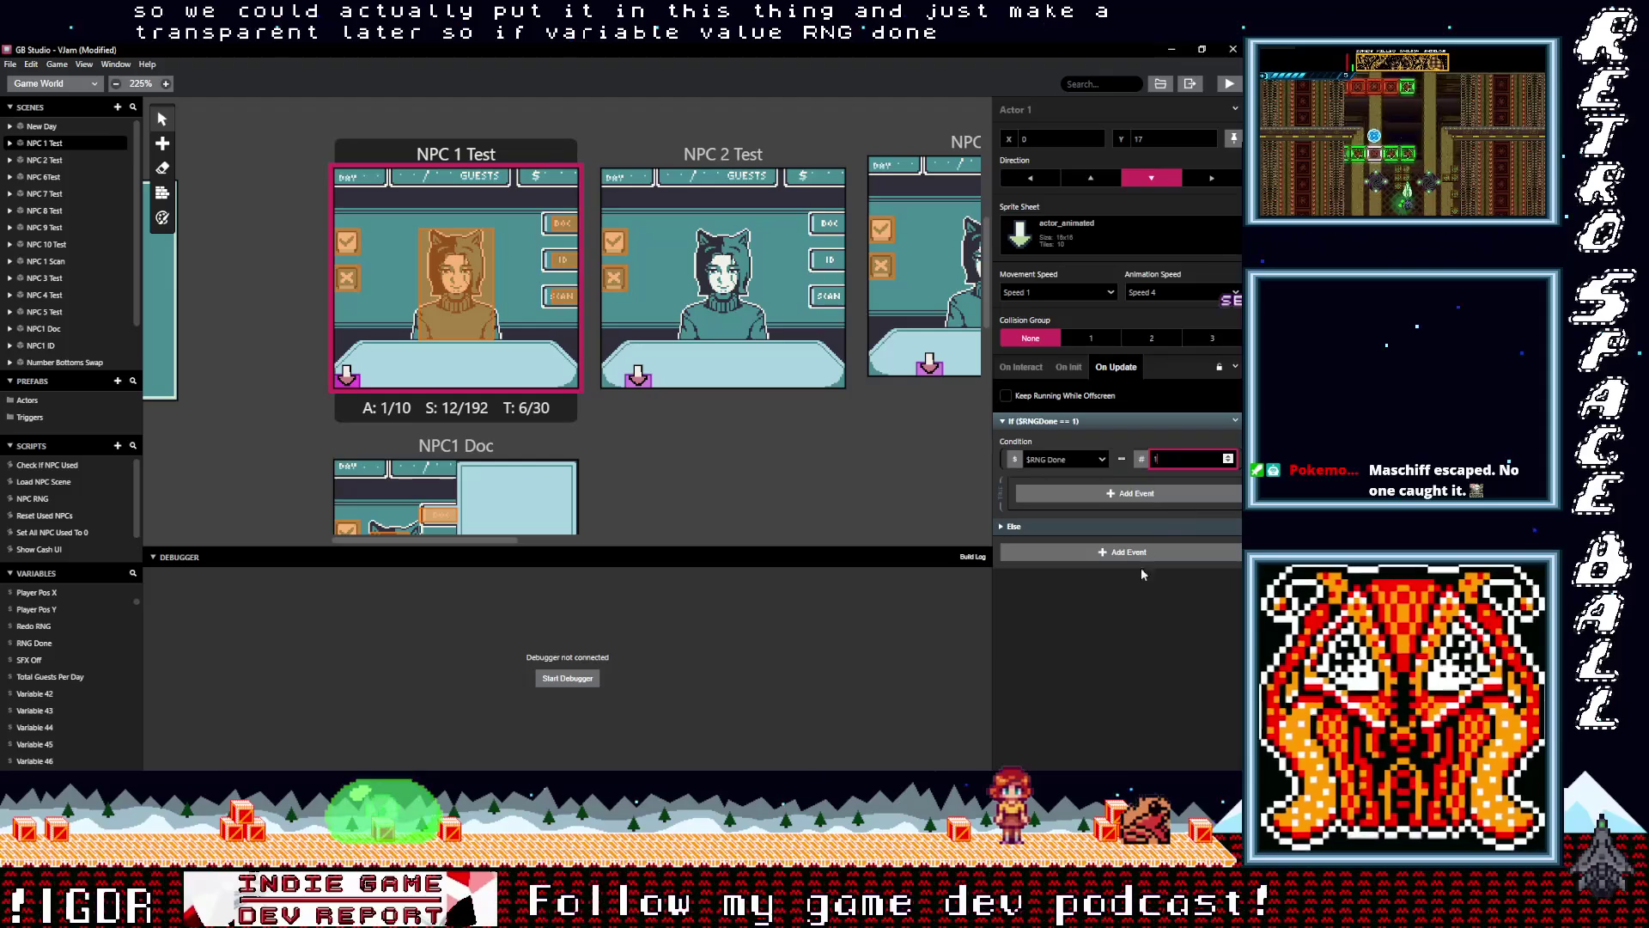
Copy the trigger's Call Script: LoadNPCScene event and paste it inside the RNG Done condition
left_click(348, 242)
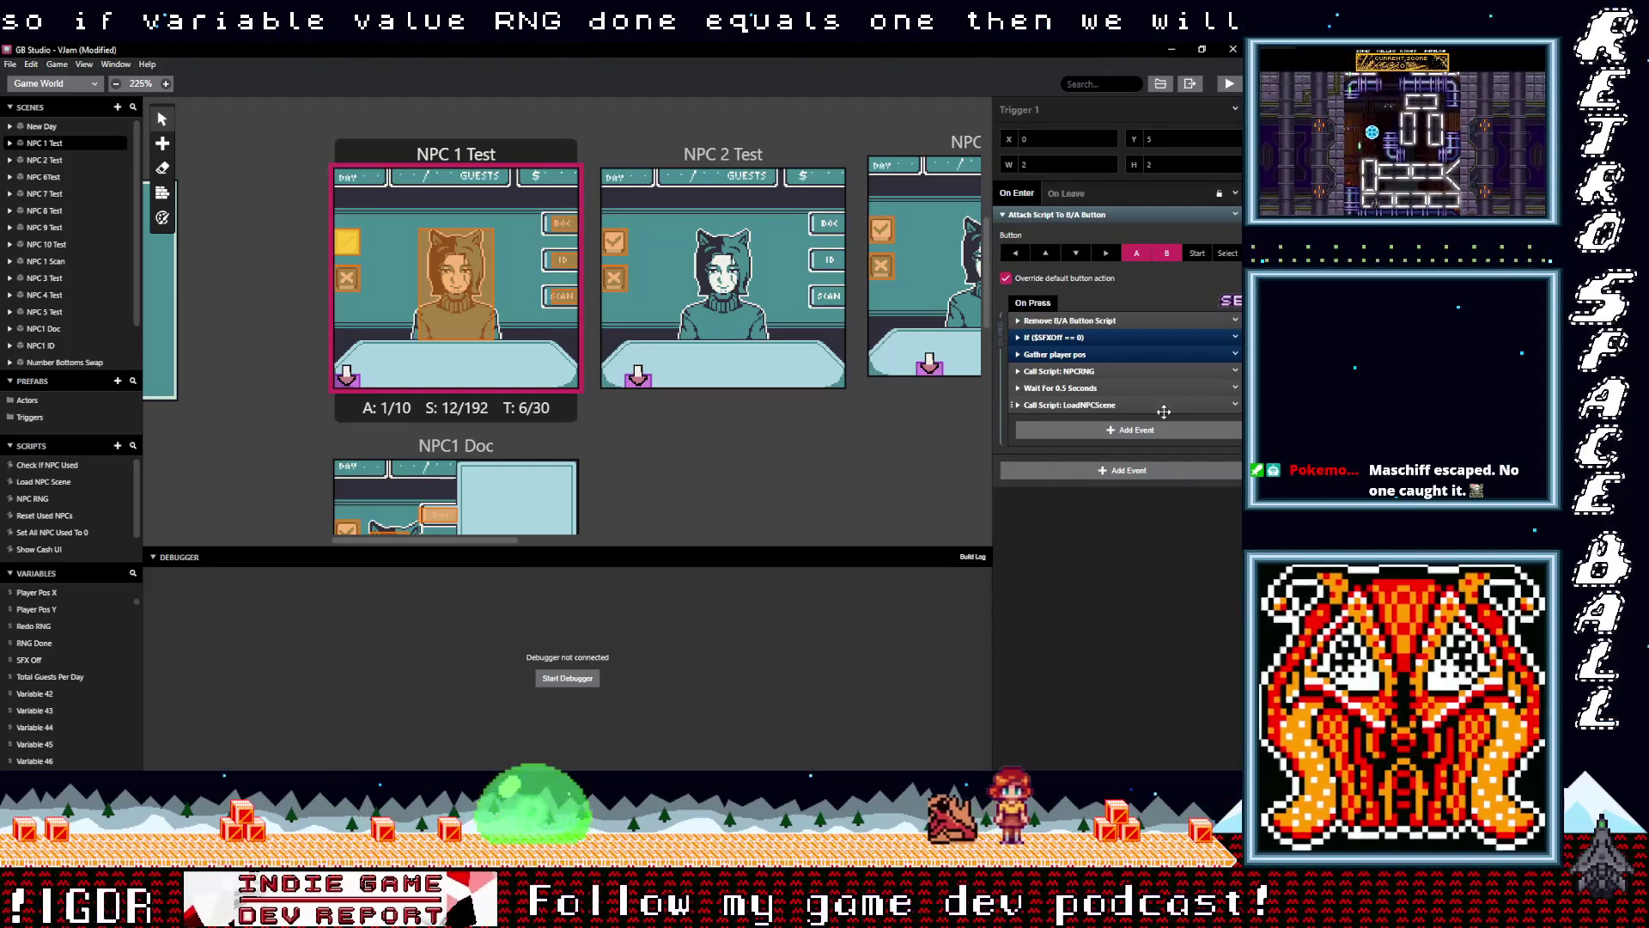
left_click(1236, 406)
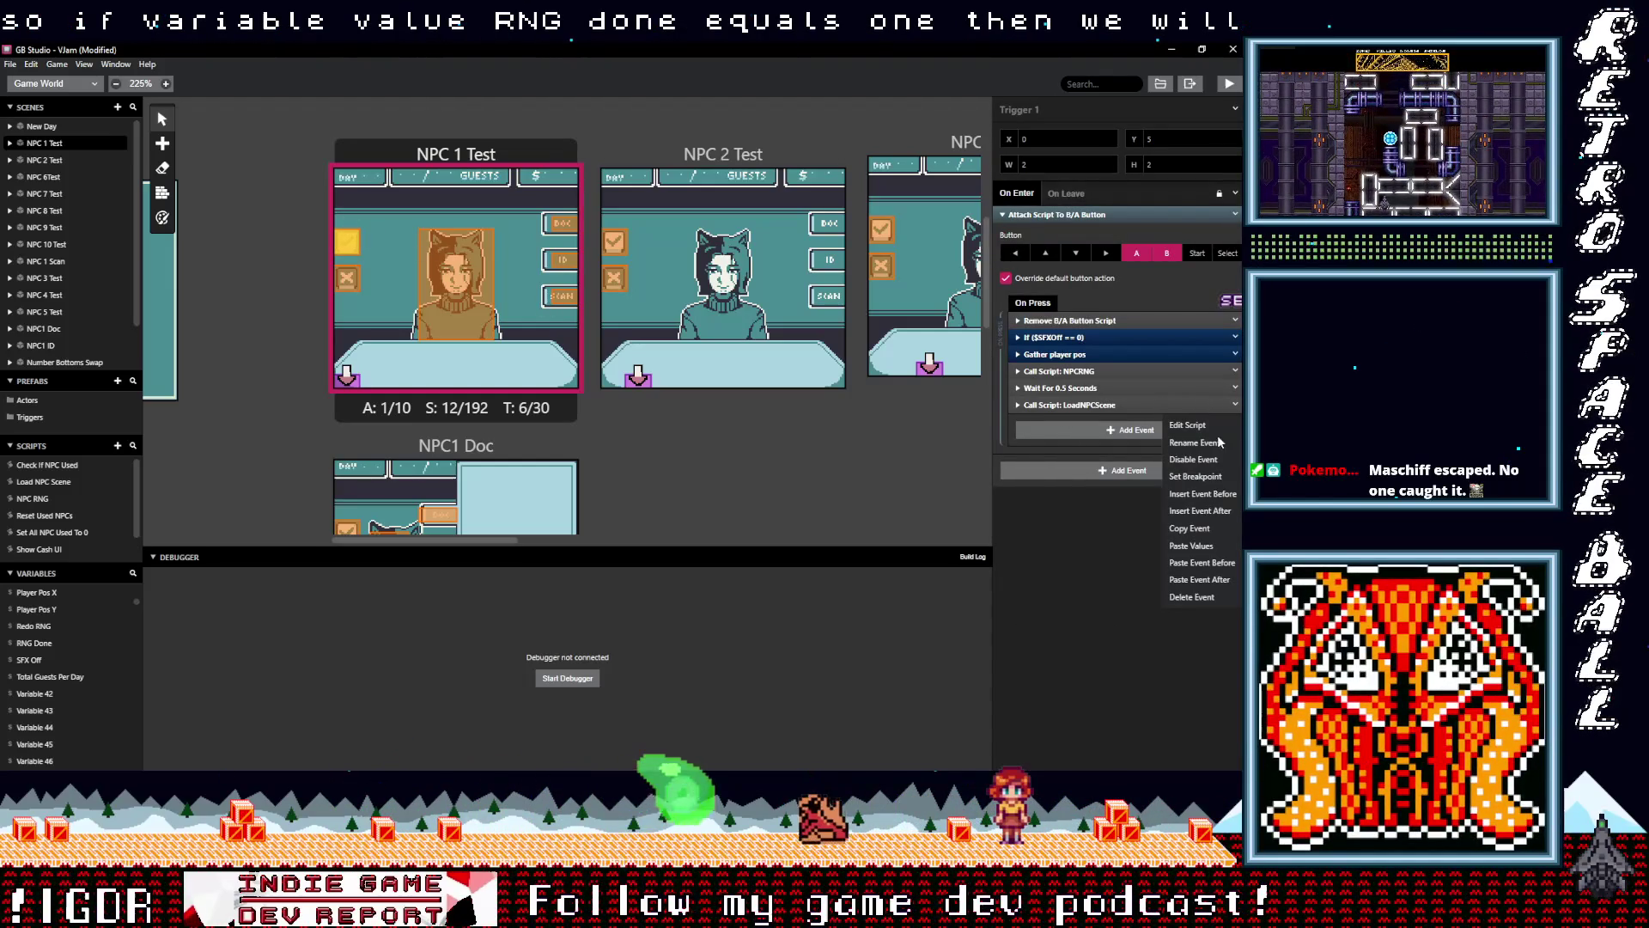
left_click(1192, 529)
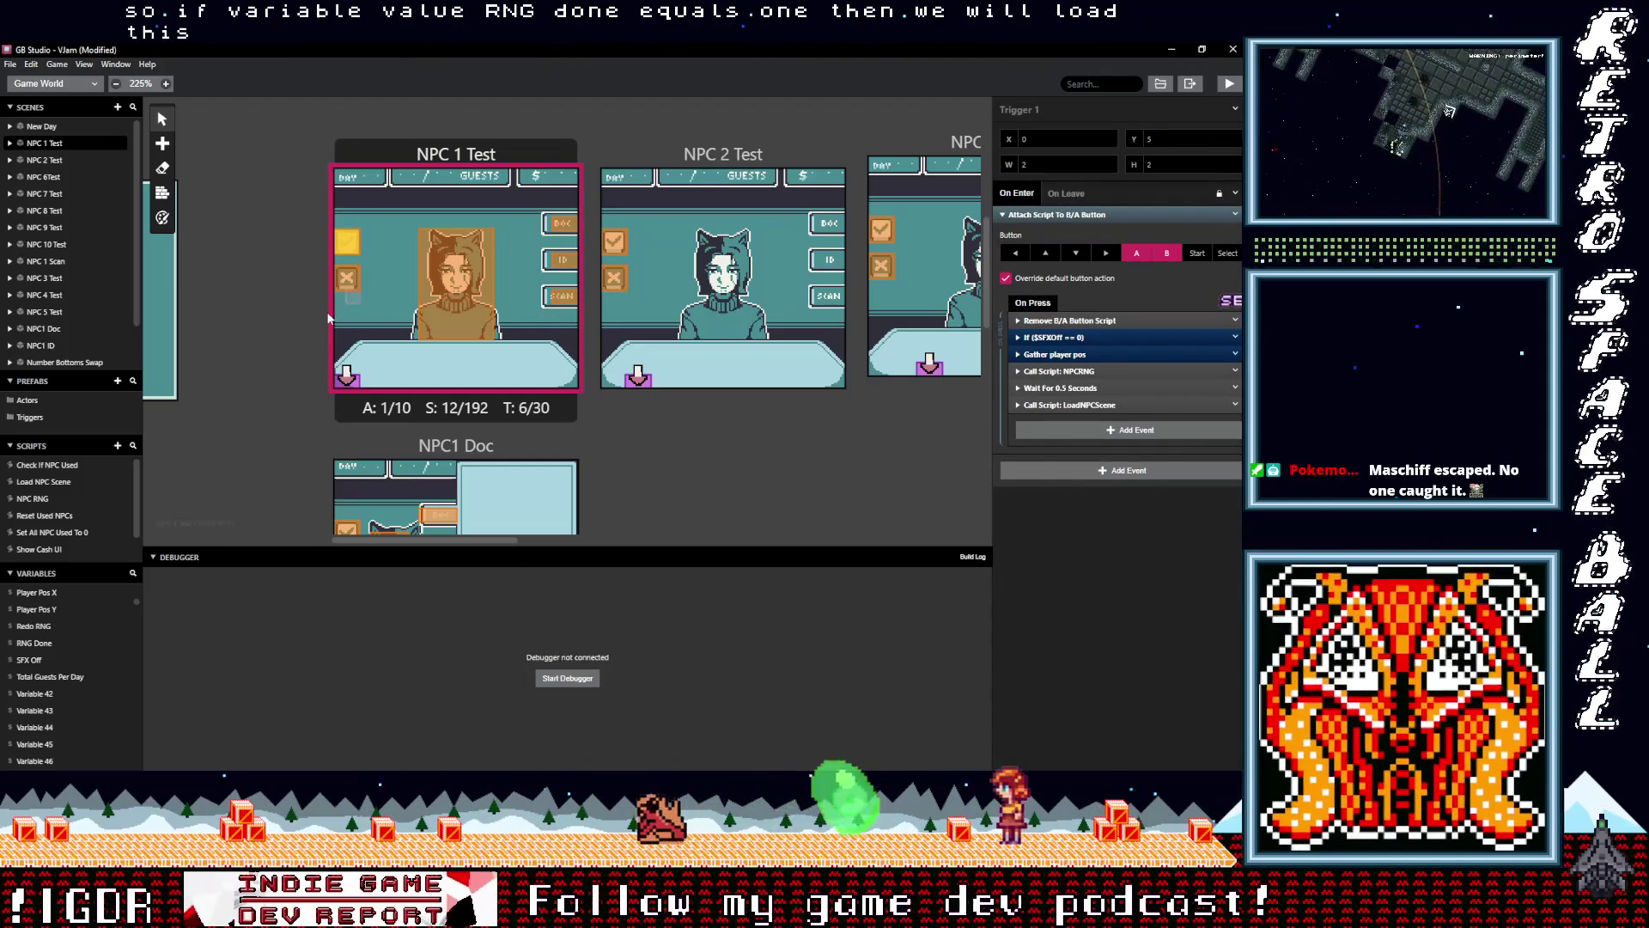
left_click(344, 378)
left_click(1083, 497)
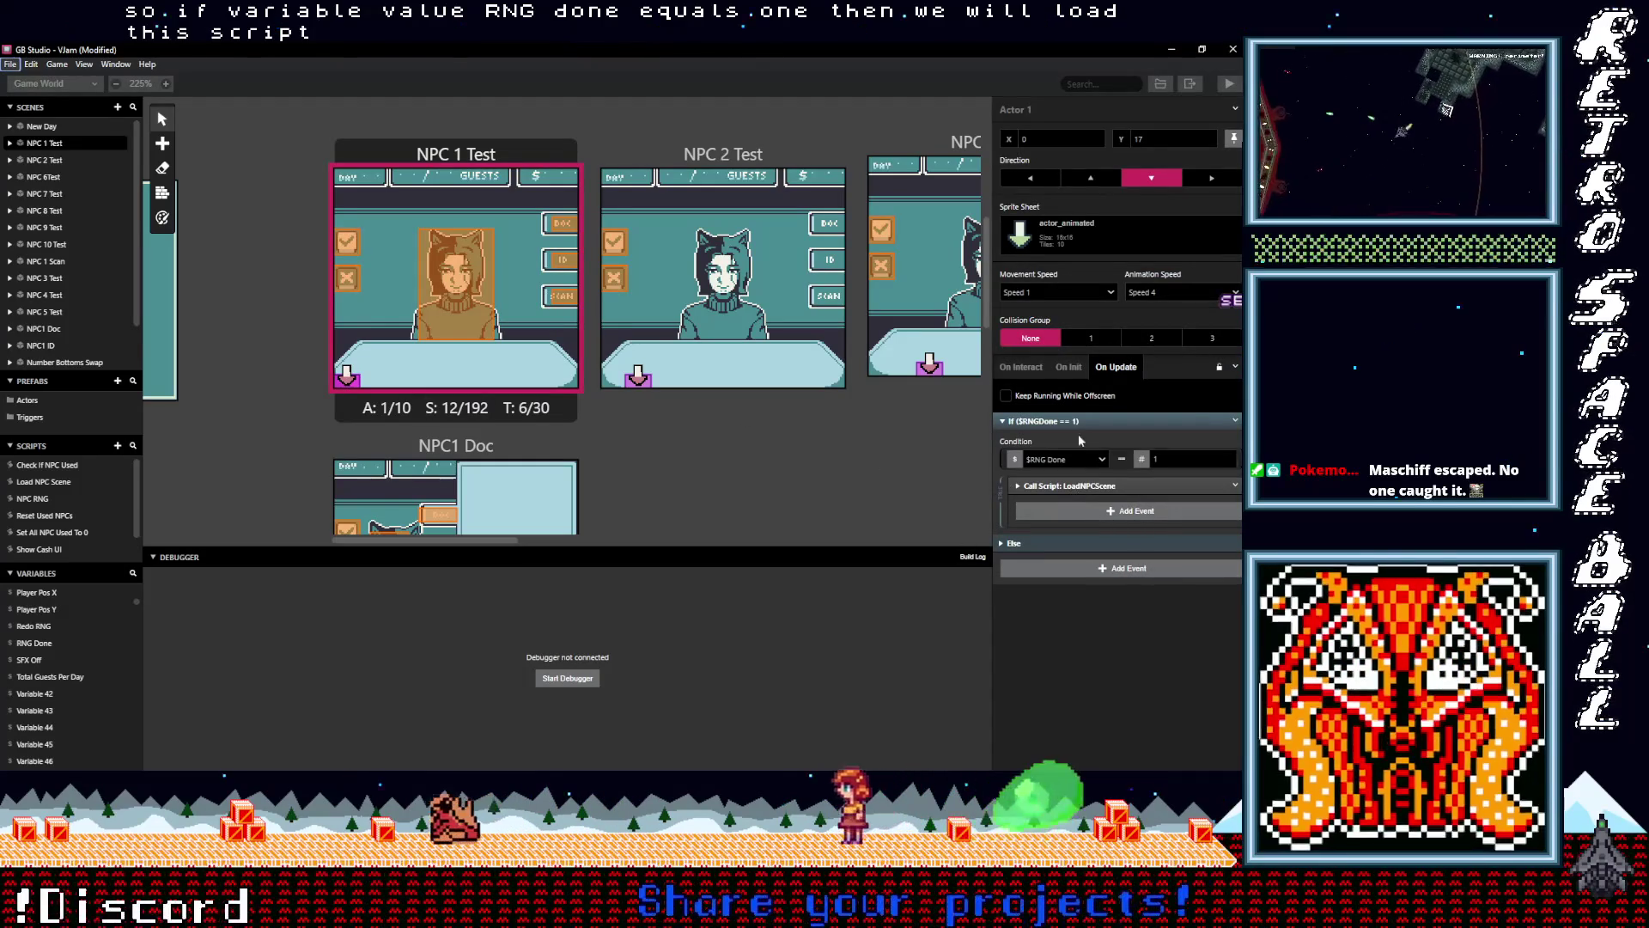
Add a Variable Set To Value event setting $RNG Done to 0, placed above the LoadNPCScene call
left_click(1059, 512)
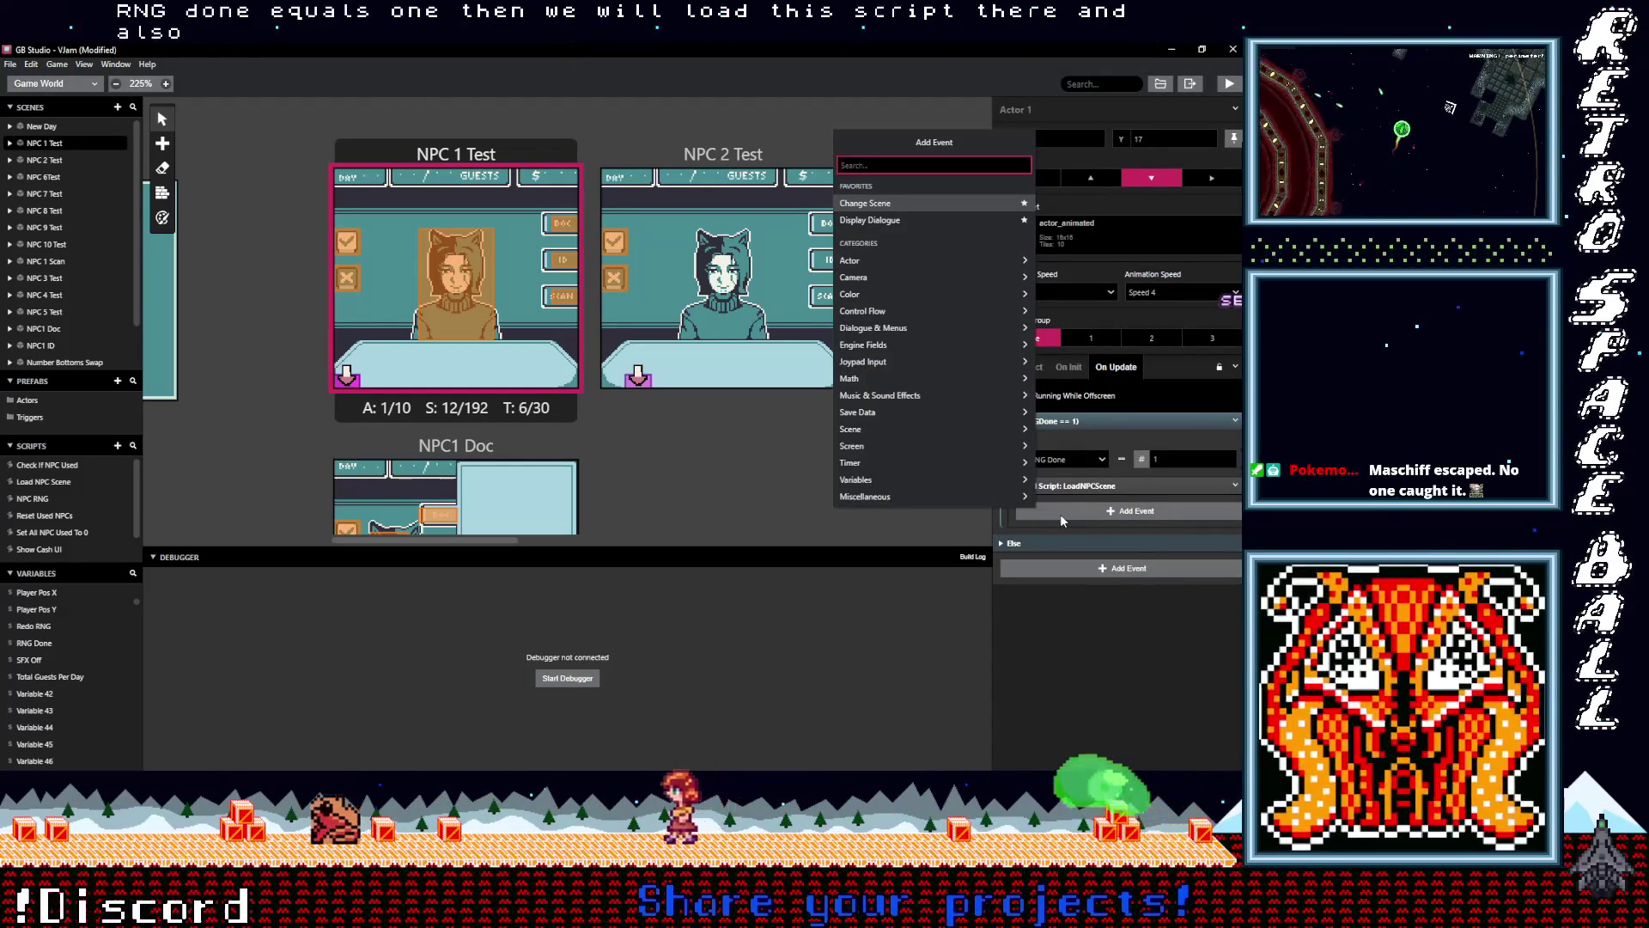
type("mg")
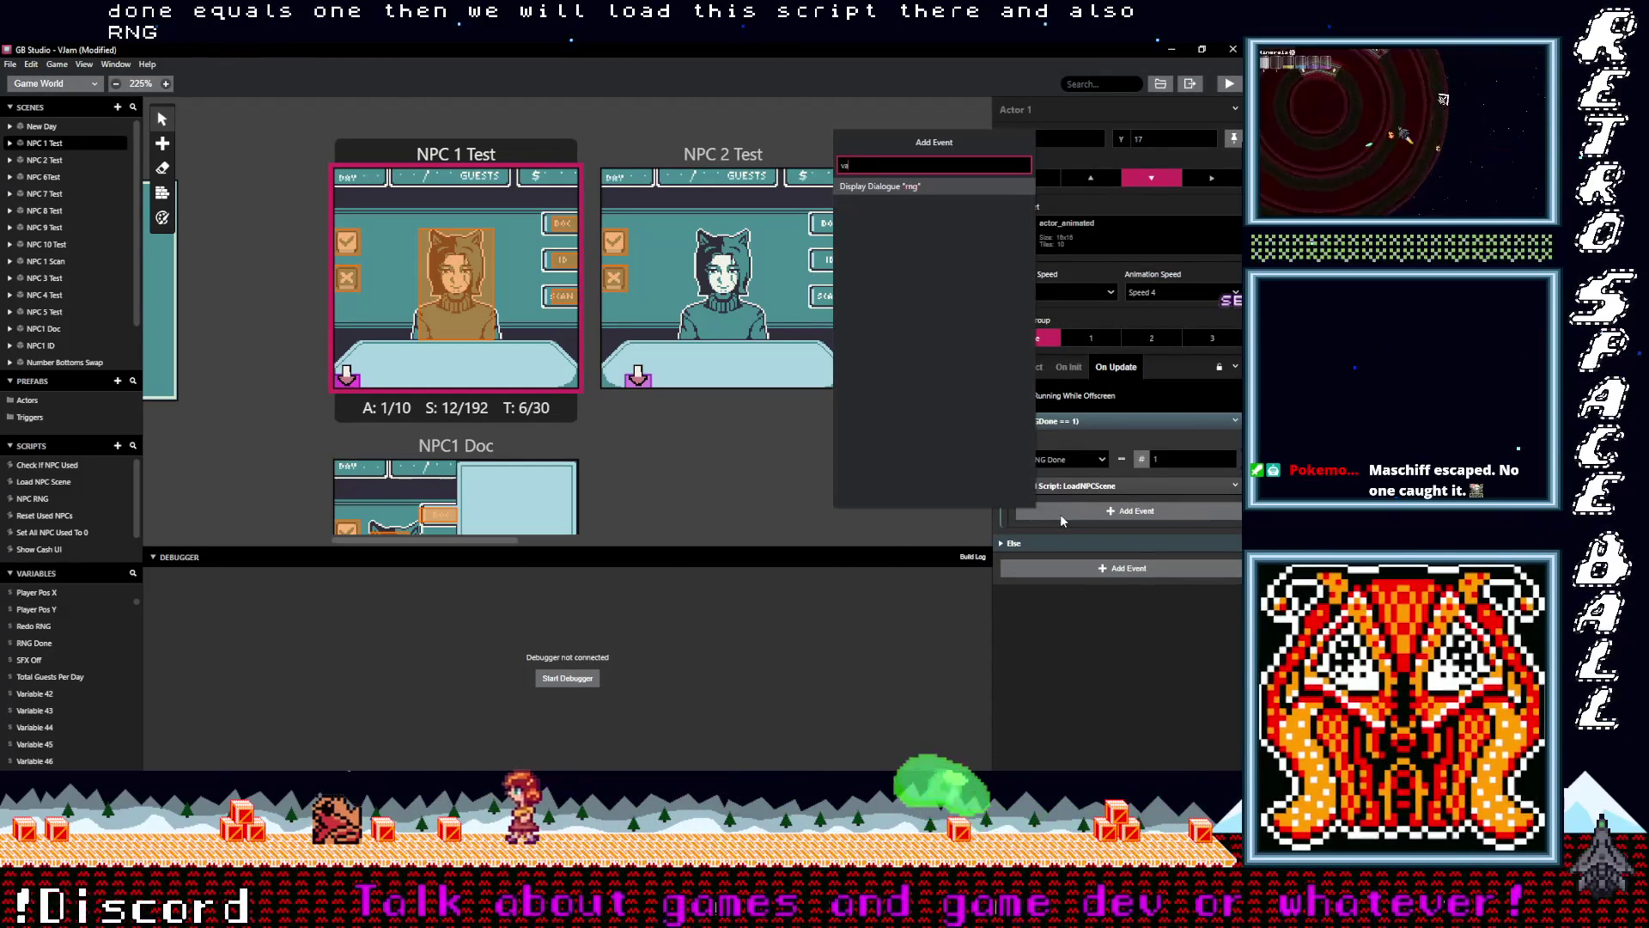
key("BackSpace")
key("BackSpace")
type("var val")
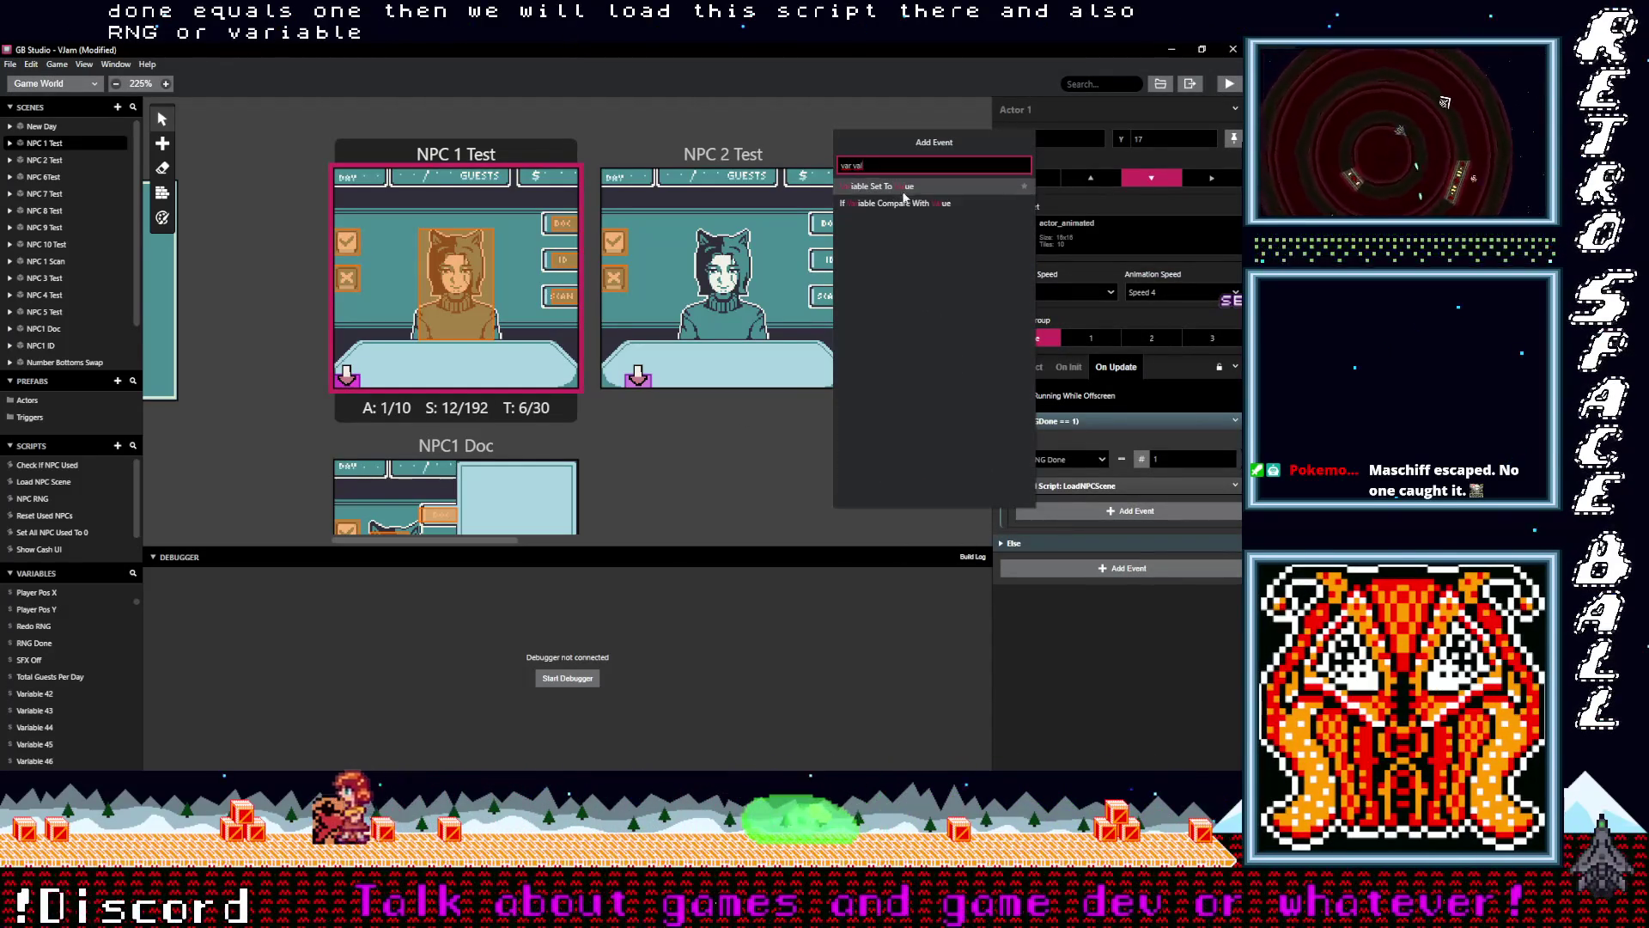
left_click(903, 190)
left_click(1067, 544)
type("rng")
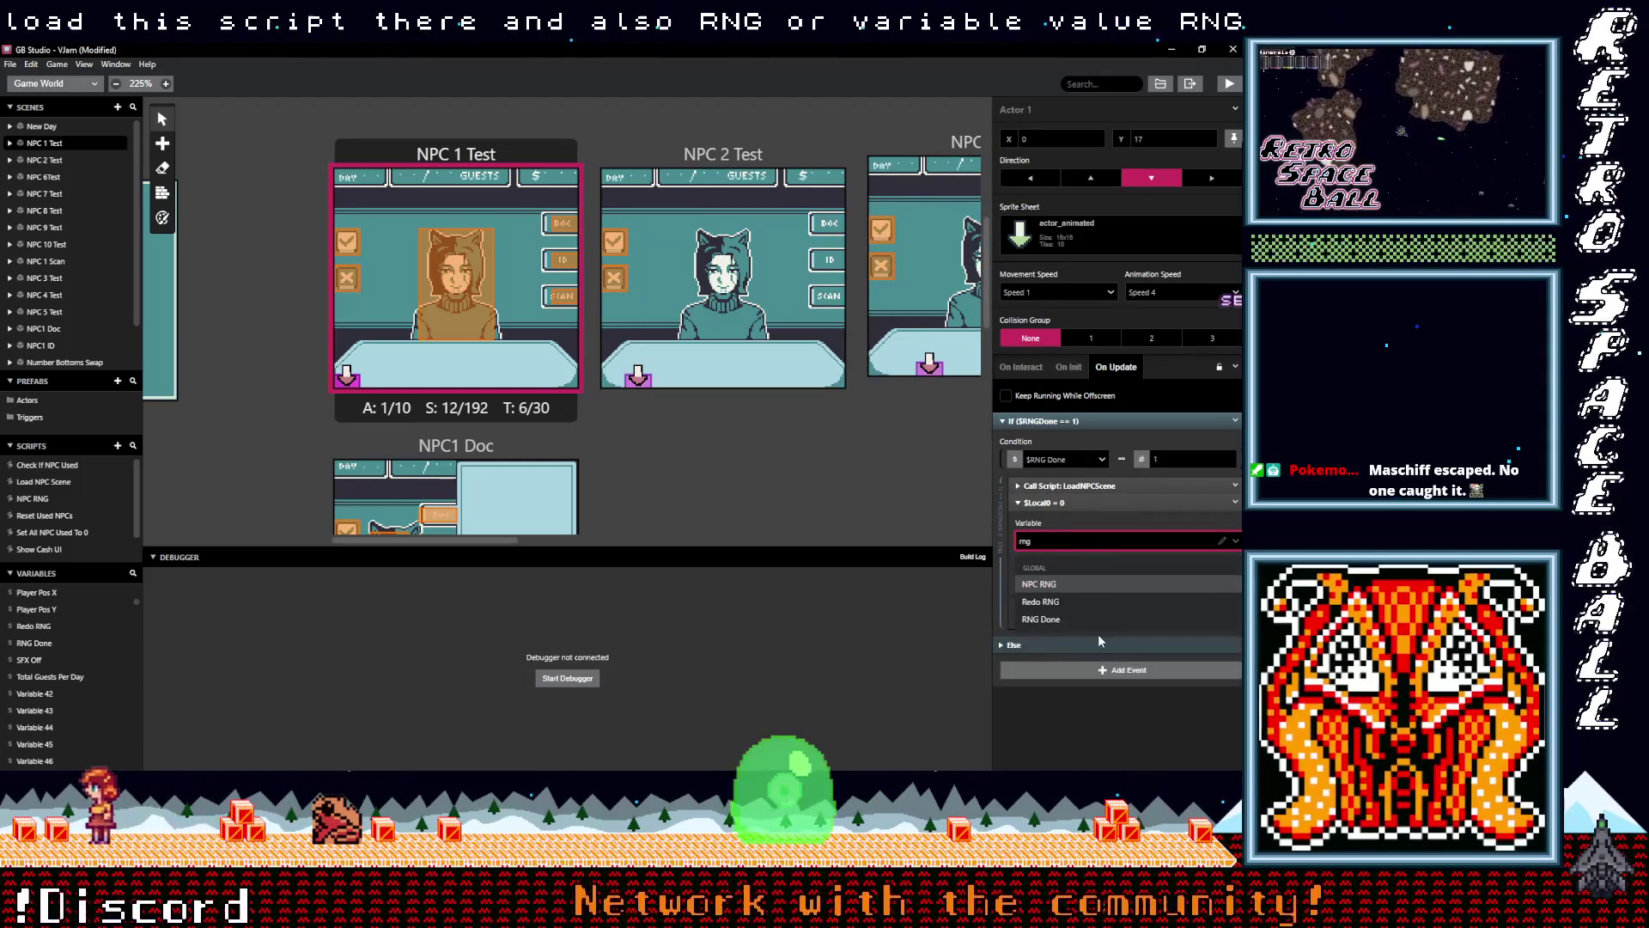
left_click(1097, 634)
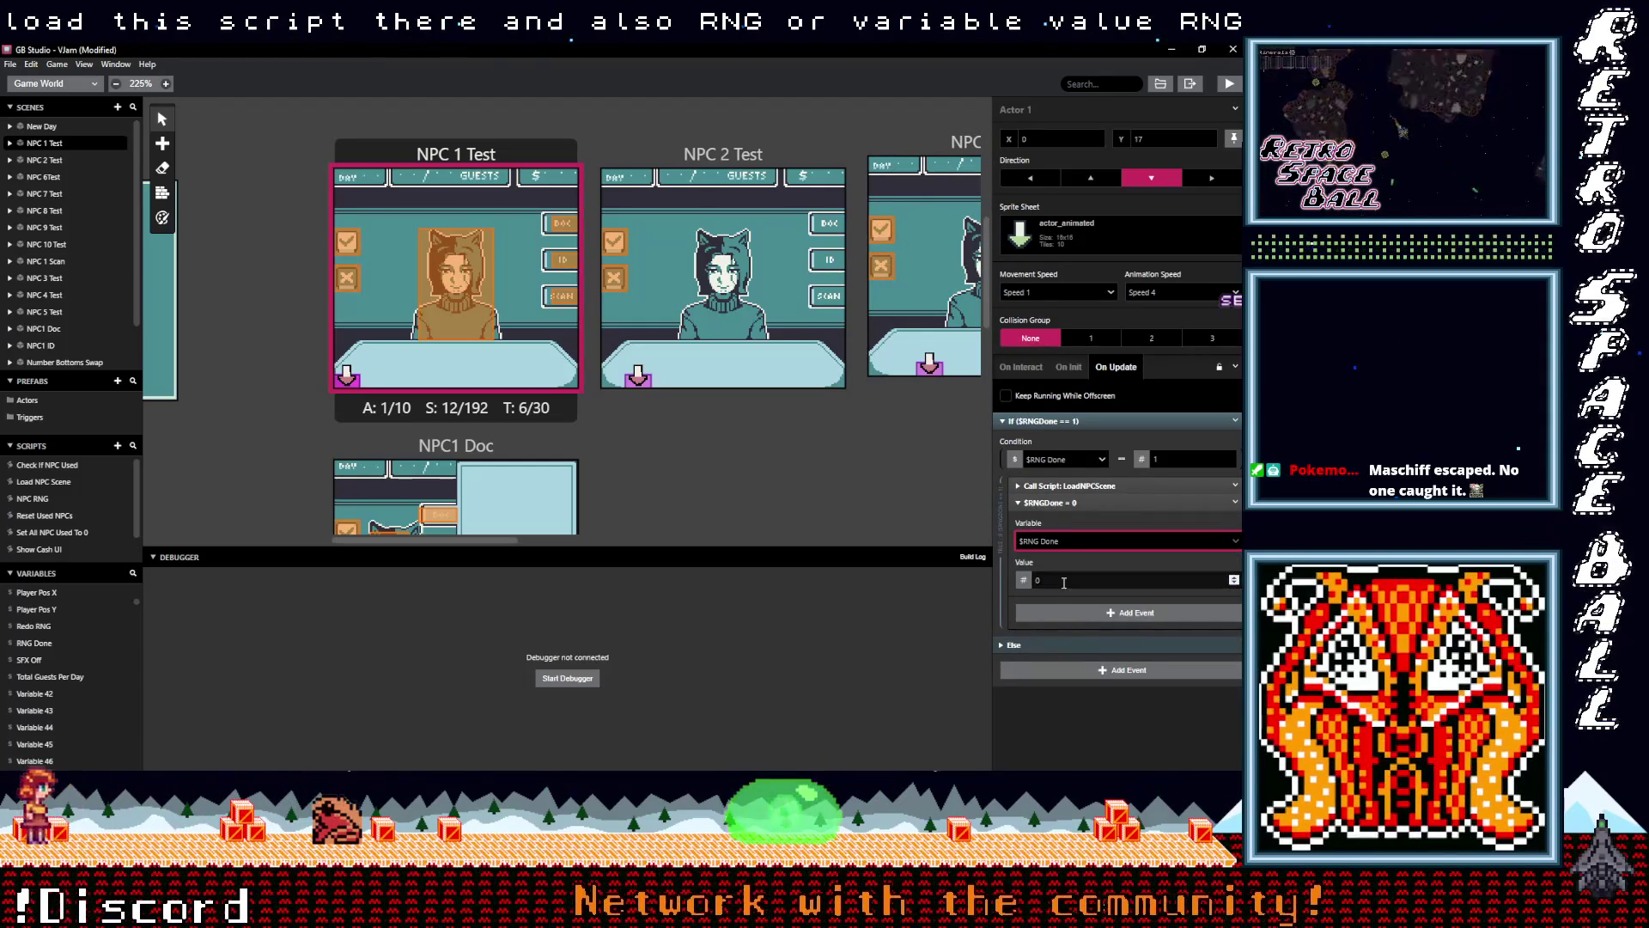
left_click_drag(1087, 503, 1082, 484)
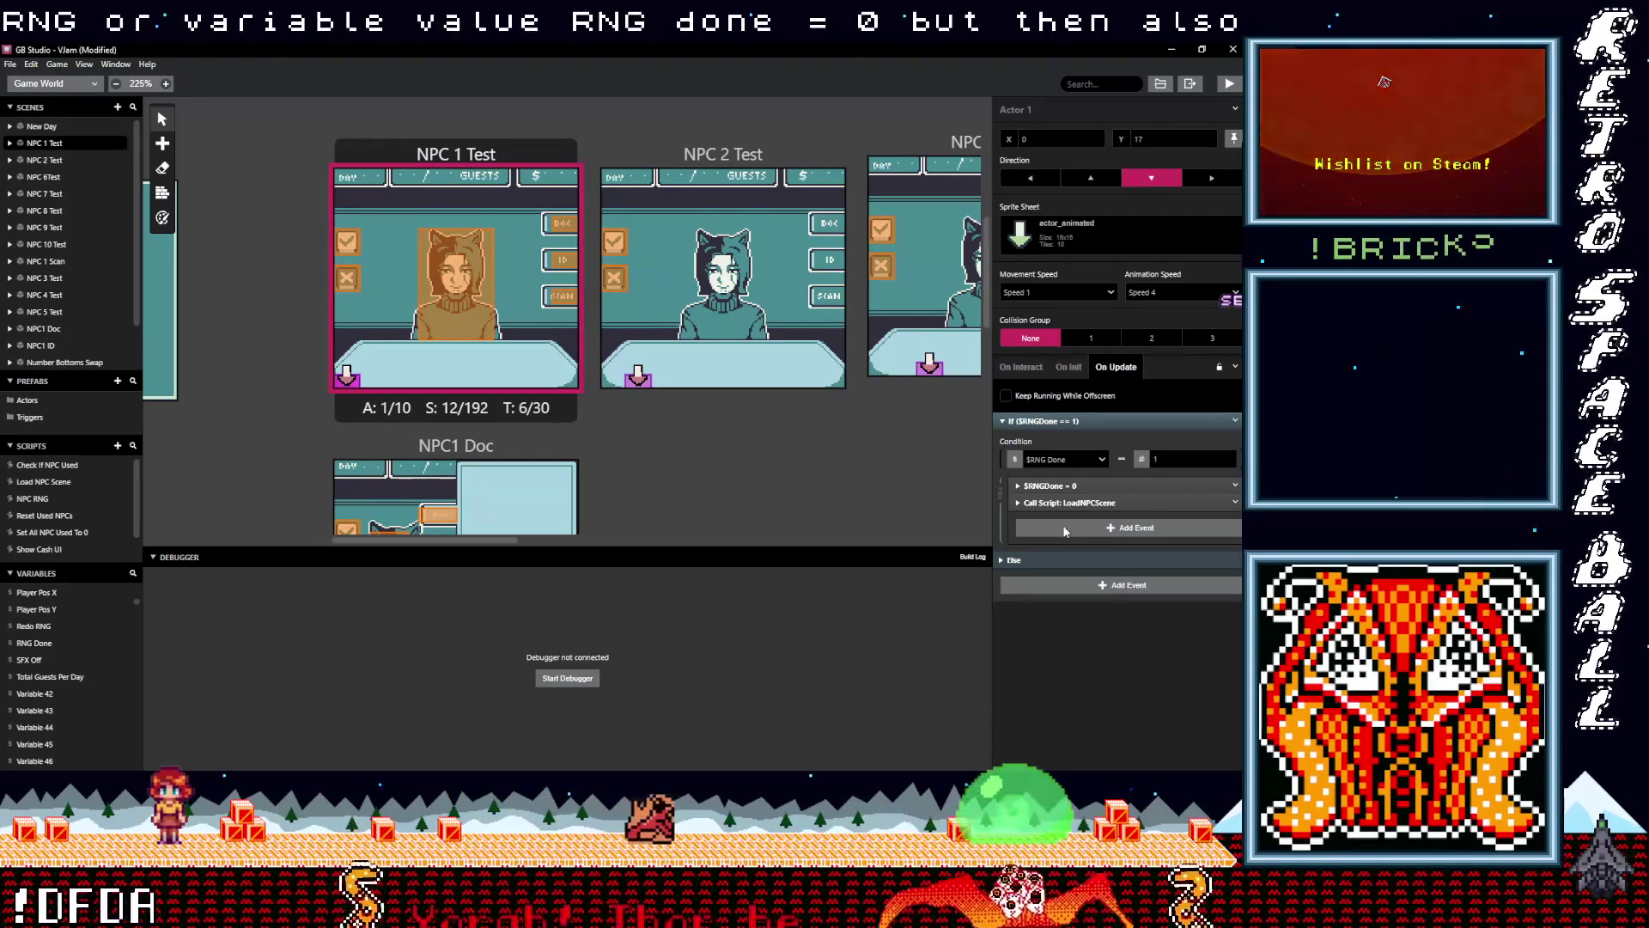
Add an If variable-compare-with-value condition inside the $RNGDone branch
left_click(1085, 529)
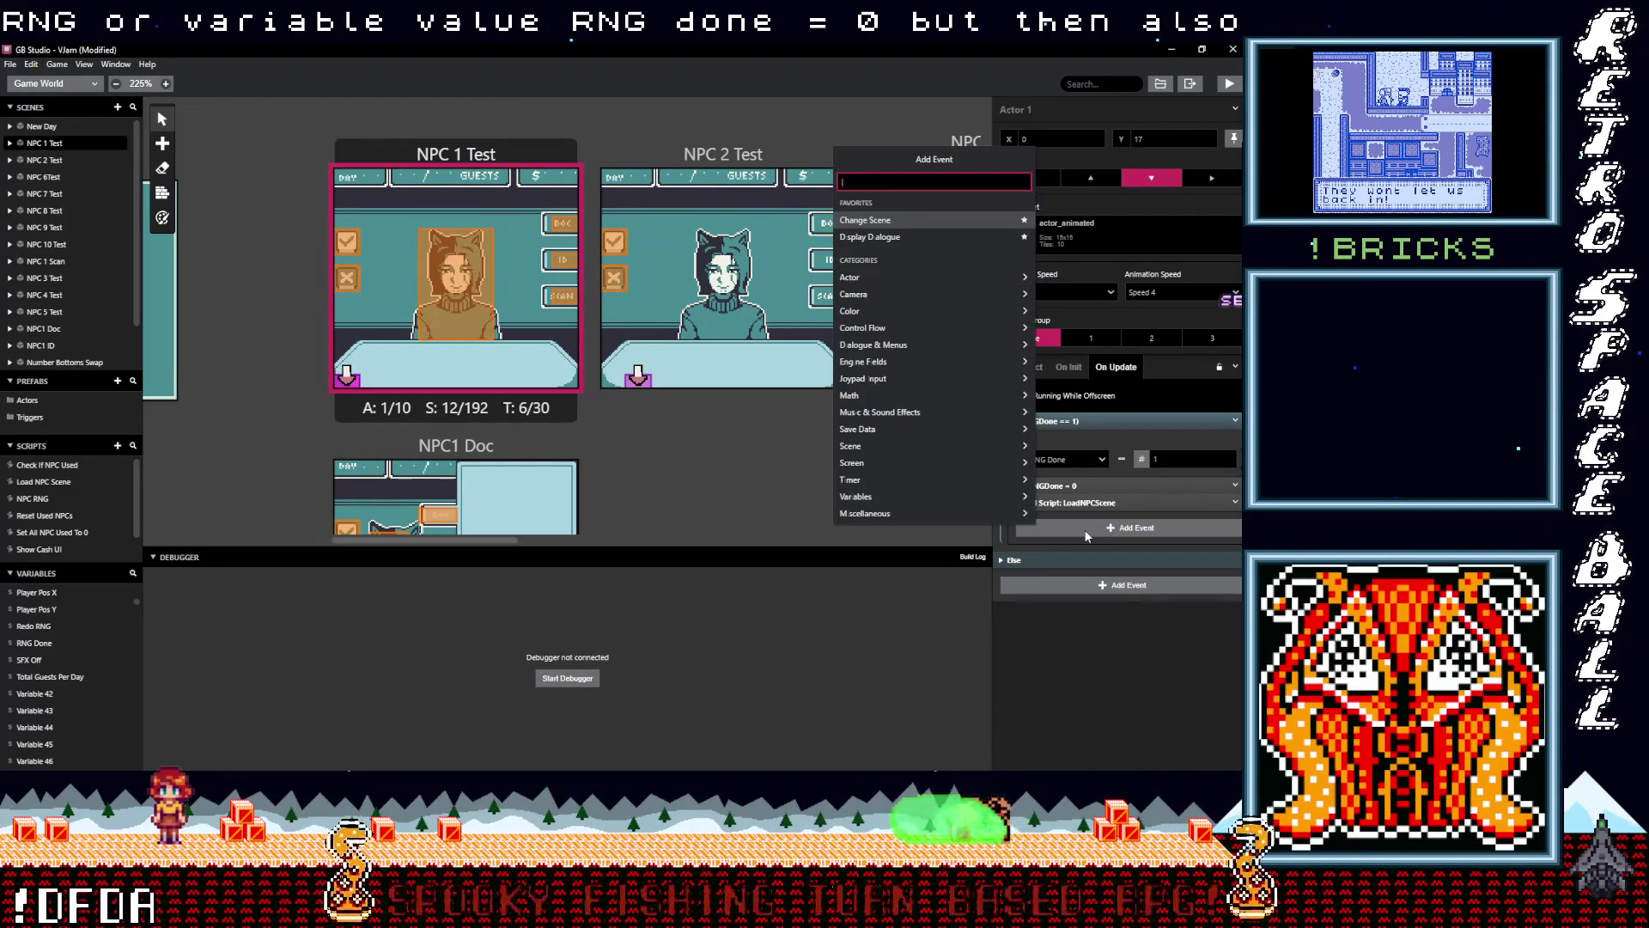
type("if")
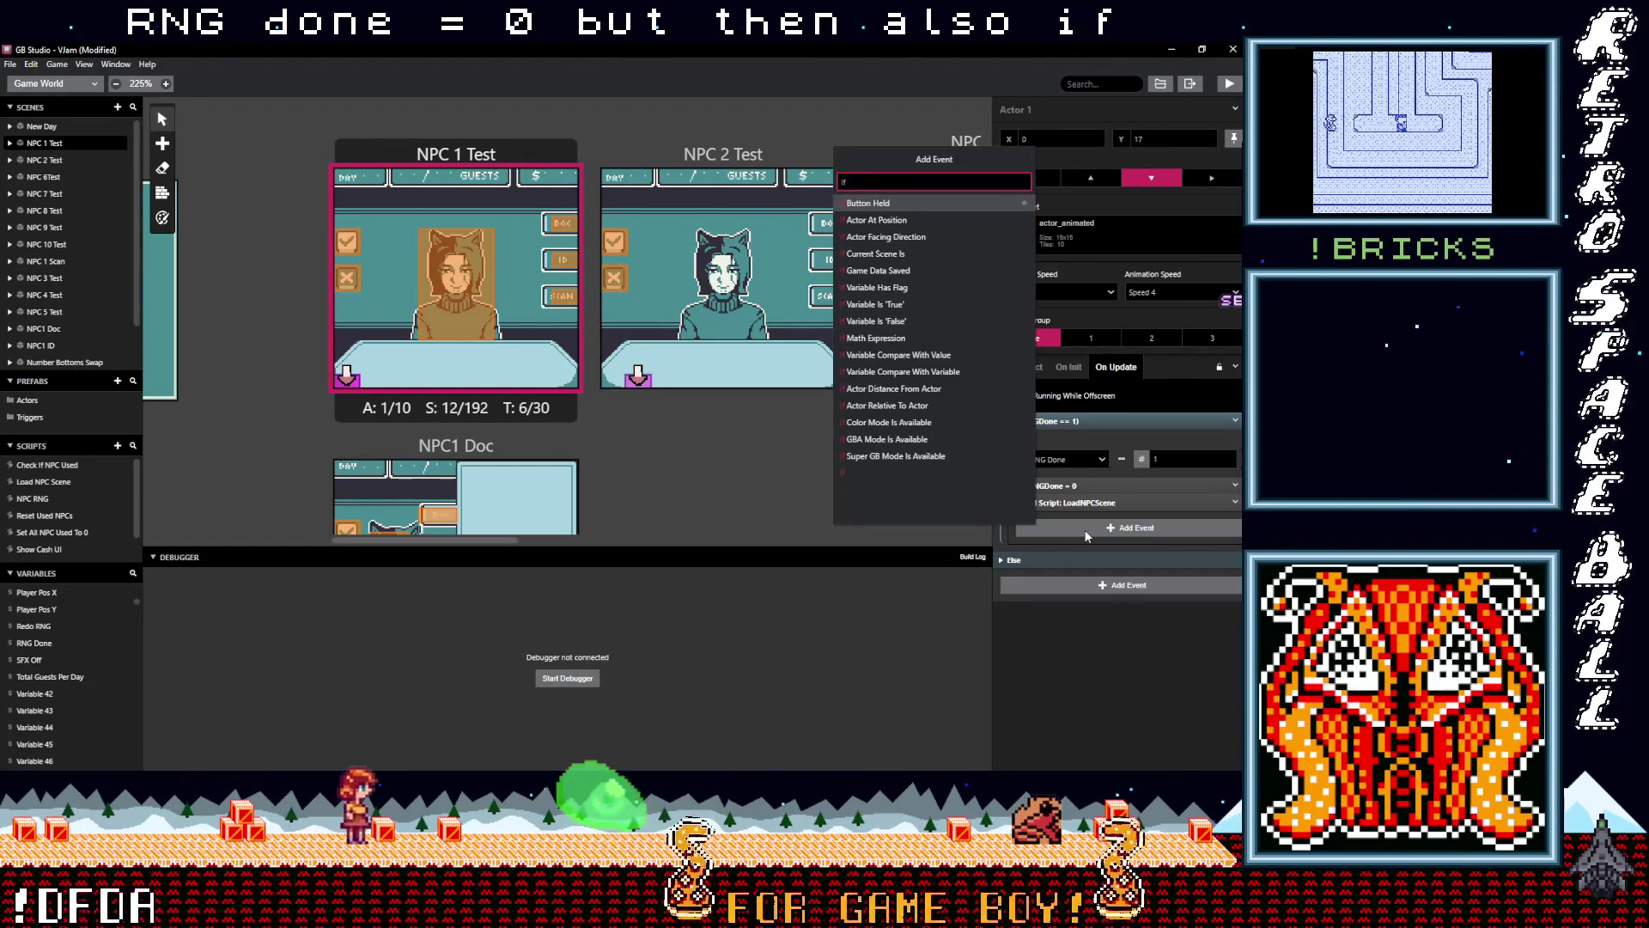
type(" var val")
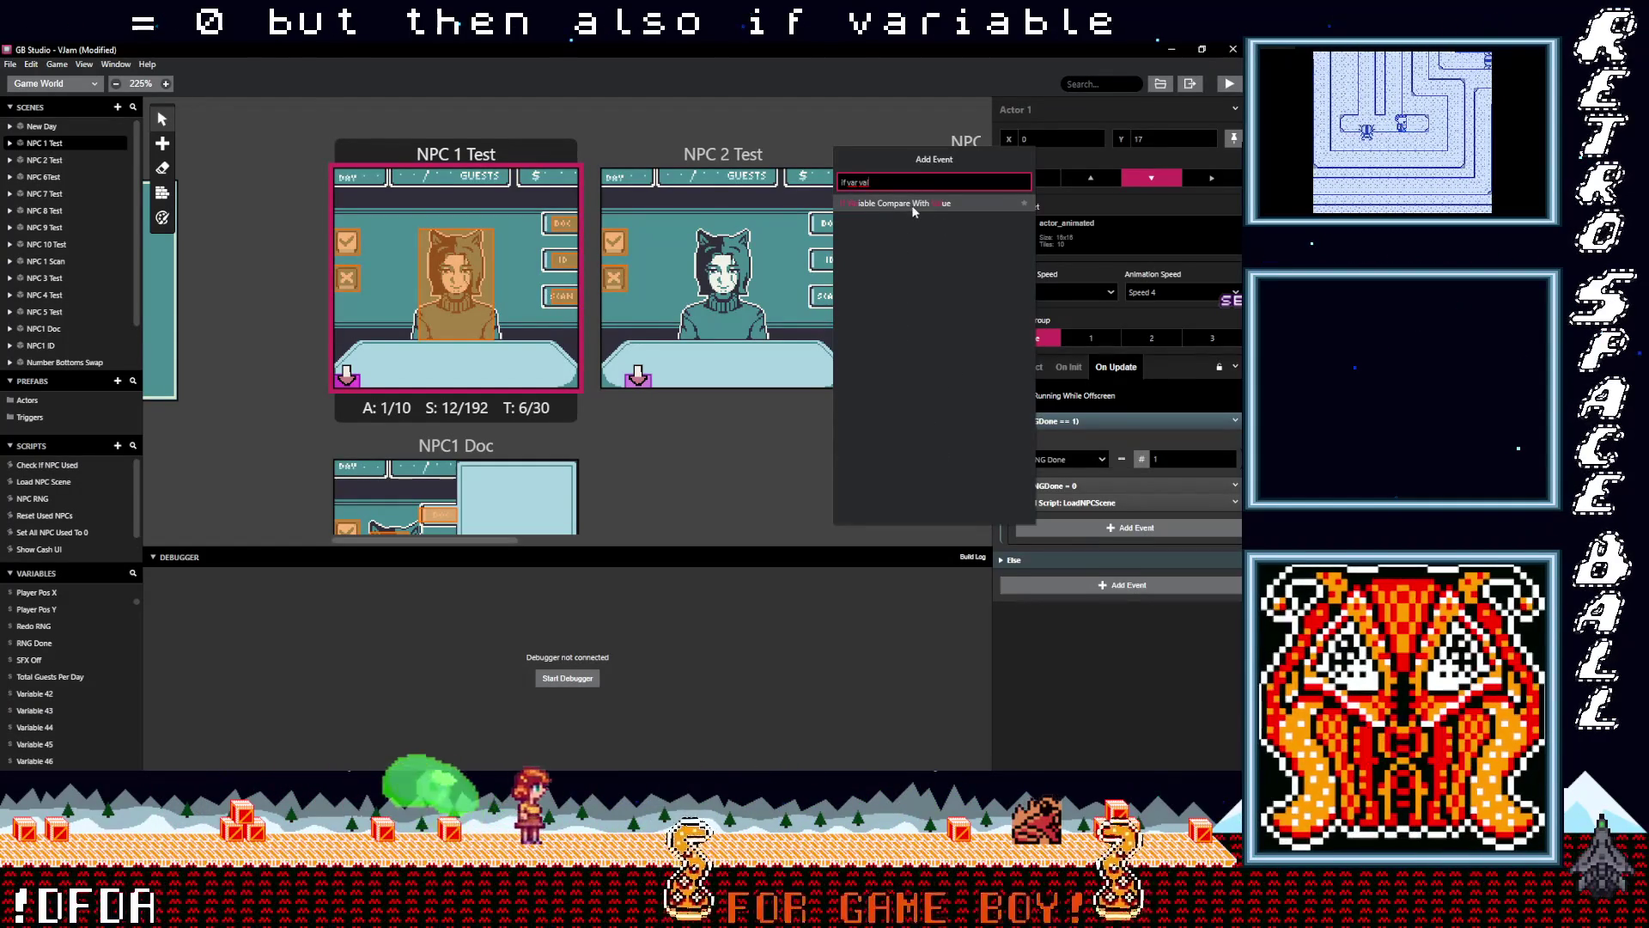
left_click(913, 208)
Make the condition check Variable 42, renamed LoadNPCSceneRan, and nest the LoadNPCScene call inside it
left_click(1074, 558)
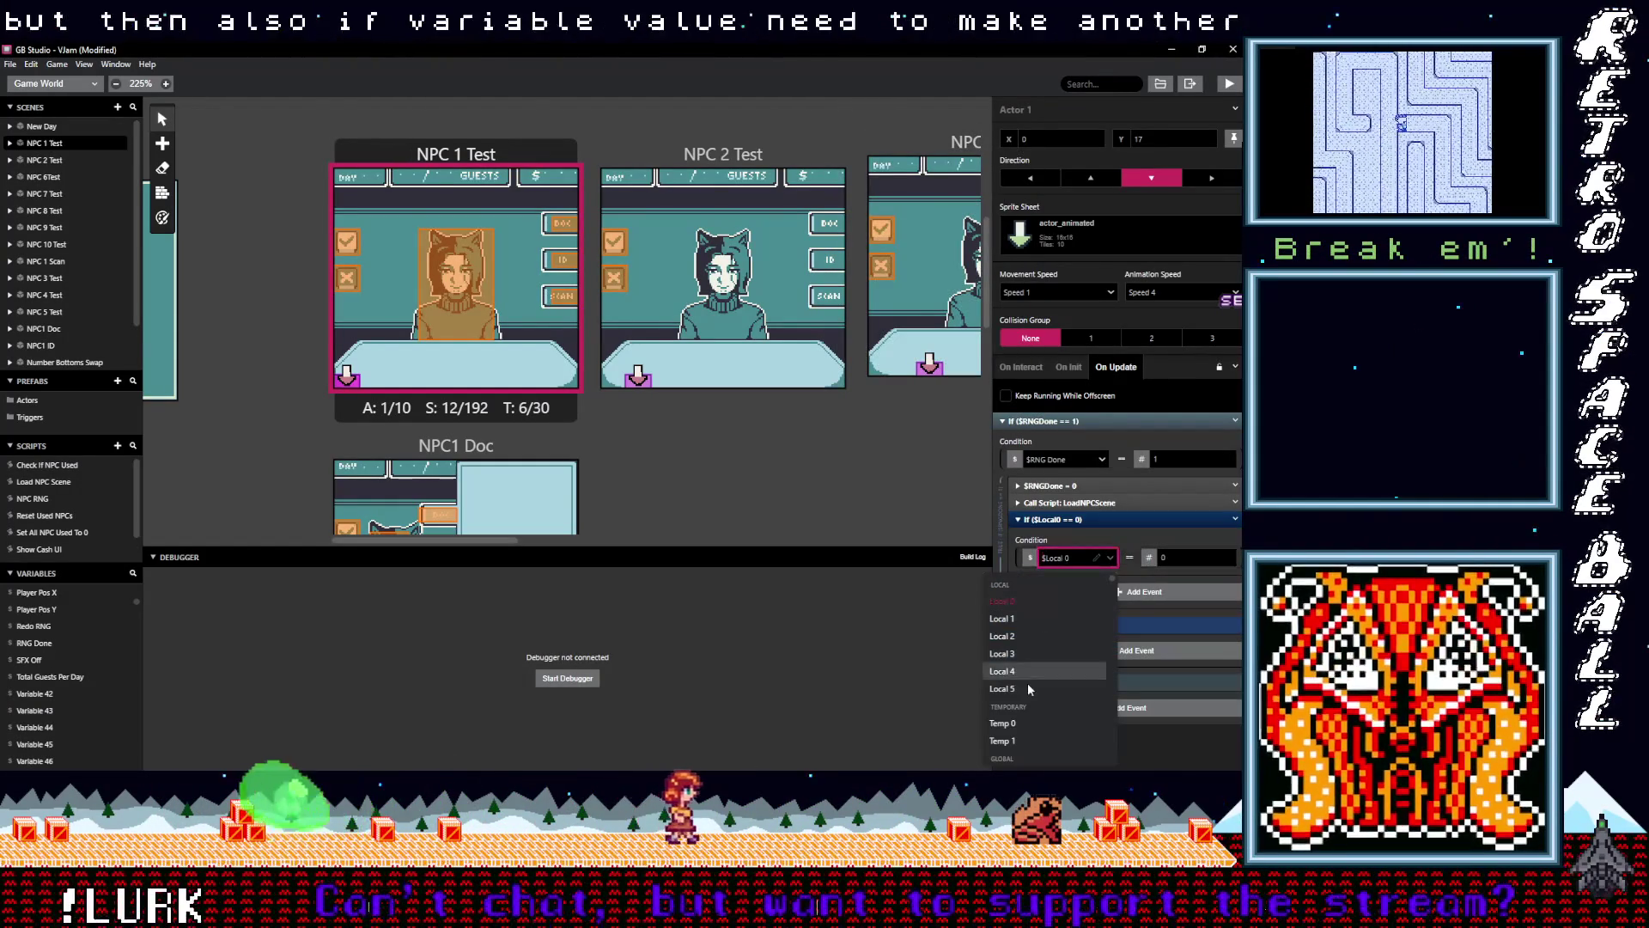
scroll(1029, 684, "down", 8)
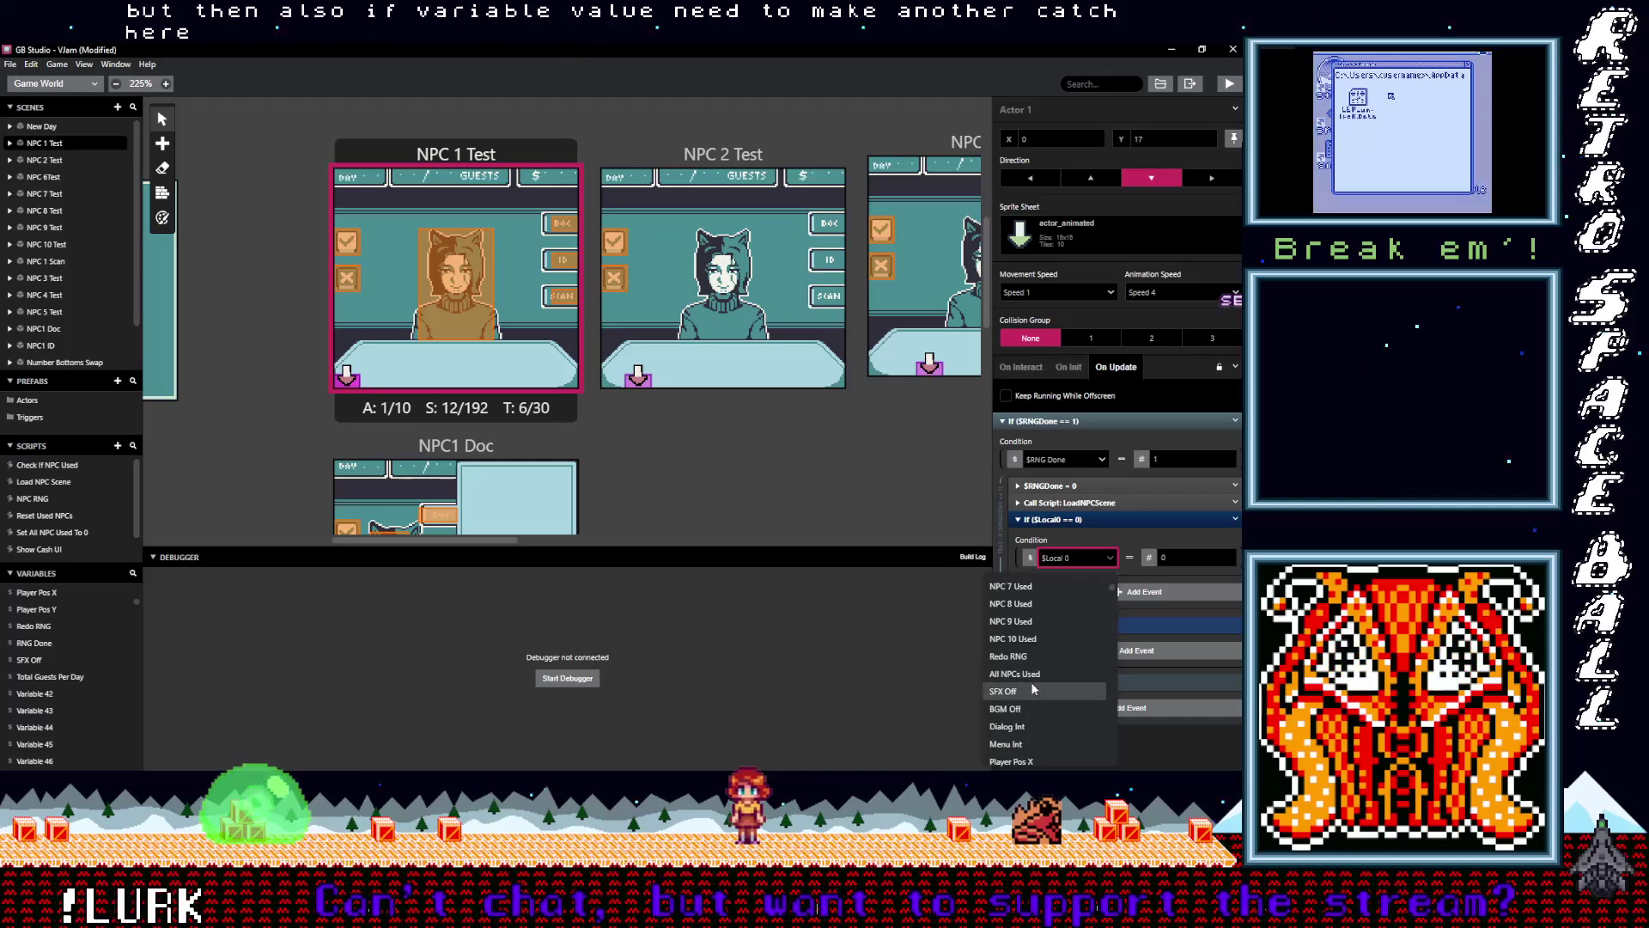
scroll(1031, 682, "down", 10)
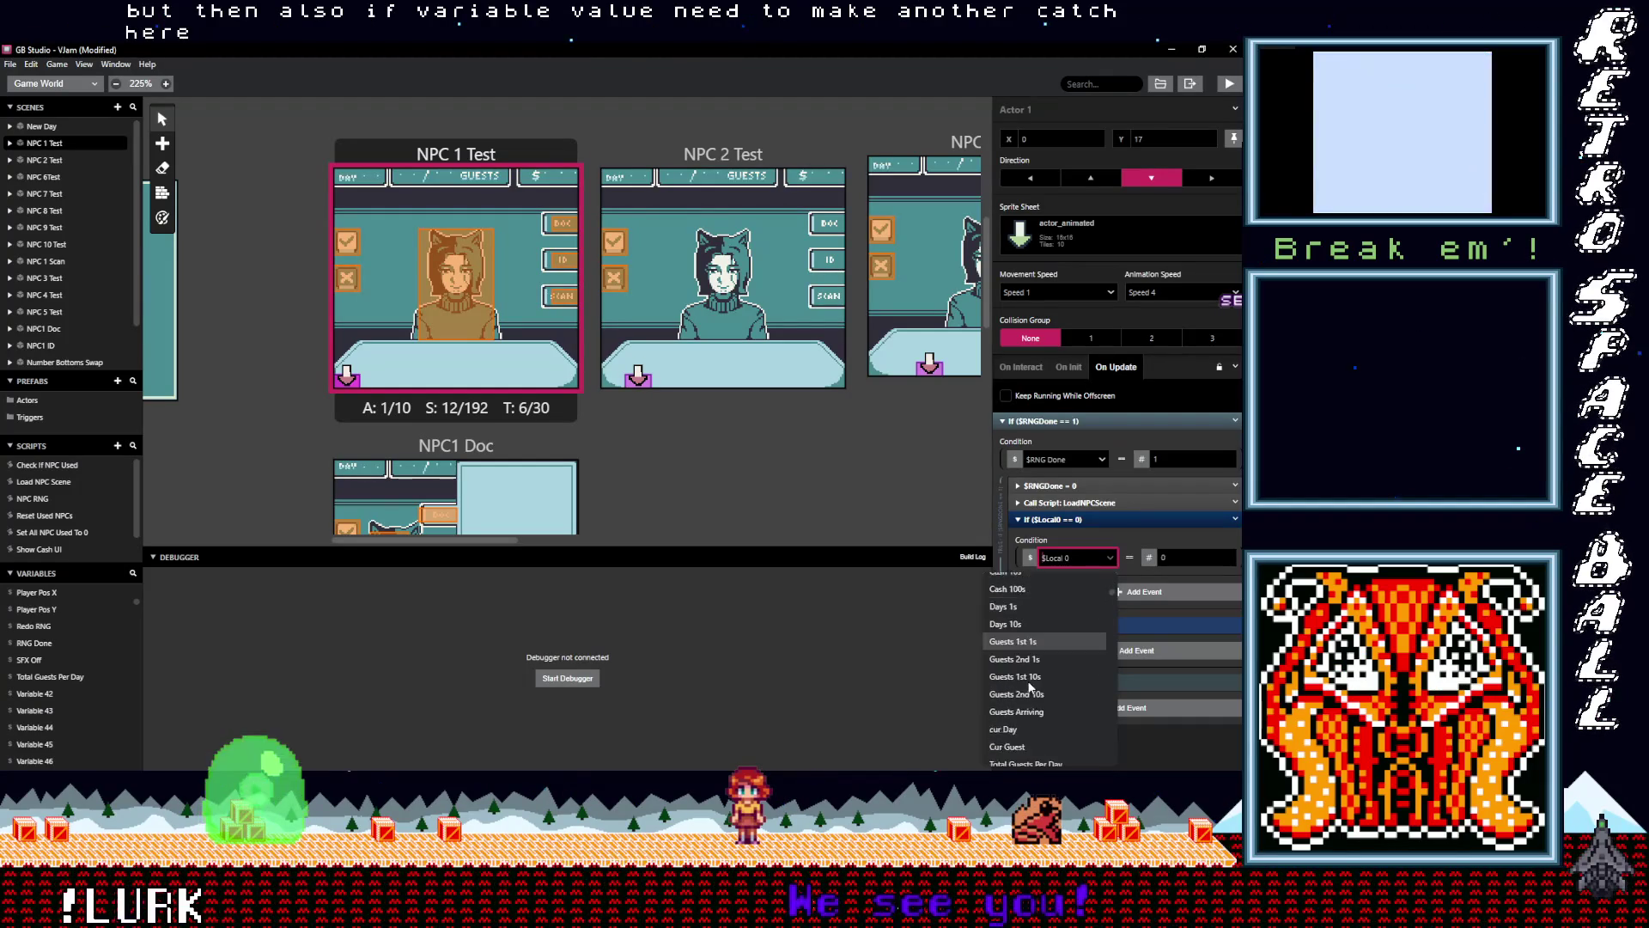
scroll(1029, 685, "down", 3)
left_click(1095, 611)
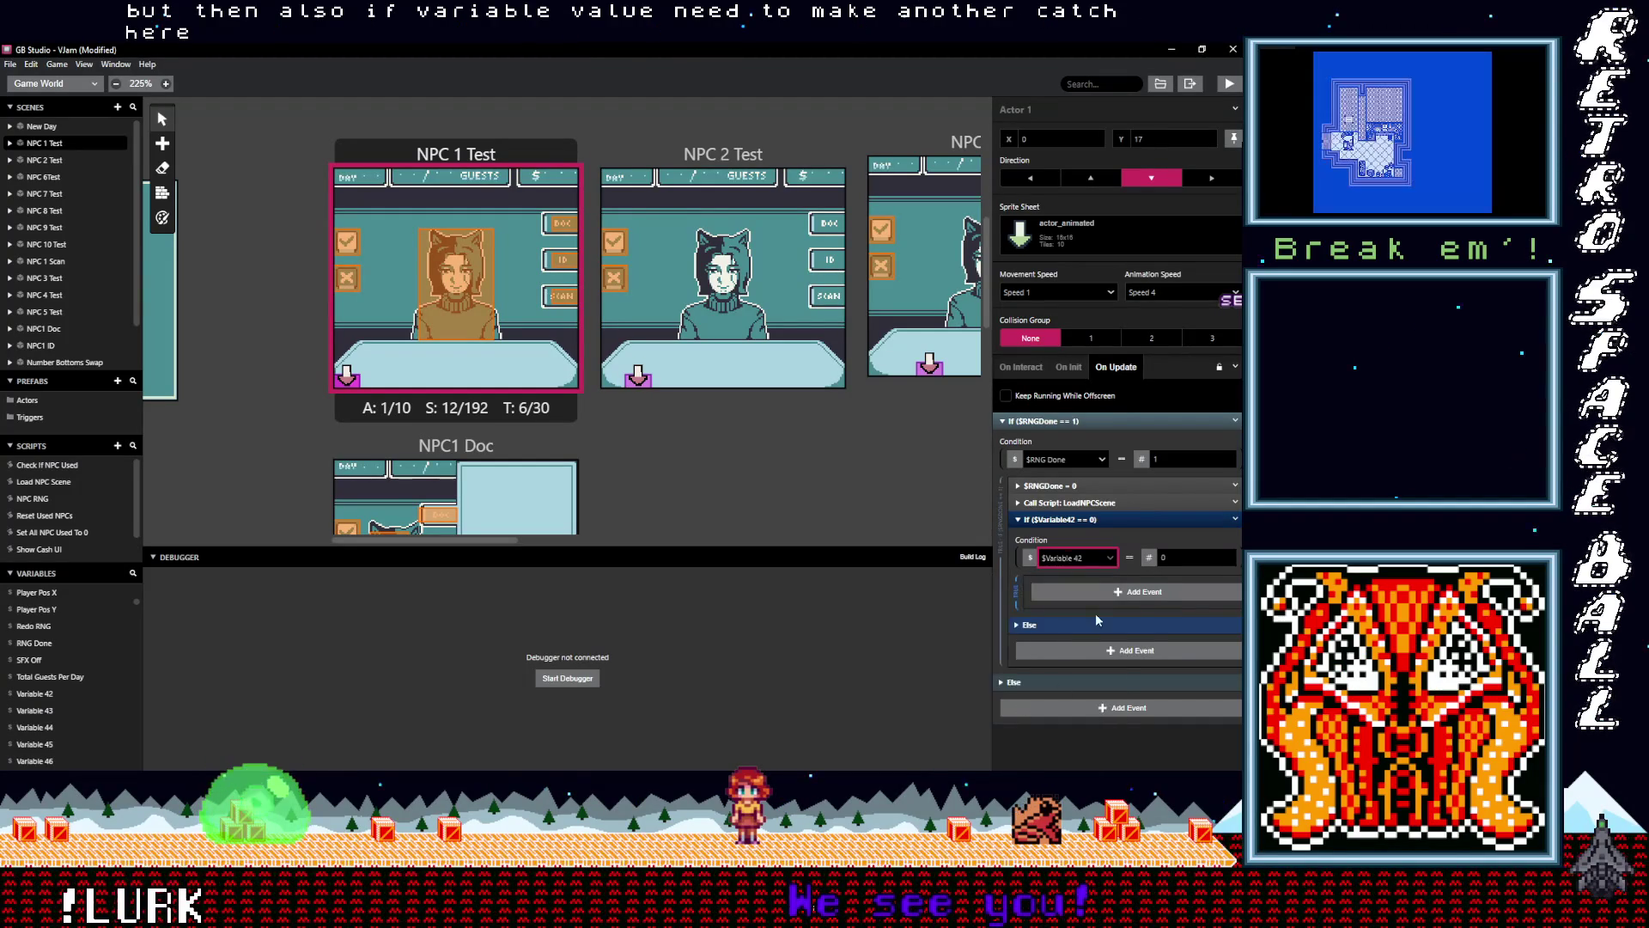
left_click(1097, 560)
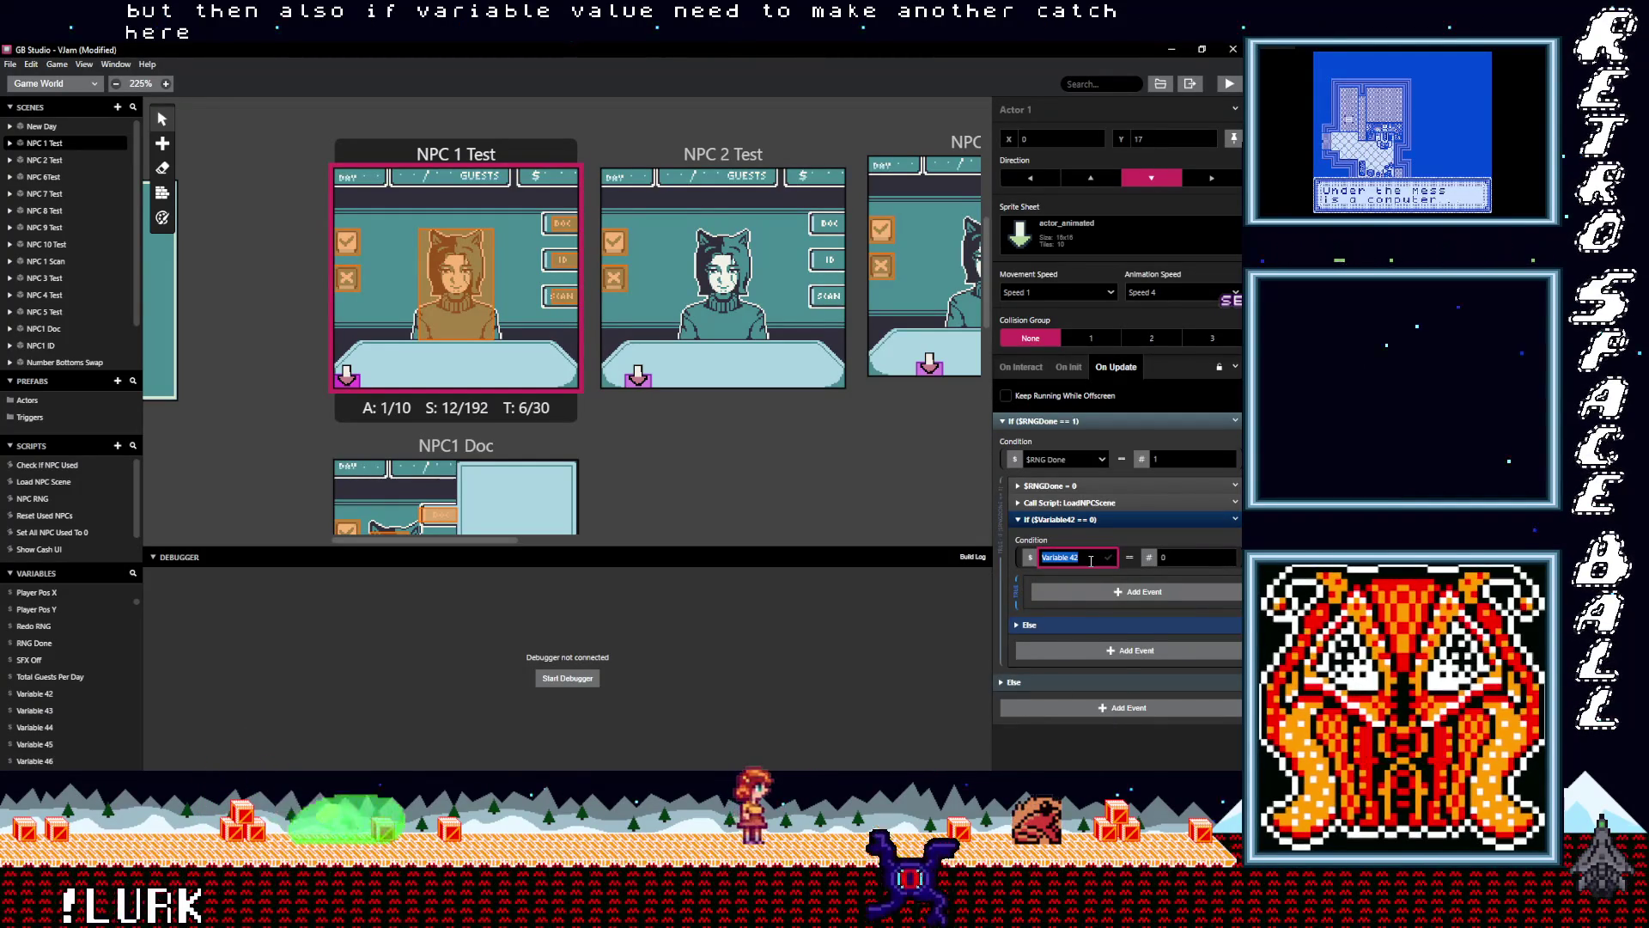
type("Load NPC")
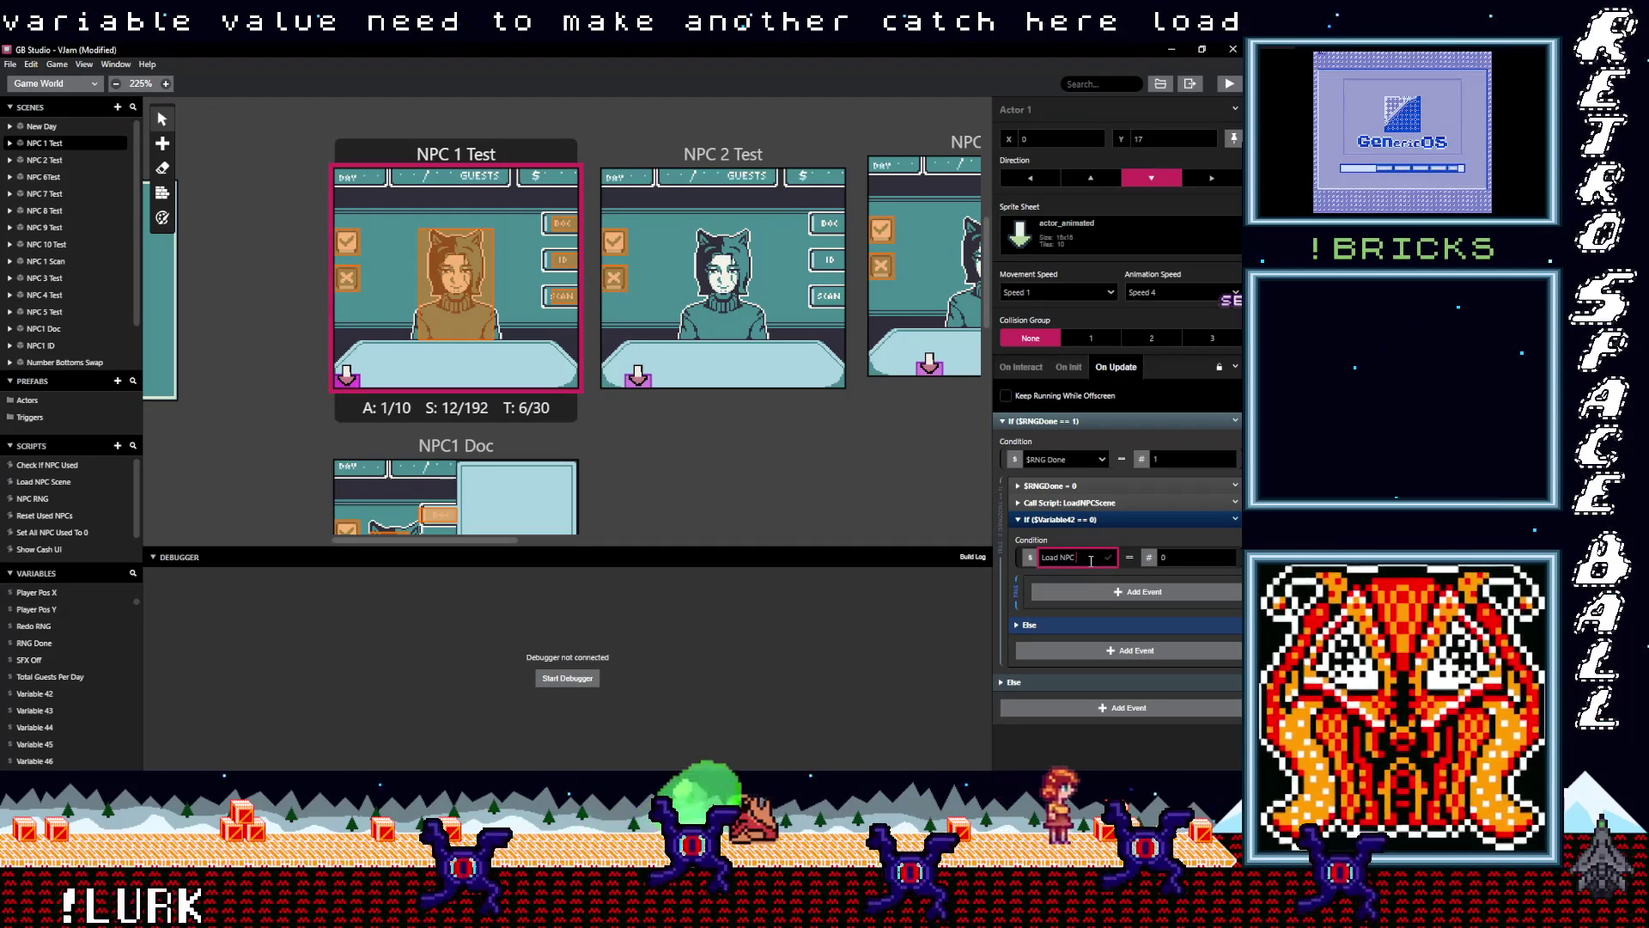
type(" S")
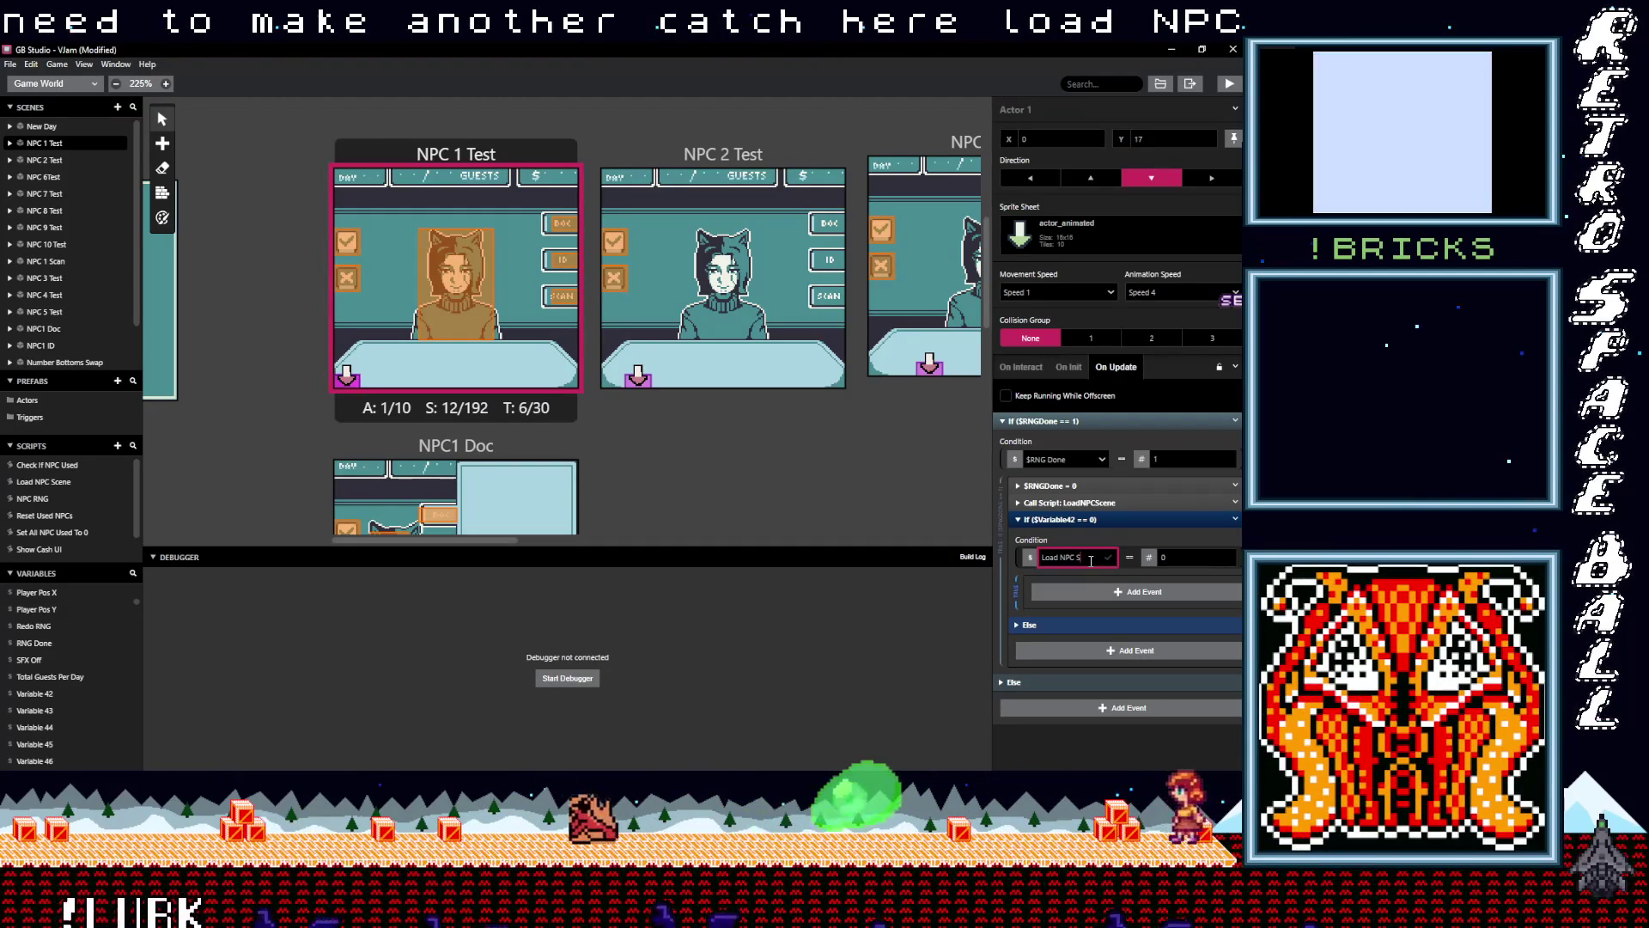
type("ne Ran")
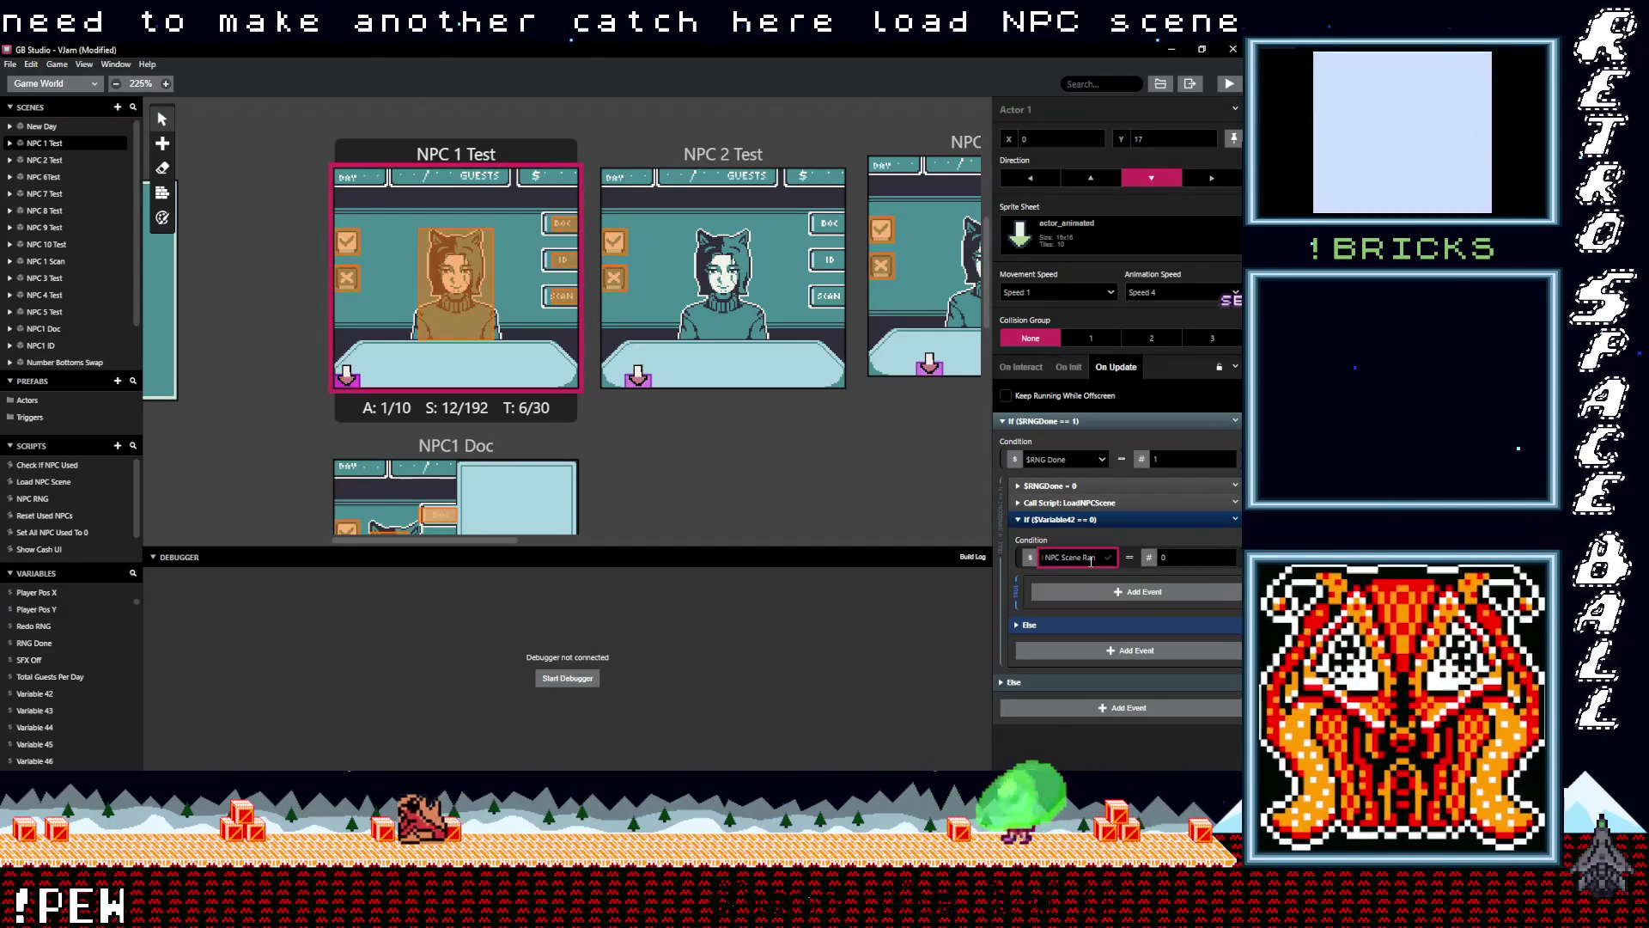
key("Return")
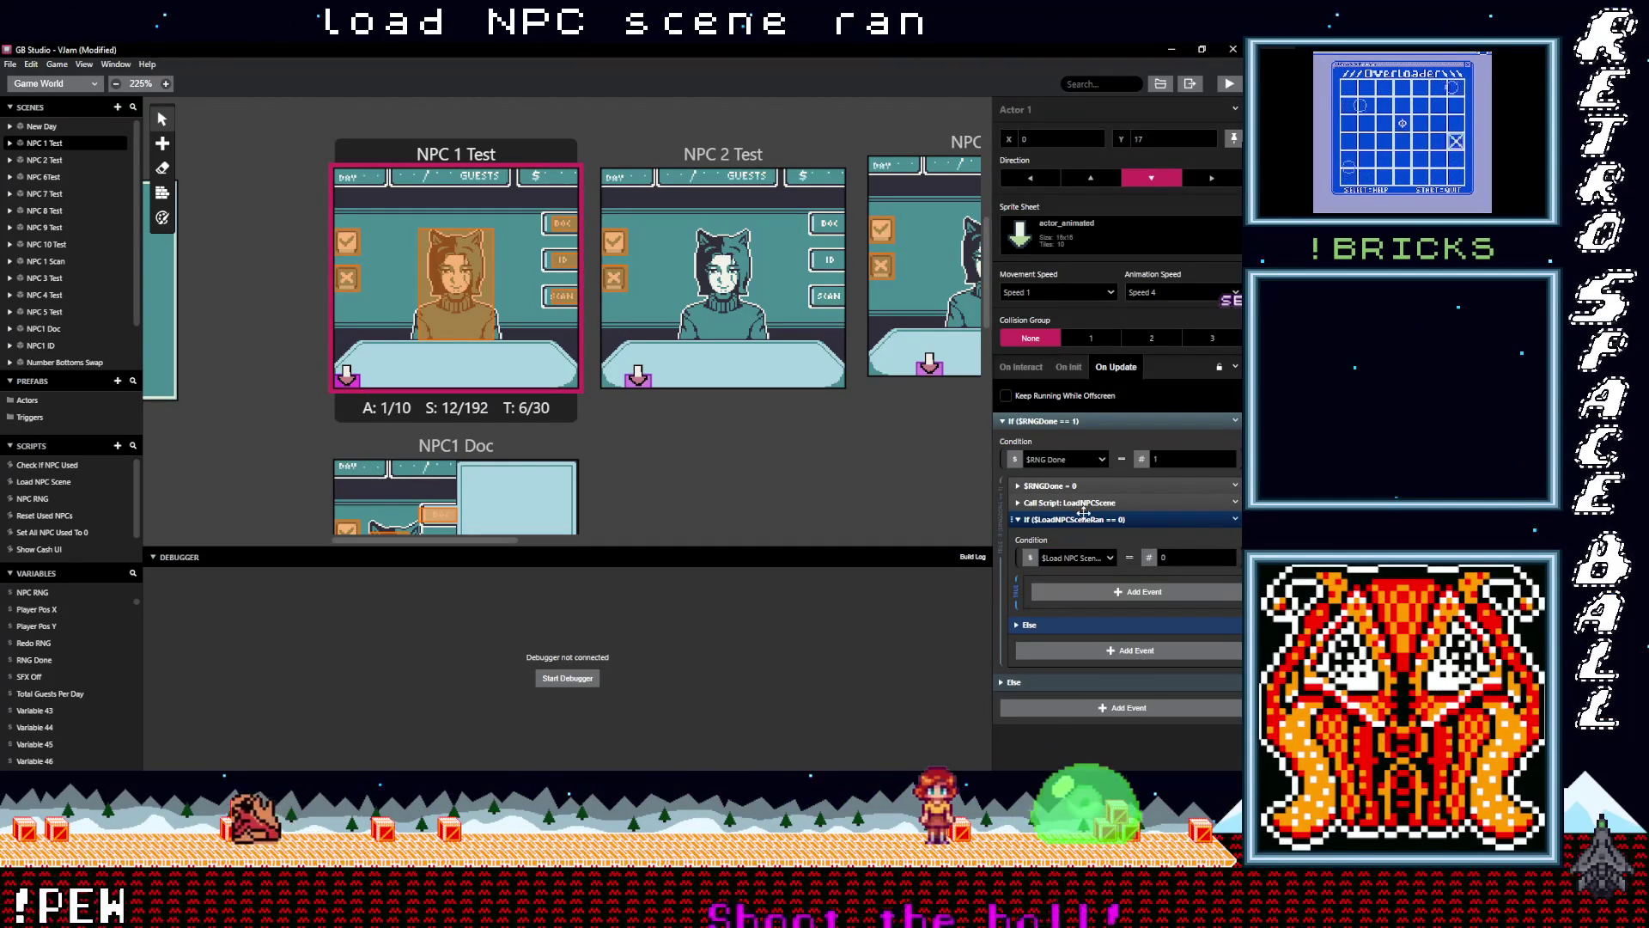
left_click_drag(1085, 505, 1122, 596)
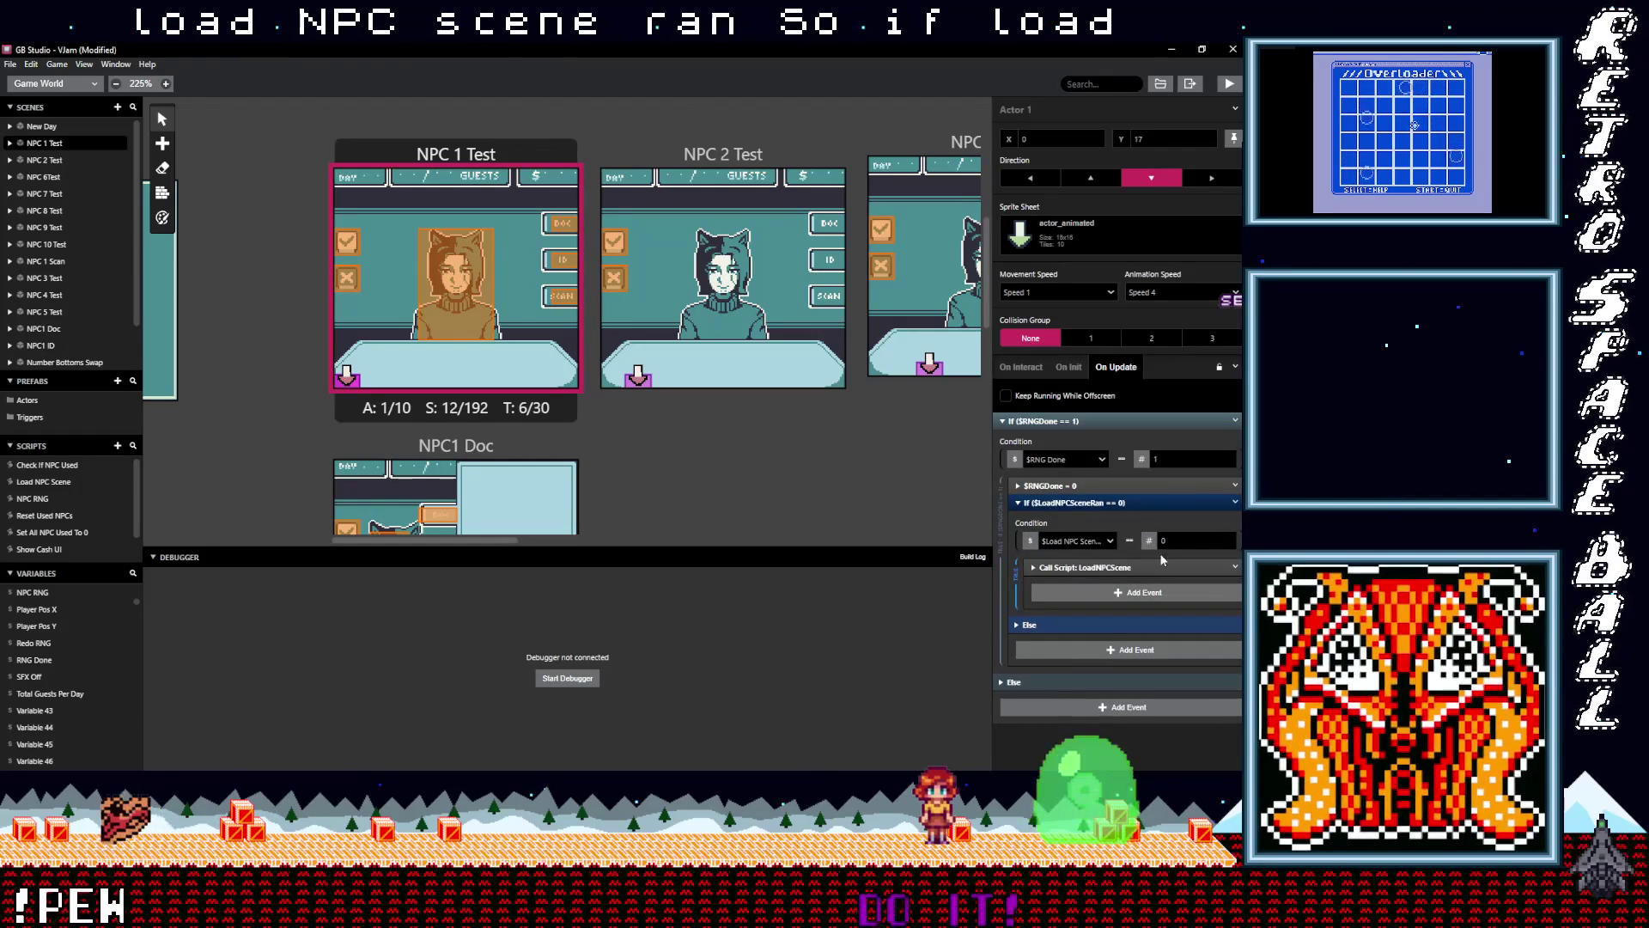
Inside that block, set Load NPC Scene Ran to 1 just before the LoadNPCScene call
left_click(1121, 593)
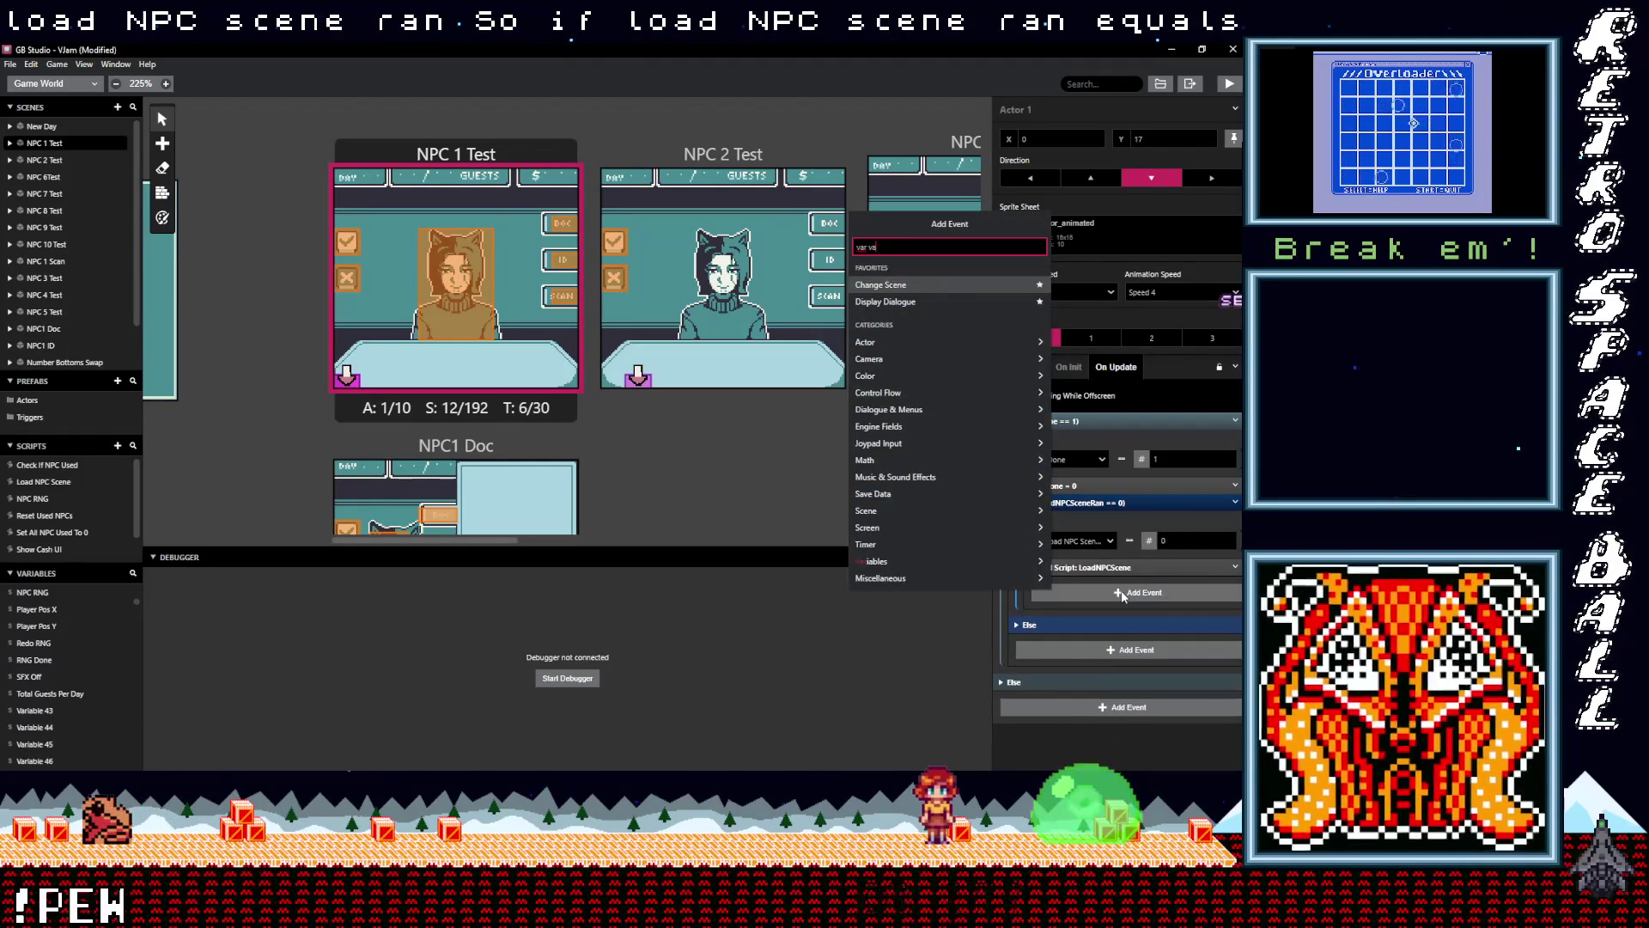
type("var val")
left_click(928, 268)
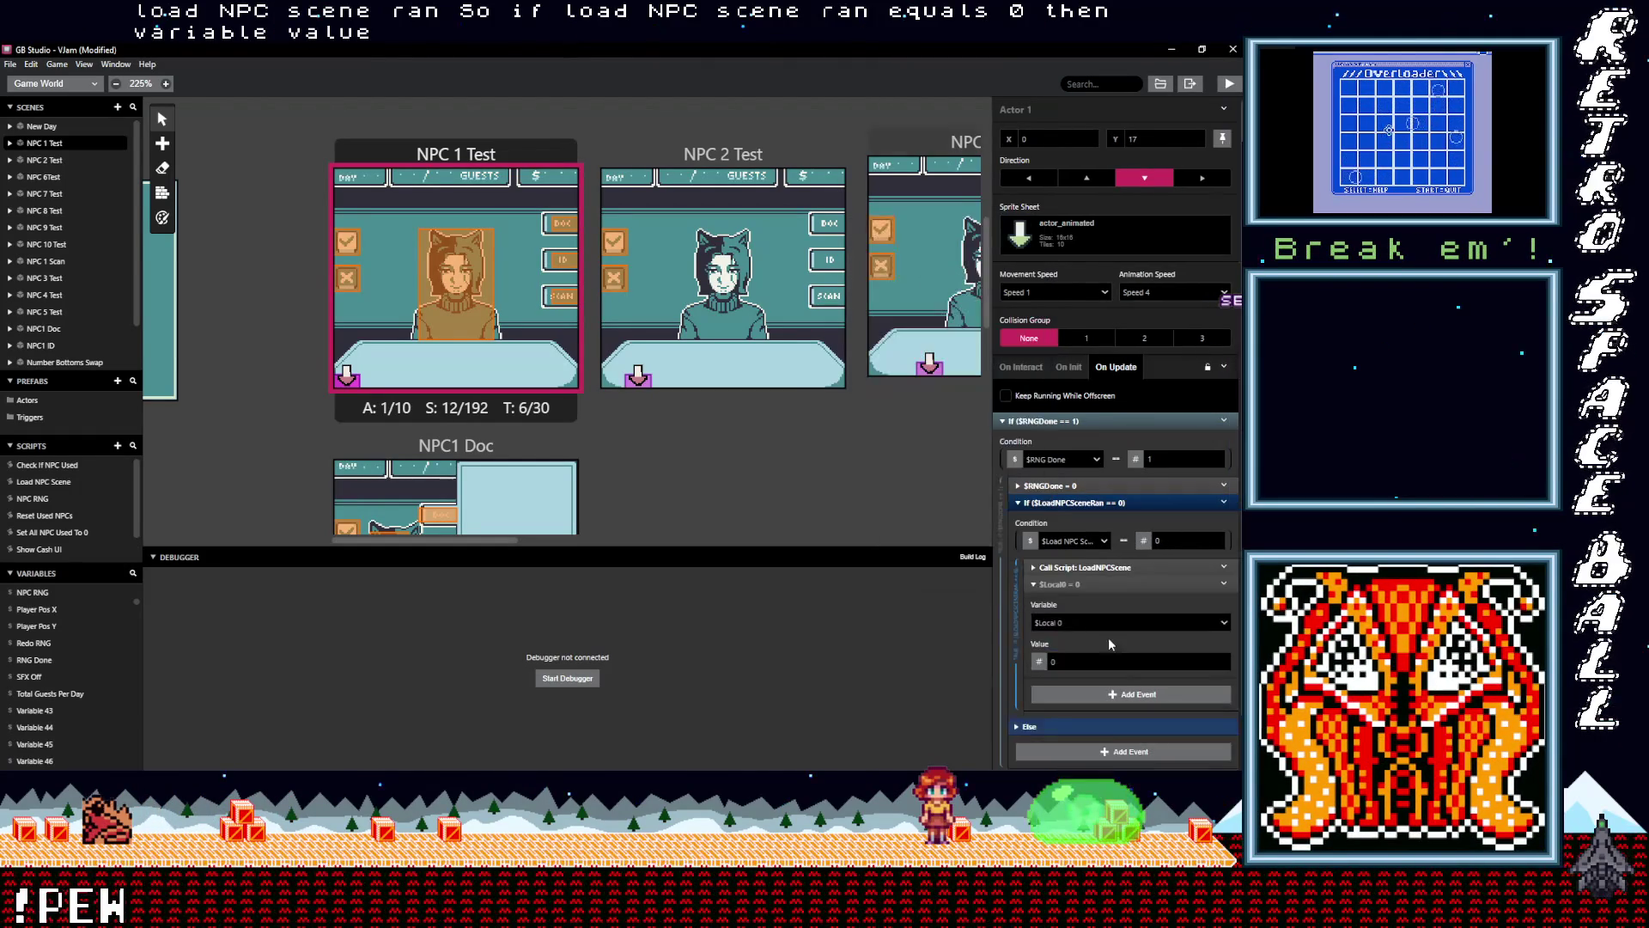
left_click(1096, 622)
type("npc")
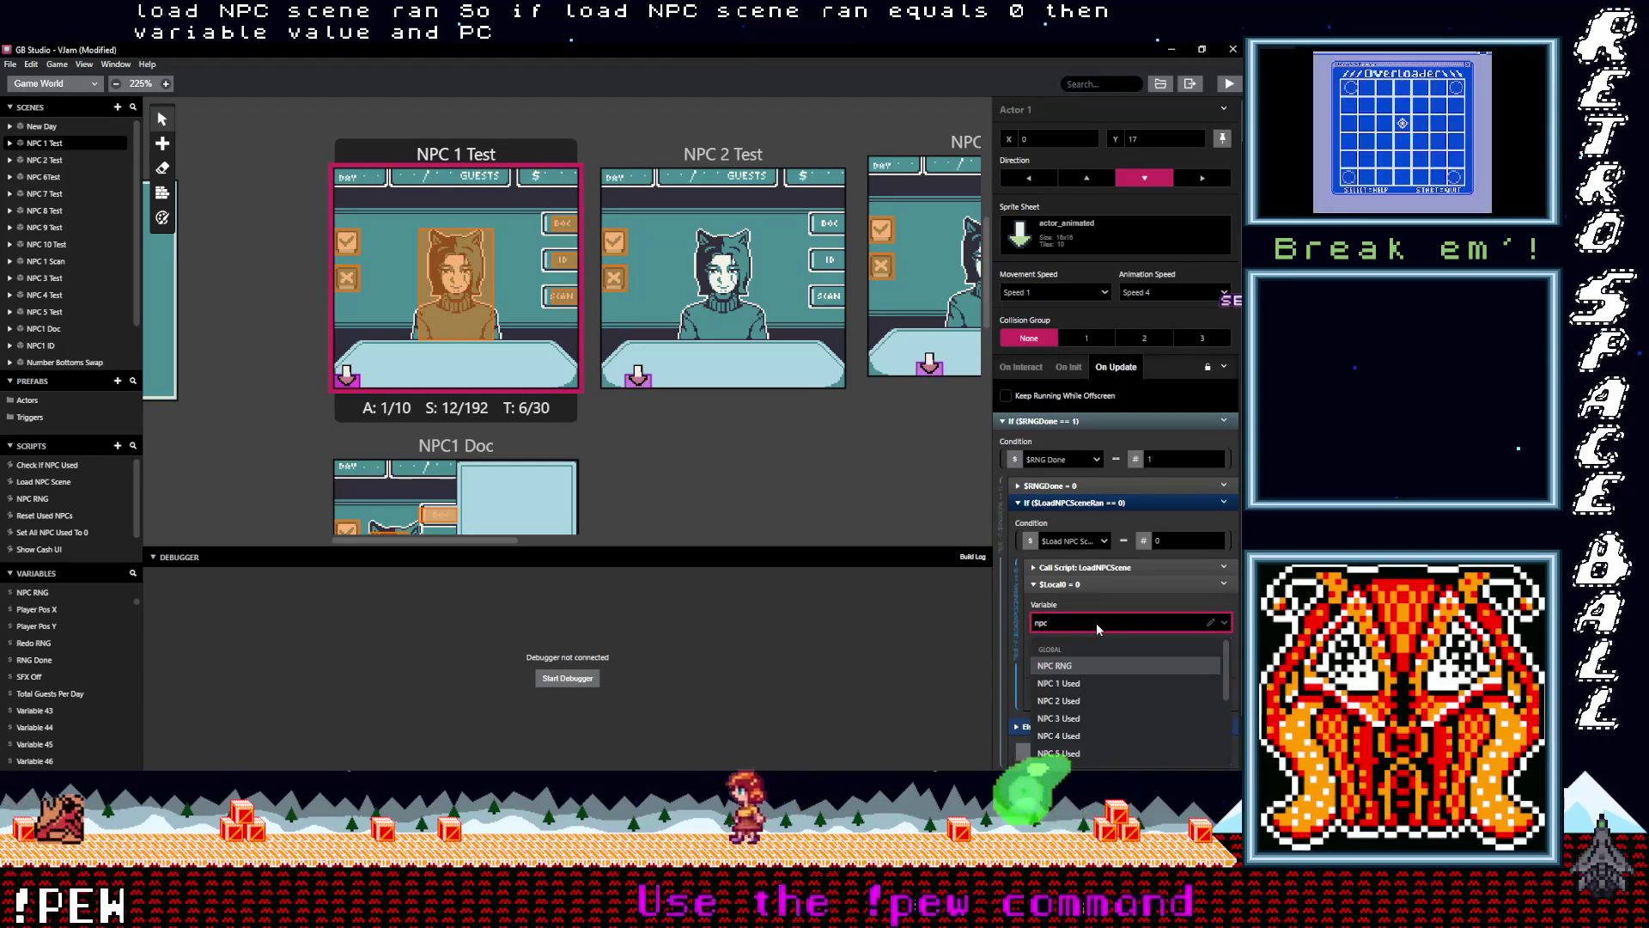
type(" scene Ran")
left_click(1052, 662)
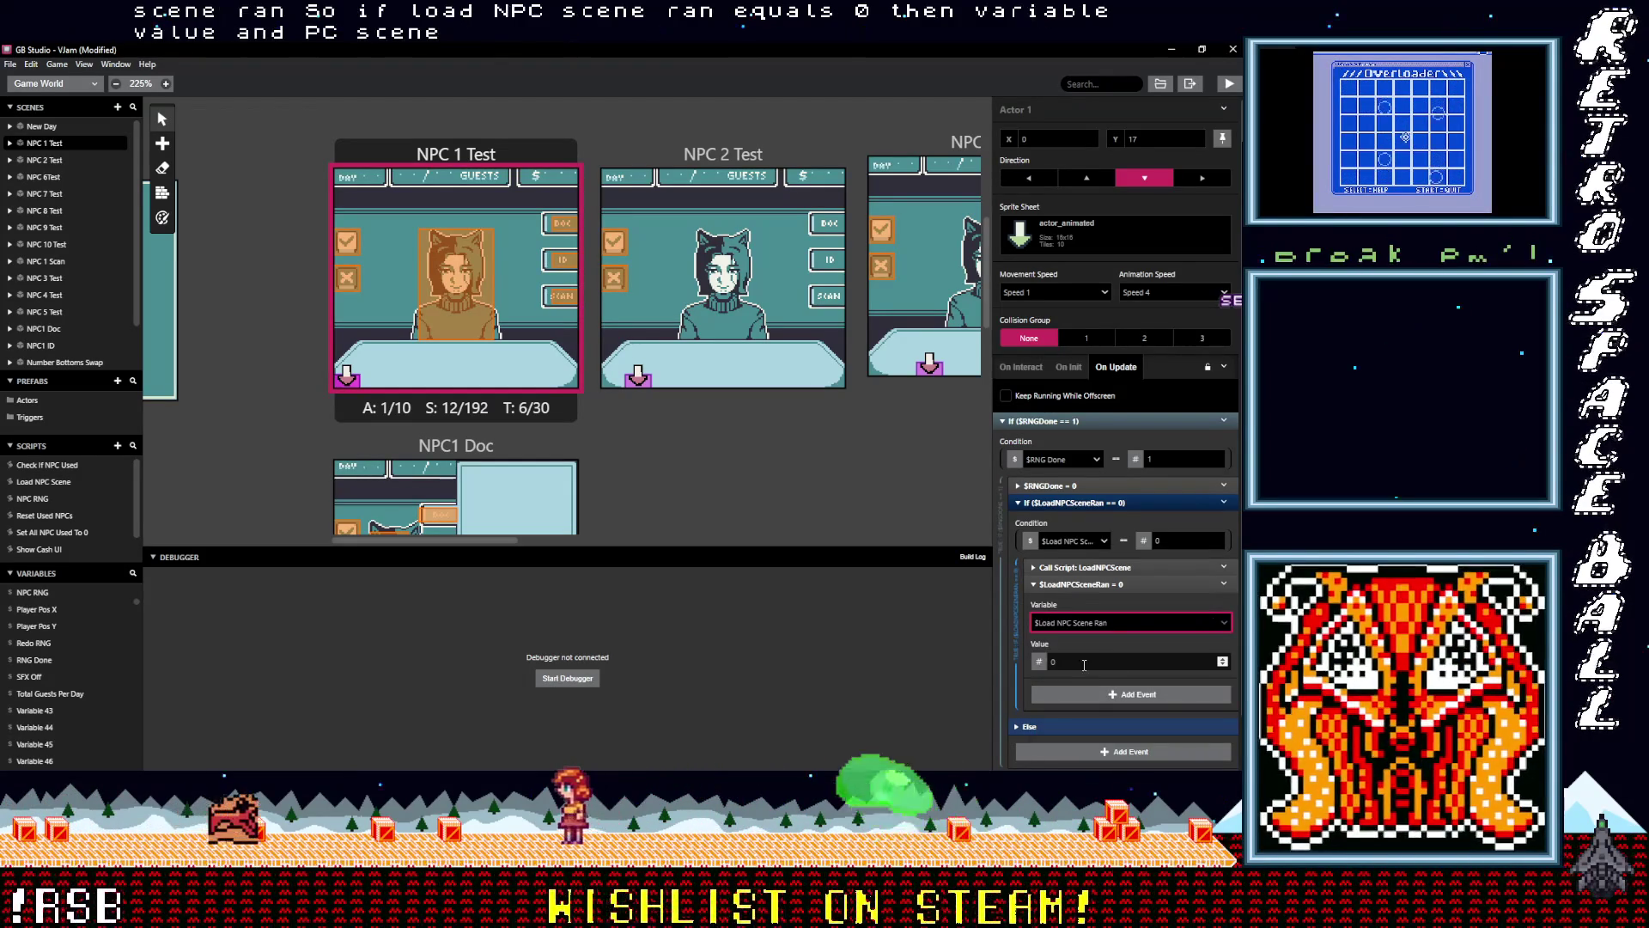
mouse_move(1082, 584)
left_mouse_down()
mouse_move(1098, 568)
mouse_move(1171, 568)
left_mouse_up()
Copy the Load NPC Scene Ran event into NPC 1 Test's On Init and change its value to 0
left_click(1234, 567)
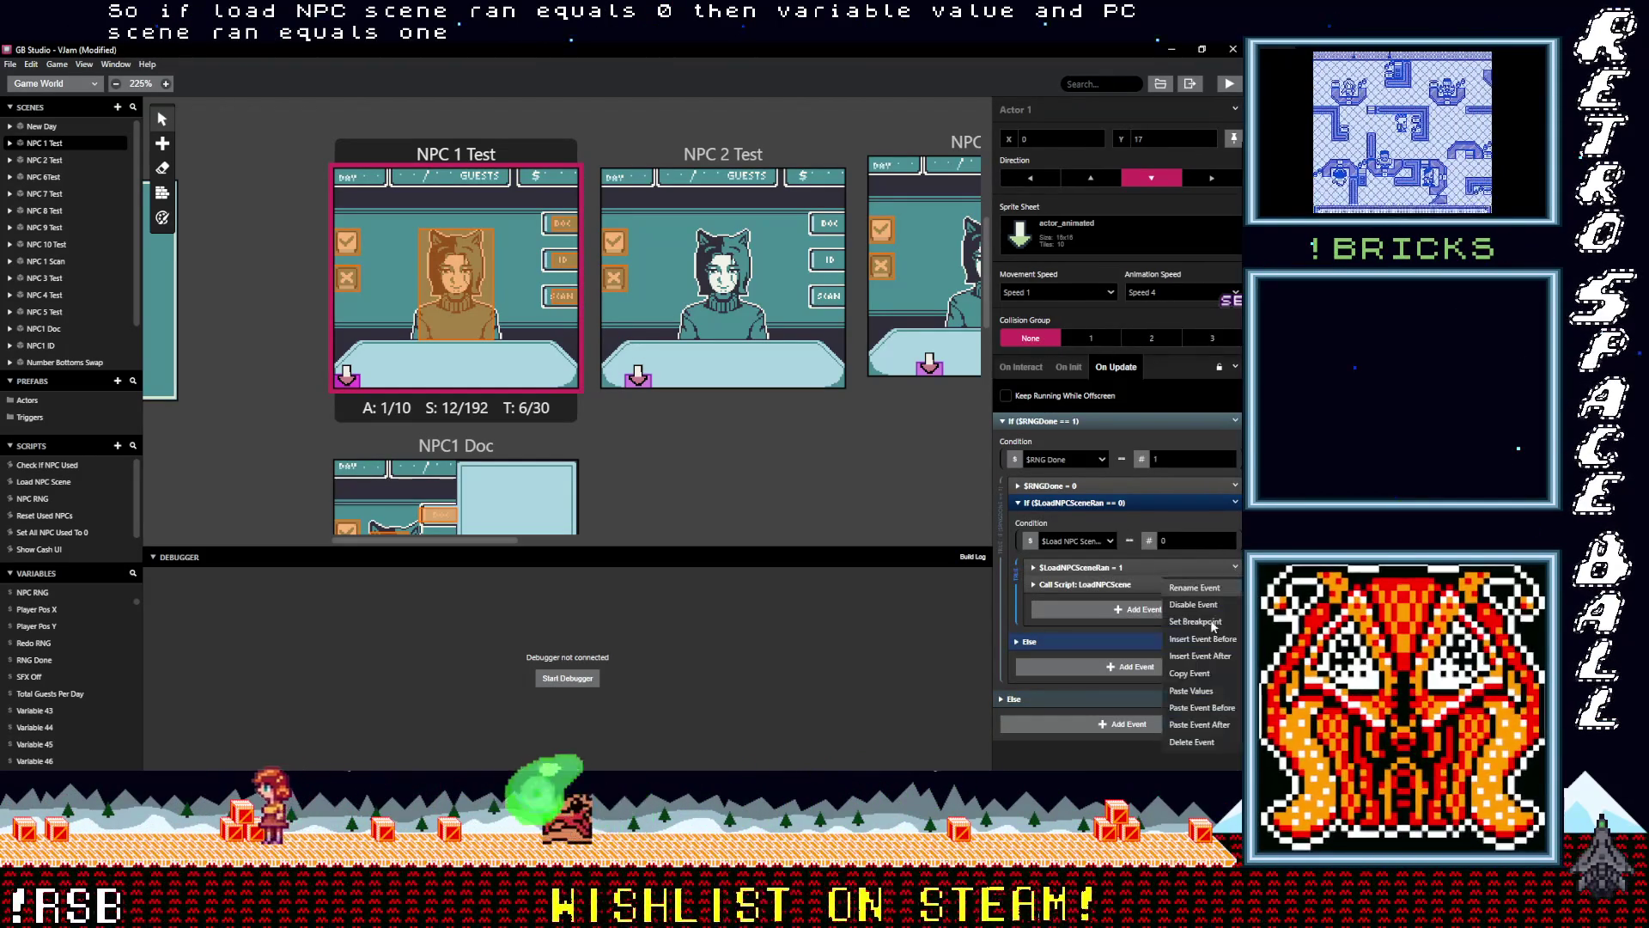
left_click(458, 153)
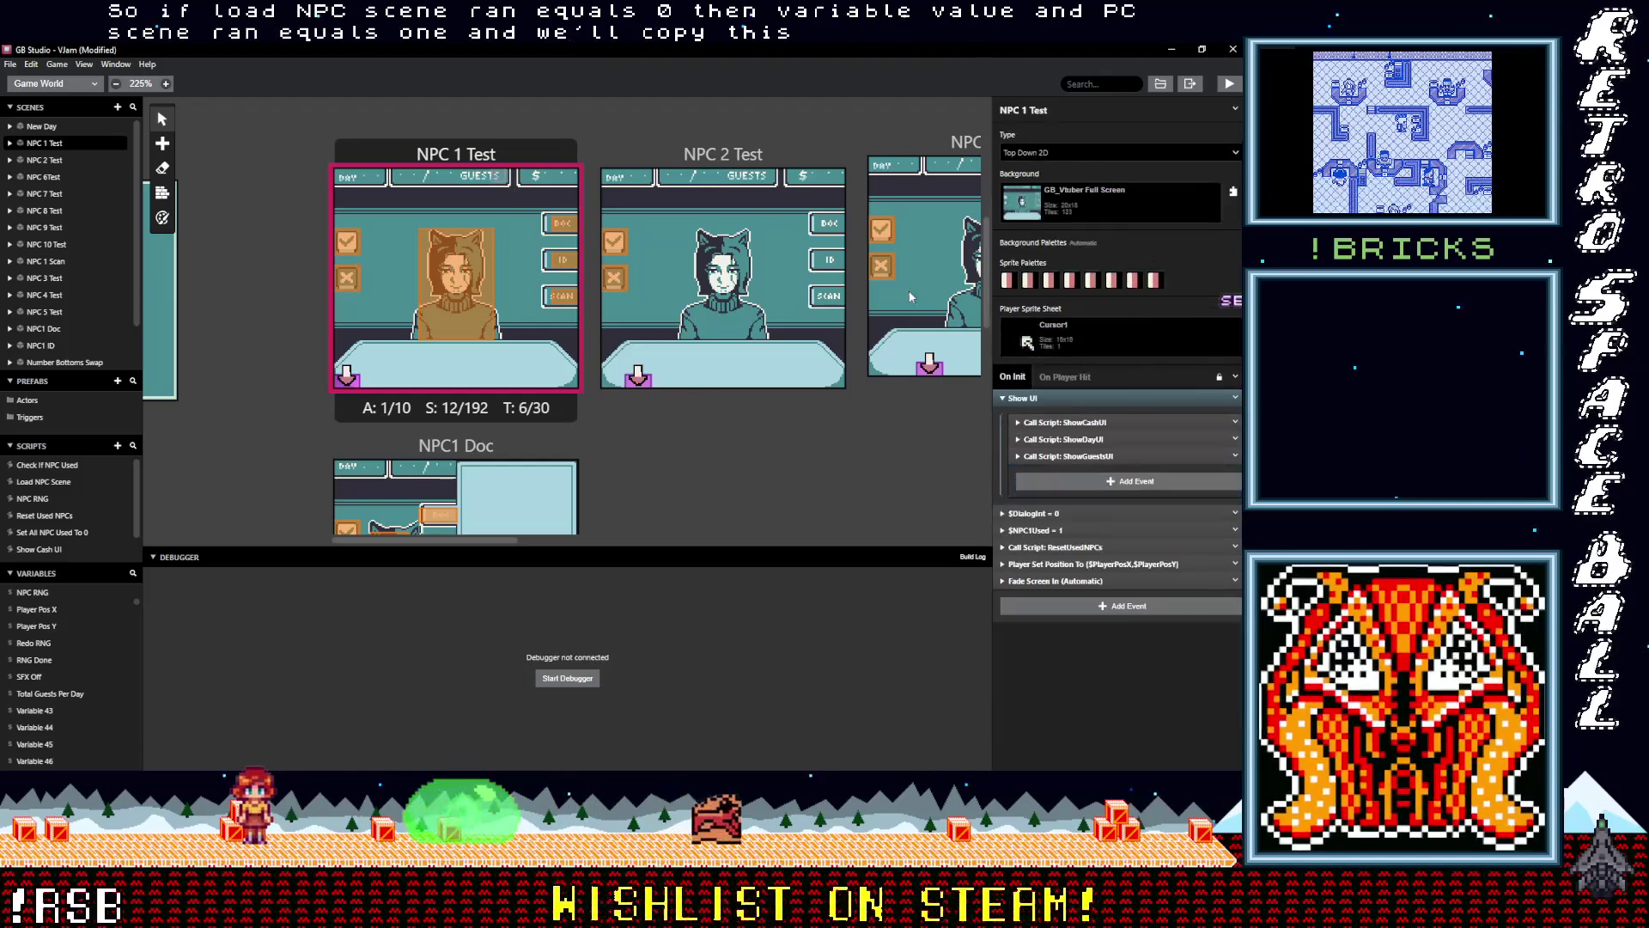
left_click(1035, 396)
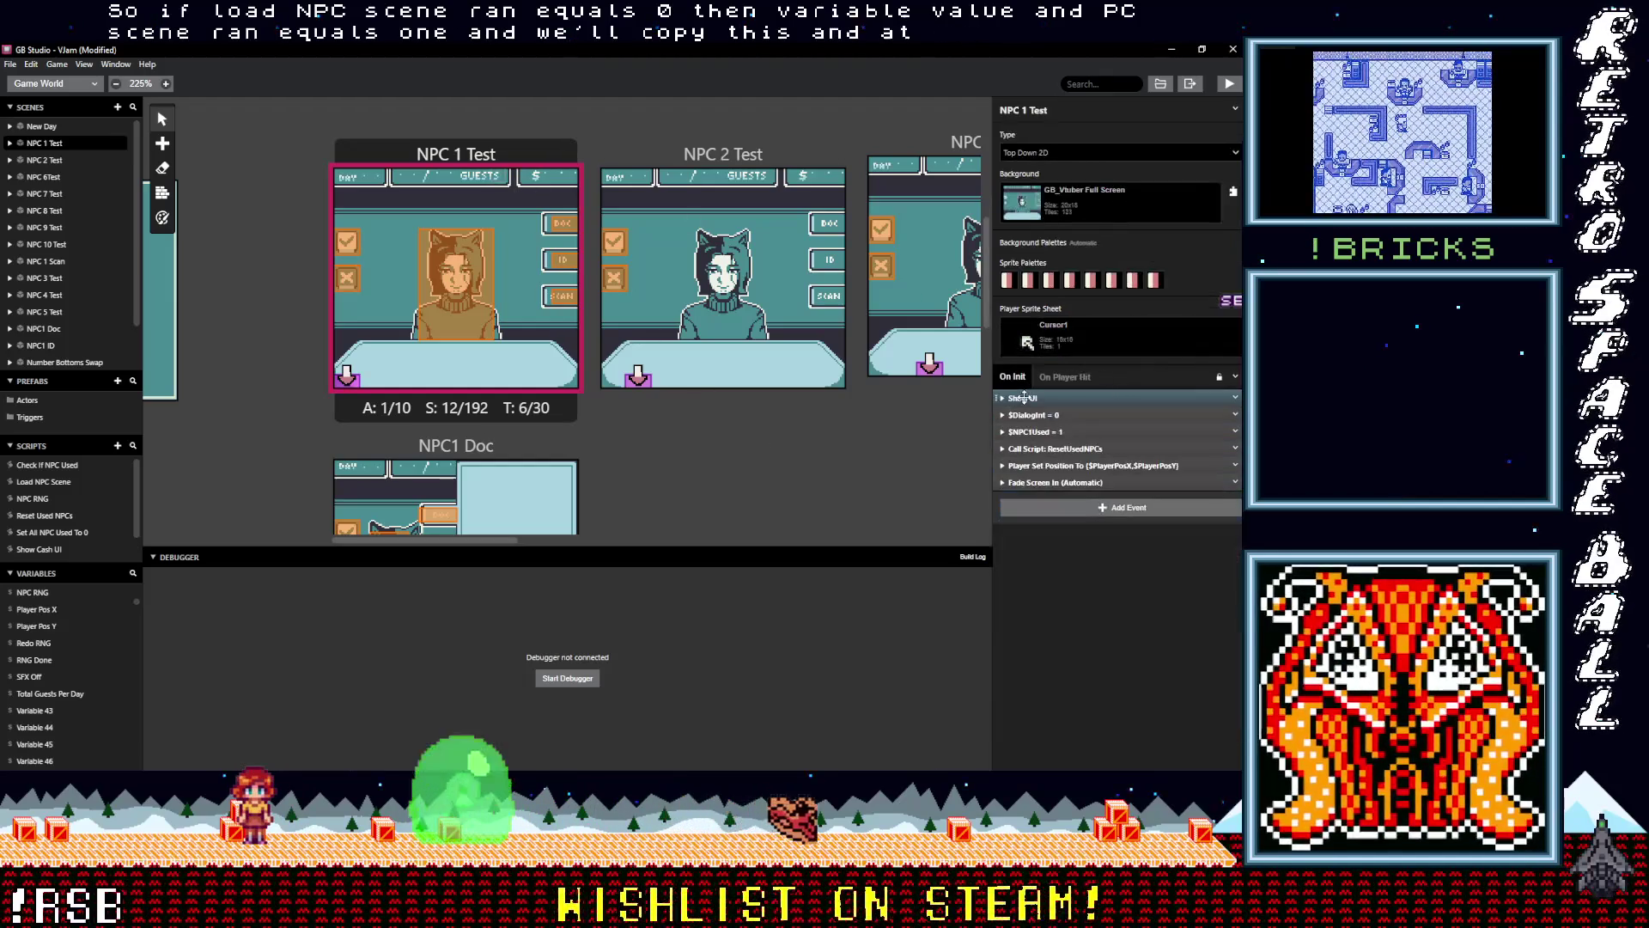
left_click(1065, 508, "alt")
left_click(1059, 481)
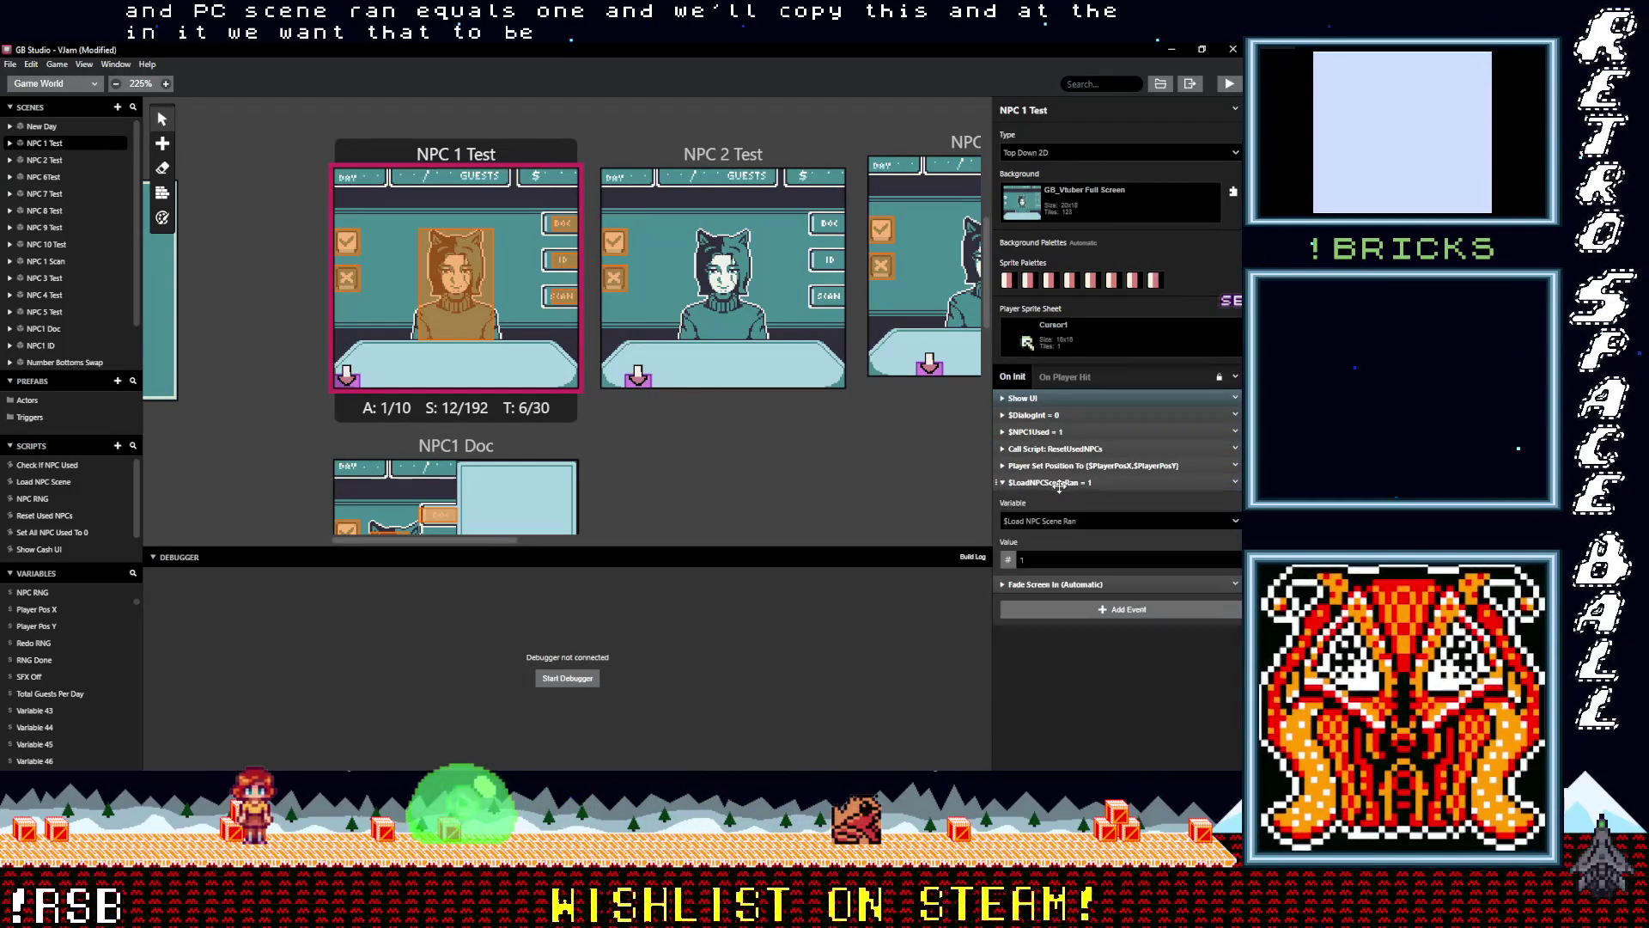
double_click(1064, 560)
type("0")
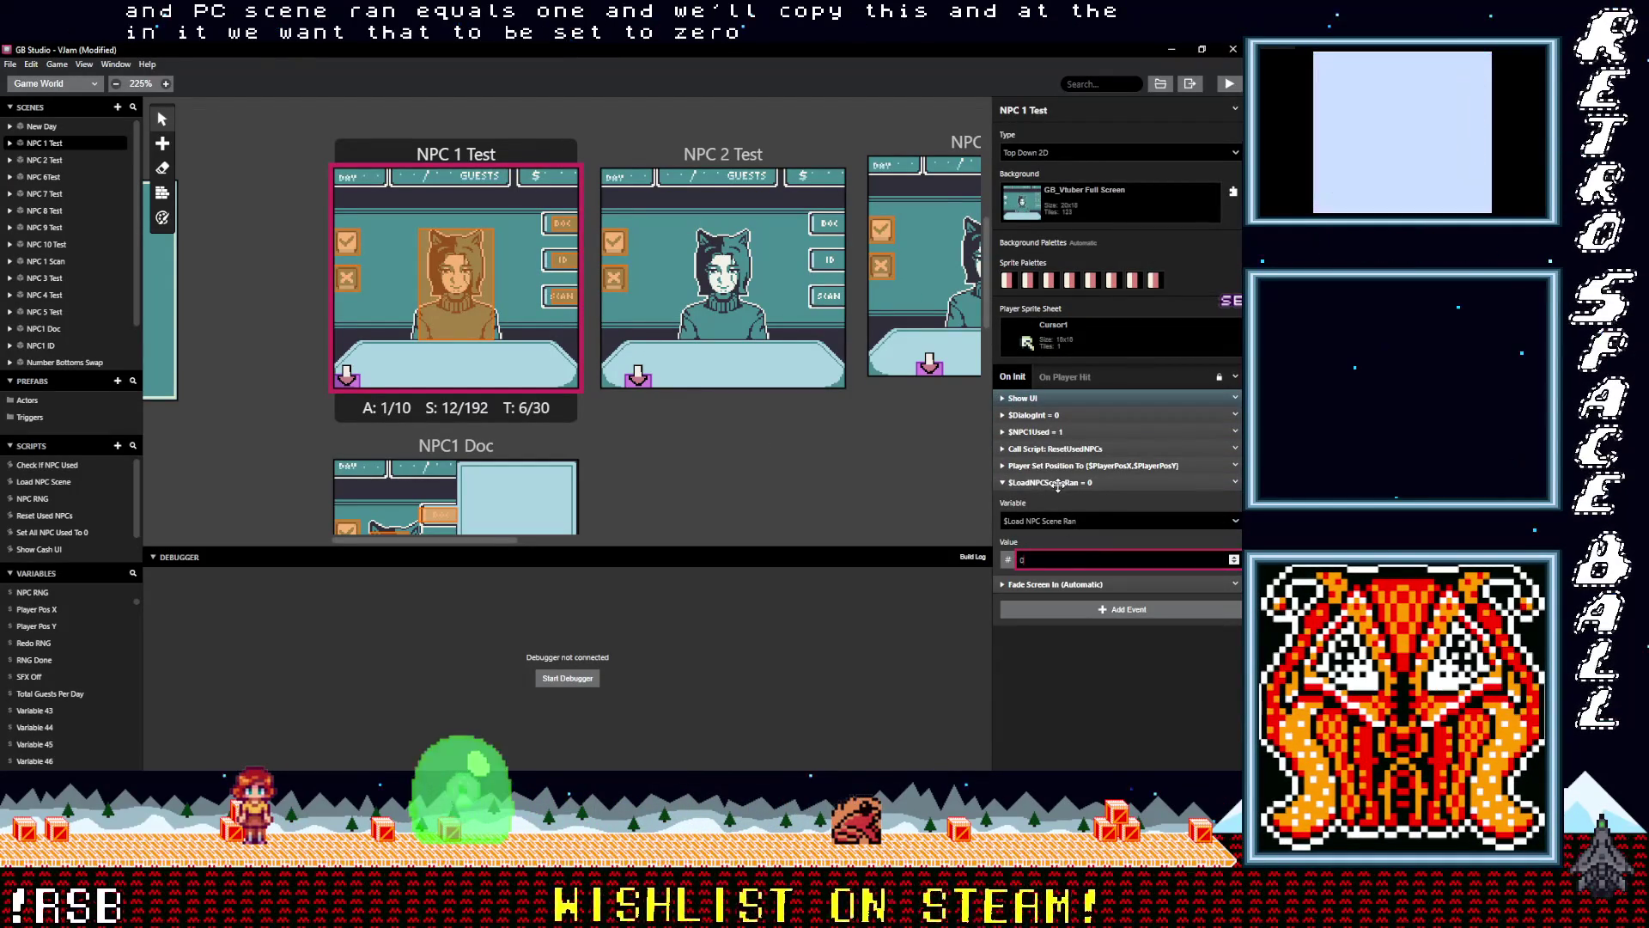
left_click(1067, 483)
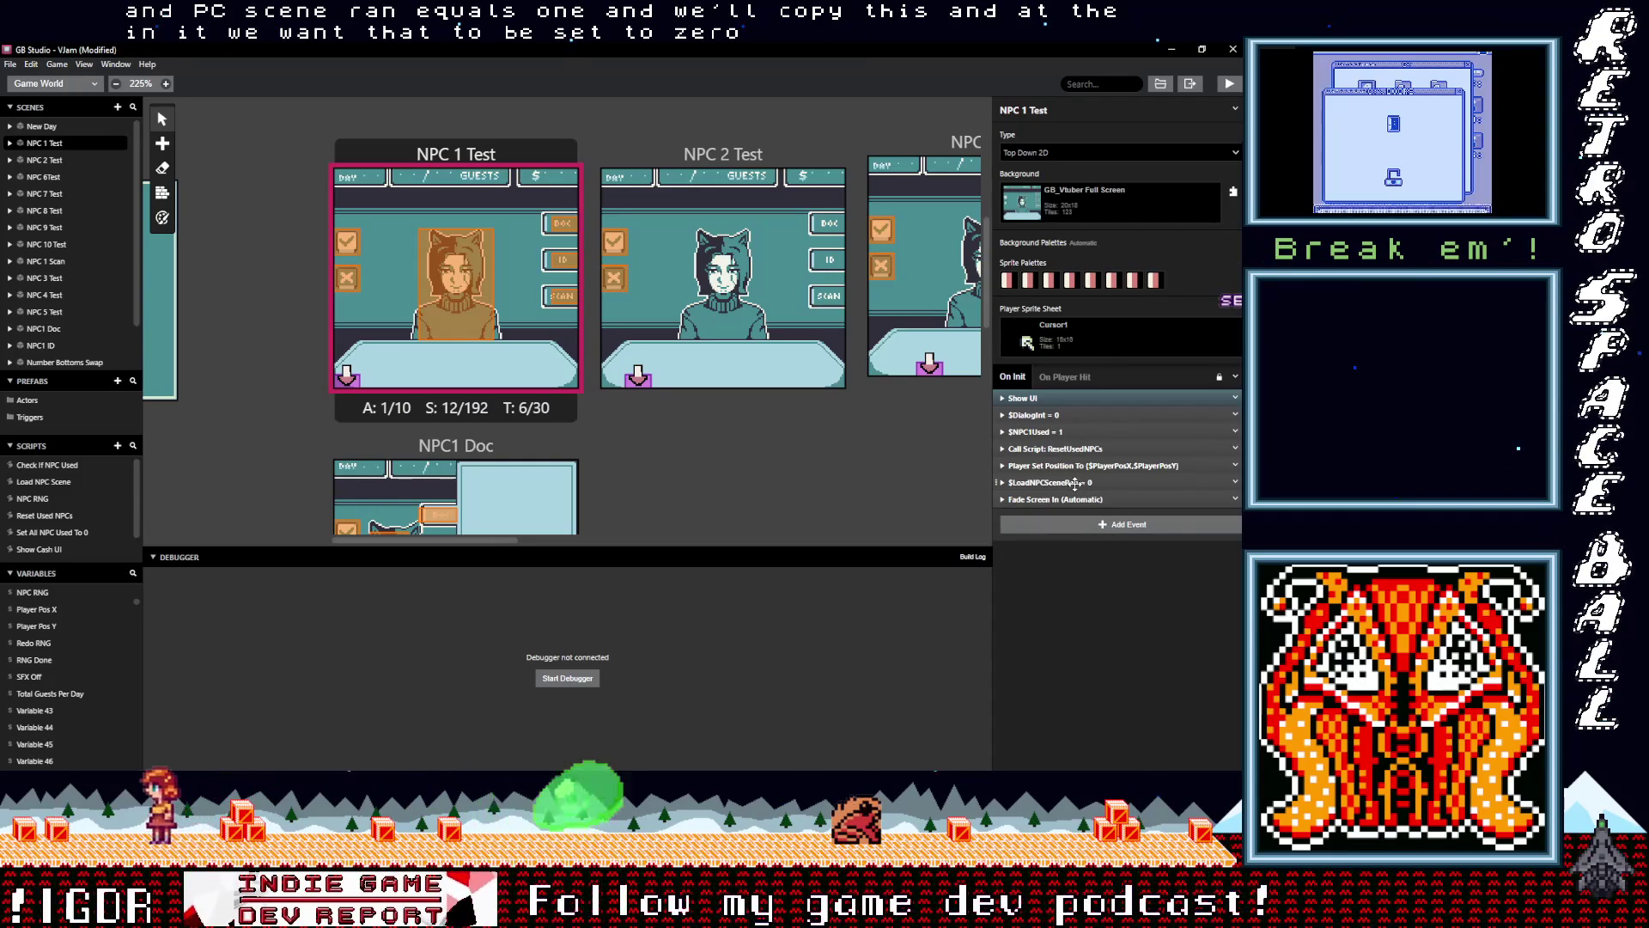
Move the $LoadNPCSceneRan = 0 reset to the start of NPC 1 Test's On Init
left_click_drag(1076, 483, 1078, 417)
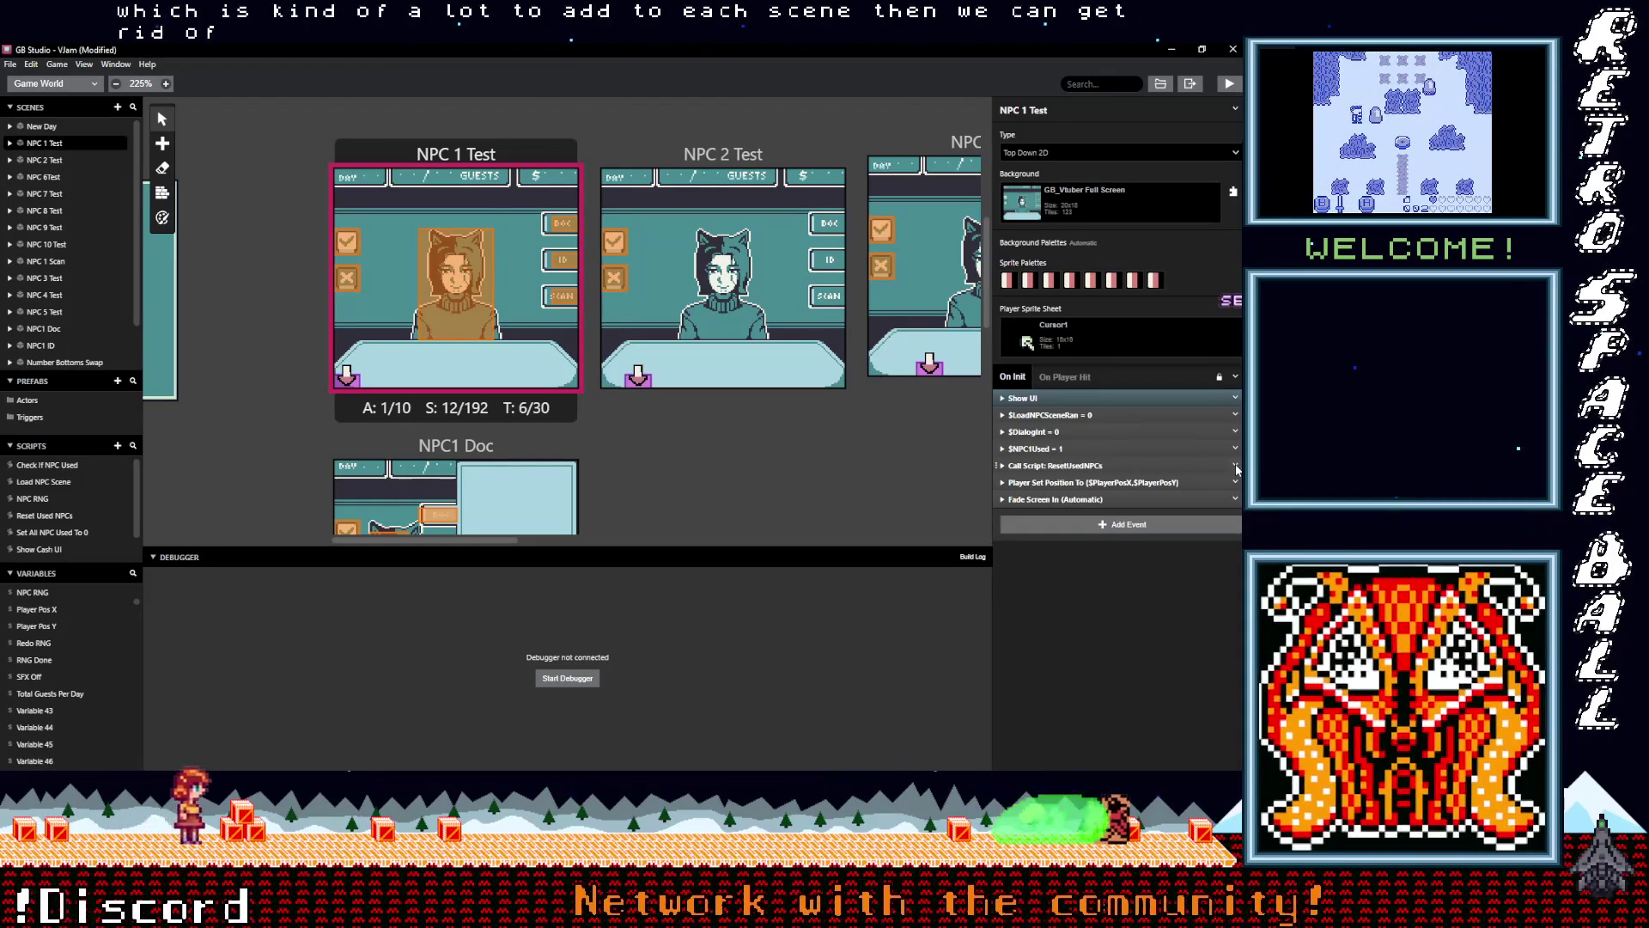
left_click(349, 242)
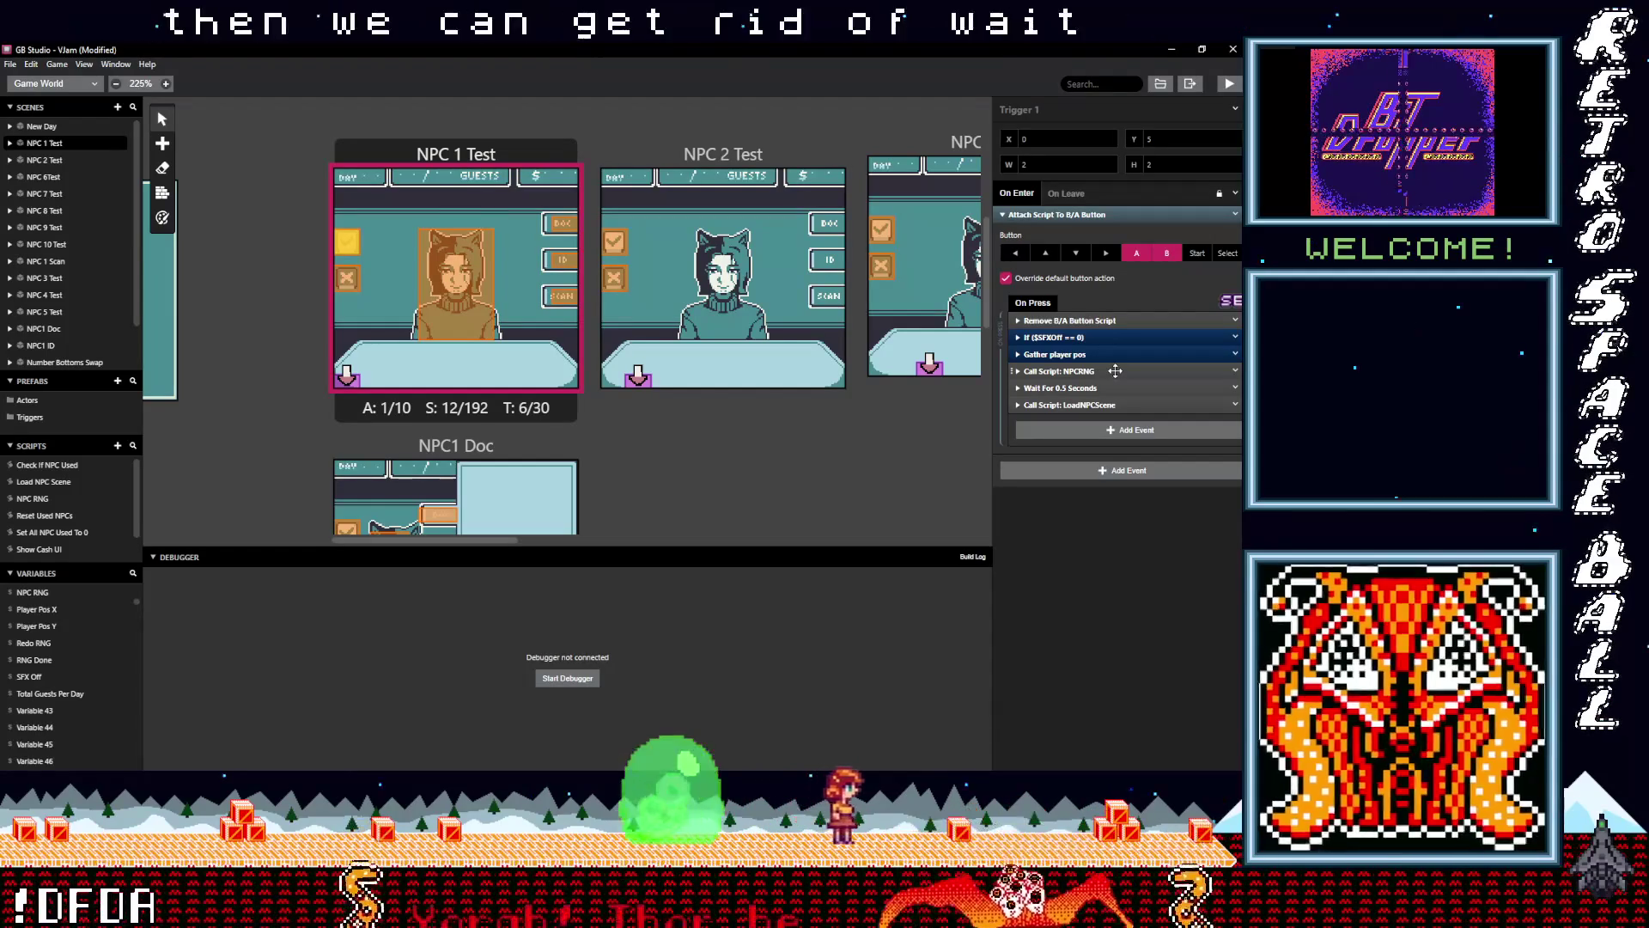
left_click(362, 153)
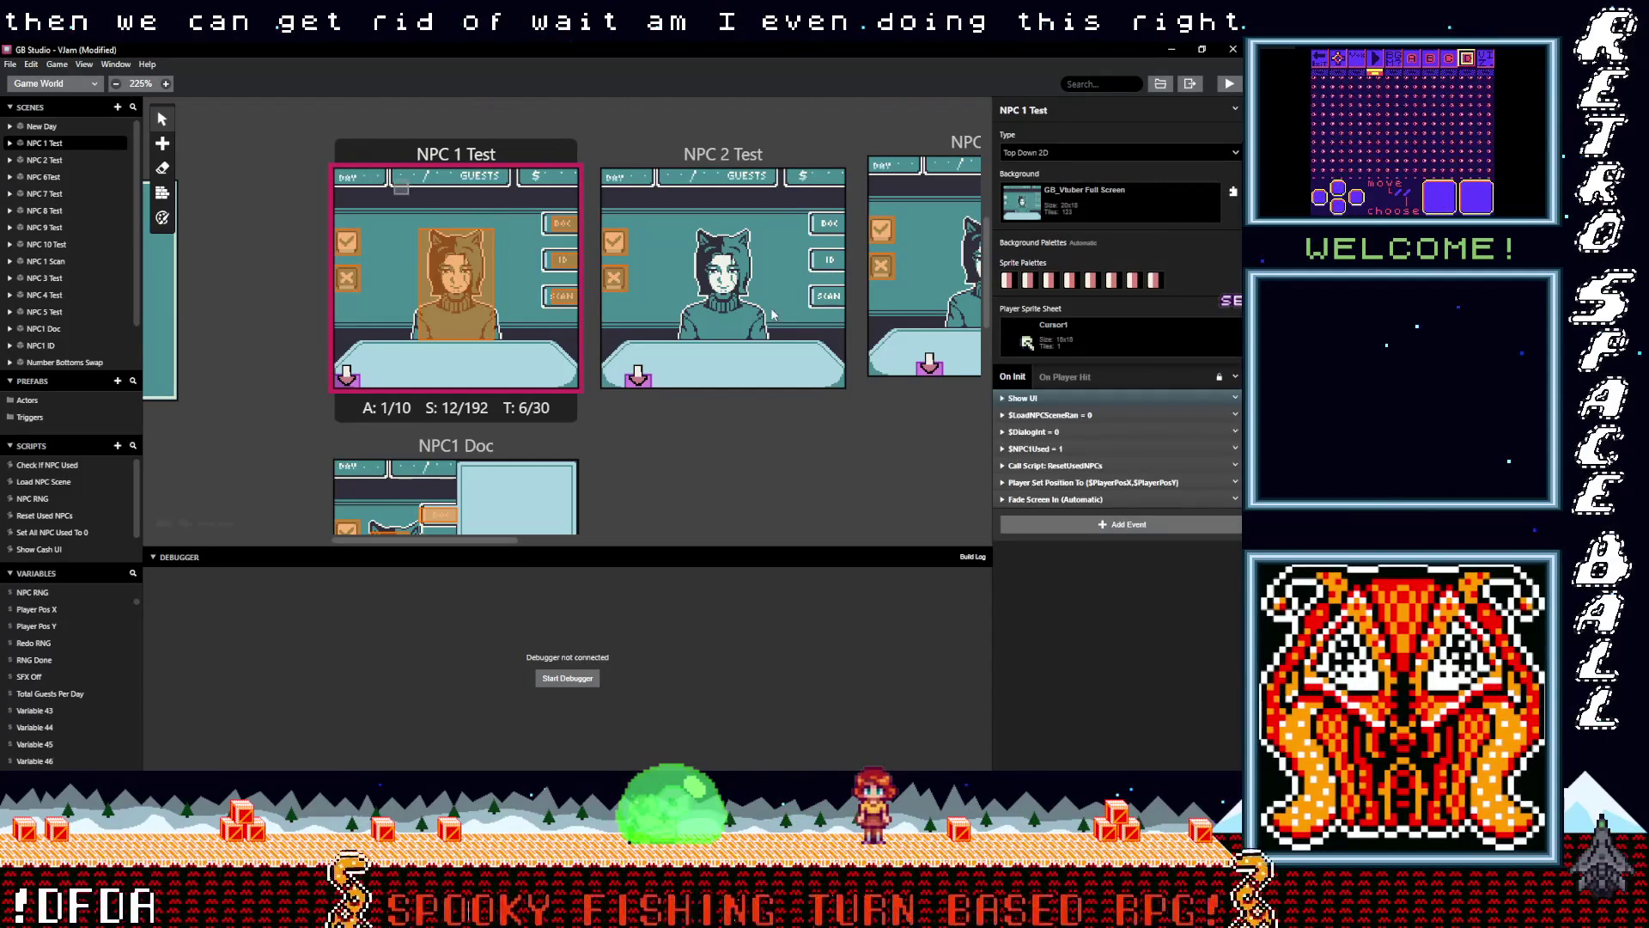
Review the ResetUsedNPCs, LoadNPCScene and NPCRNG call descriptions, then open the NPC RNG script
left_click(1084, 465)
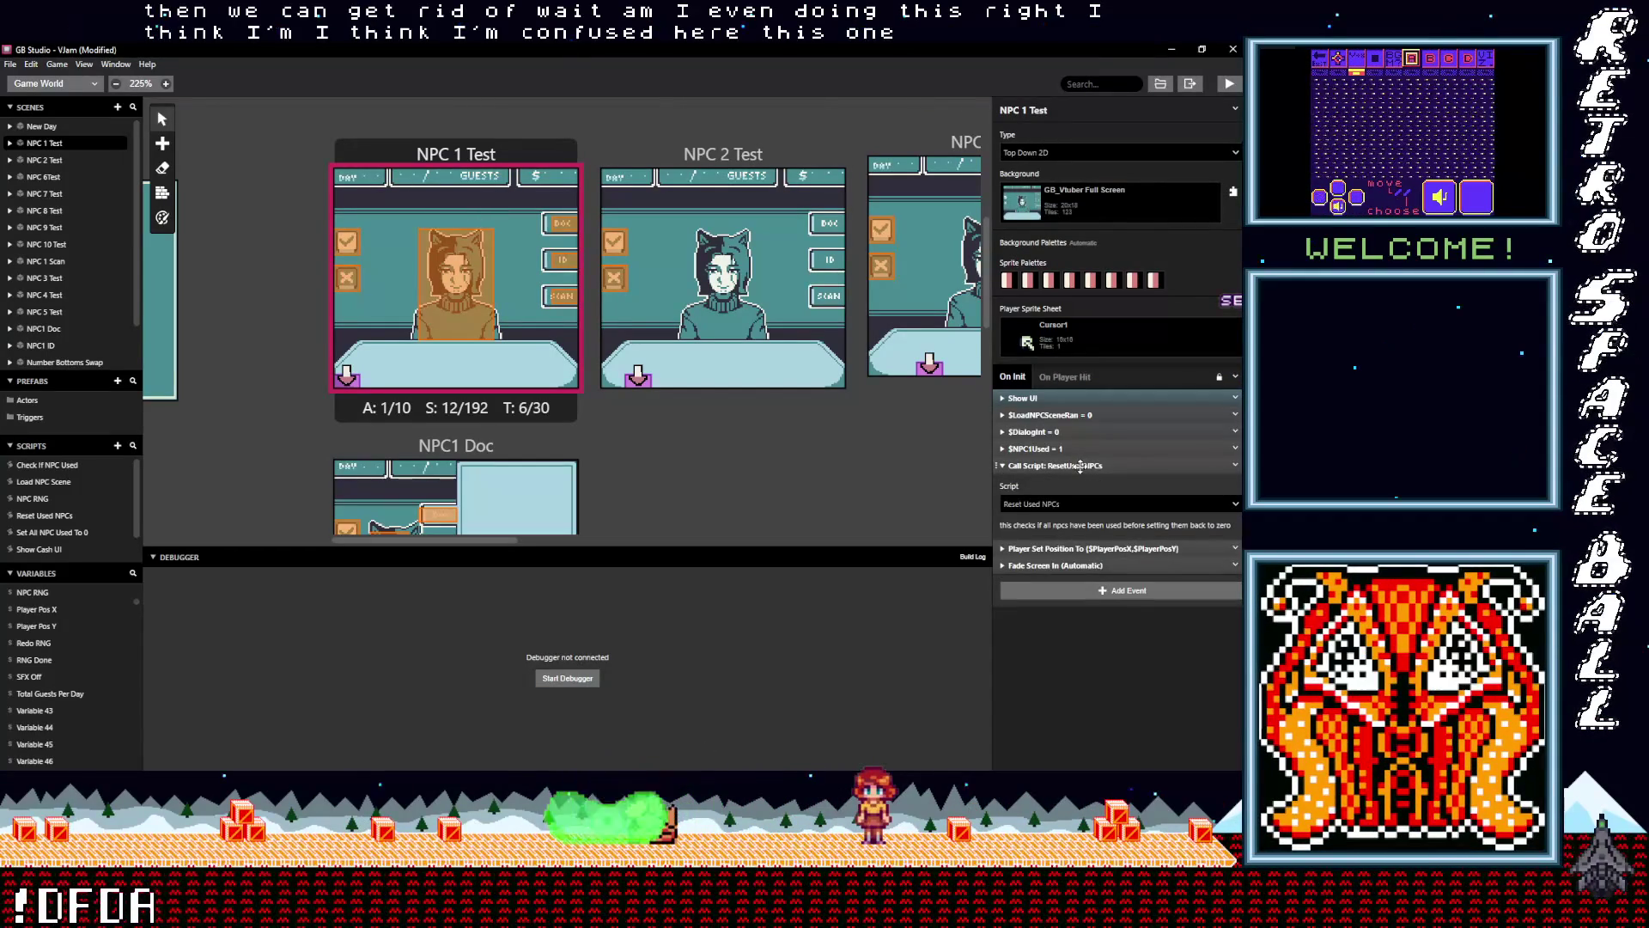
left_click(1081, 464)
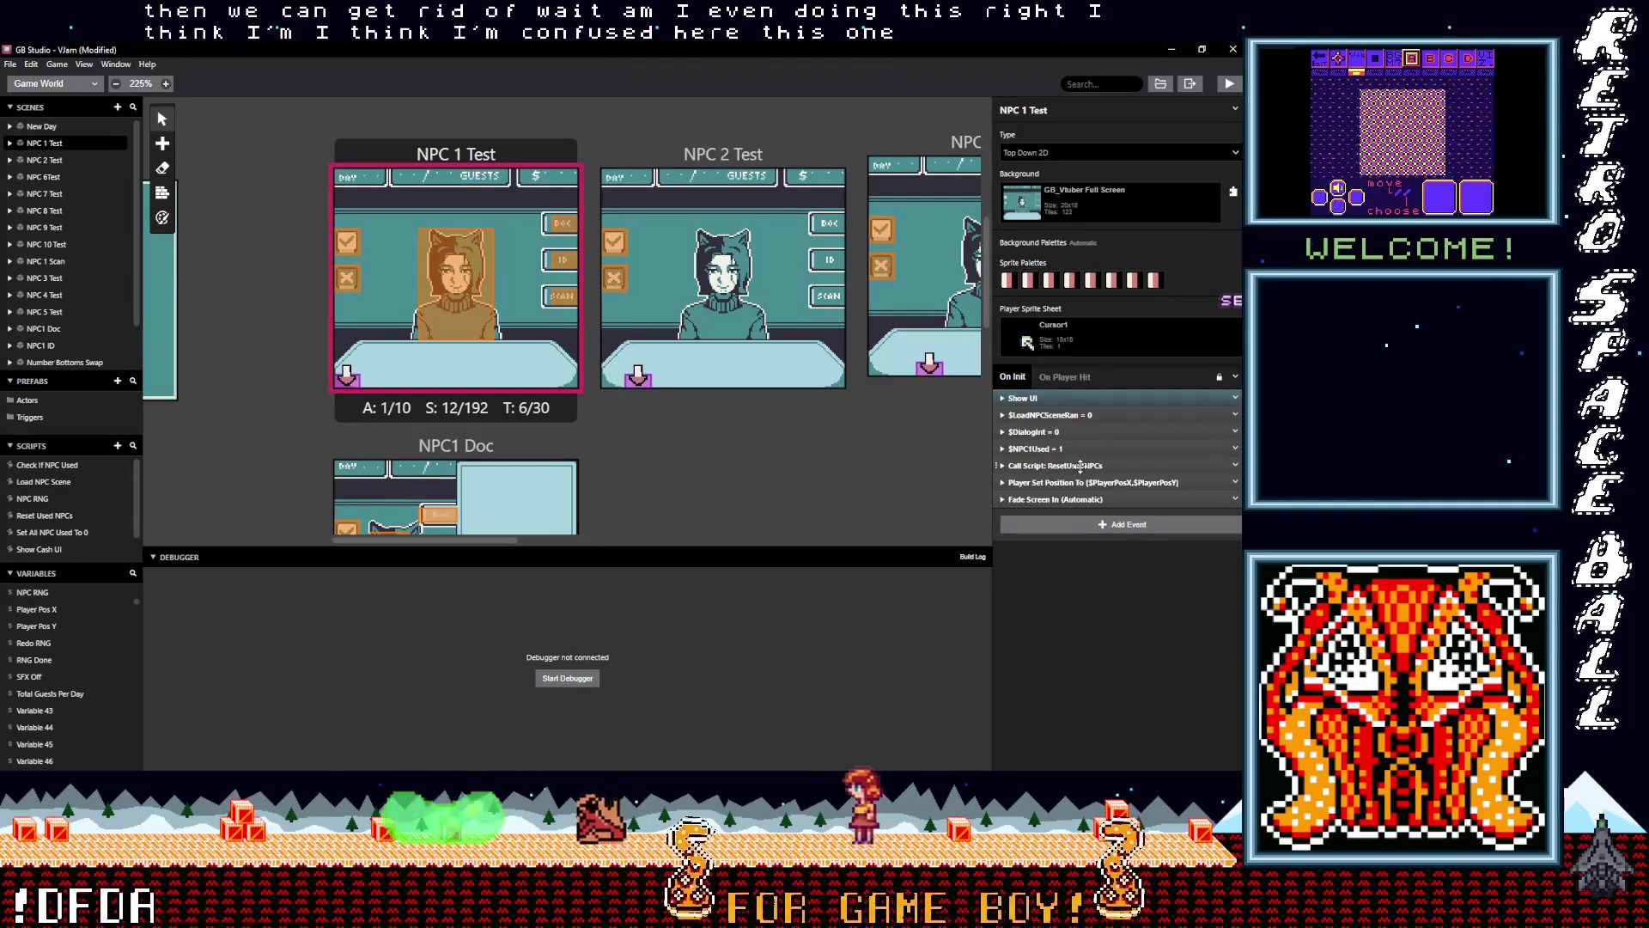
key("ctrl+z")
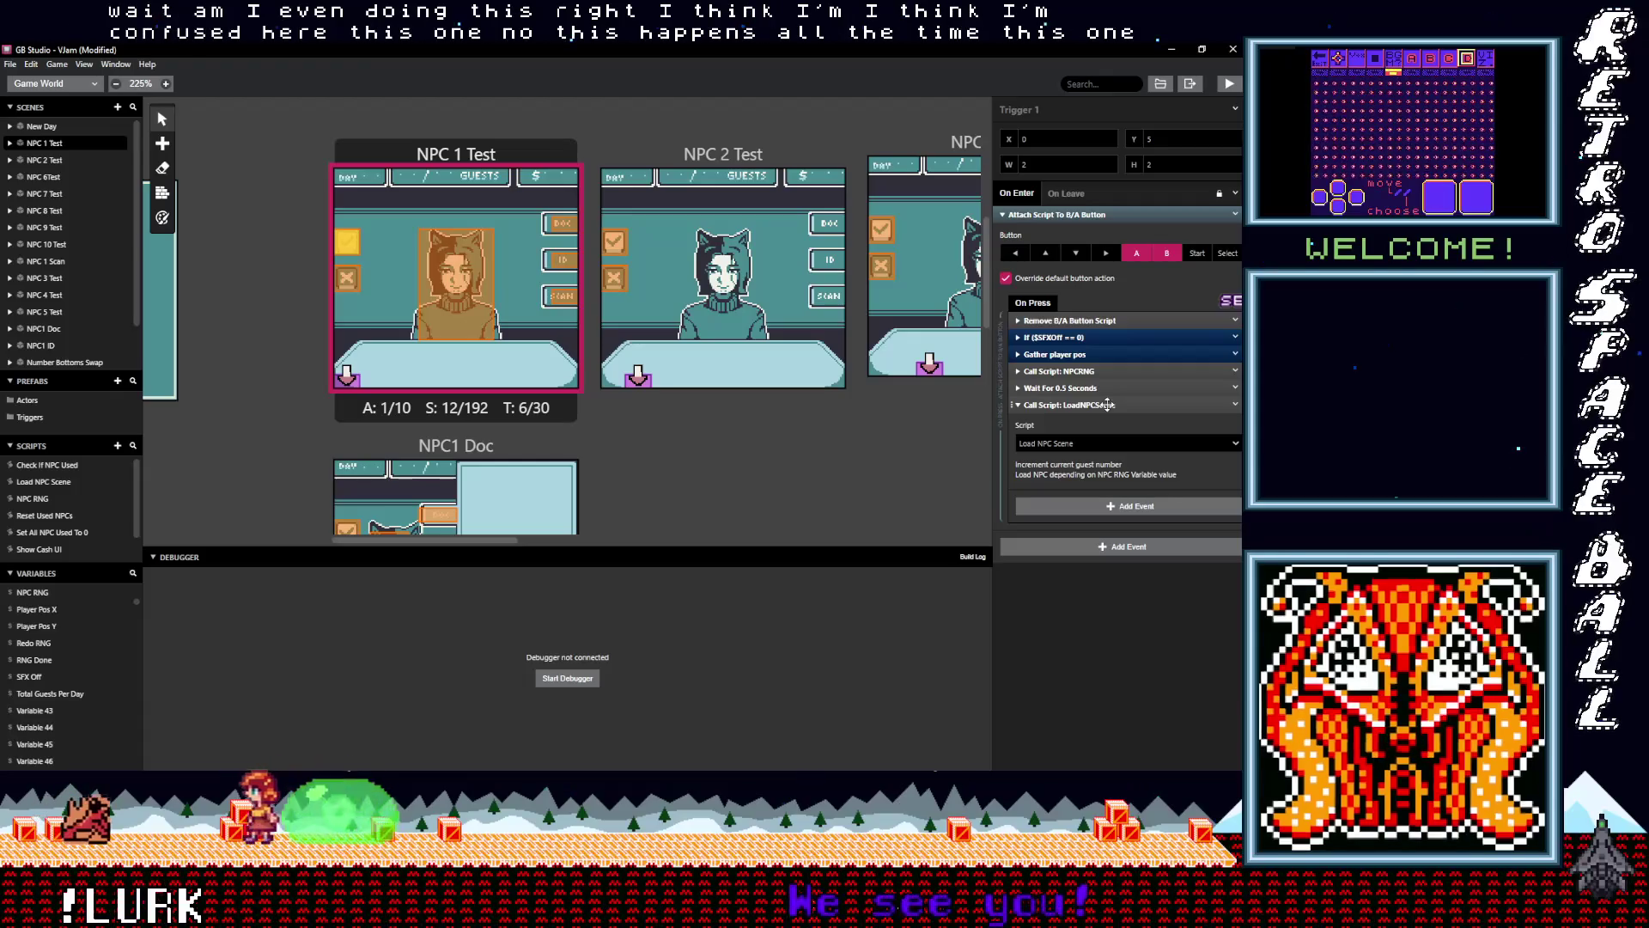
left_click(1107, 404)
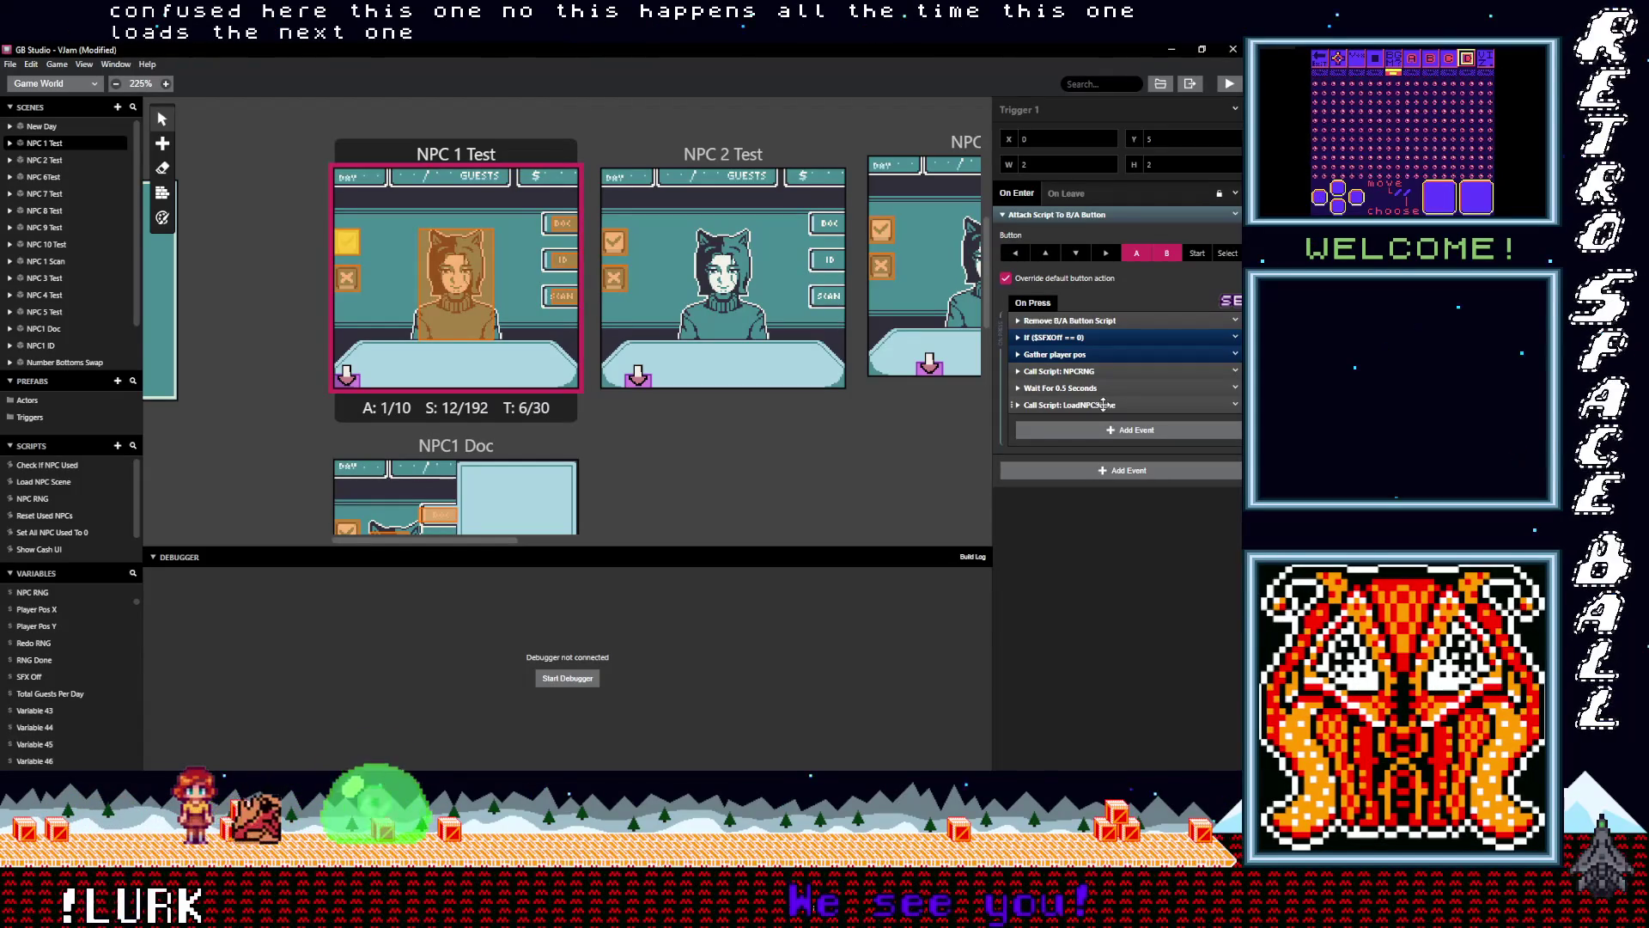
left_click(1090, 365)
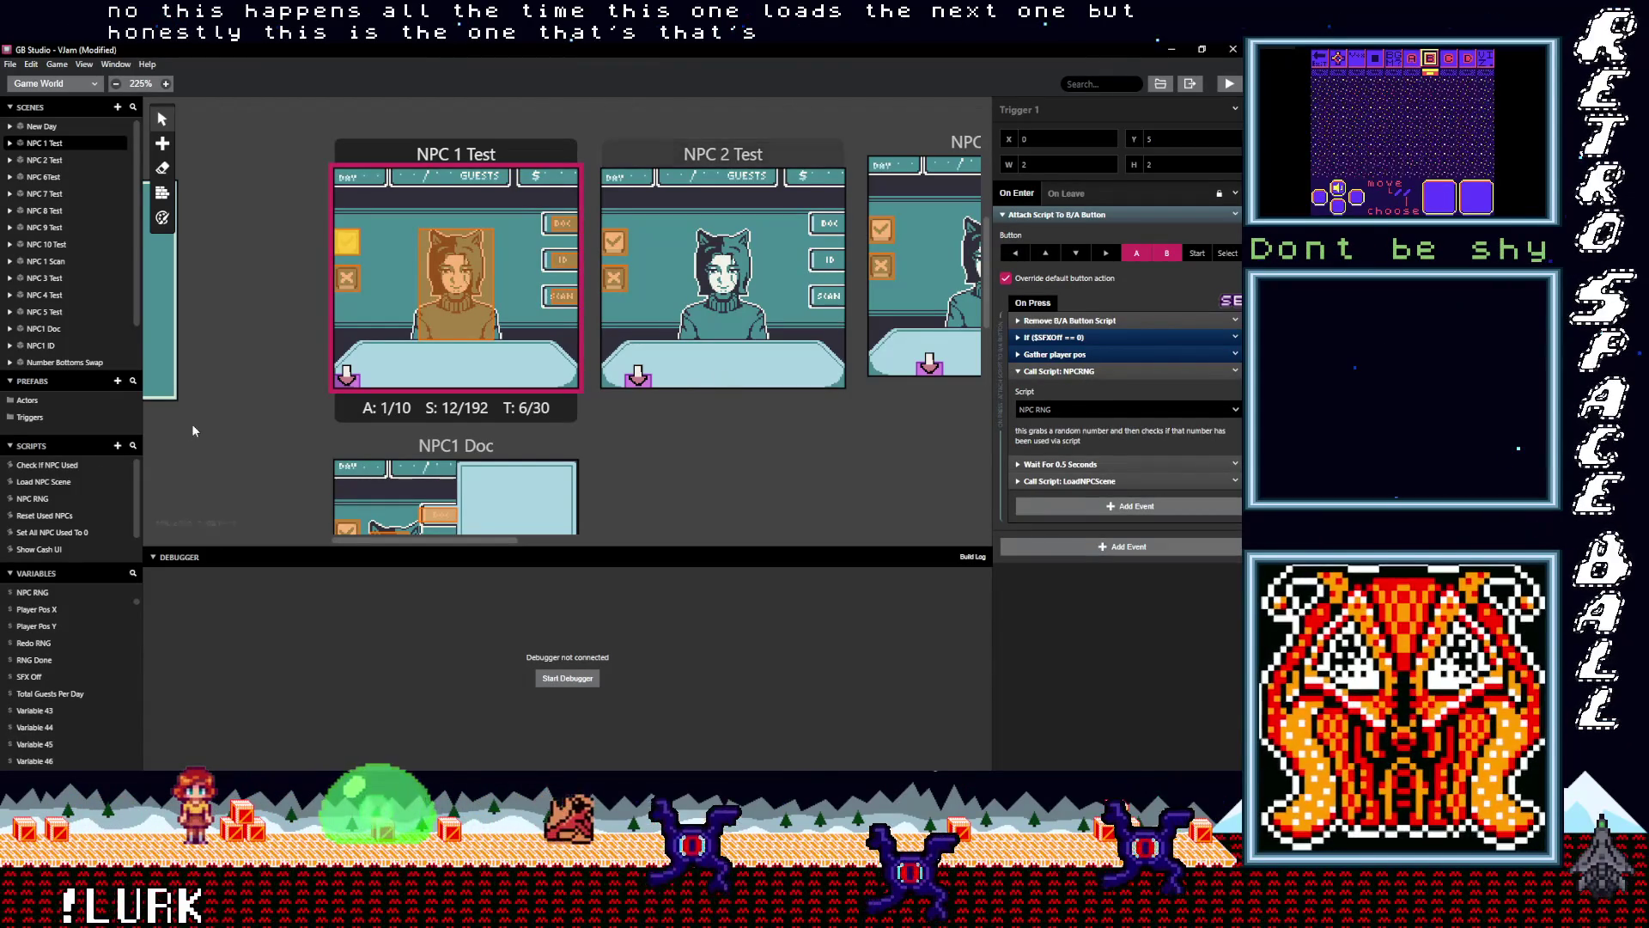
left_click(38, 499)
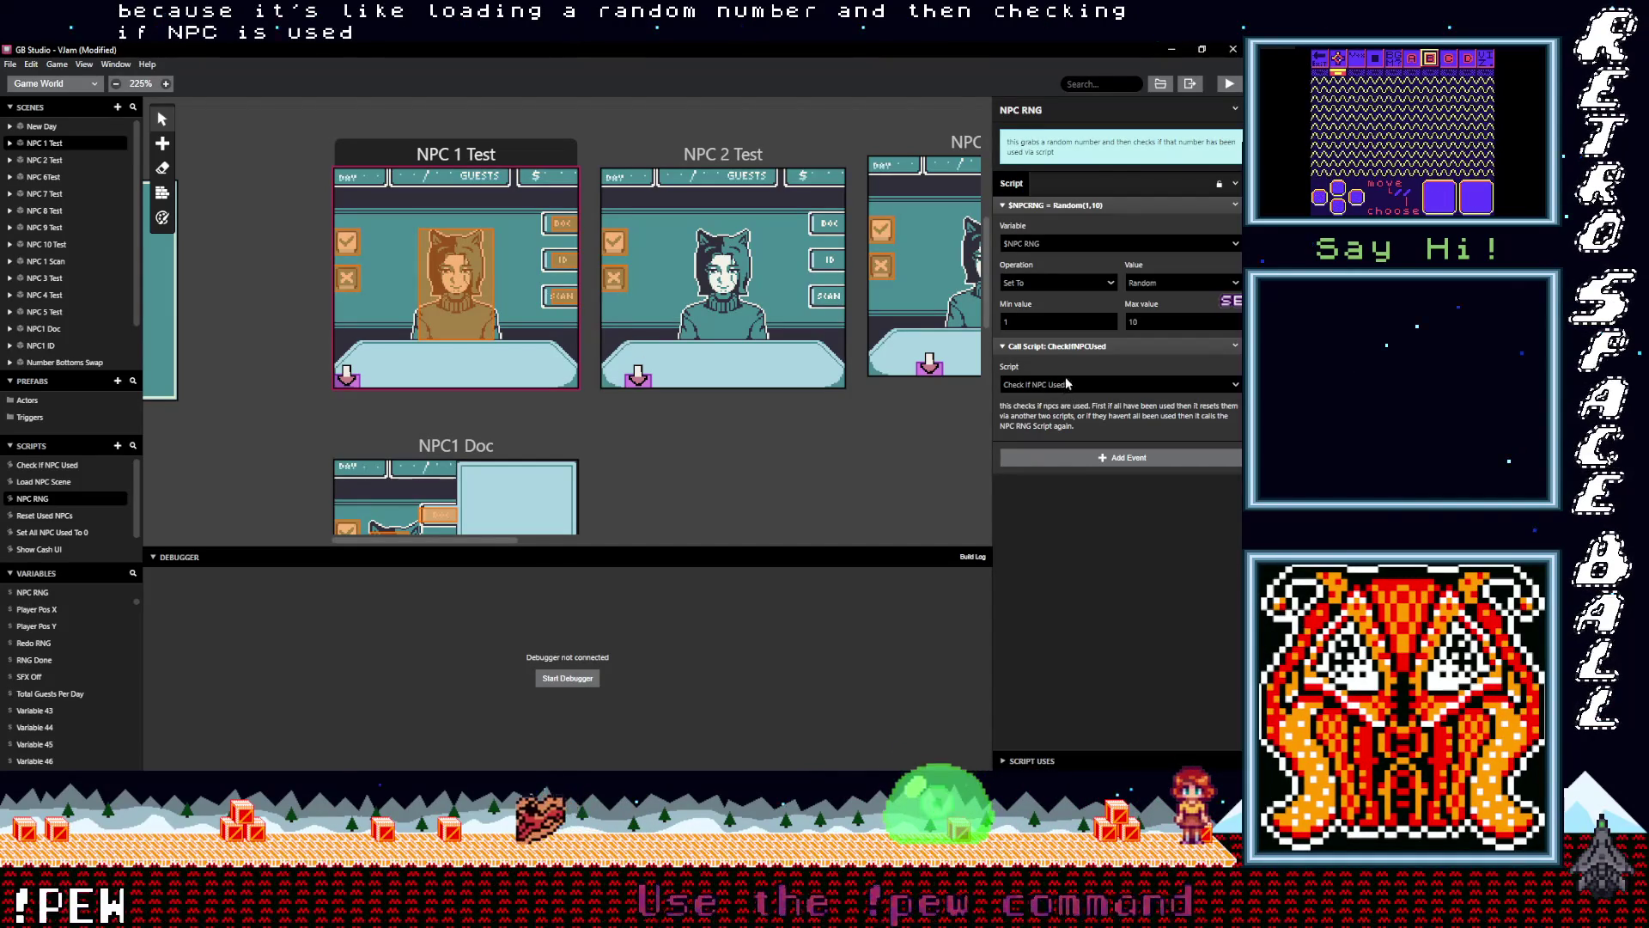
Add a 0.1-second Wait to NPC RNG, placed just above the CheckIfNPCUsed call
left_click(1068, 347)
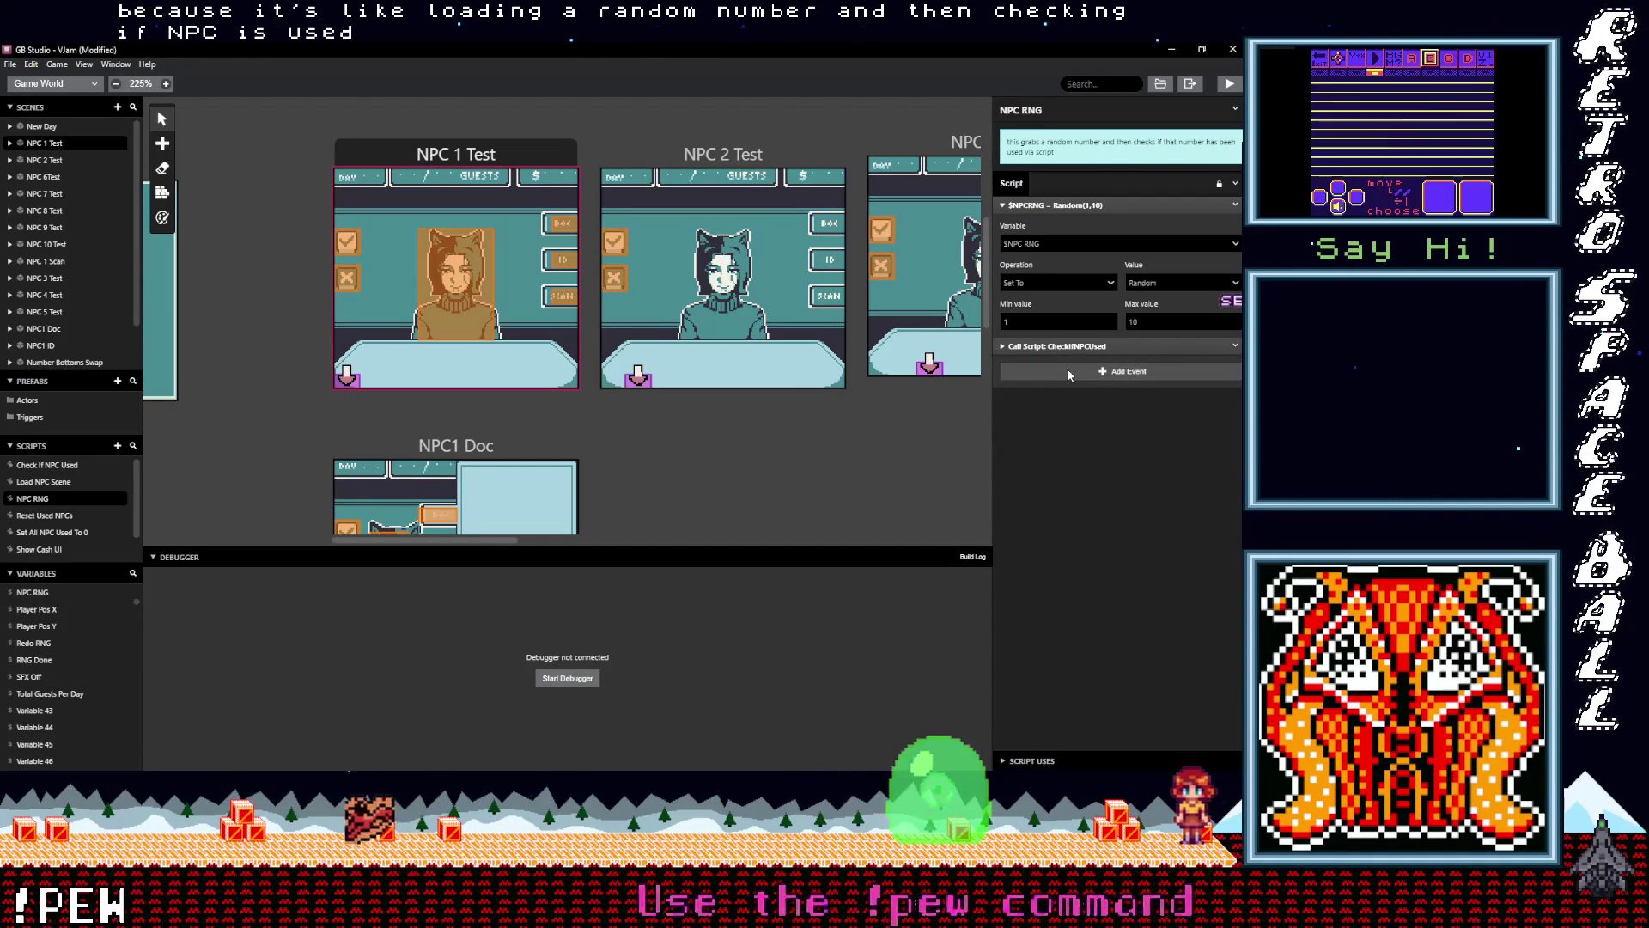
left_click(1068, 371)
type("wait")
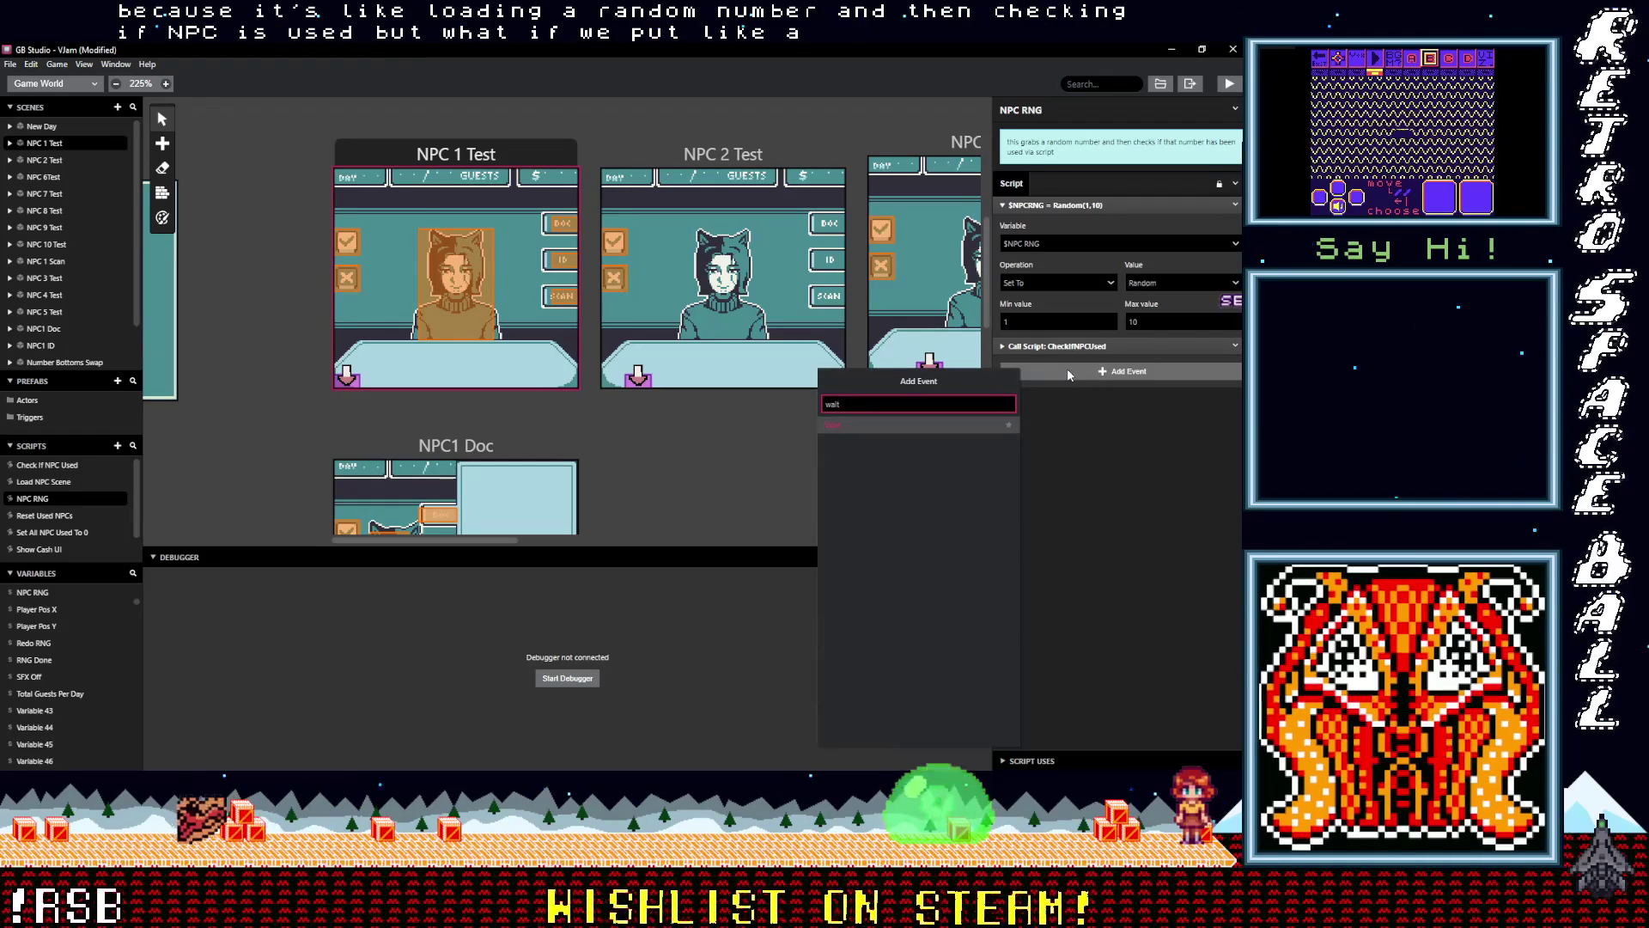
key("Return")
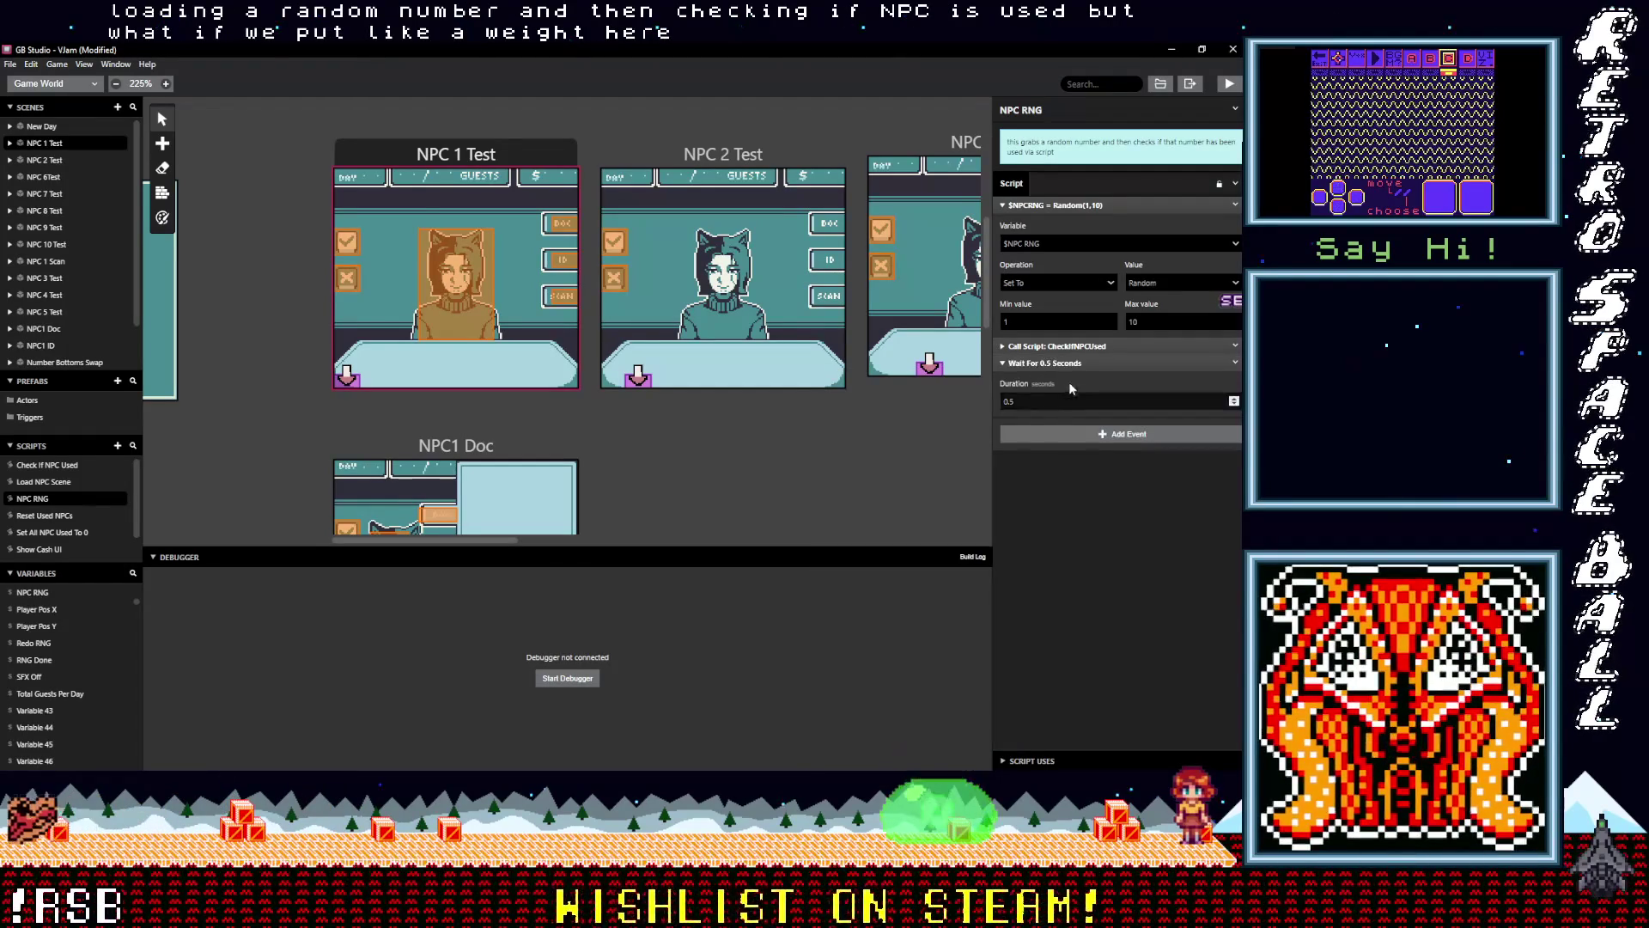
double_click(1065, 401)
type("0.1")
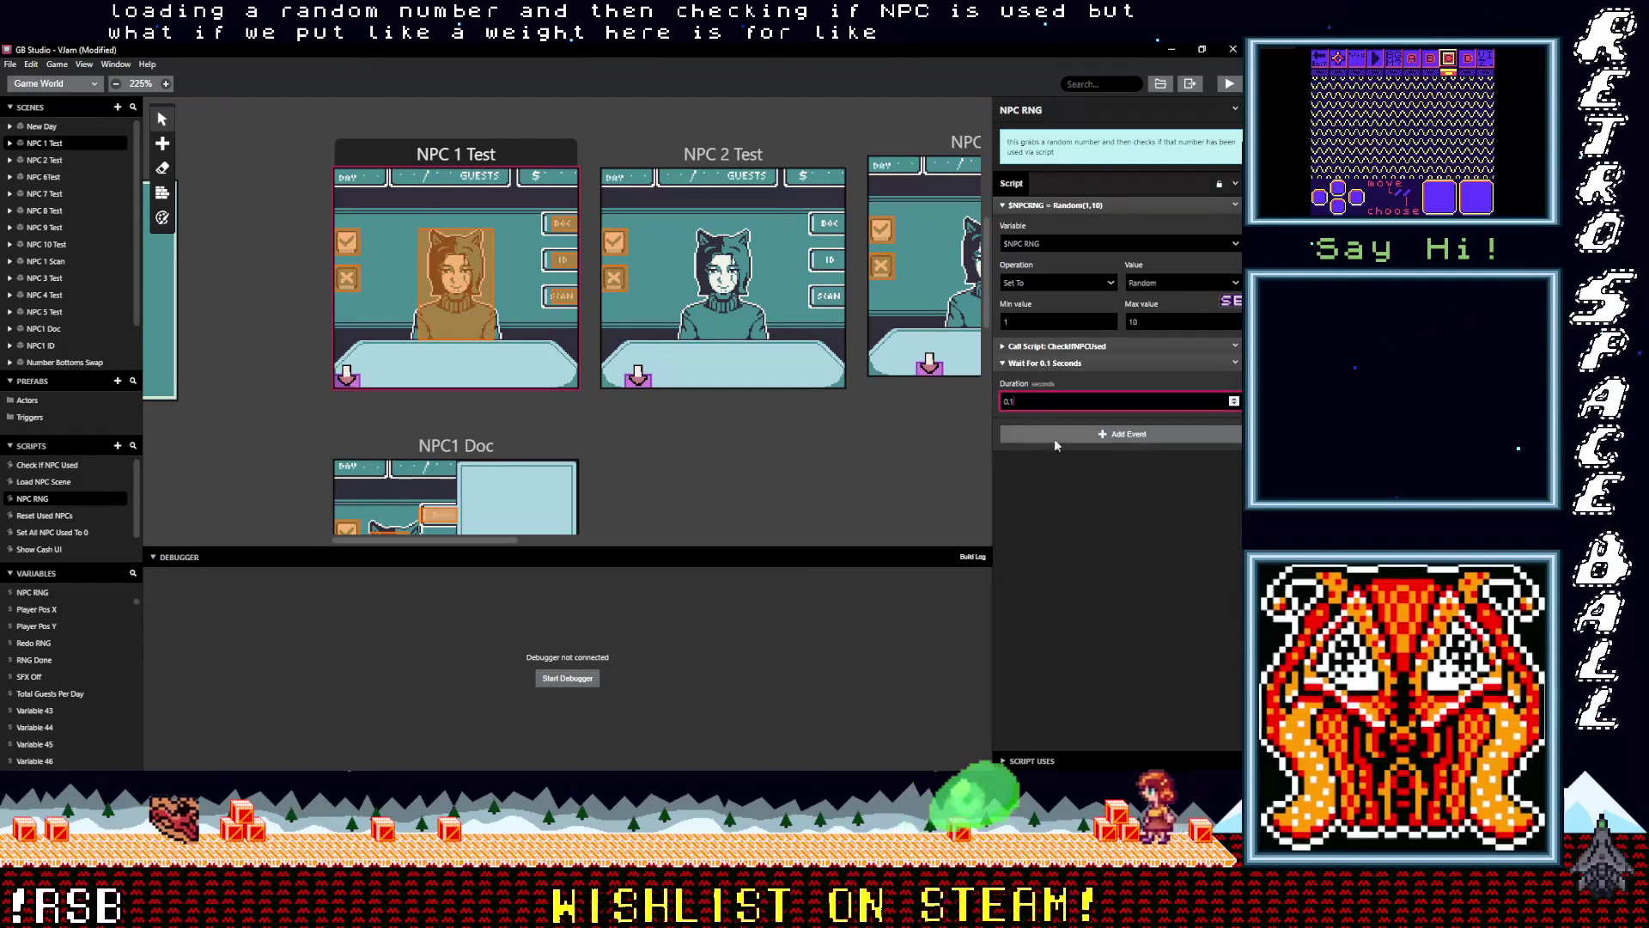
left_click(1048, 362)
left_click_drag(1048, 362, 1052, 343)
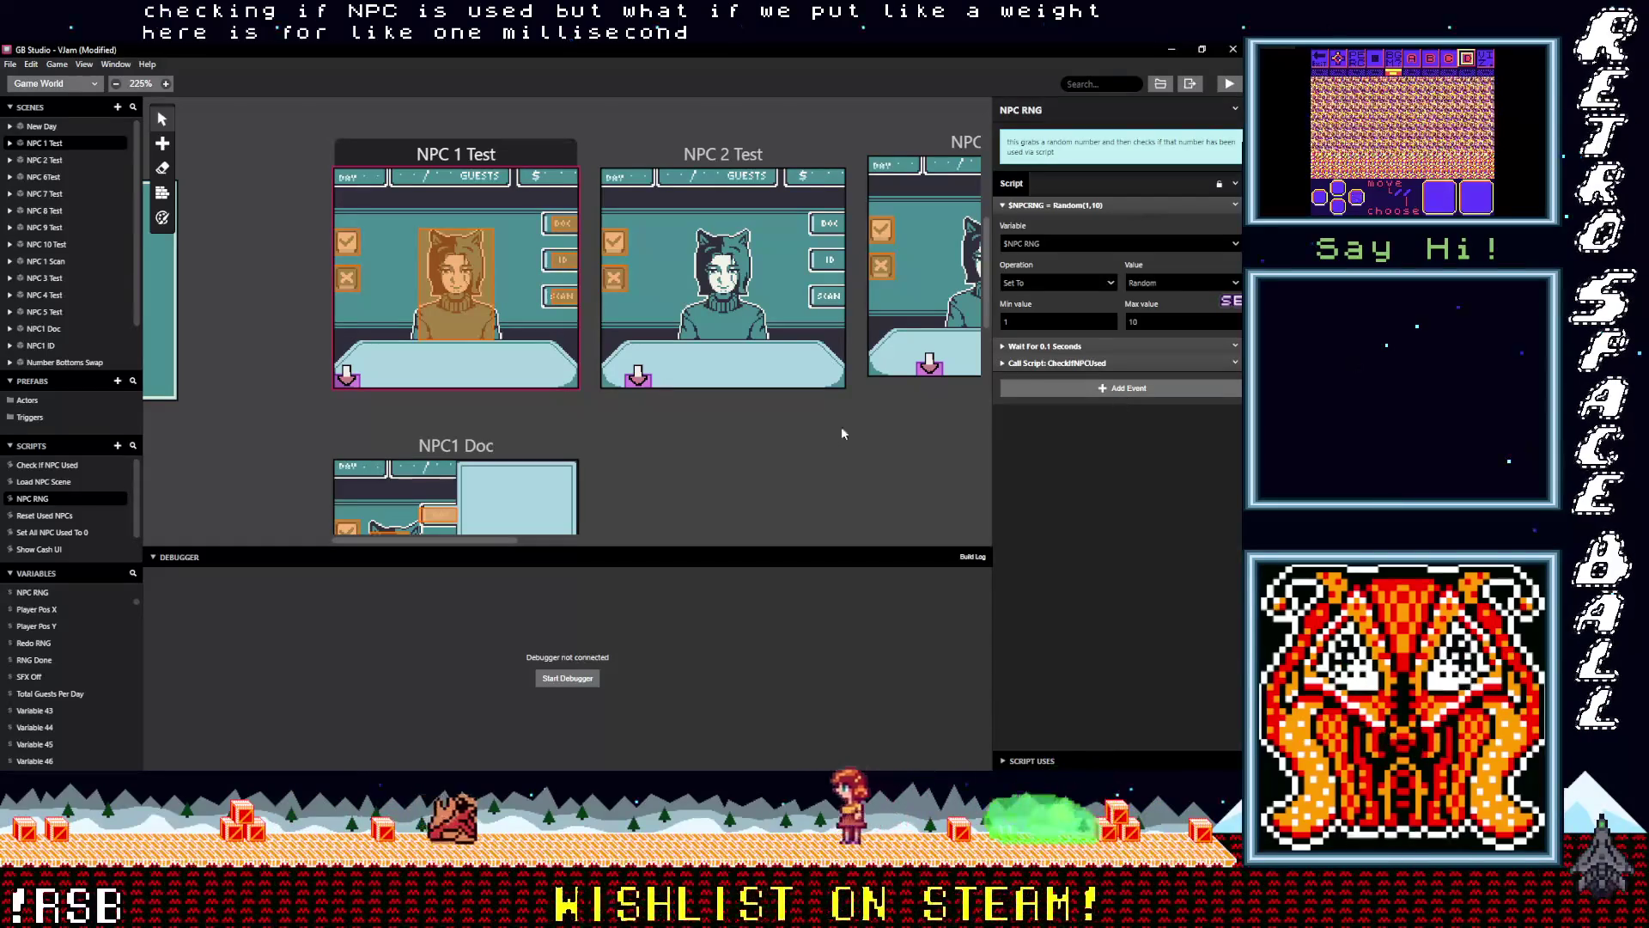
Check the CheckIfNPCUsed call and open the Check If NPC Used script
left_click(1089, 362)
left_click(1108, 361)
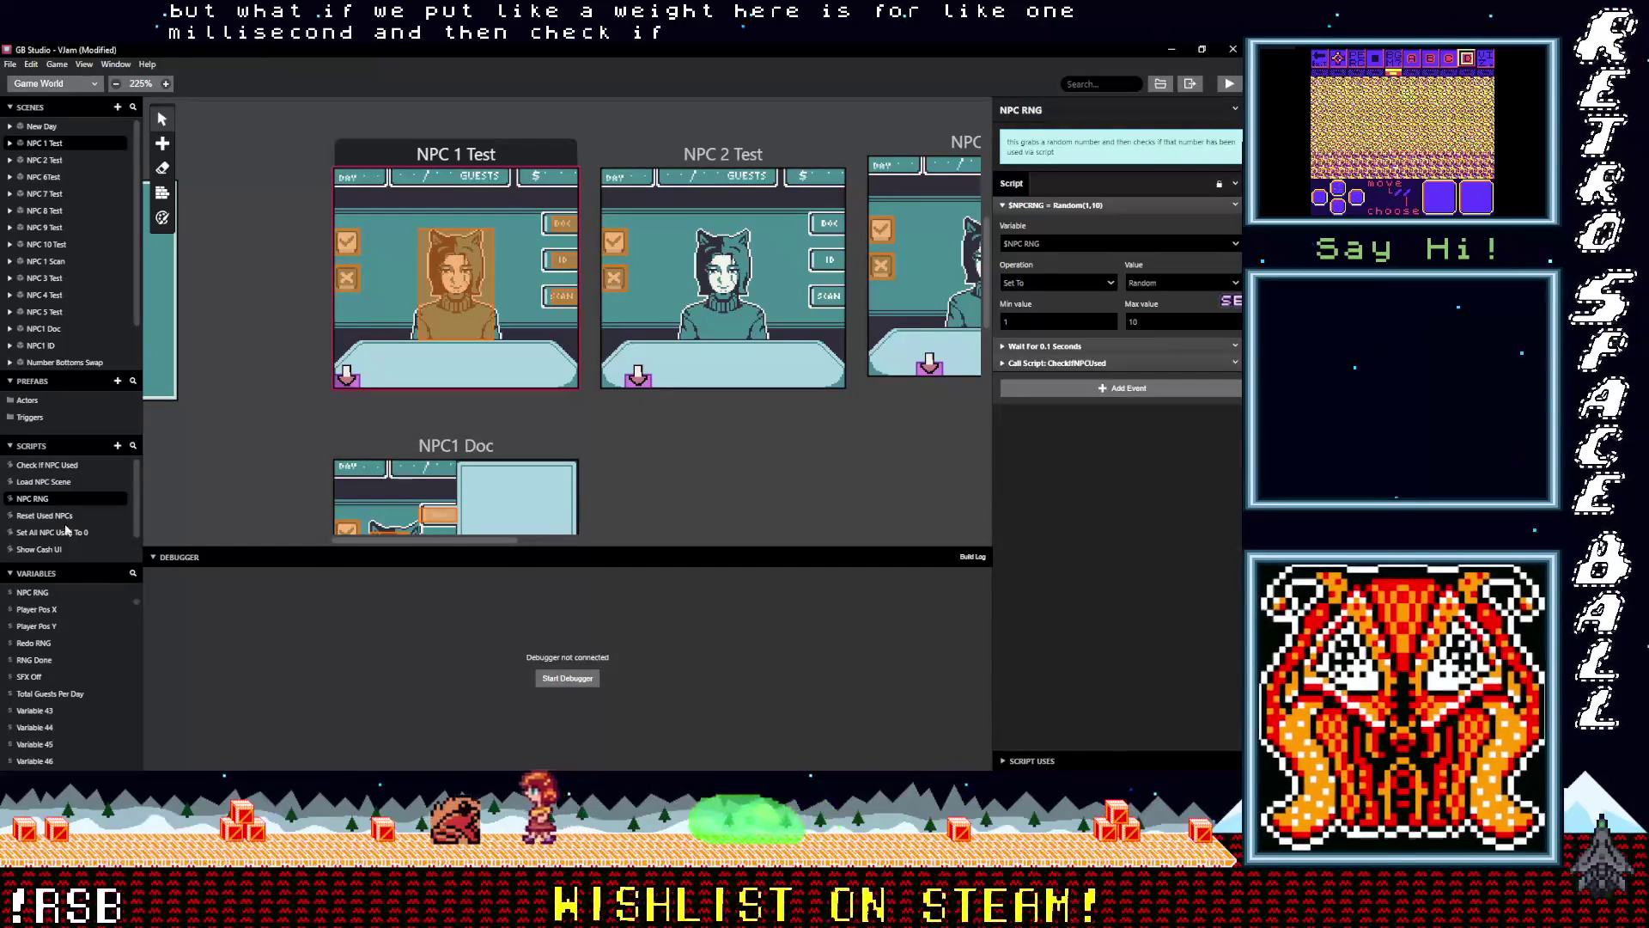
left_click(62, 464)
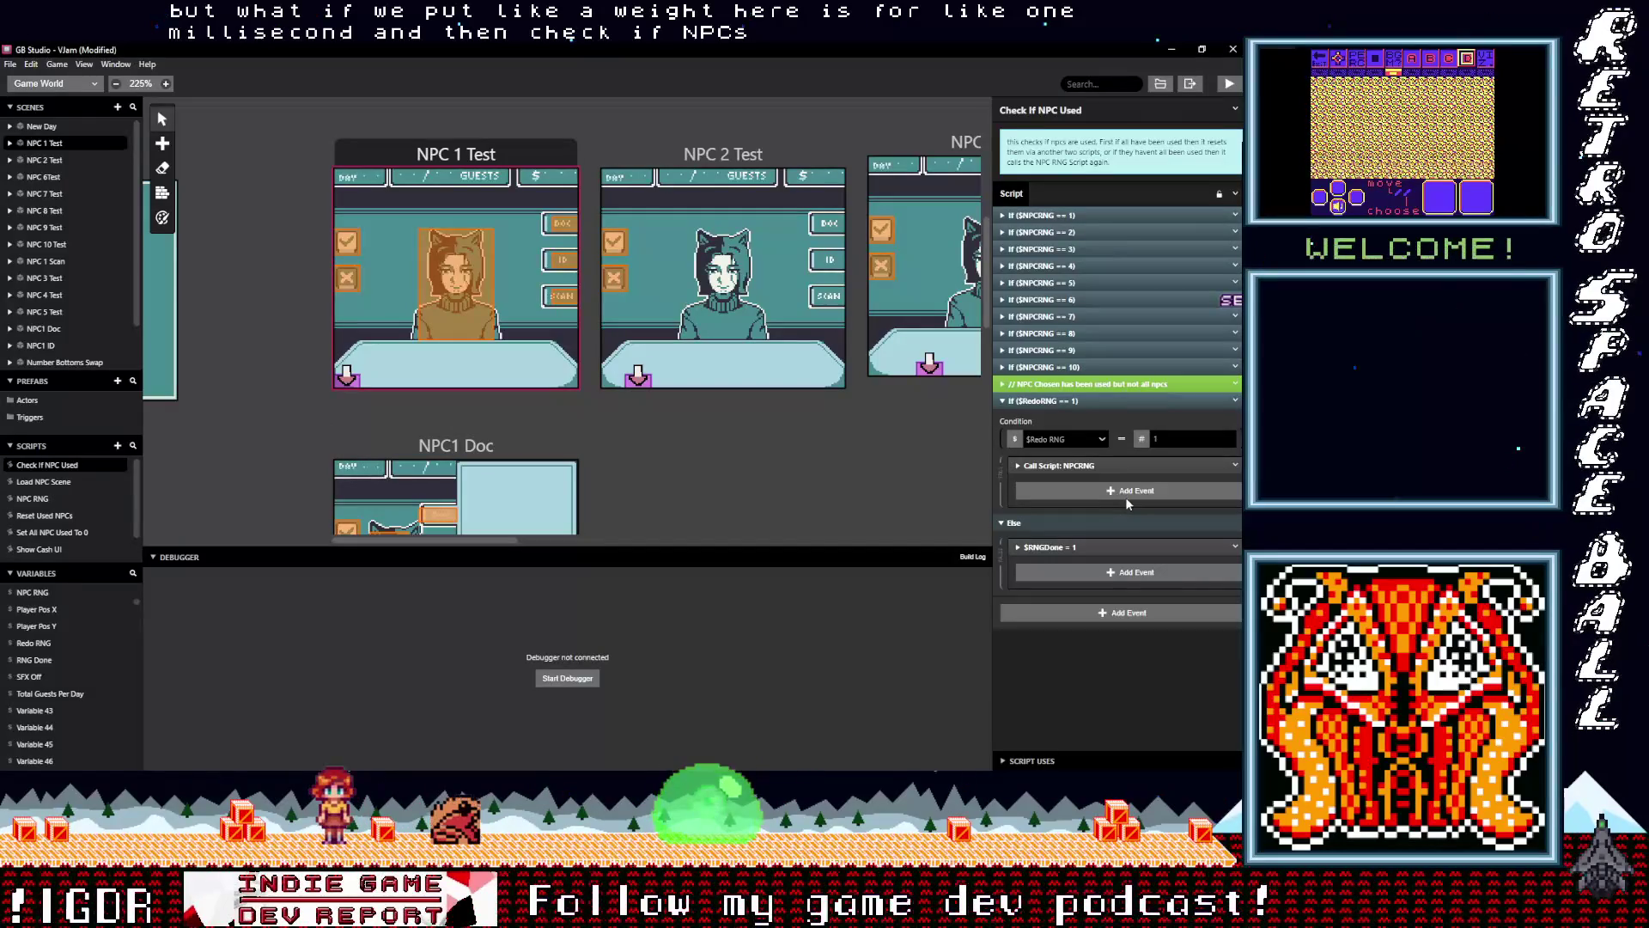
Add a 0.1-second Wait before the NPCRNG call in Check If NPC Used
left_click(1079, 492)
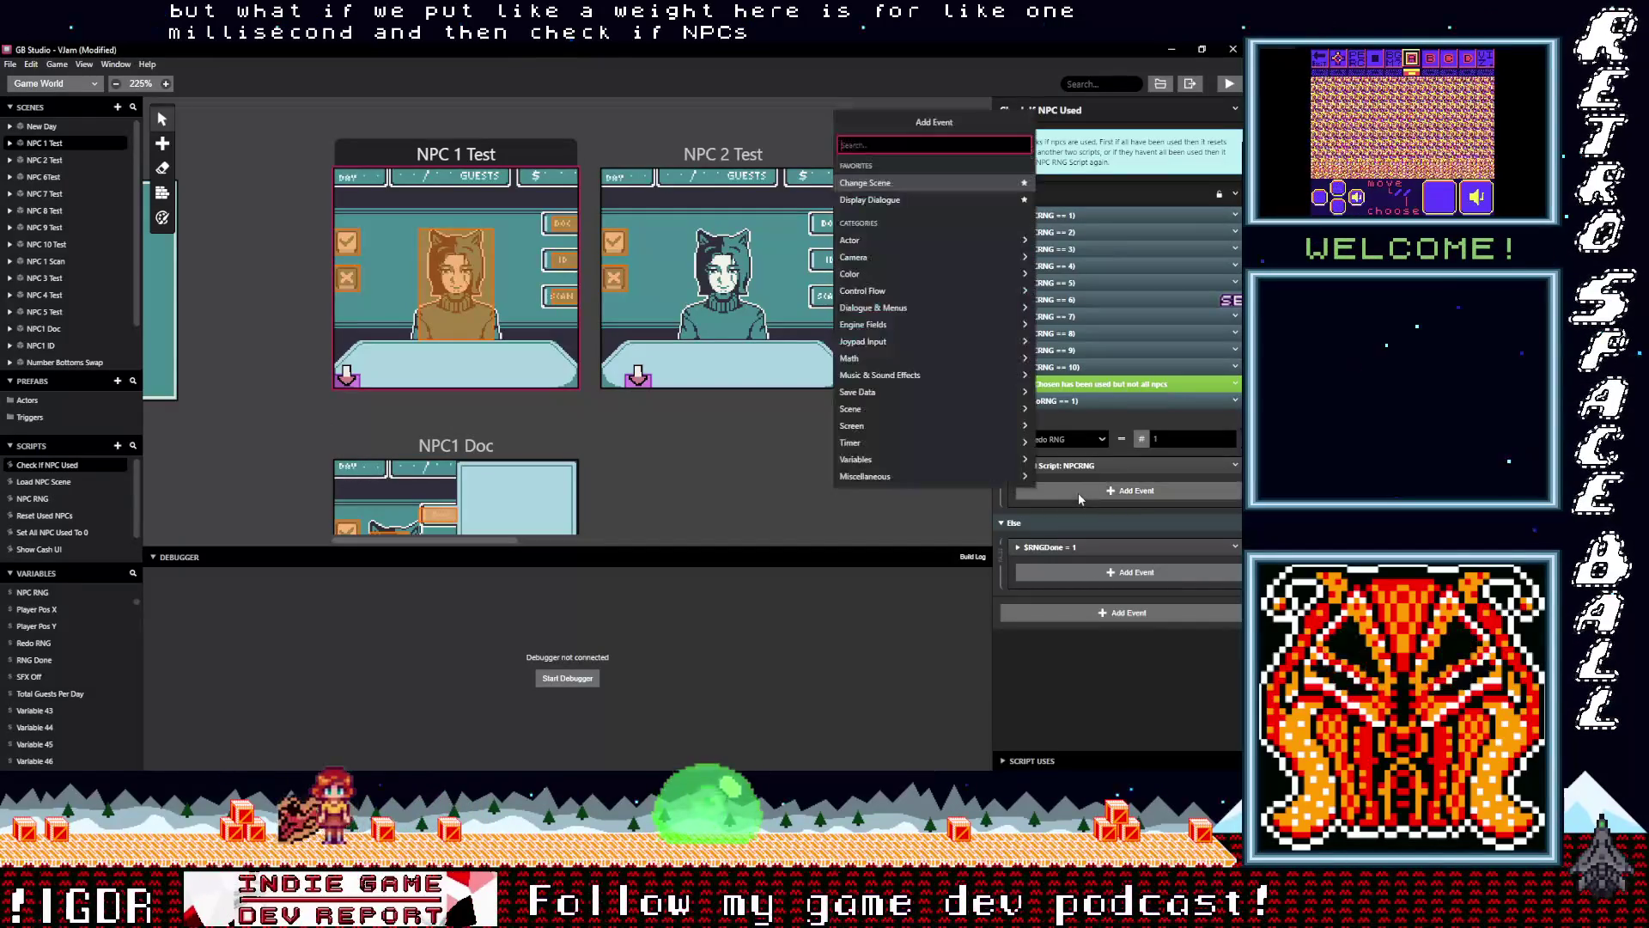
type("wai")
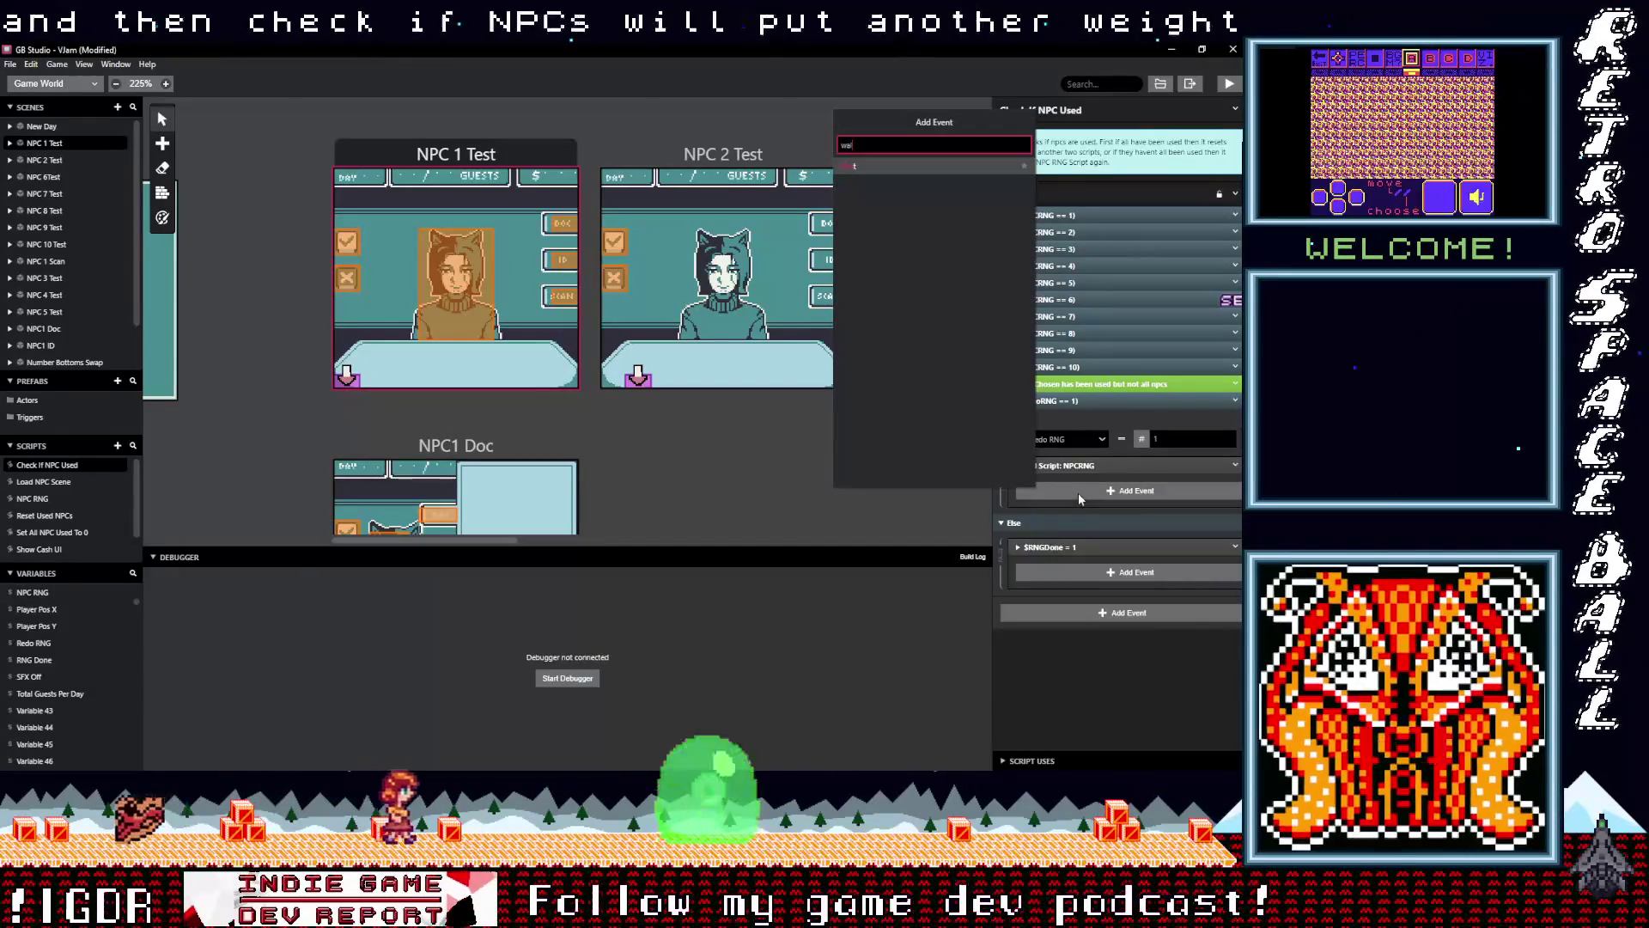
left_click(873, 167)
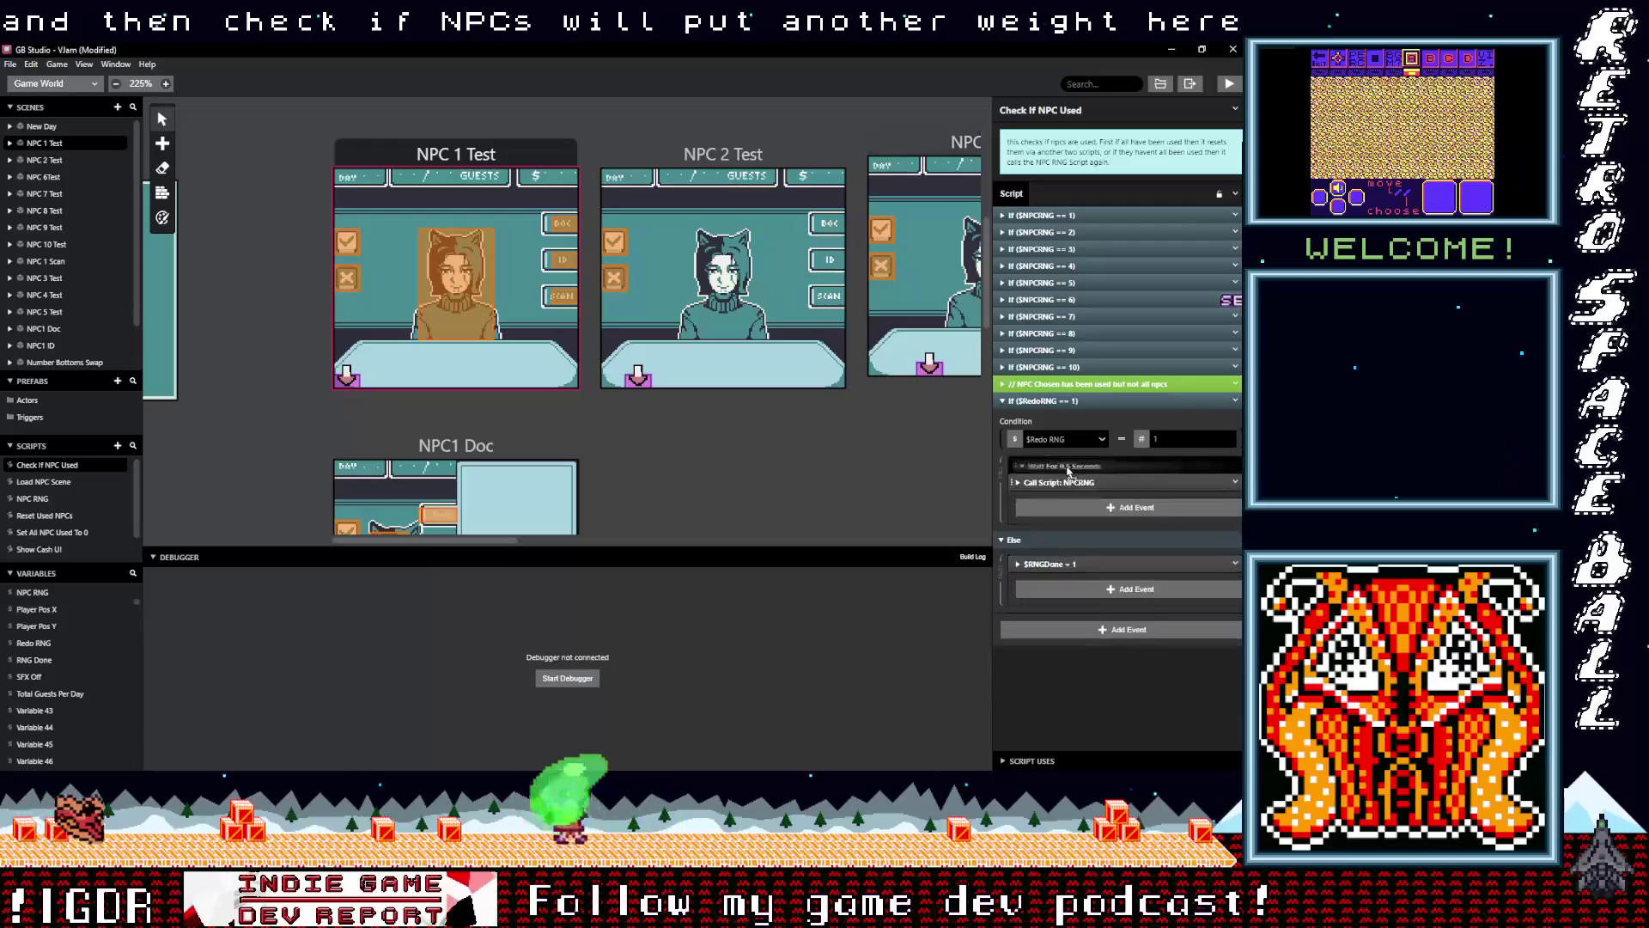
left_click(1090, 504)
key("BackSpace")
type("1")
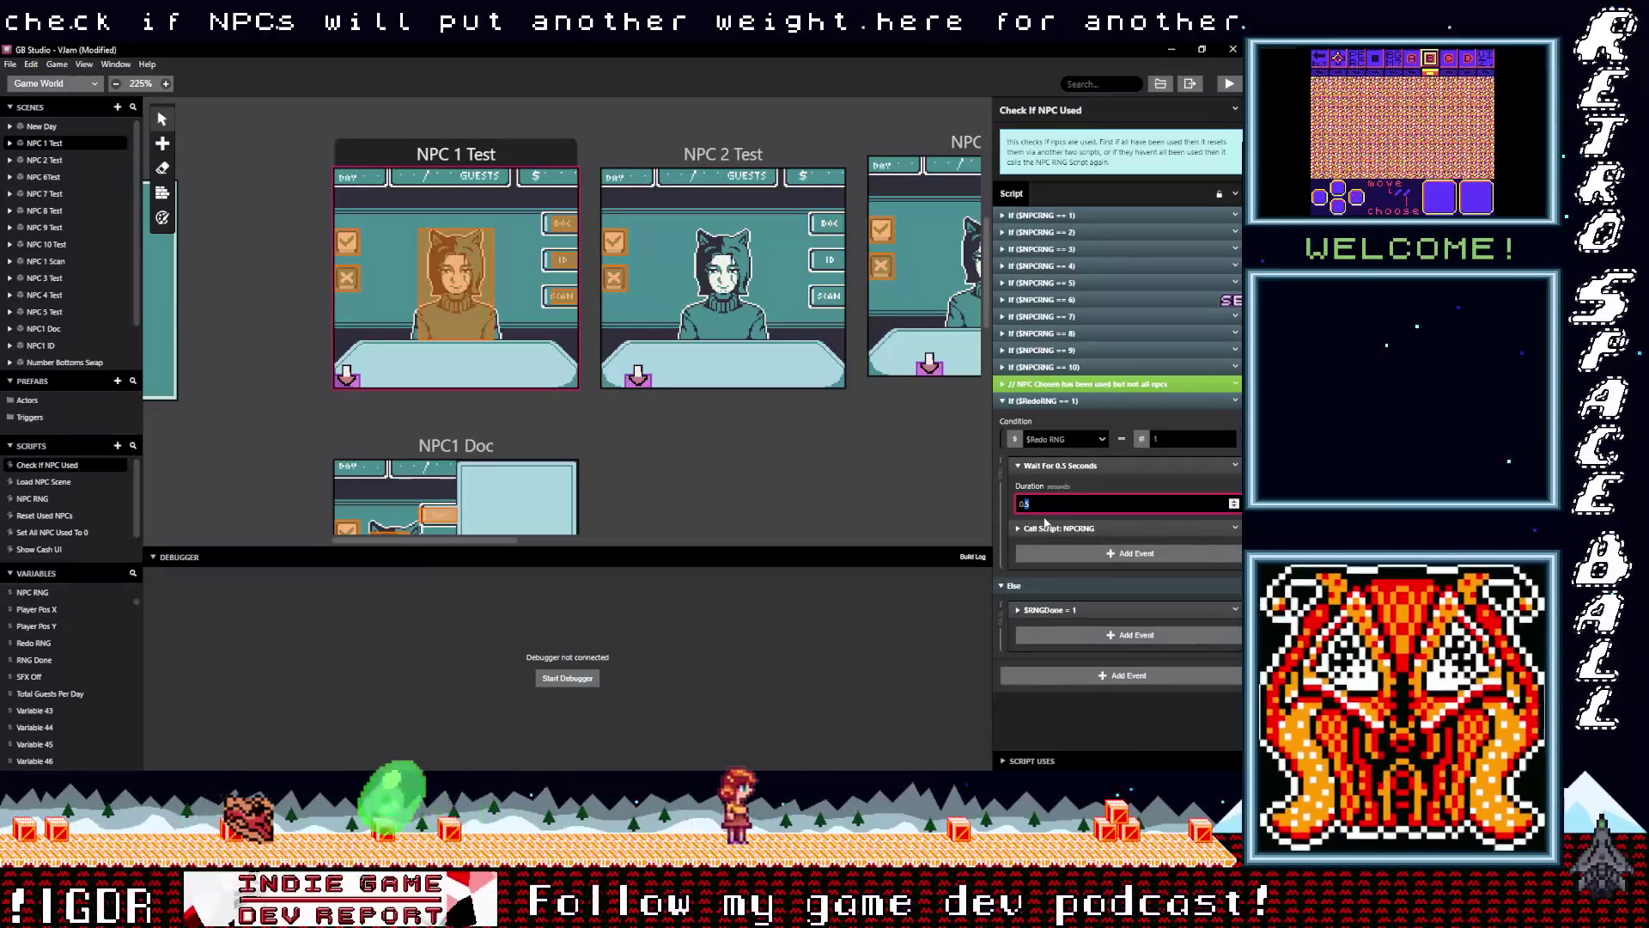
left_click(1142, 723)
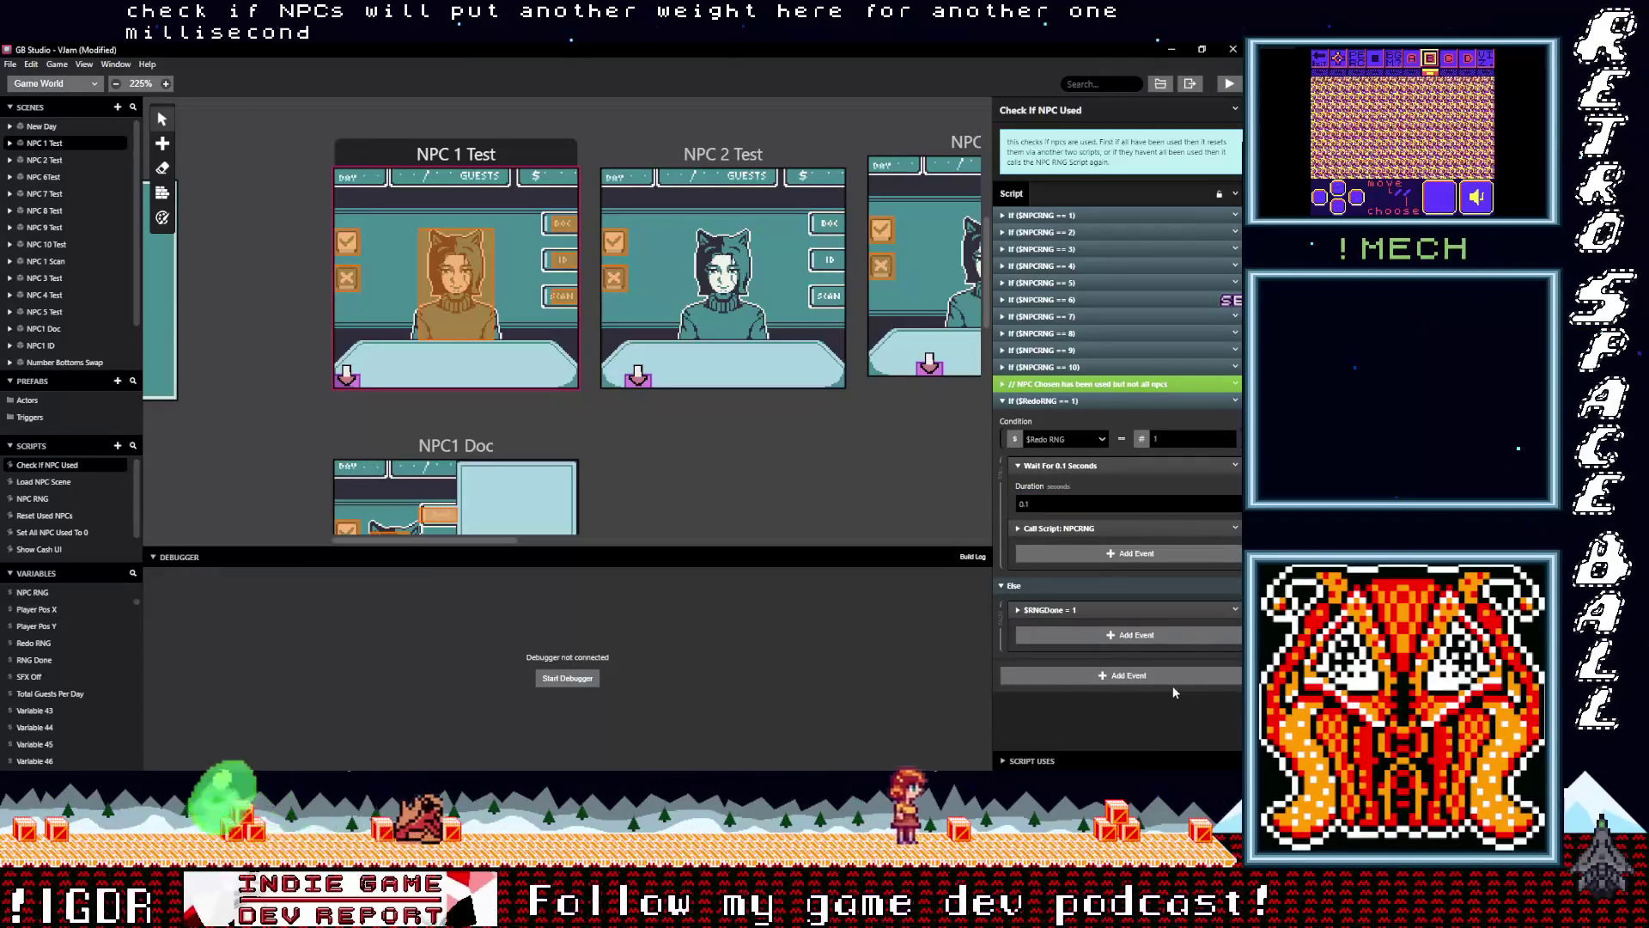
Delete the $RNGDone = 1 event from the Else branch
left_click(1060, 464)
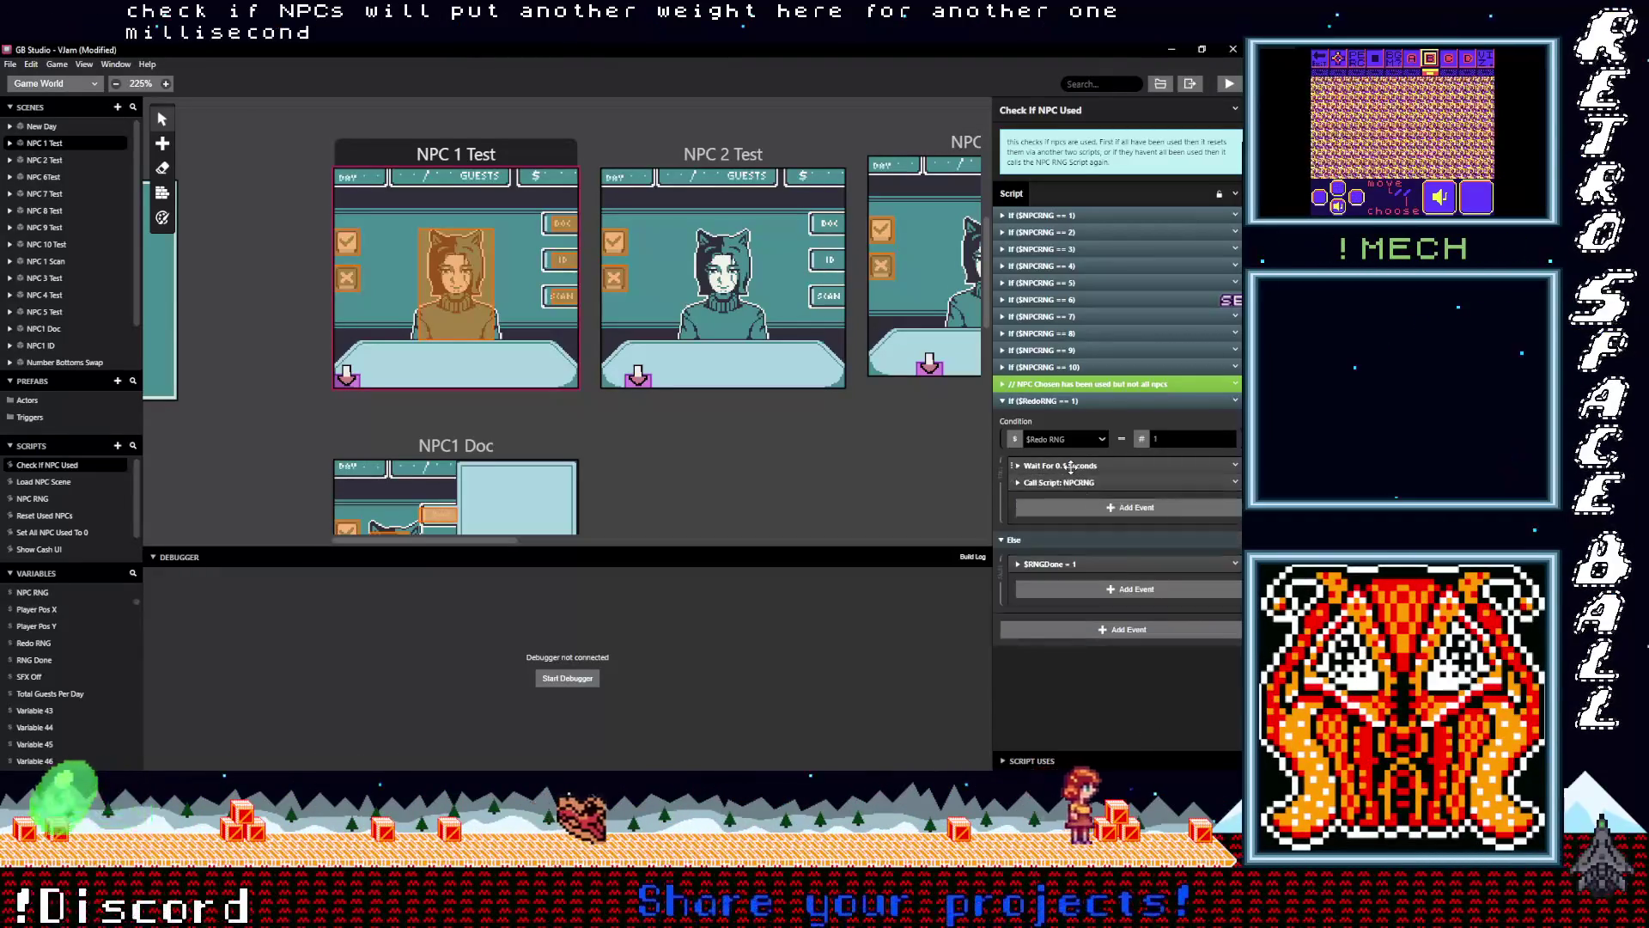
left_click(1234, 564)
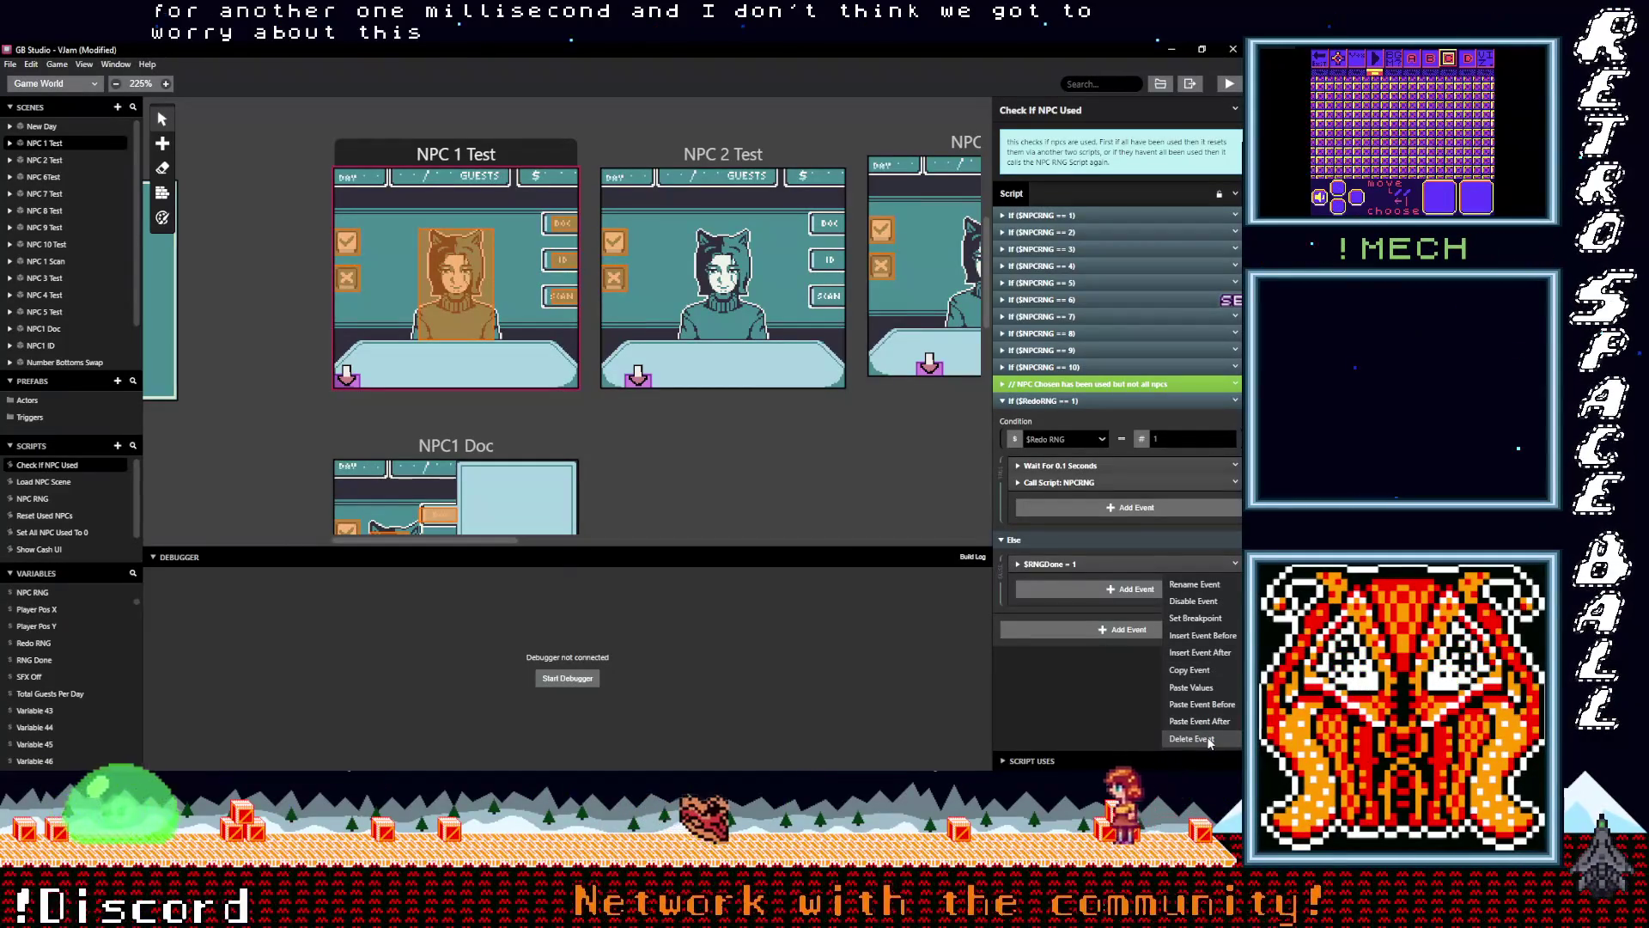
left_click(1205, 739)
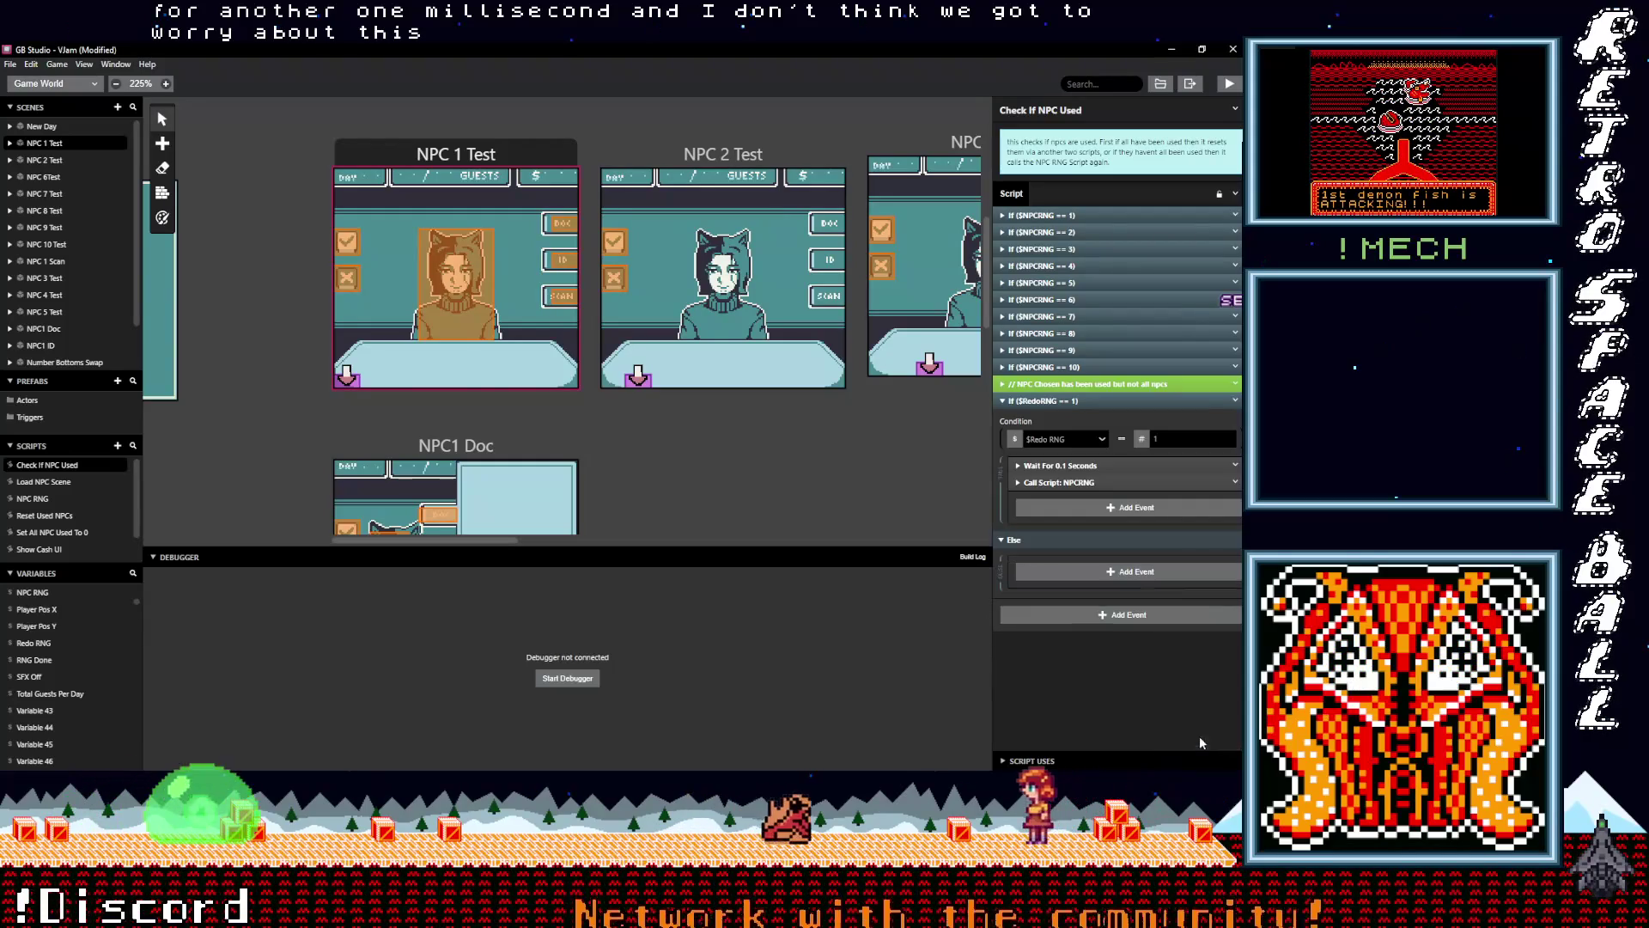
Delete the If $RNGDone == 1 block from Actor 1's On Update script
left_click(348, 376)
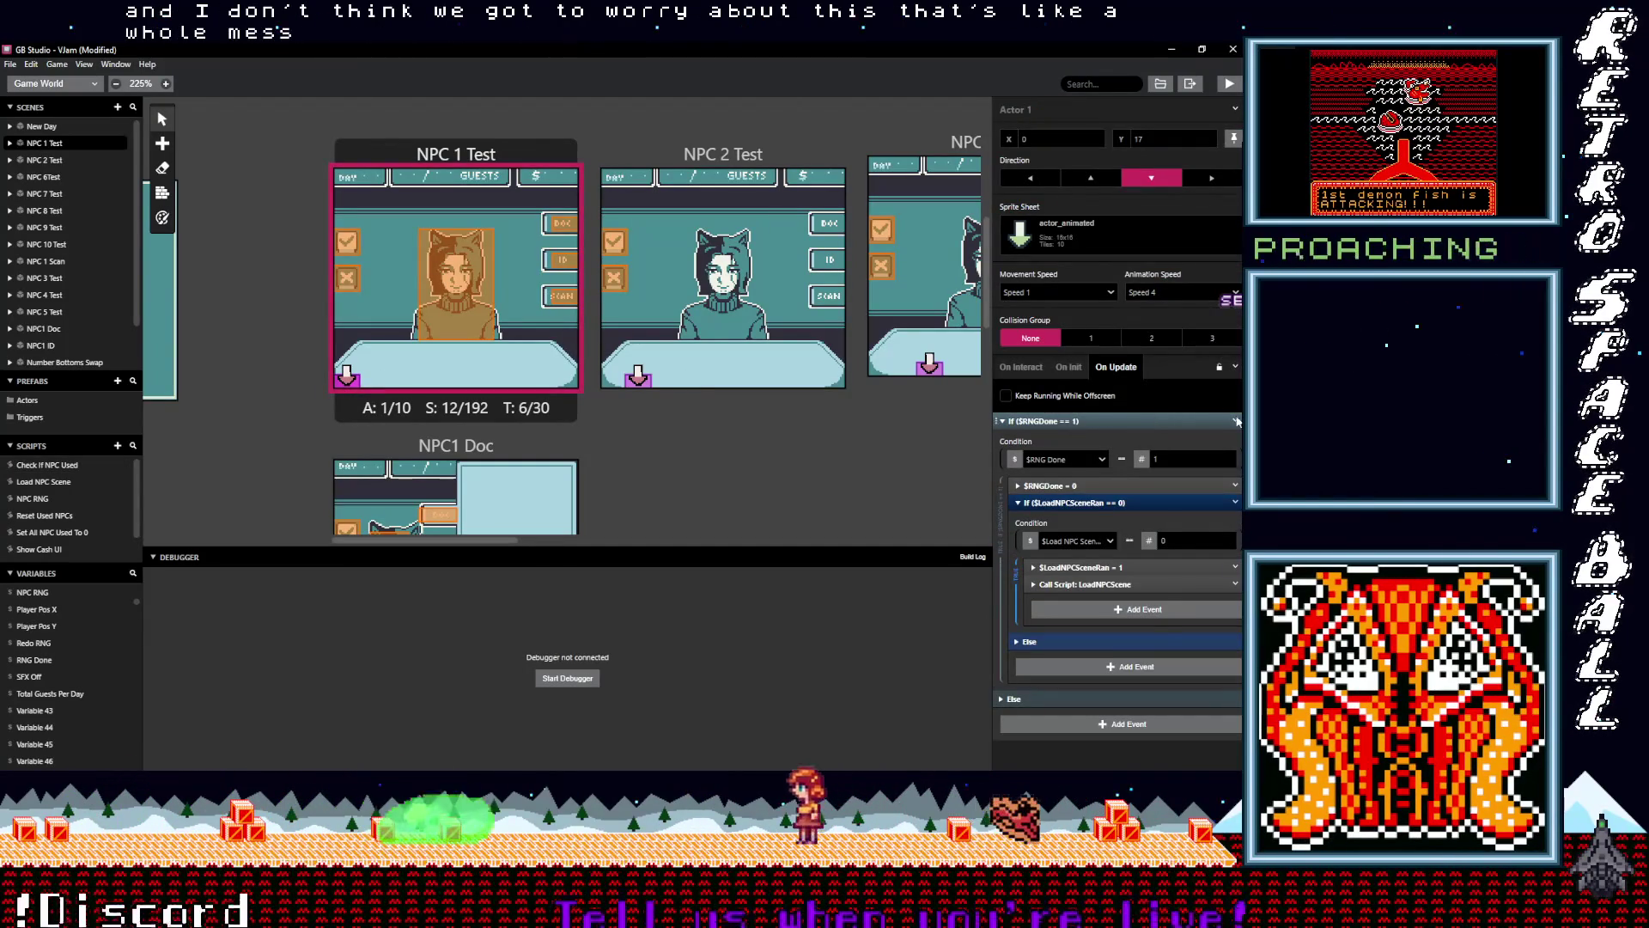
left_click(1234, 421)
left_click(1202, 612)
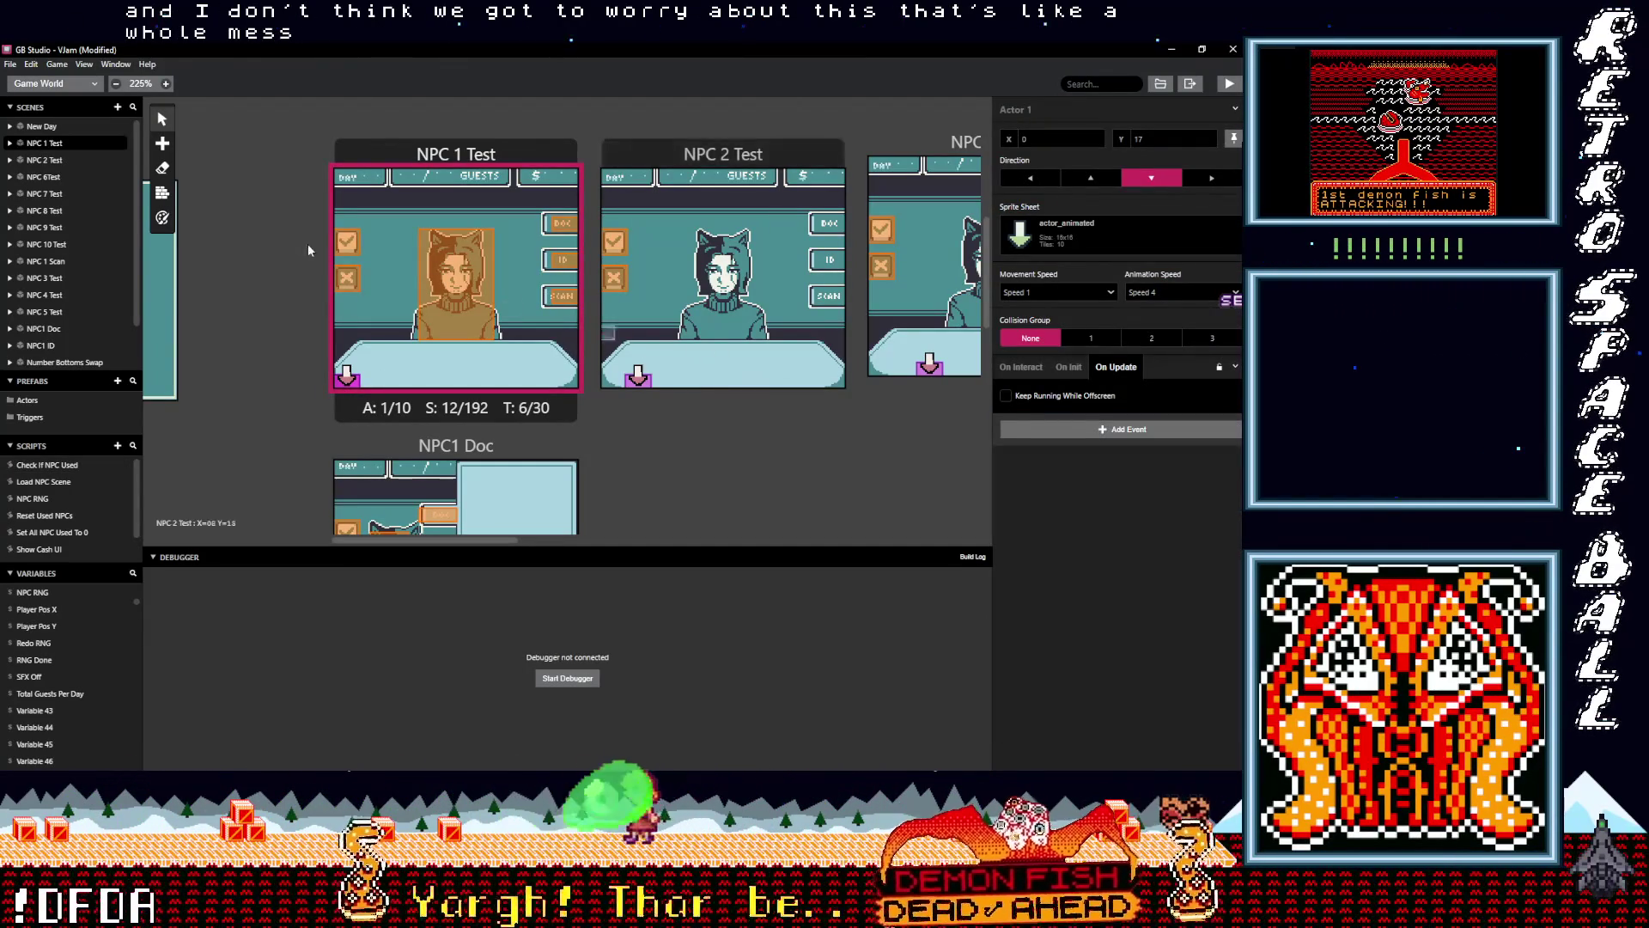
Review the checkmark and X triggers and the scene properties, then save the project
left_click(348, 243)
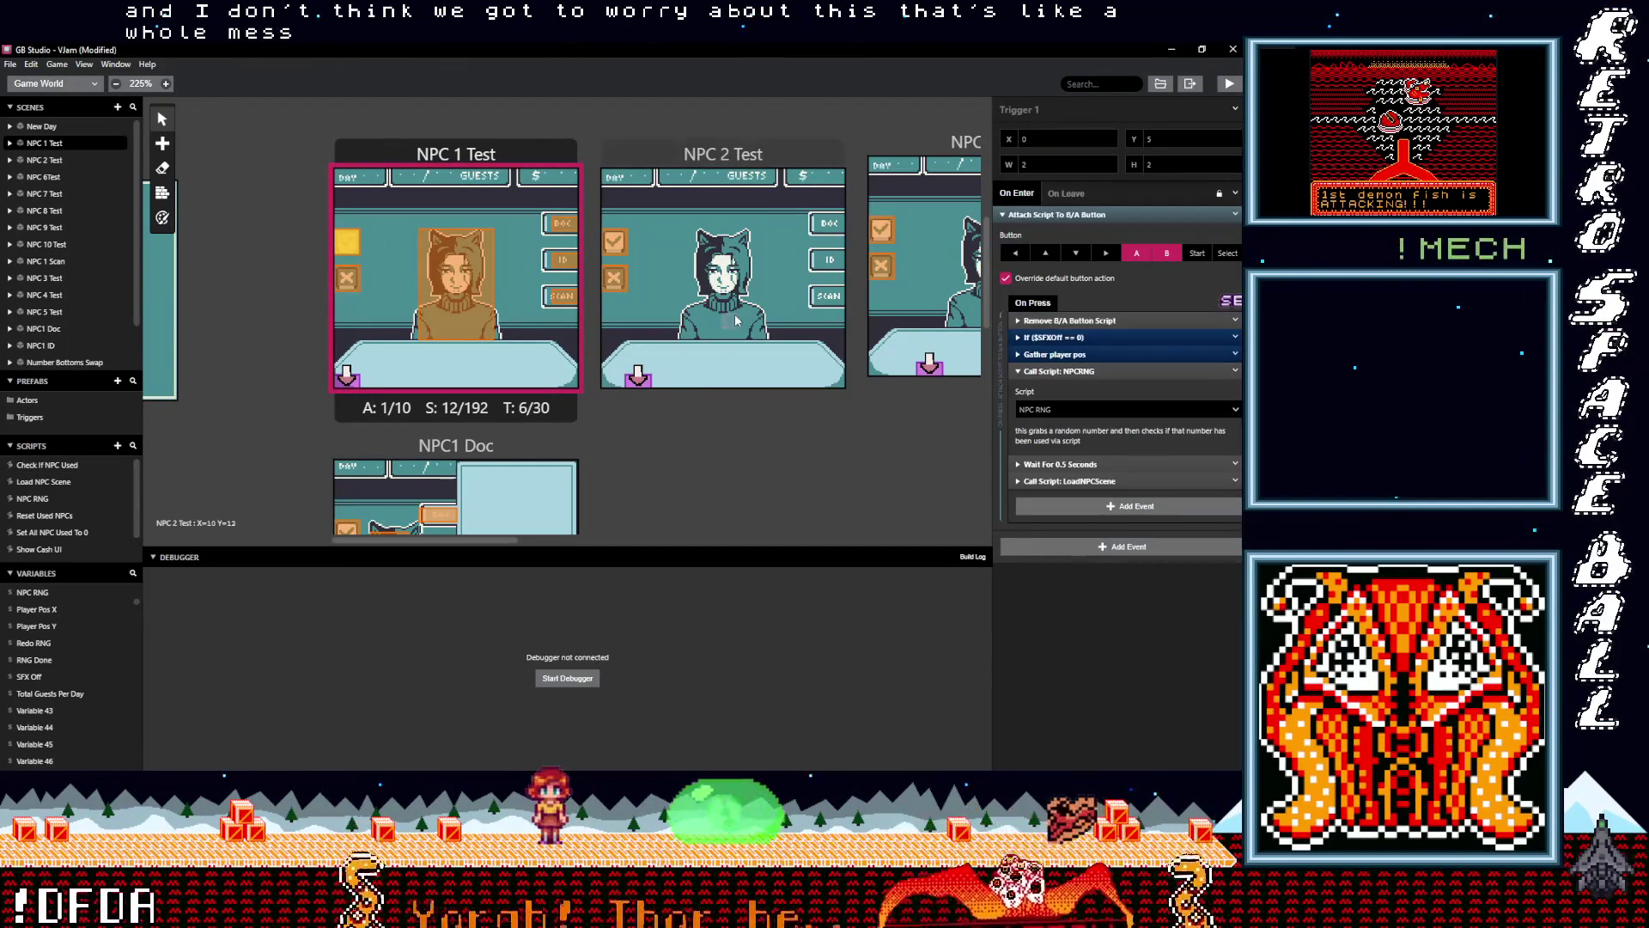
left_click(1082, 371)
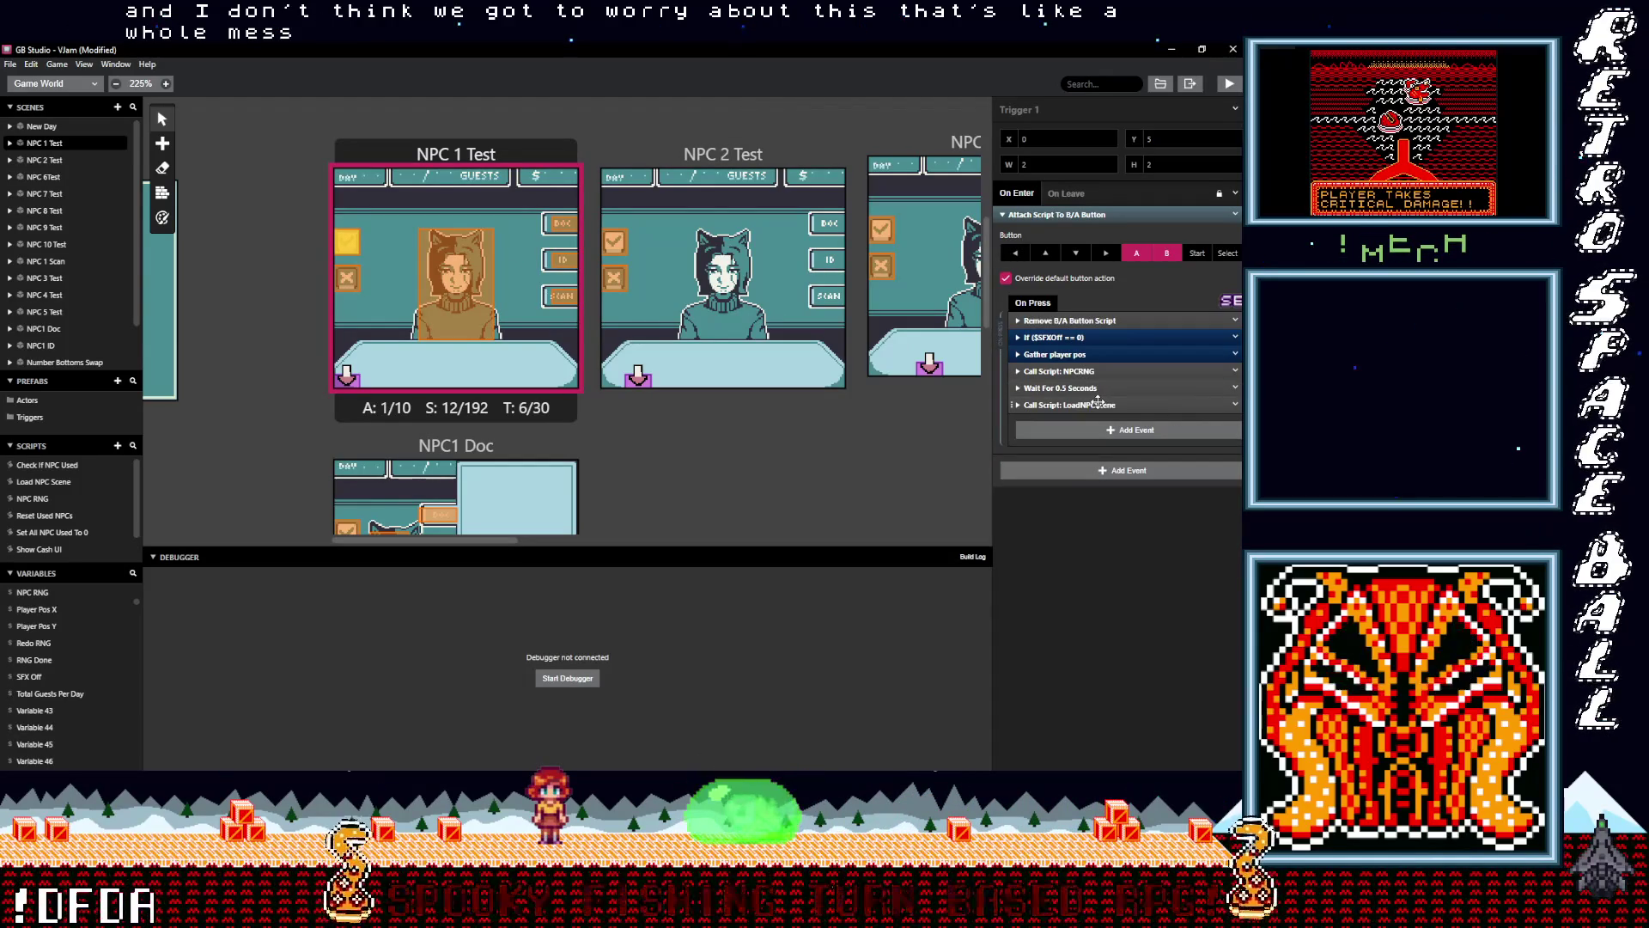
left_click(351, 278)
left_click(352, 243)
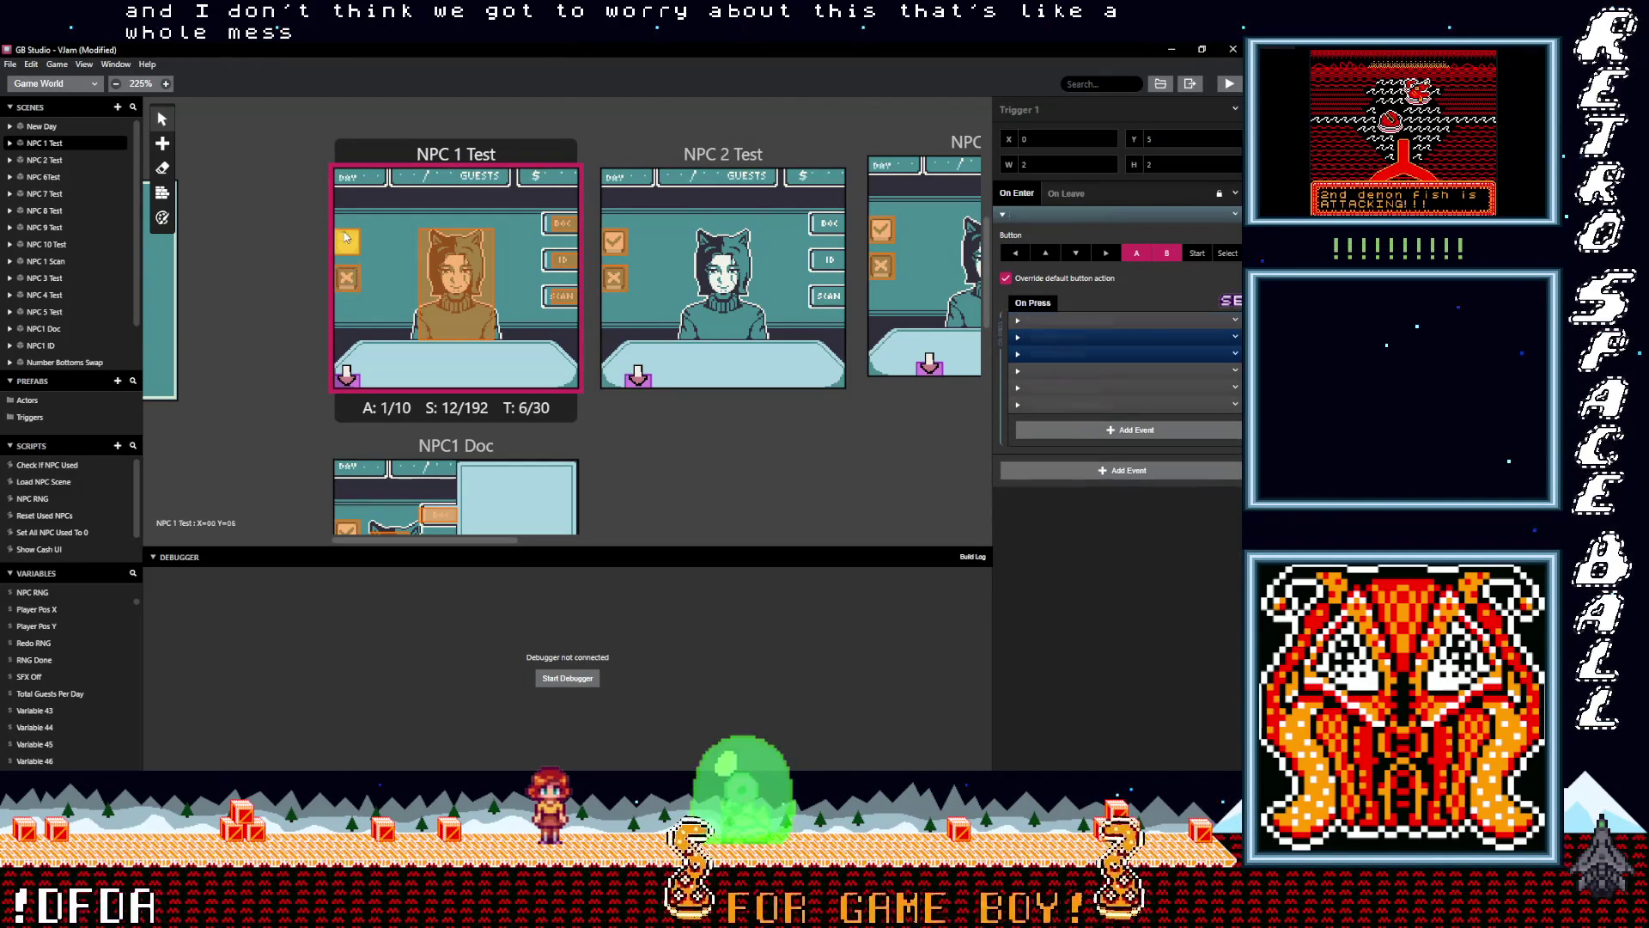
left_click(398, 349)
key("ctrl+s")
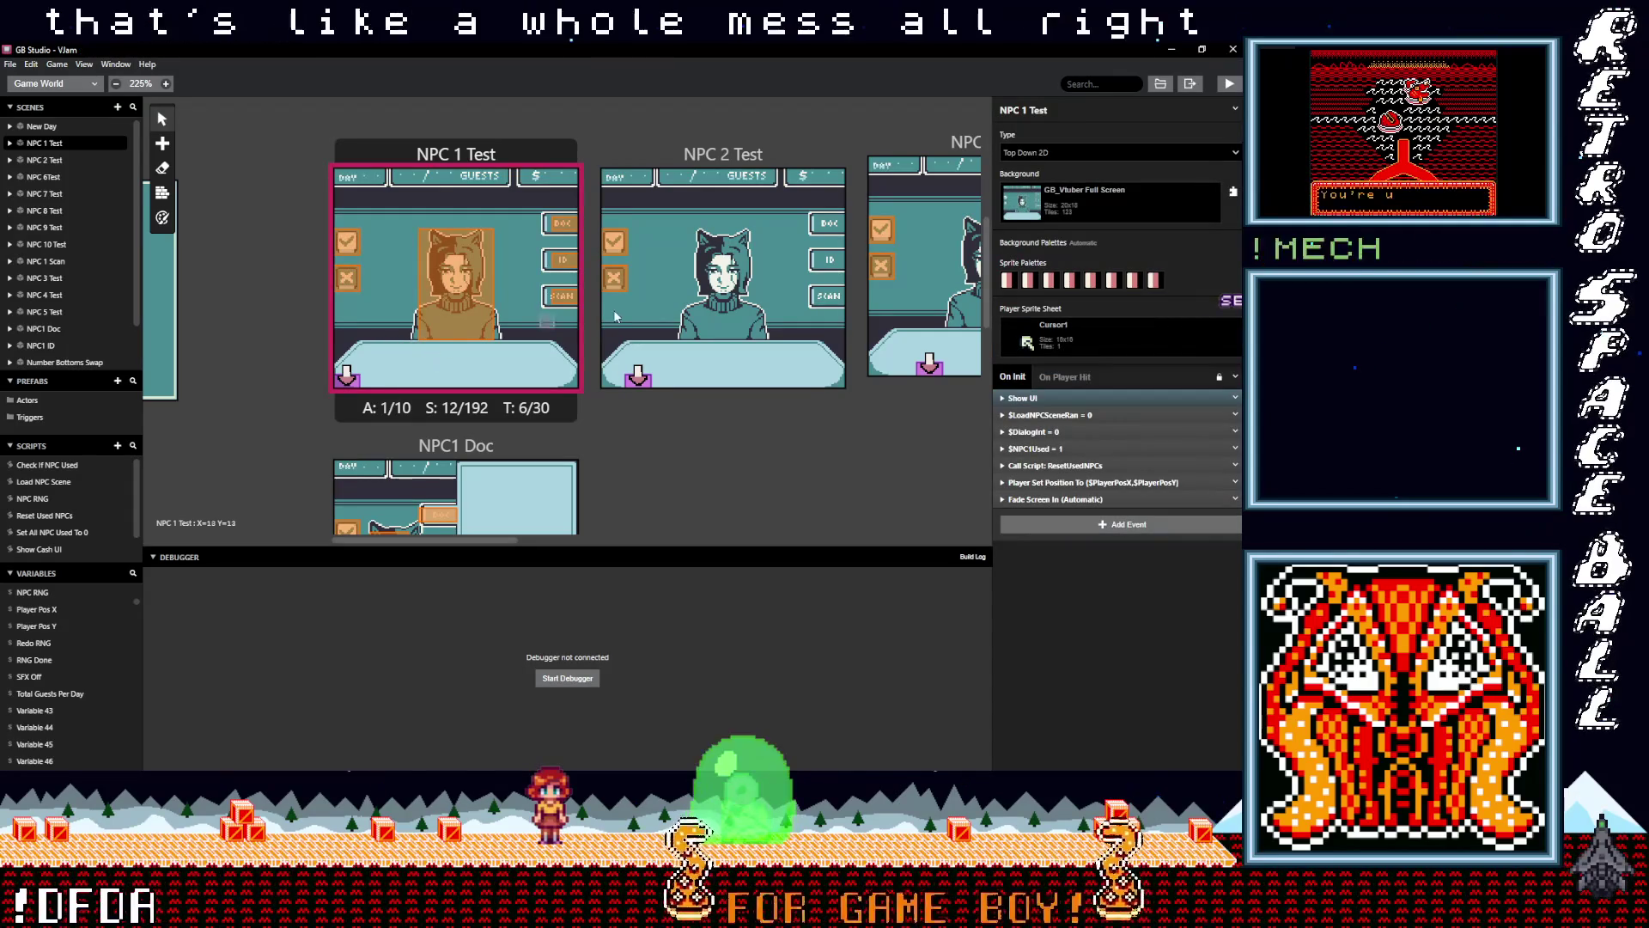
Build and run the game in the preview window with the debugger showing variables
left_click(1231, 85)
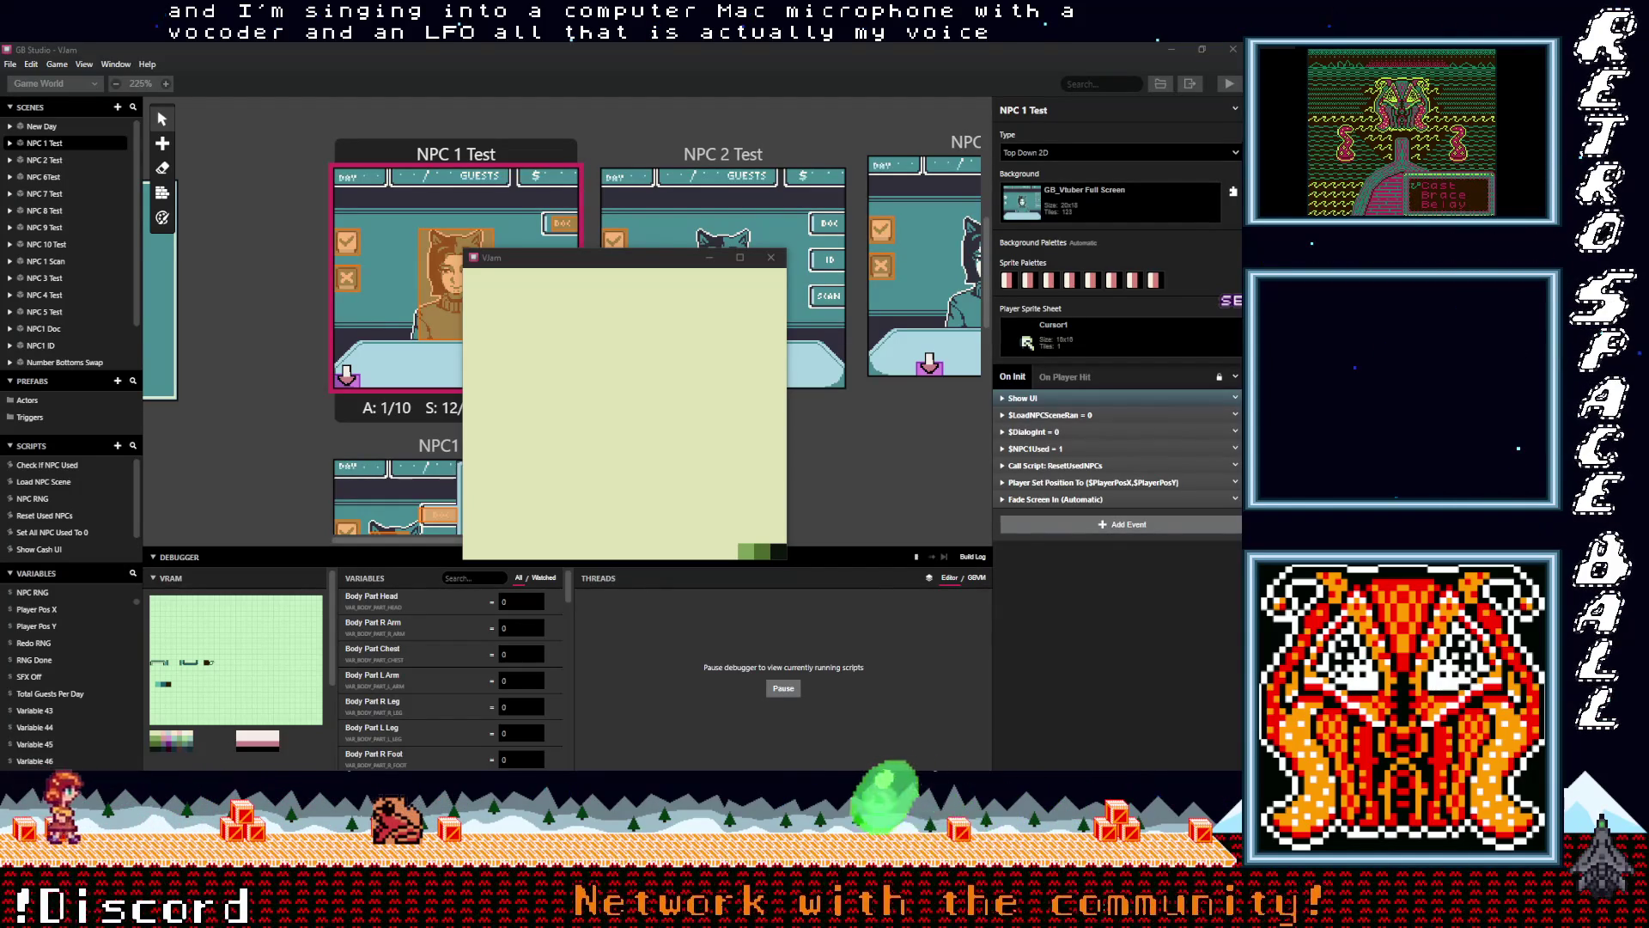
Accept every guest on Day 01 and Day 02 with the checkmark until Day 03 begins
left_click(604, 388)
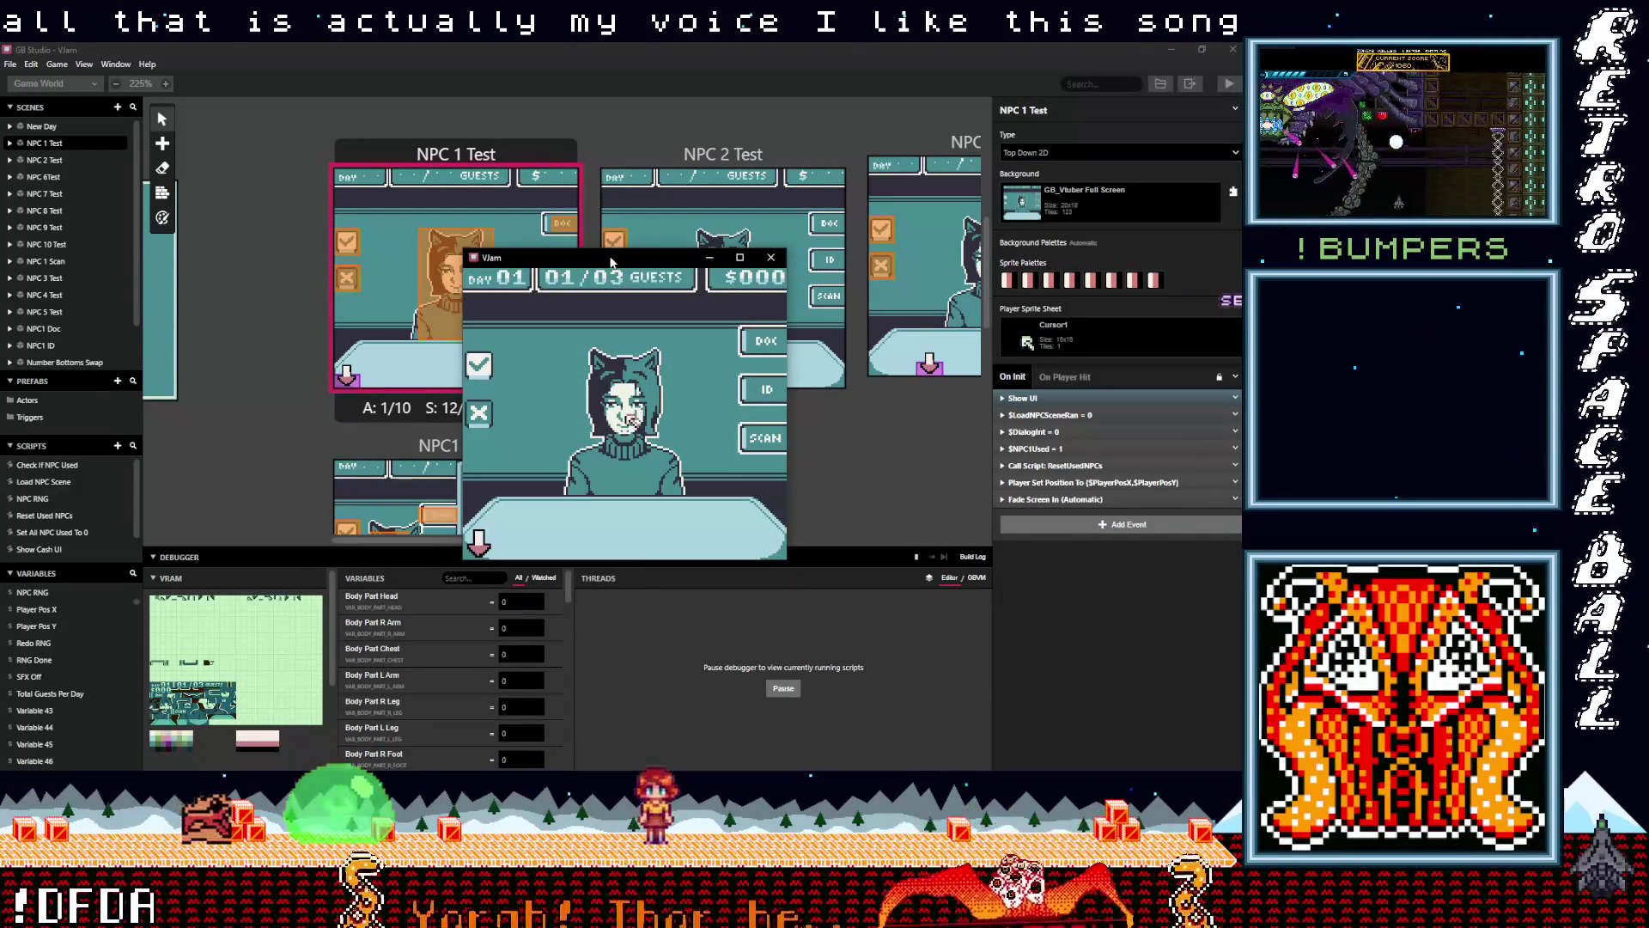
key("Up")
key("Left")
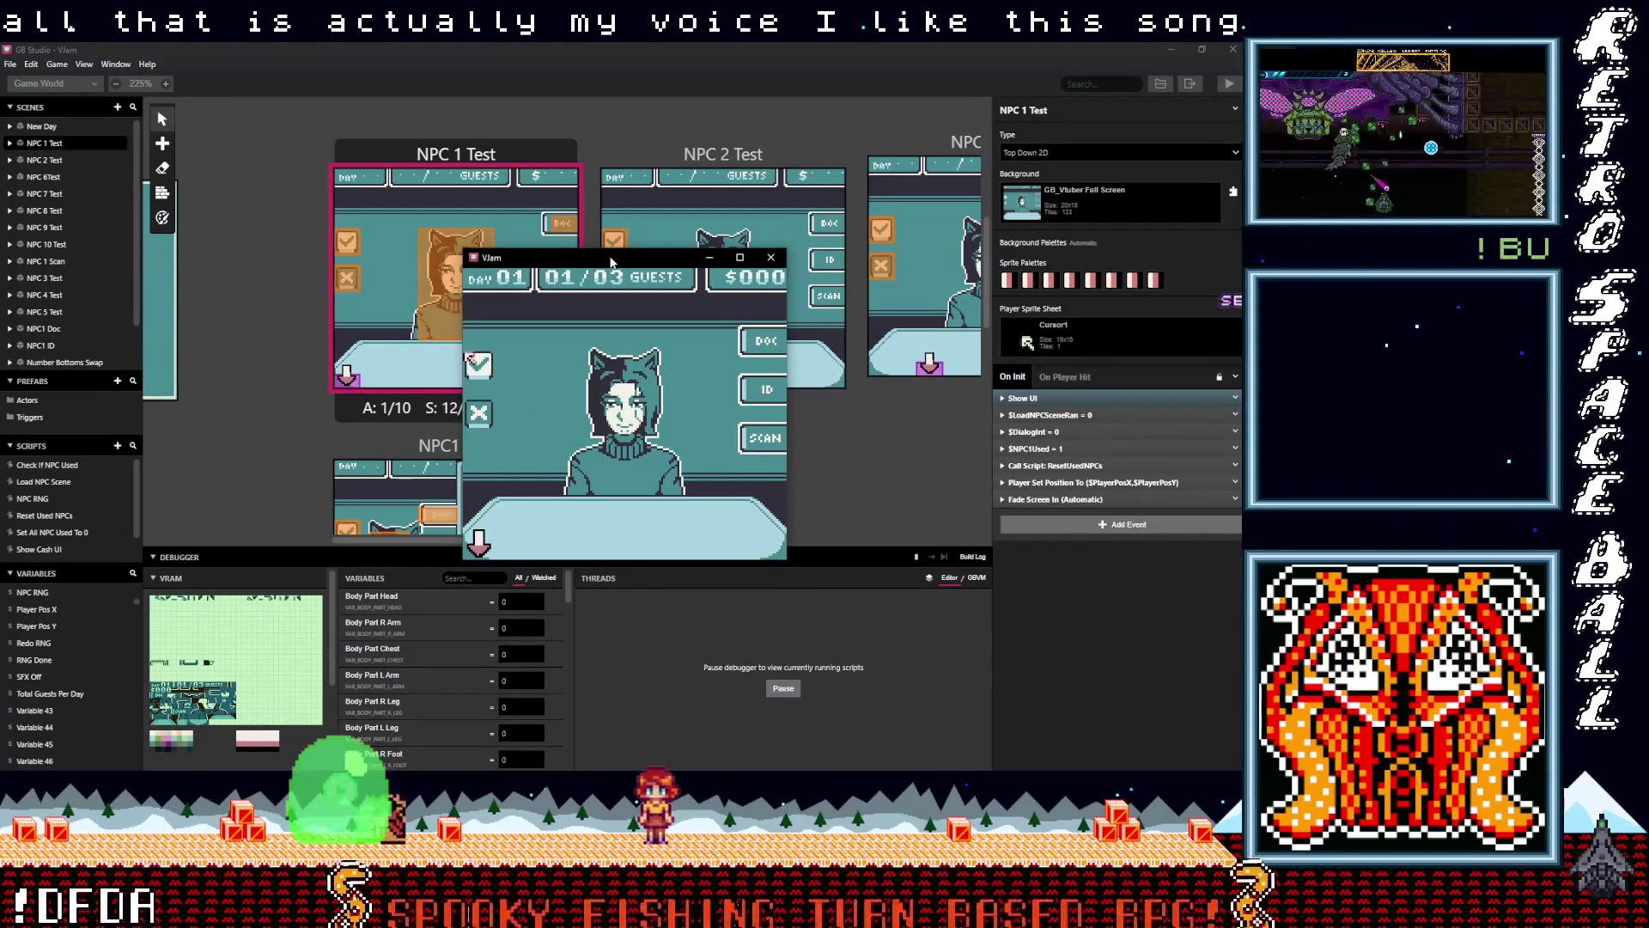
key("z")
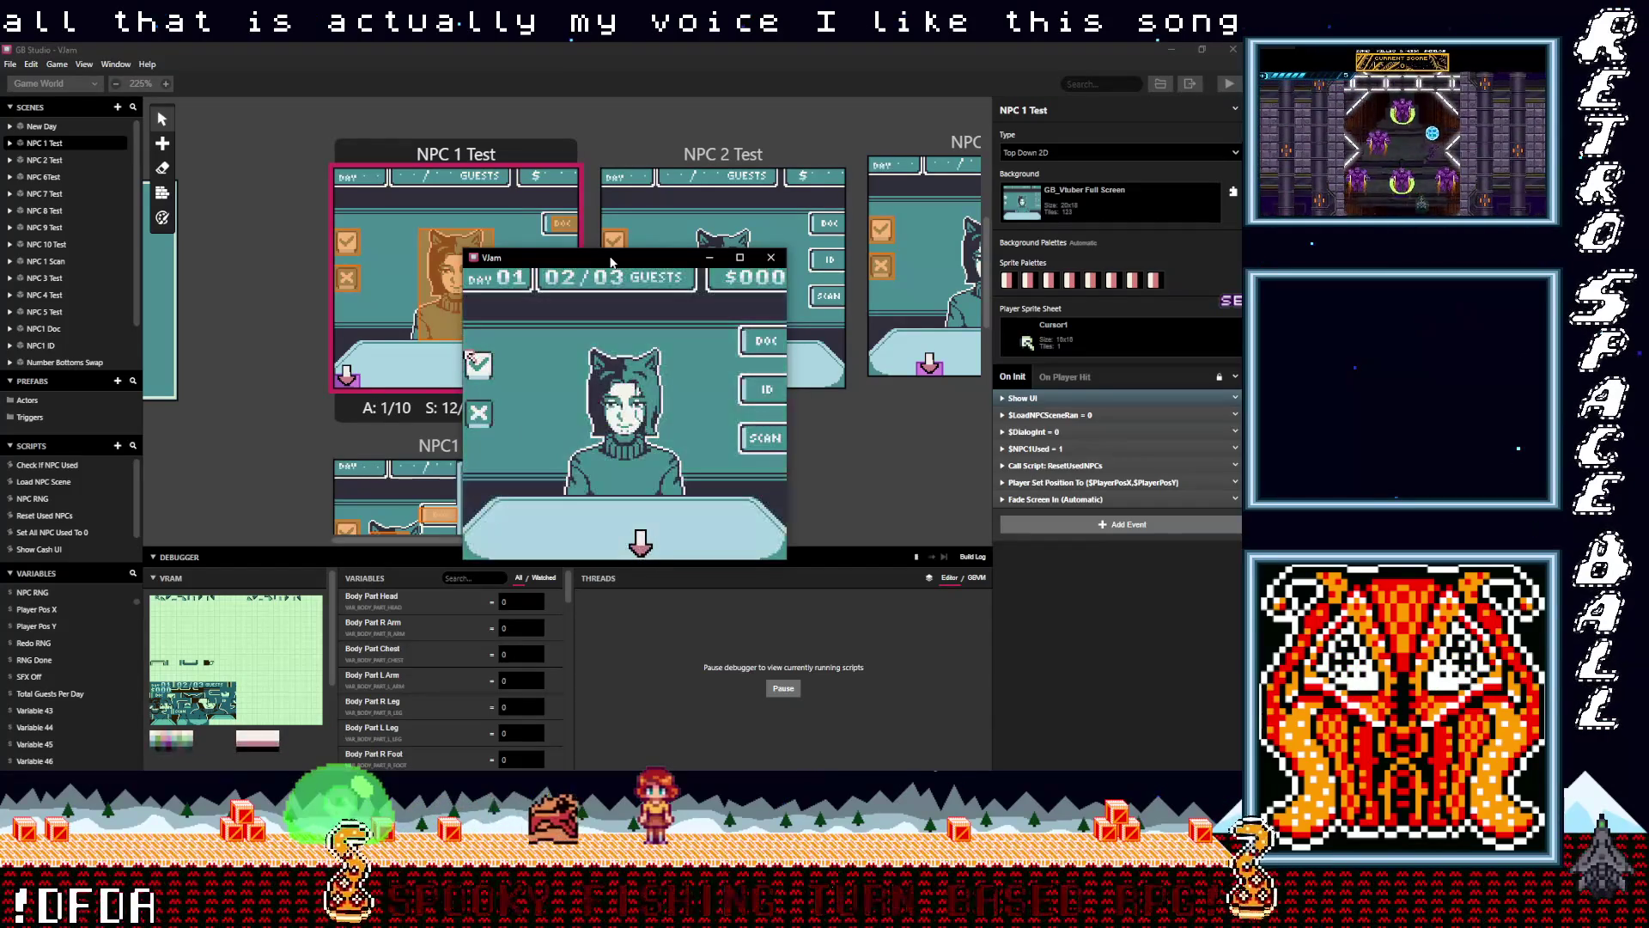
key("z")
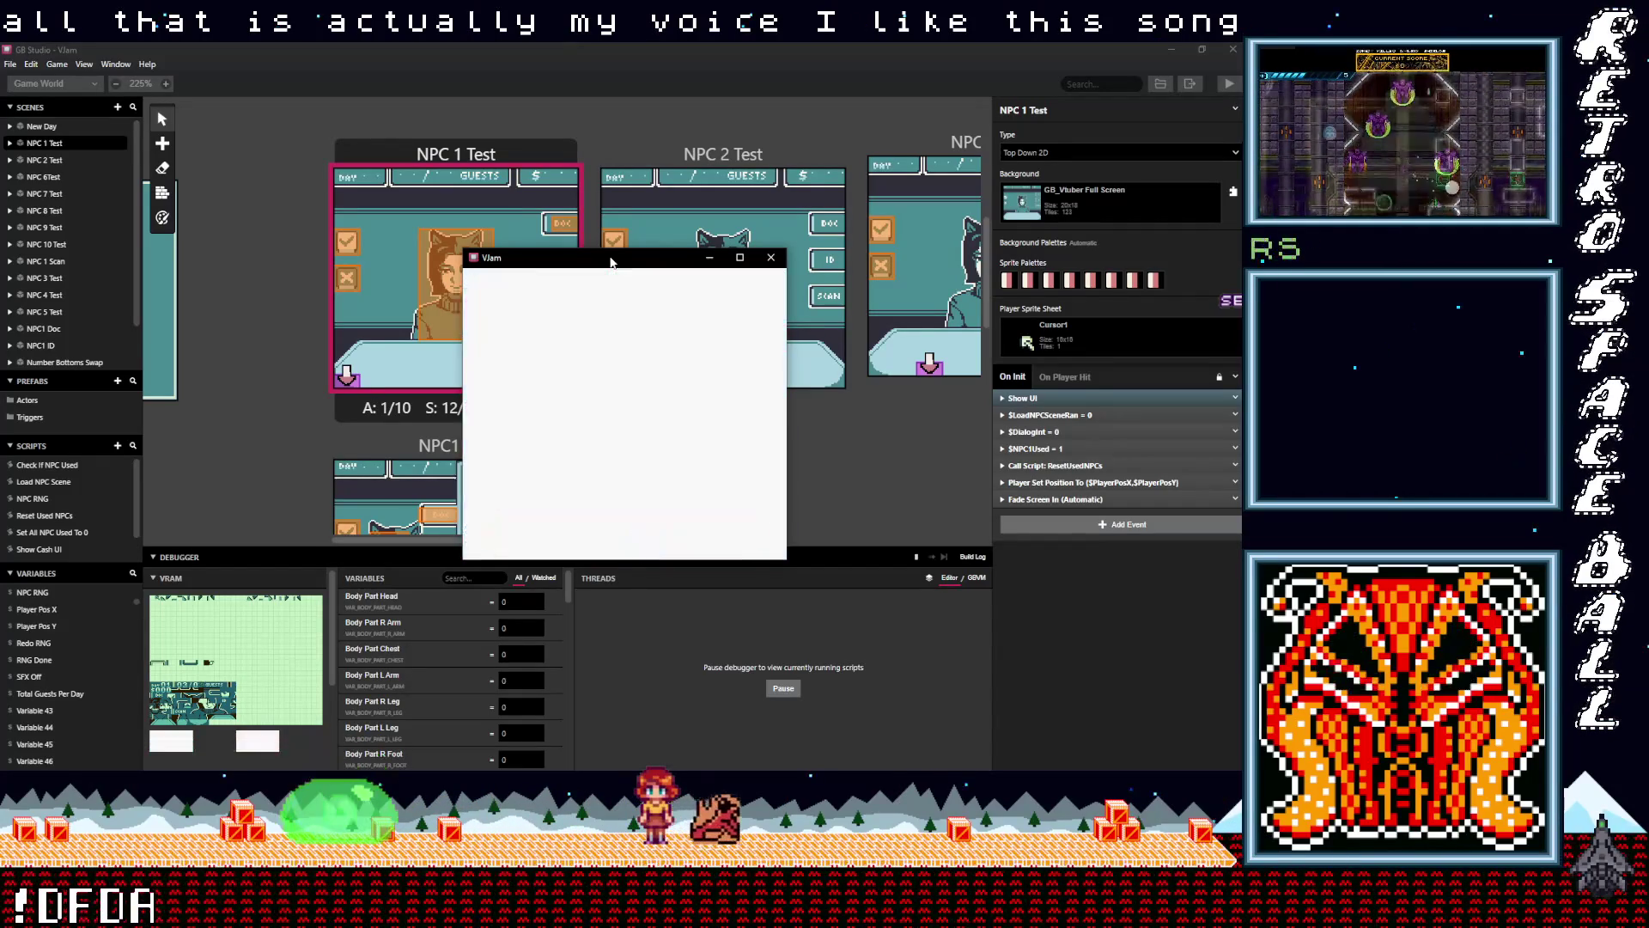
key("z")
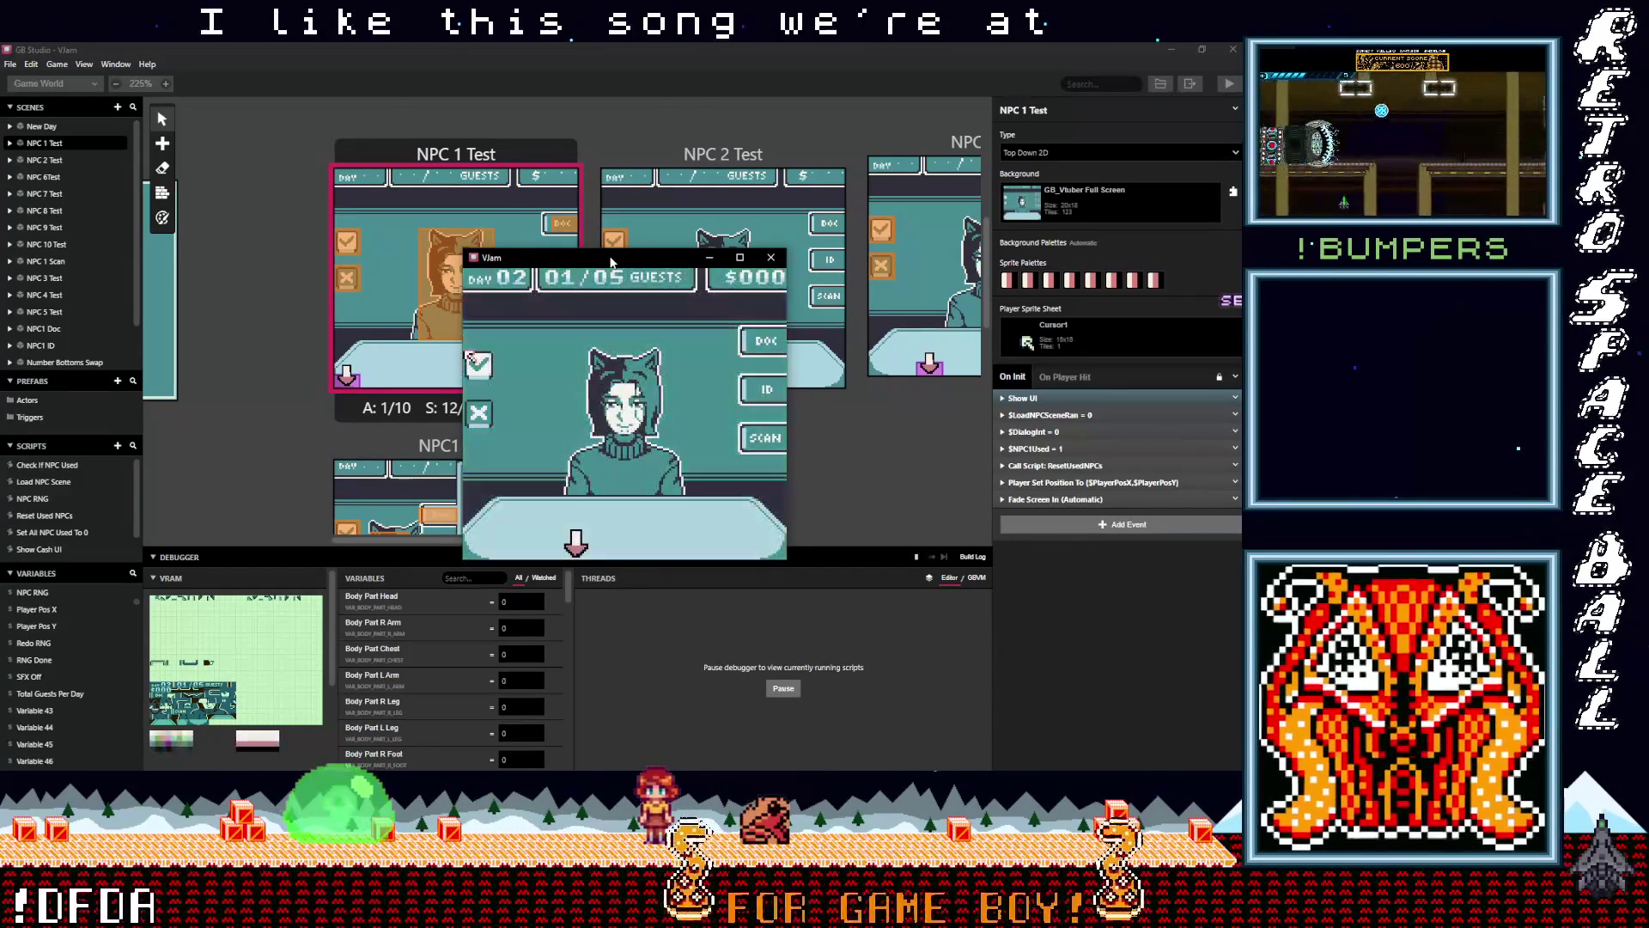
key("z")
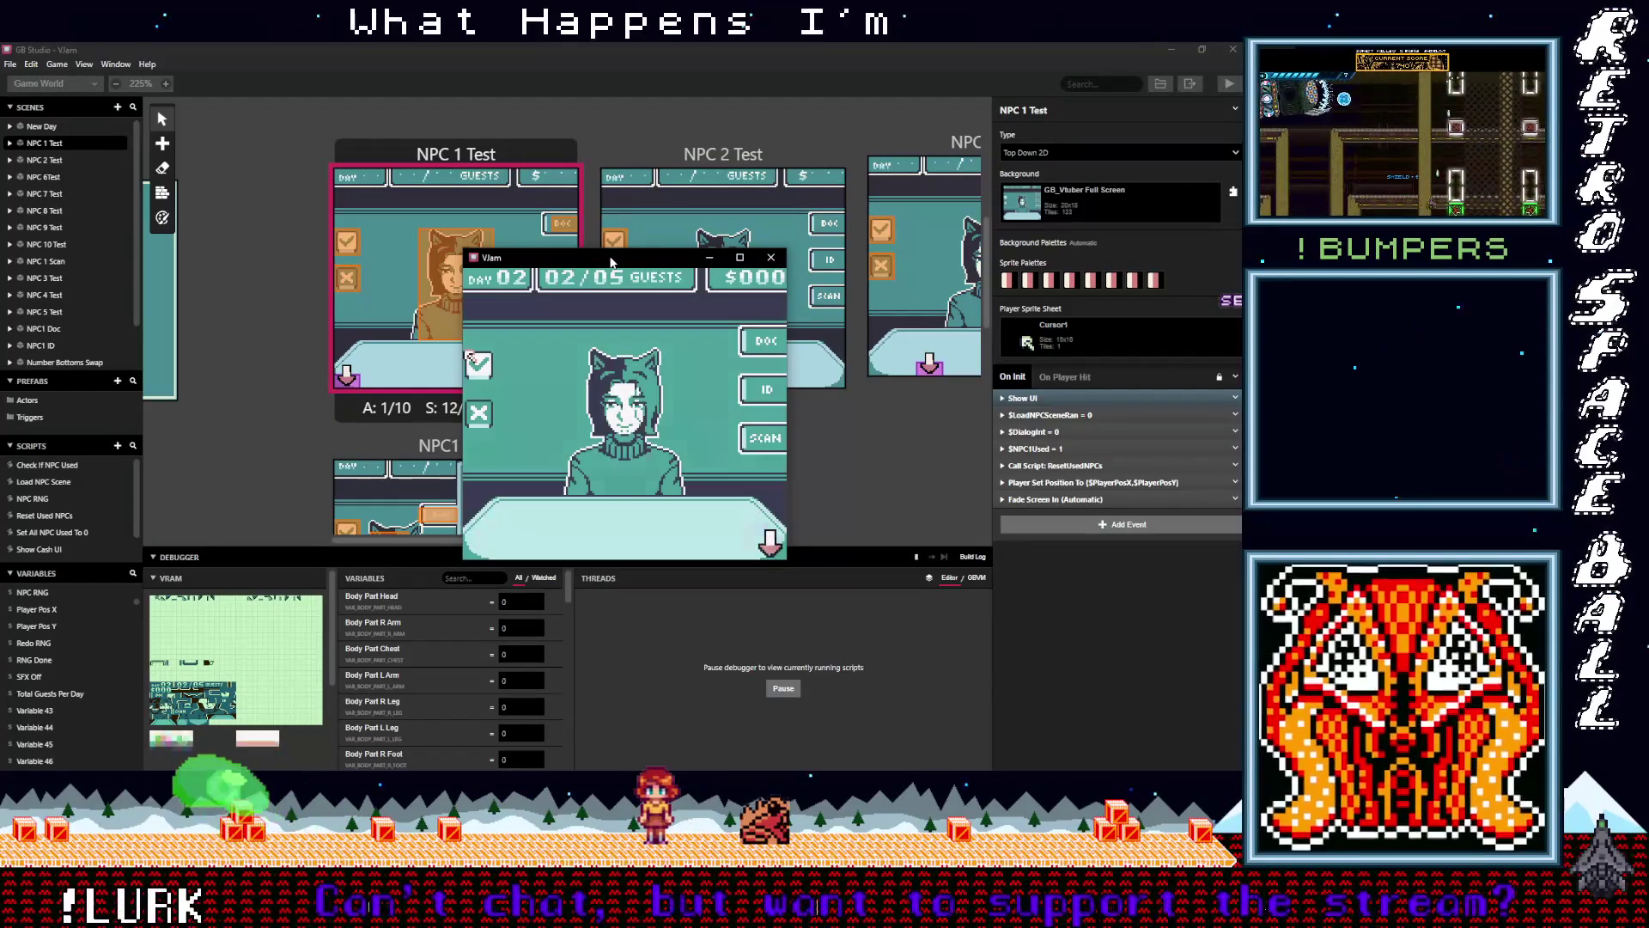
key("z")
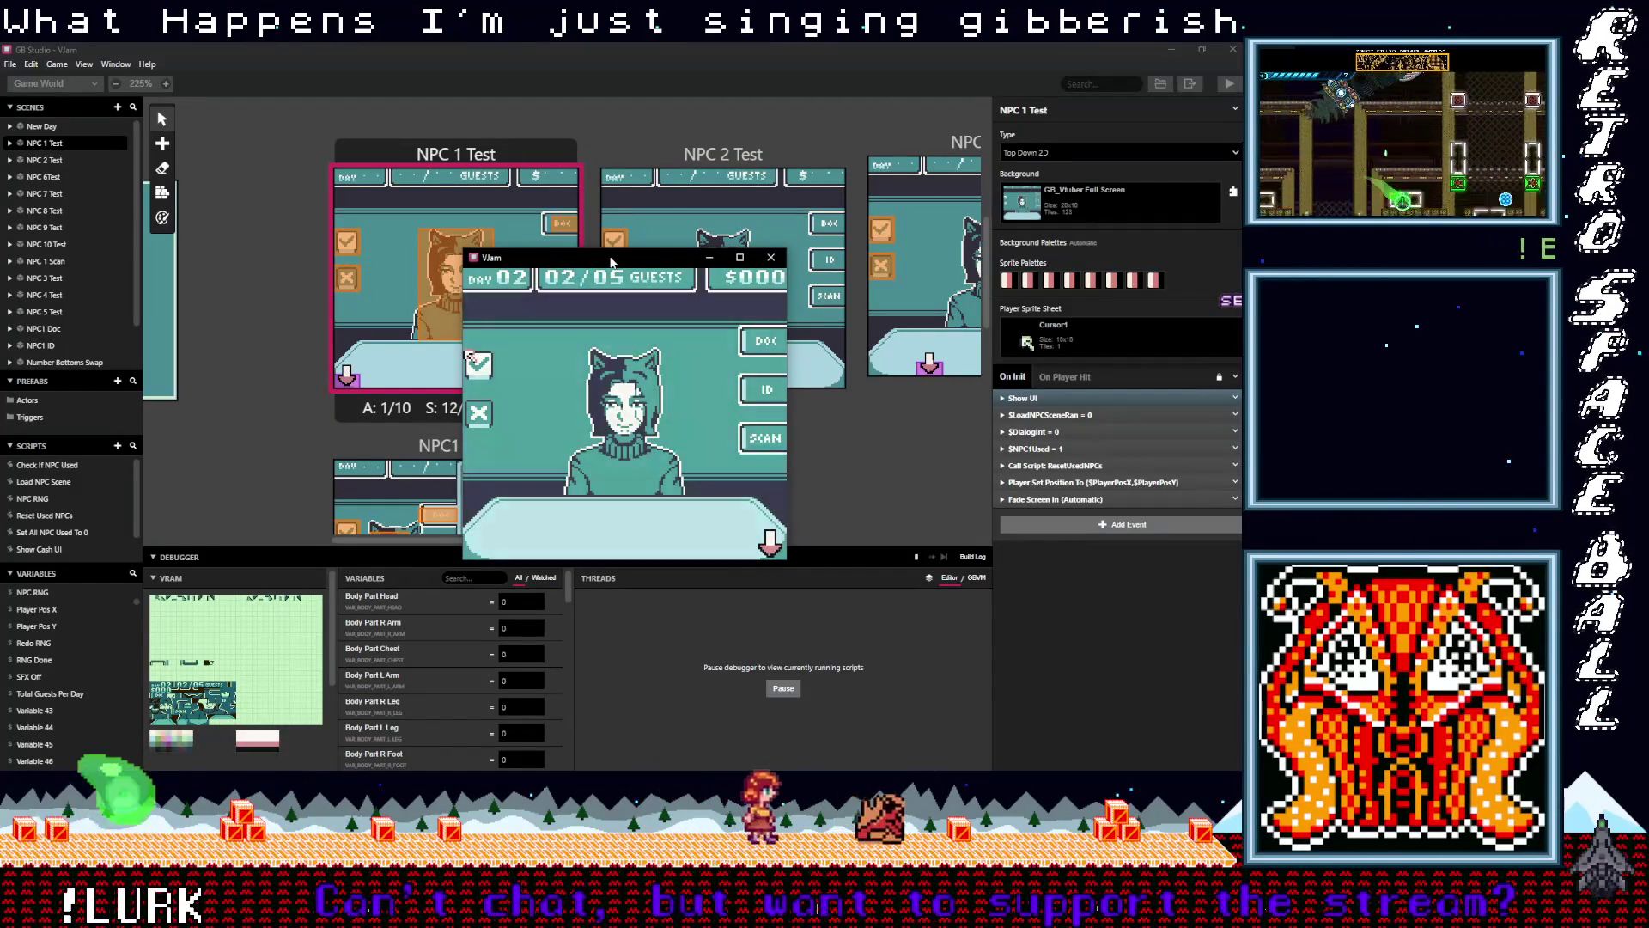
key("z")
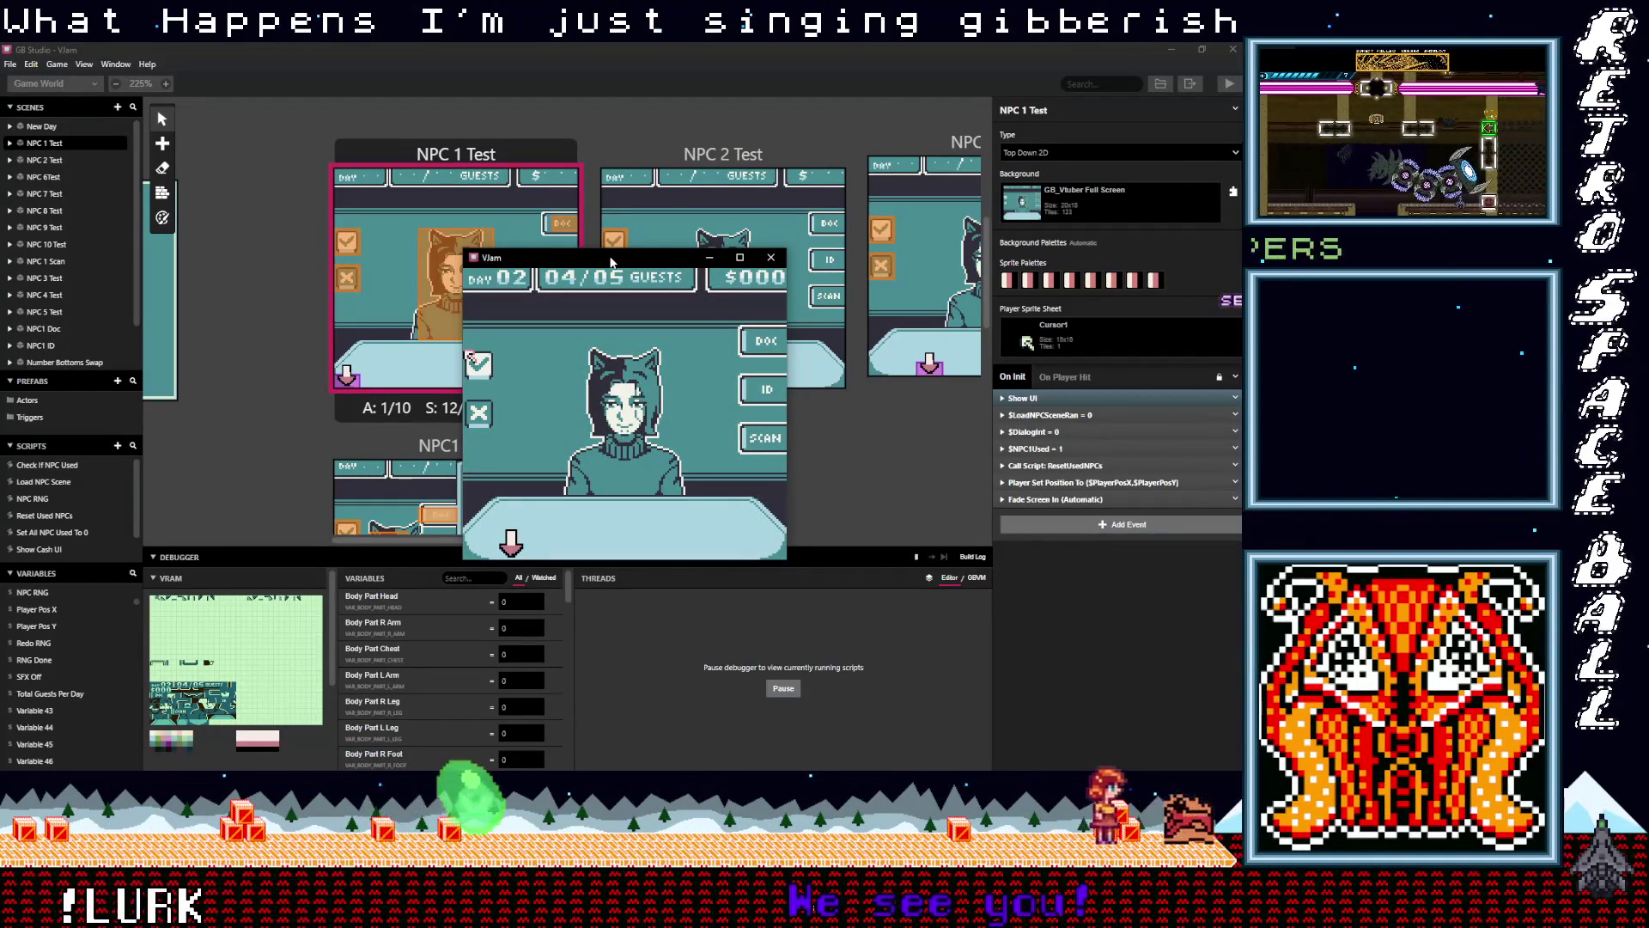
key("z")
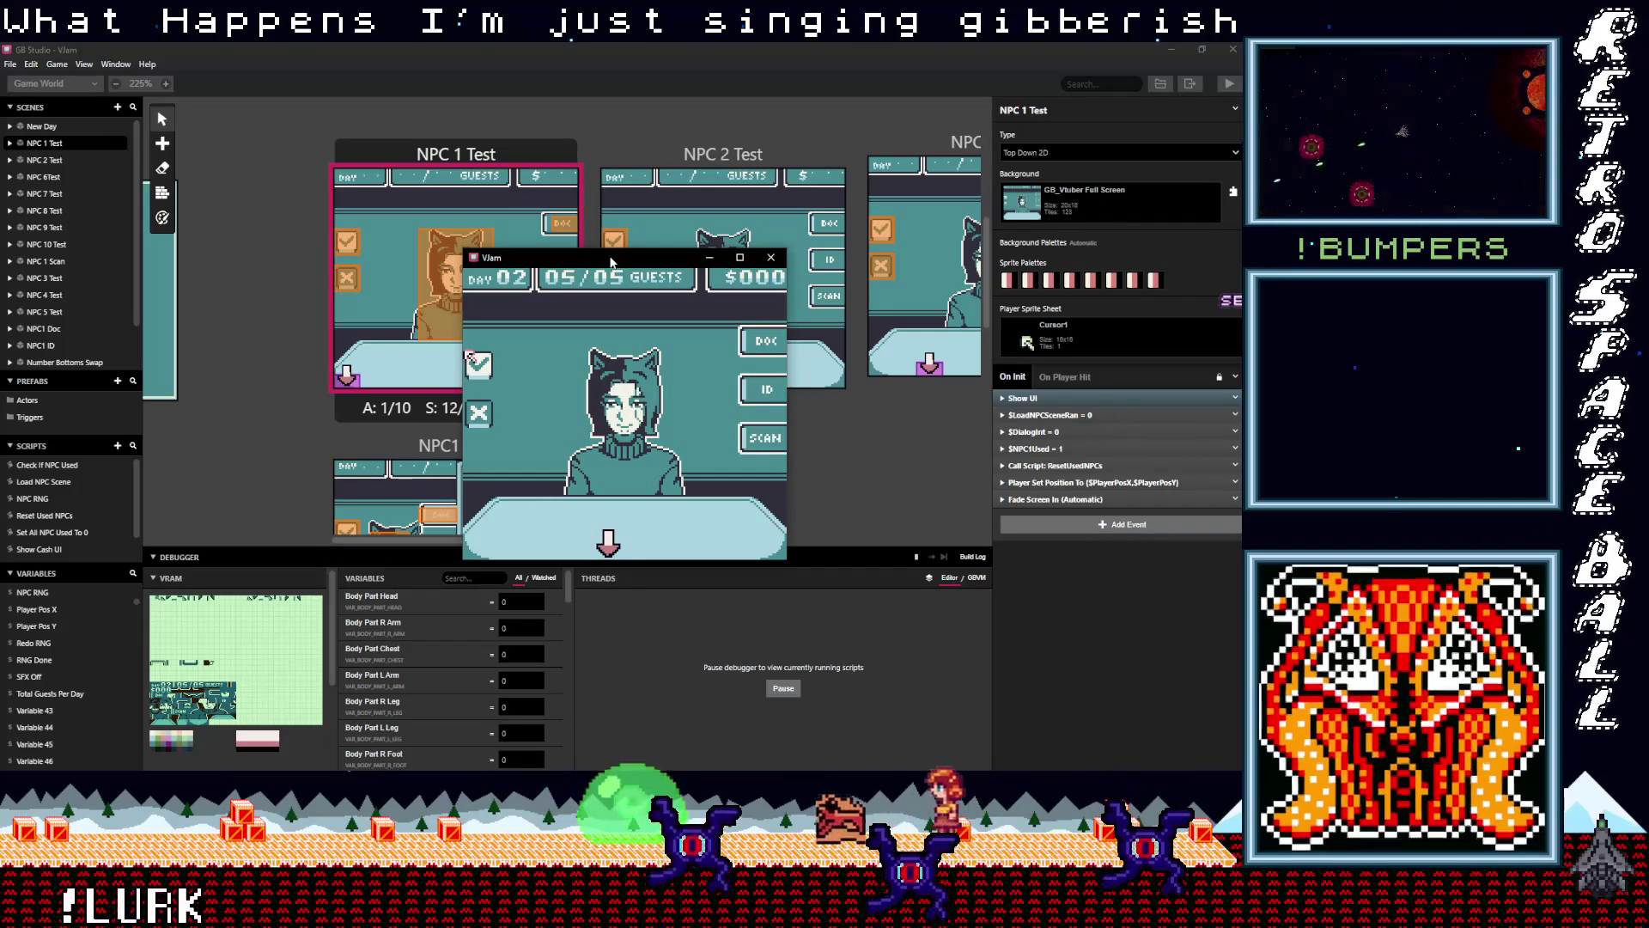
key("z")
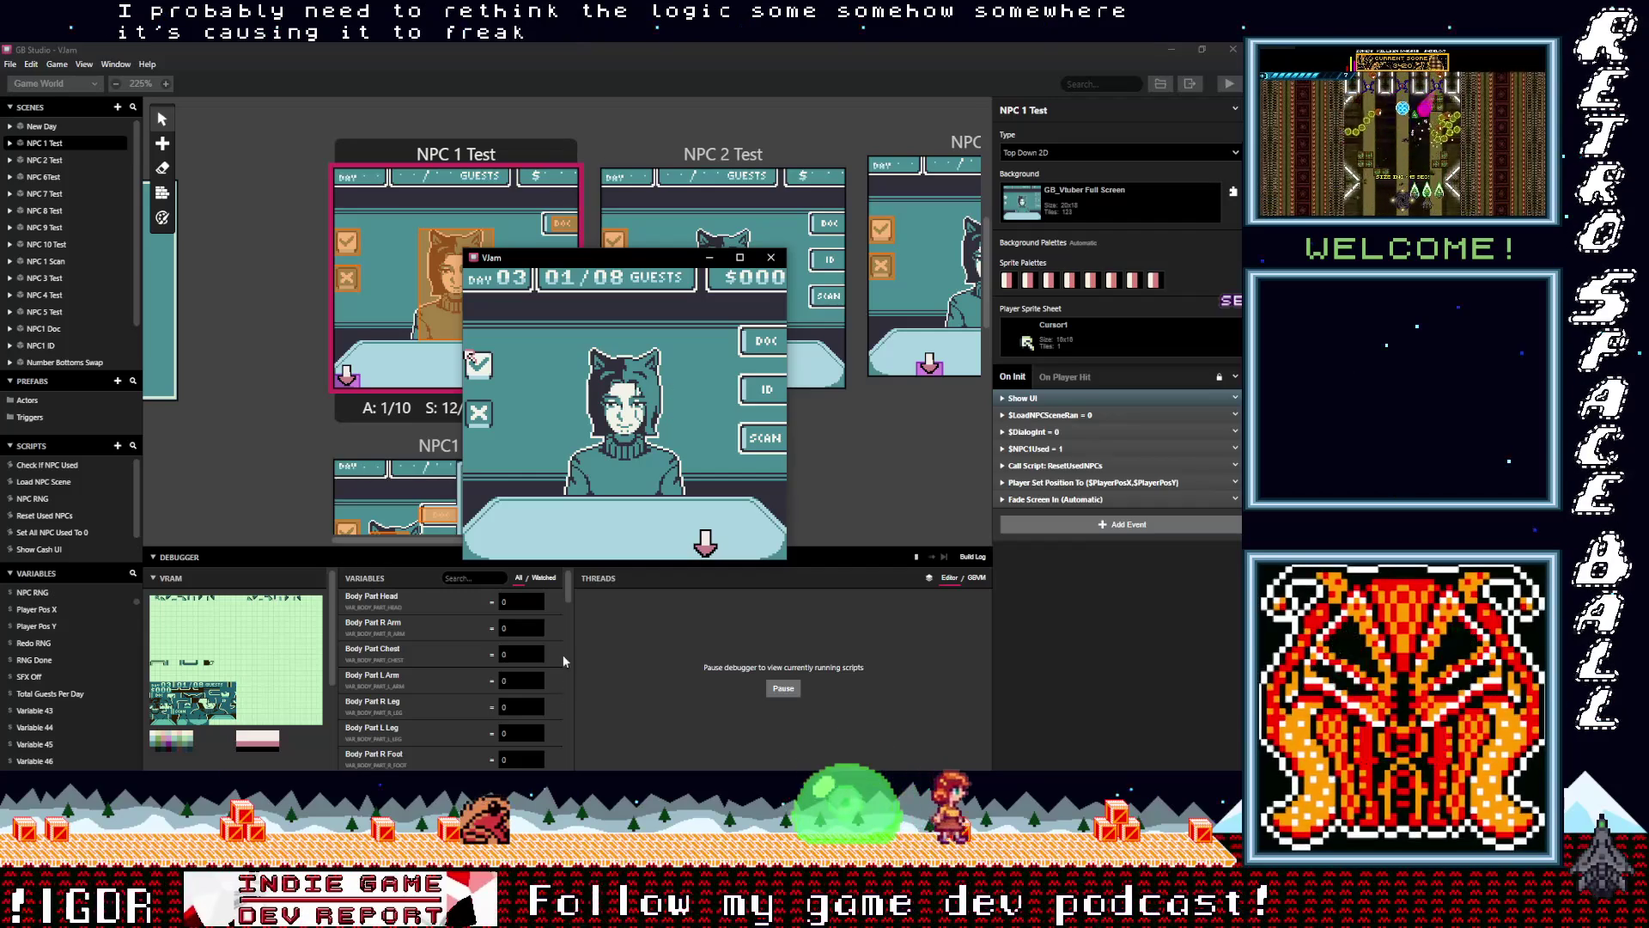
Scroll the debugger's variables to read NPC RNG and the NPC 1–9 Used values
mouse_move(570, 587)
left_mouse_down()
mouse_move(554, 674)
mouse_move(555, 644)
left_mouse_up()
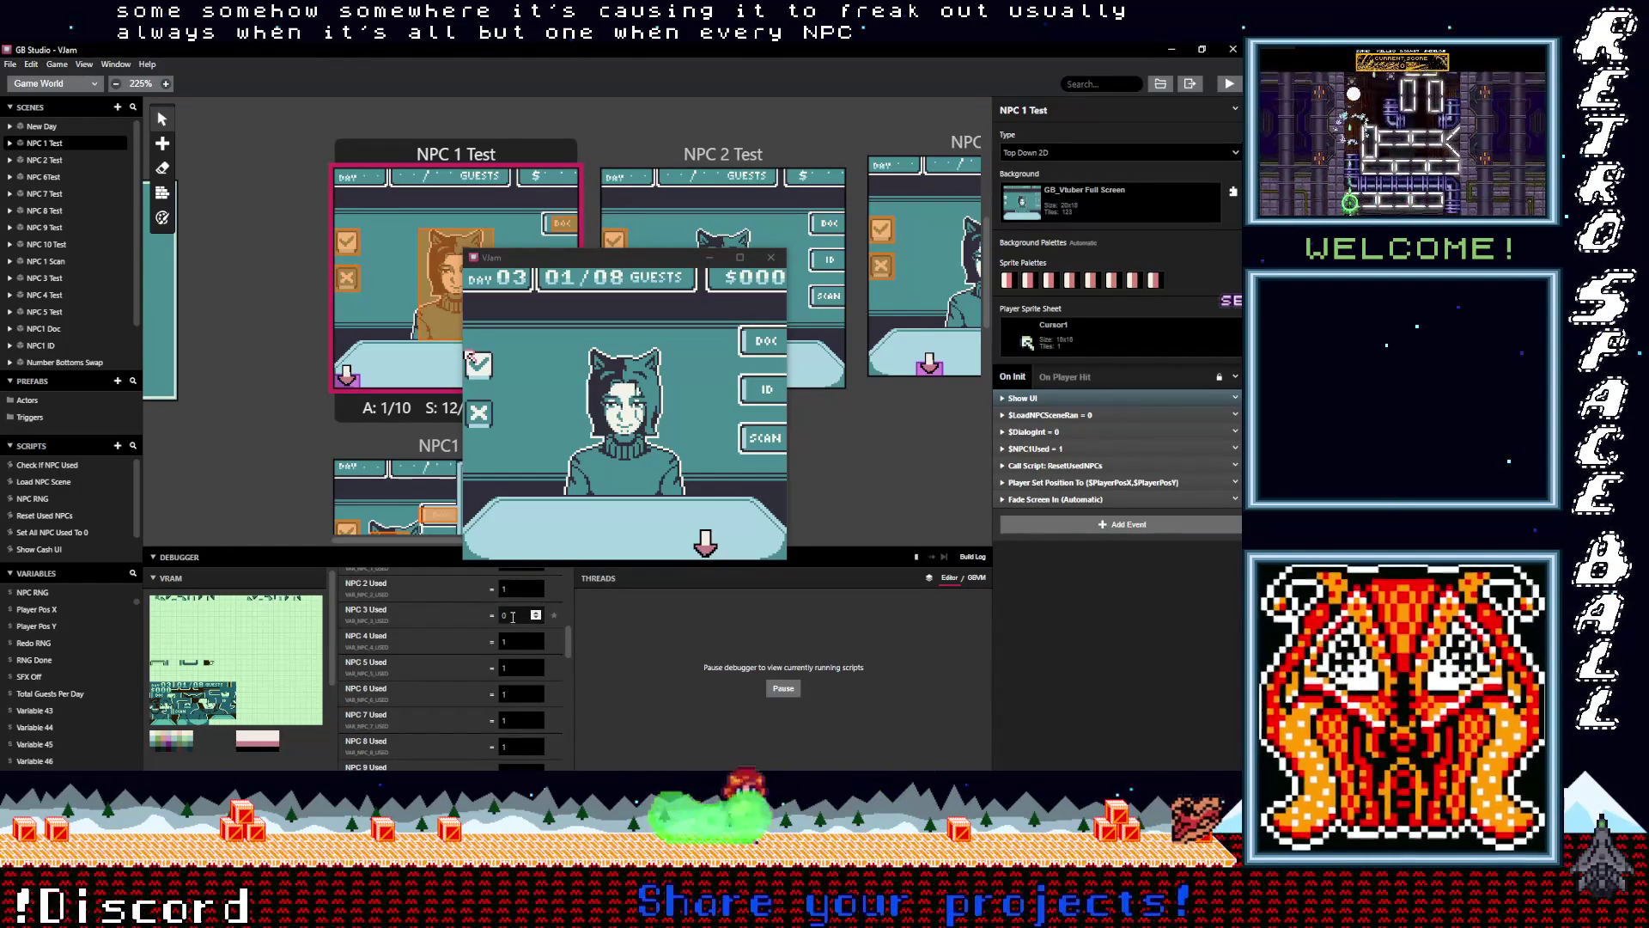
scroll(510, 660, "up", 5)
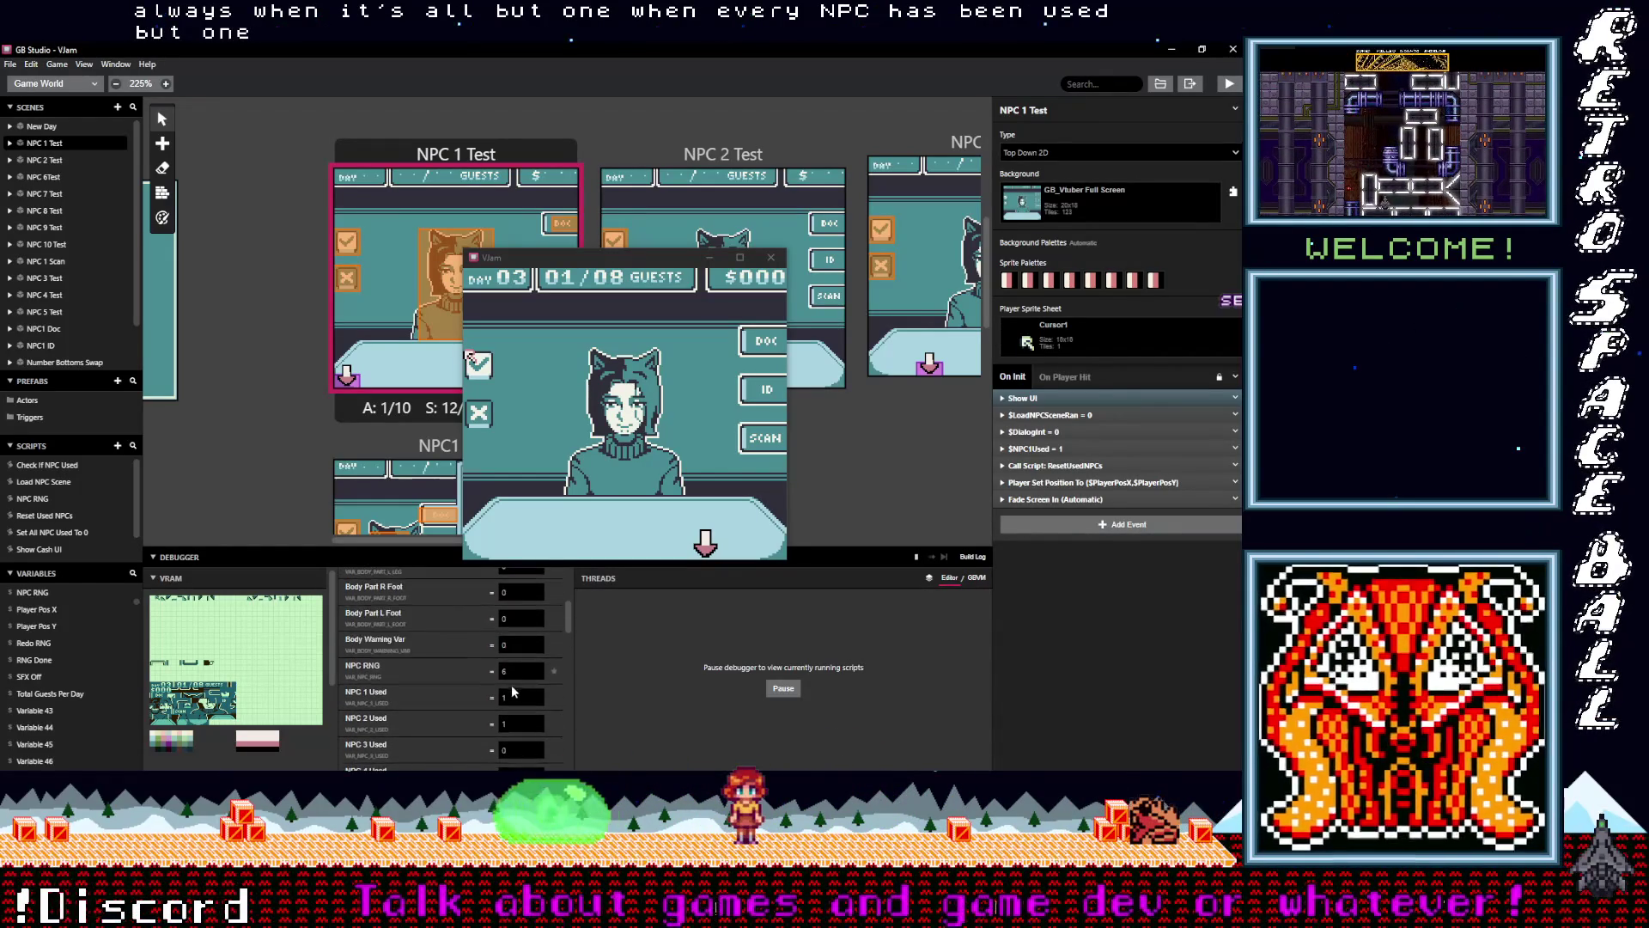
scroll(518, 700, "down", 2)
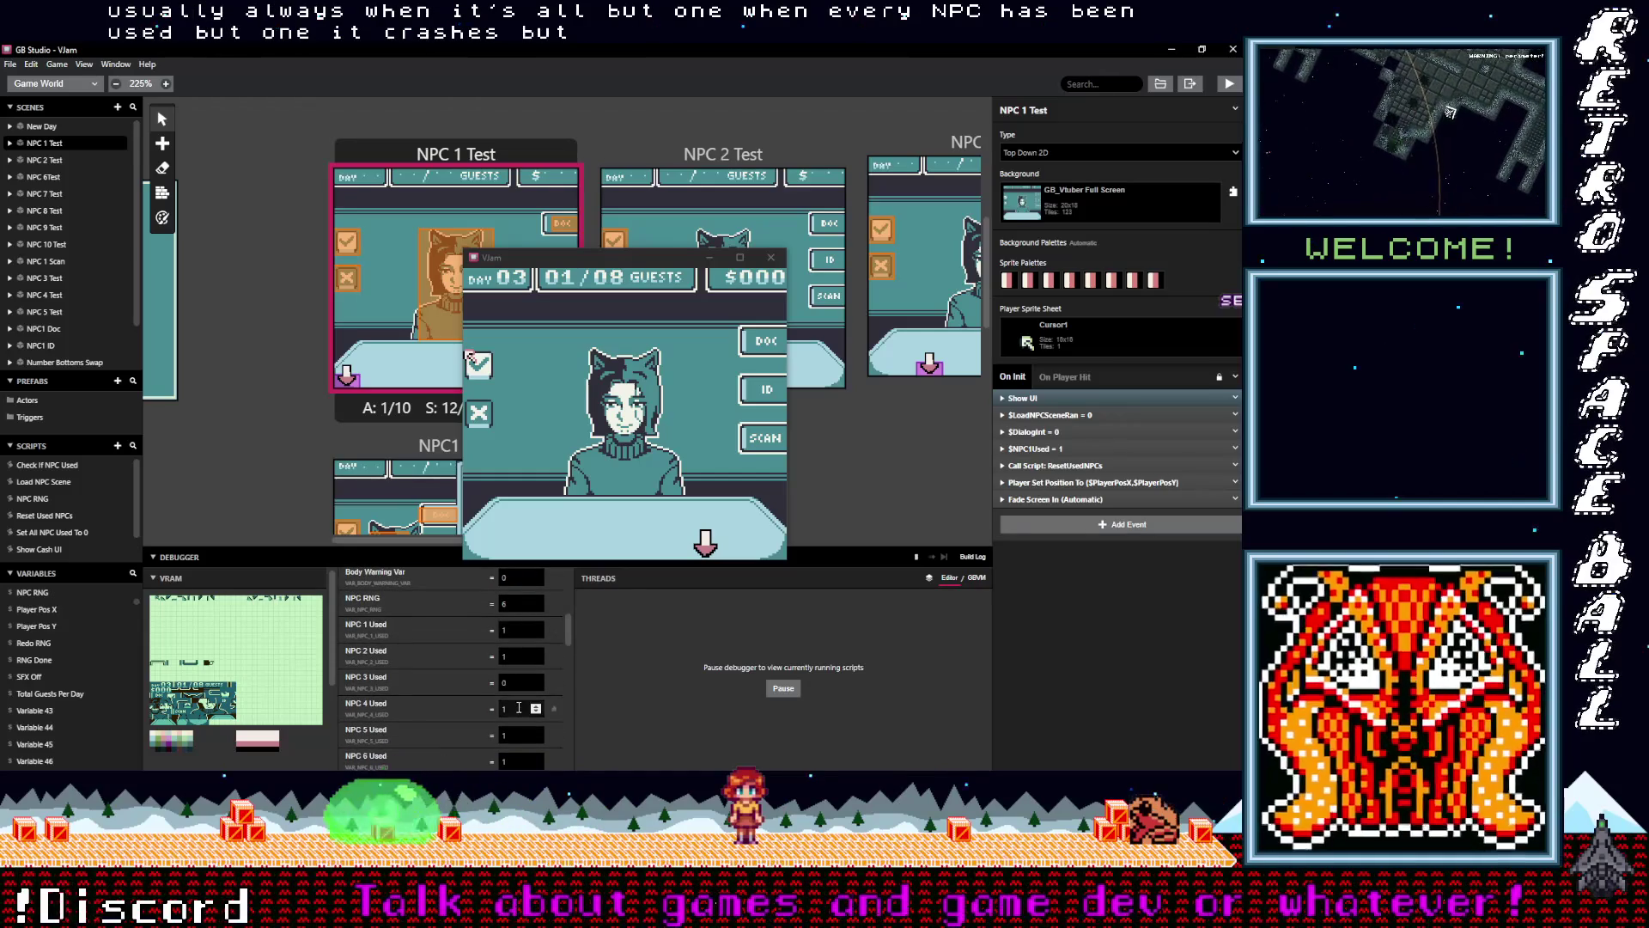
scroll(518, 708, "down", 2)
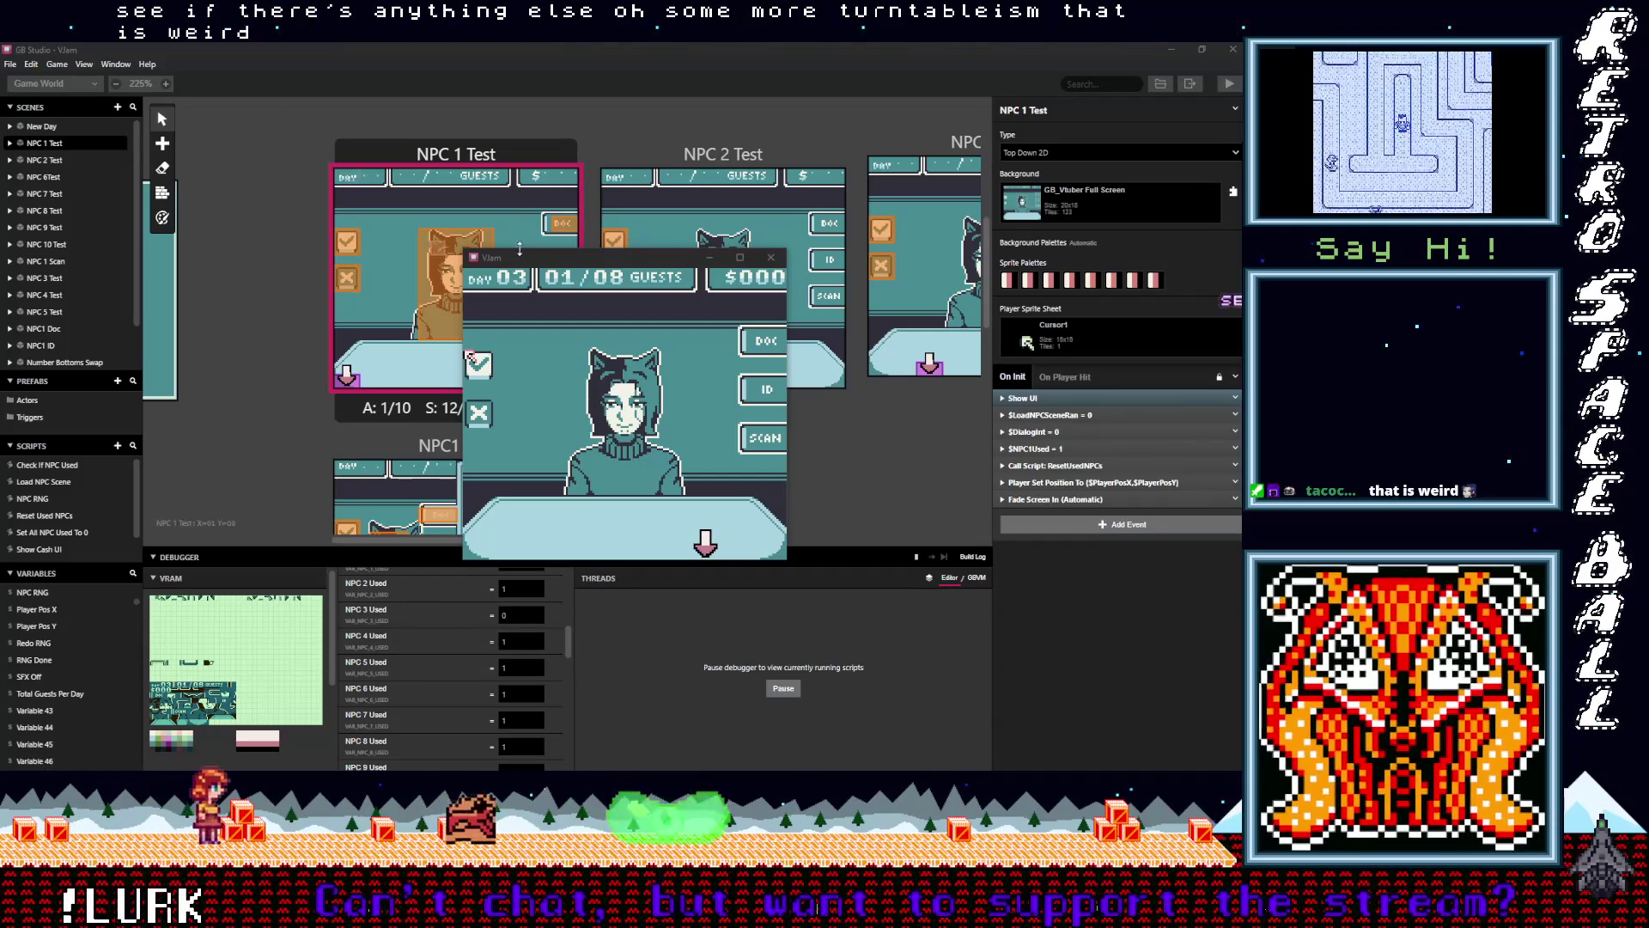
Open the NPC RNG script and confirm its expanded Call Script still runs Check If NPC Used
left_click_drag(533, 257, 495, 175)
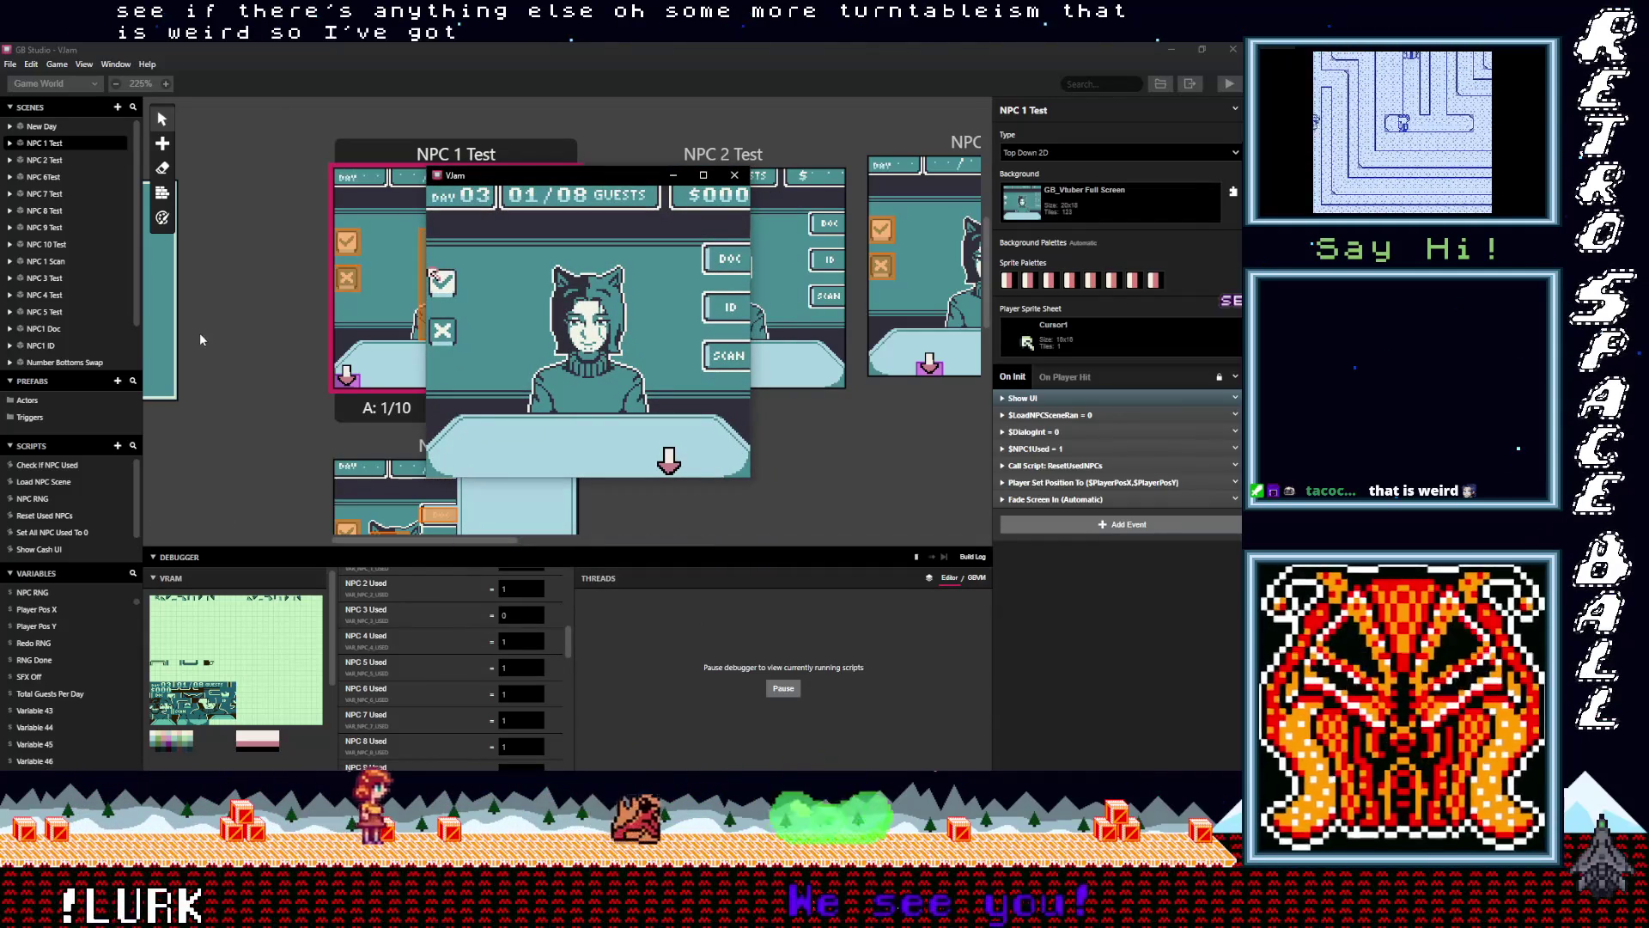
left_click(44, 502)
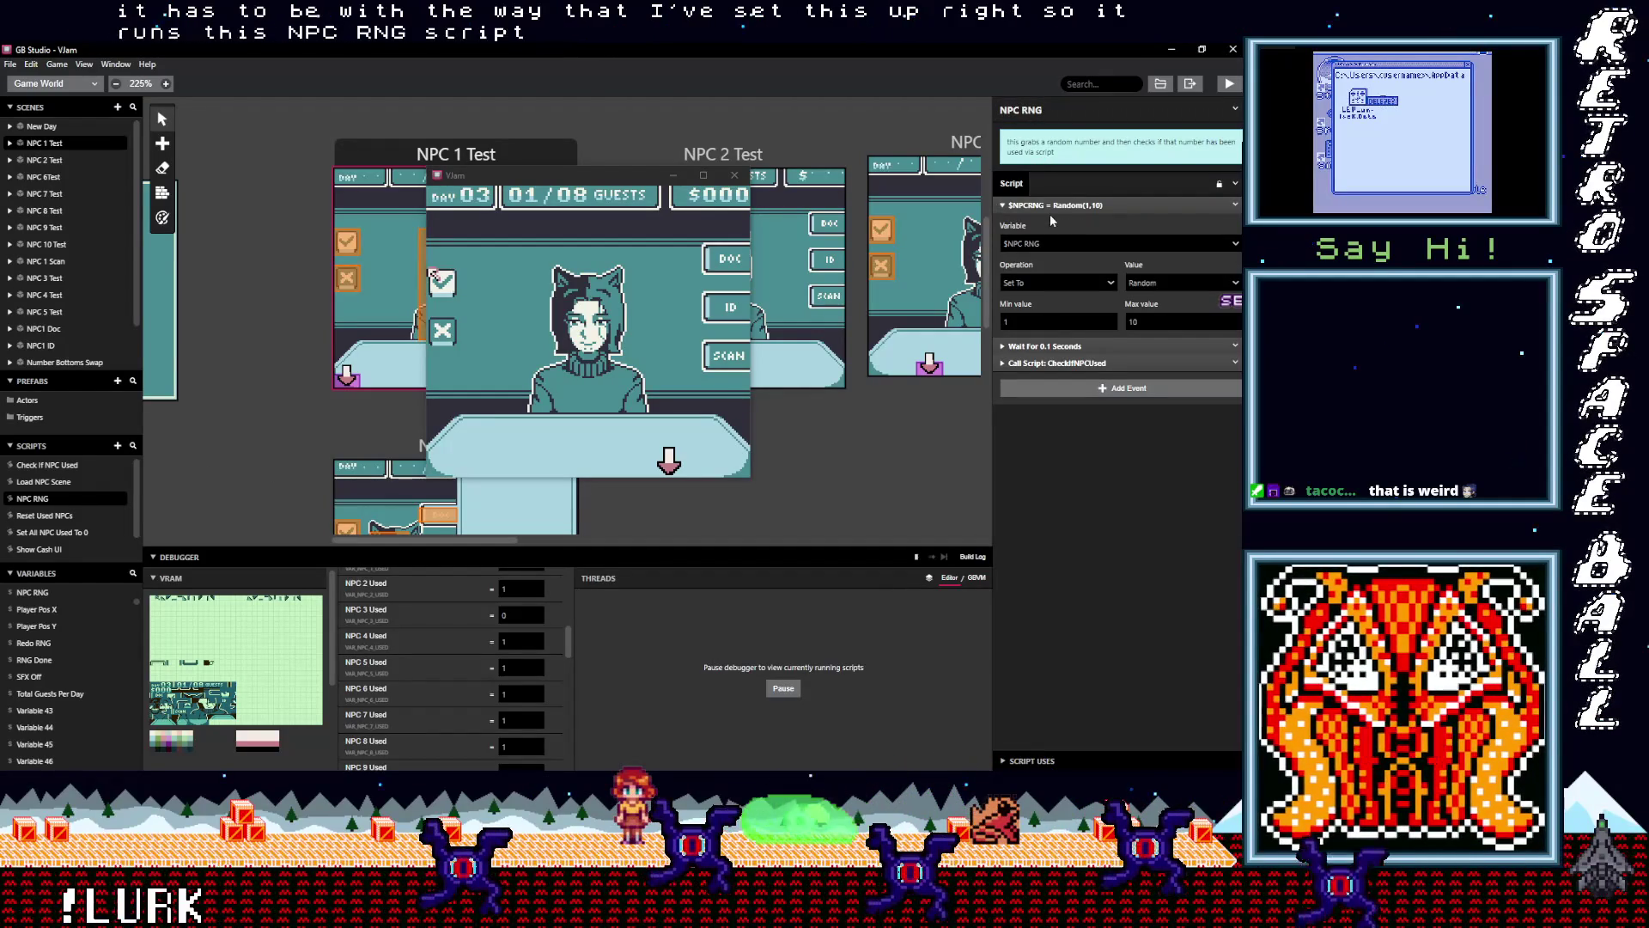
left_click(1057, 363)
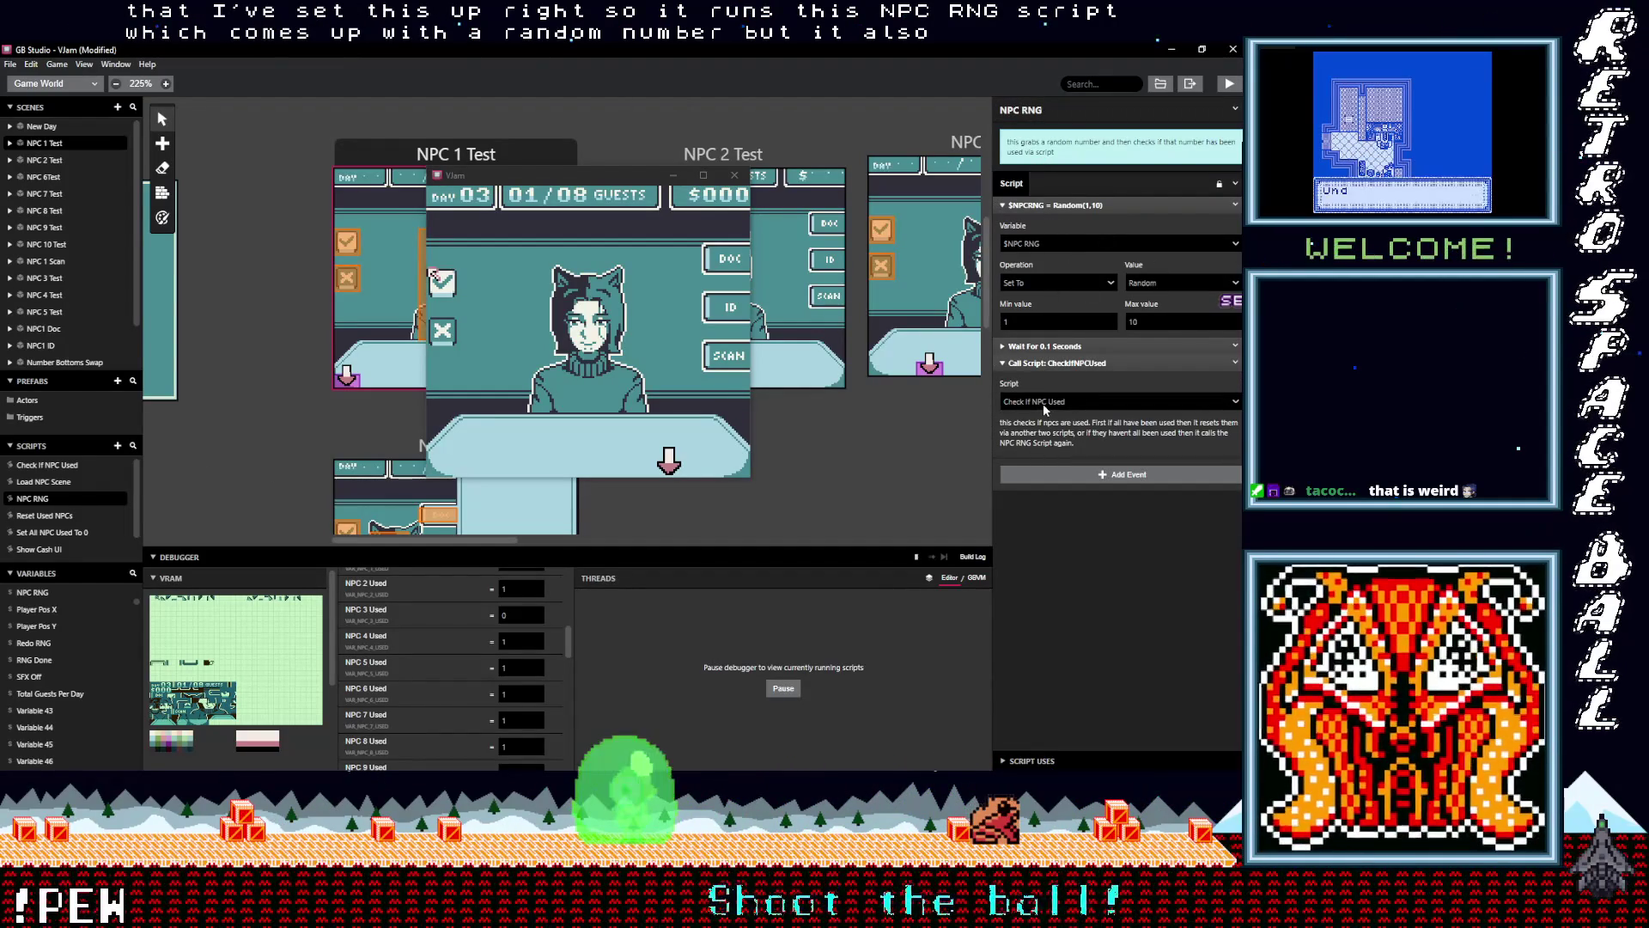
left_click(1054, 404)
left_click(1055, 405)
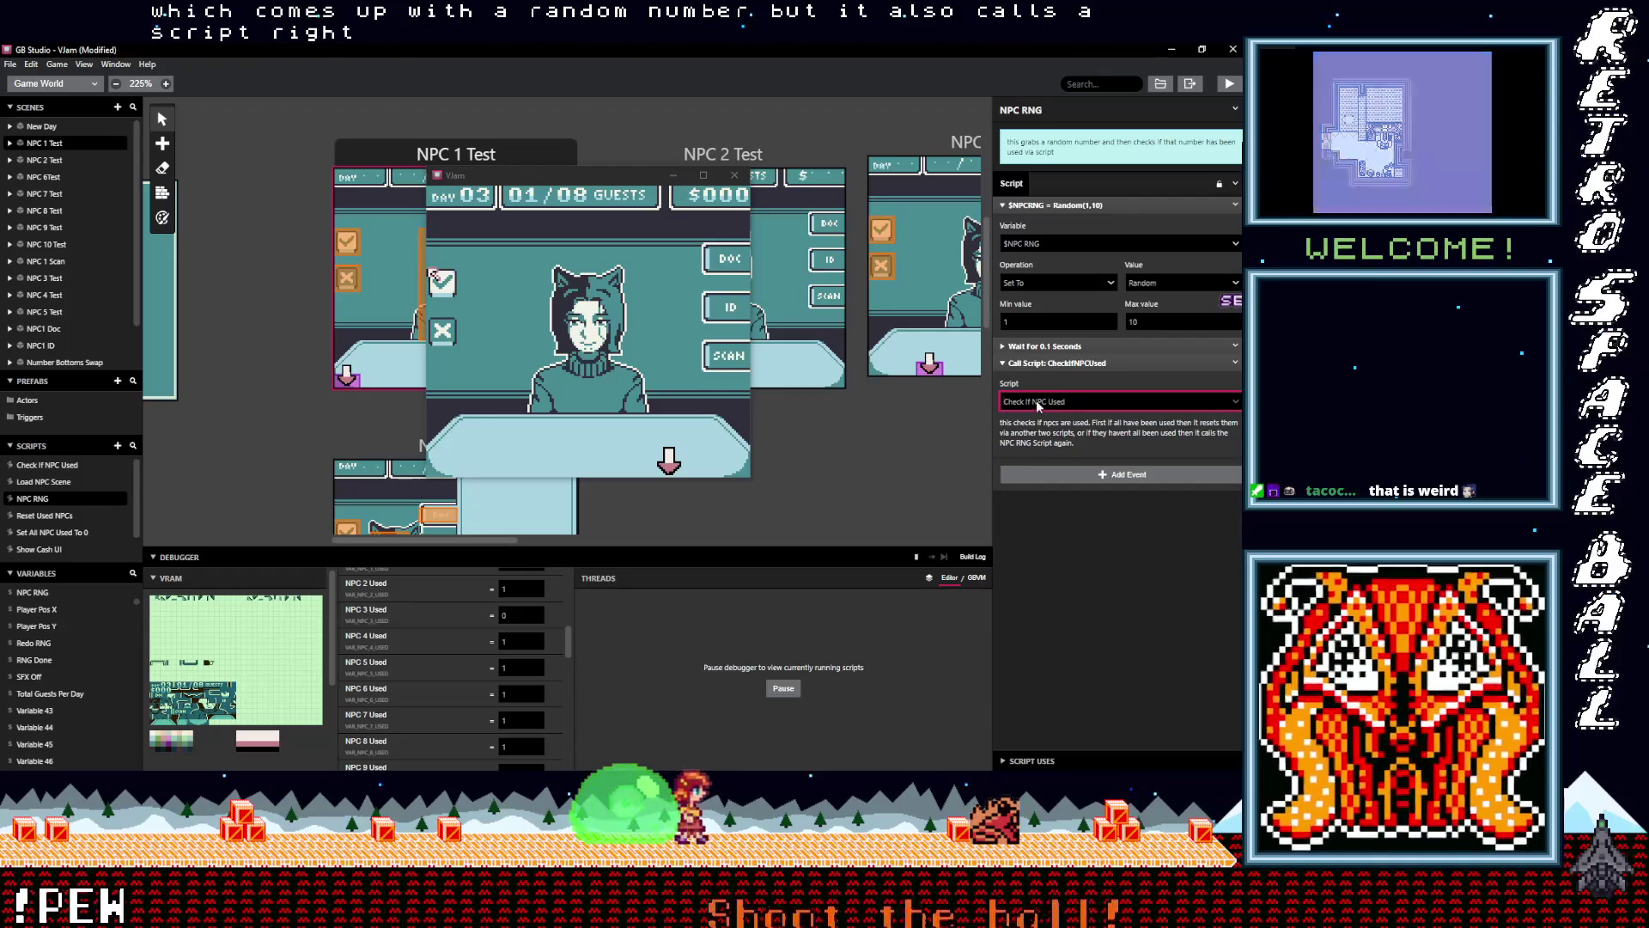
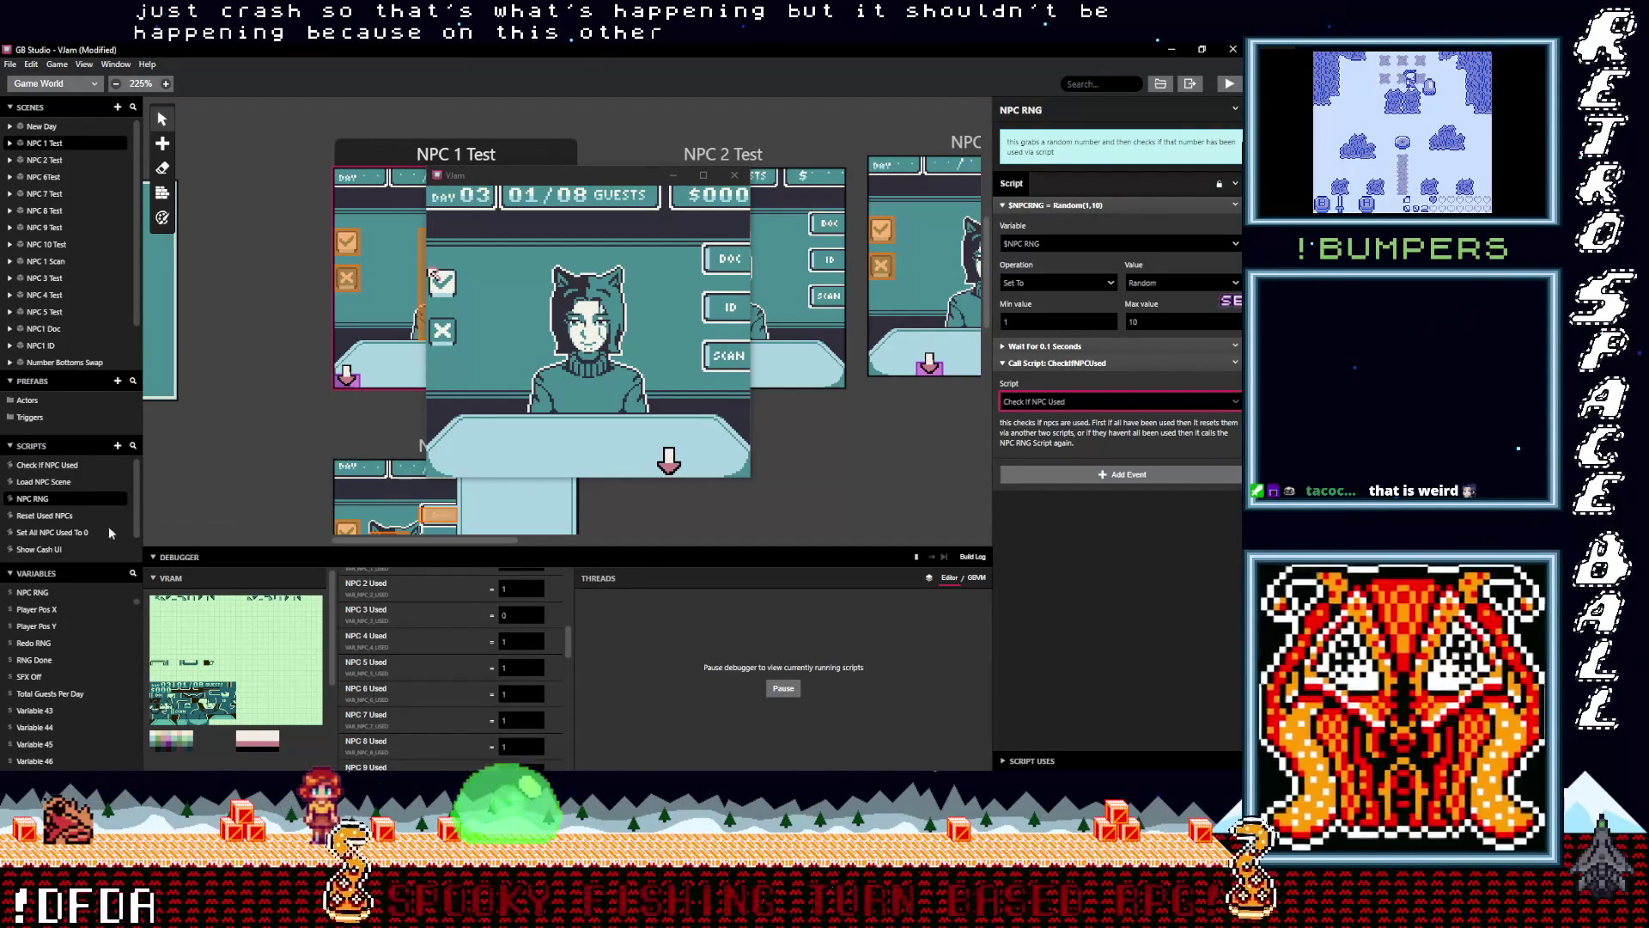
Switch the script editor from NPC RNG to the Check If NPC Used script
left_click(61, 467)
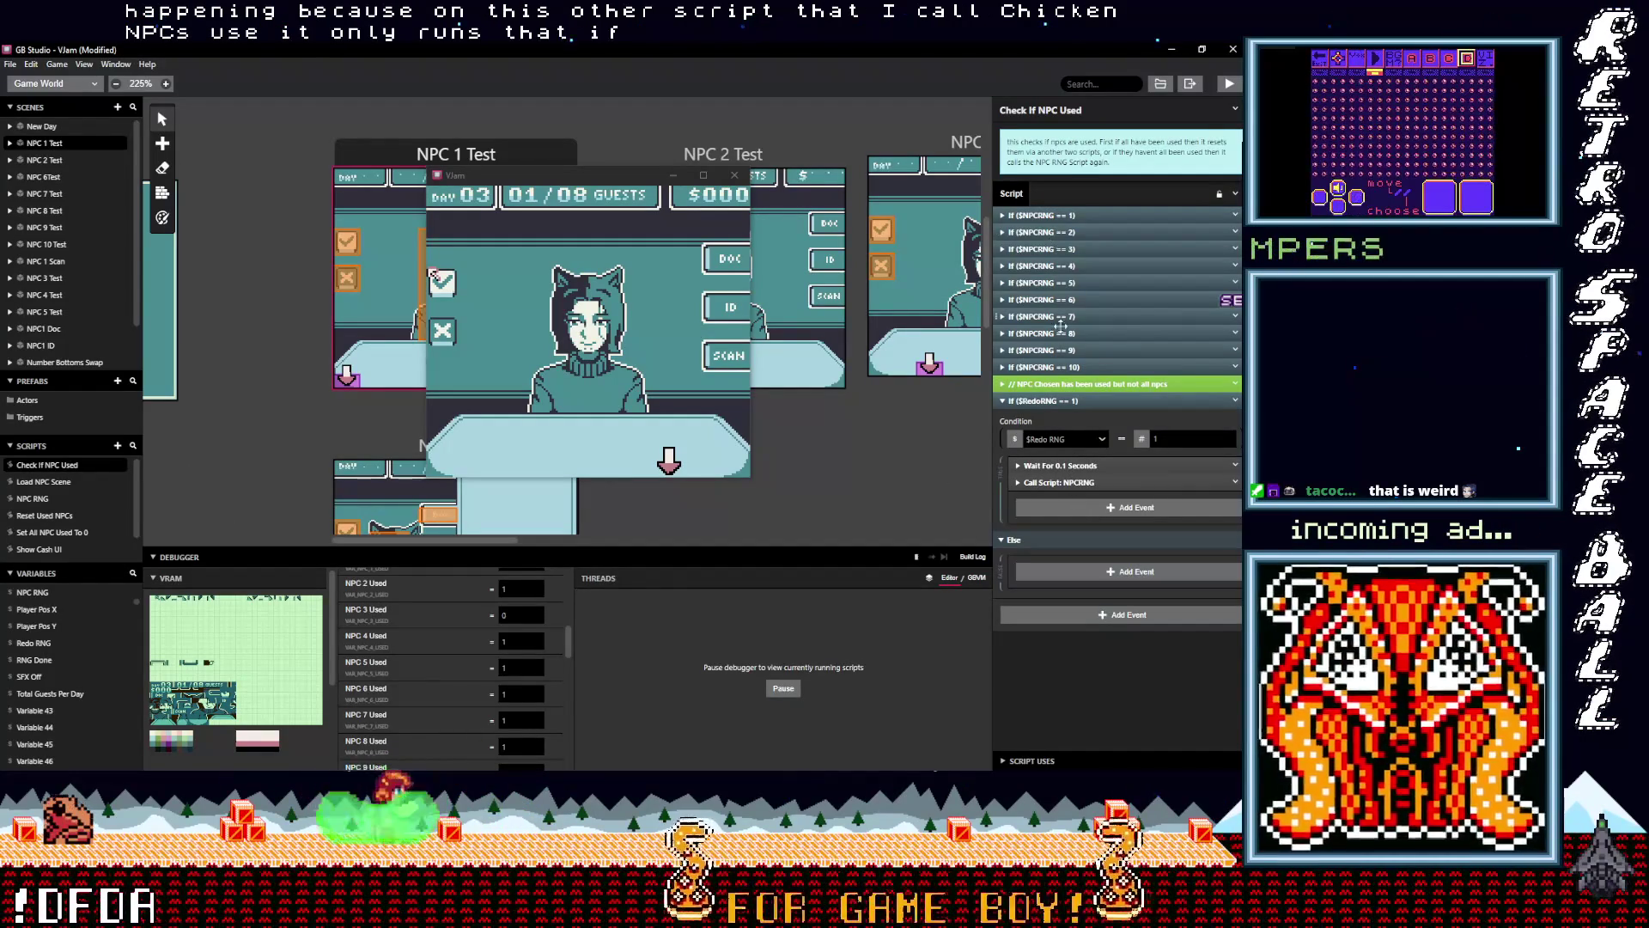
Expand the $NPCRNG == 10 and == 1 cases and scroll through their NPC Used checks
left_click(1069, 370)
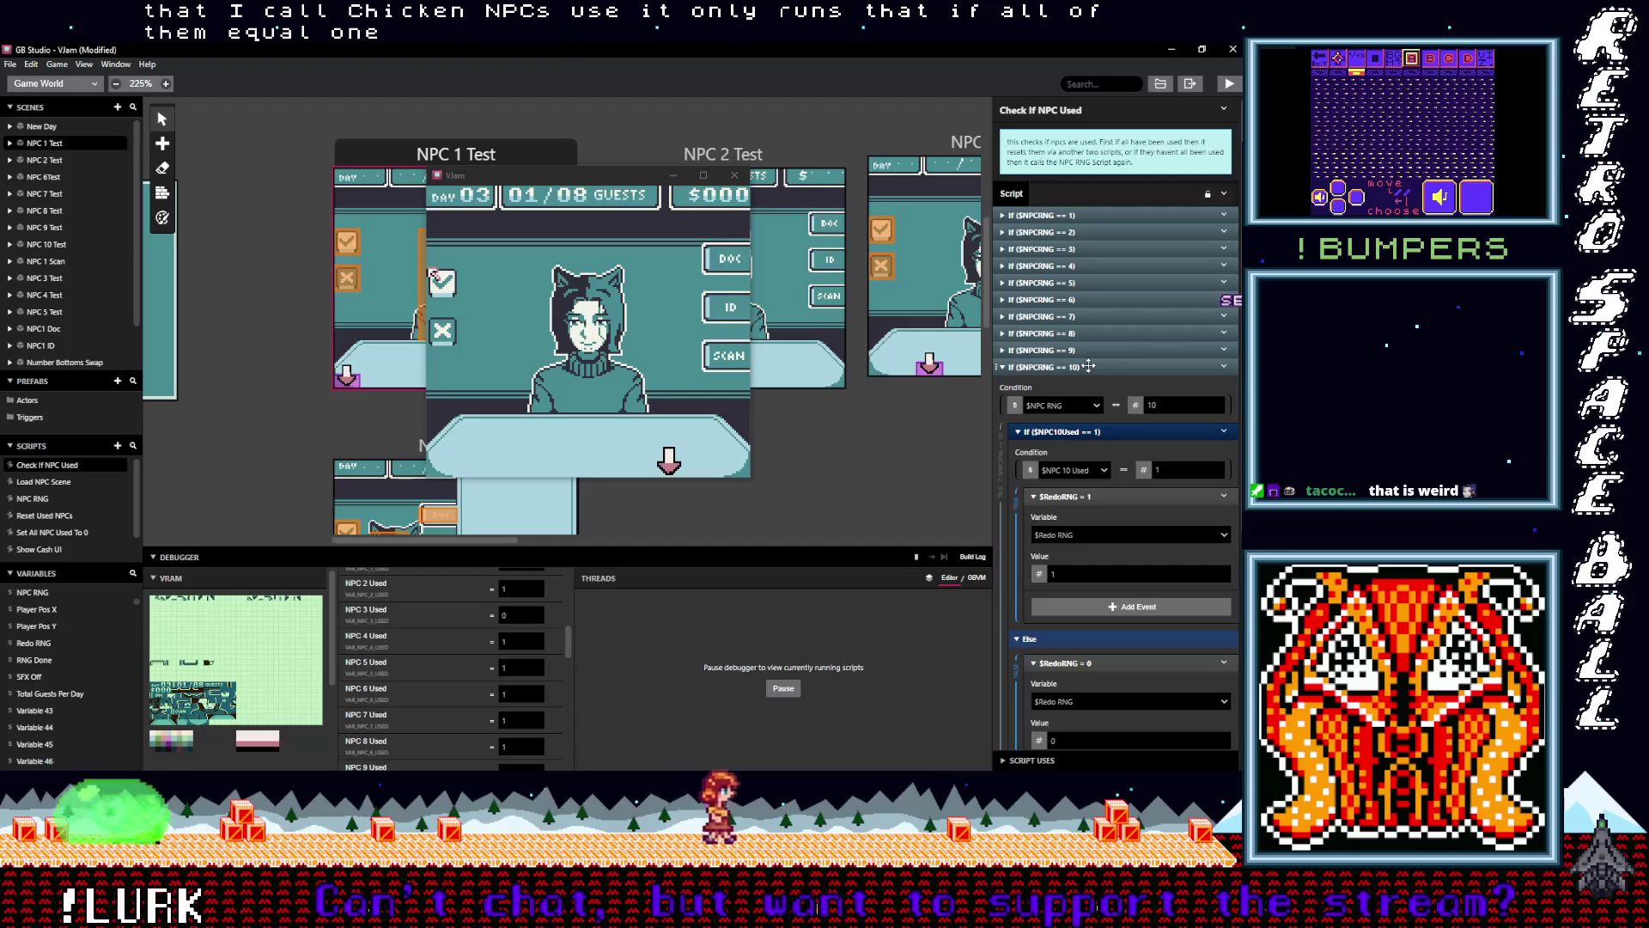
left_click(1085, 215)
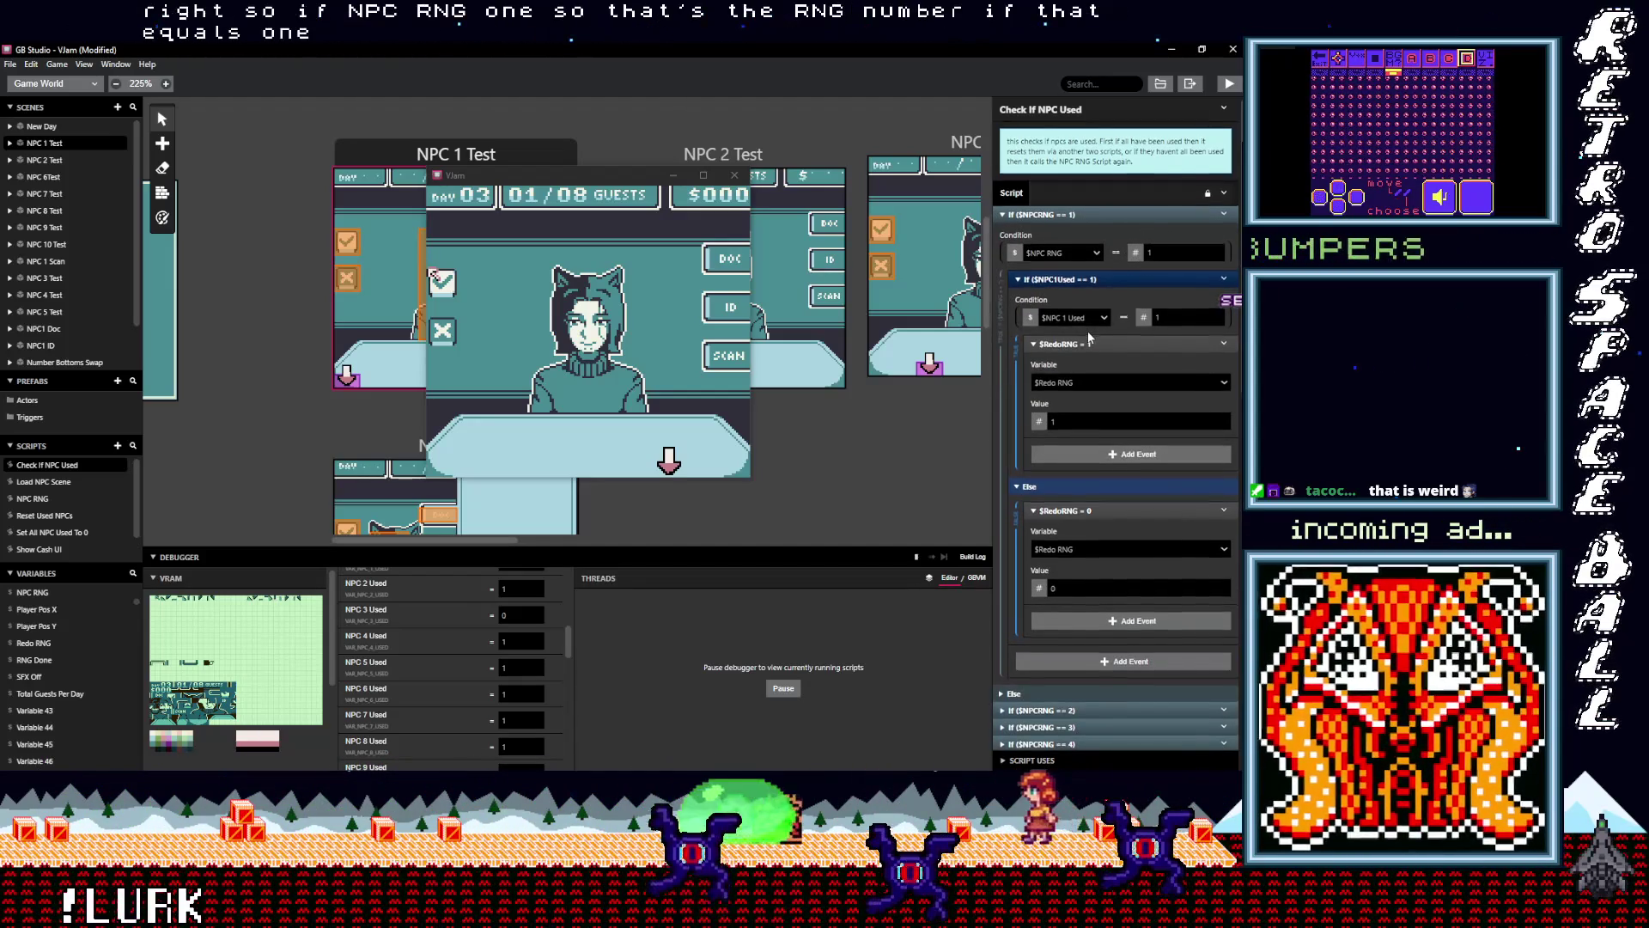
scroll(1059, 256, "down", 2)
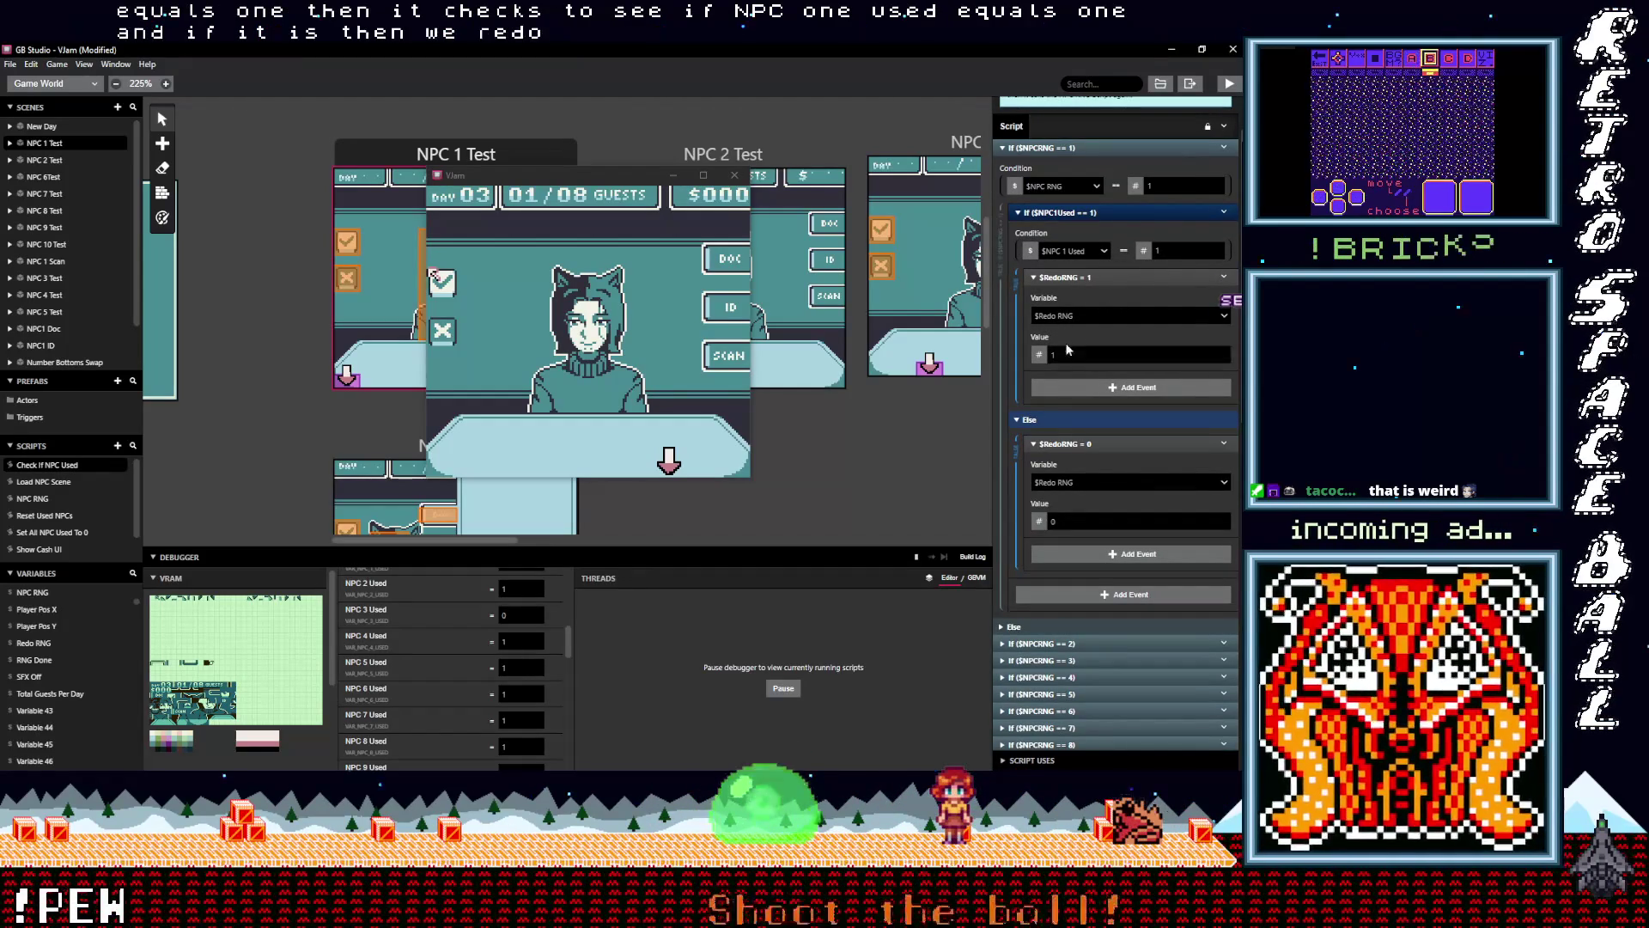
scroll(1079, 421, "down", 1)
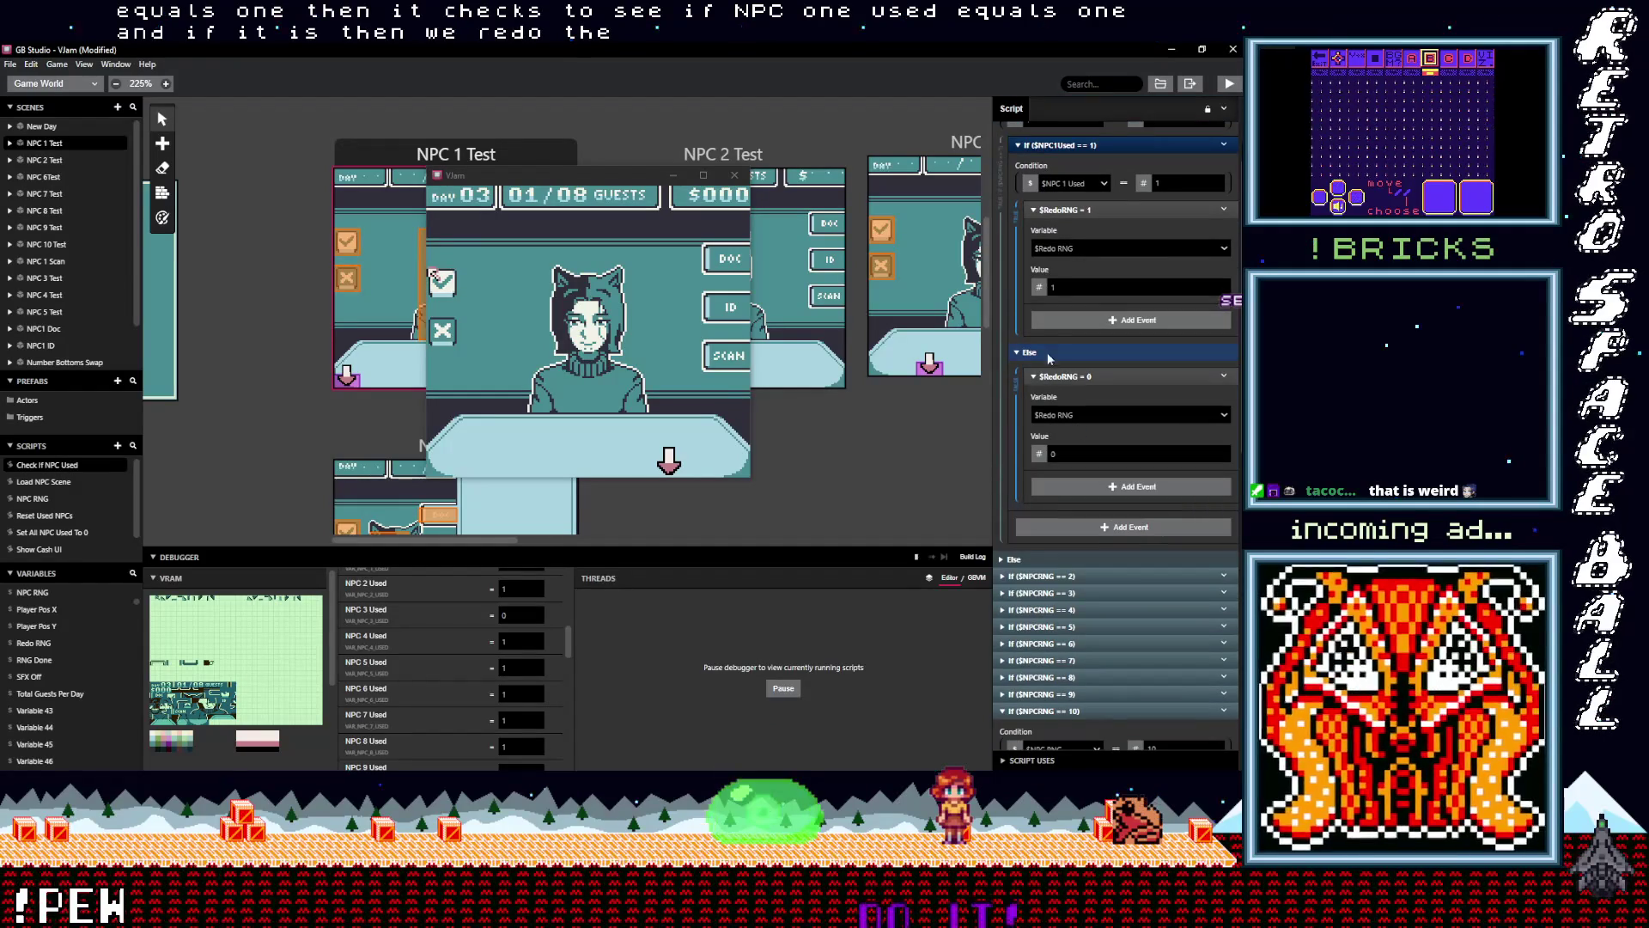
scroll(1093, 441, "down", 2)
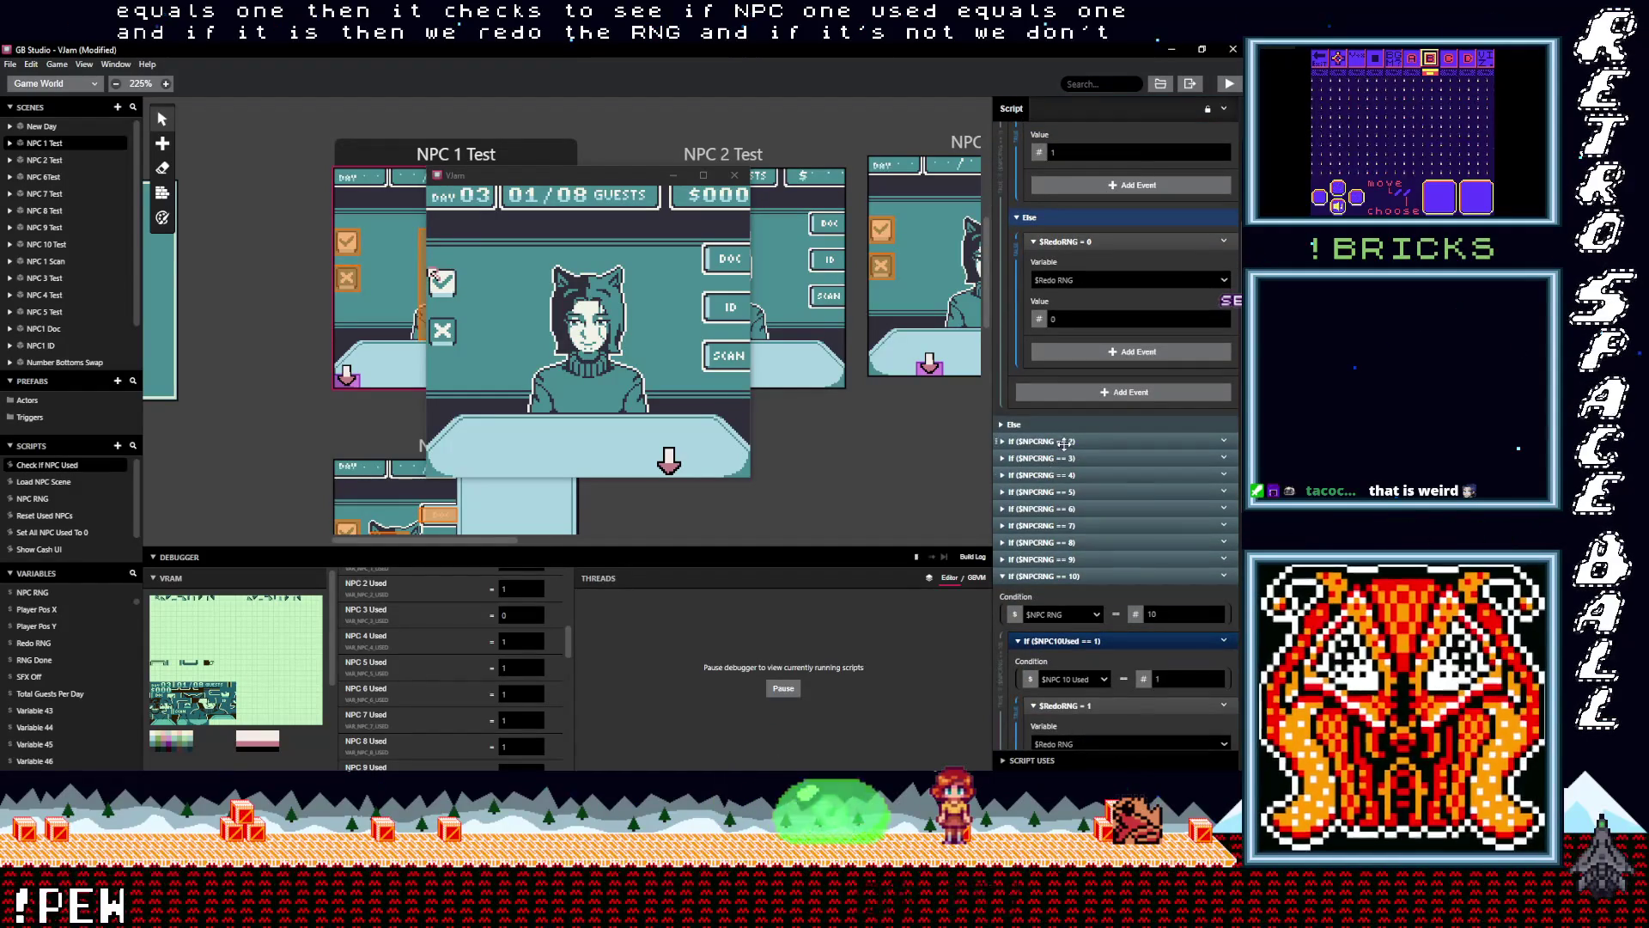
Expand the $NPCRNG == 2 and == 3 cases and review their nested If/Else blocks setting $RedoRNG
left_click(1062, 441)
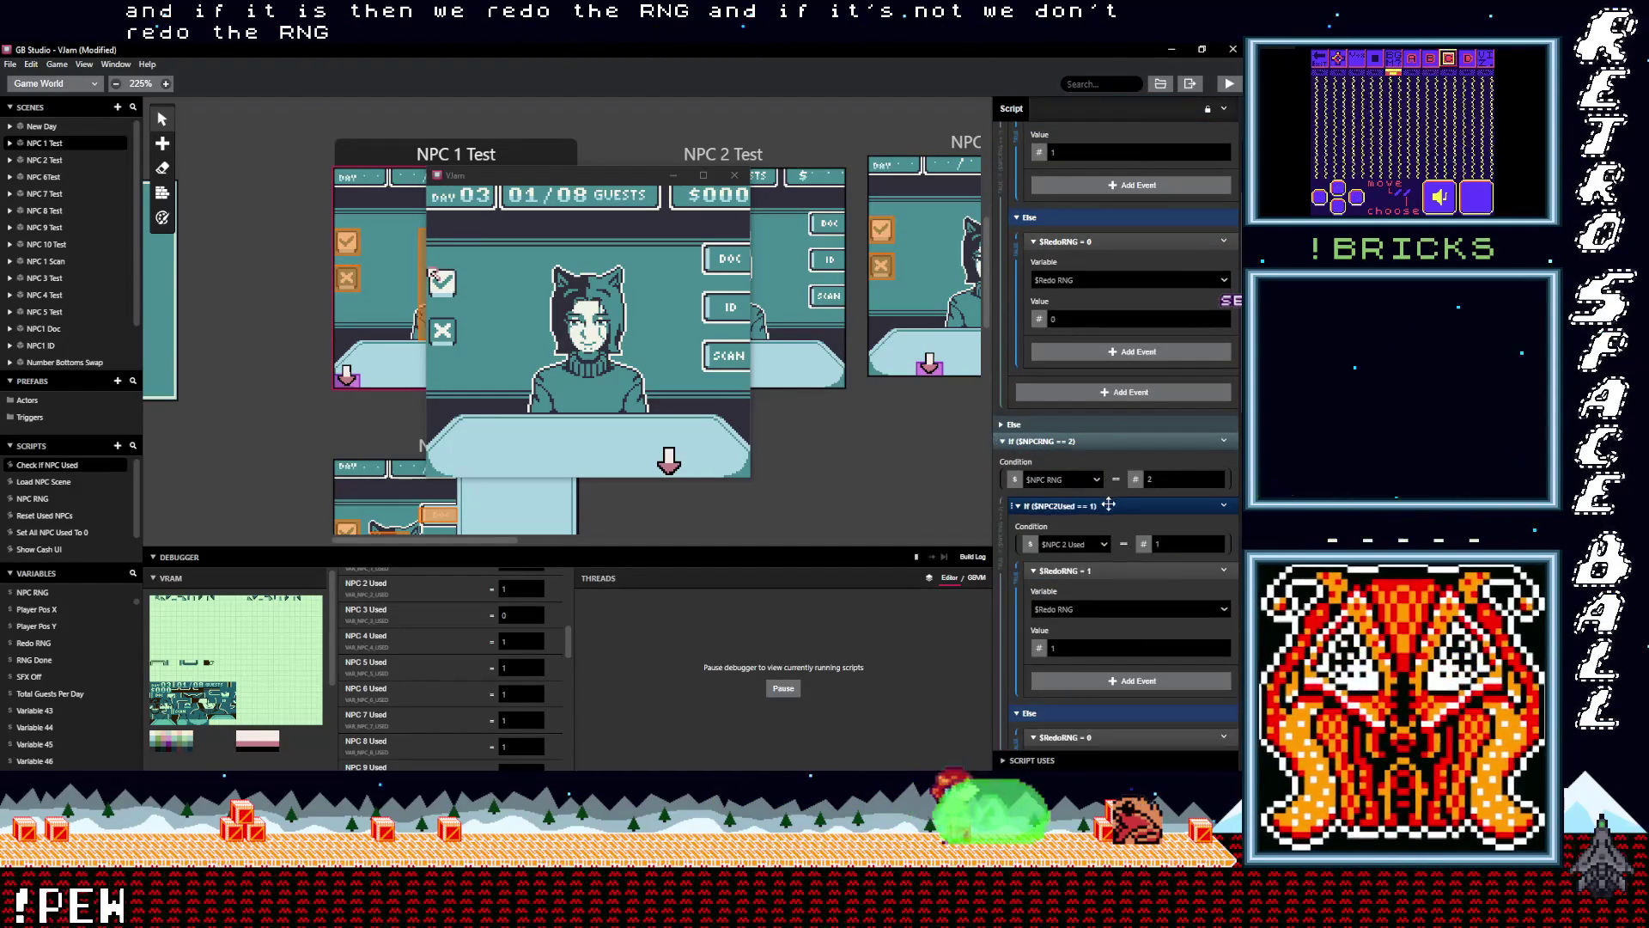
scroll(1096, 518, "down", 1)
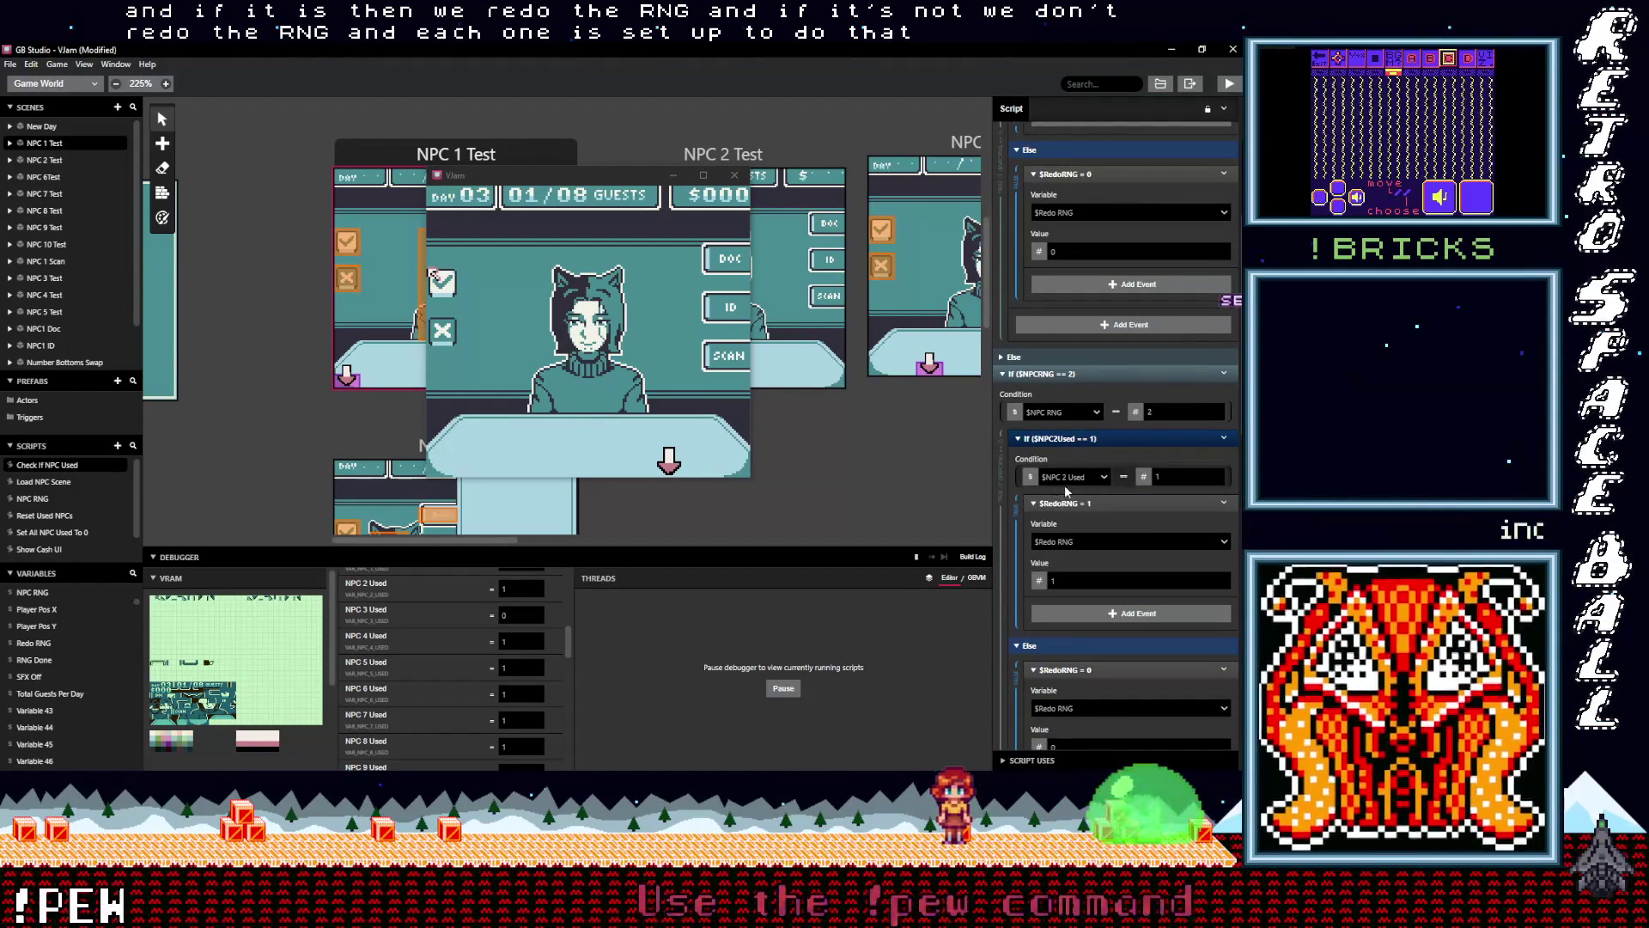
scroll(1109, 495, "down", 1)
scroll(1111, 487, "down", 1)
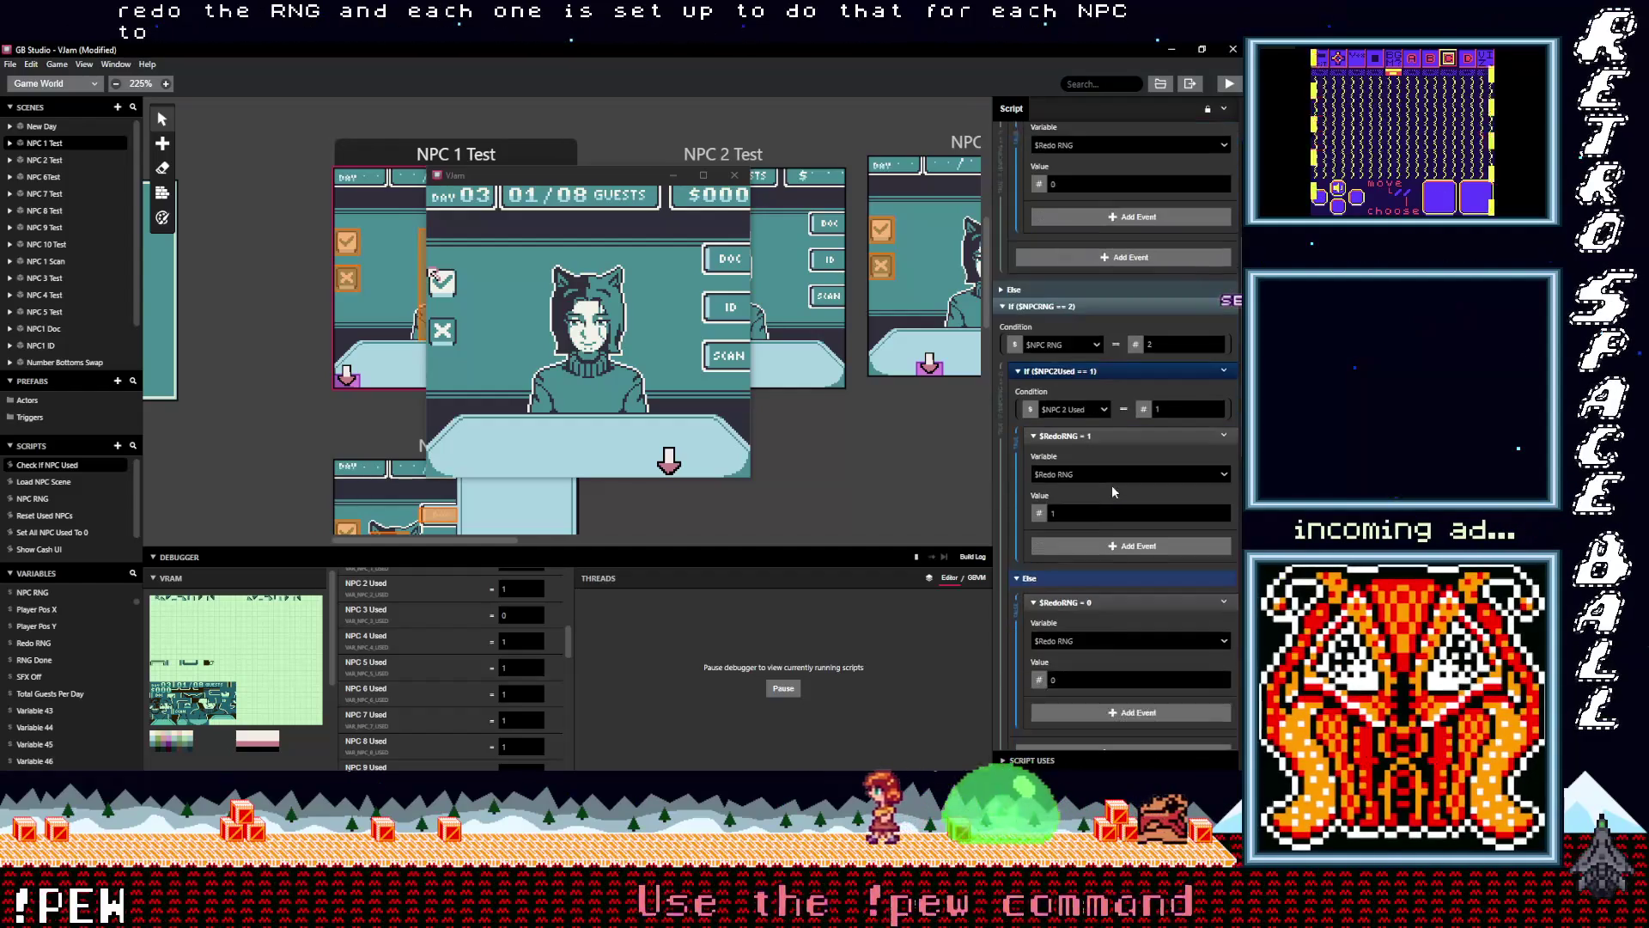
scroll(1099, 481, "down", 1)
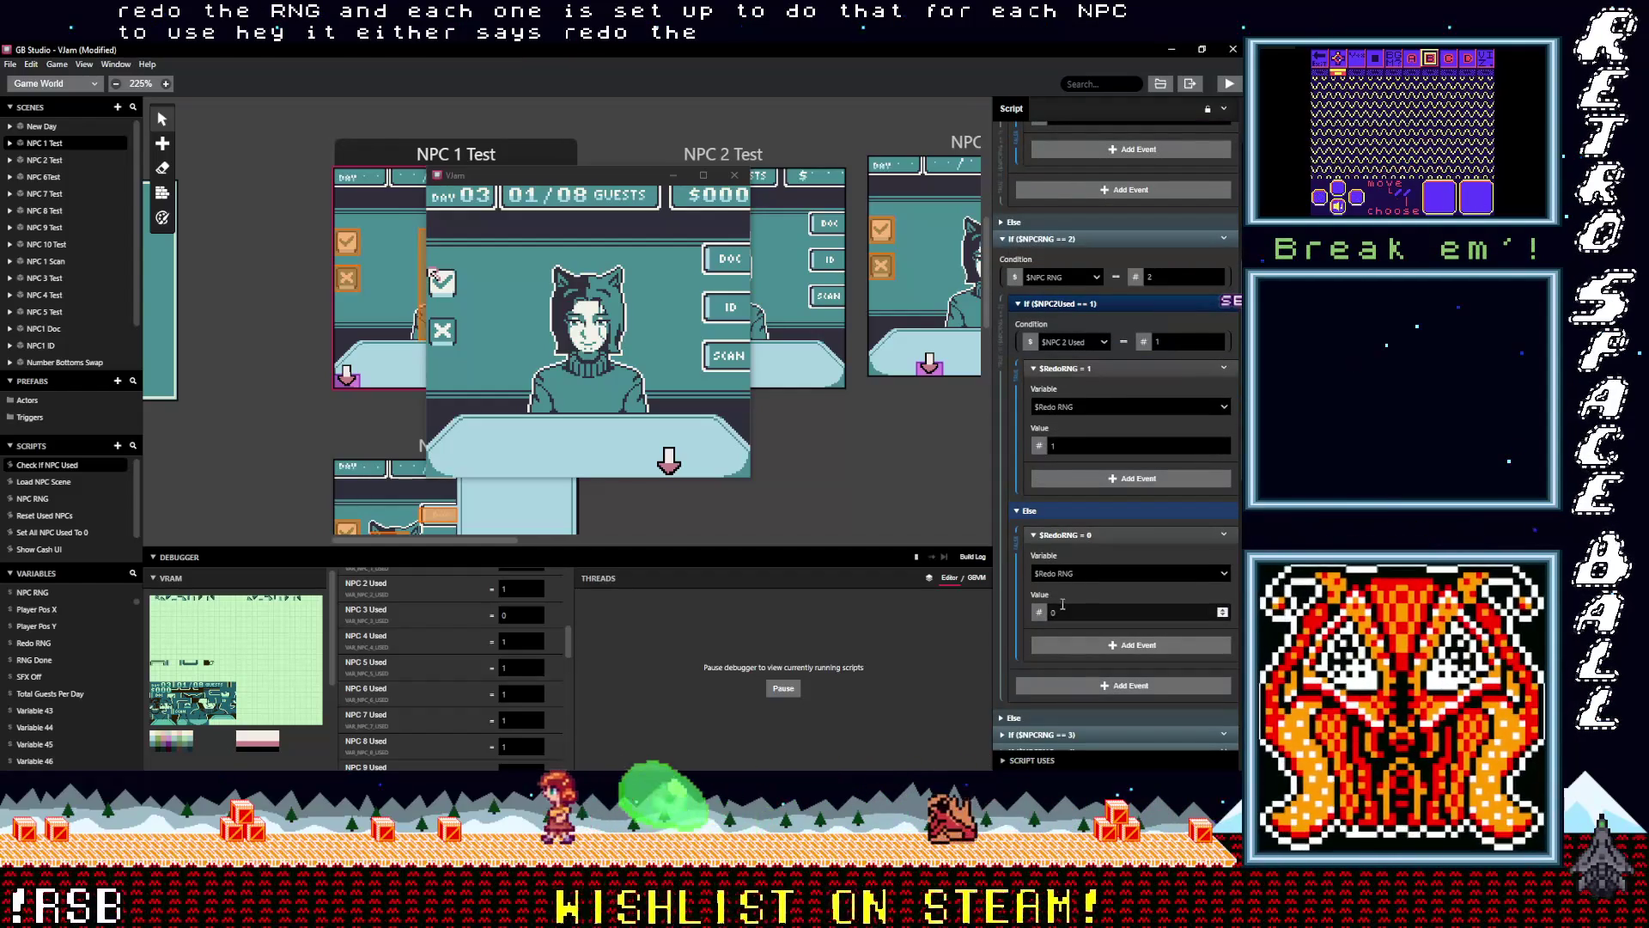
scroll(1078, 601, "down", 2)
scroll(1063, 601, "down", 1)
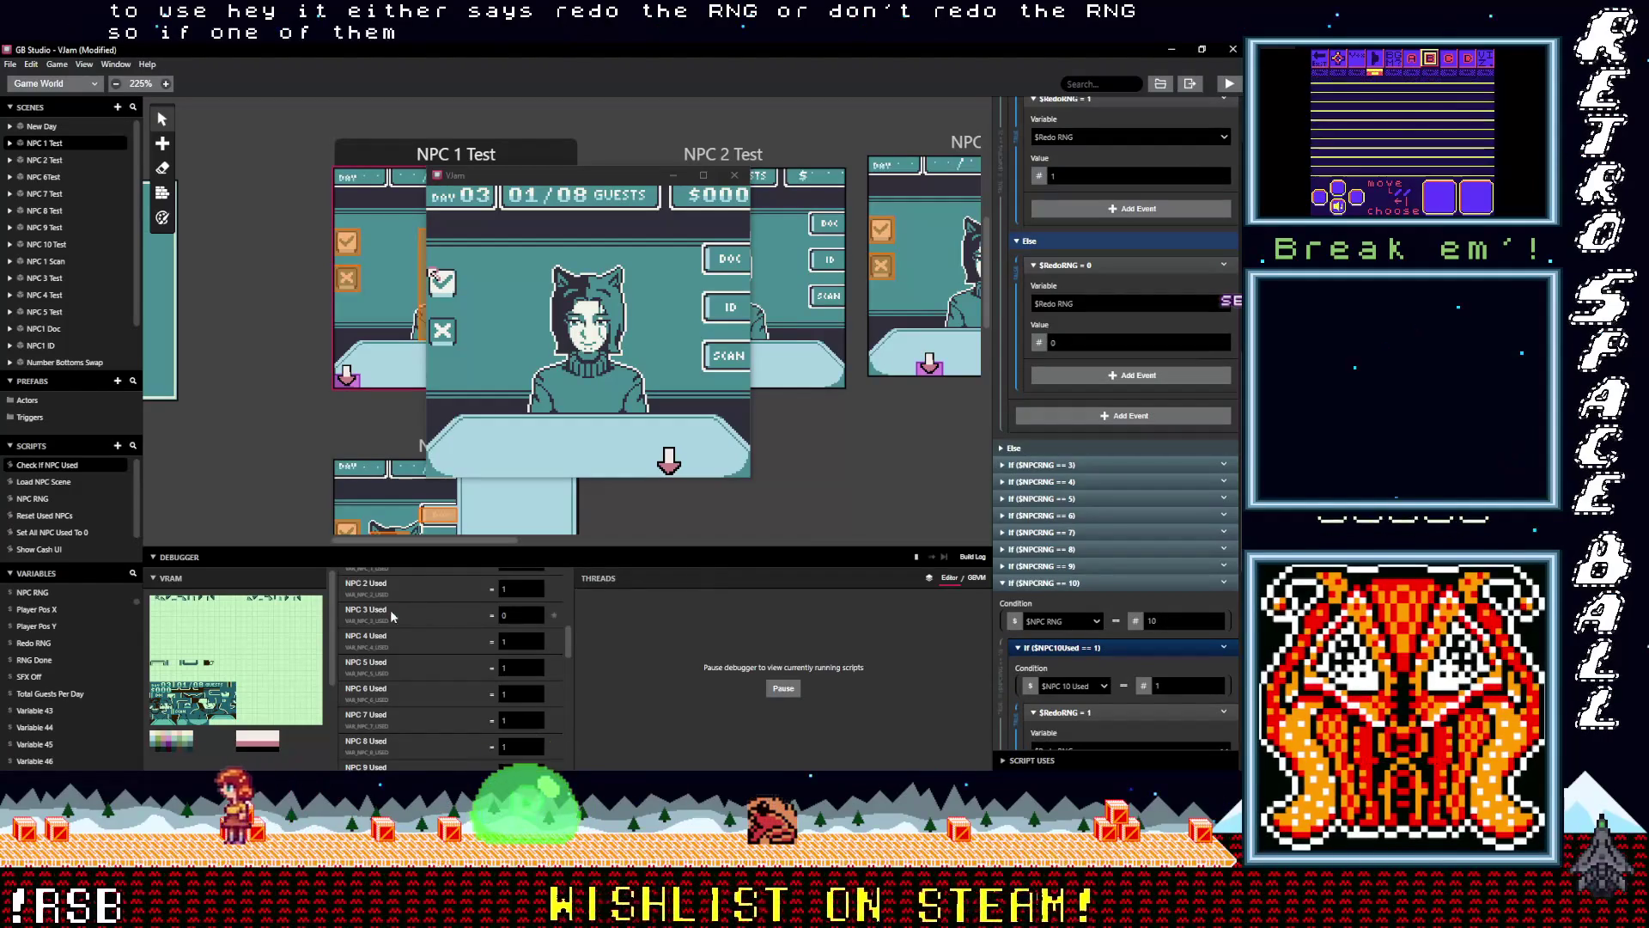
left_click(1073, 464)
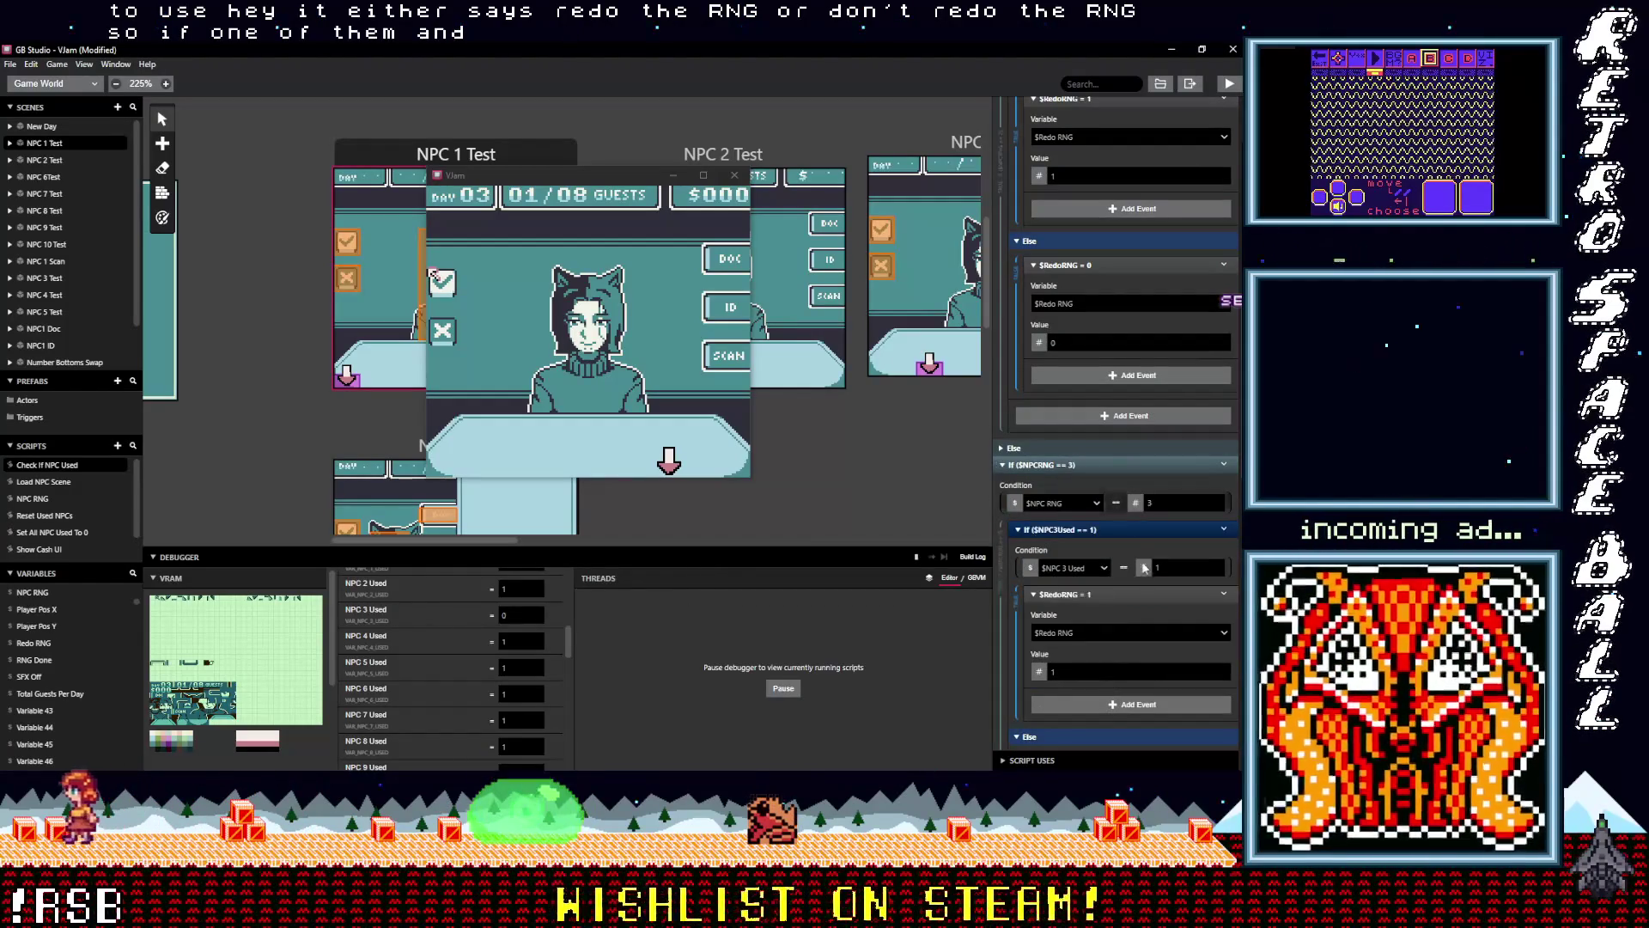
scroll(1116, 463, "down", 2)
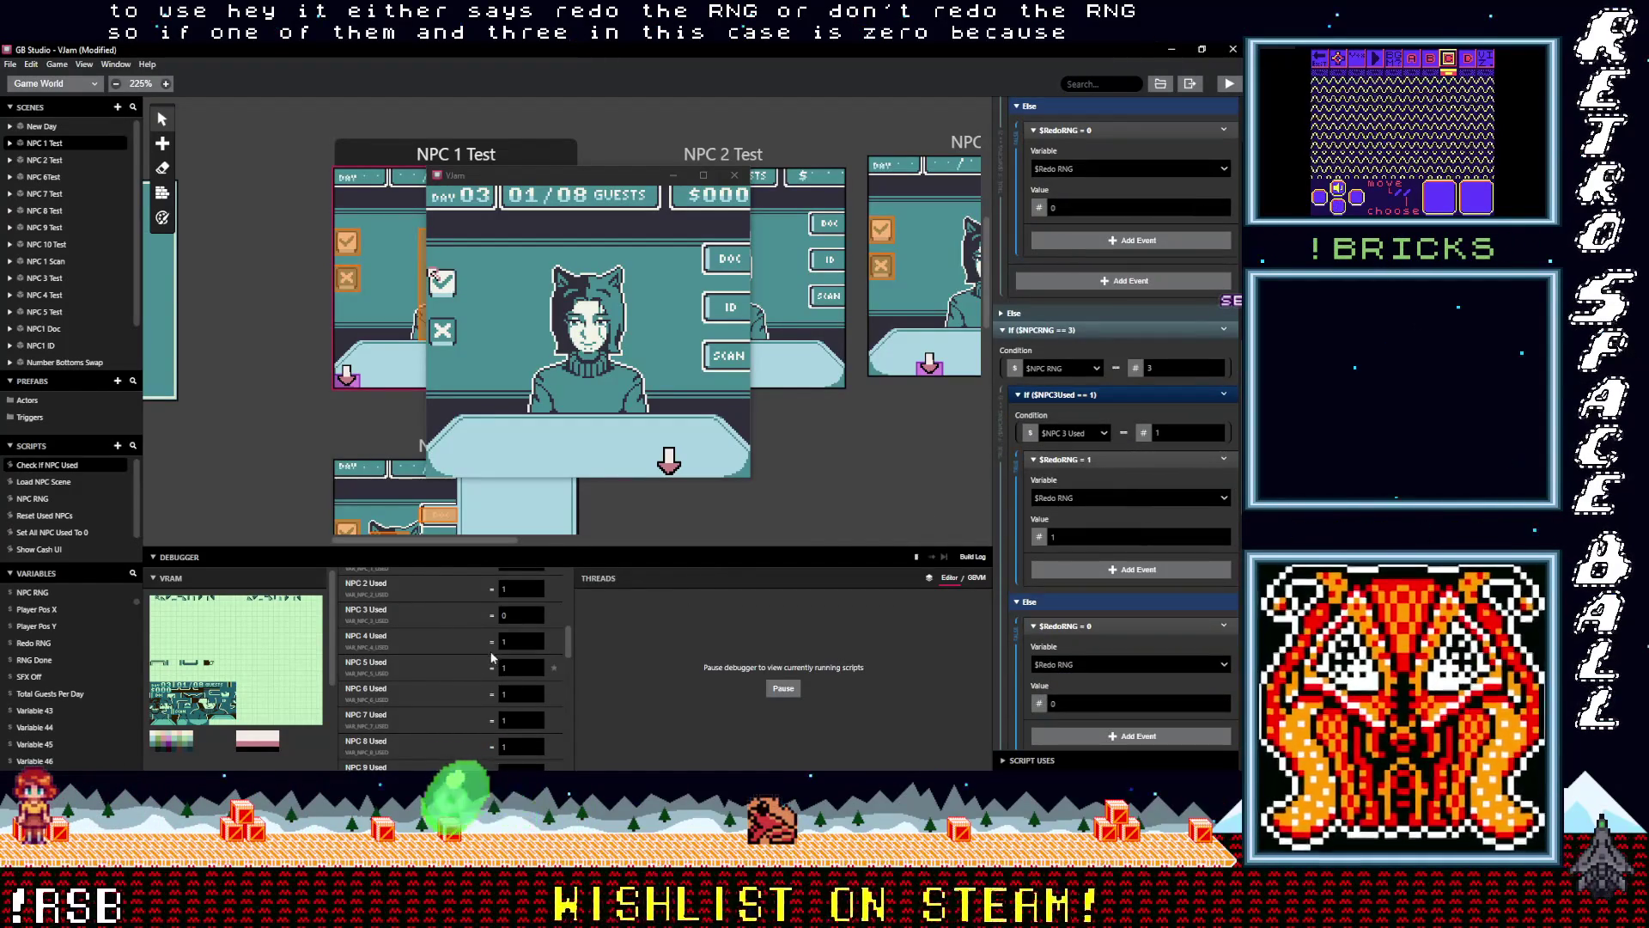
scroll(1120, 501, "down", 1)
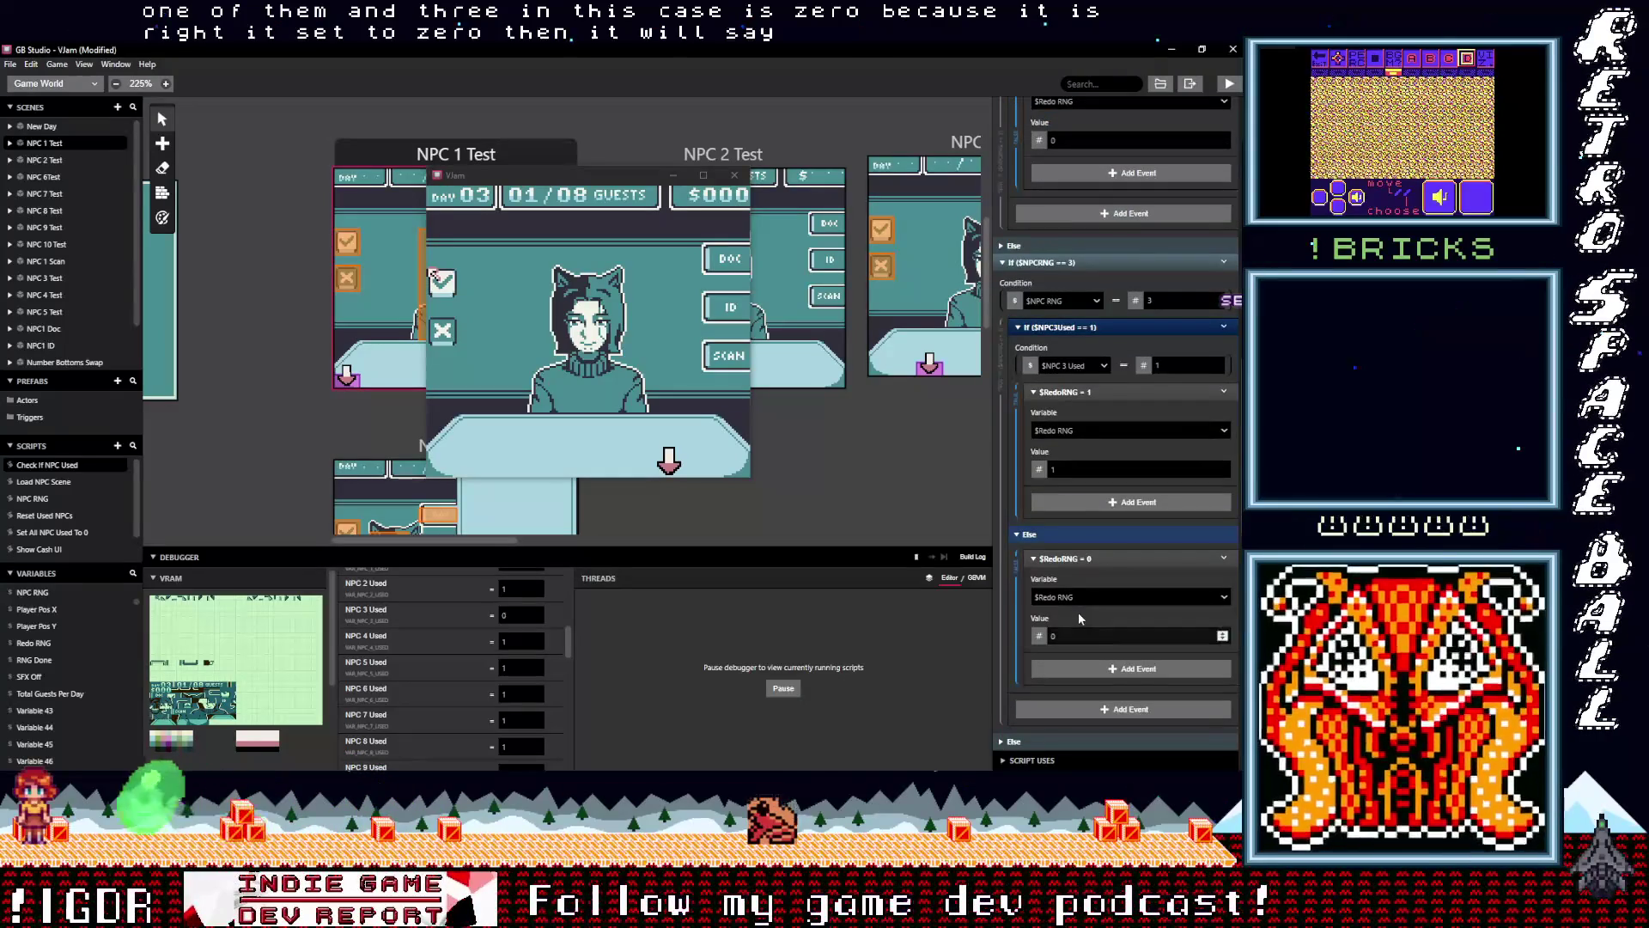
scroll(1079, 608, "down", 2)
scroll(1079, 608, "down", 3)
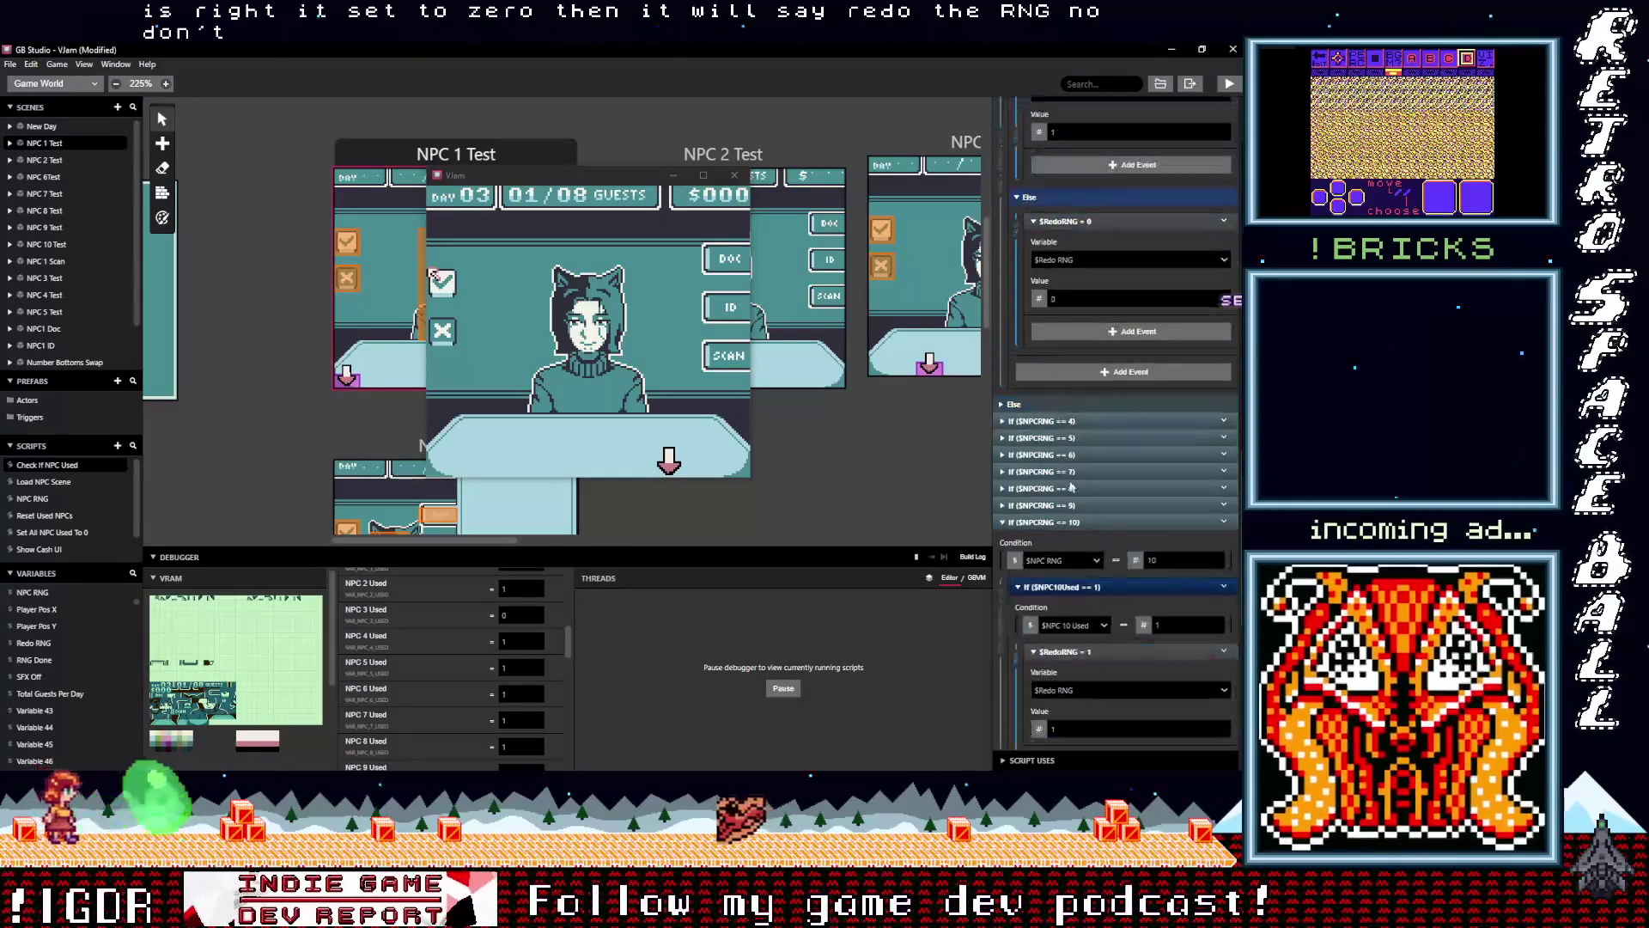
scroll(1056, 487, "down", 4)
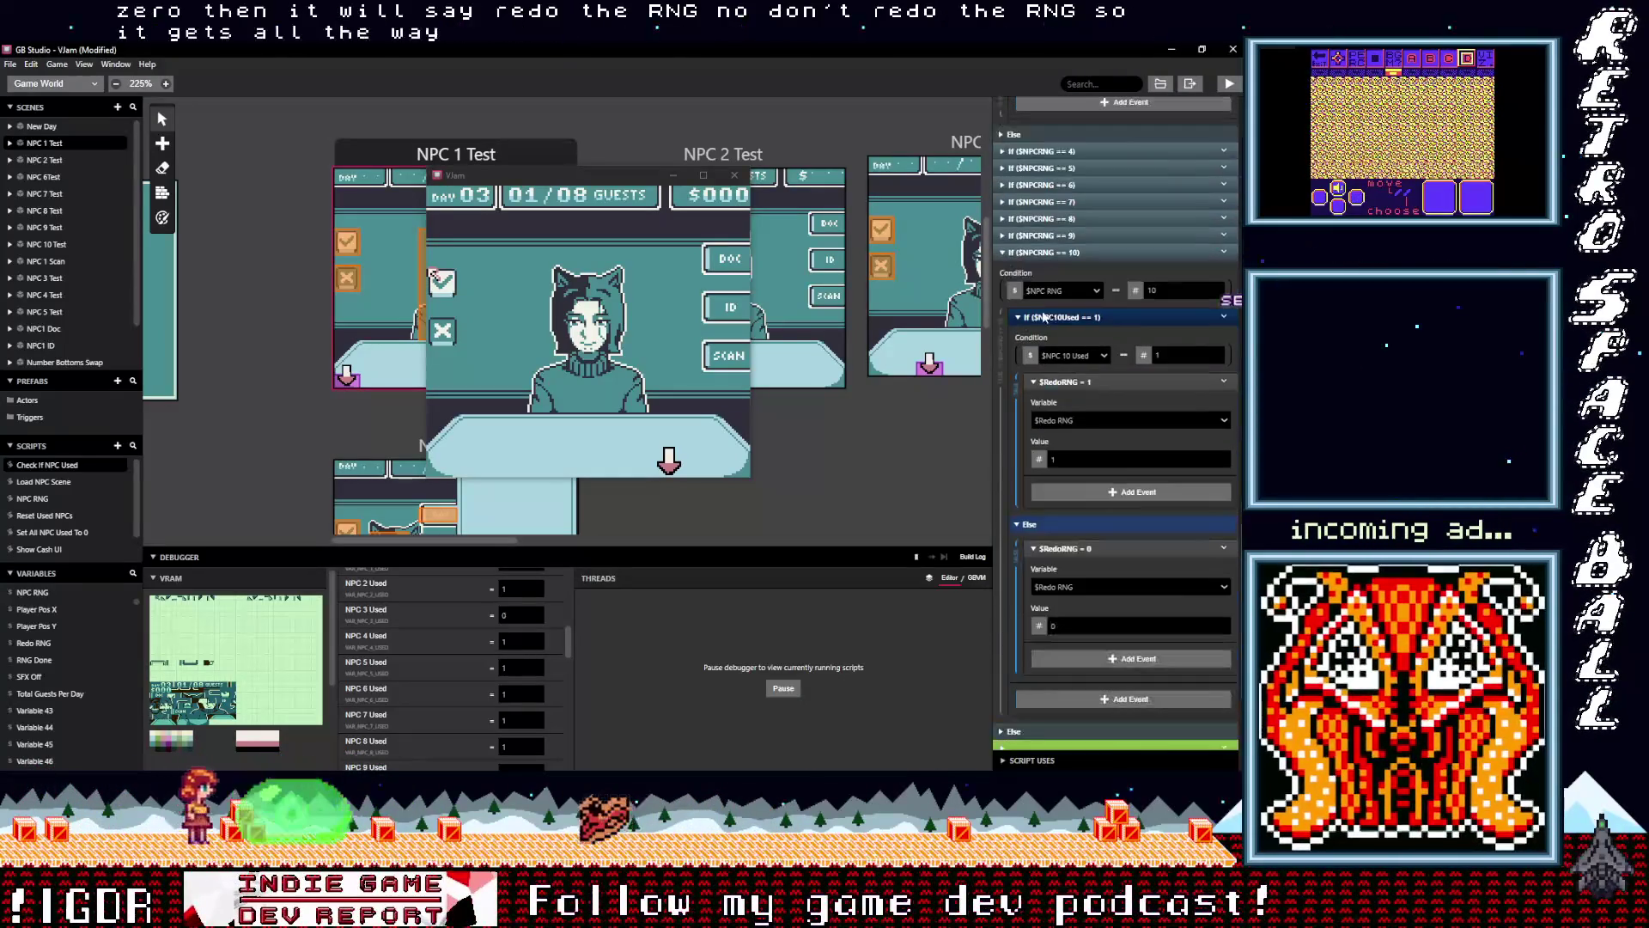
Collapse the $NPCRNG == 10 case
left_click(1052, 252)
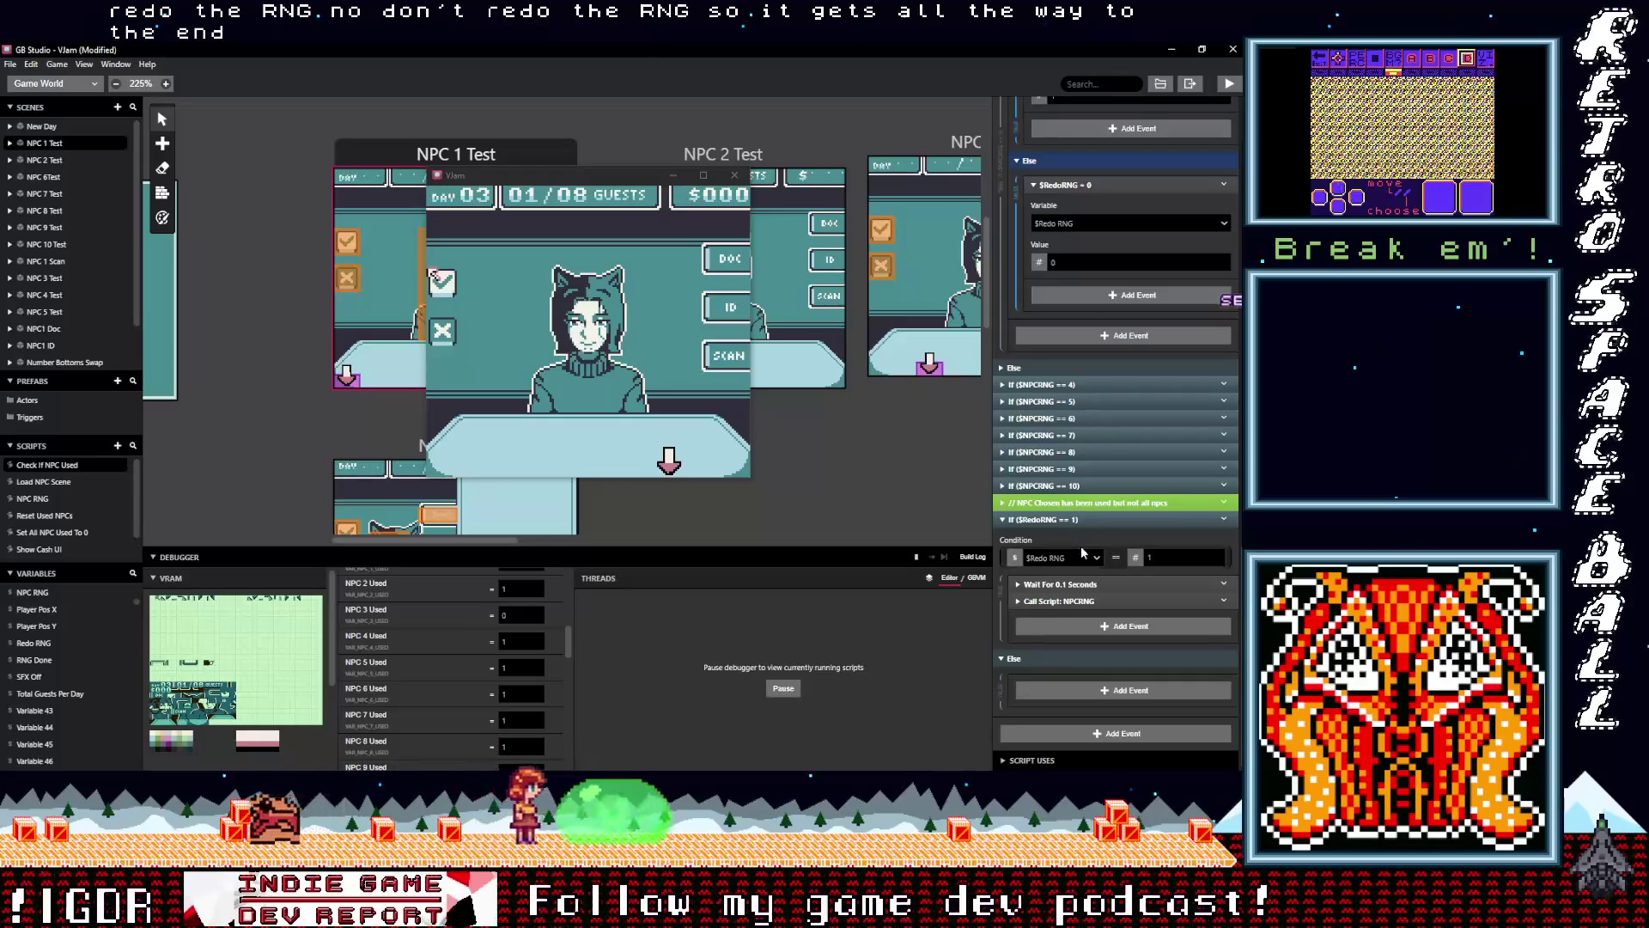
scroll(1080, 546, "up", 2)
scroll(1081, 546, "up", 2)
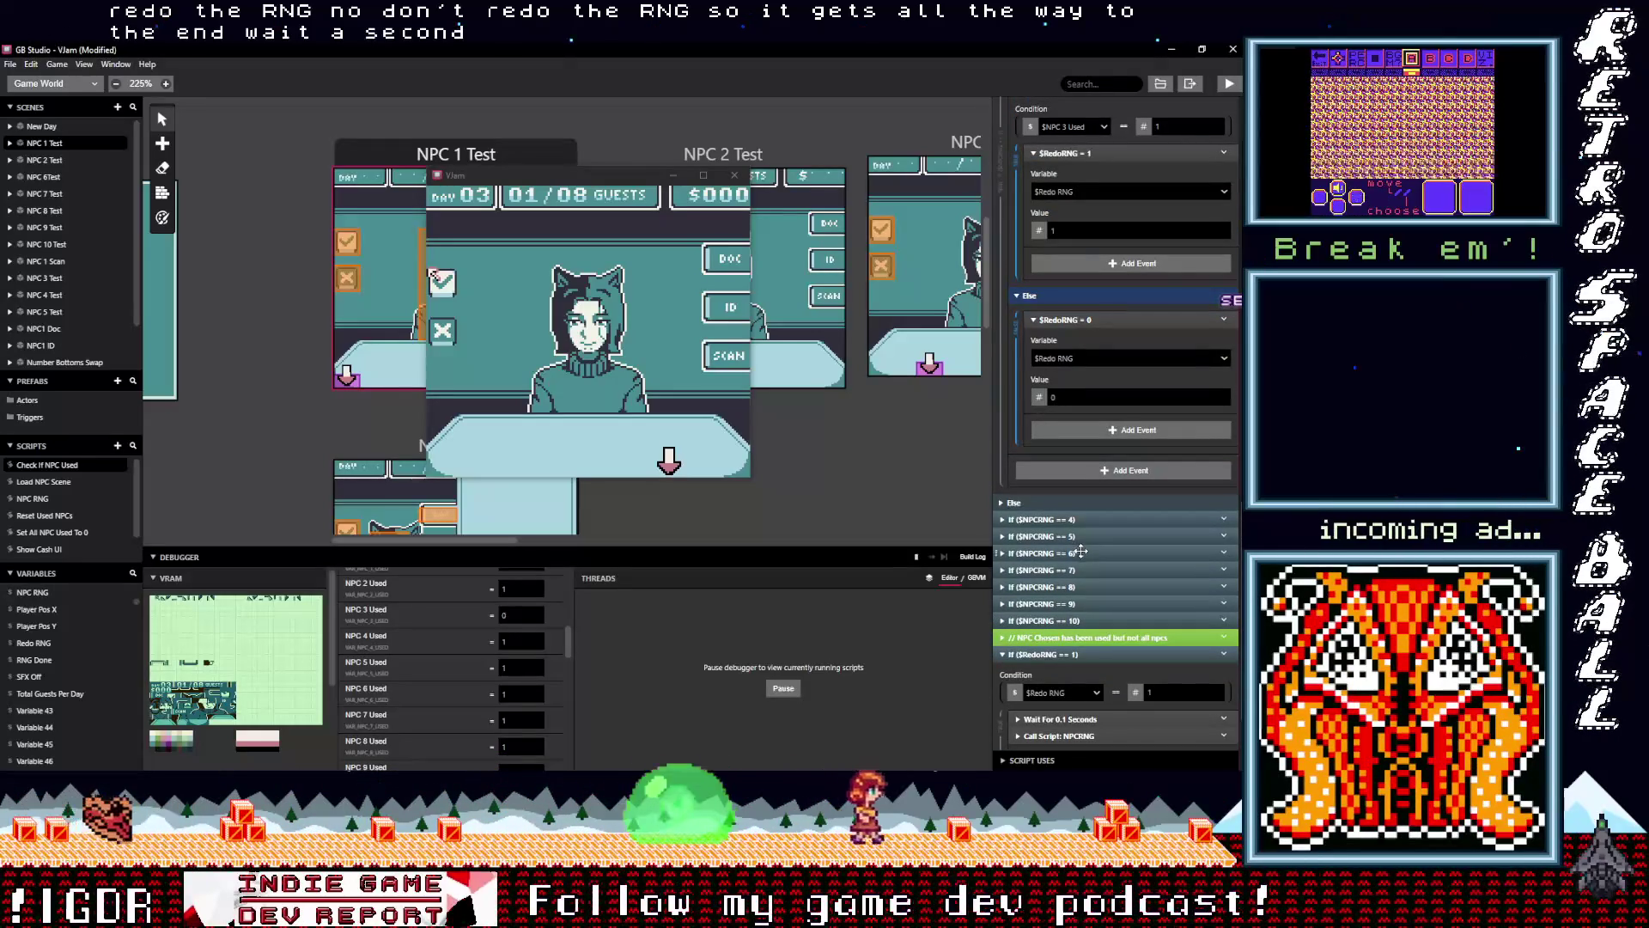
Expand the $NPCRNG == 4 case and scroll down to the final $RedoRNG == 1 check
left_click(1080, 518)
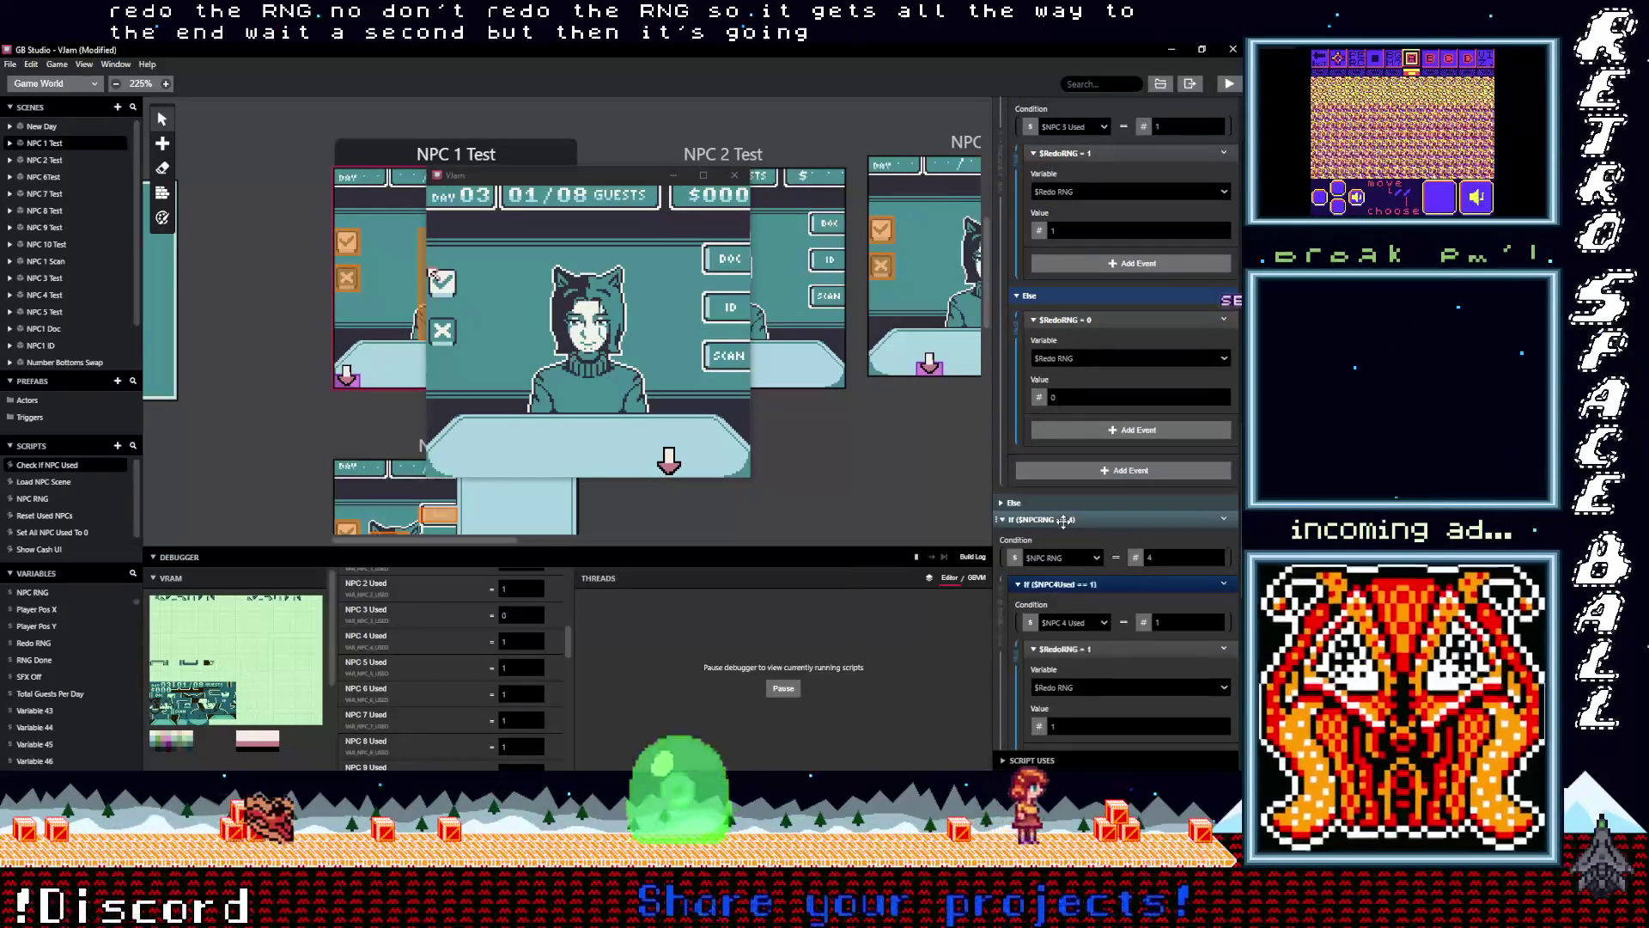
scroll(1099, 592, "down", 4)
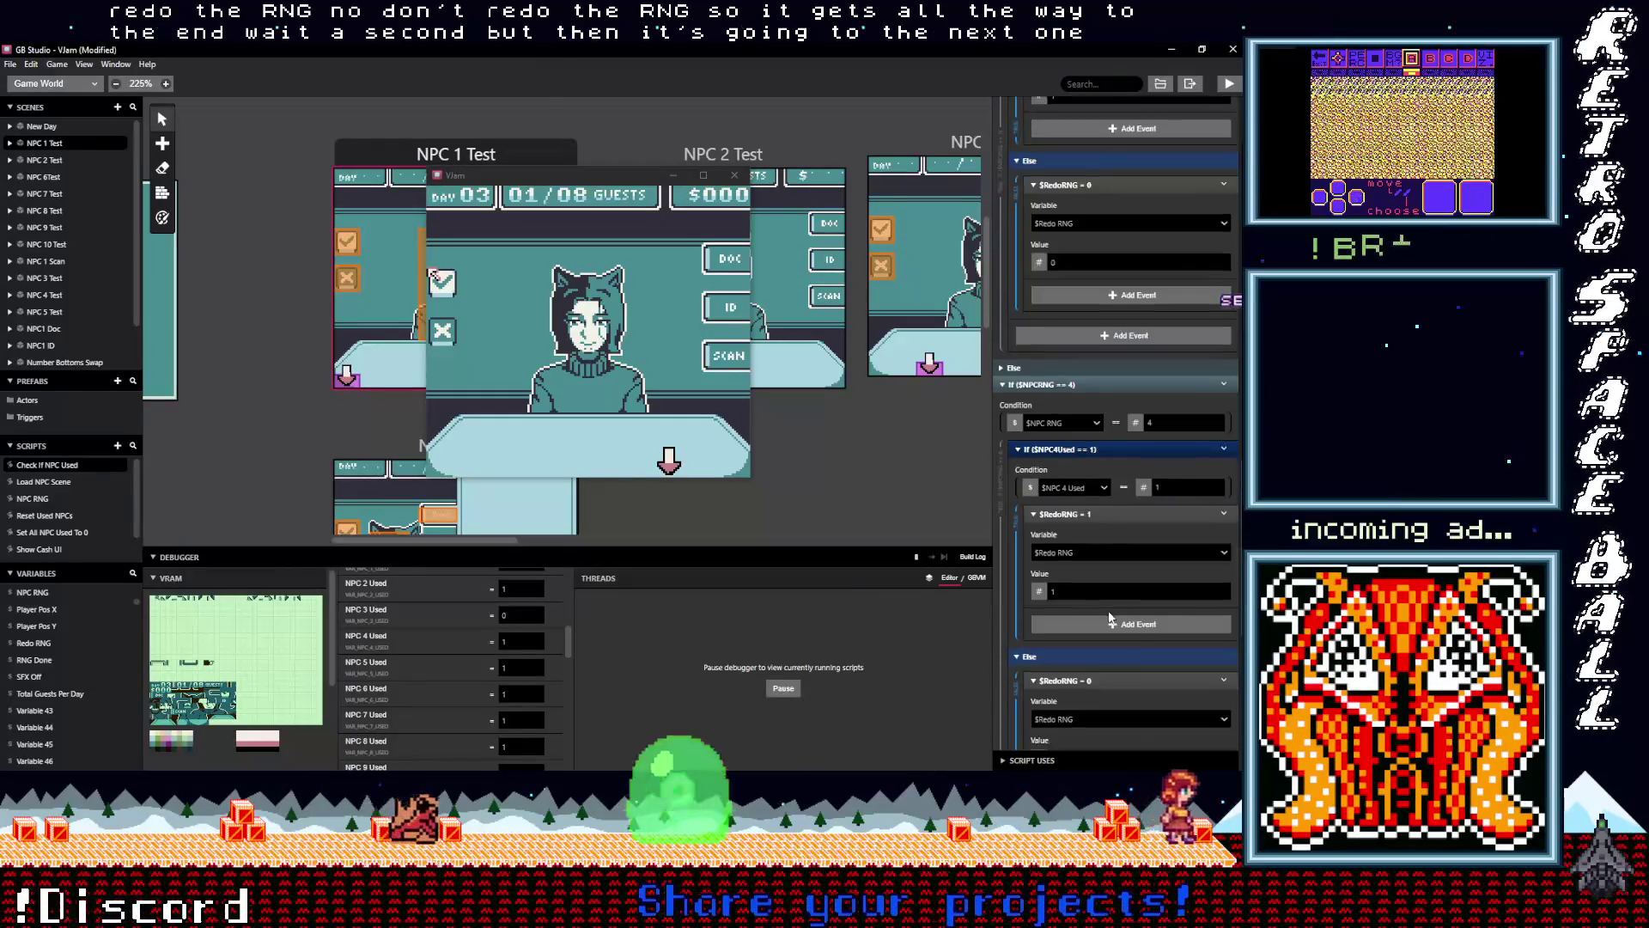
scroll(1108, 609, "down", 2)
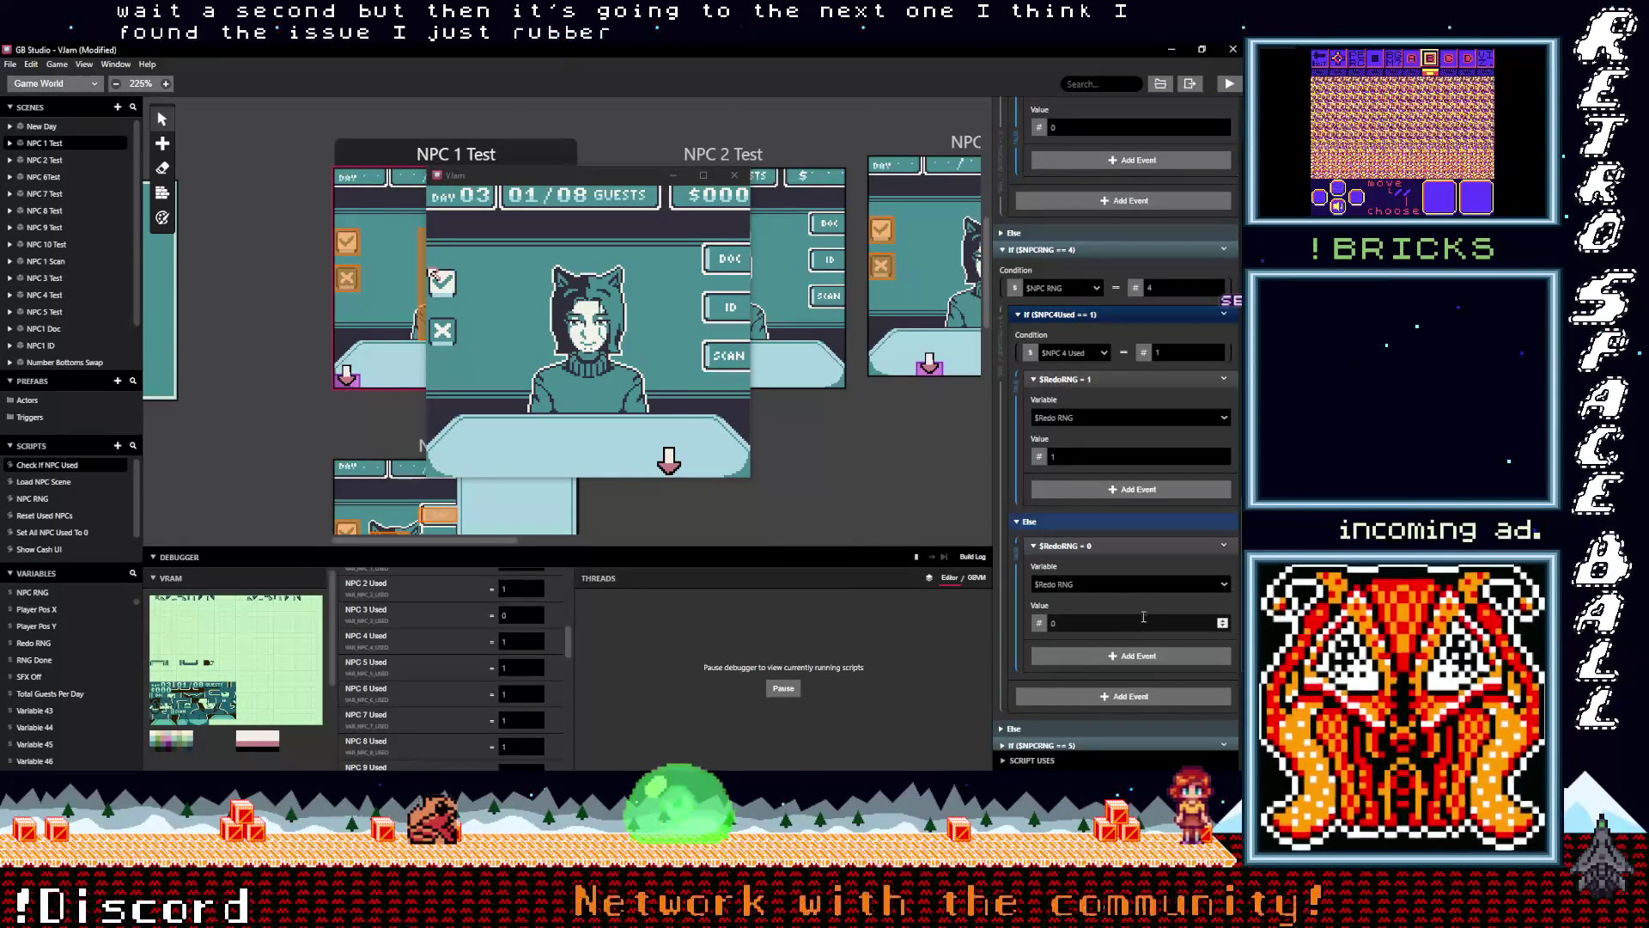
scroll(1125, 619, "up", 8)
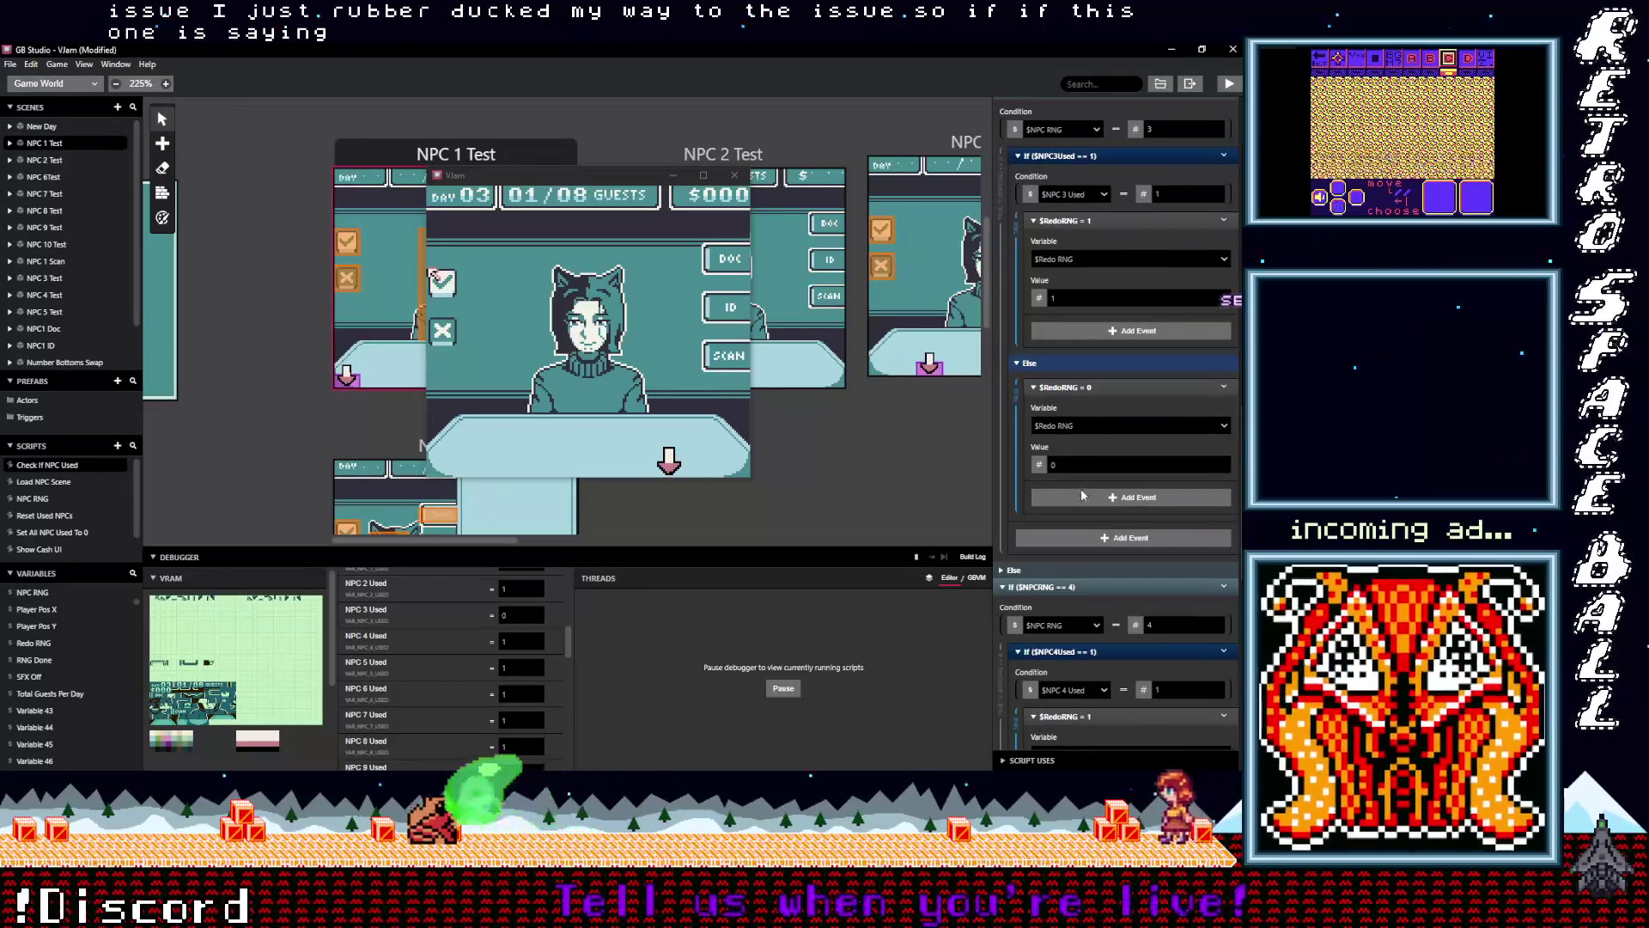
scroll(1074, 542, "down", 6)
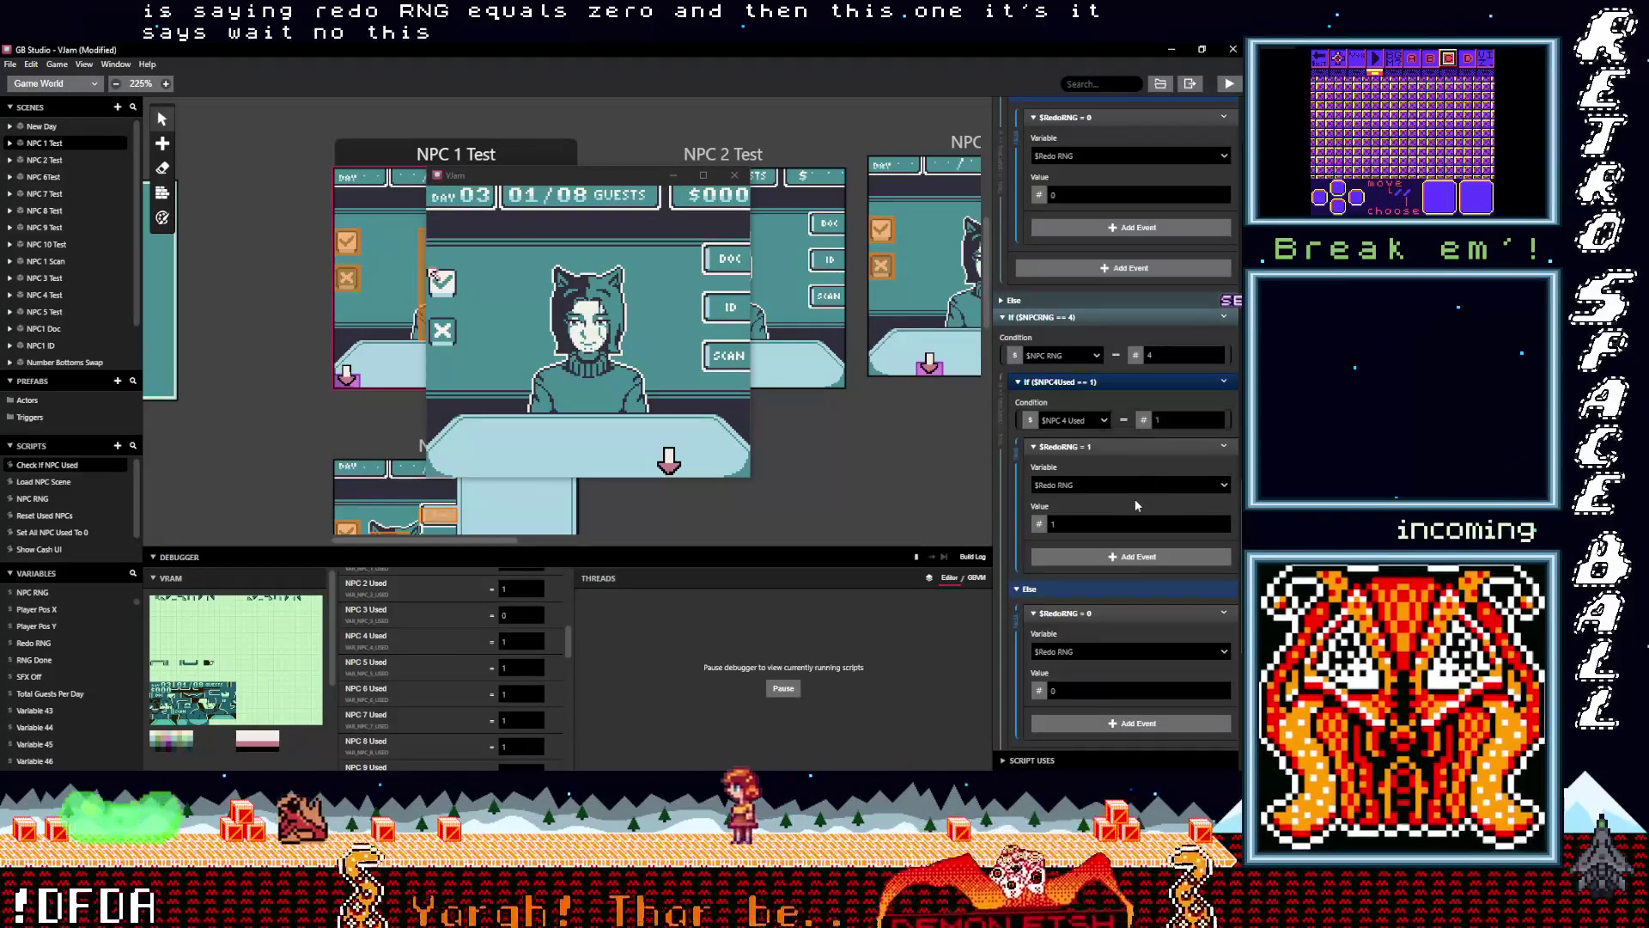
scroll(1133, 500, "down", 1)
scroll(1132, 502, "down", 1)
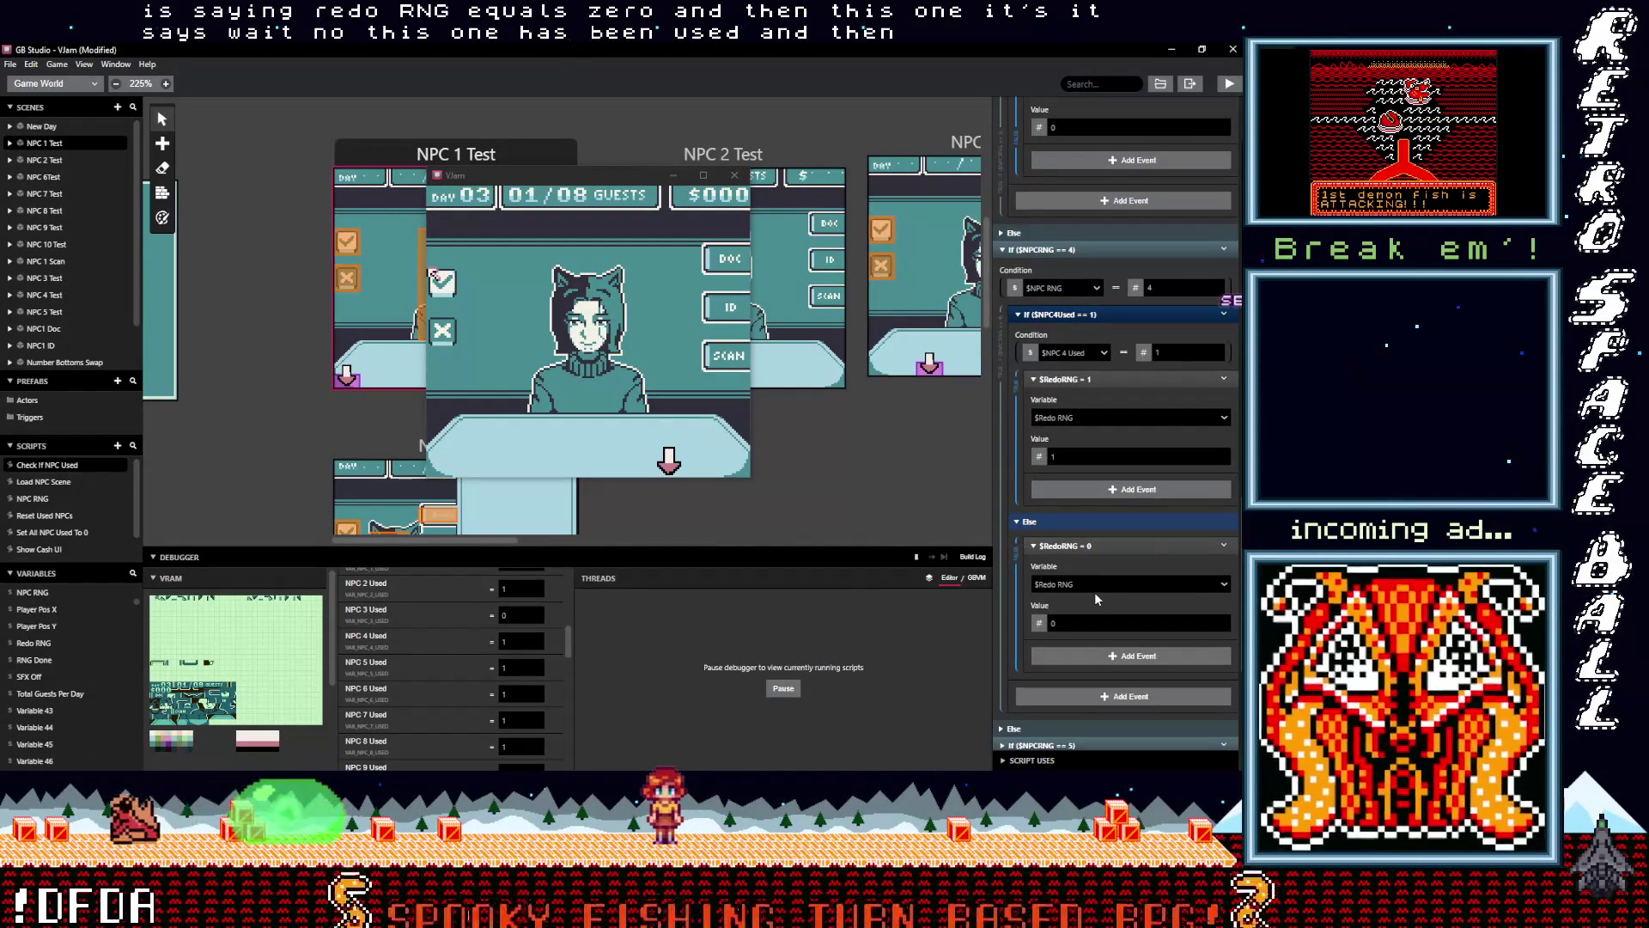
scroll(1098, 600, "down", 1)
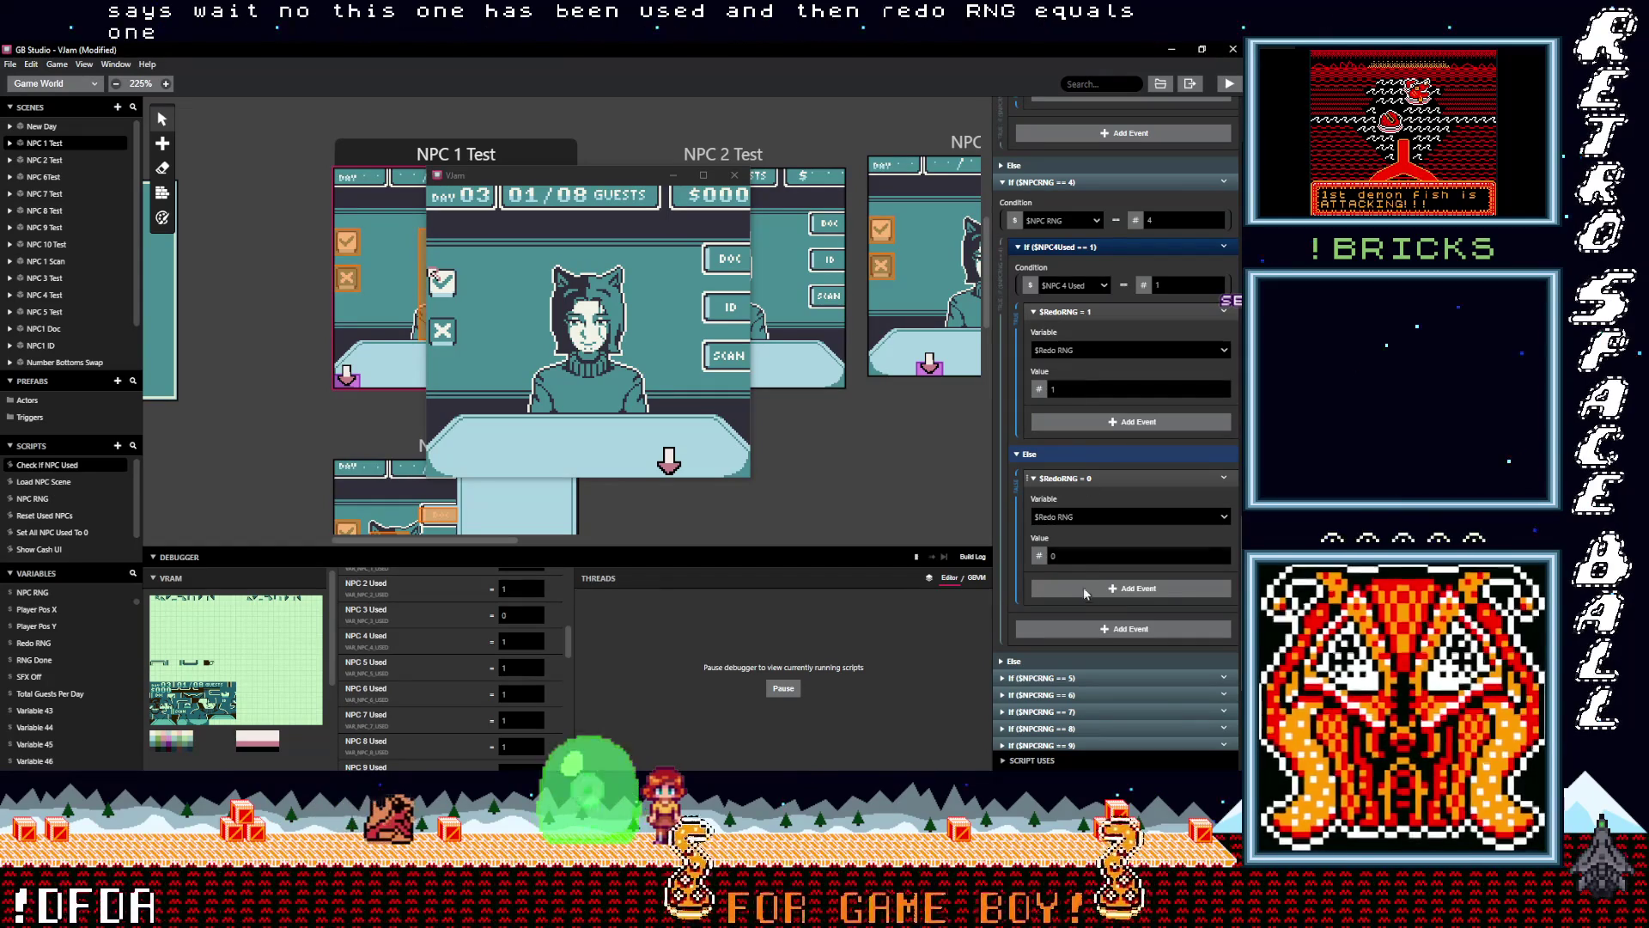
scroll(1084, 586, "down", 4)
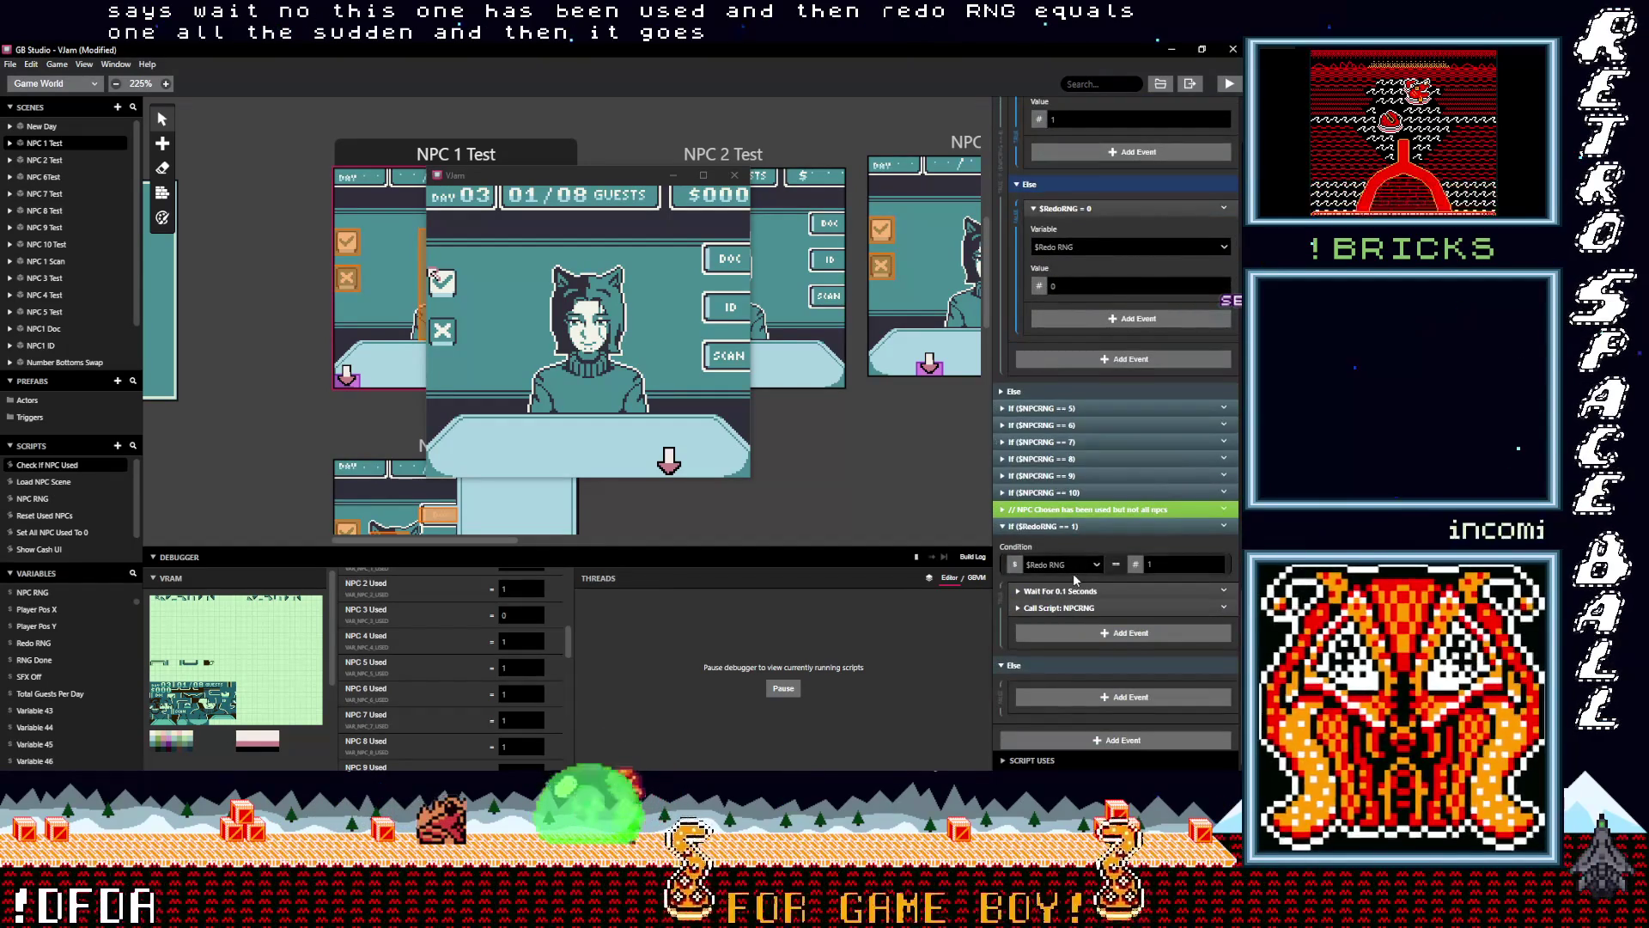
scroll(1073, 574, "down", 1)
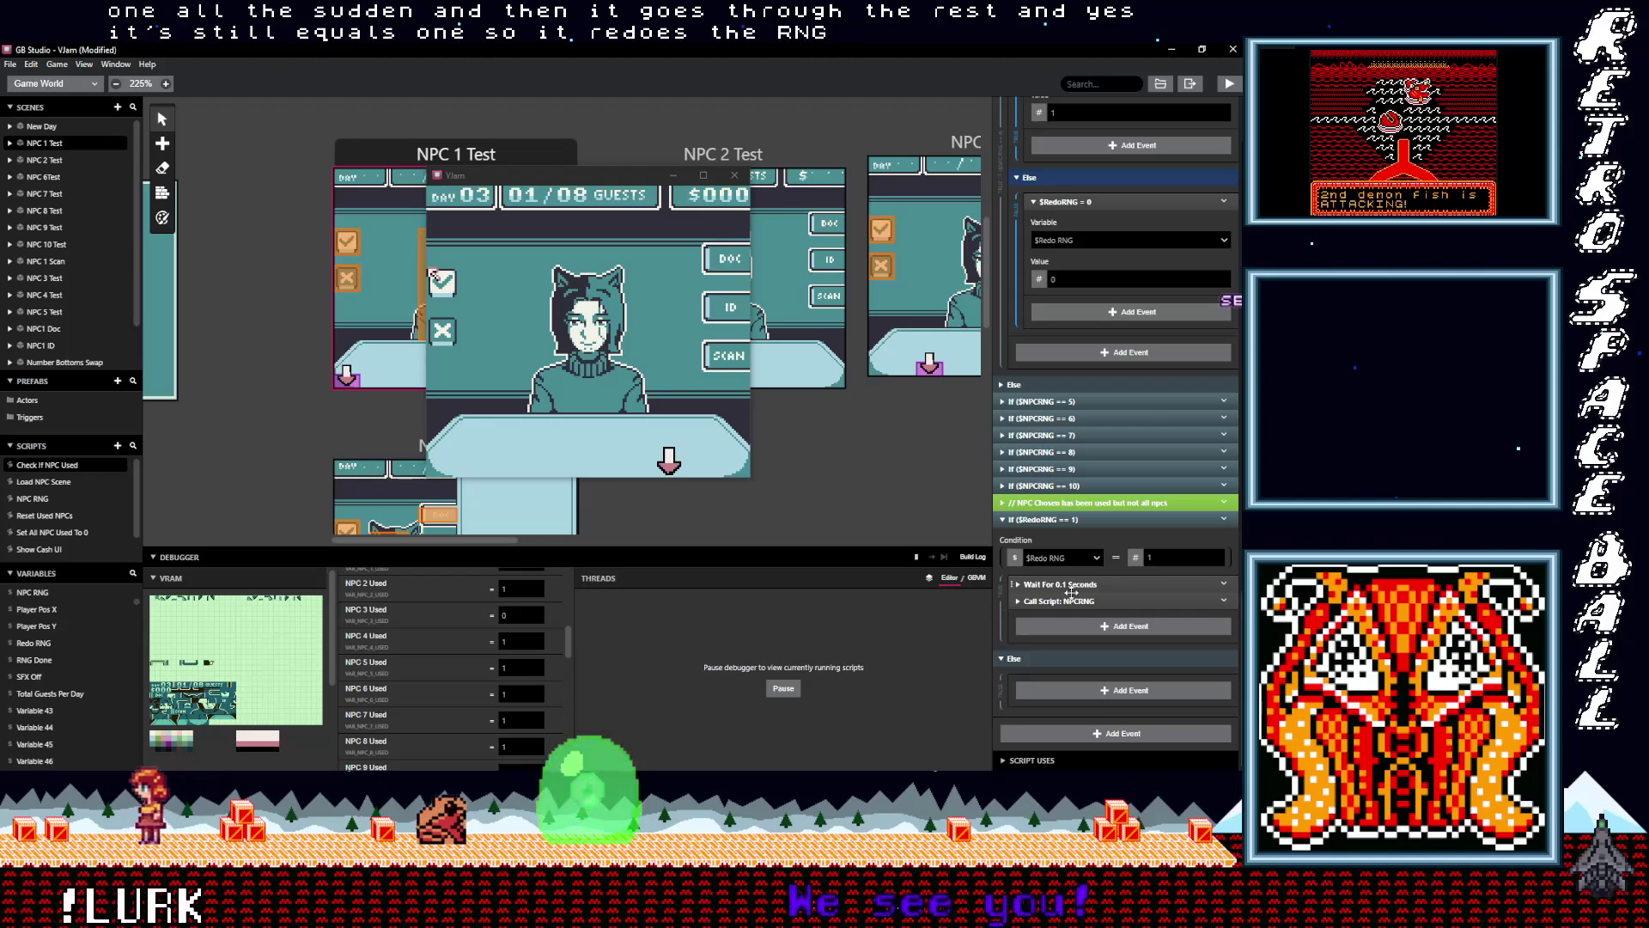
scroll(1075, 593, "up", 1)
scroll(1075, 591, "up", 5)
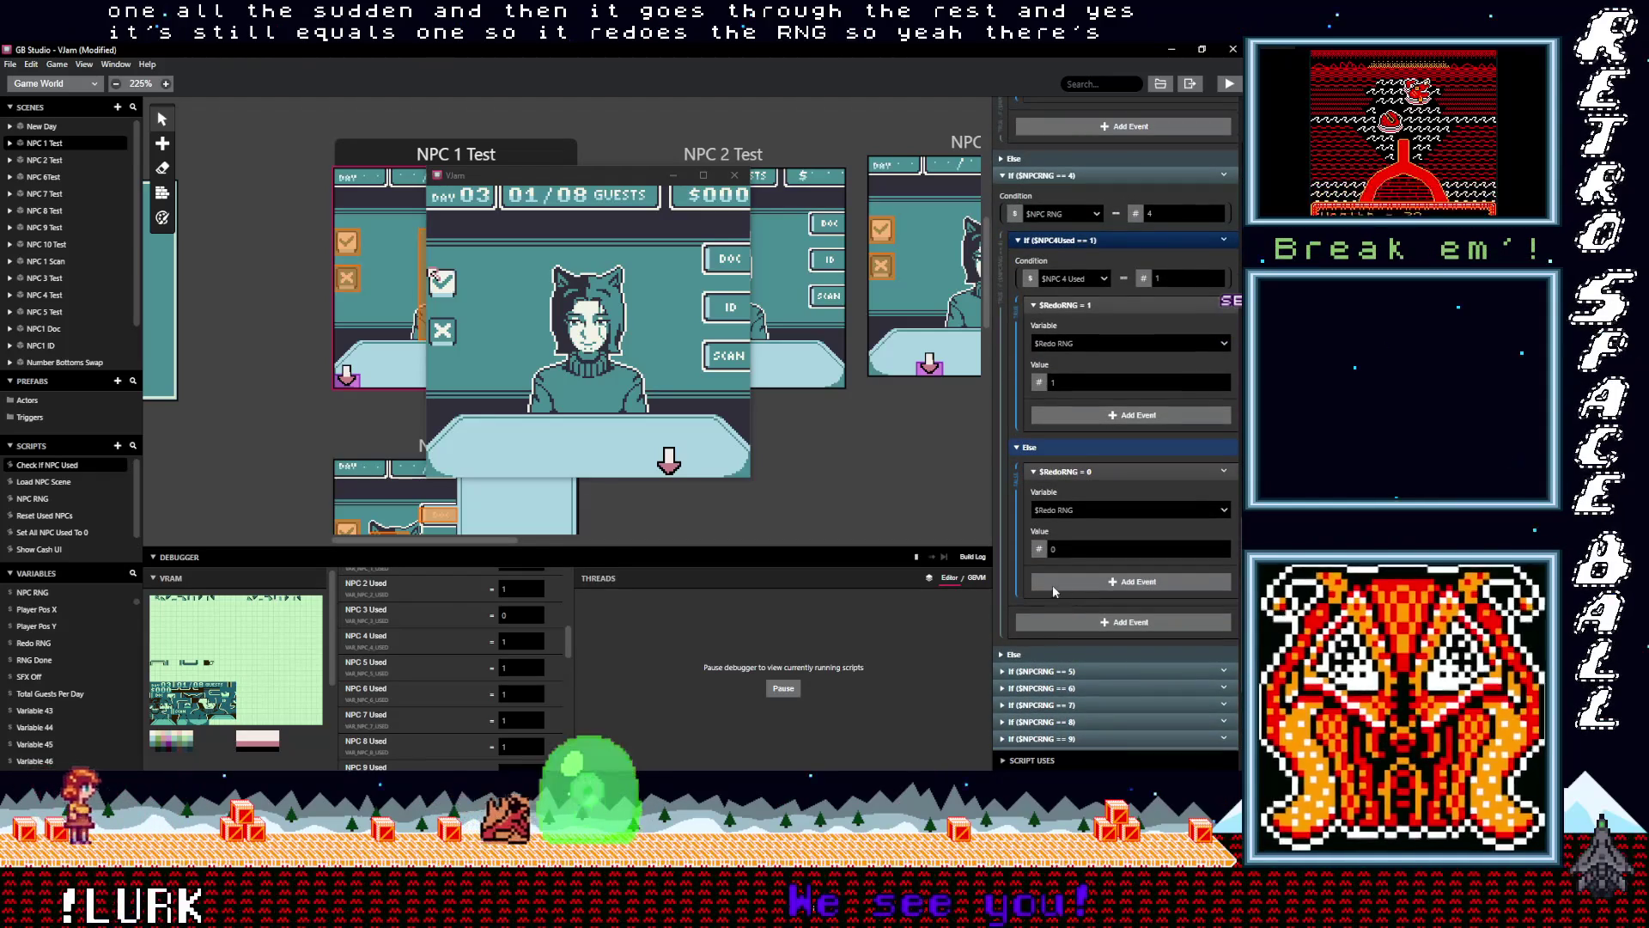
scroll(1110, 518, "up", 1)
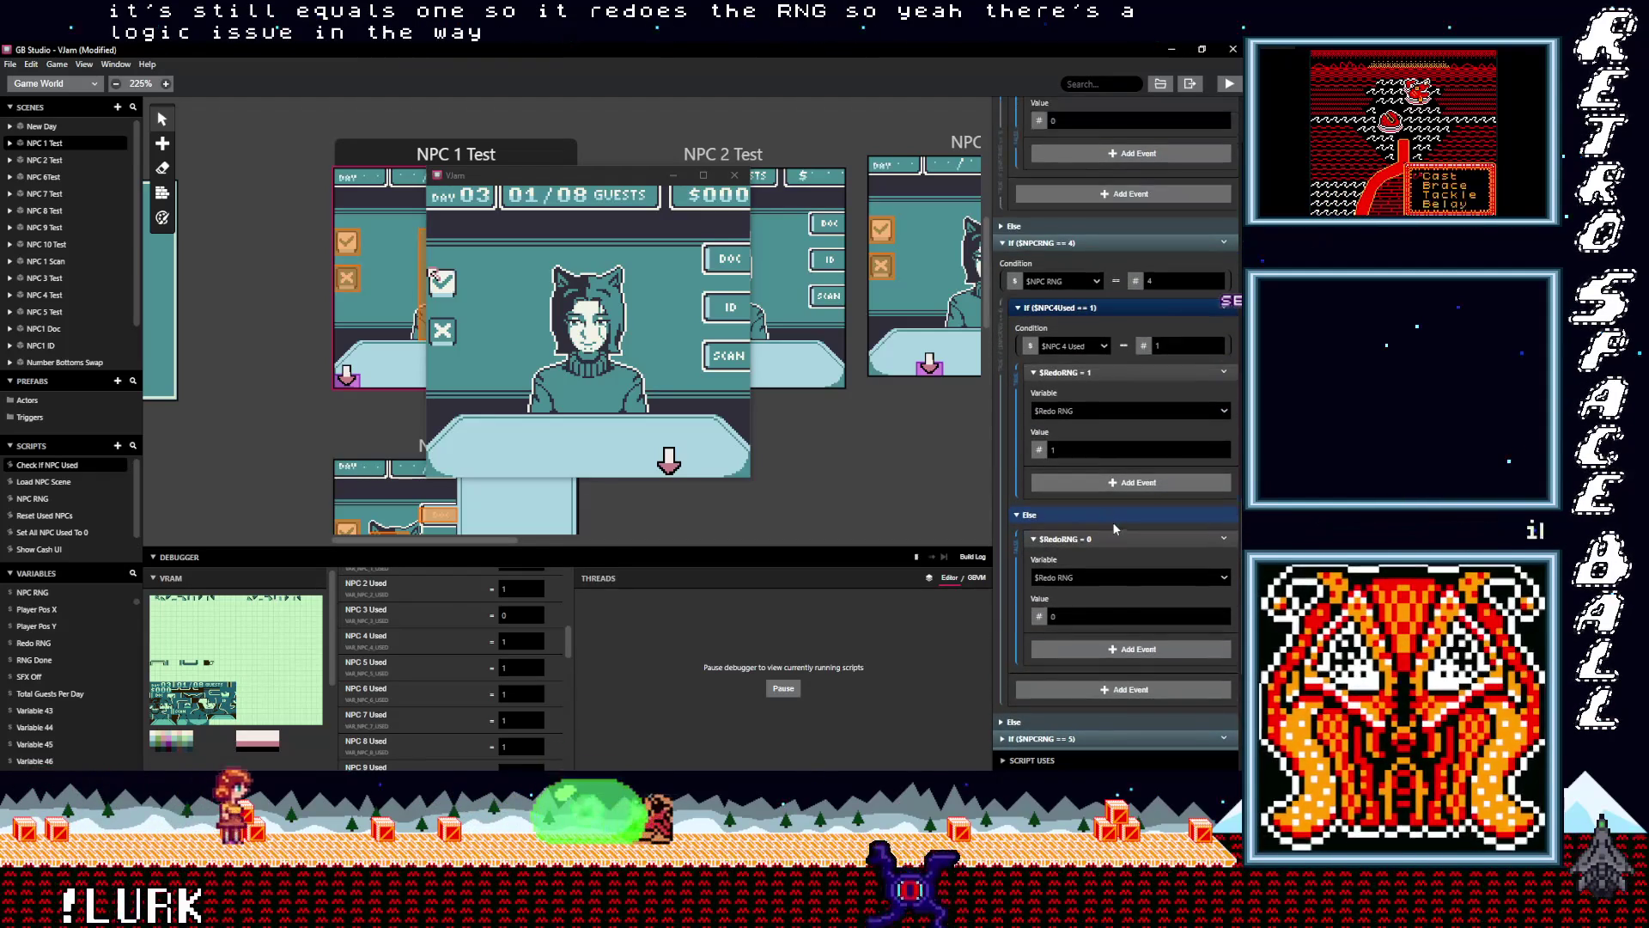
scroll(1115, 527, "up", 1)
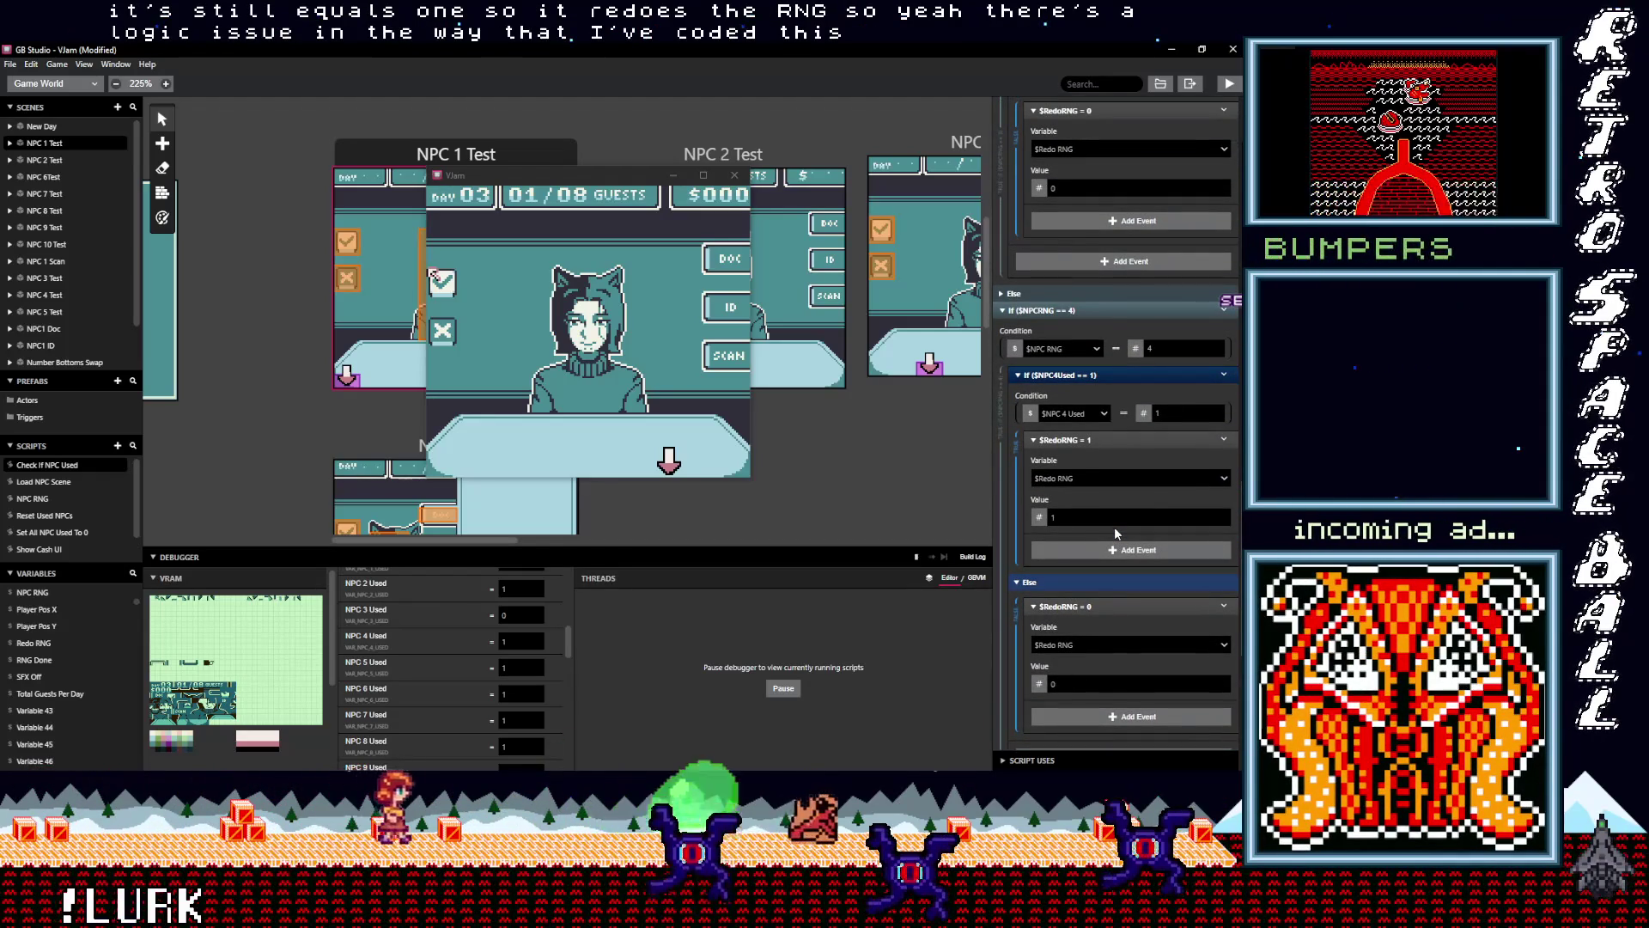
scroll(1114, 528, "up", 1)
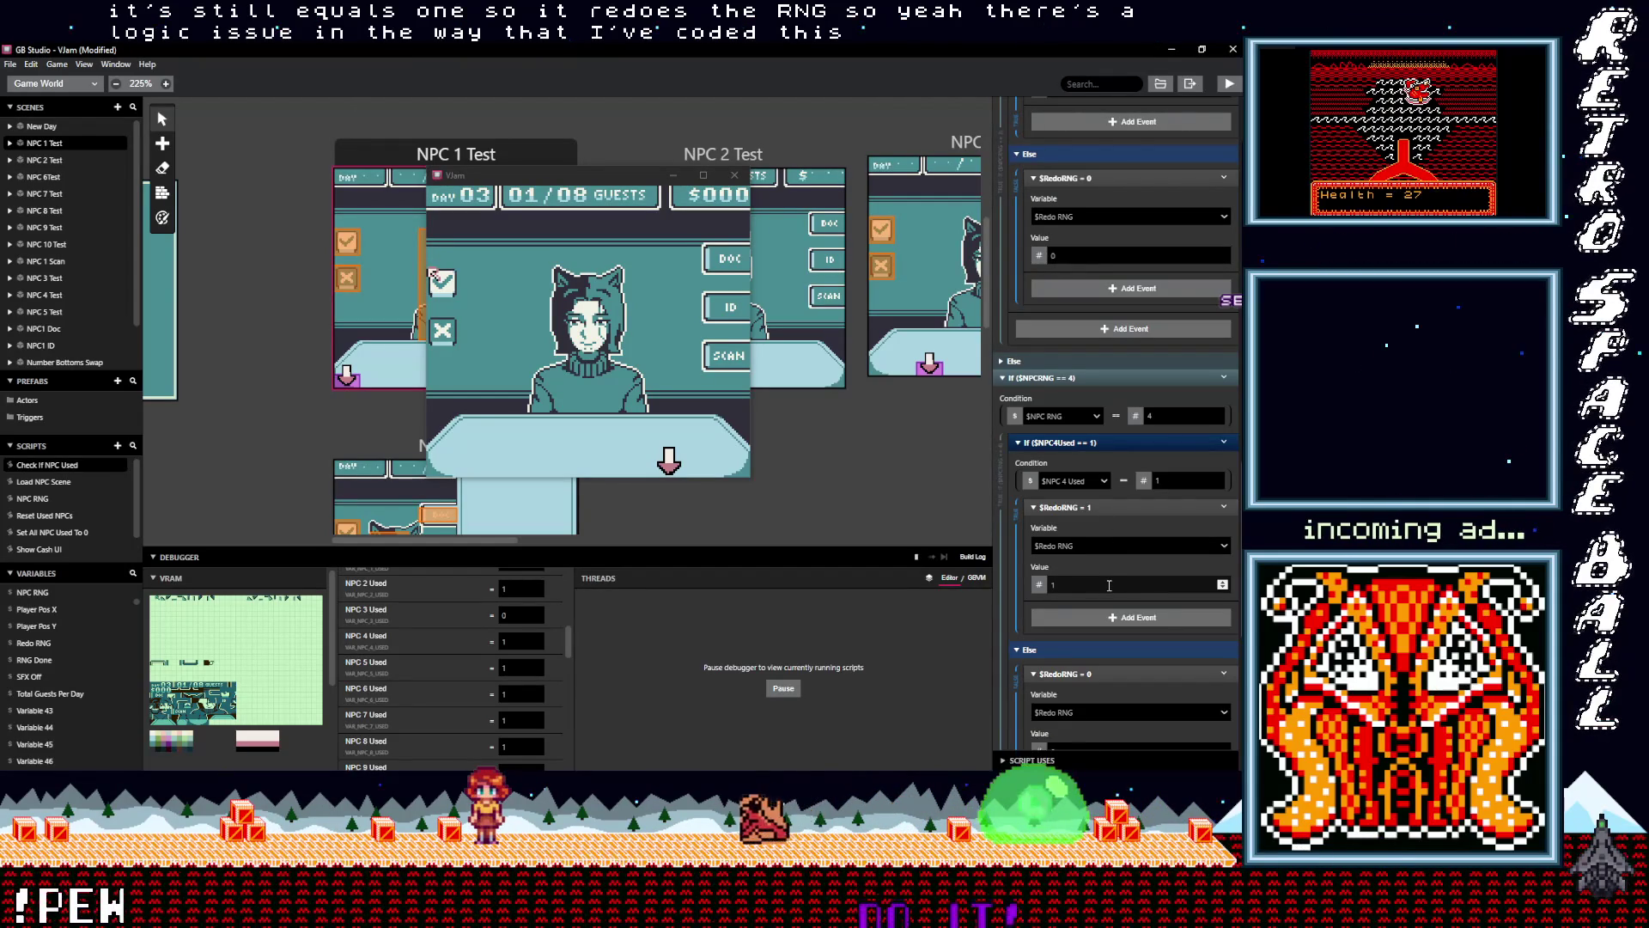
scroll(1109, 585, "up", 3)
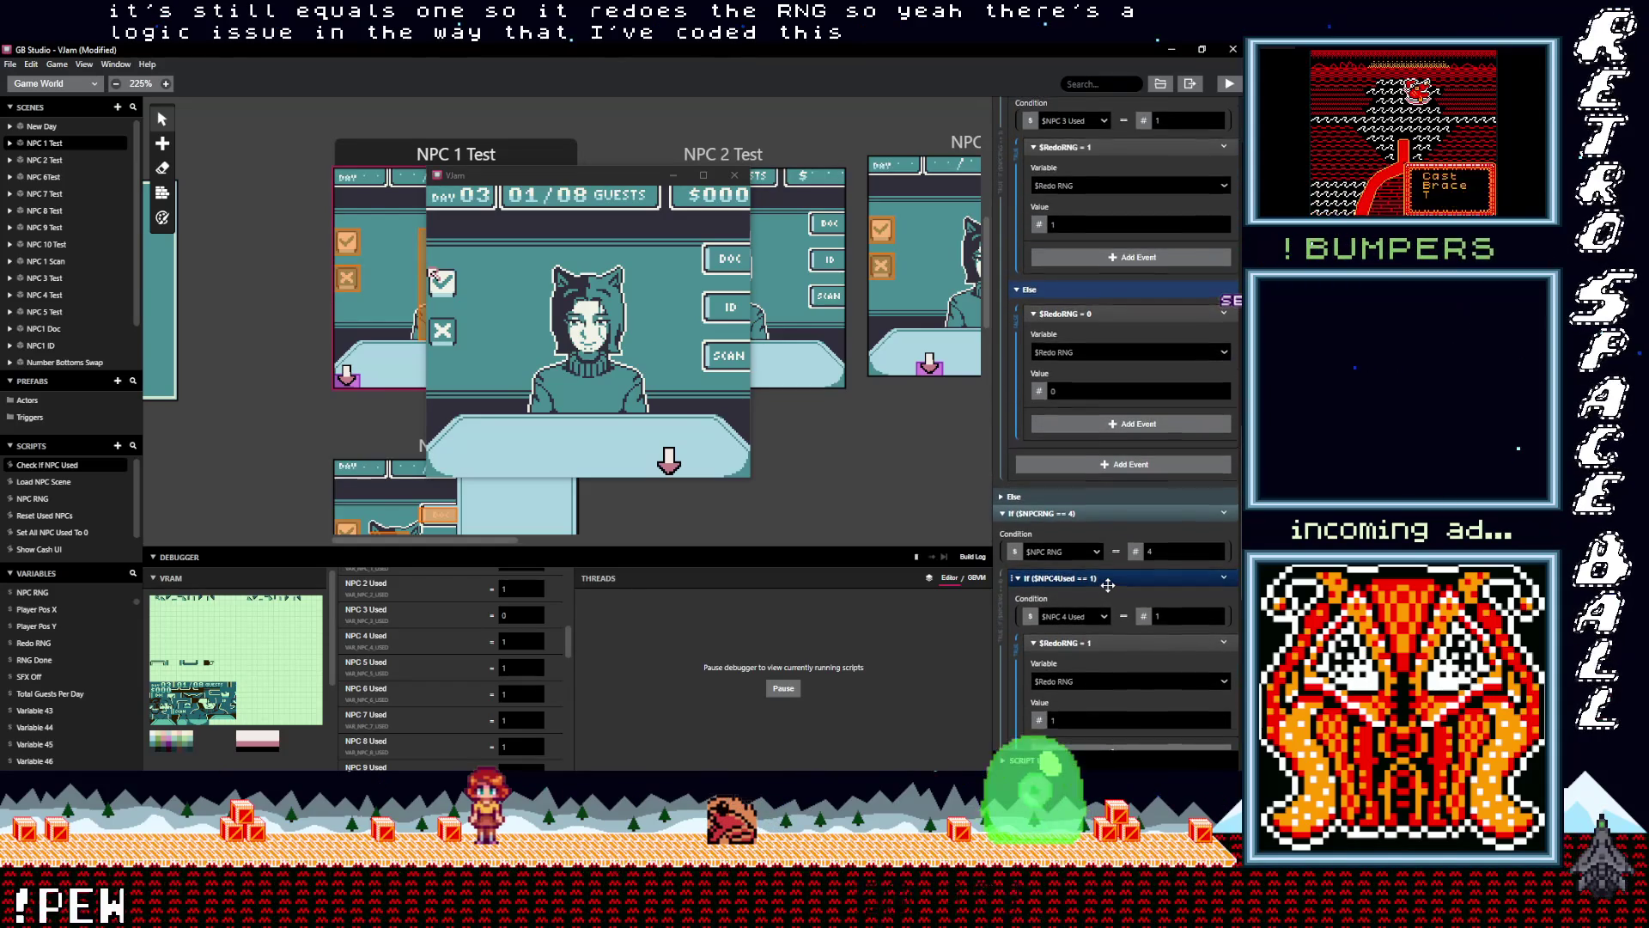
scroll(1108, 584, "up", 2)
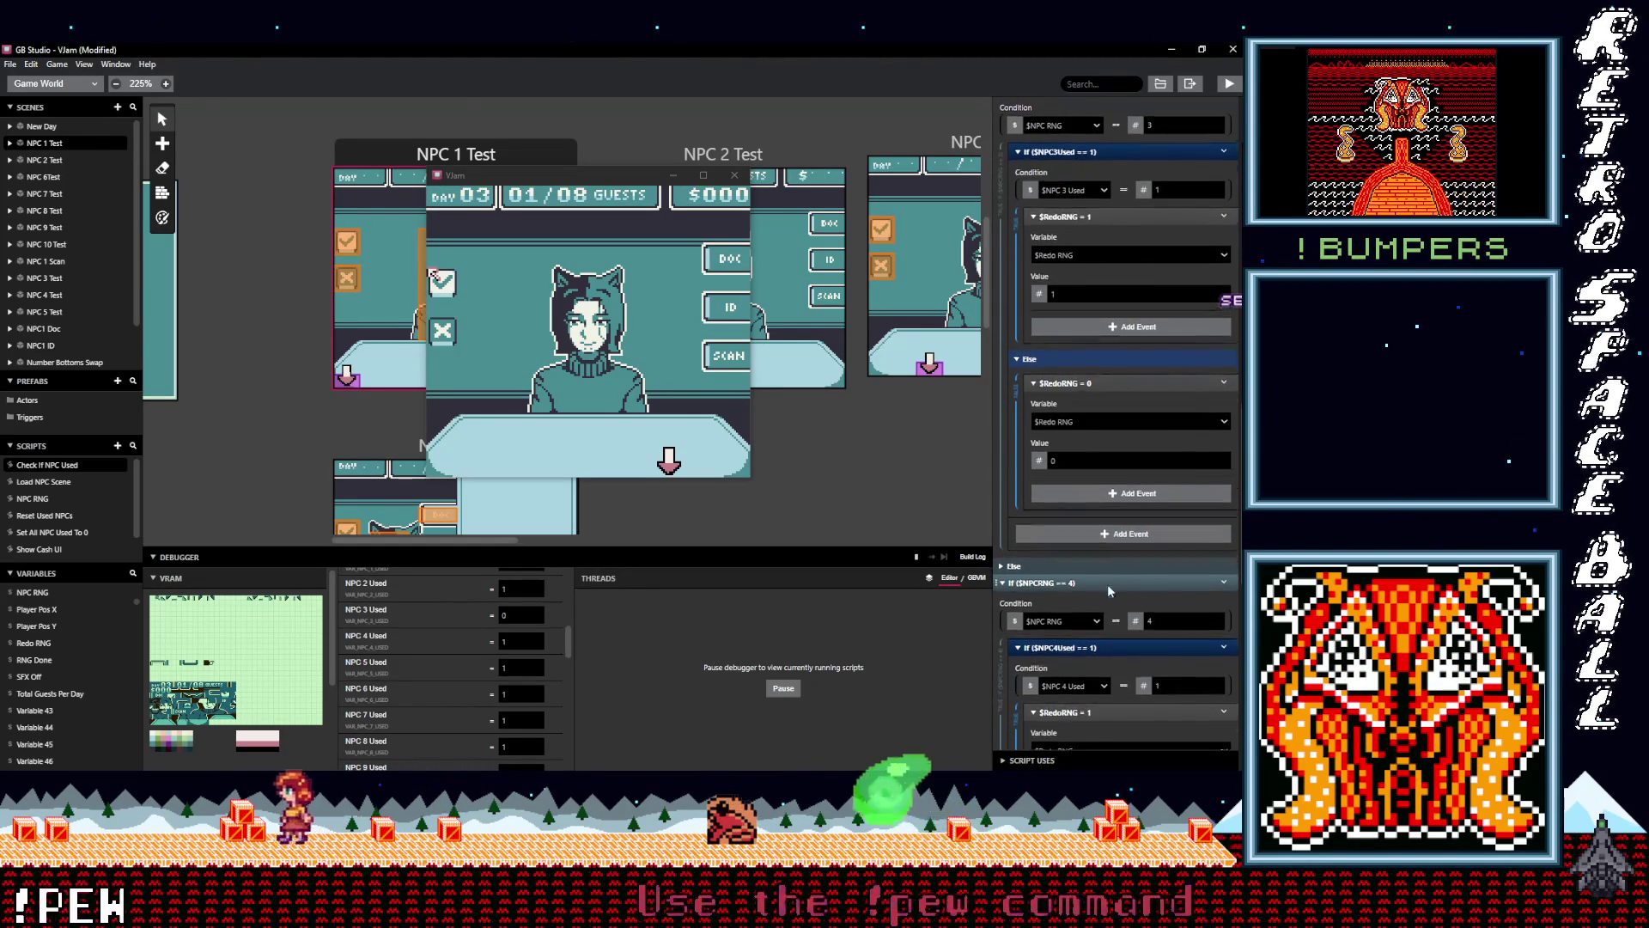
scroll(1108, 585, "up", 2)
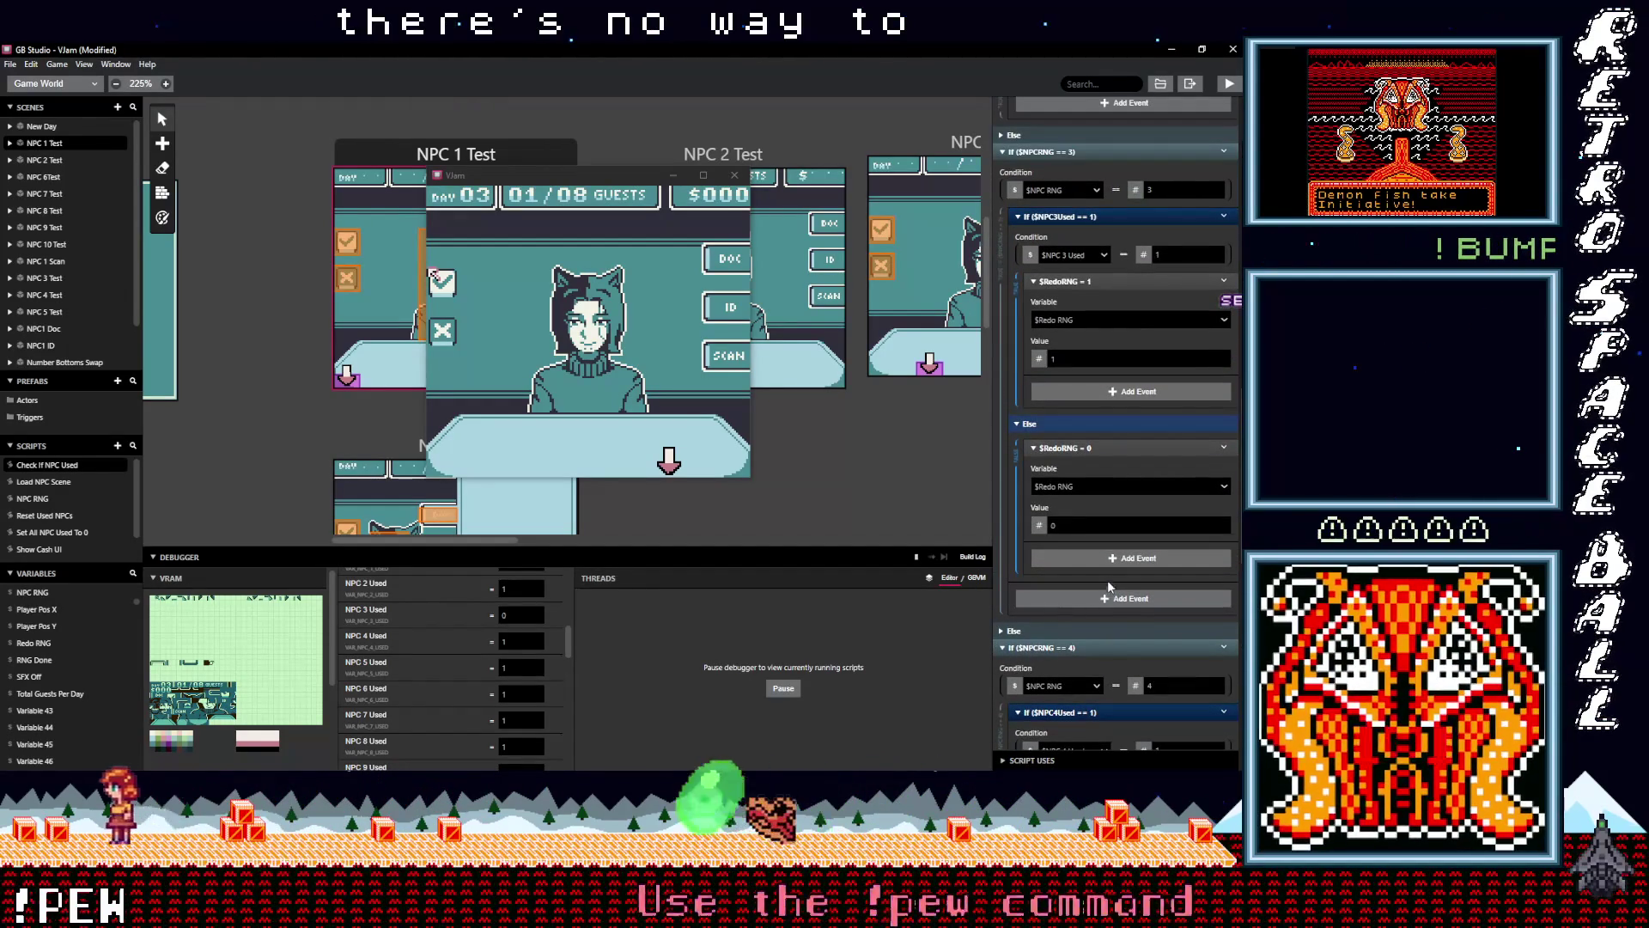
scroll(1098, 538, "up", 2)
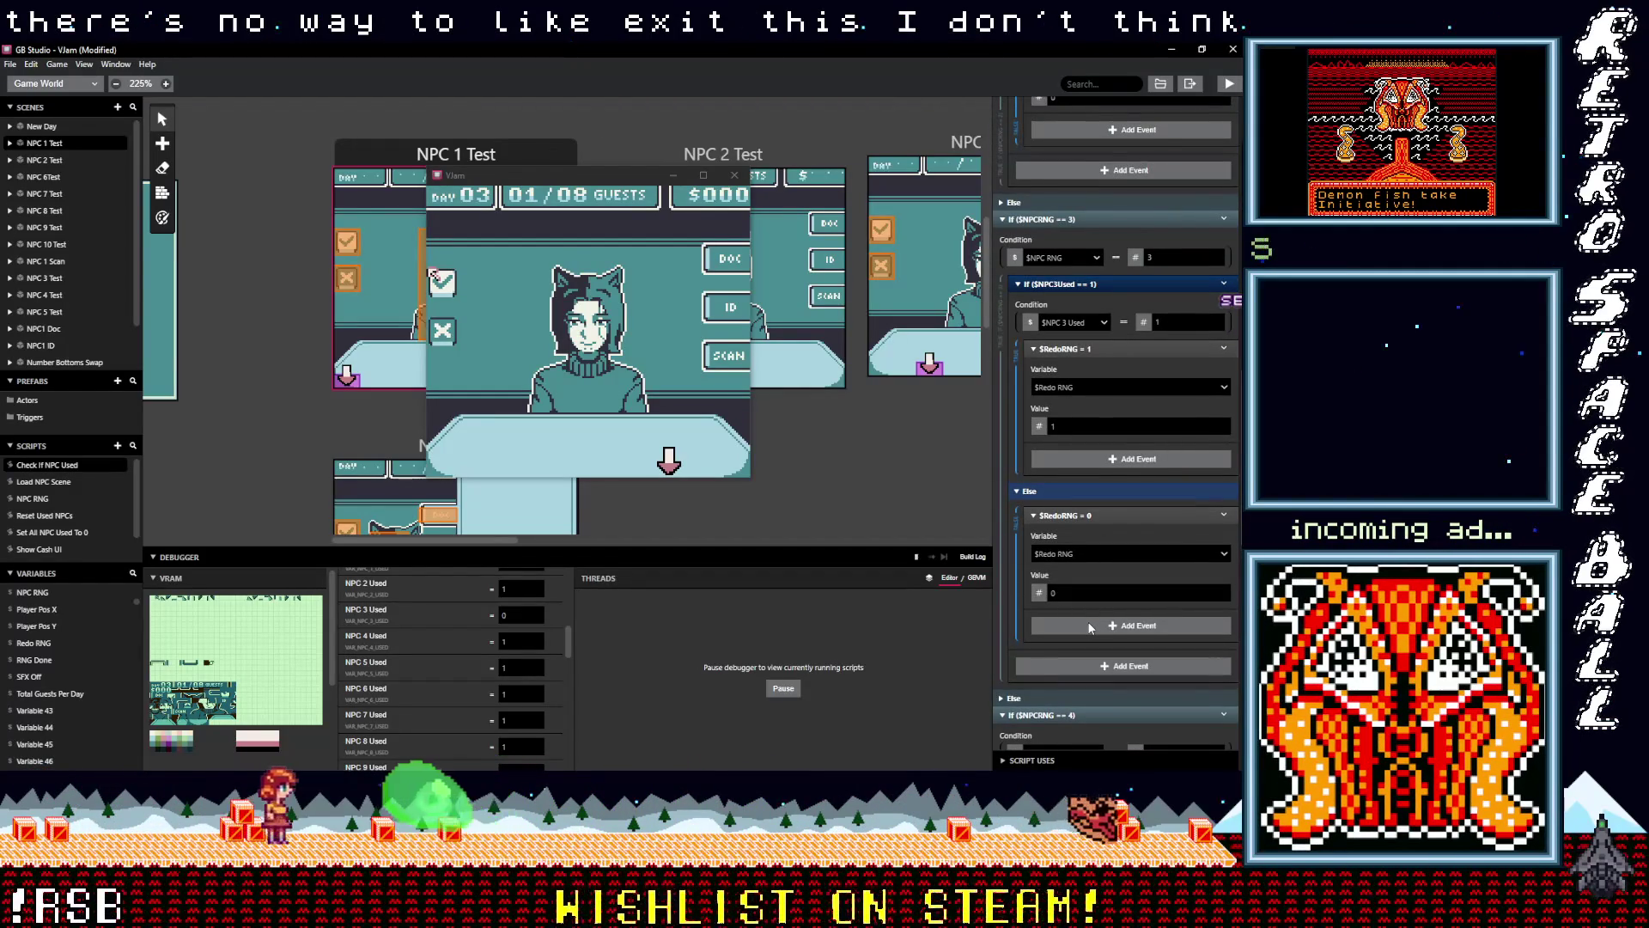
scroll(1088, 627, "down", 6)
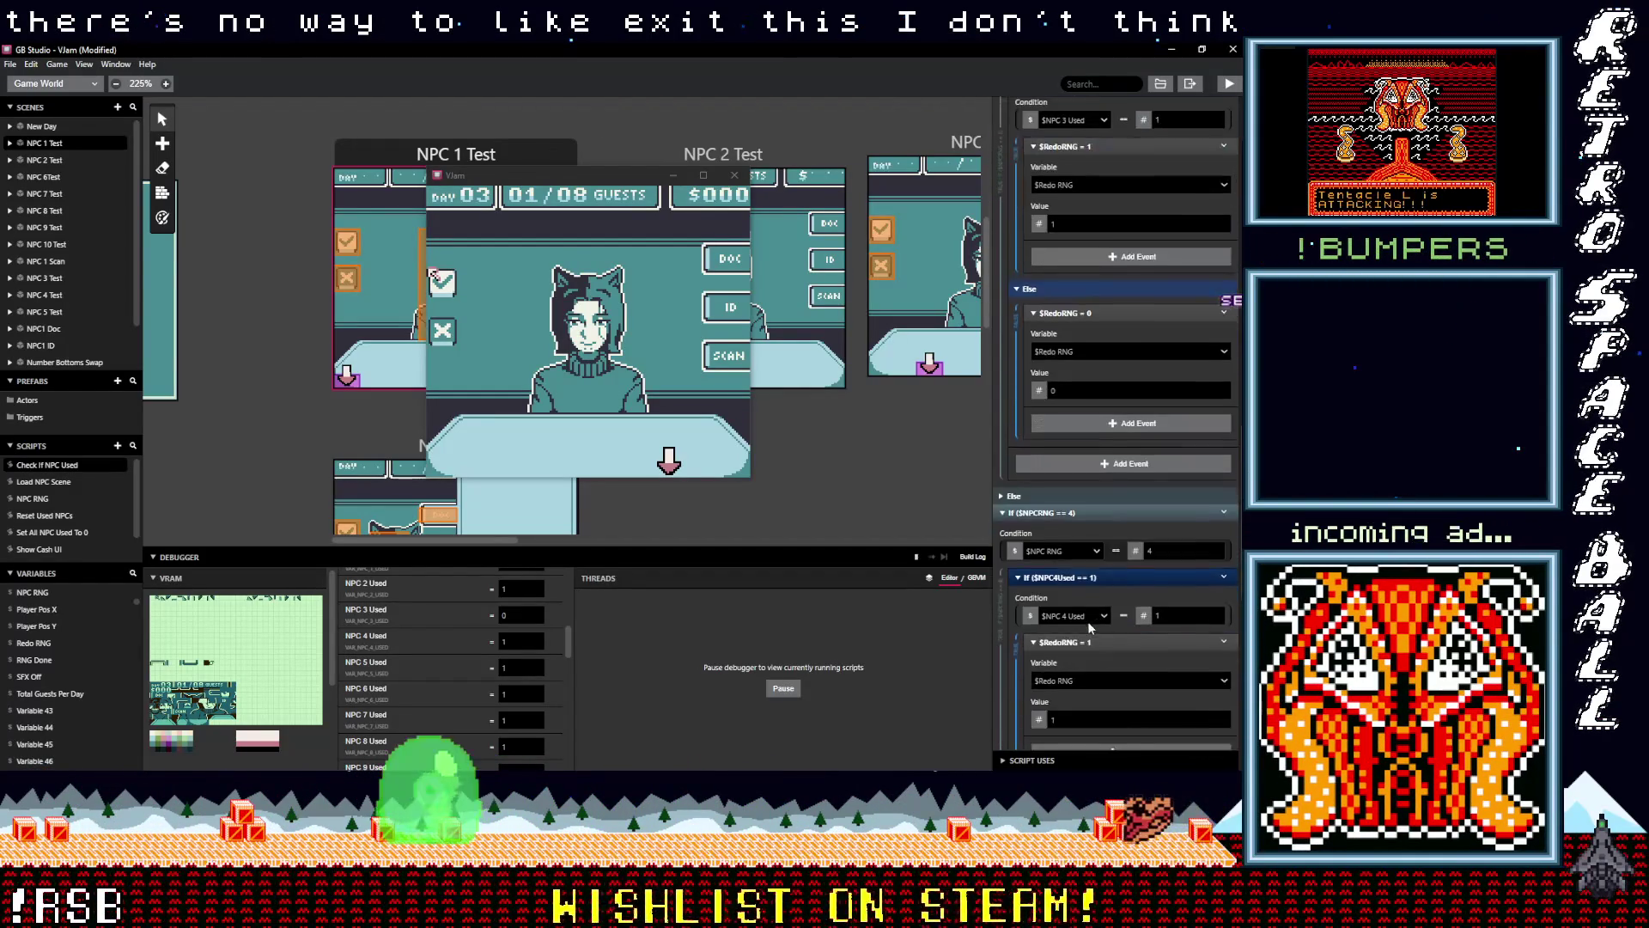
scroll(1088, 621, "down", 14)
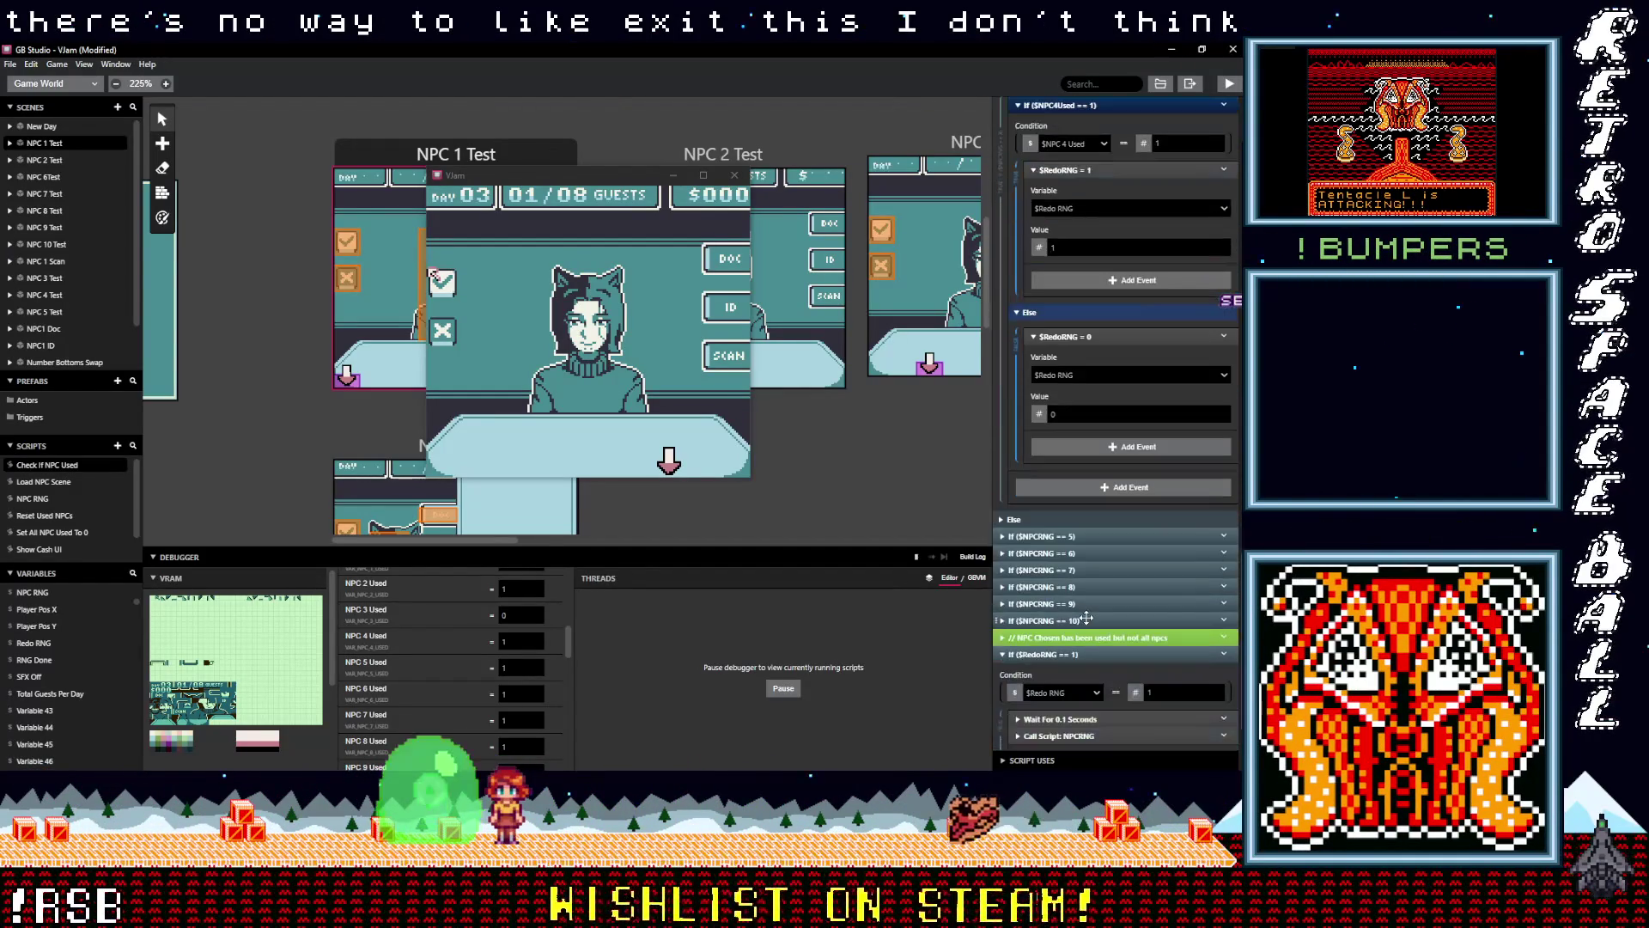
scroll(1086, 617, "up", 10)
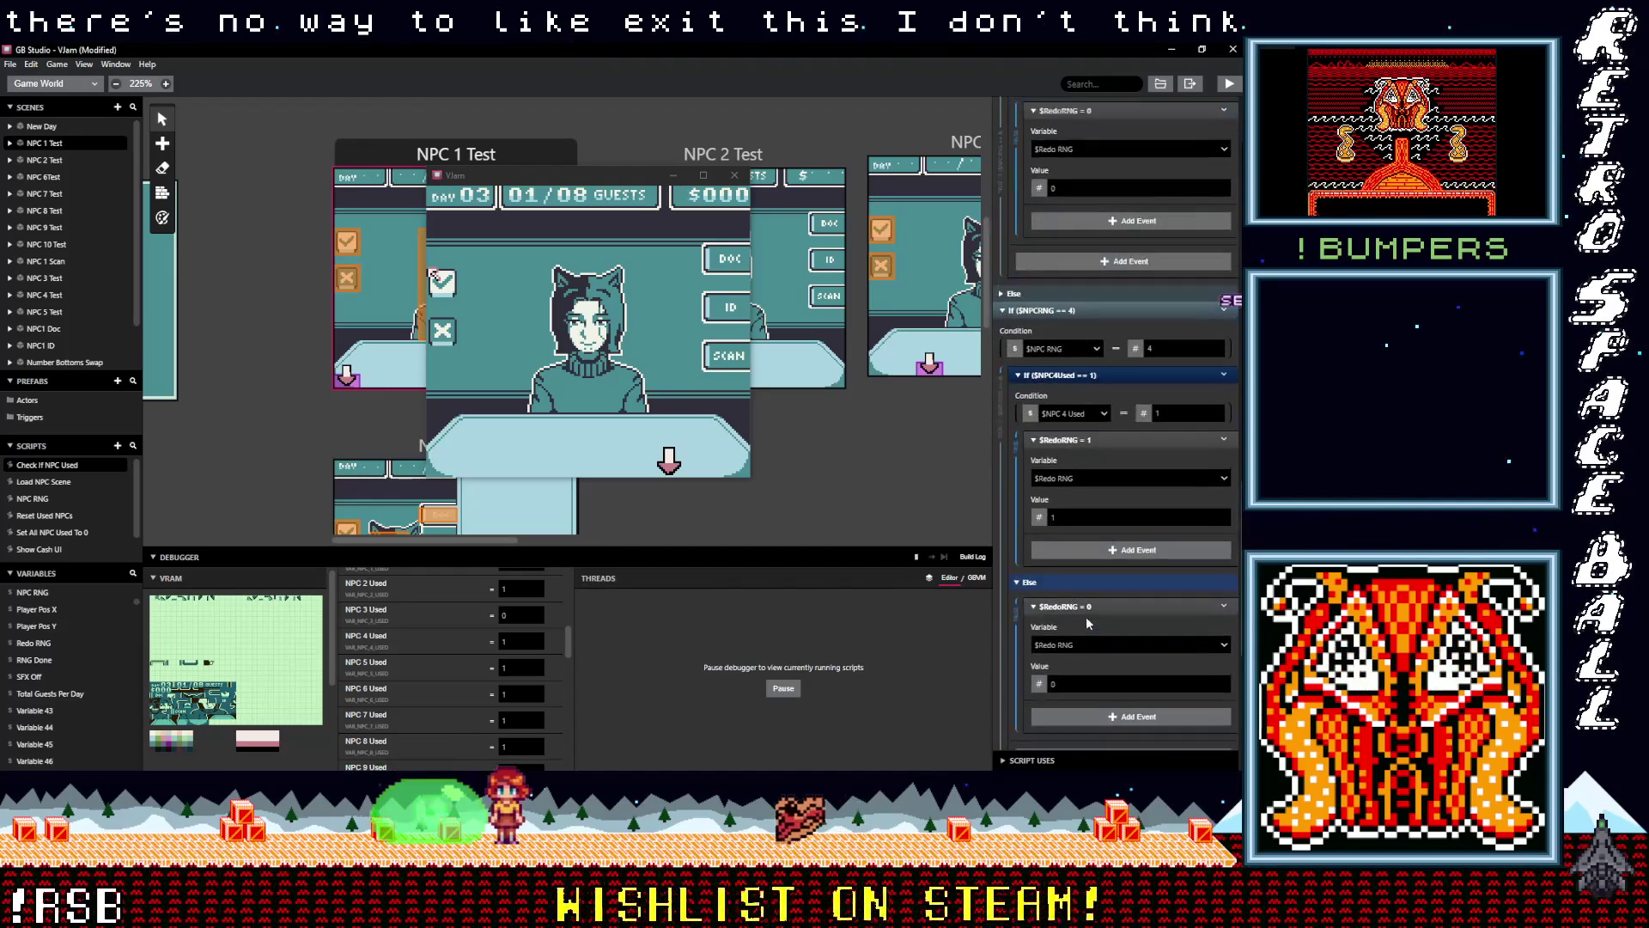
scroll(1086, 616, "up", 2)
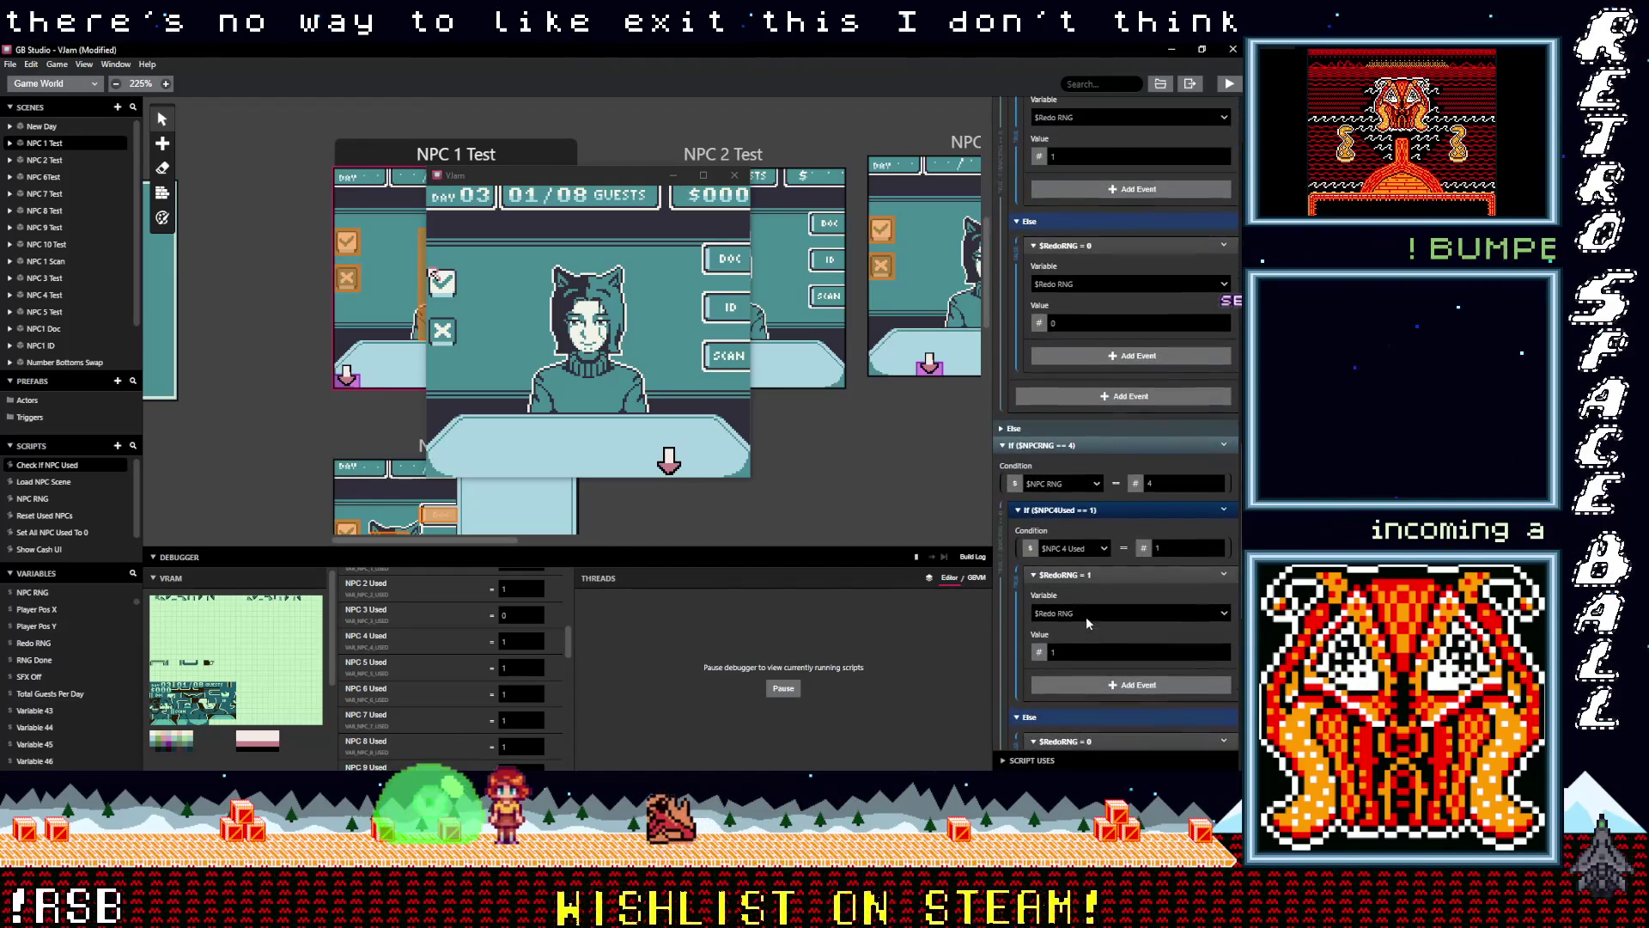
Add a Stop Thread event to the Else branch by searching events for 'stop'
left_click(1060, 355)
type("exit")
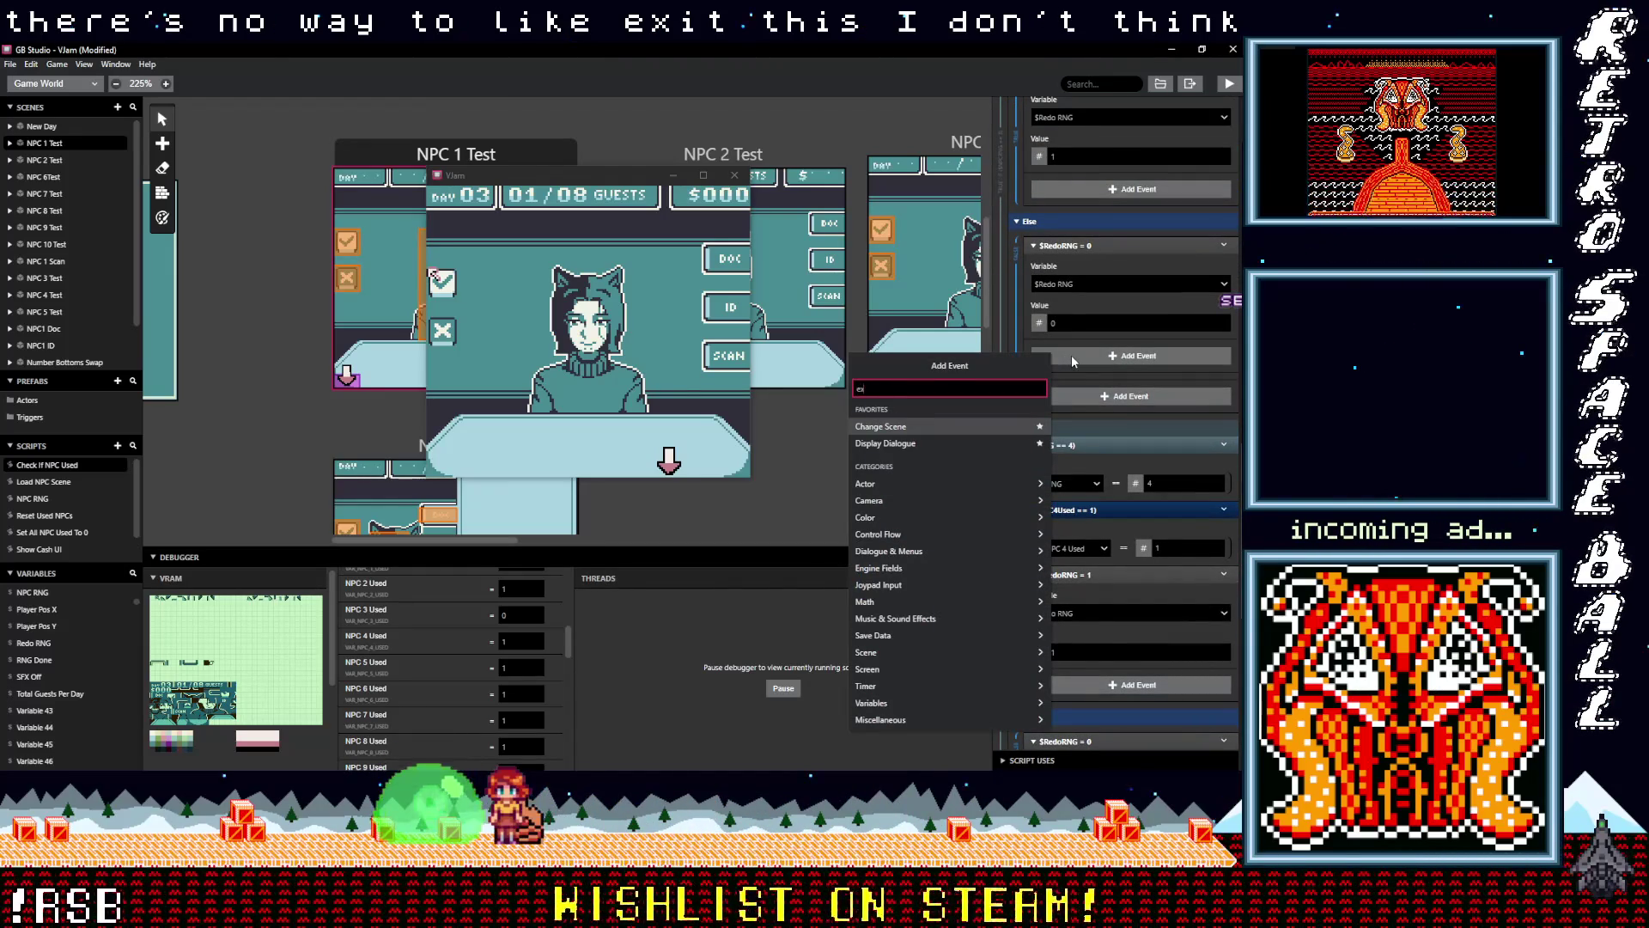
key("BackSpace")
key("BackSpace")
key("BackSpace")
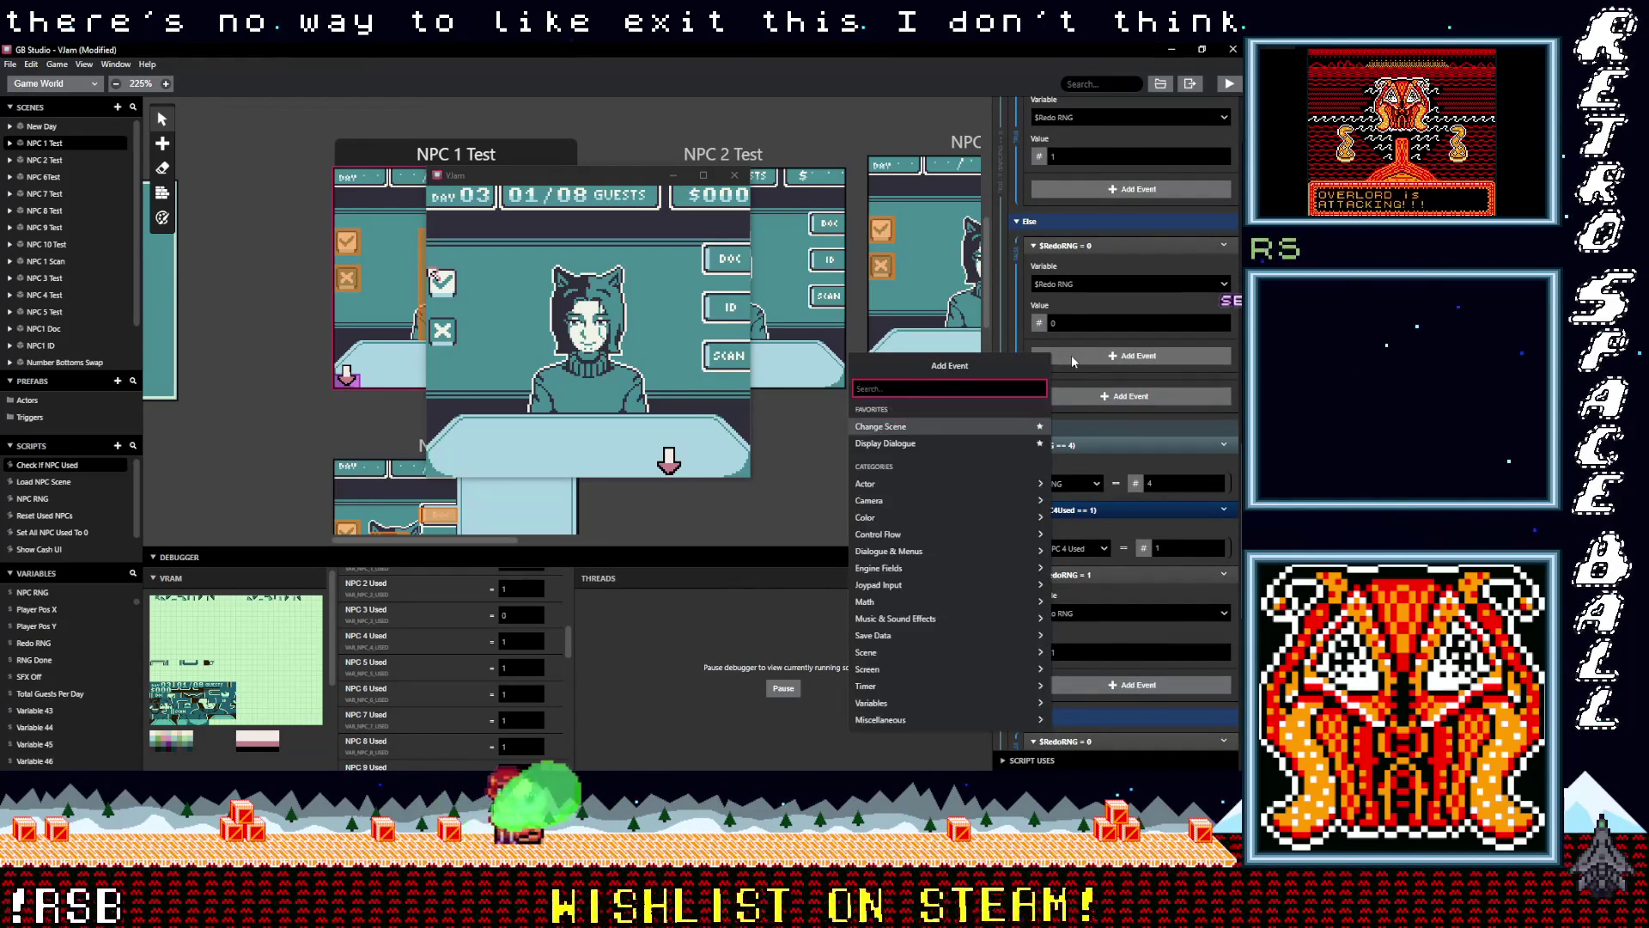
type("stop")
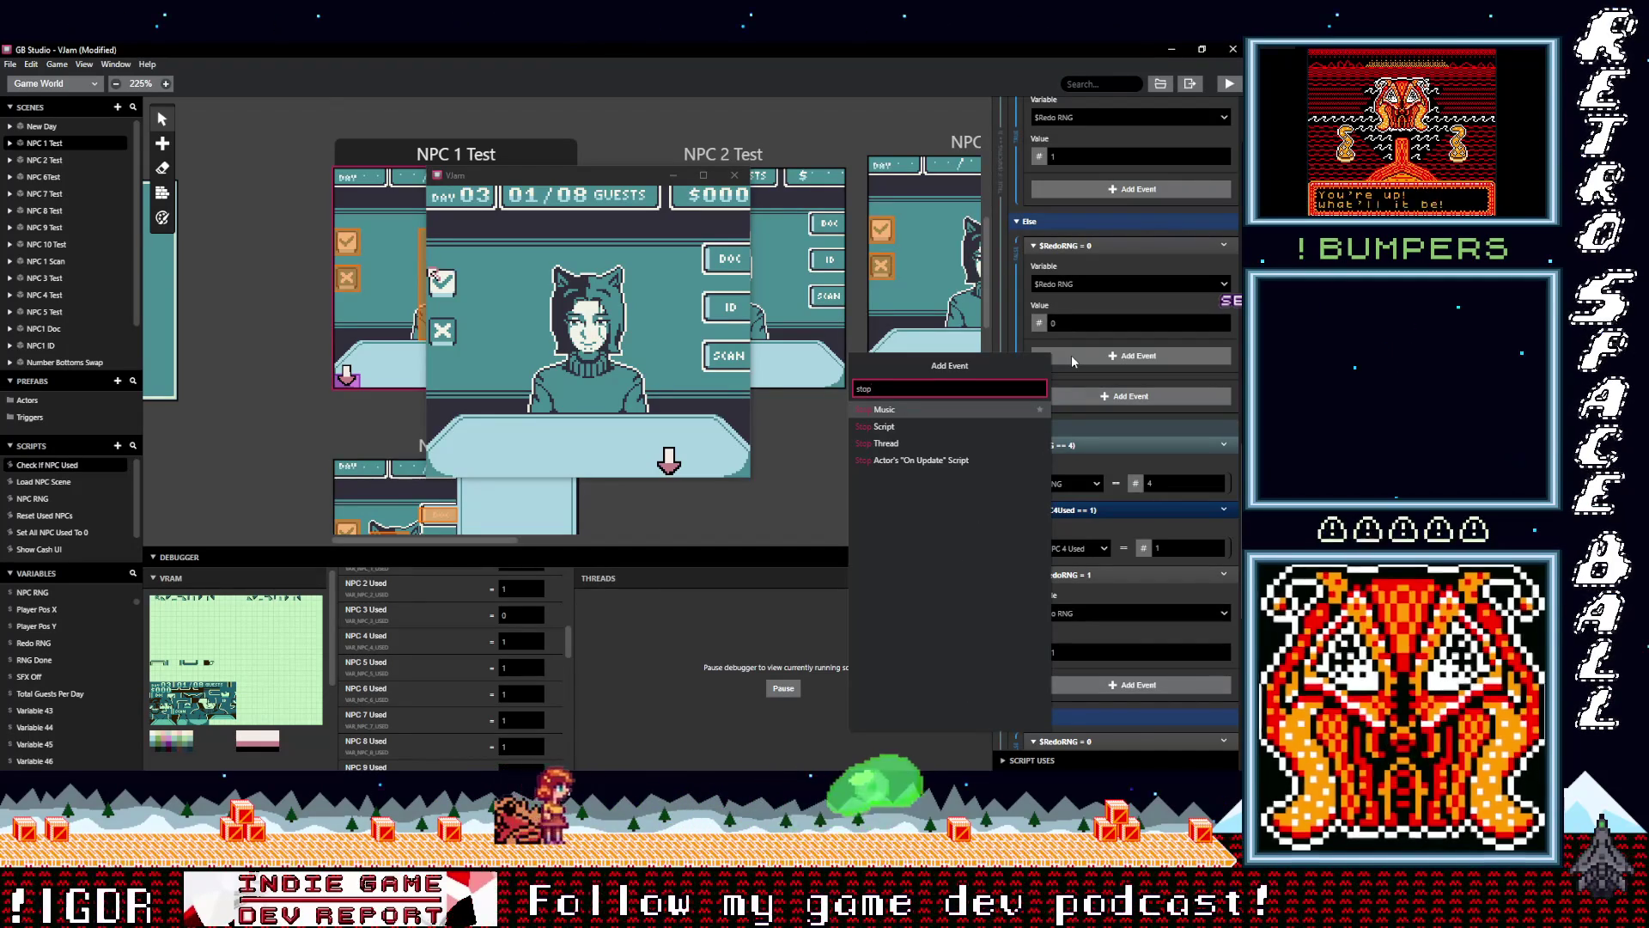
left_click(878, 444)
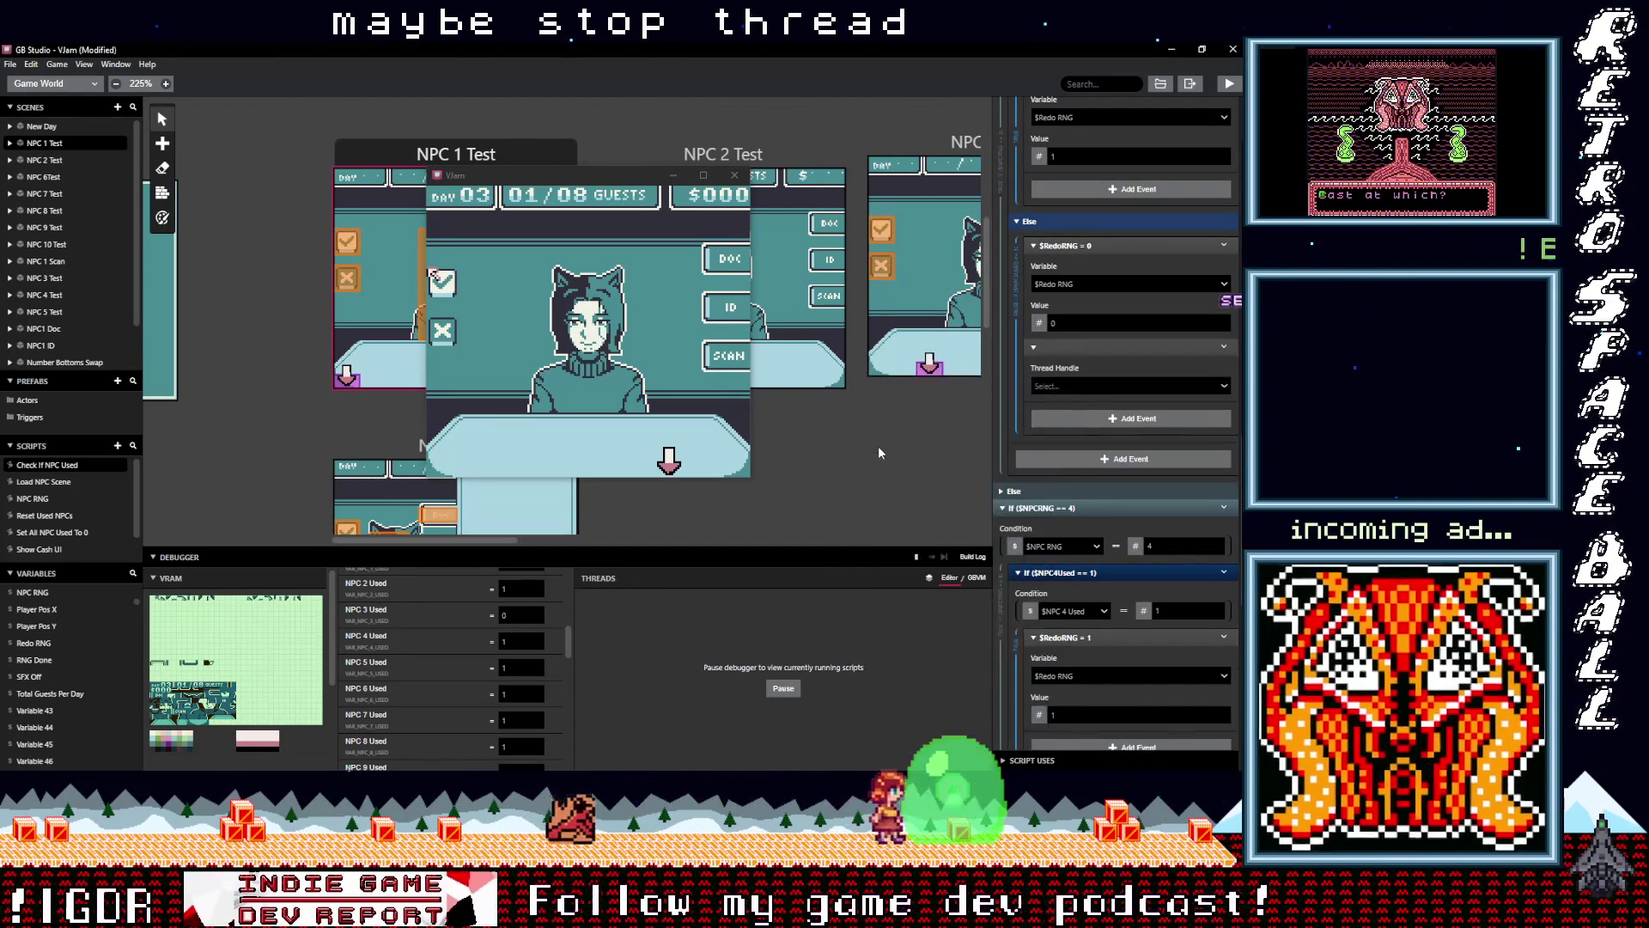
Check the Stop Thread handle choices, then delete that event and reopen the event list
left_click(1074, 385)
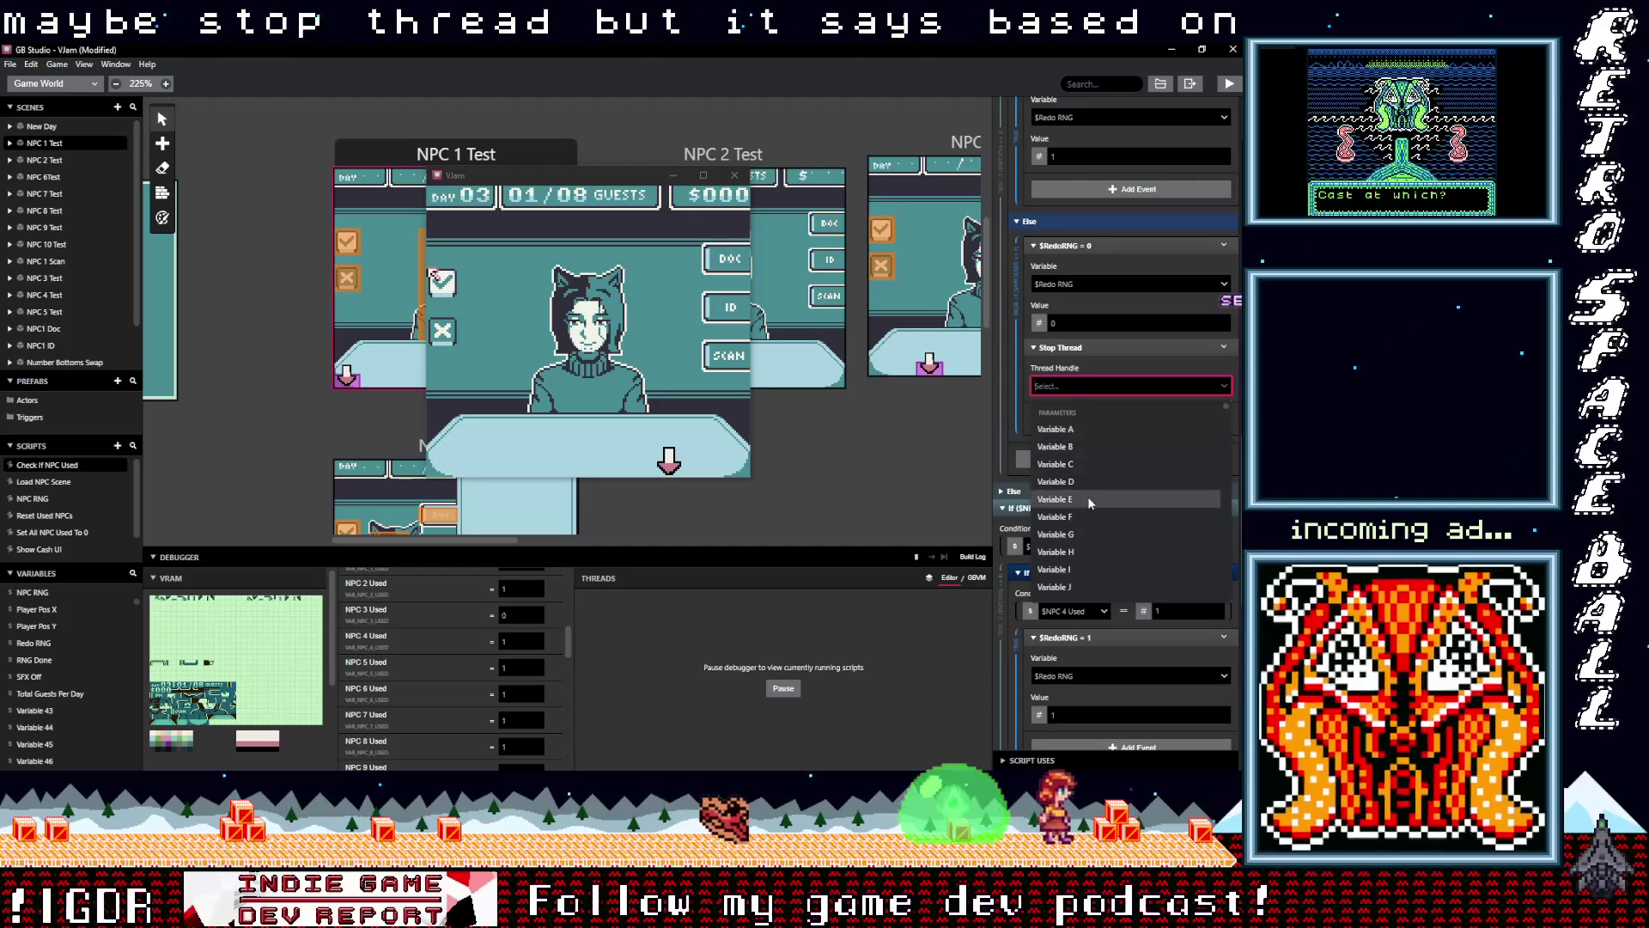
scroll(1089, 502, "down", 5)
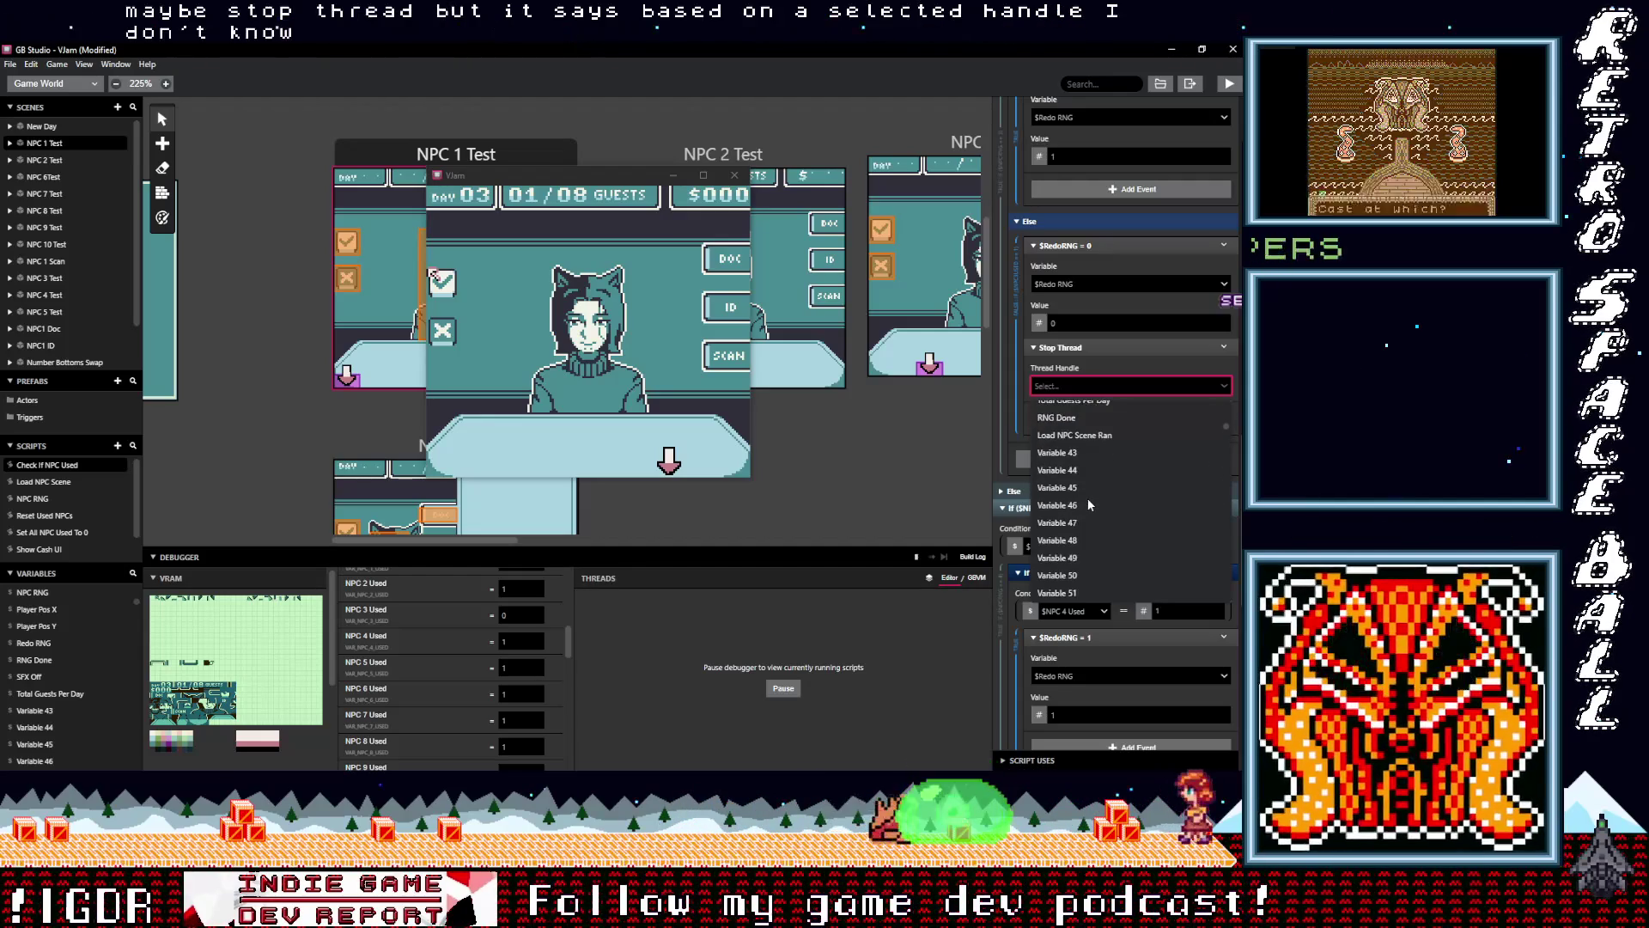
scroll(1088, 501, "down", 3)
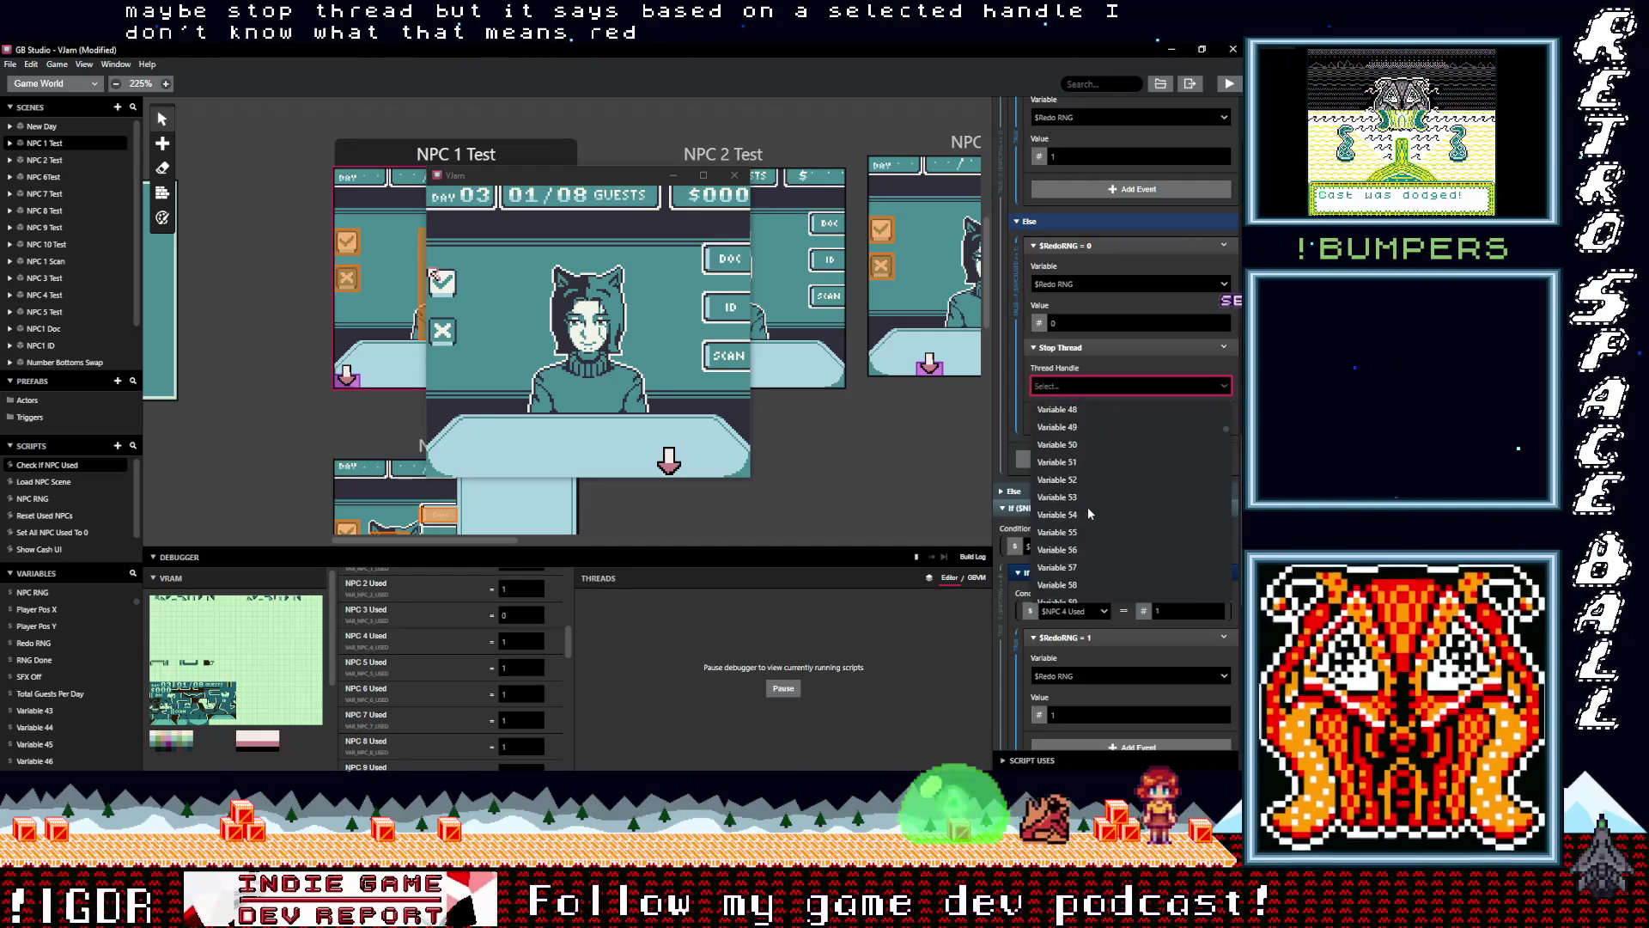
left_click(1071, 368)
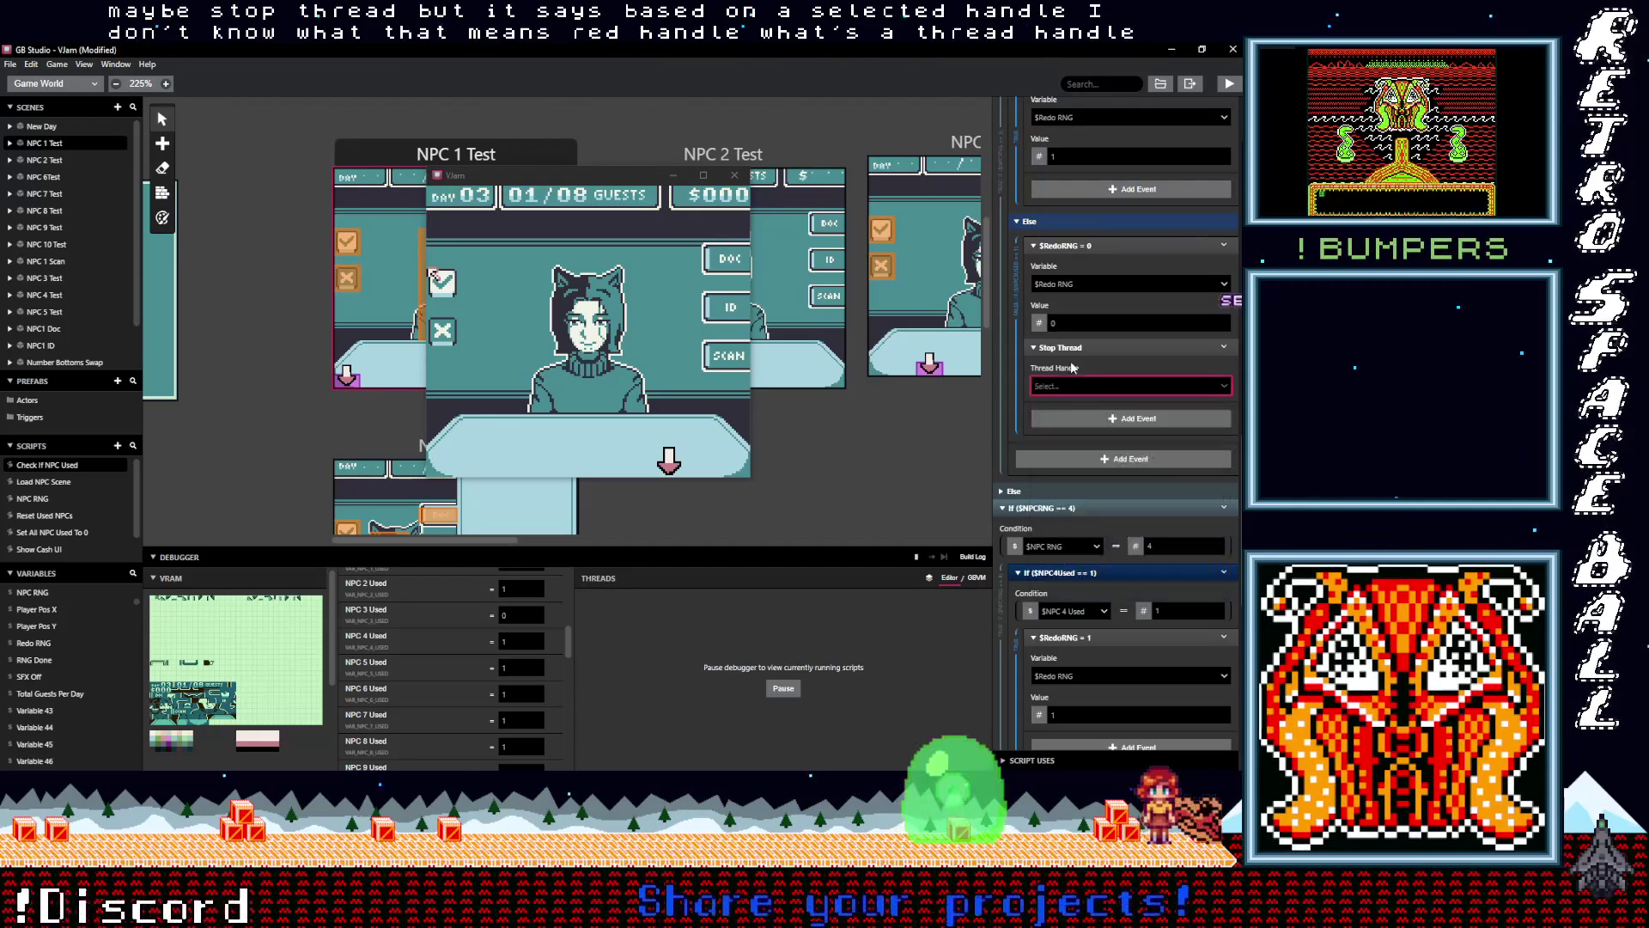
left_click(1221, 348)
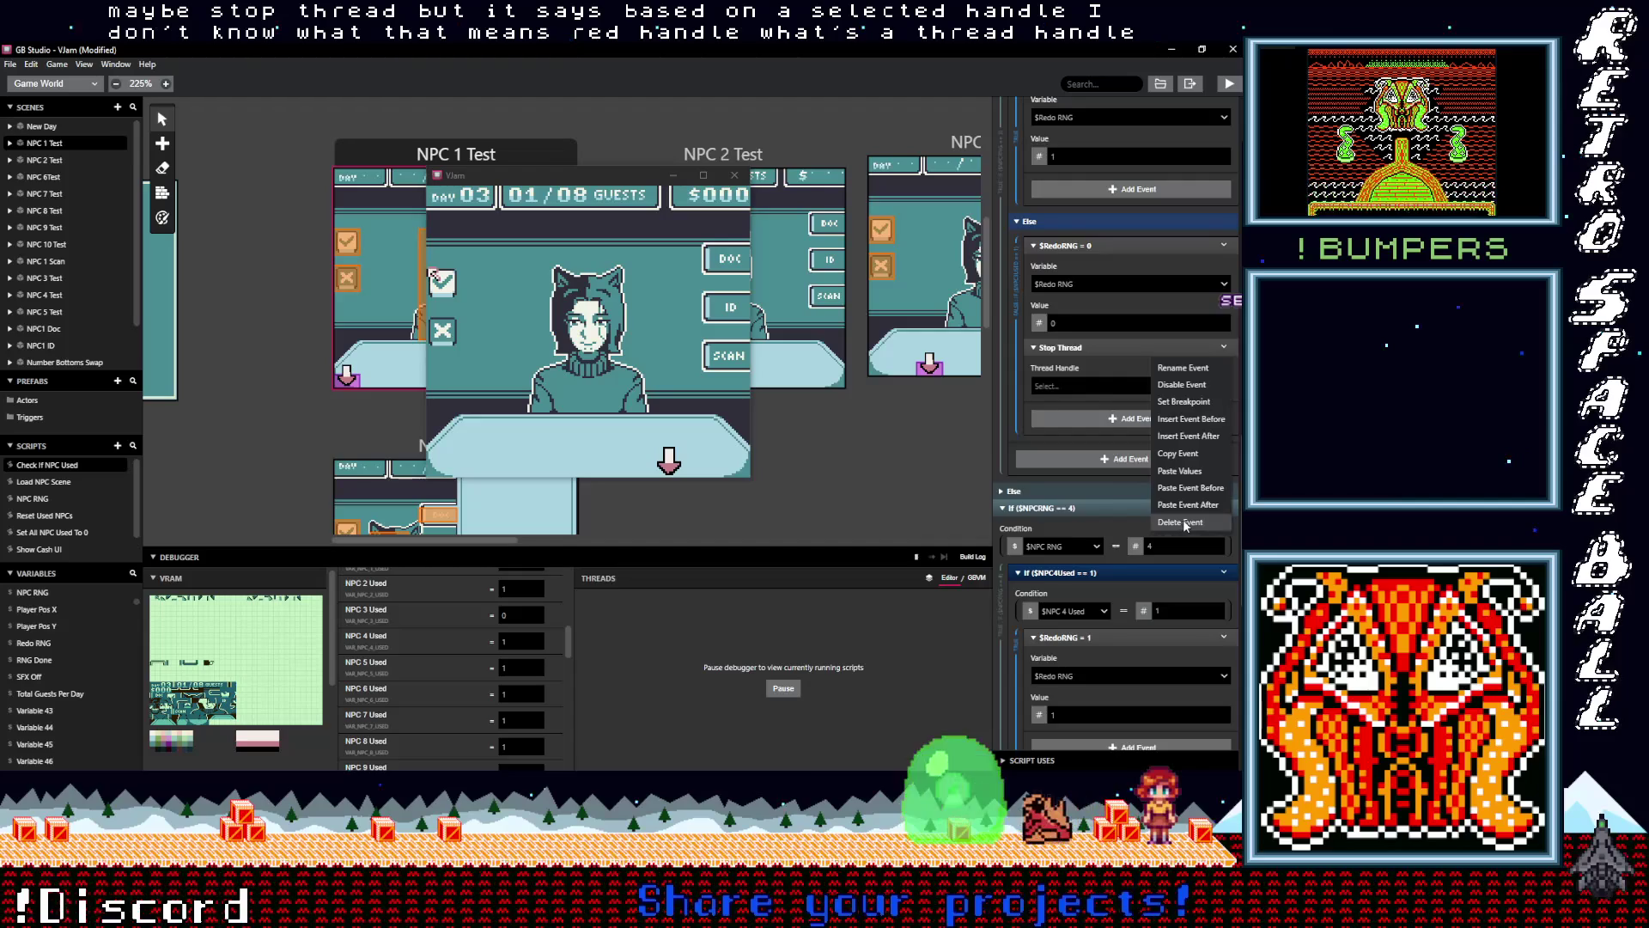
left_click(1182, 521)
left_click(1089, 354)
Add a Stop Script event after $RedoRNG = 0 in the NPC 3 Else branch
type("stop")
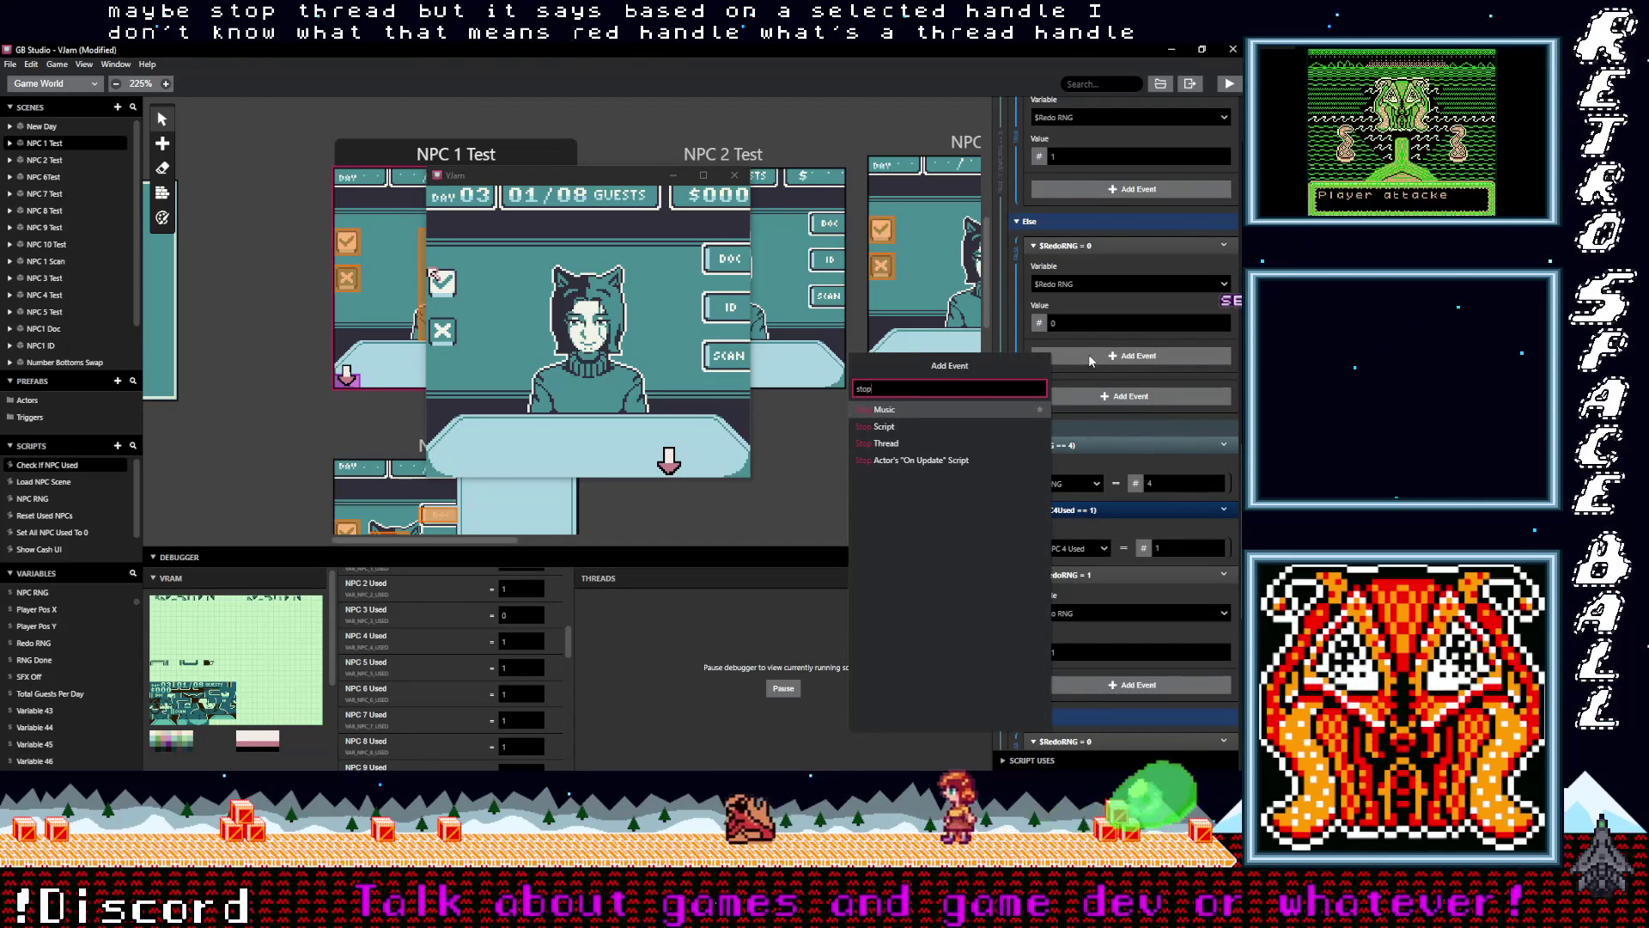
left_click(873, 426)
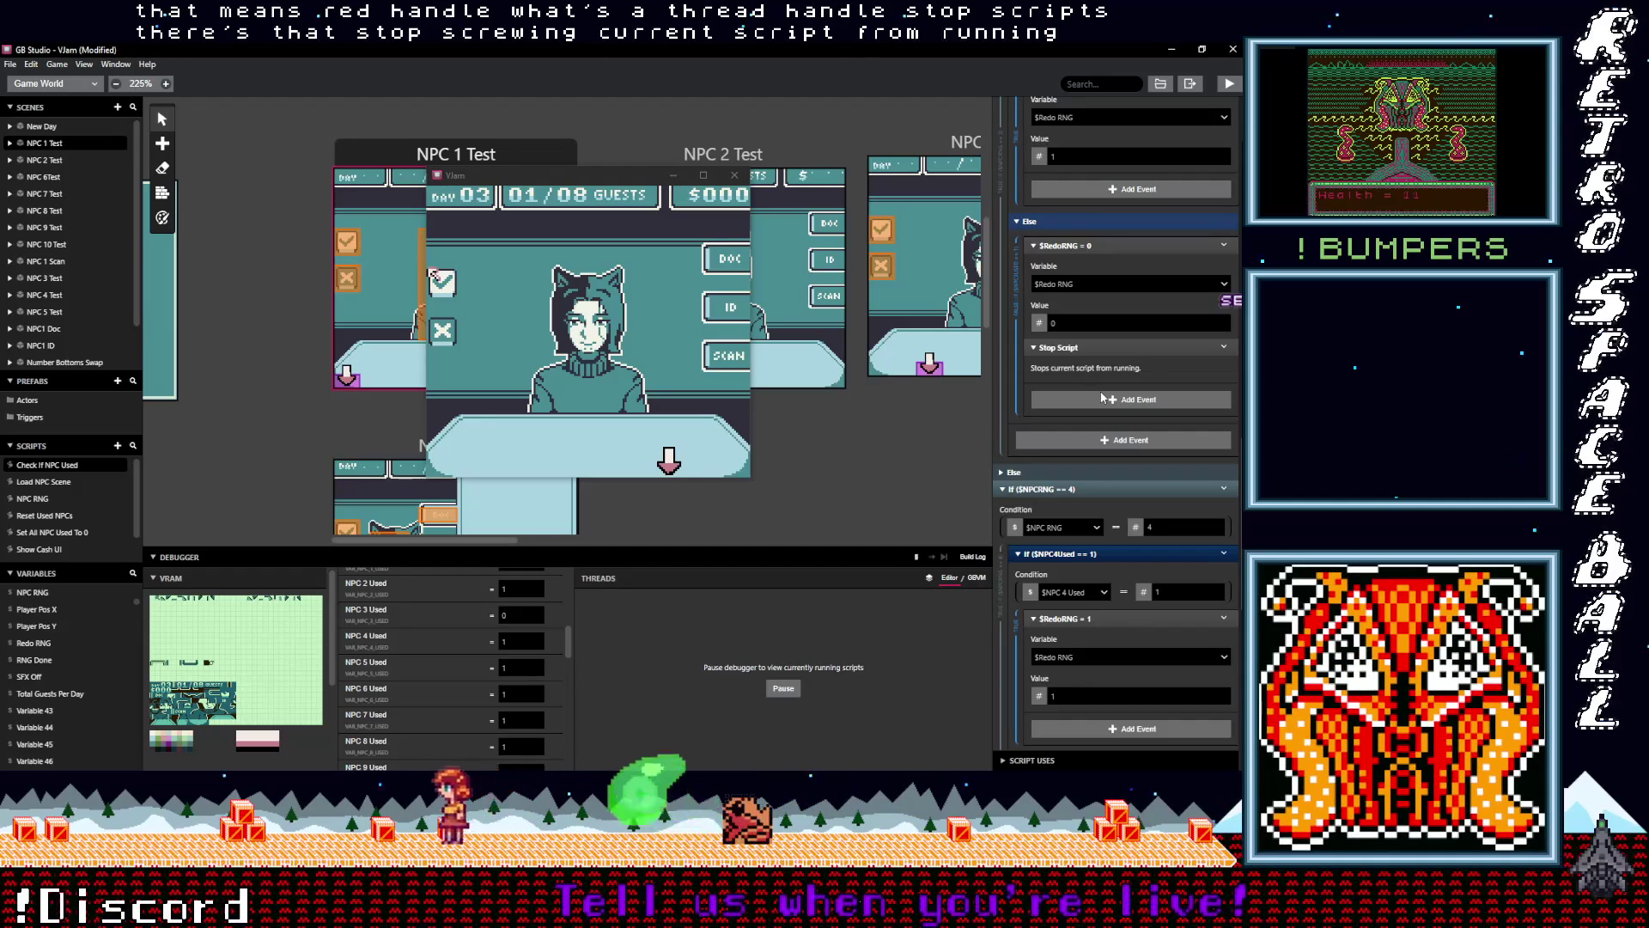
left_click(1097, 246)
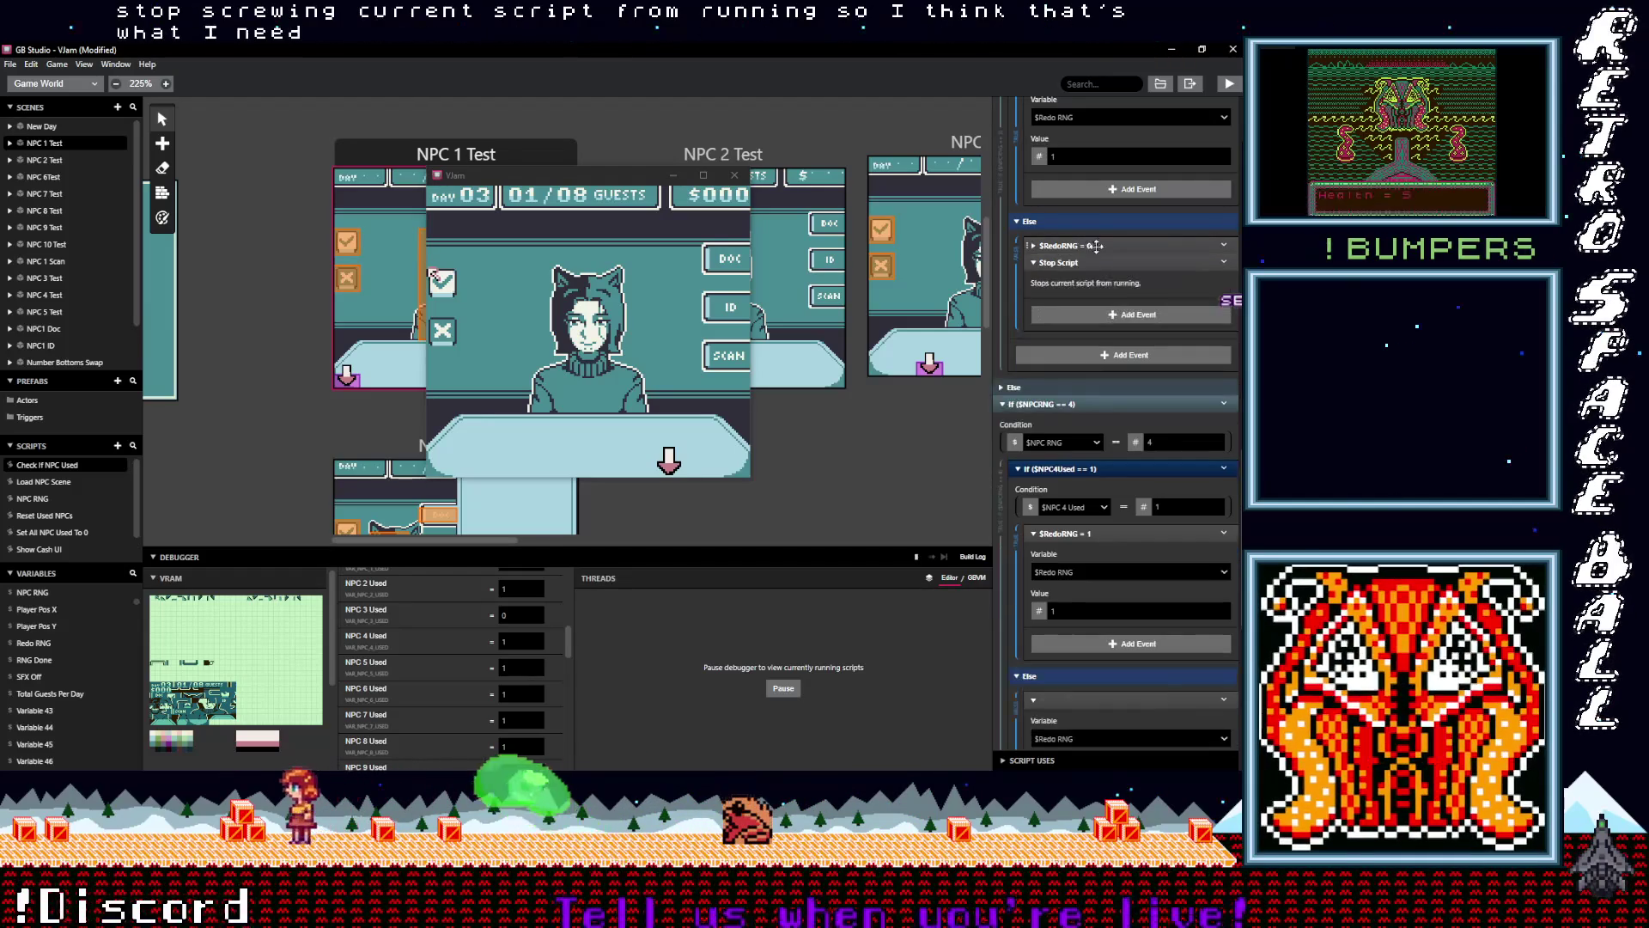
scroll(1121, 284, "up", 2)
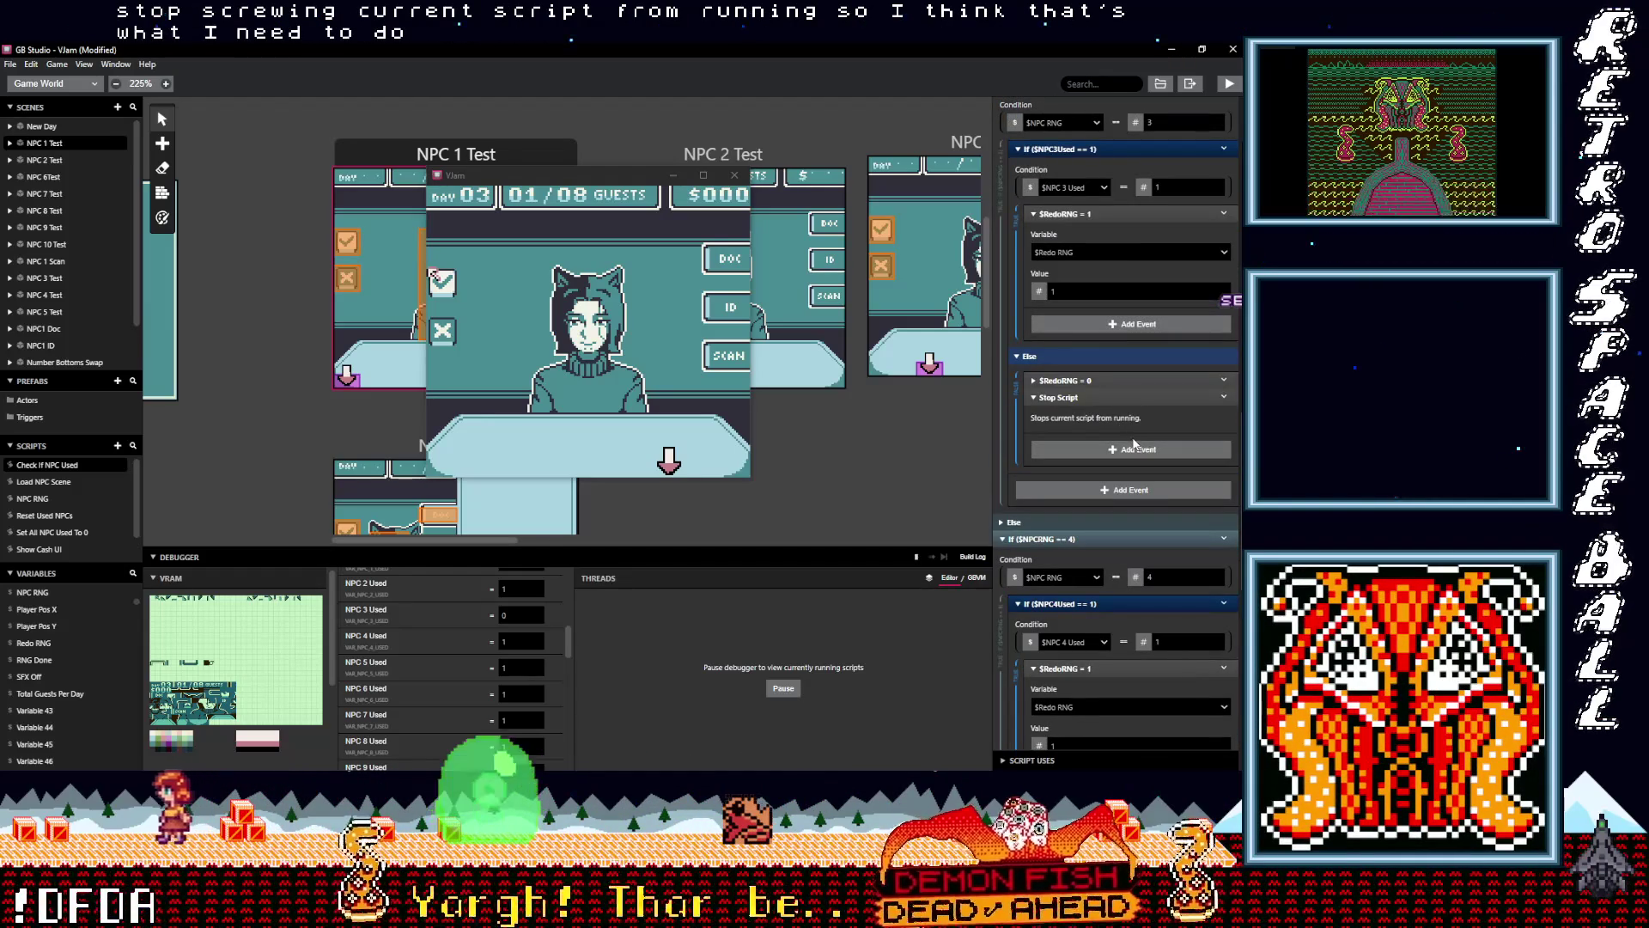
left_click(1225, 394)
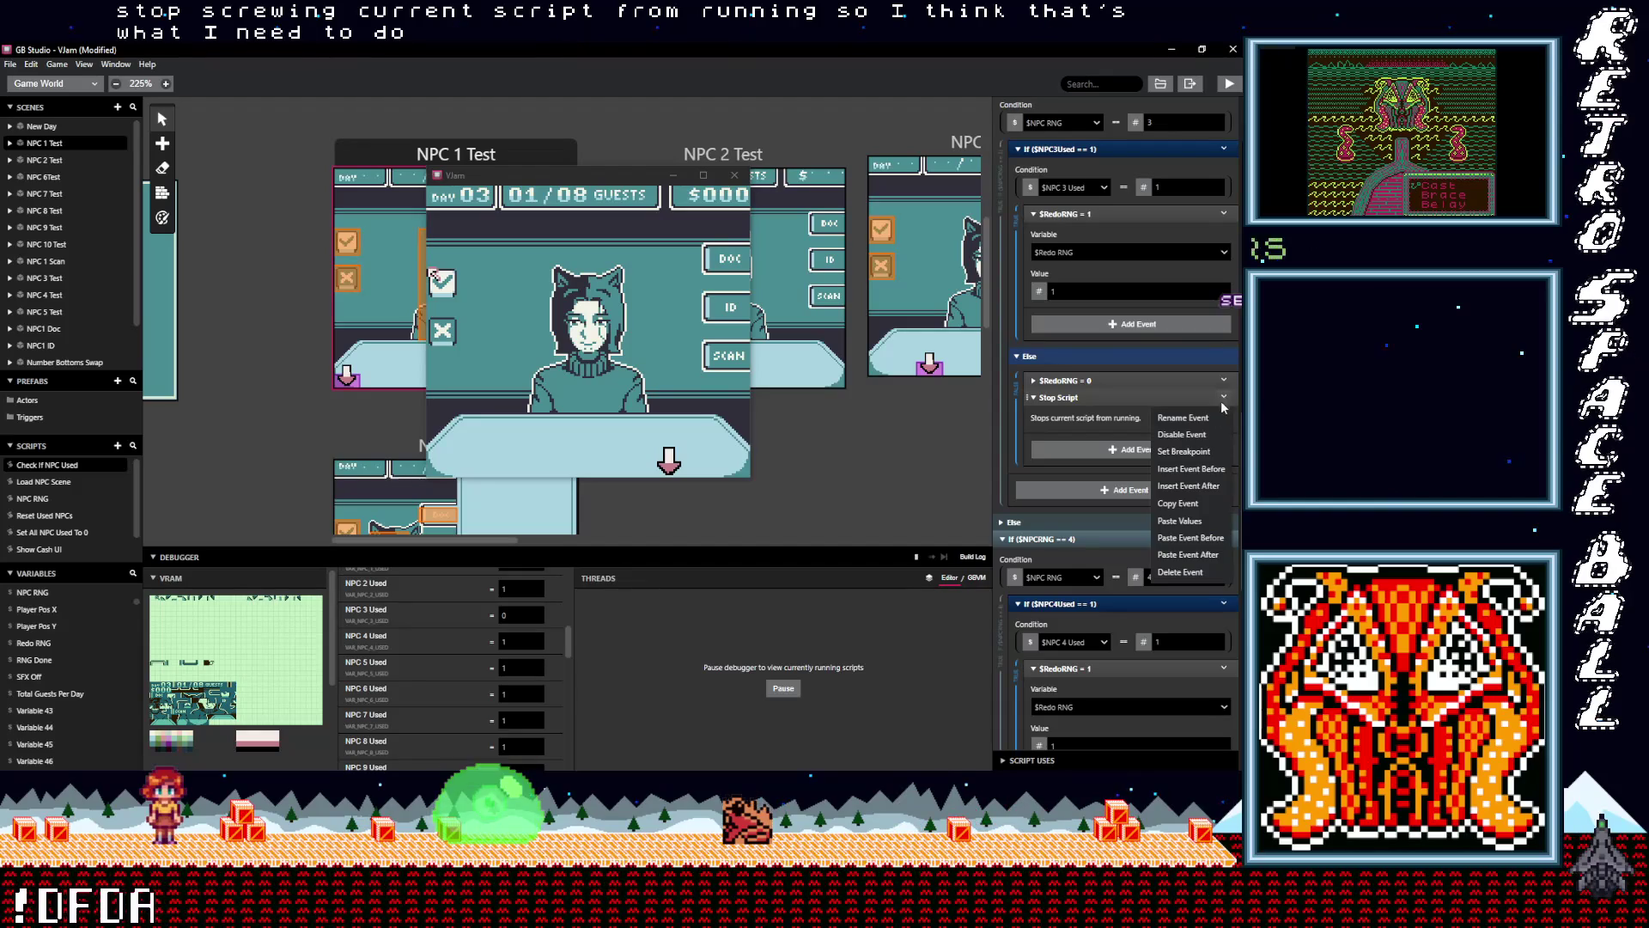
Copy the Stop Script event and paste it into the NPC 2 and preceding checks' Else branches
left_click(1174, 506)
scroll(1104, 456, "up", 6)
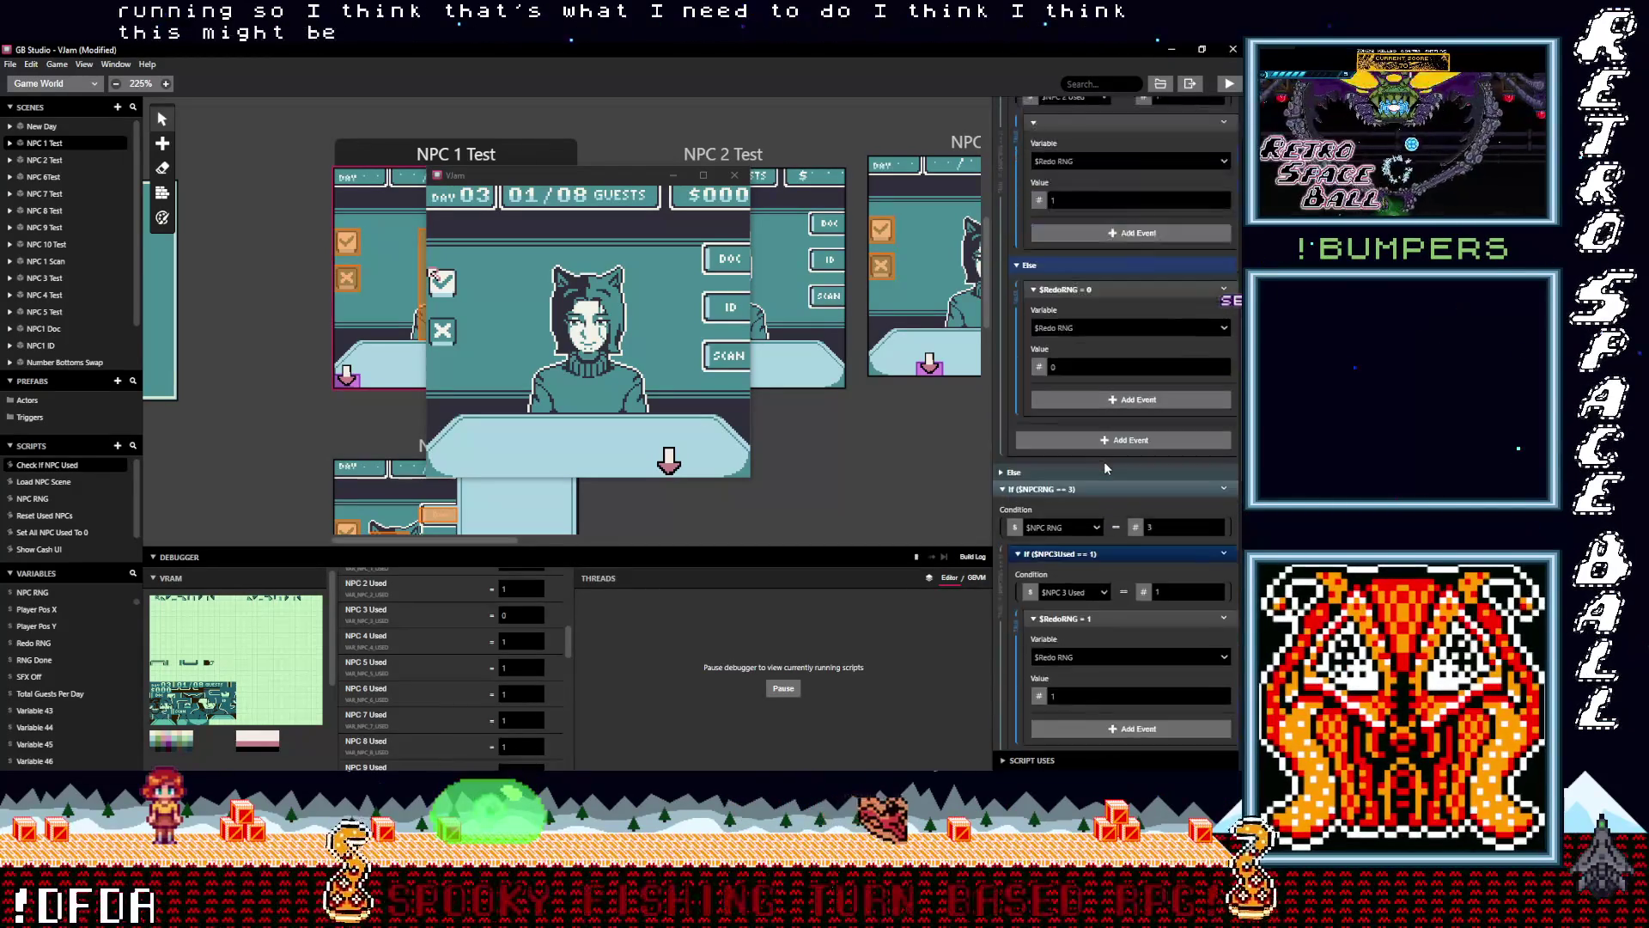
scroll(1105, 468, "up", 2)
key("alt")
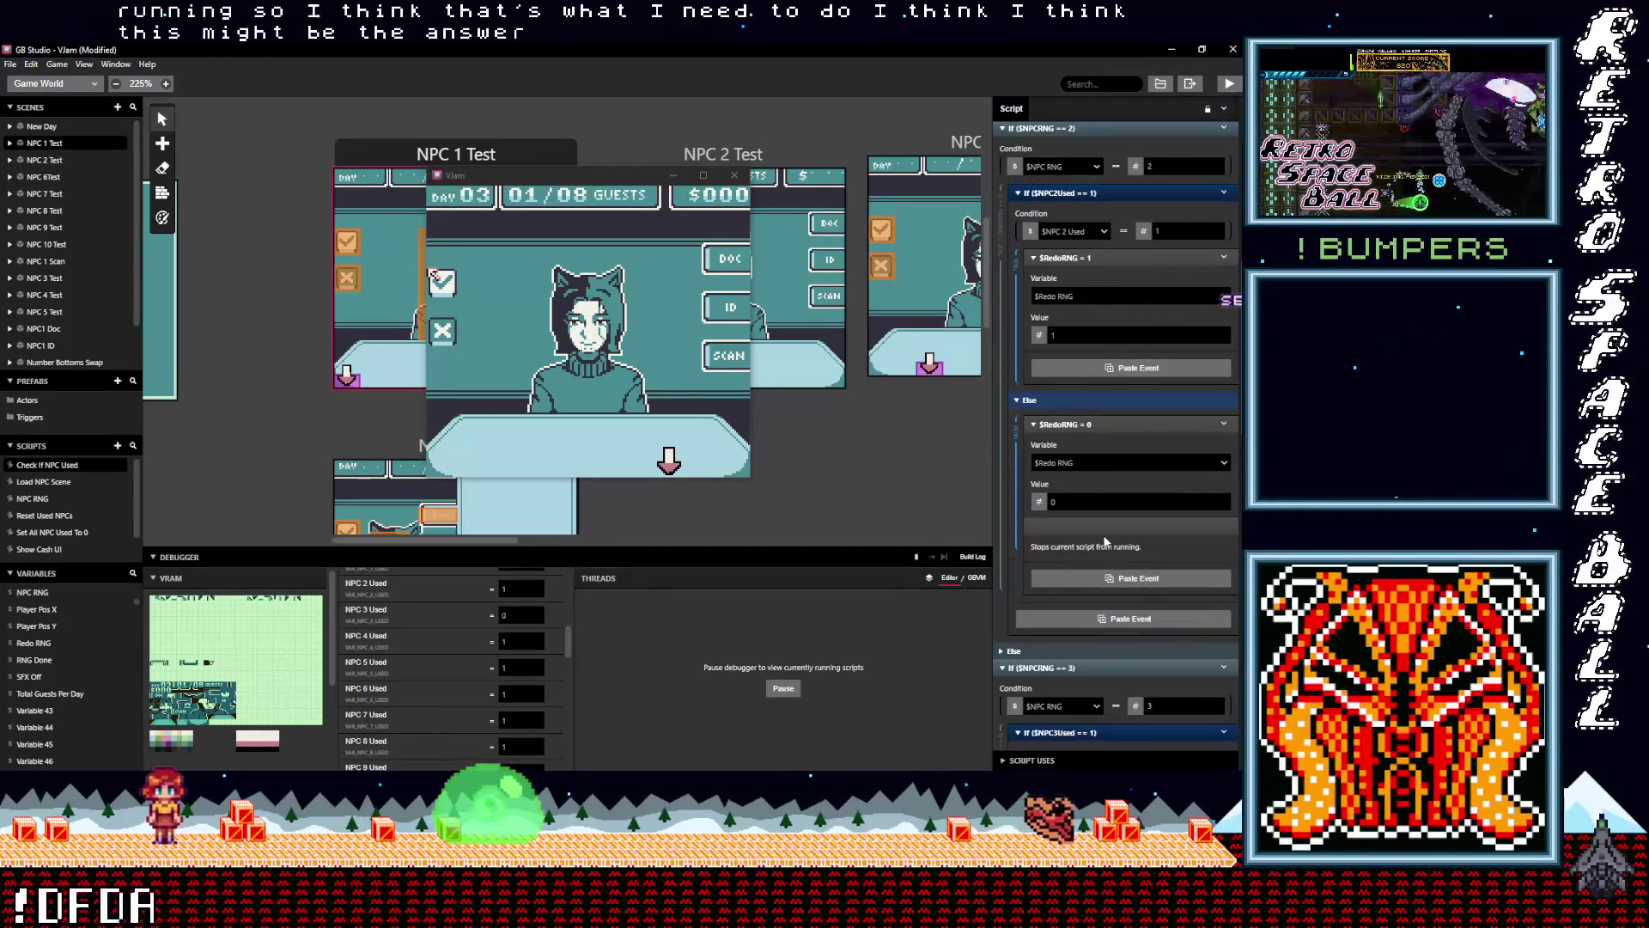
left_click(1105, 542, "alt")
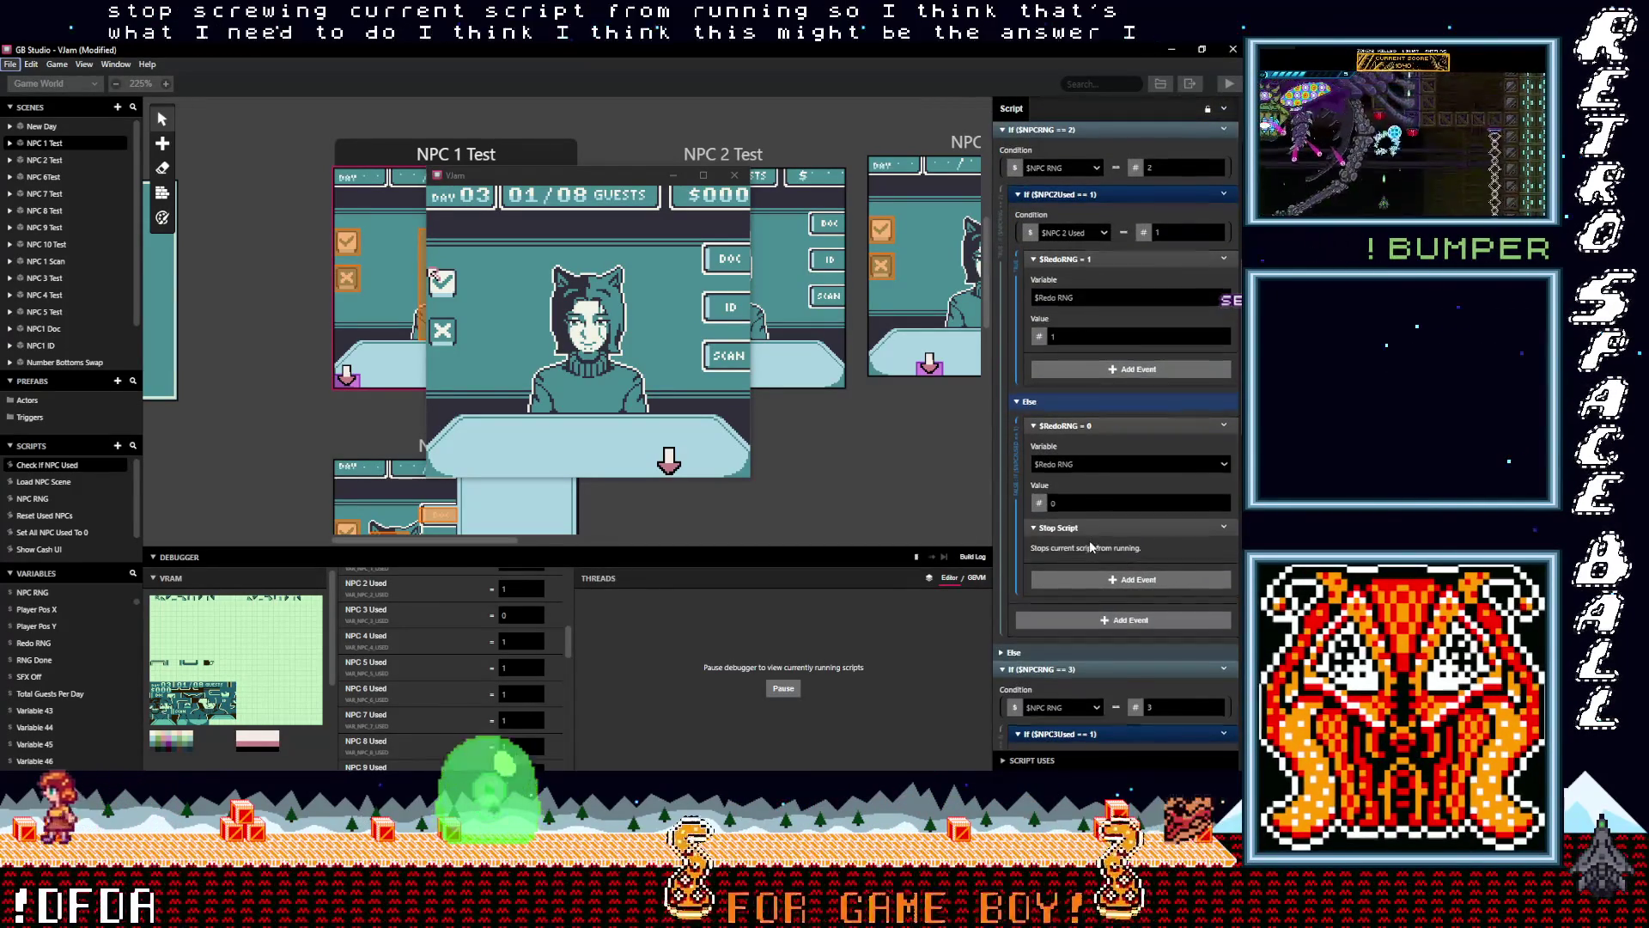
scroll(1090, 539, "up", 4)
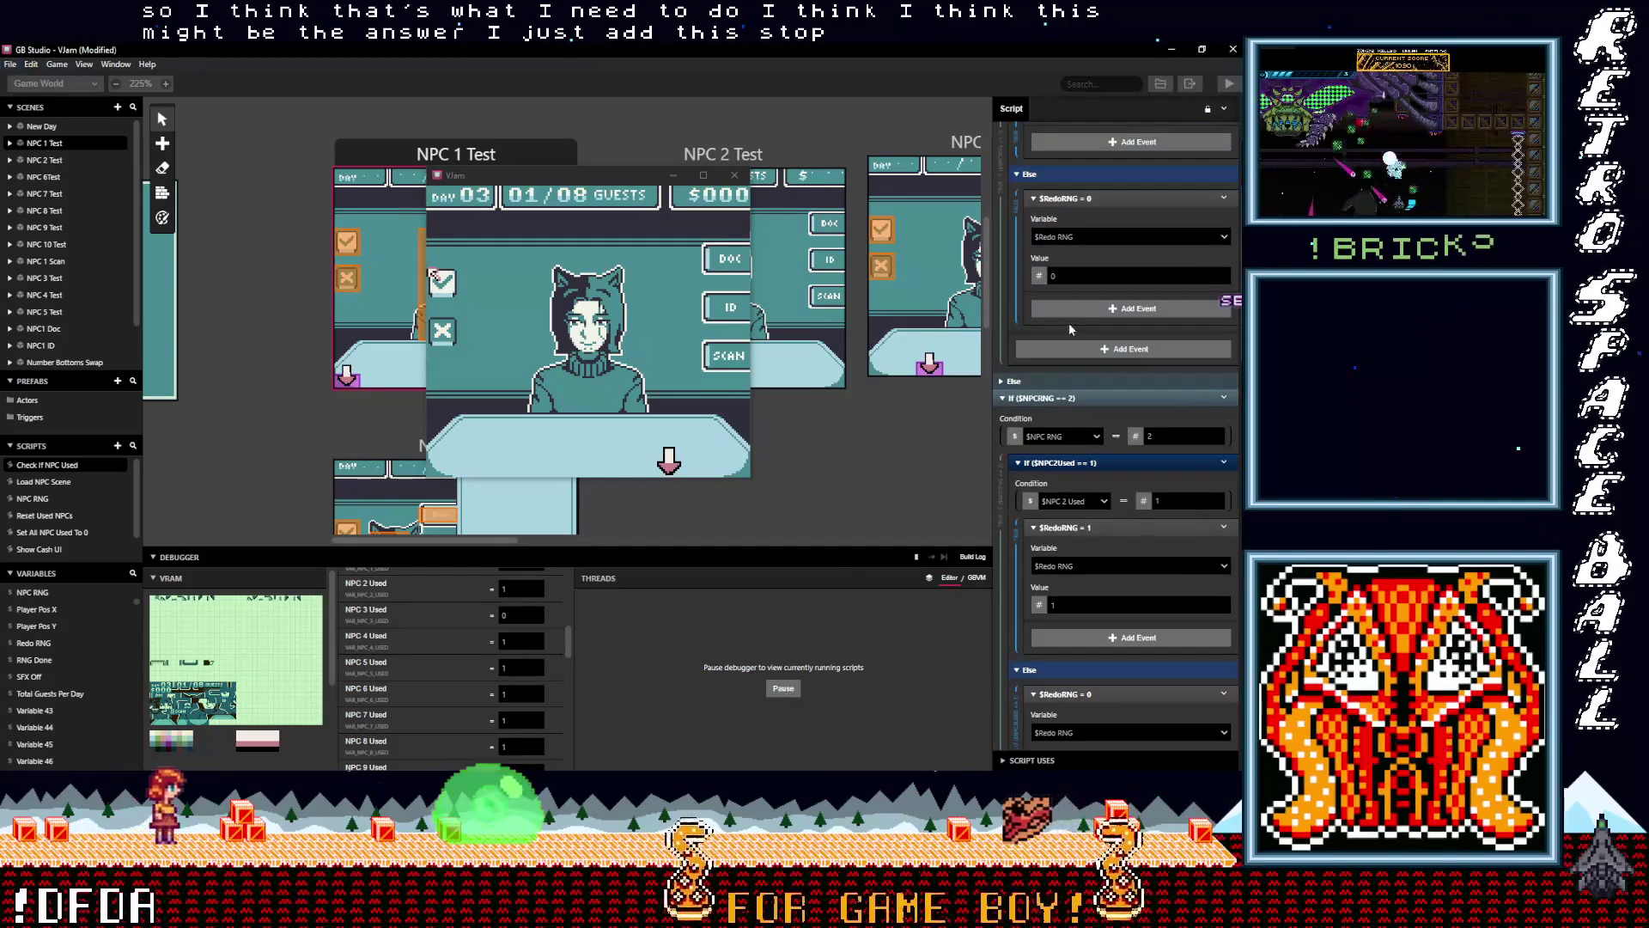
left_click(1080, 311)
key("alt")
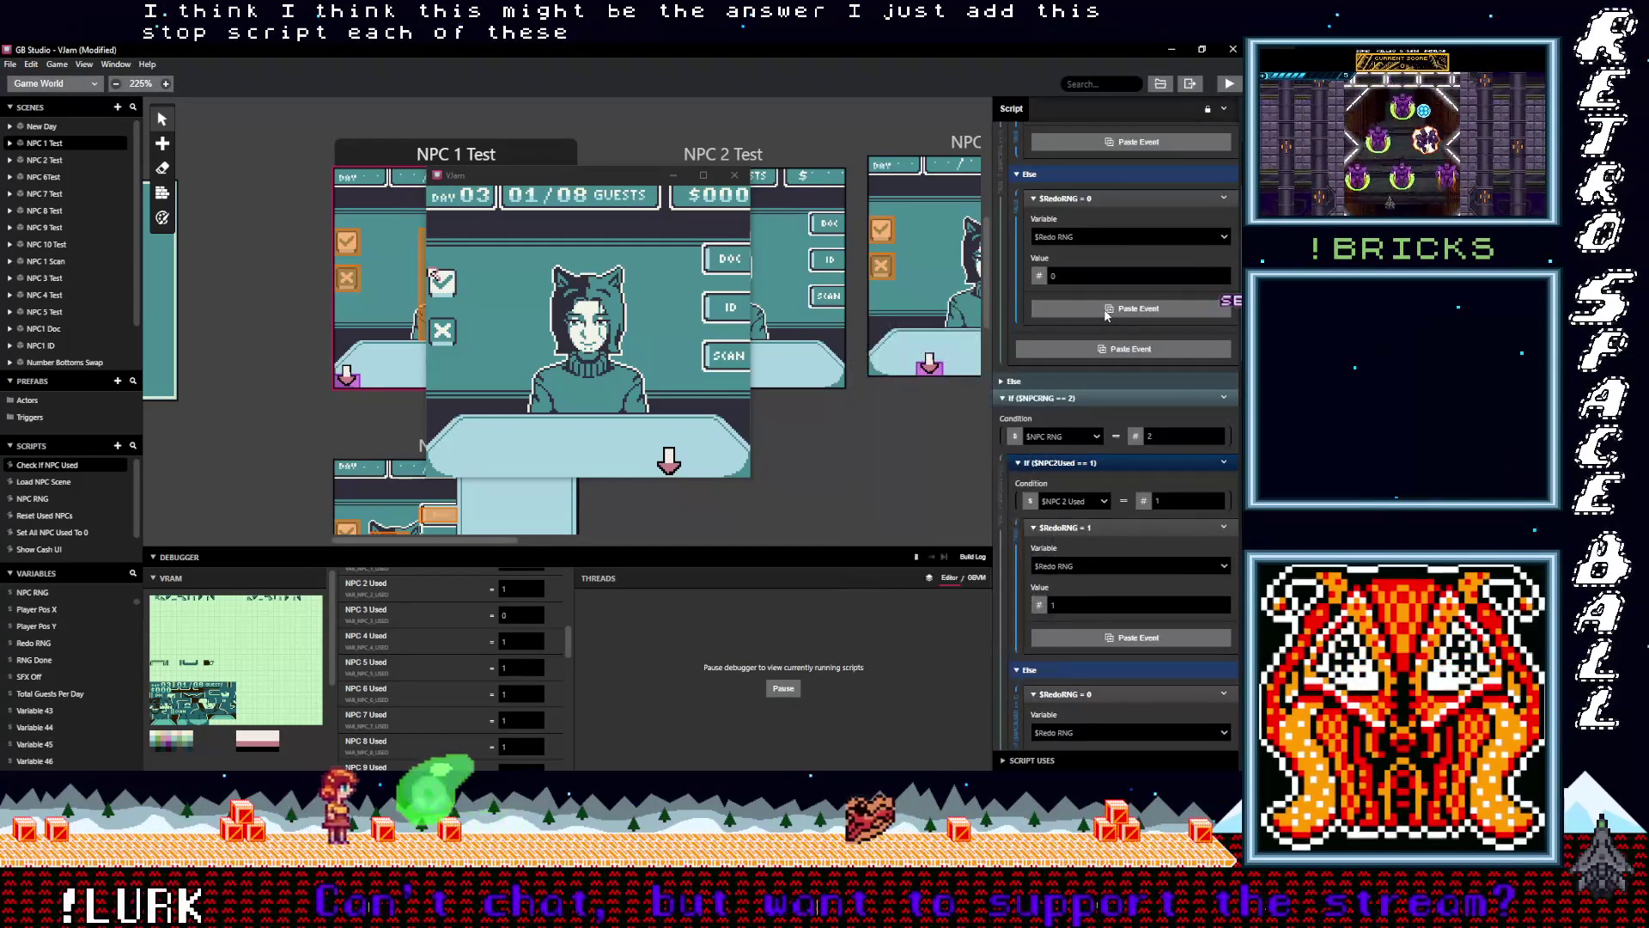
left_click(1107, 309, "alt")
Add Stop Script to the Else branches of the NPC 5, 6 and 7 checks
scroll(1117, 406, "down", 10)
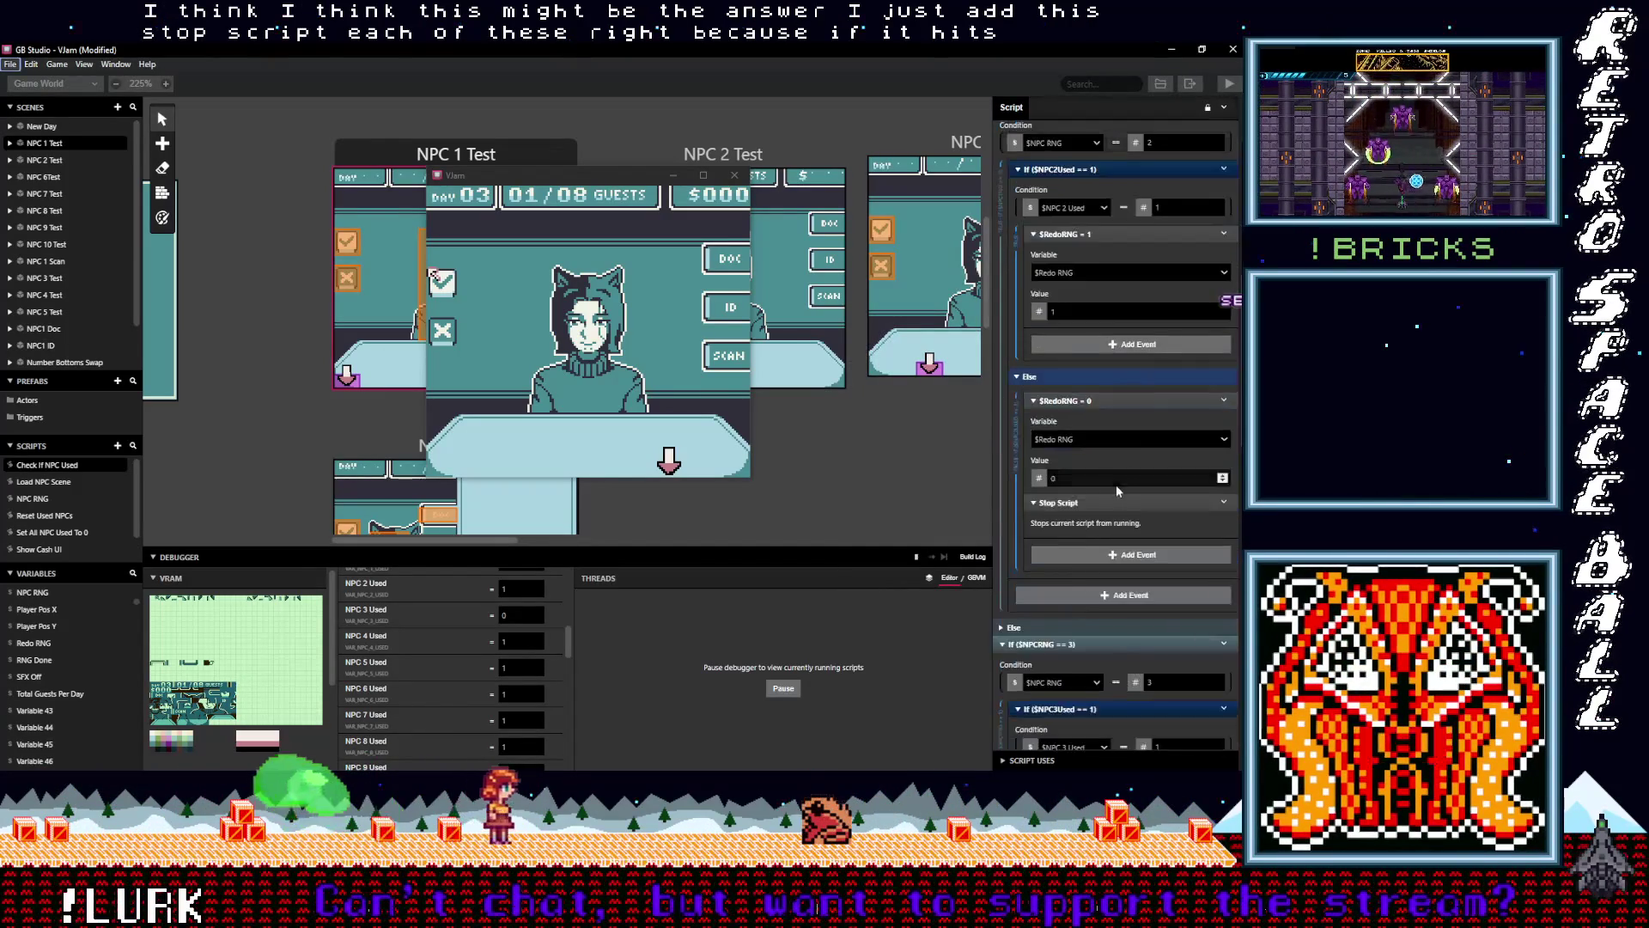
scroll(1104, 485, "down", 5)
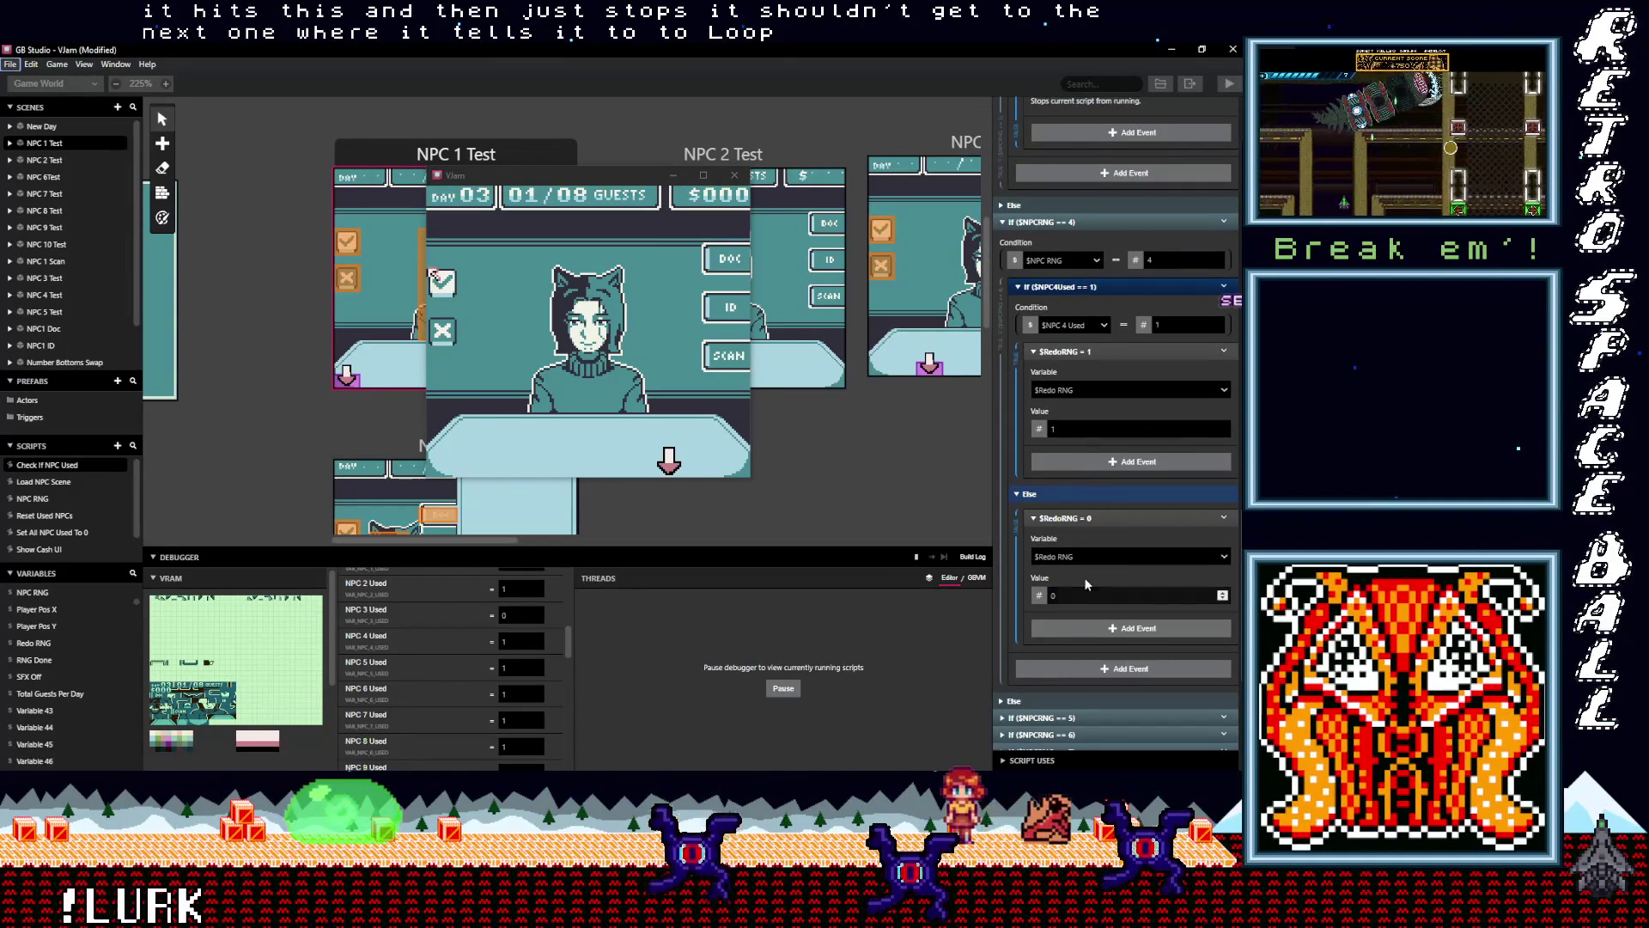
scroll(1084, 578, "down", 2)
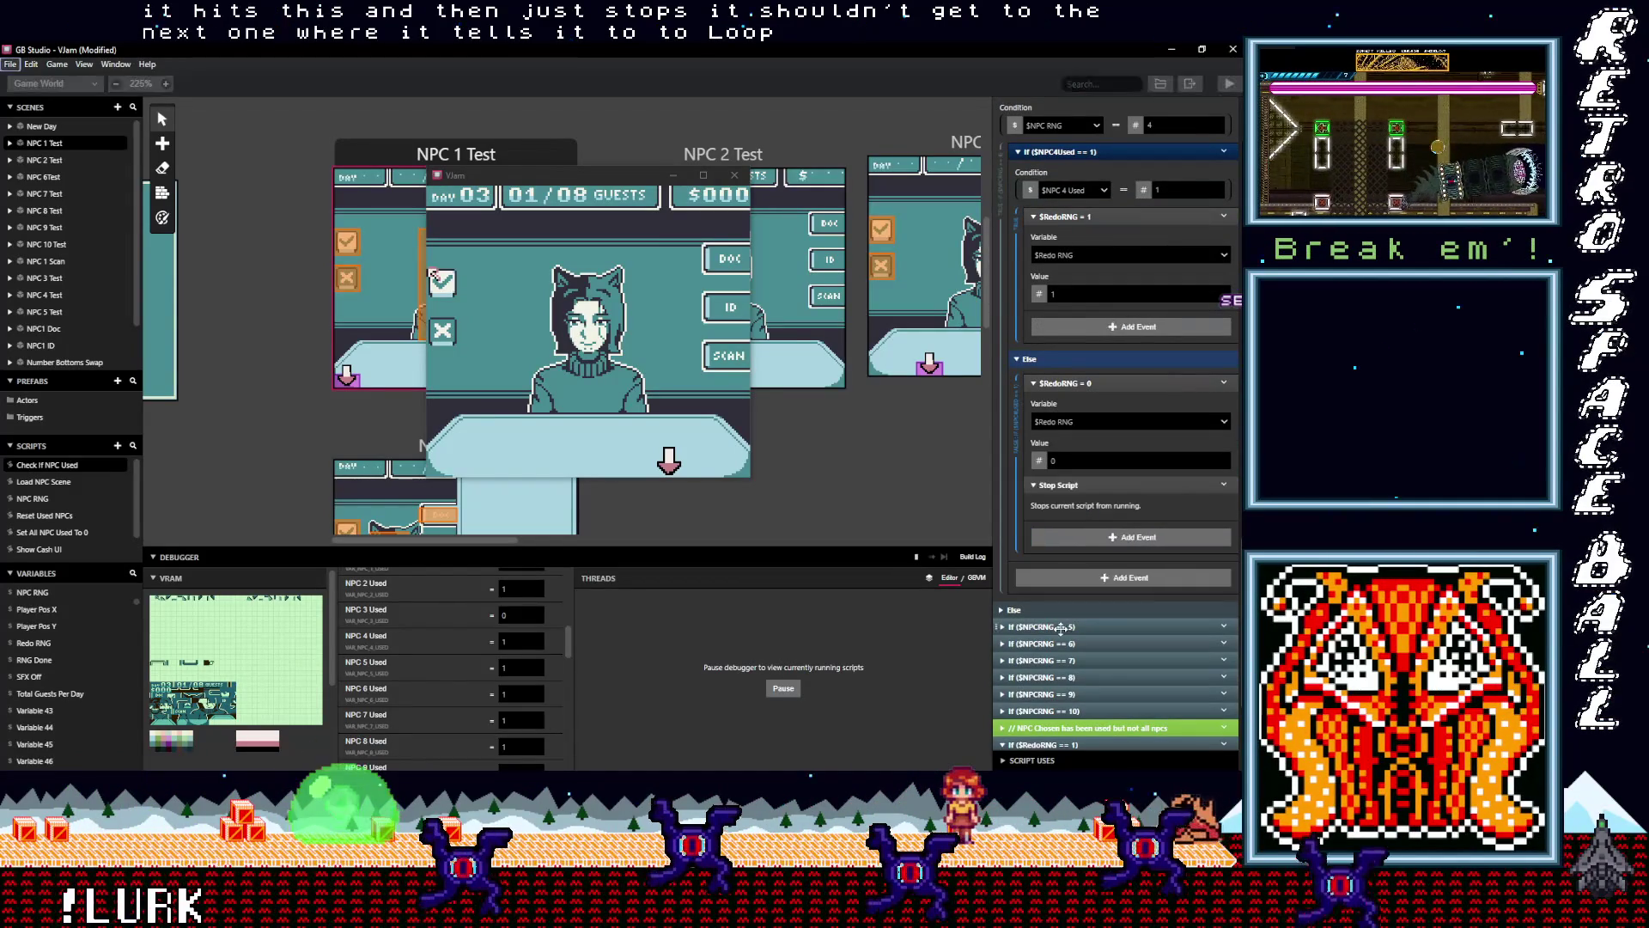
scroll(1089, 601, "down", 5)
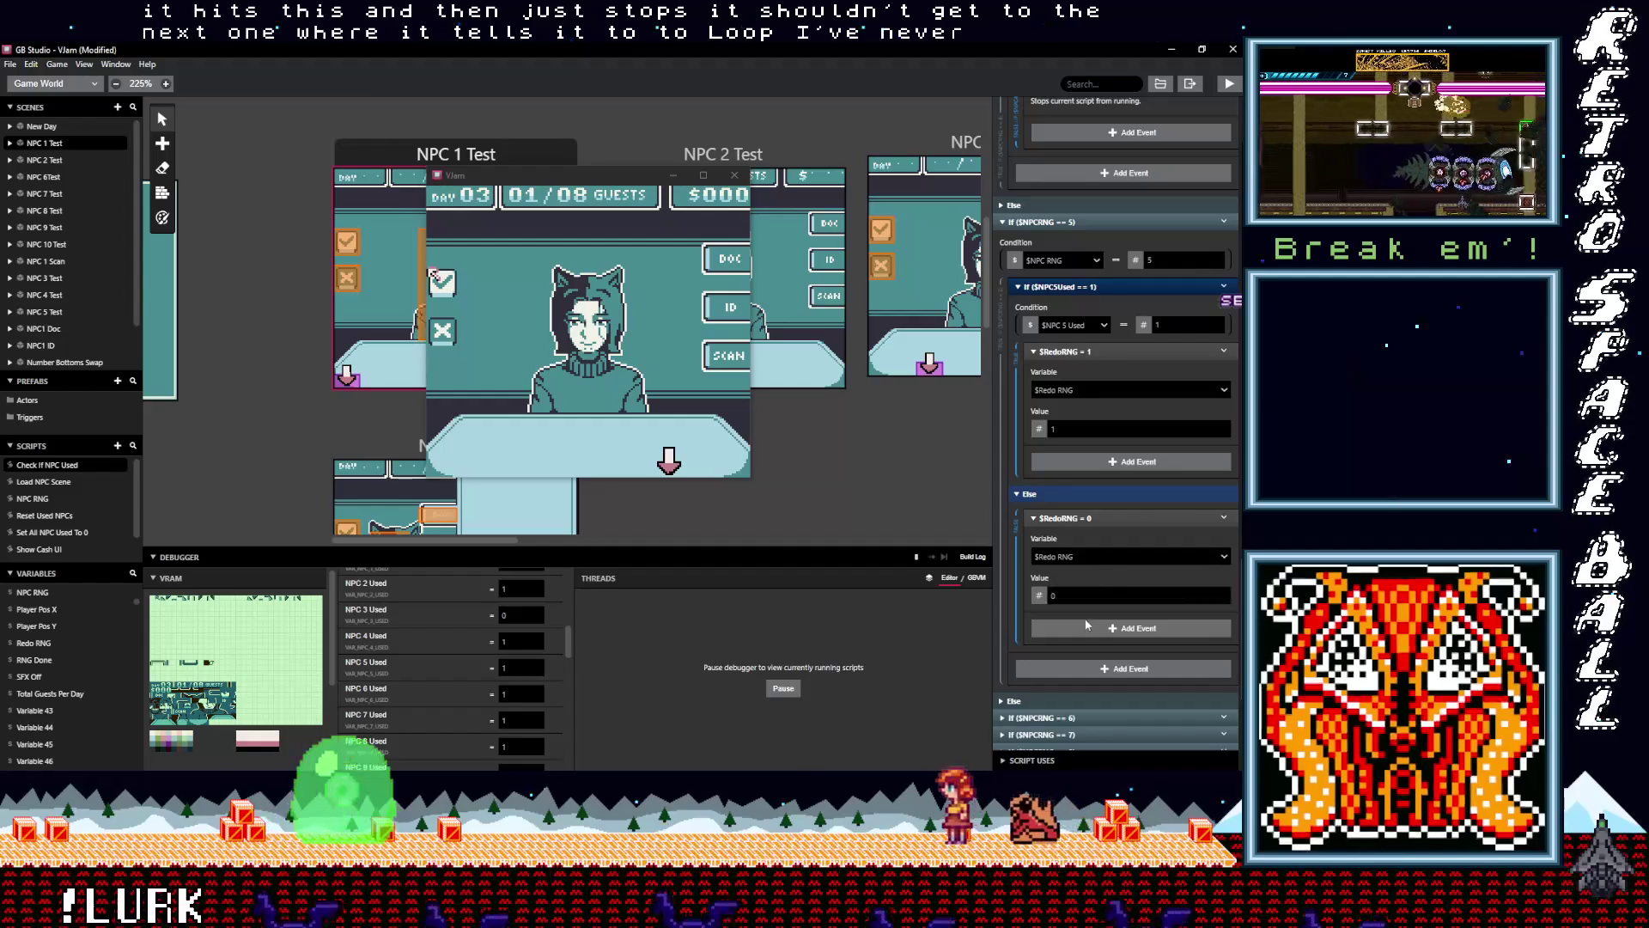
left_click(1095, 627)
scroll(1103, 616, "down", 4)
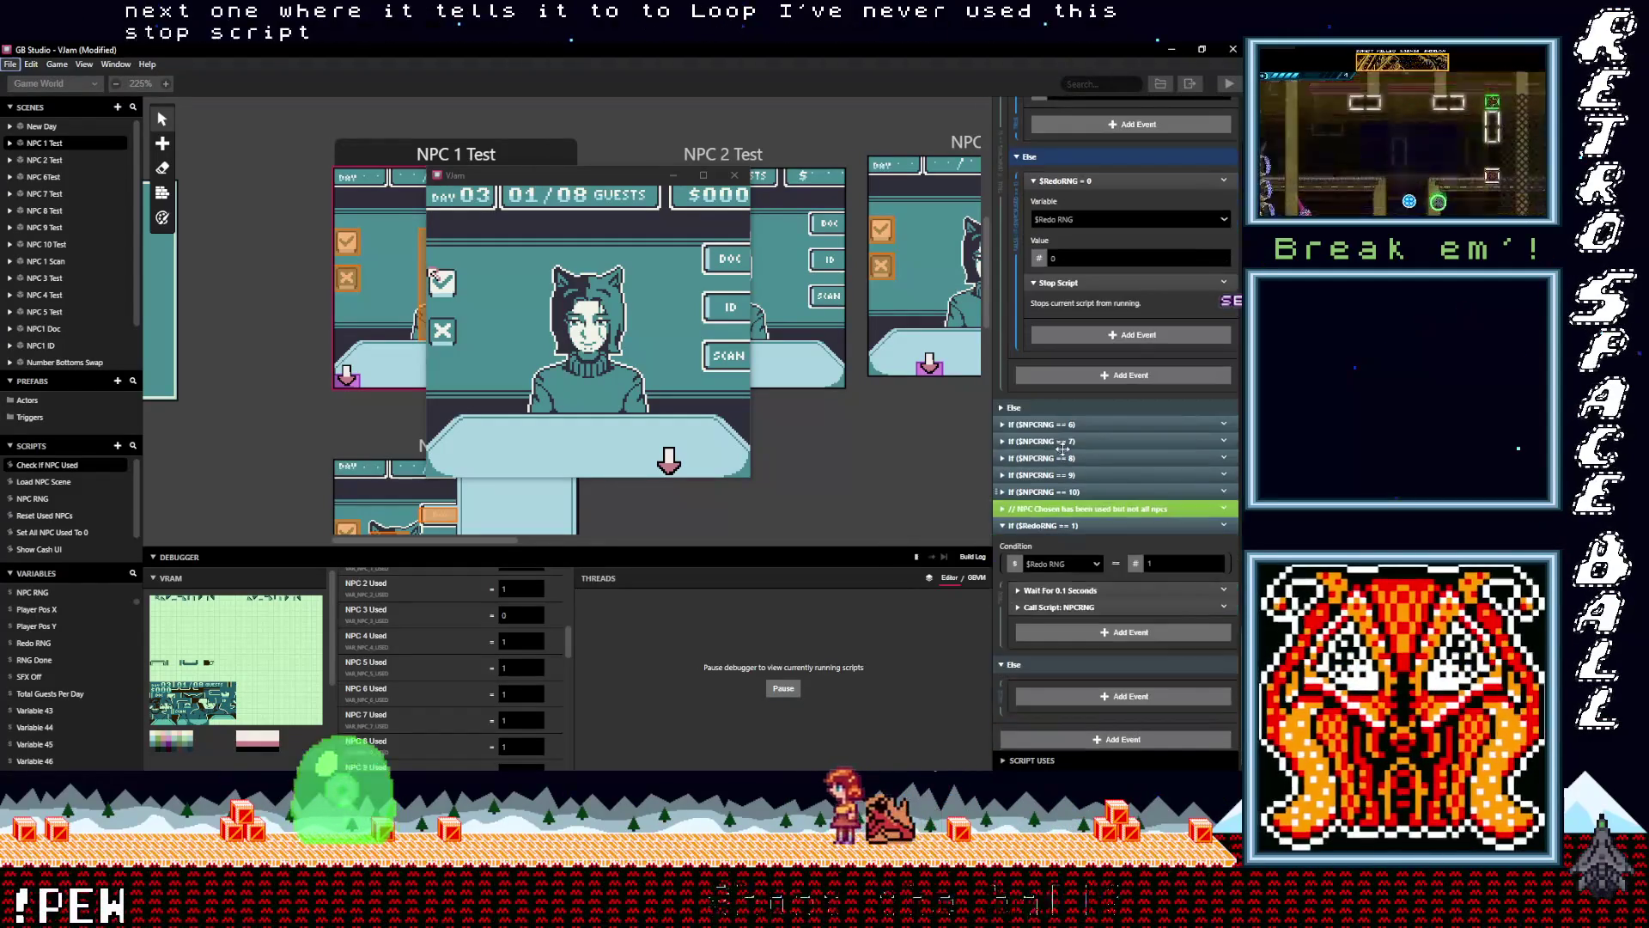
left_click(1059, 424)
scroll(1096, 554, "down", 3)
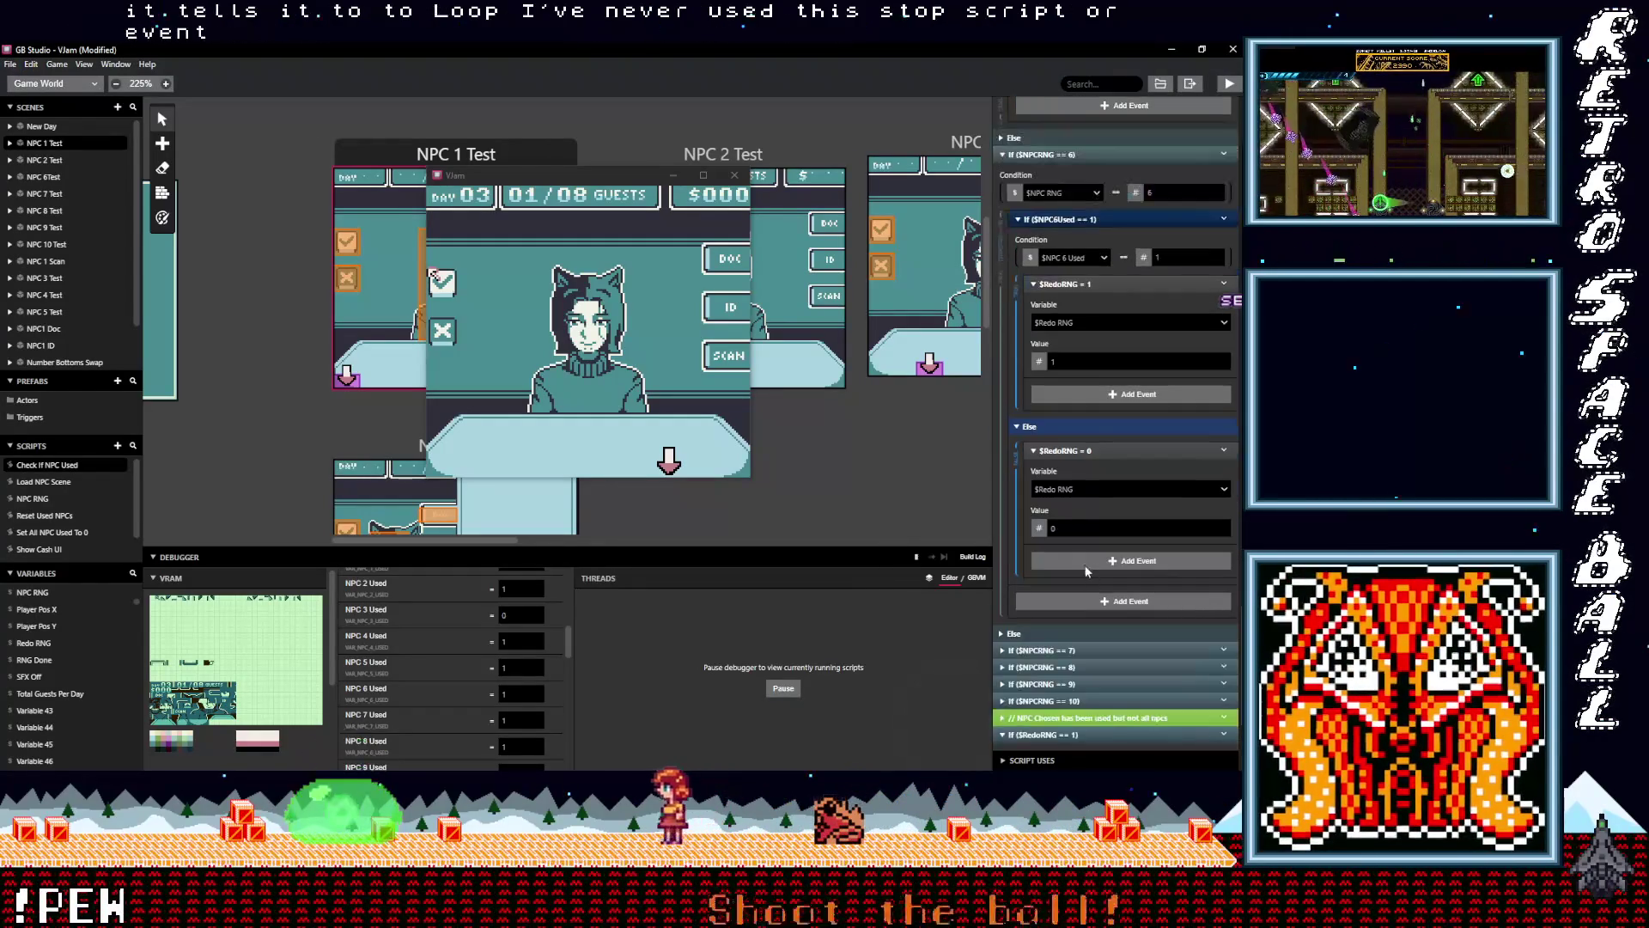
left_click(1086, 562)
scroll(1075, 591, "down", 2)
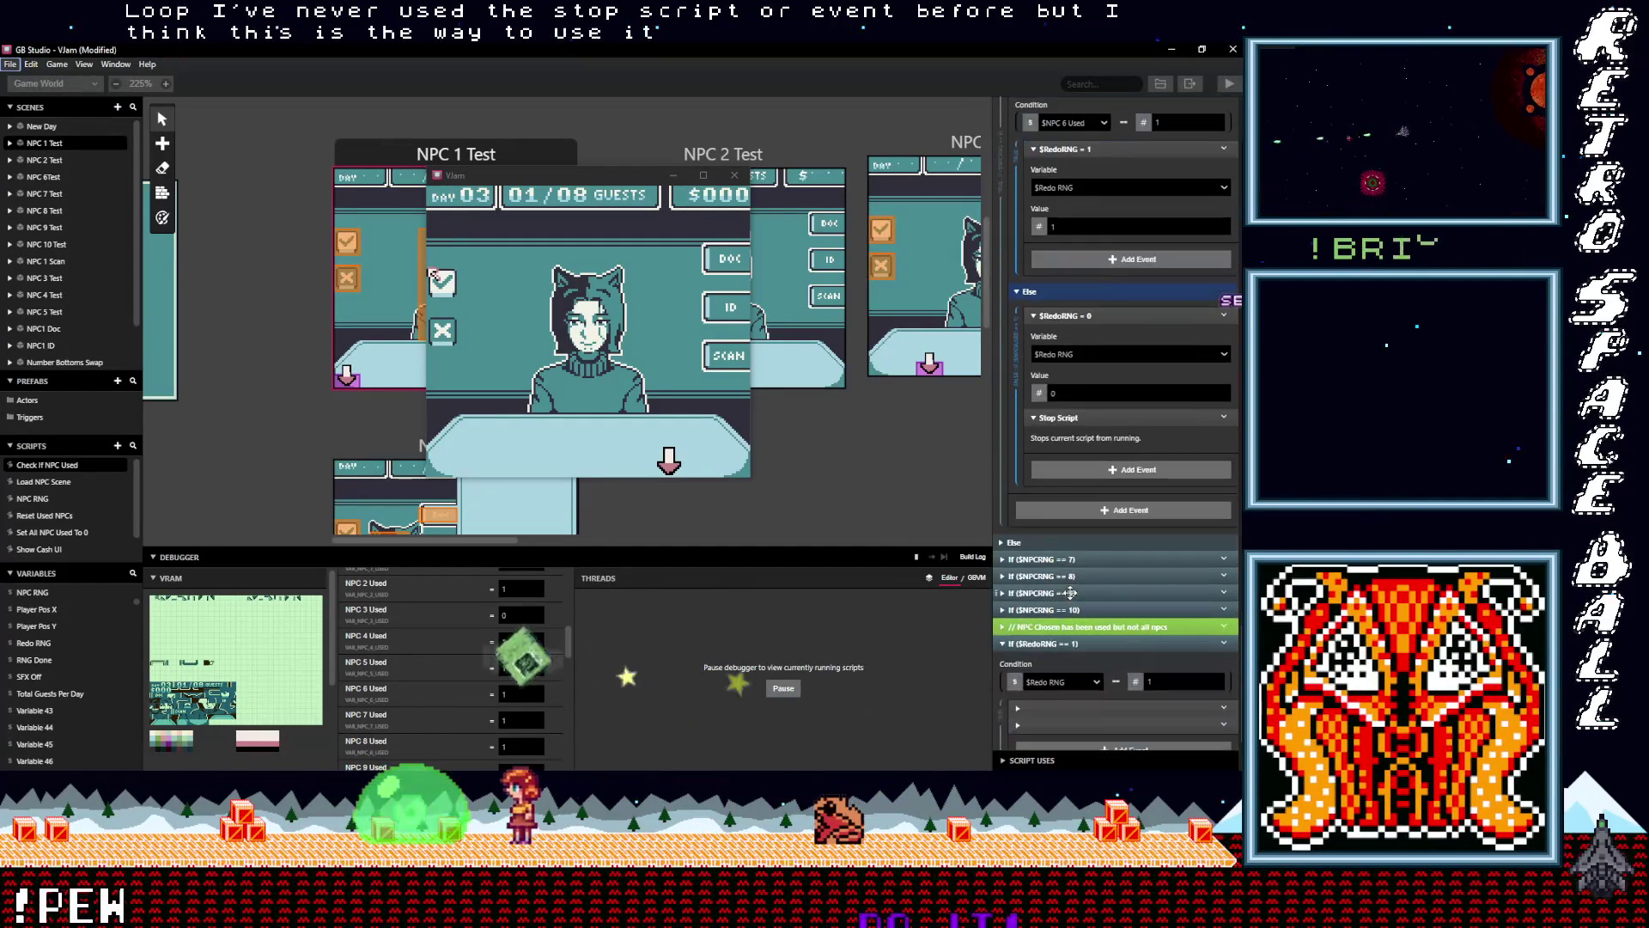
left_click(1066, 558)
scroll(1082, 569, "down", 3)
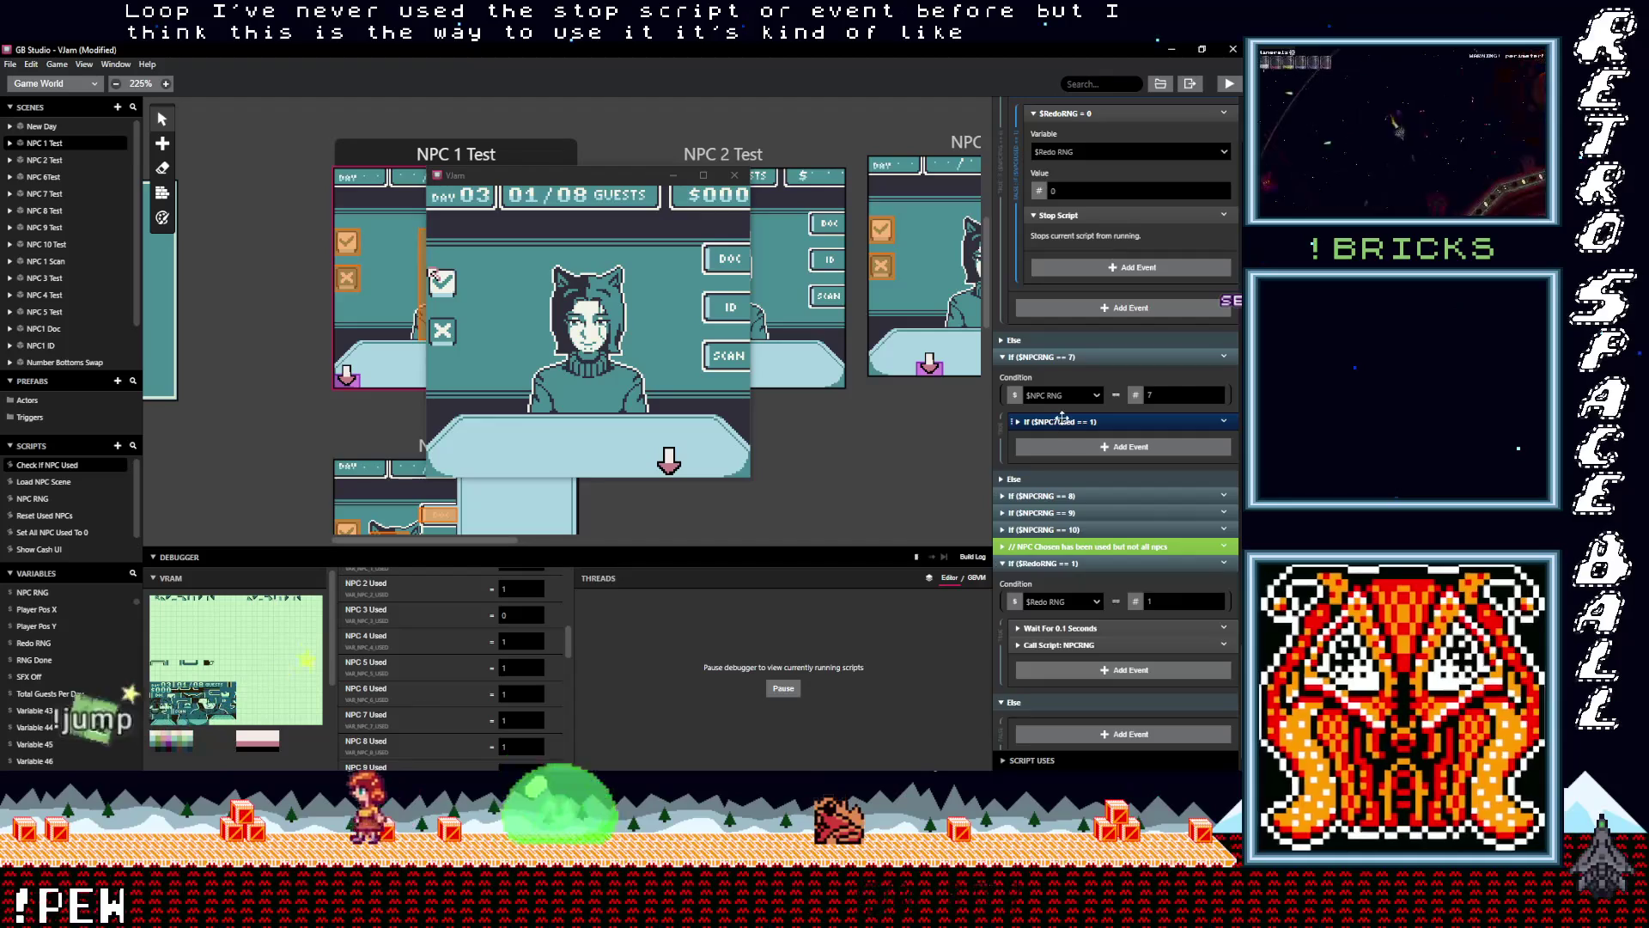
scroll(1084, 513, "down", 2)
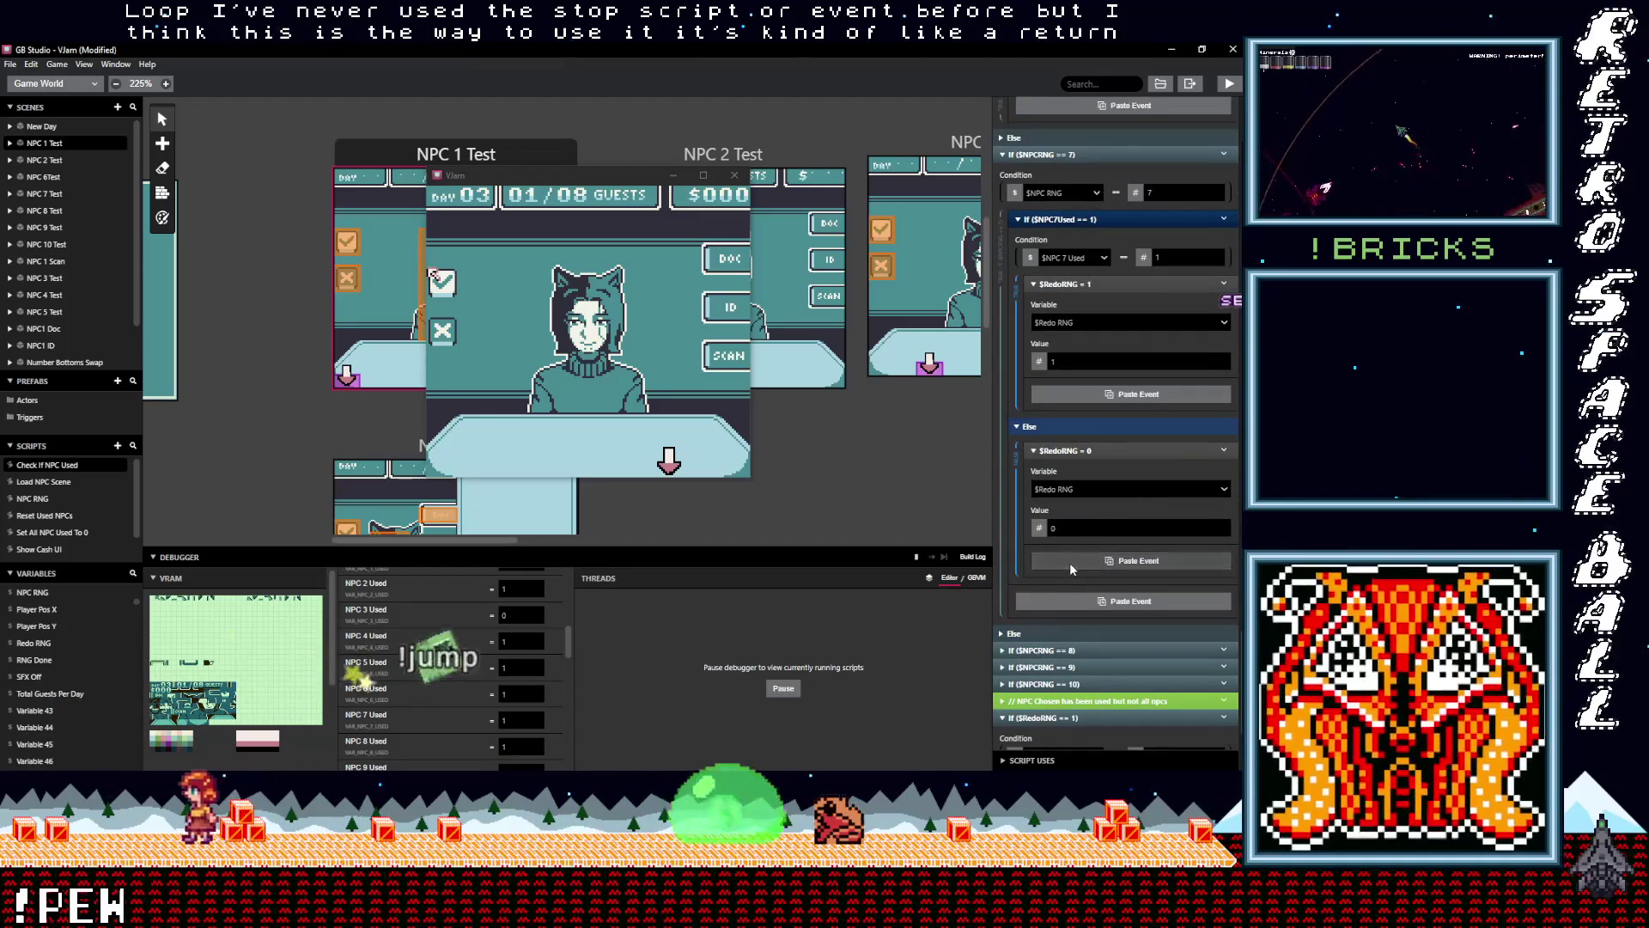
left_click(1070, 563)
Add Stop Script to the Else branches of the NPC 8 and 9 checks
scroll(1094, 585, "down", 3)
left_click(1044, 452)
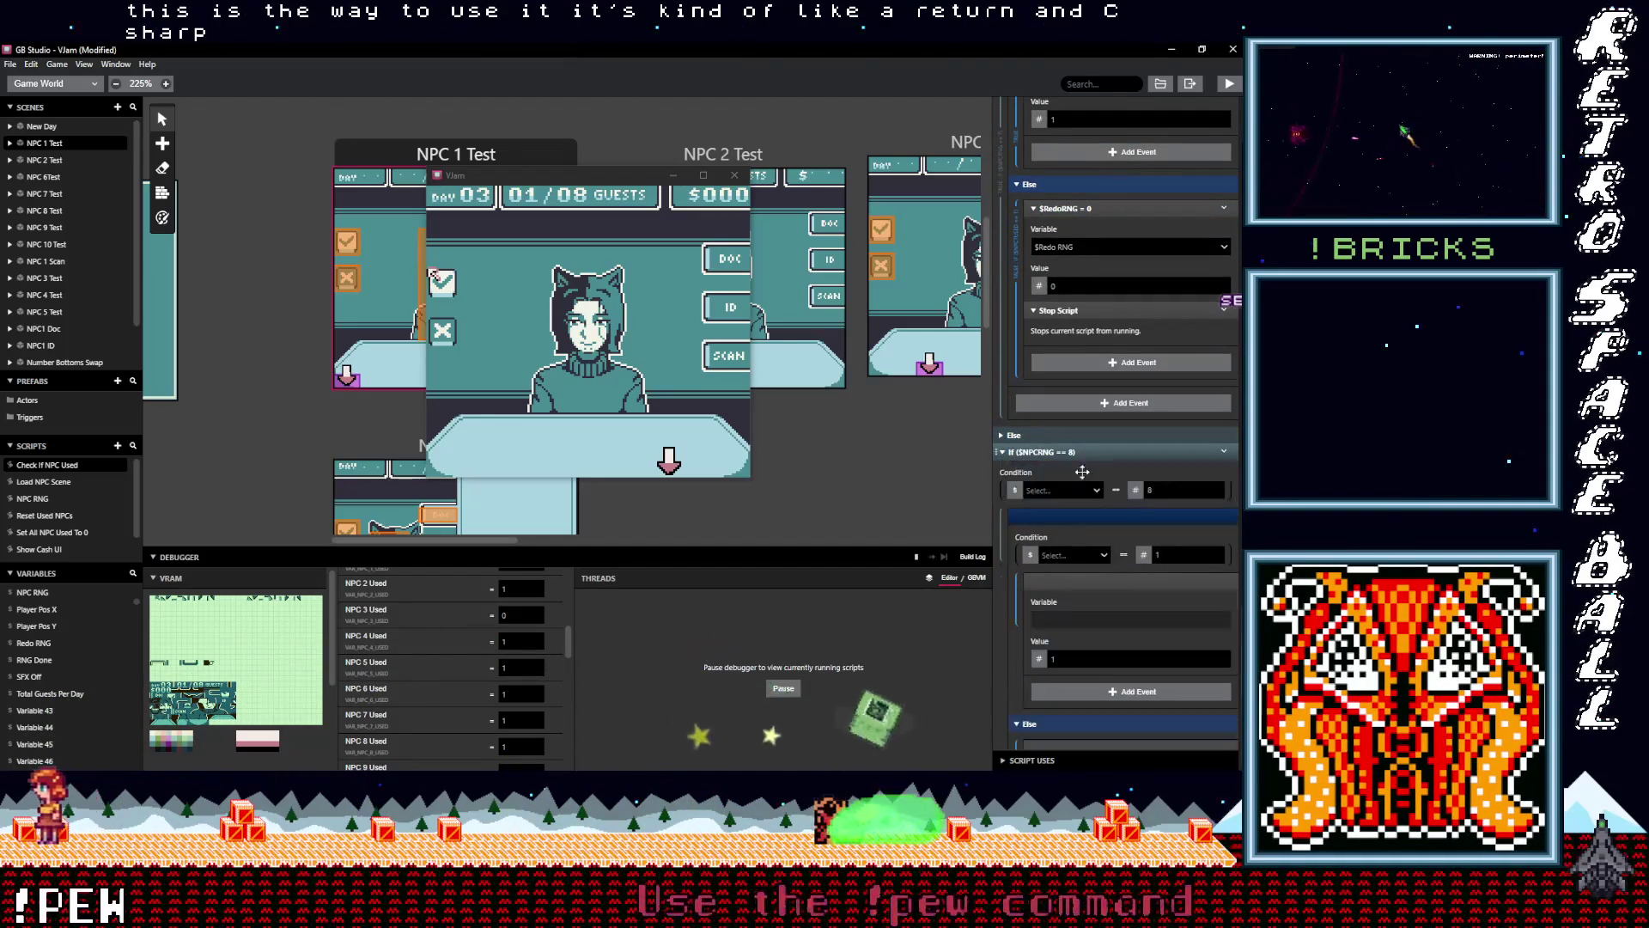
scroll(1084, 502, "down", 4)
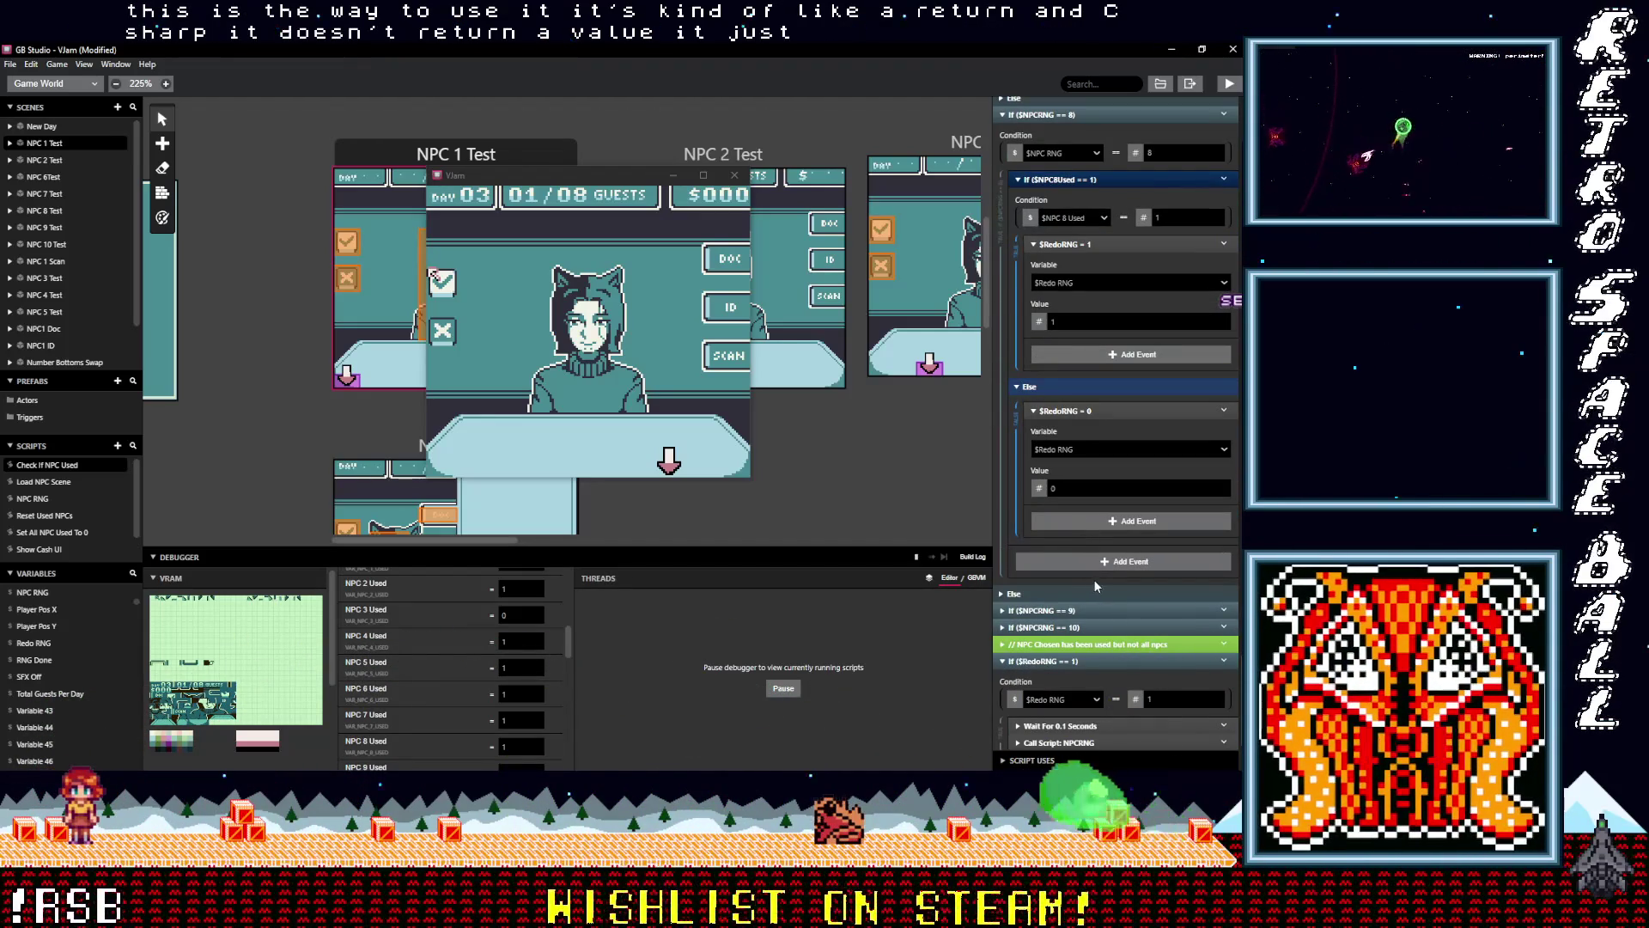
left_click(1079, 521)
type("stop")
key("Return")
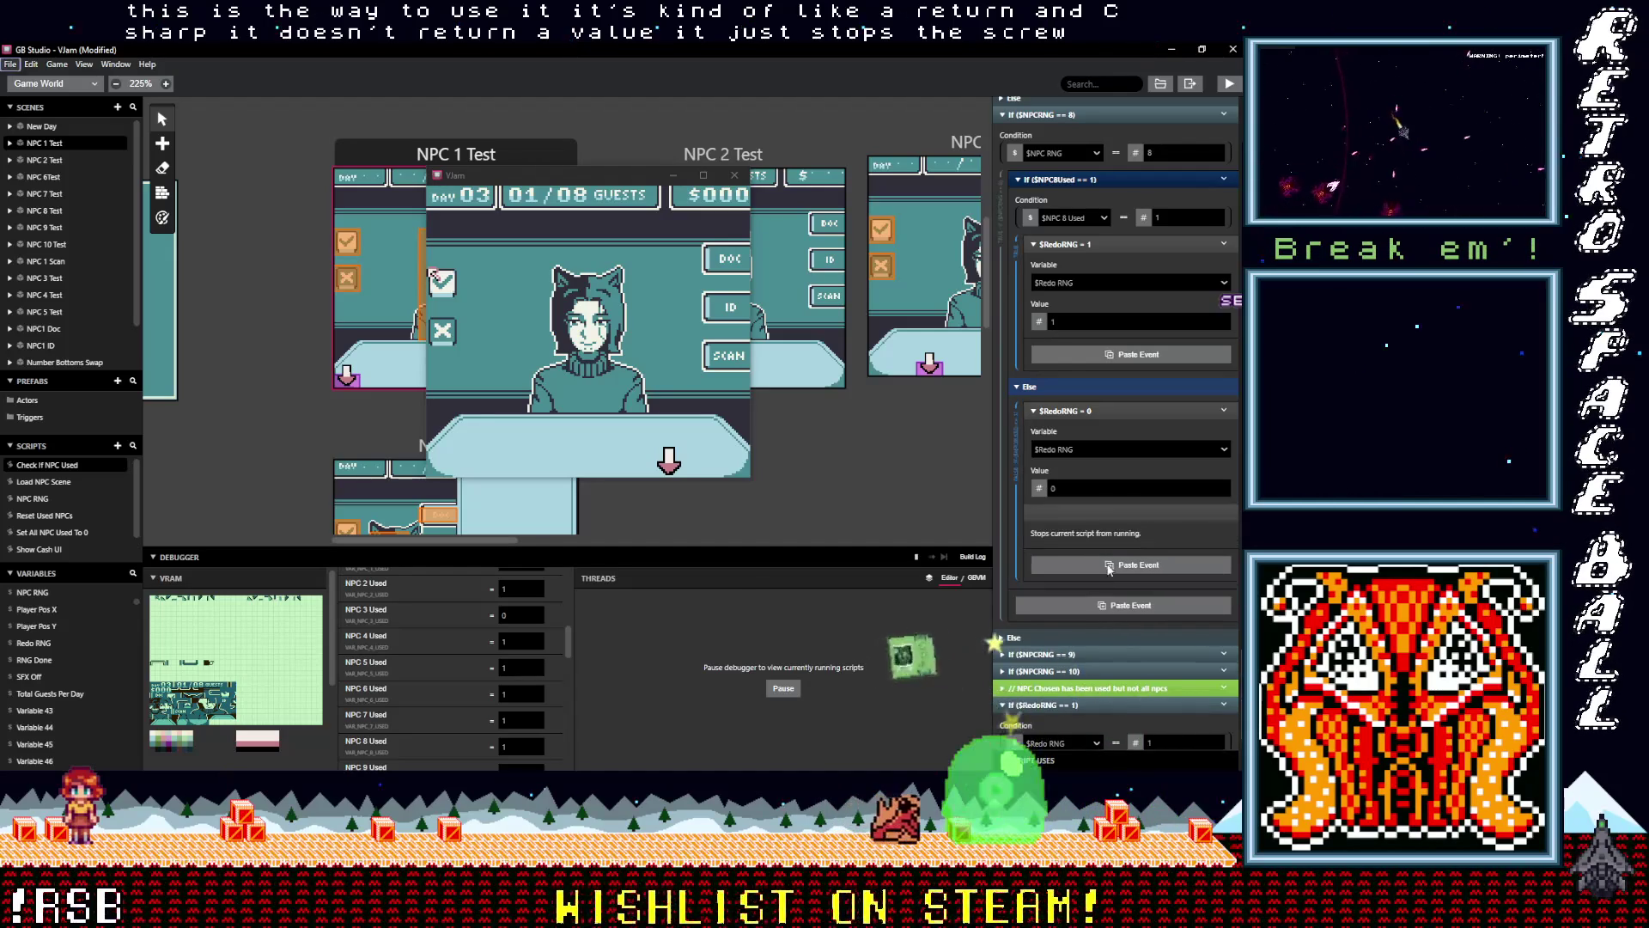
scroll(1100, 595, "down", 2)
left_click(1057, 492)
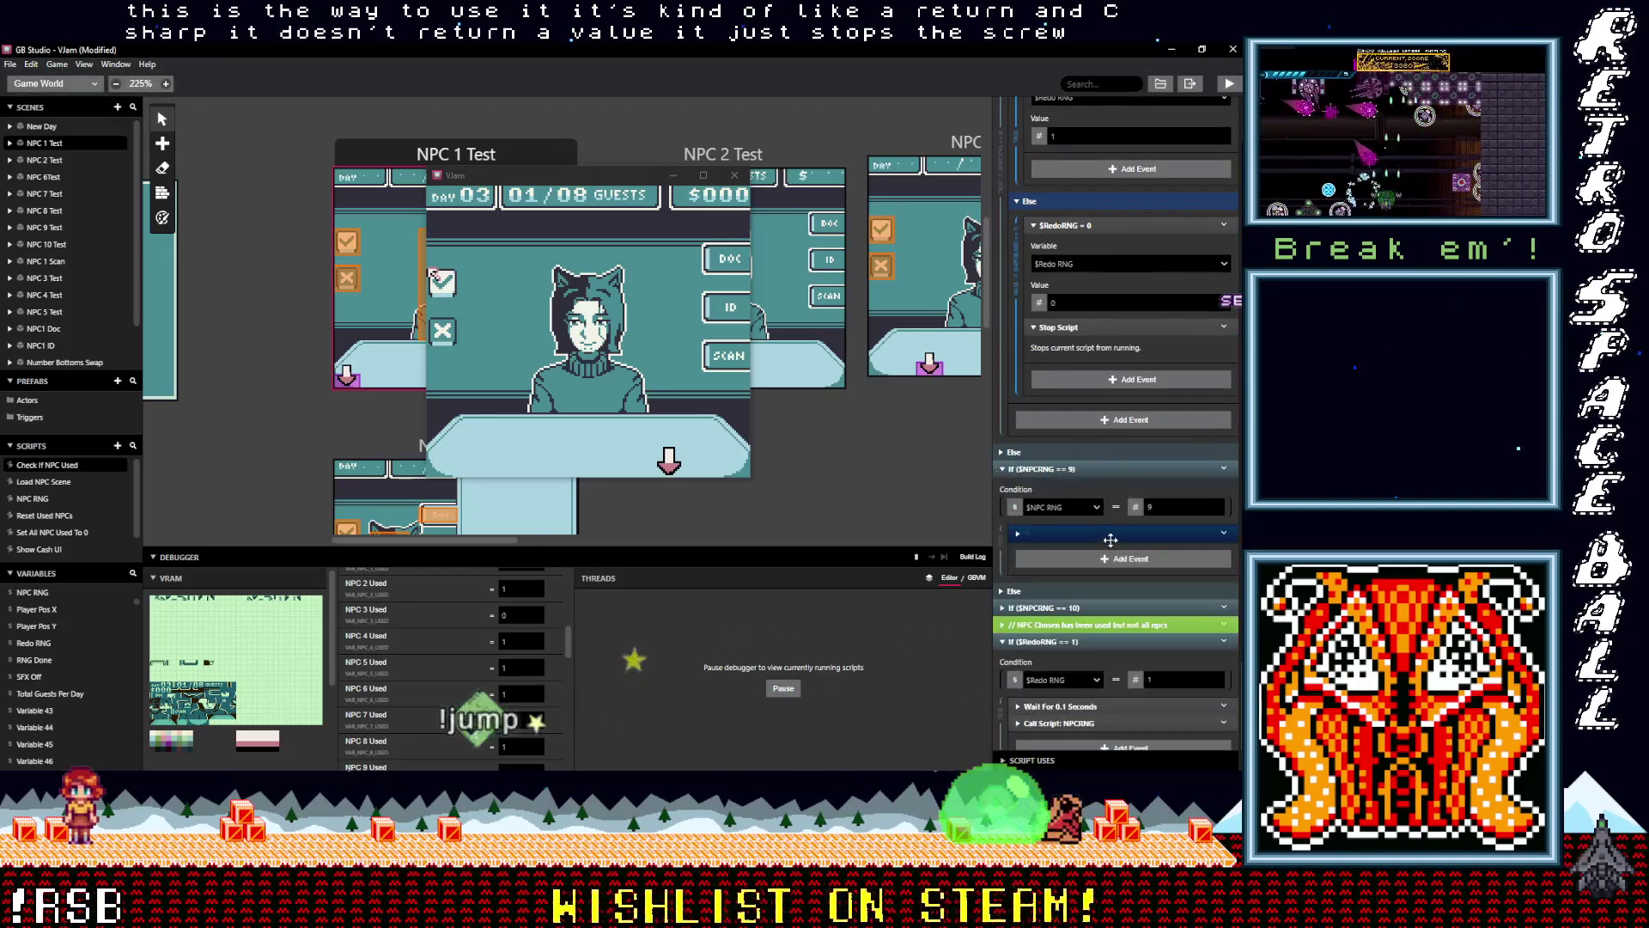
scroll(1056, 491, "down", 2)
left_click(1052, 410)
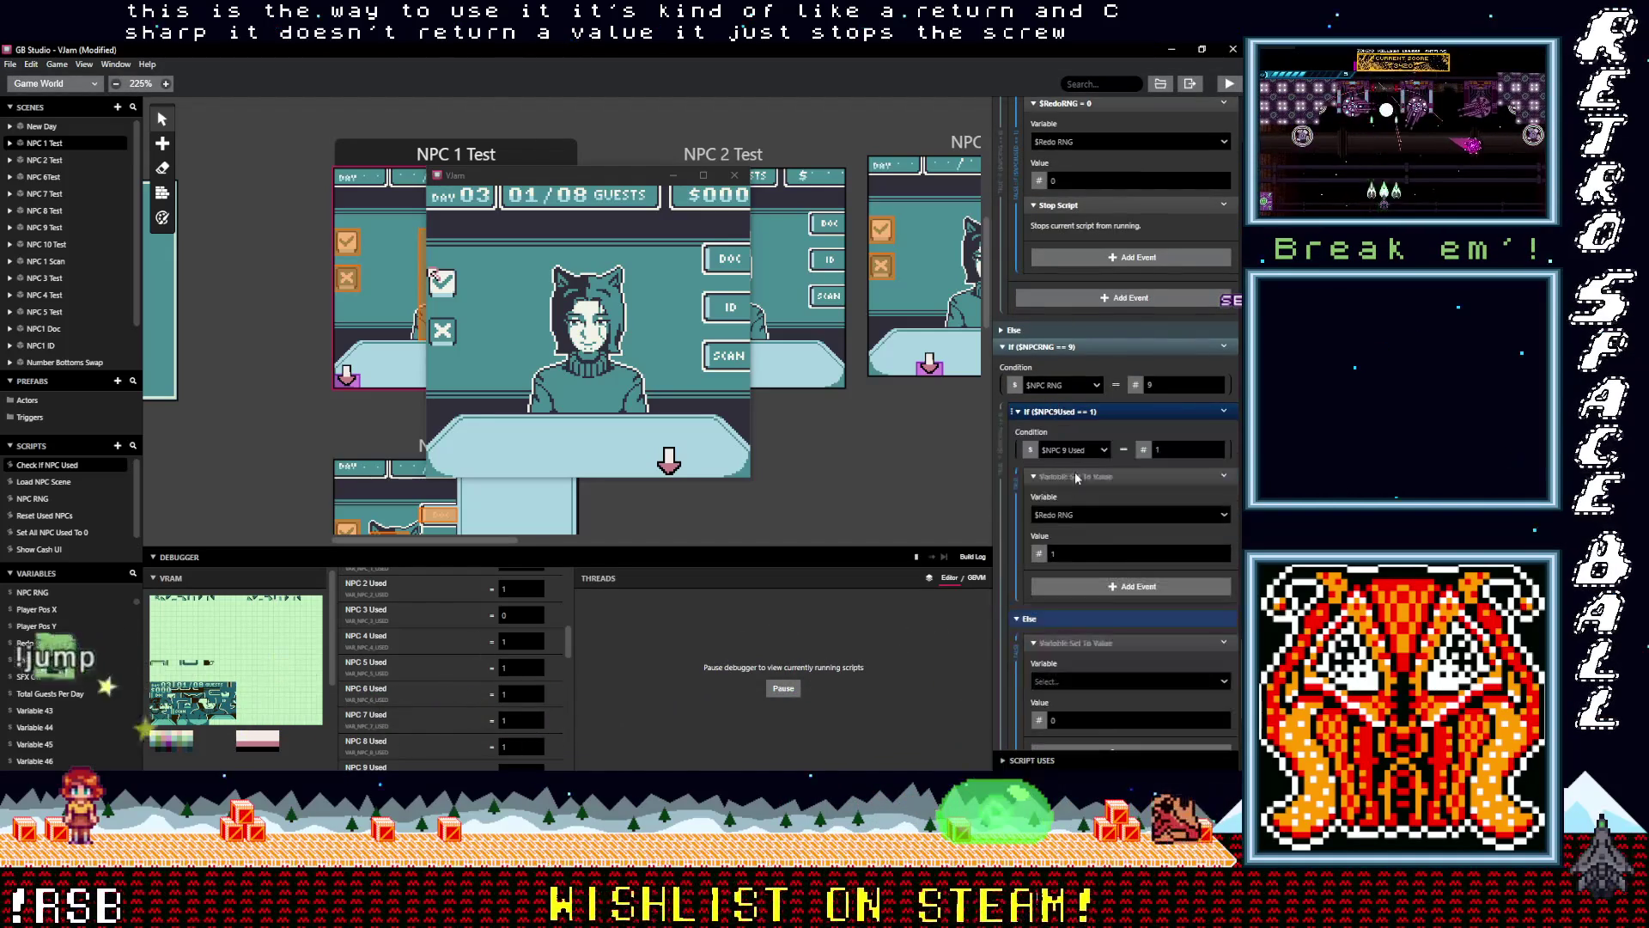
scroll(1082, 532, "down", 4)
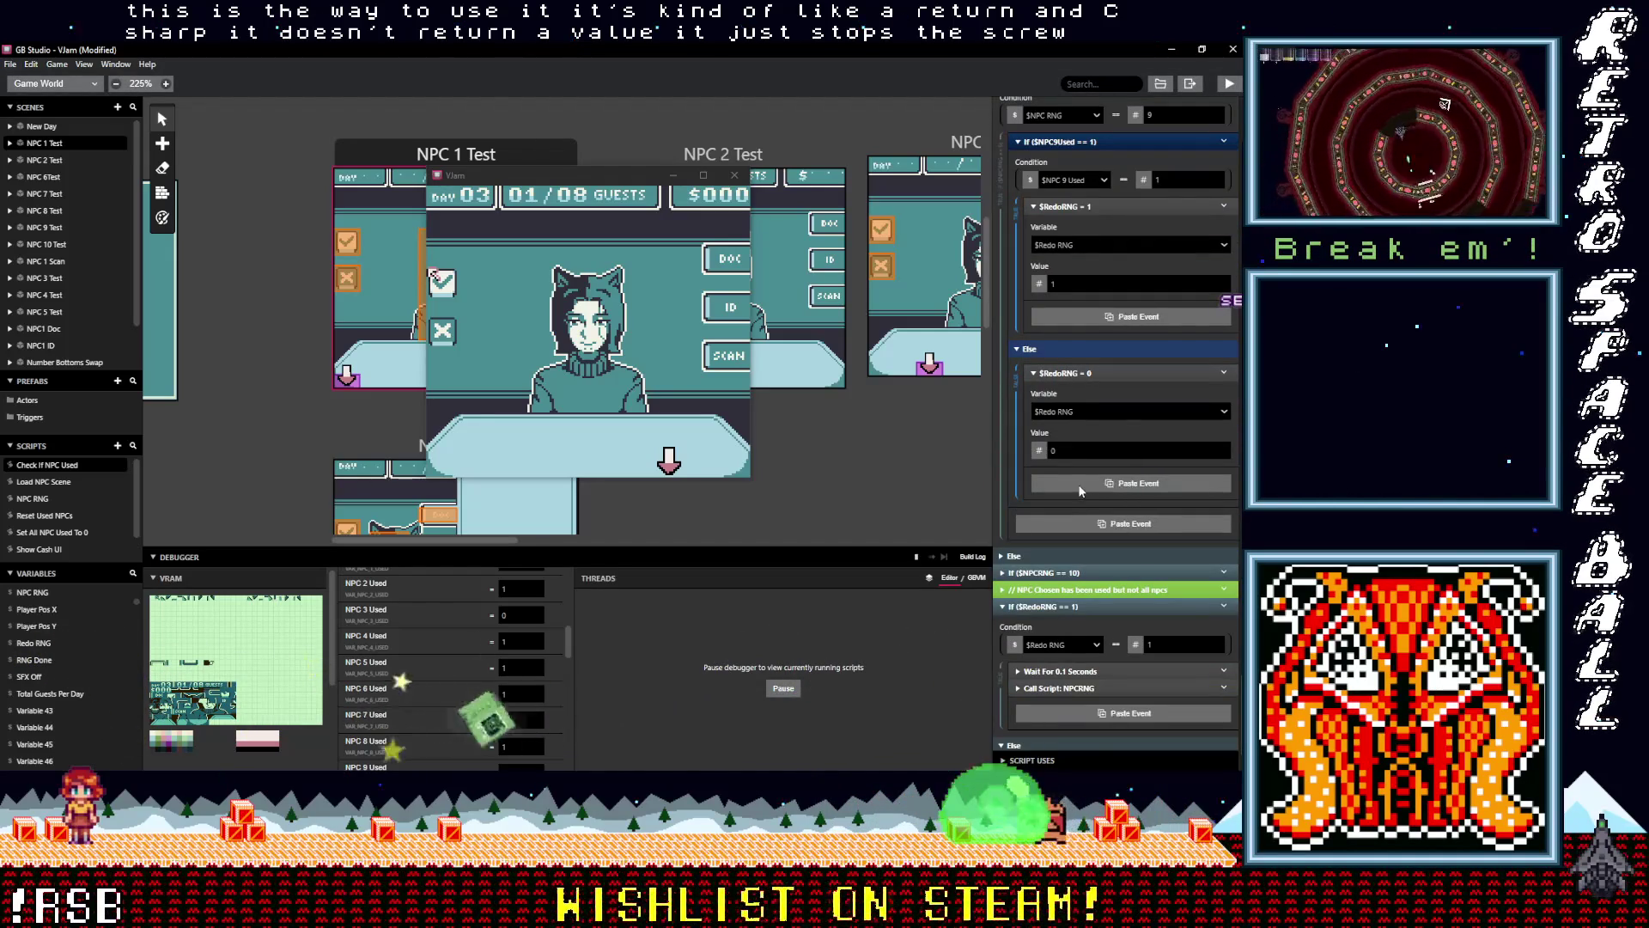
left_click(1080, 487)
scroll(1087, 554, "down", 1)
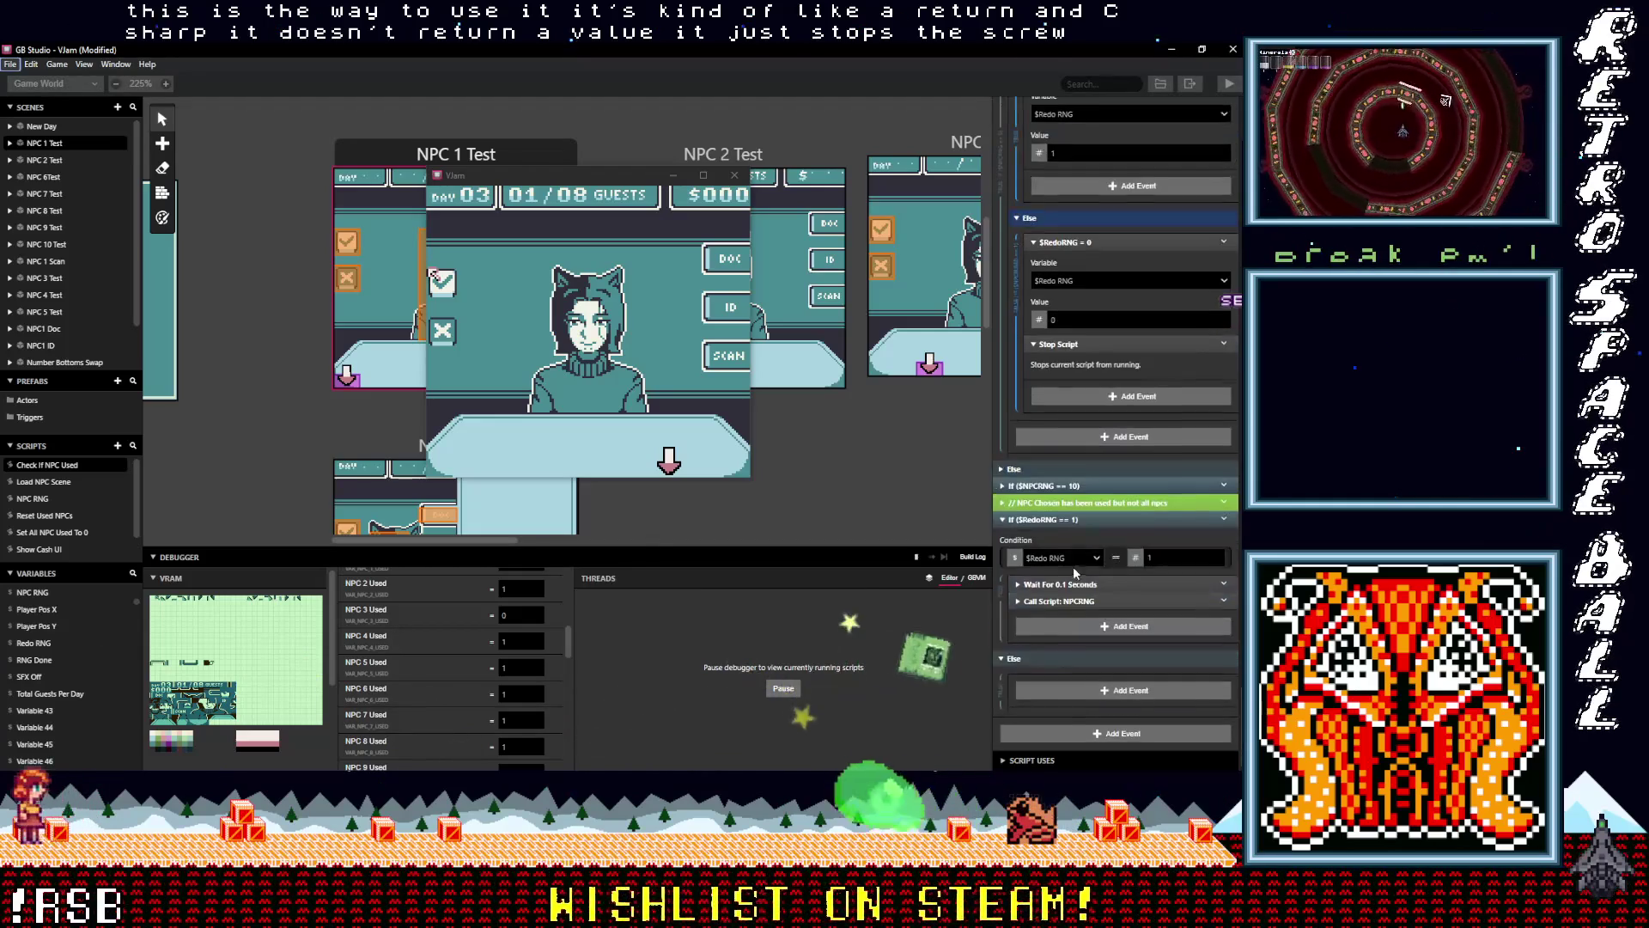
left_click(1056, 486)
scroll(1101, 559, "down", 3)
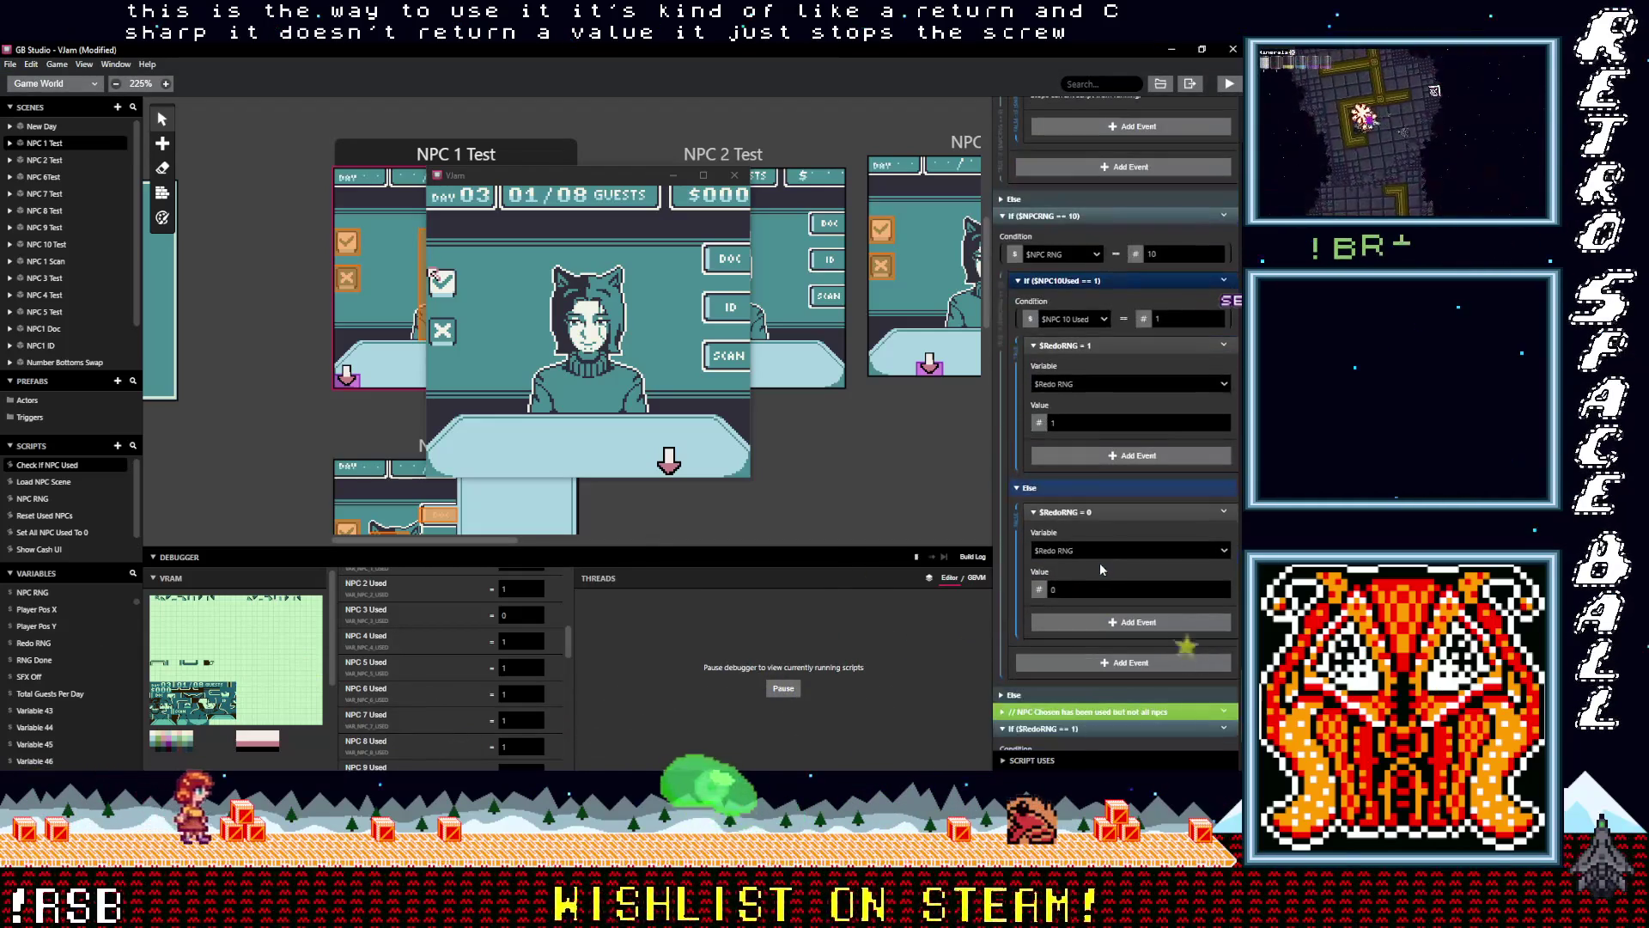
Paste Stop Script under $RedoRNG = 0 in the $NPCRNG == 10 Else branch
left_click(1081, 621, "alt")
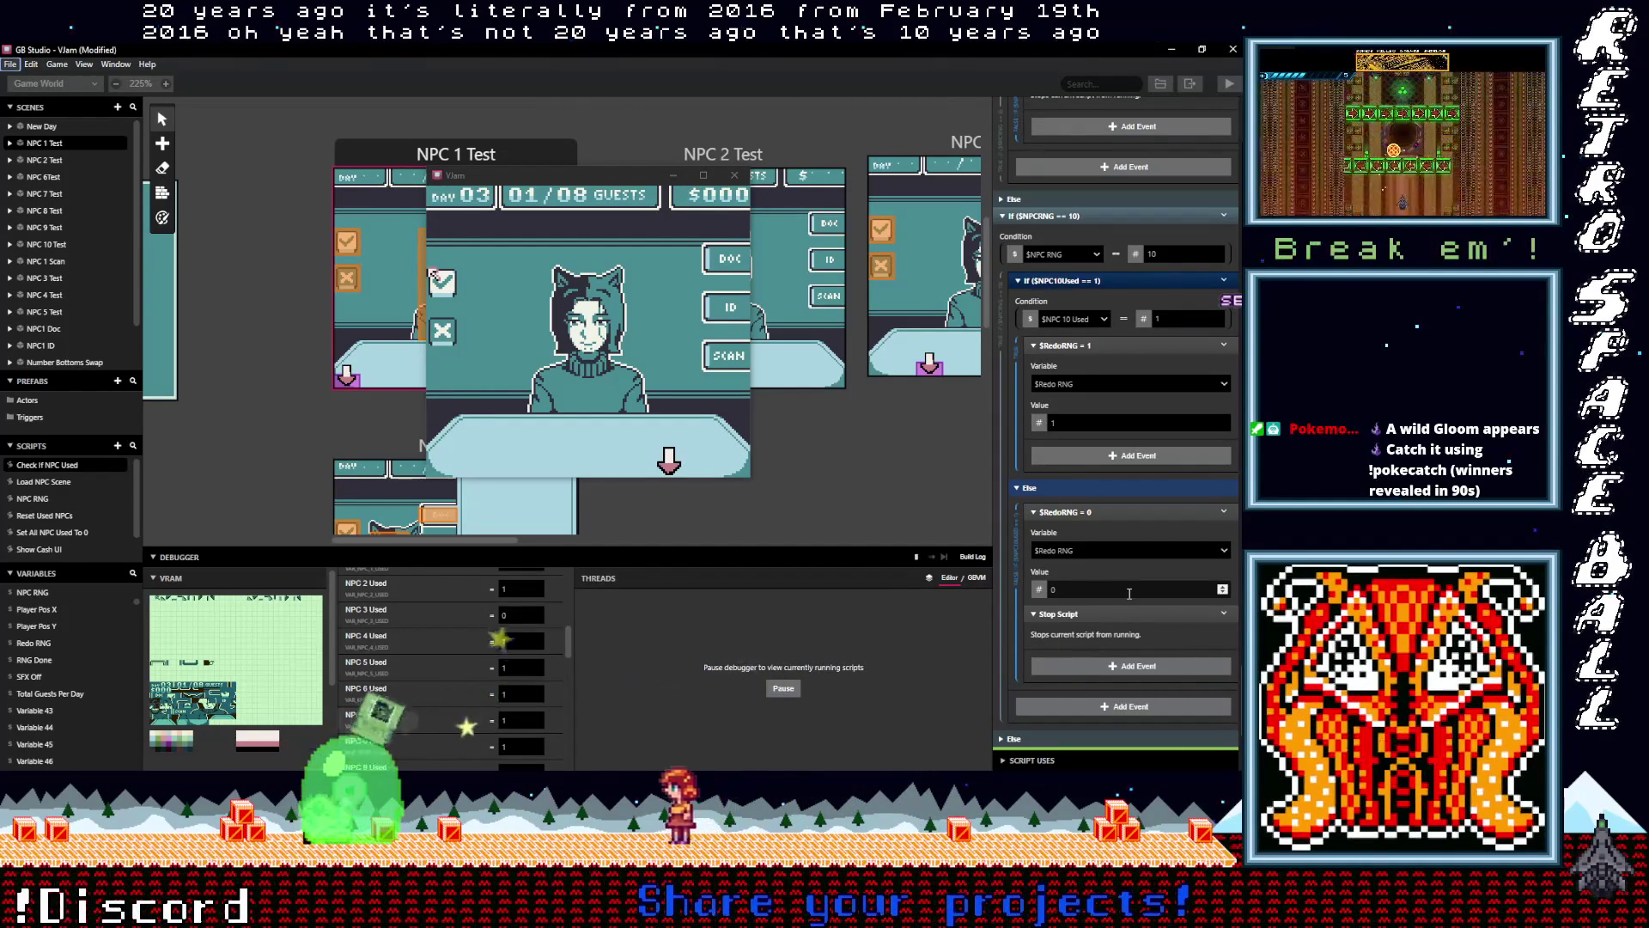
scroll(1125, 601, "down", 3)
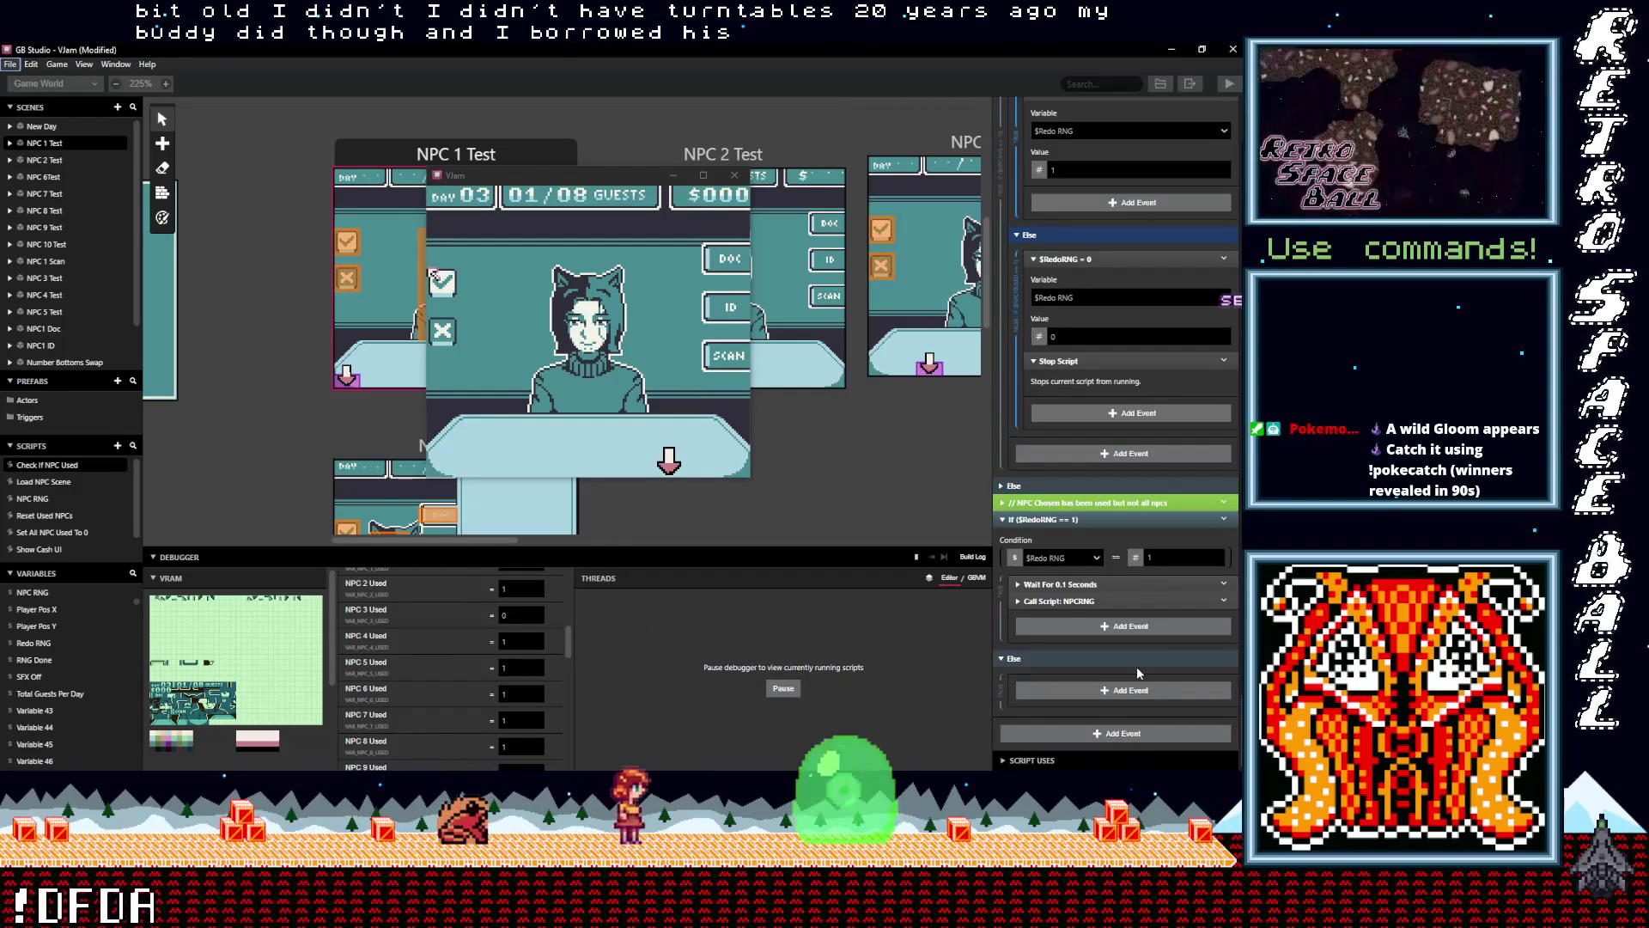
Save the project and relaunch the rebuilt game in place of the running one
key("ctrl+s")
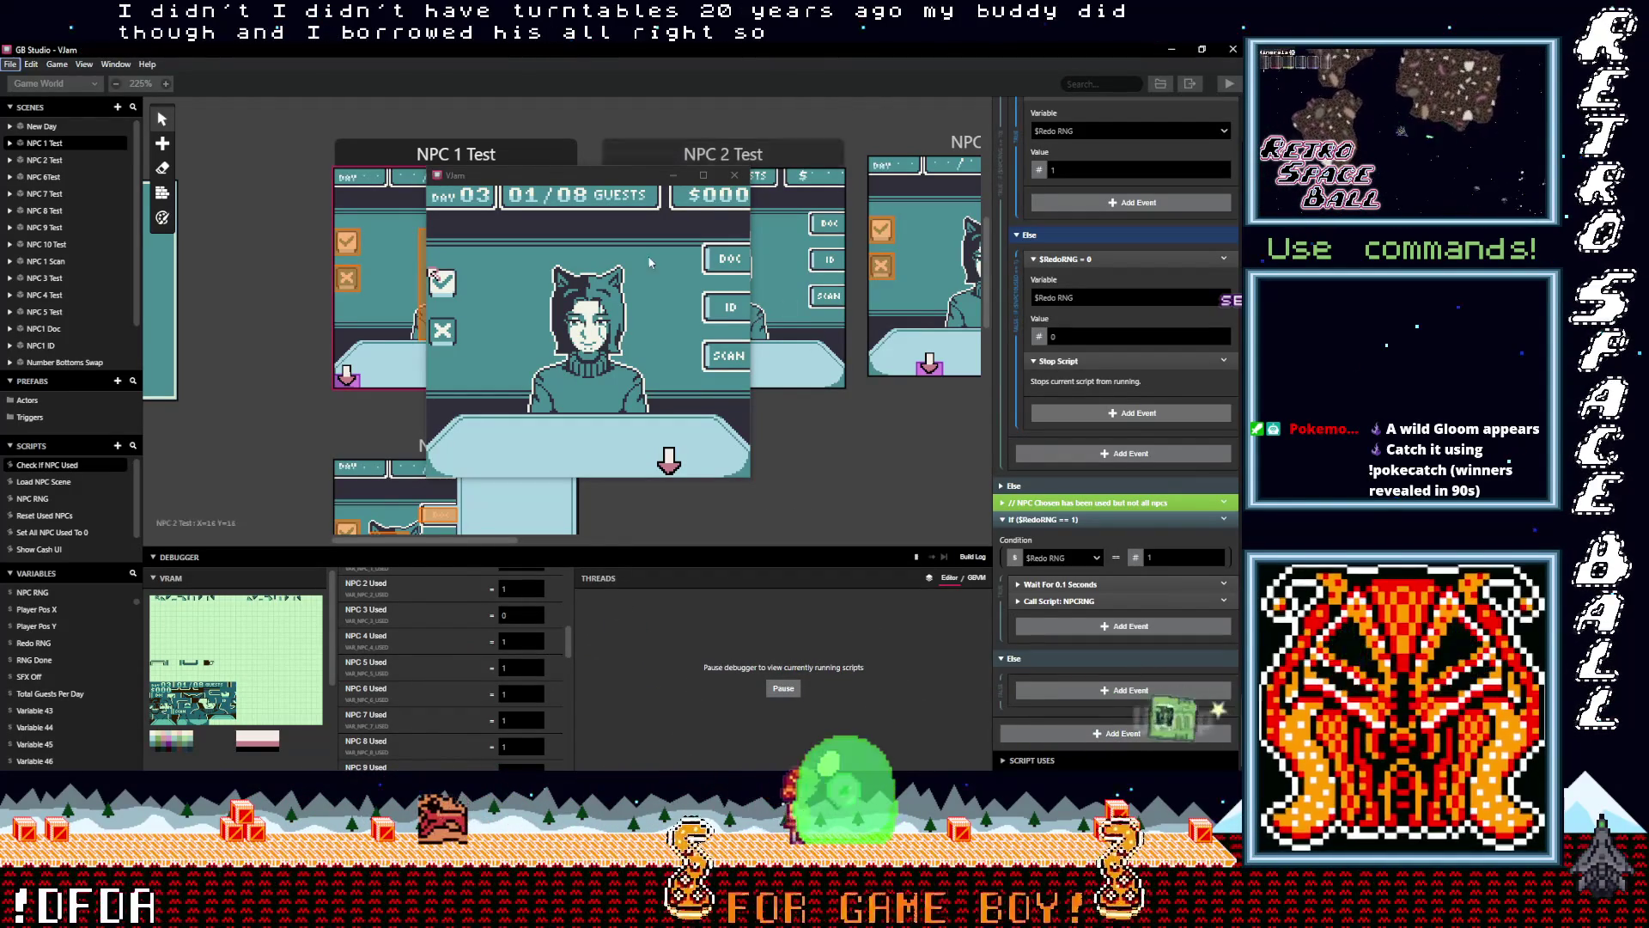
left_click(732, 178)
left_click(1229, 84)
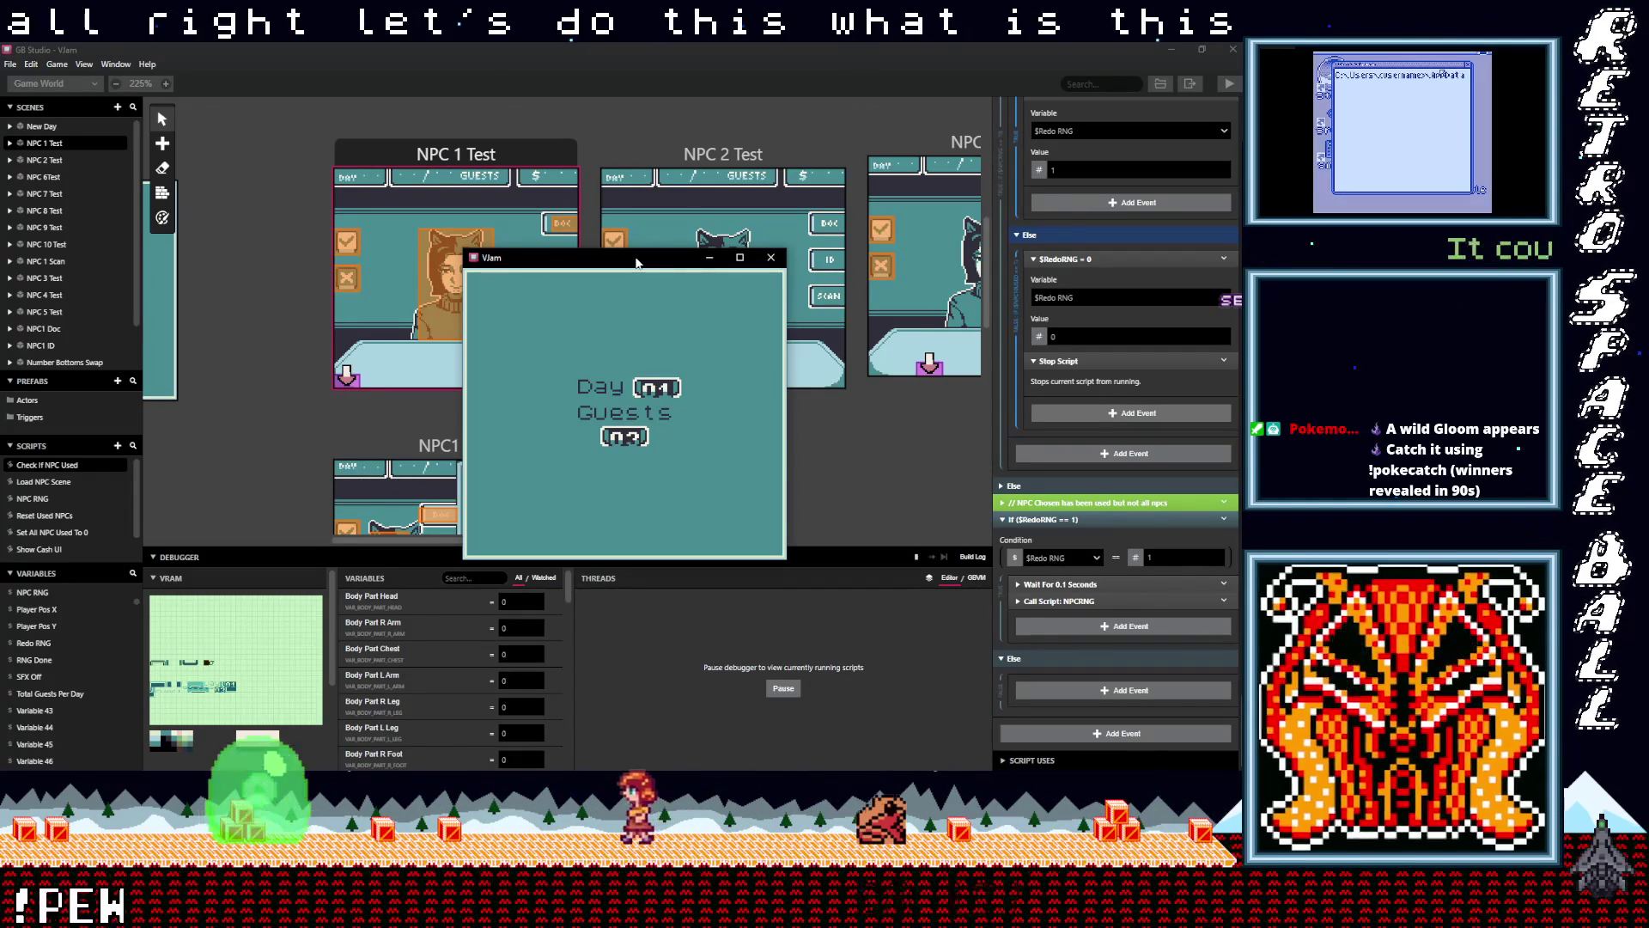
Playtest the game, pausing and resuming it in the debugger, then close the game window
left_click_drag(595, 260, 597, 214)
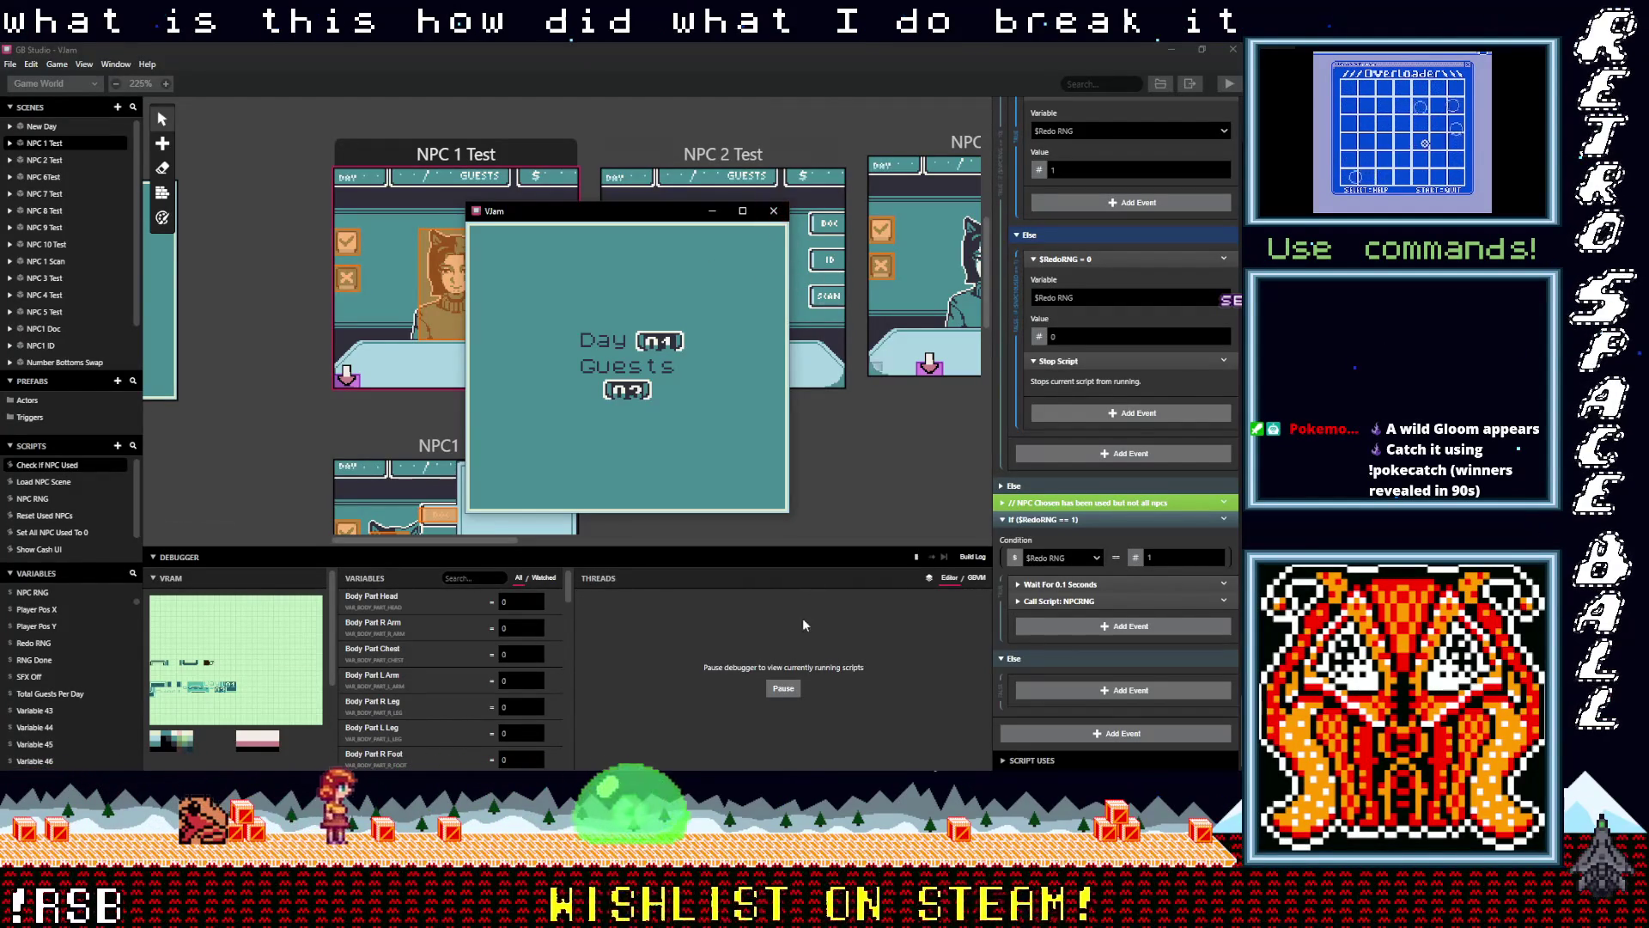
left_click(785, 689)
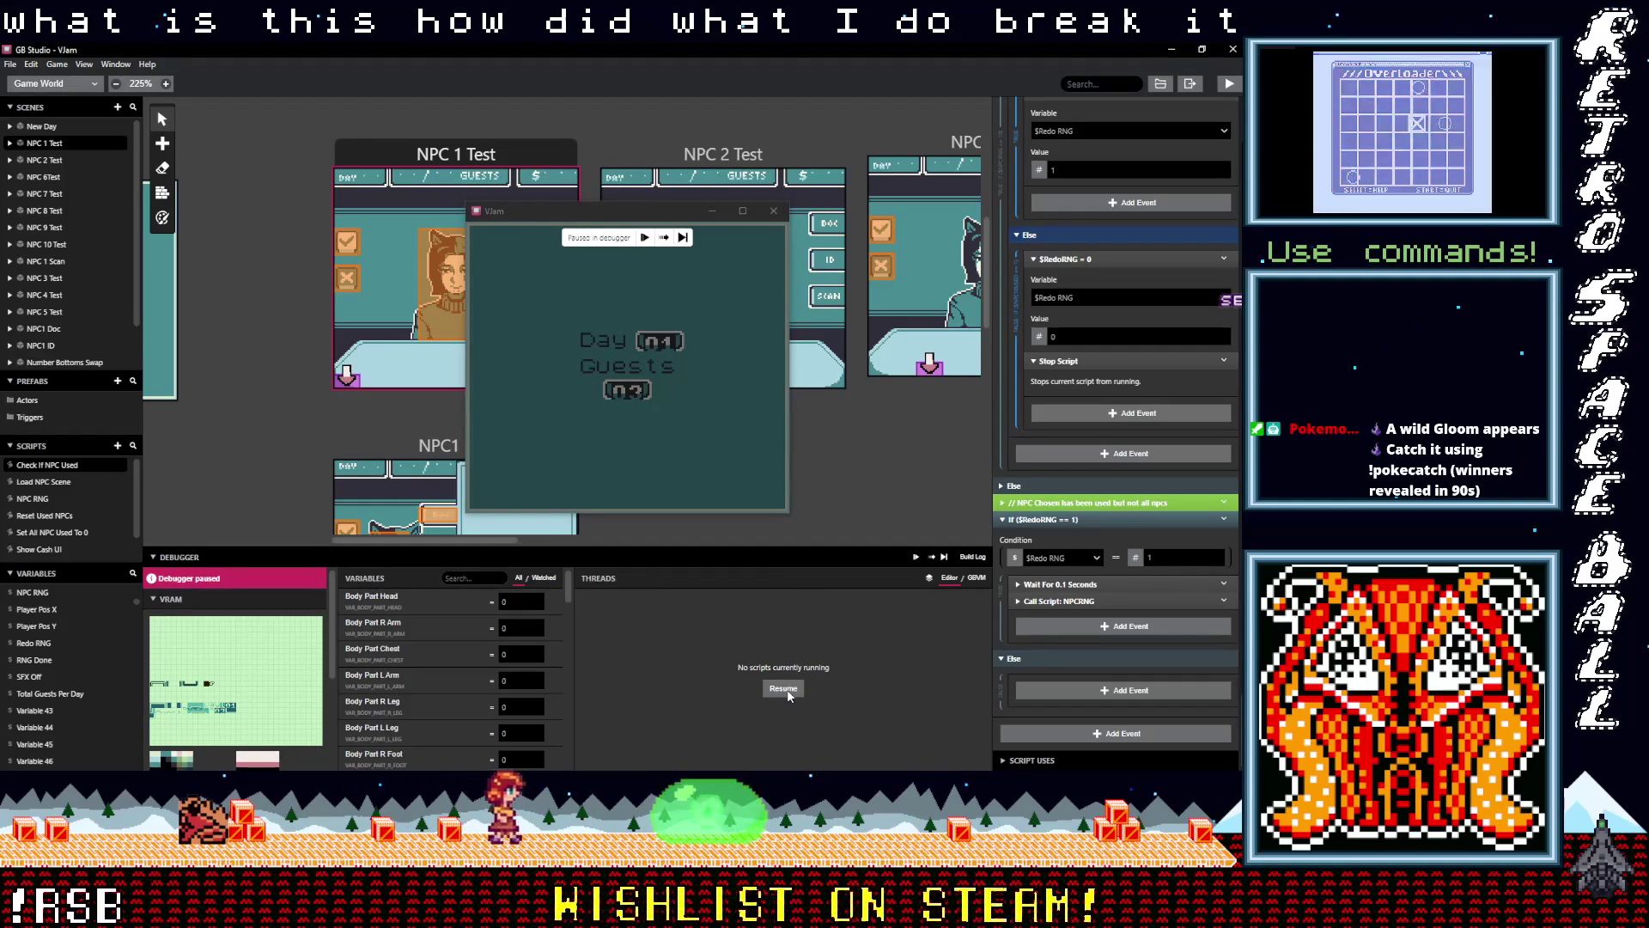
left_click(783, 688)
left_click(663, 239)
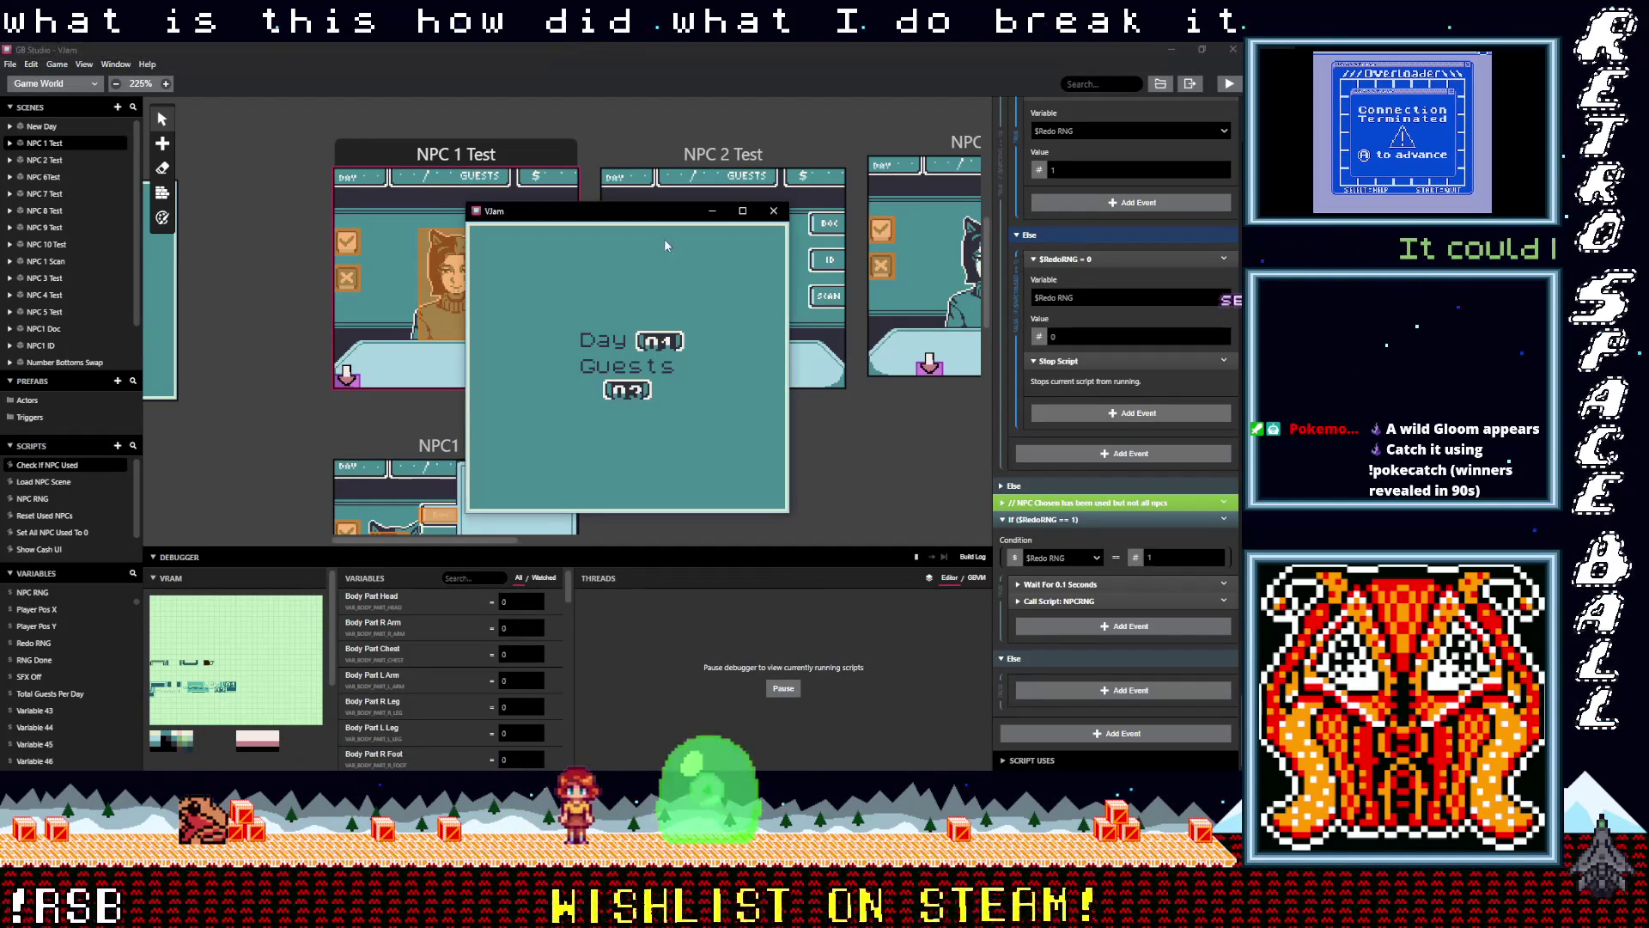
left_click(774, 212)
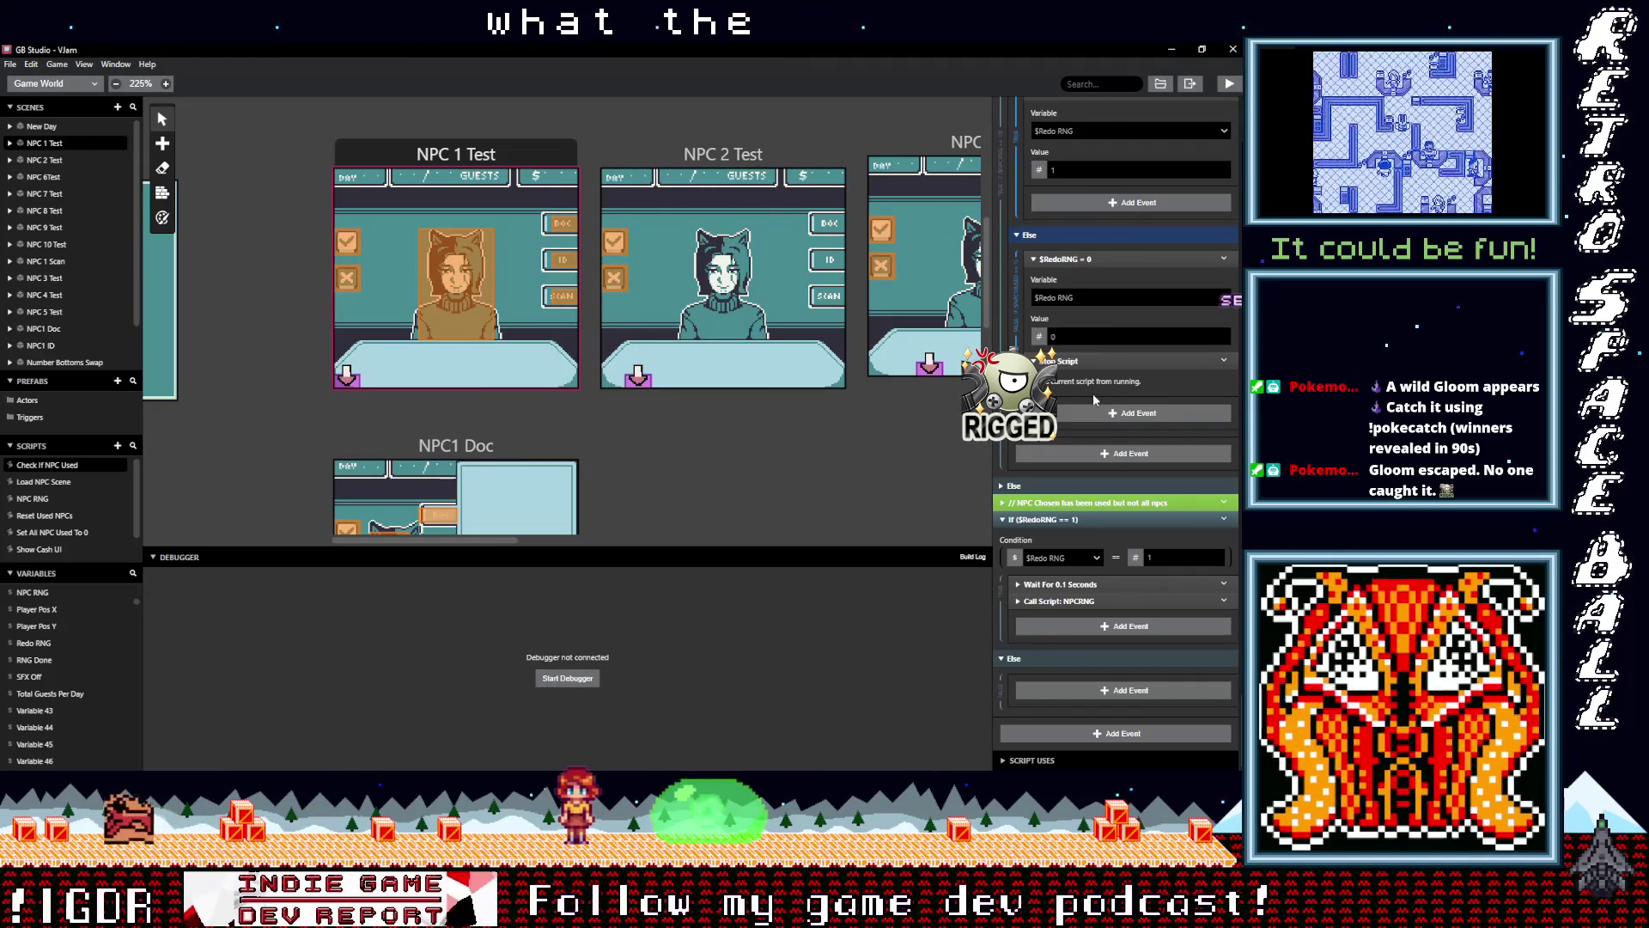
scroll(325, 429, "left", 5)
Inspect the New Day scene's button script calling NPCRNG, then open the NPC RNG script
scroll(740, 426, "up", 1)
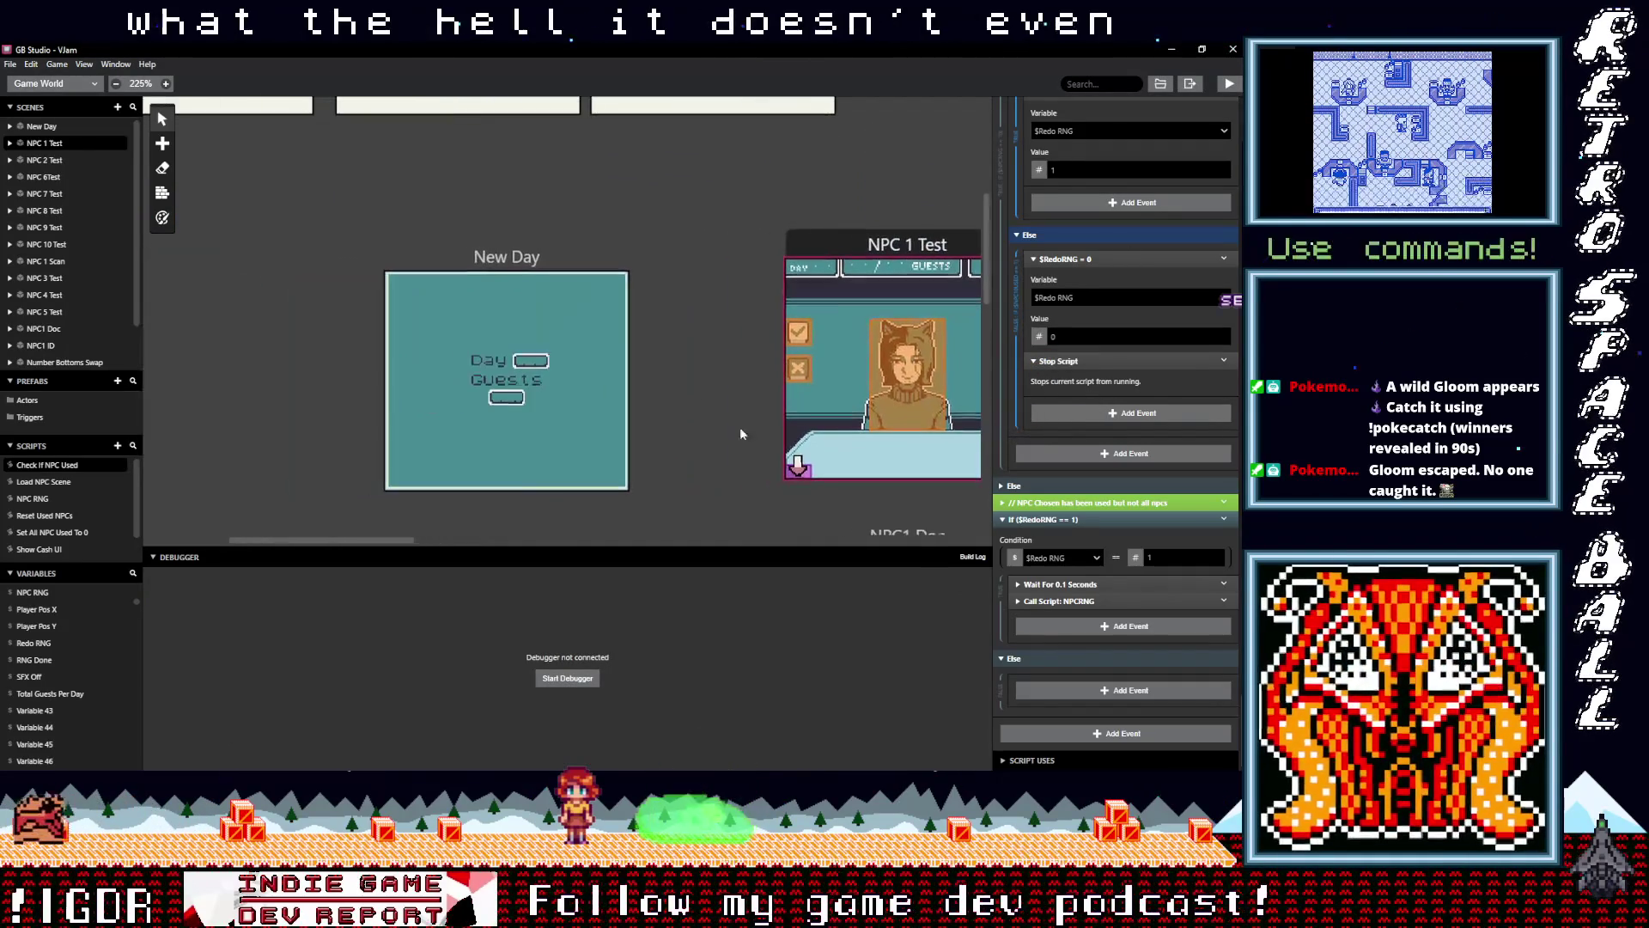
left_click(541, 256)
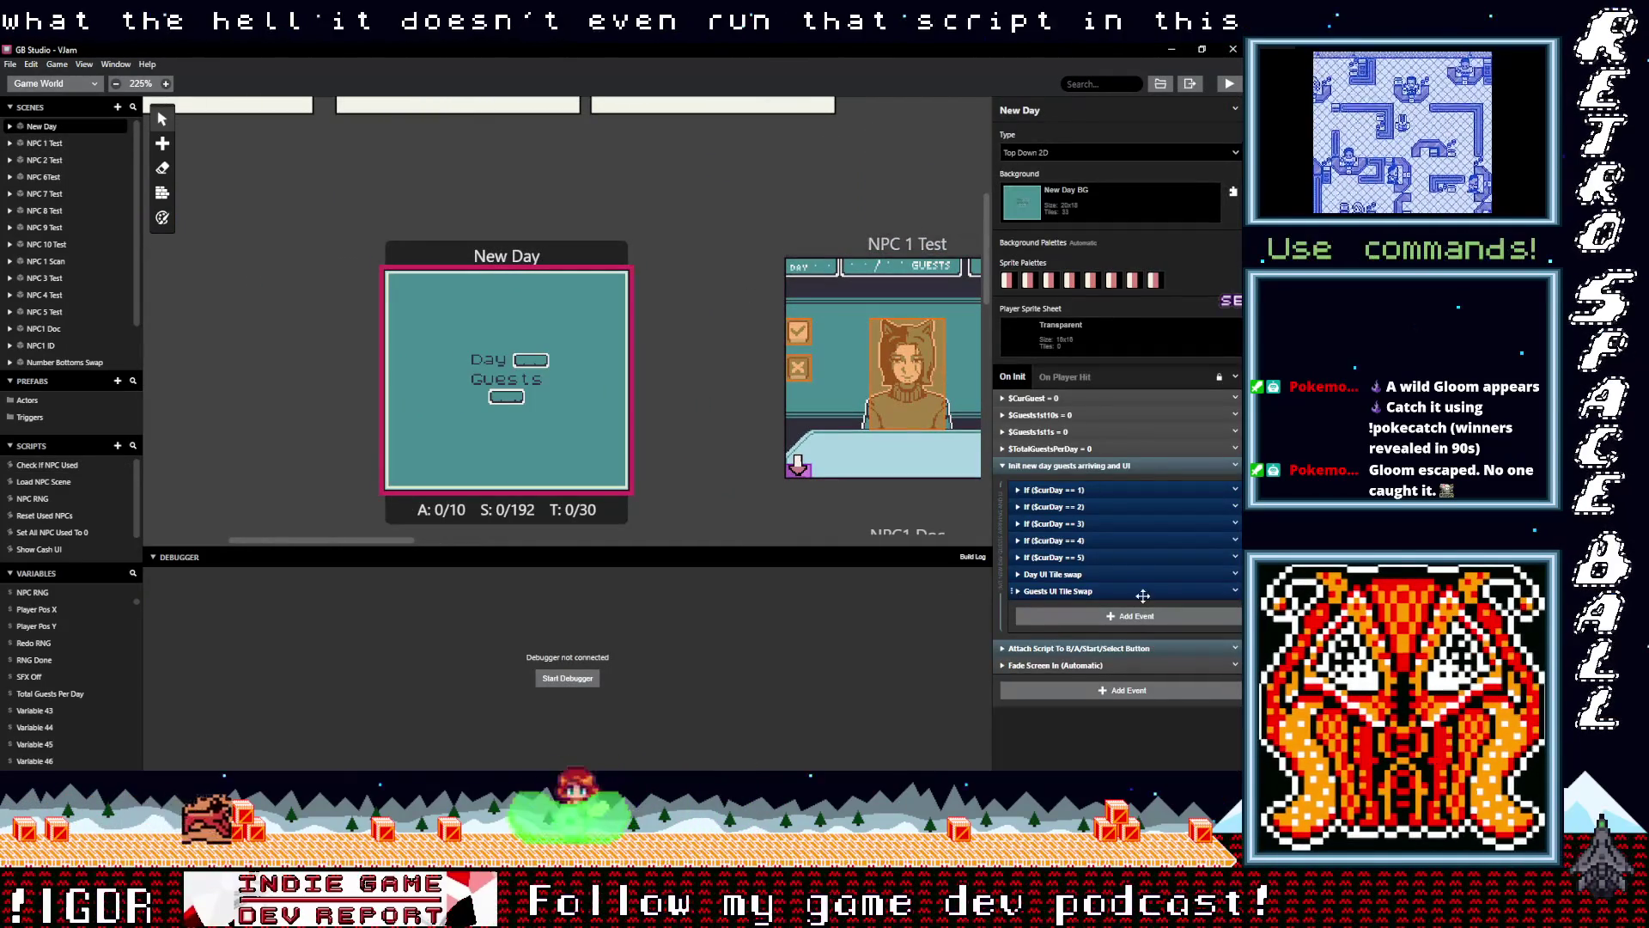
left_click(1105, 646)
scroll(1125, 678, "down", 3)
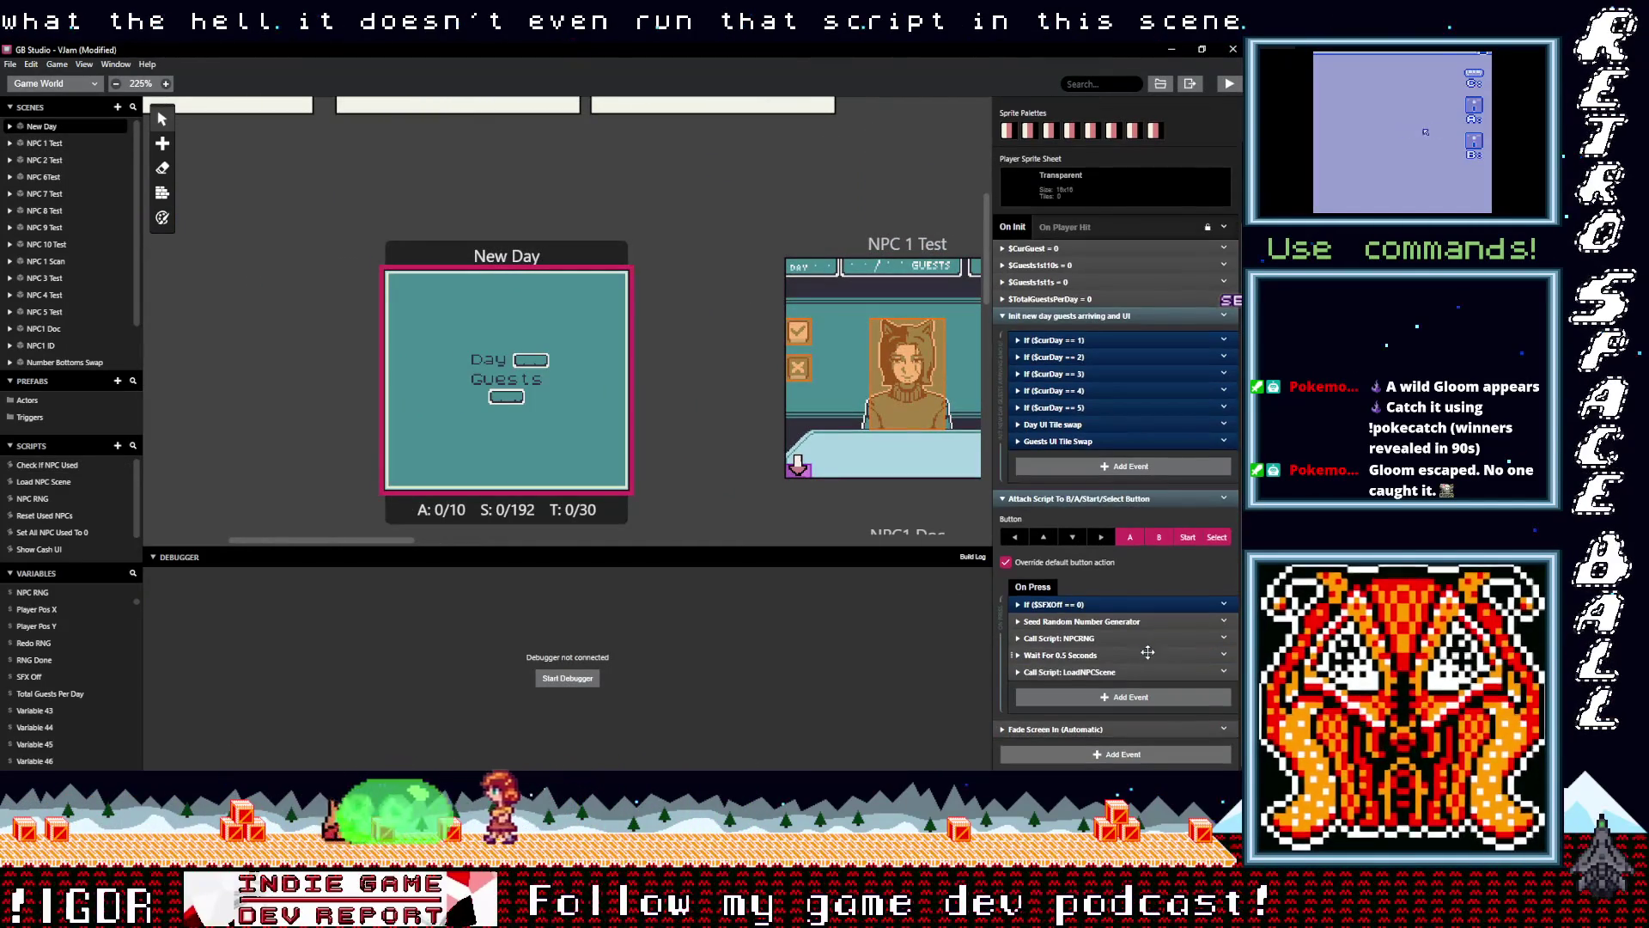
left_click(1089, 638)
left_click(1089, 638)
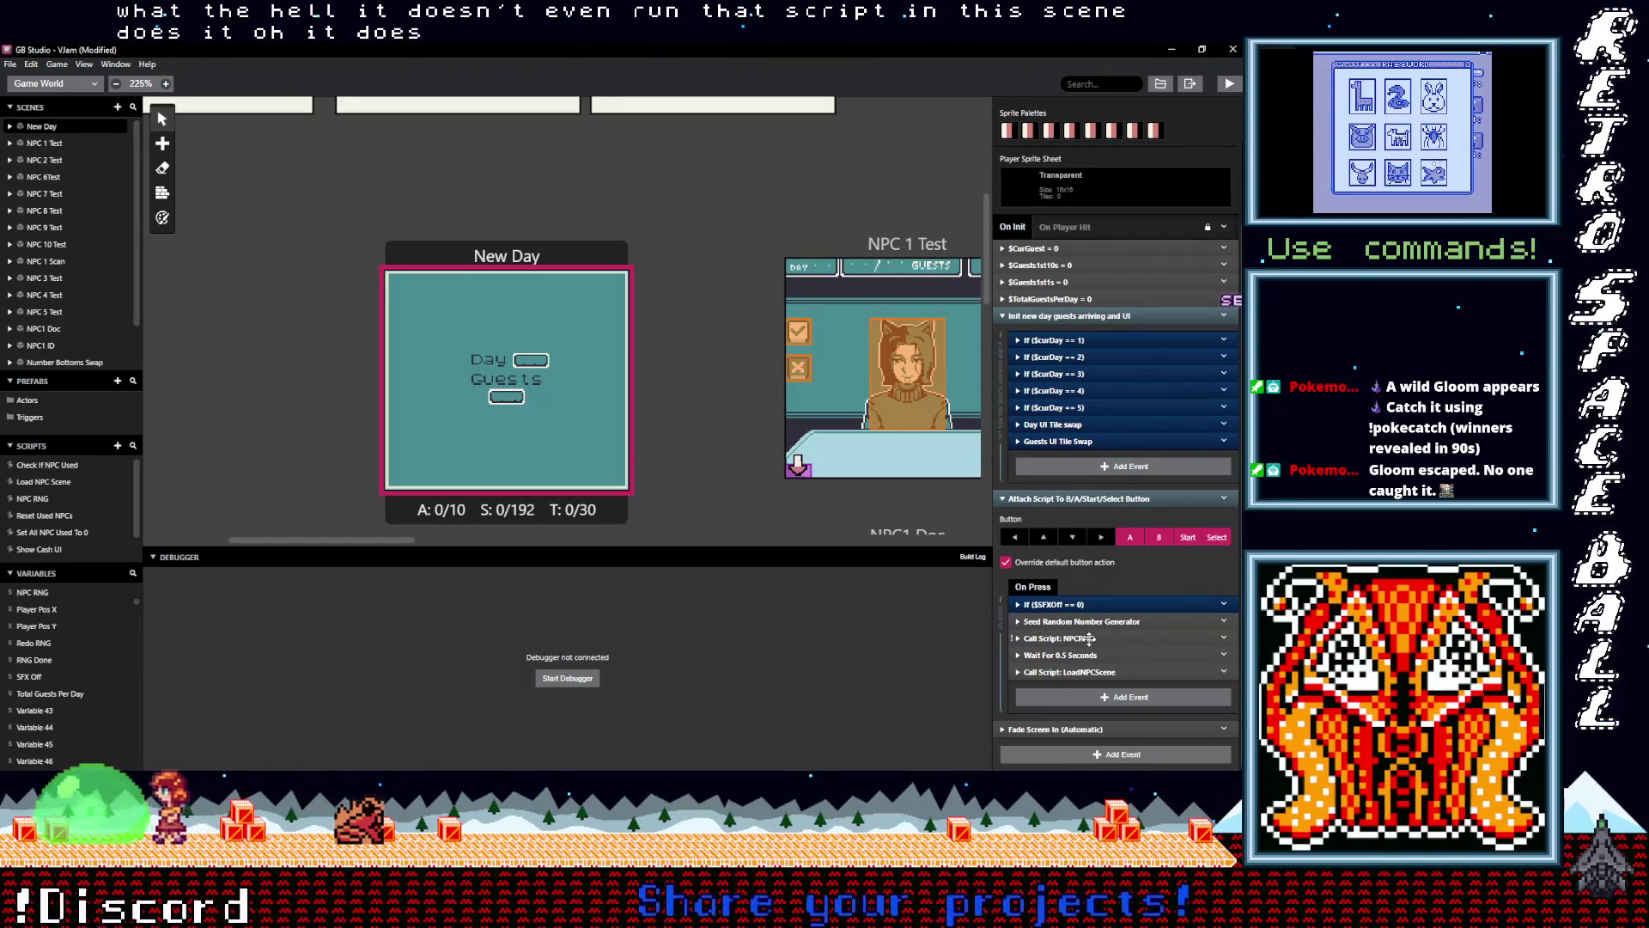
left_click(51, 500)
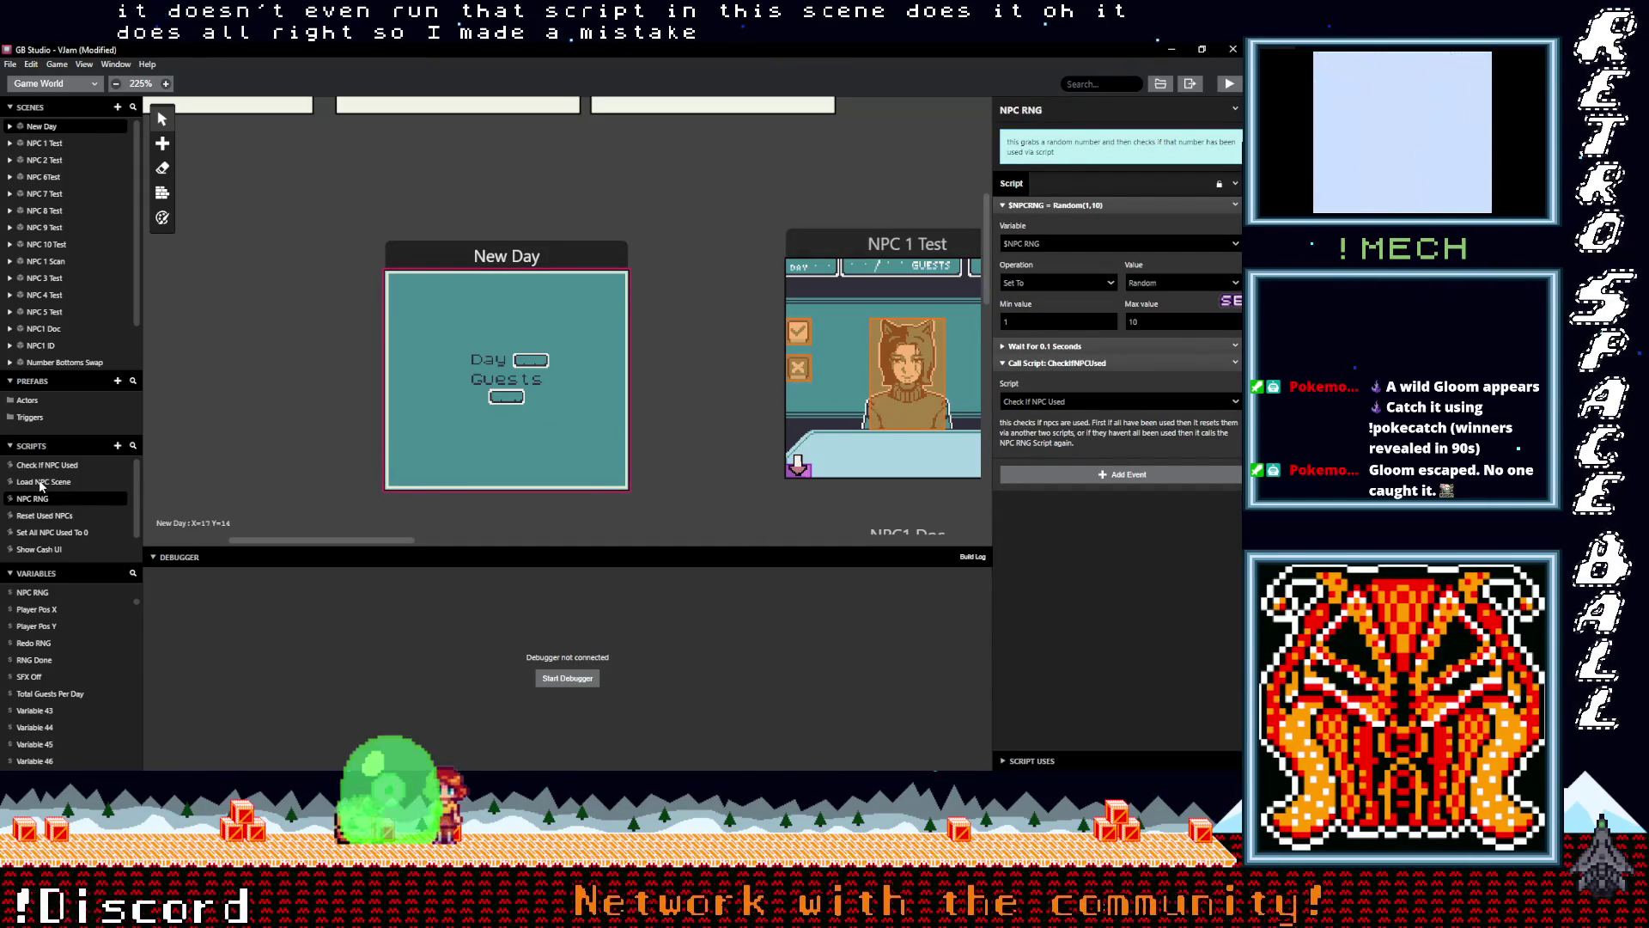
left_click(94, 464)
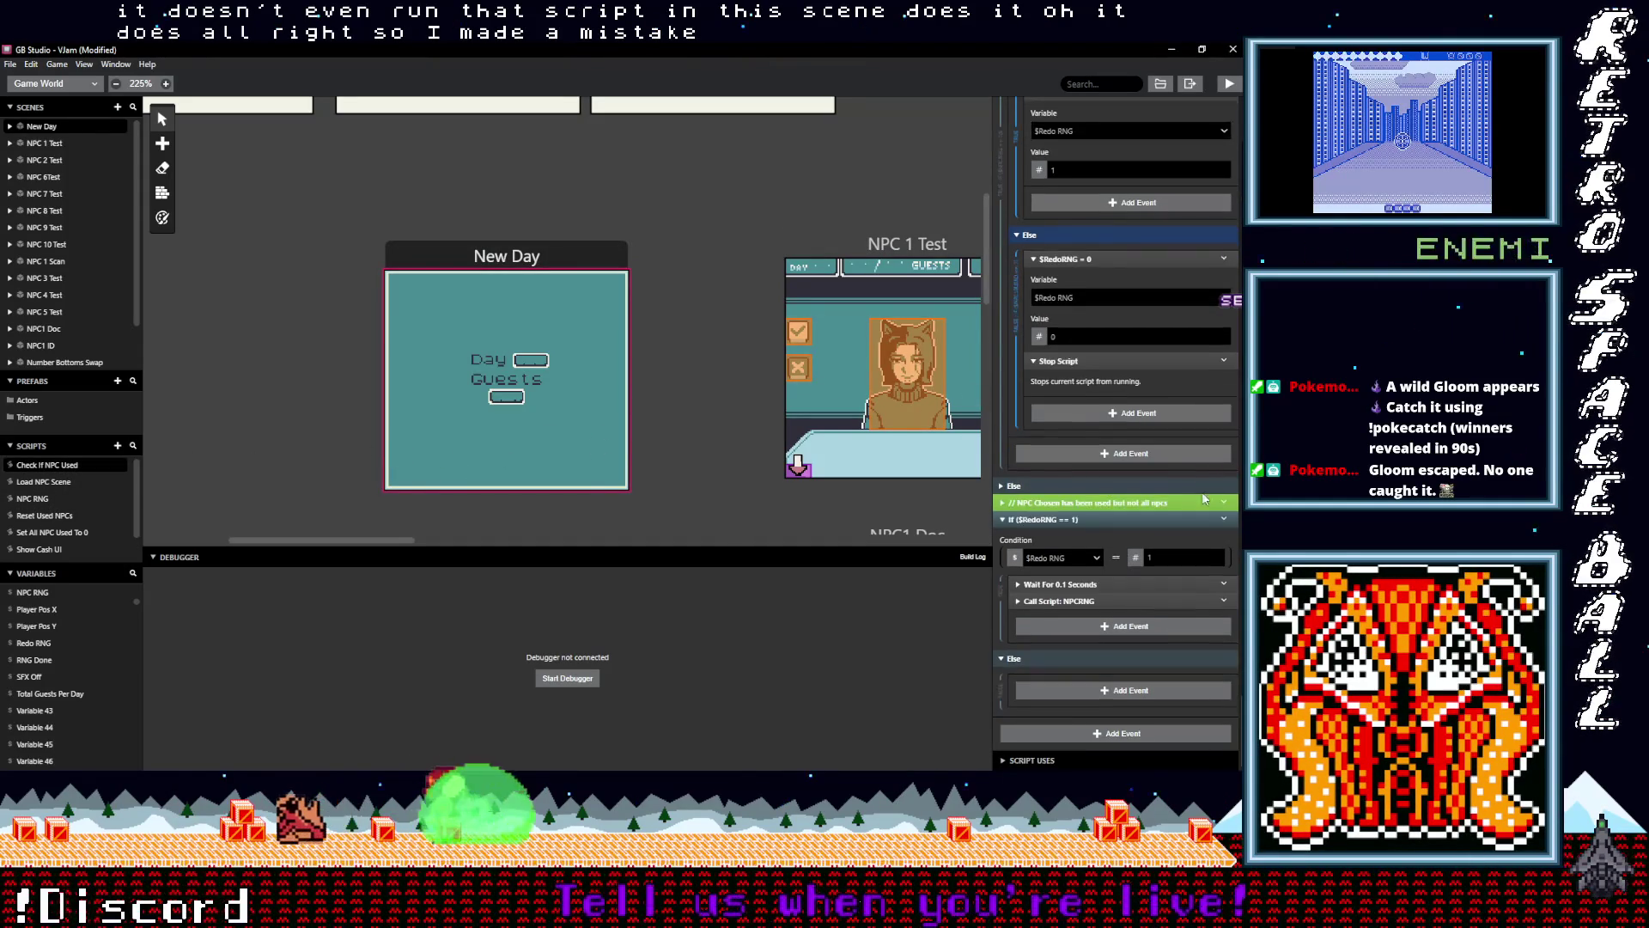
scroll(1151, 498, "down", 10)
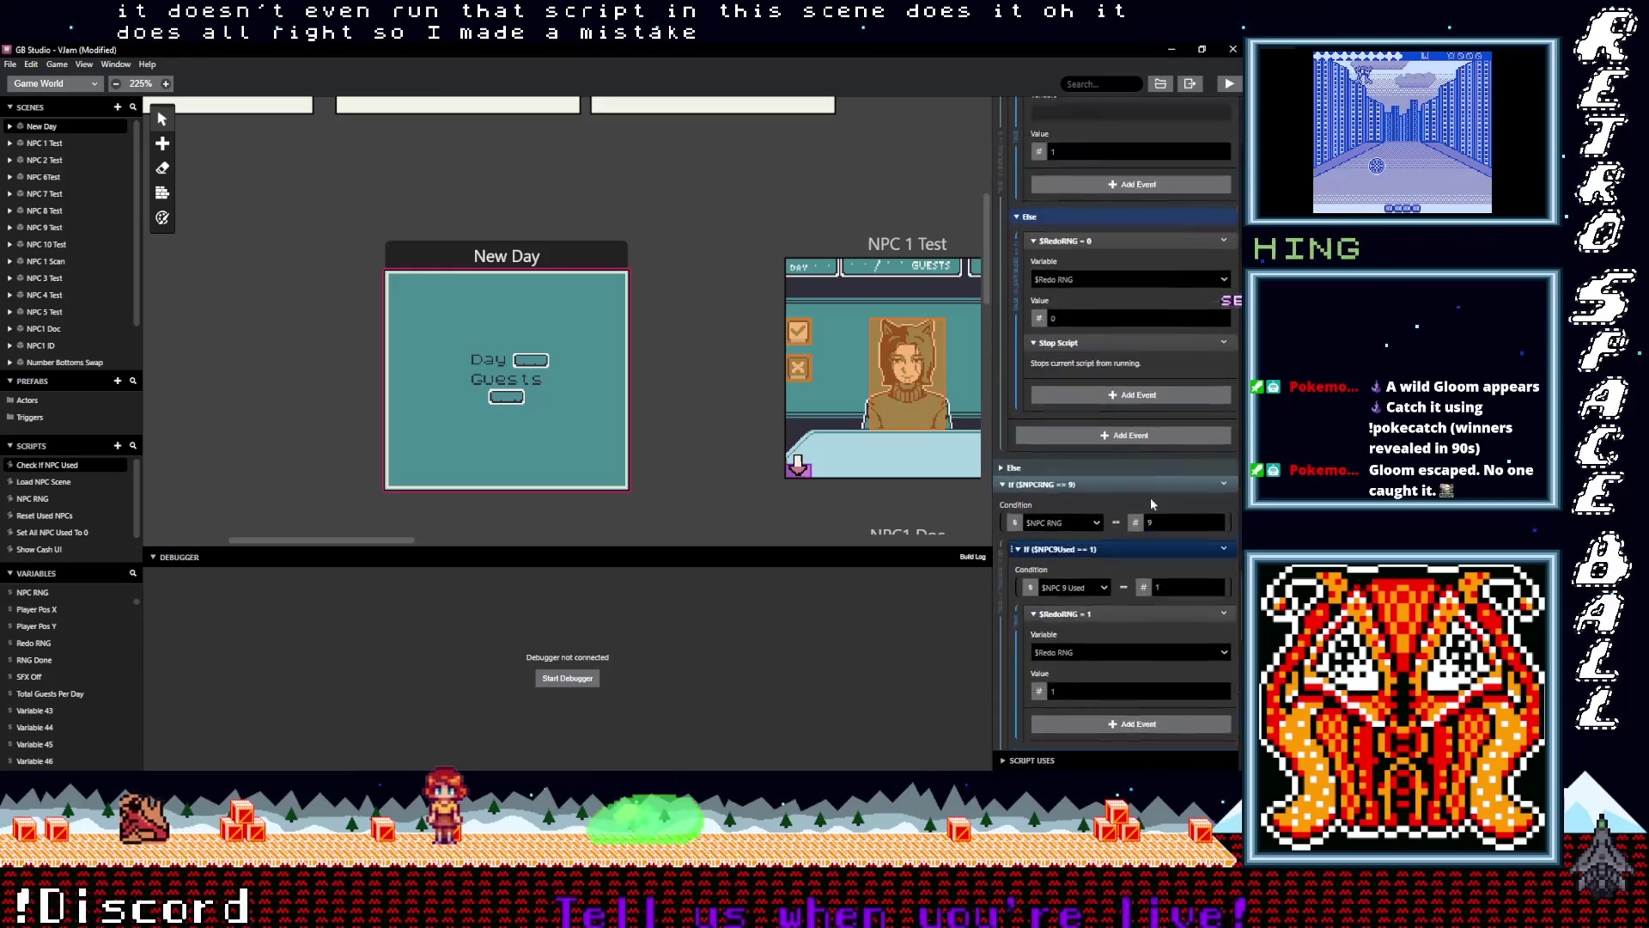
scroll(1151, 497, "up", 9)
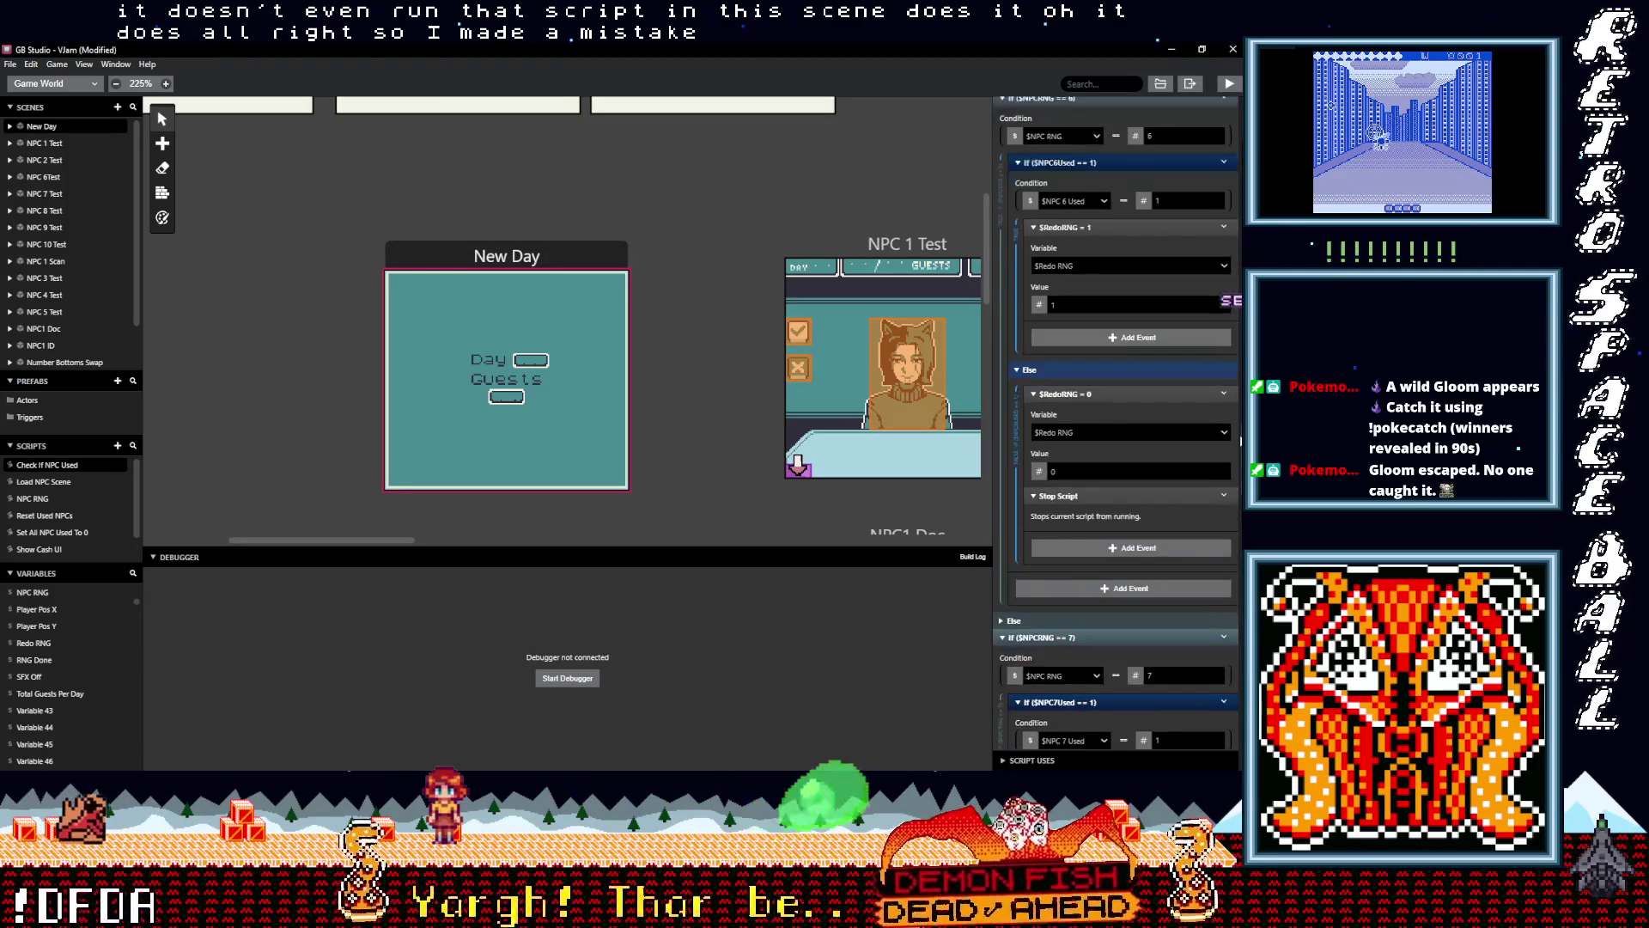
scroll(1151, 498, "down", 5)
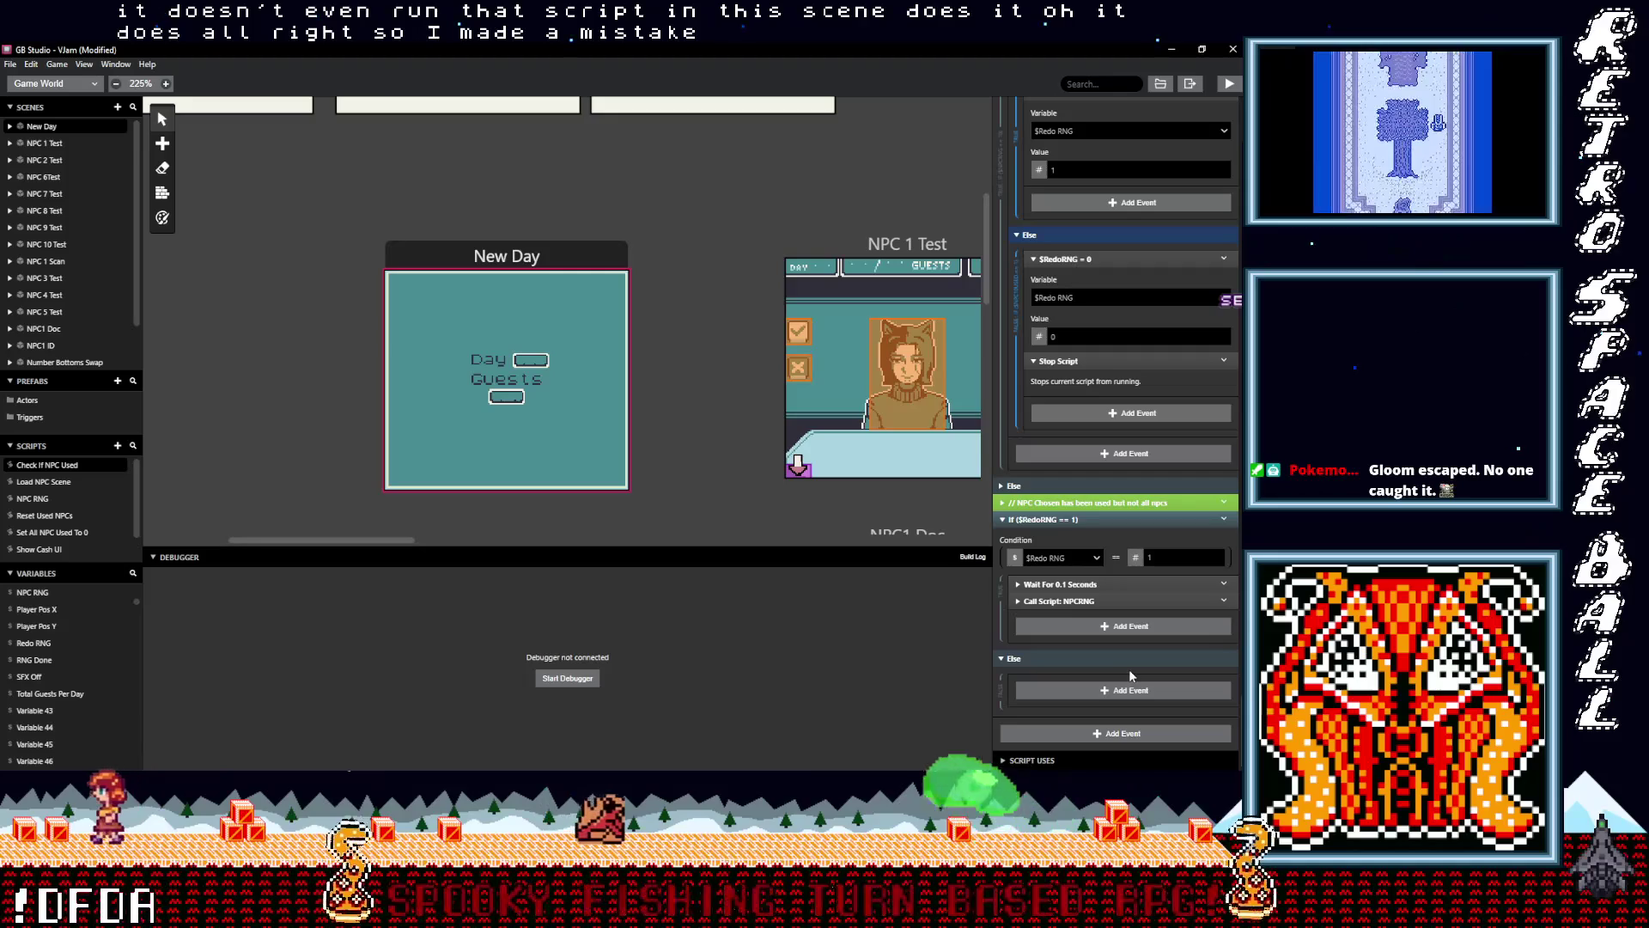
left_click(1046, 523)
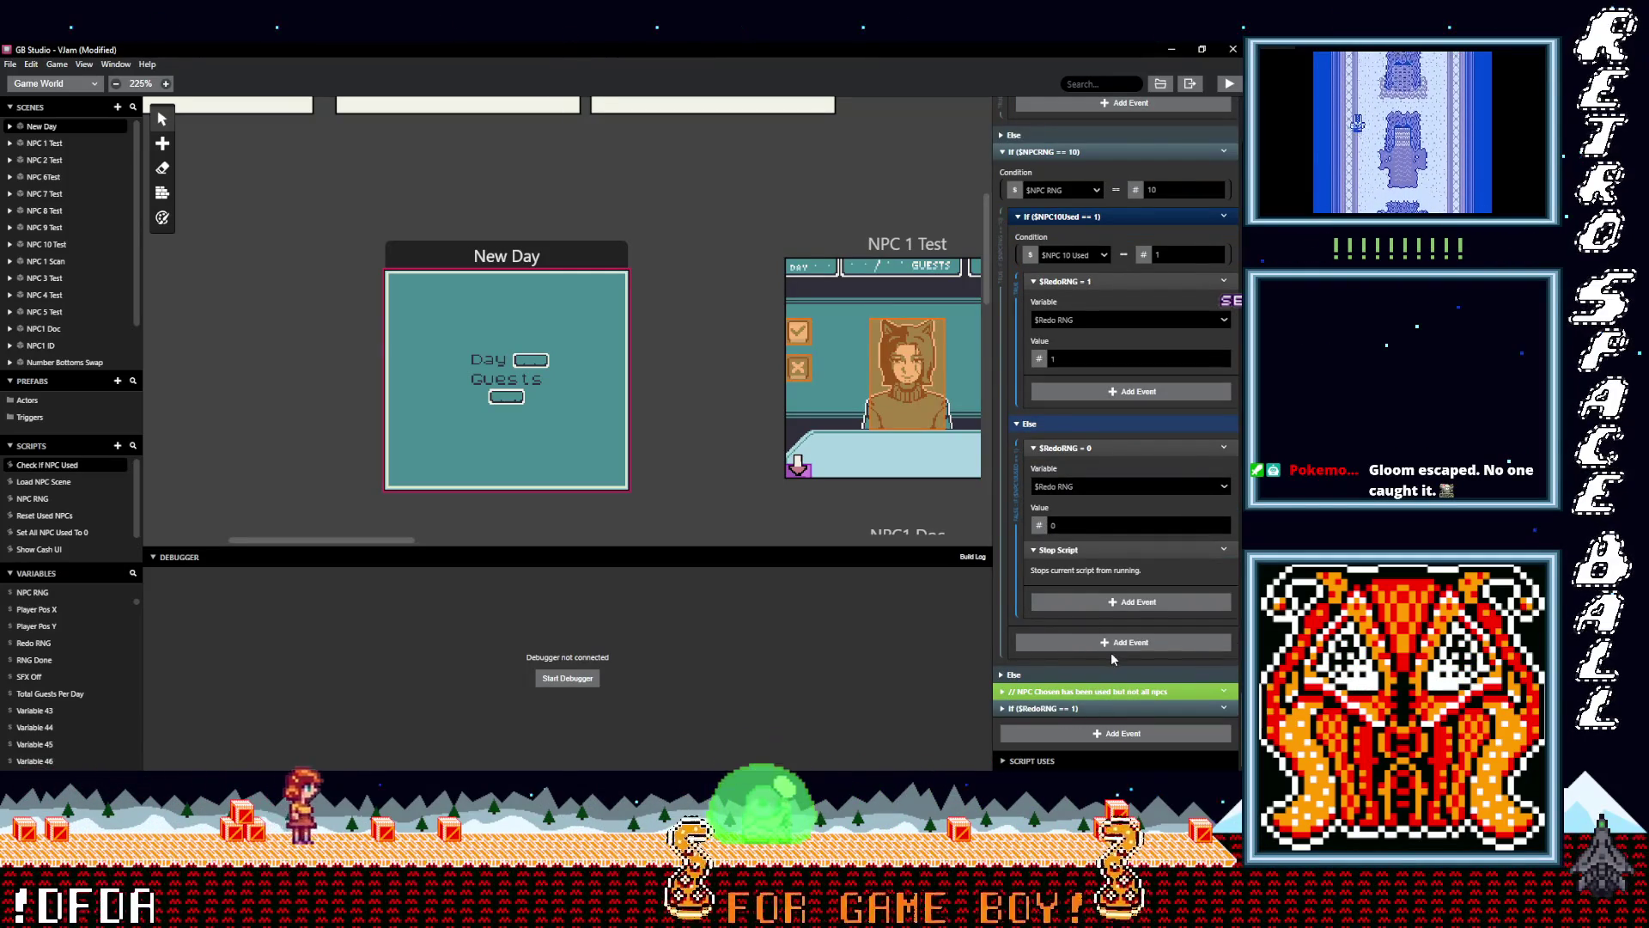
scroll(1110, 651, "up", 5)
scroll(1111, 659, "up", 10)
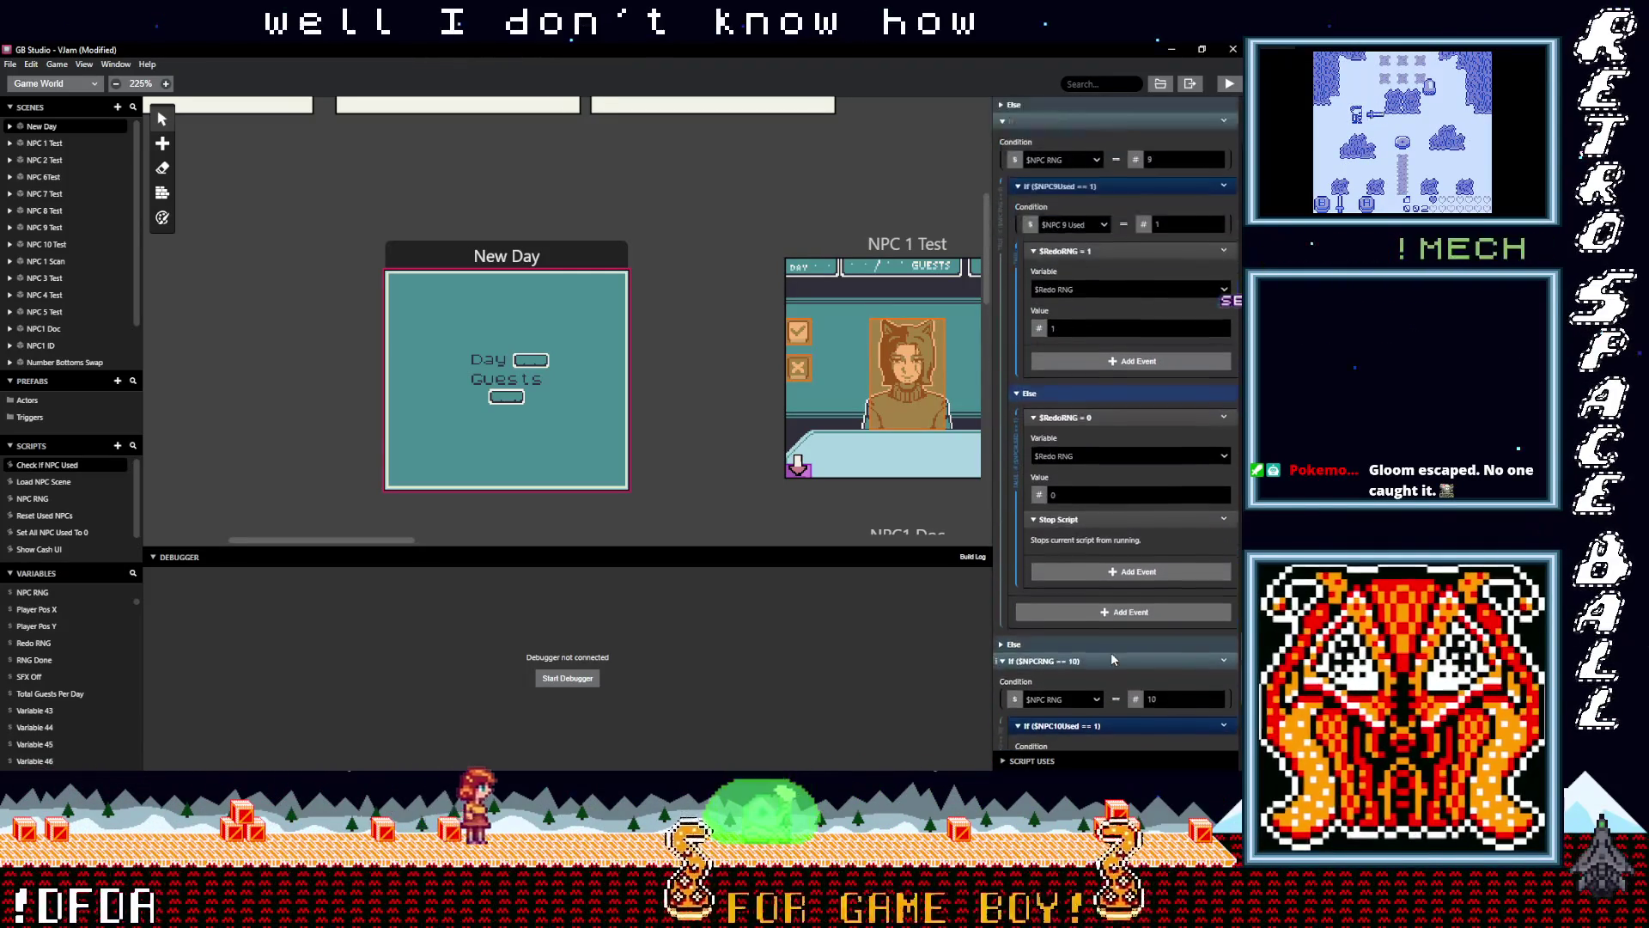
scroll(1111, 655, "up", 10)
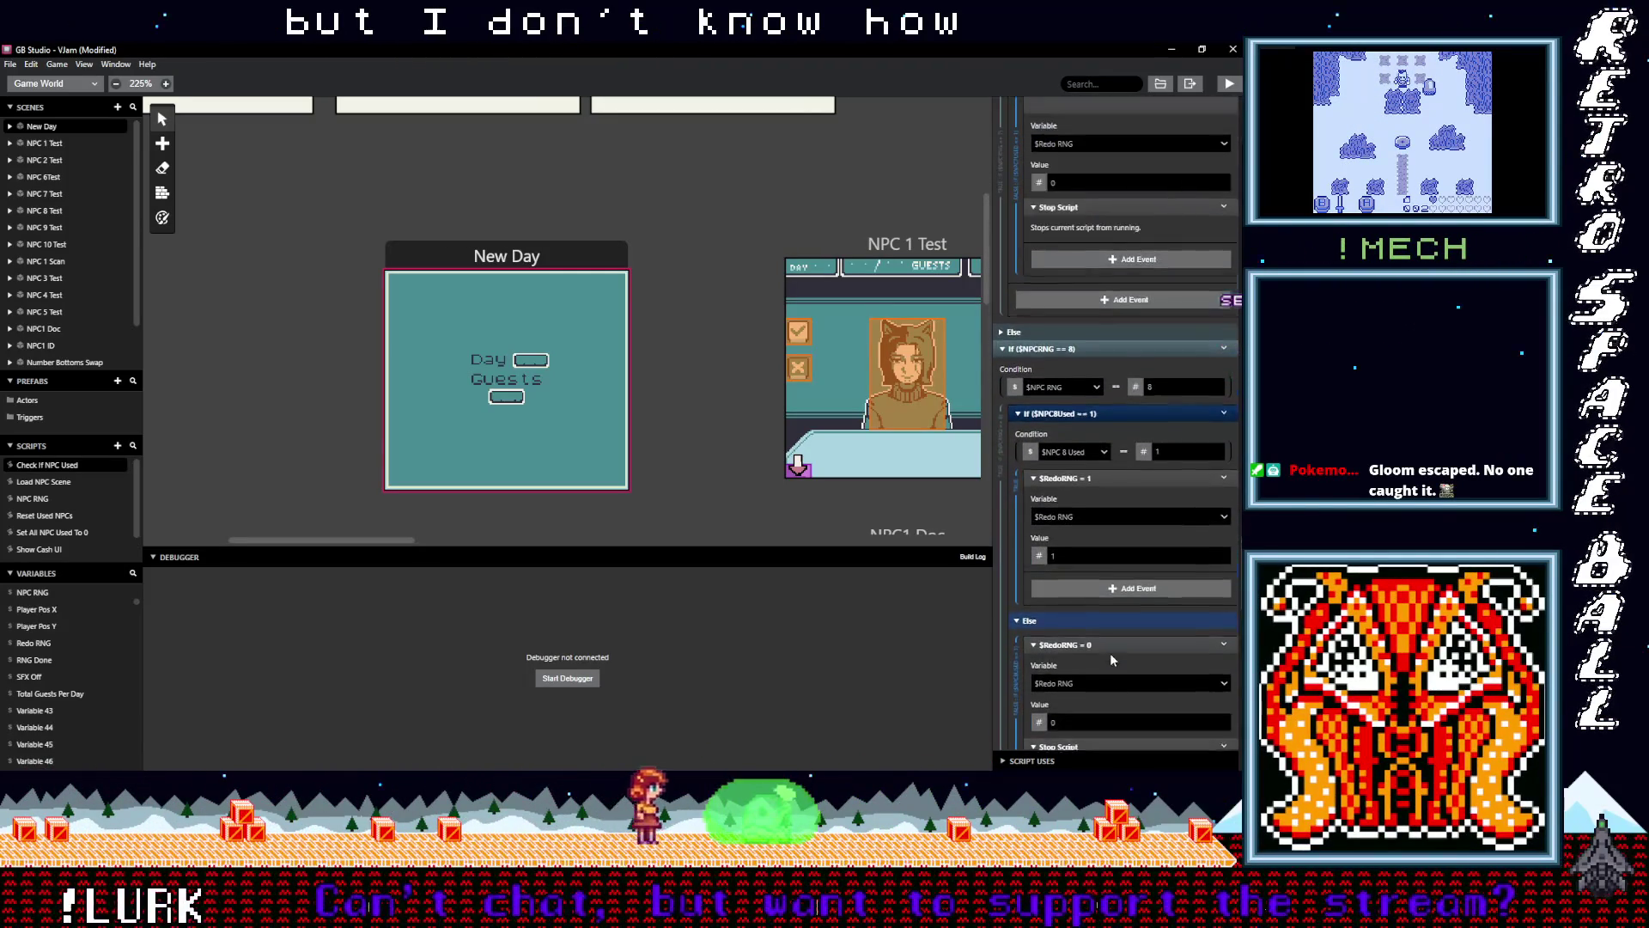
scroll(1109, 653, "up", 13)
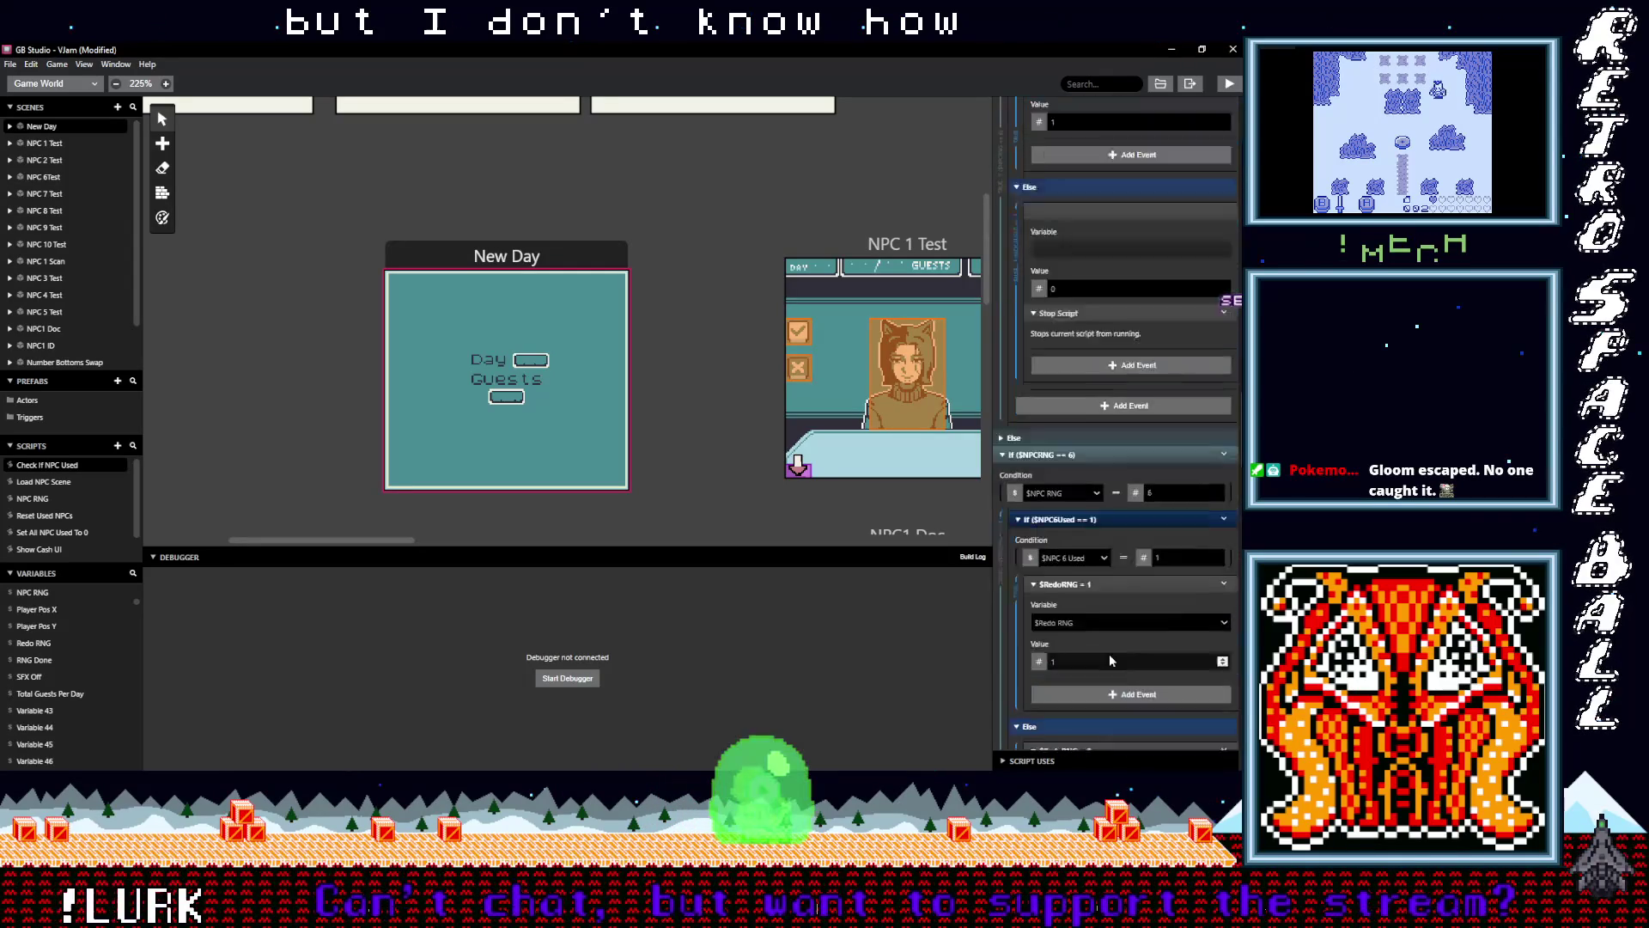
scroll(1108, 661, "up", 7)
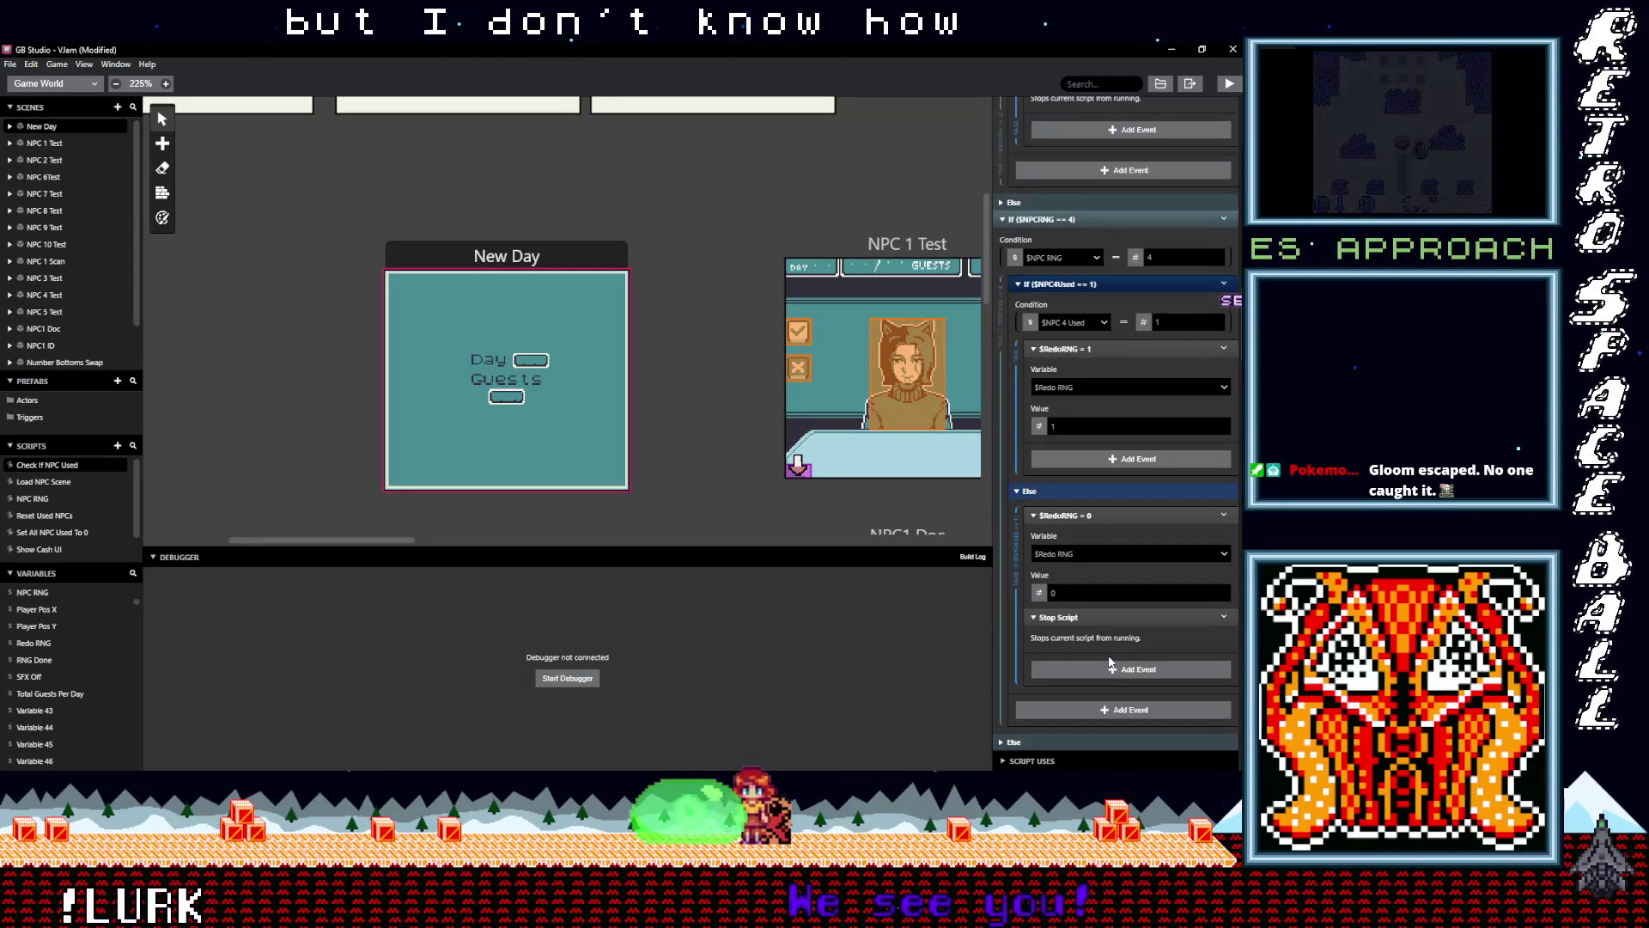
scroll(1108, 661, "up", 10)
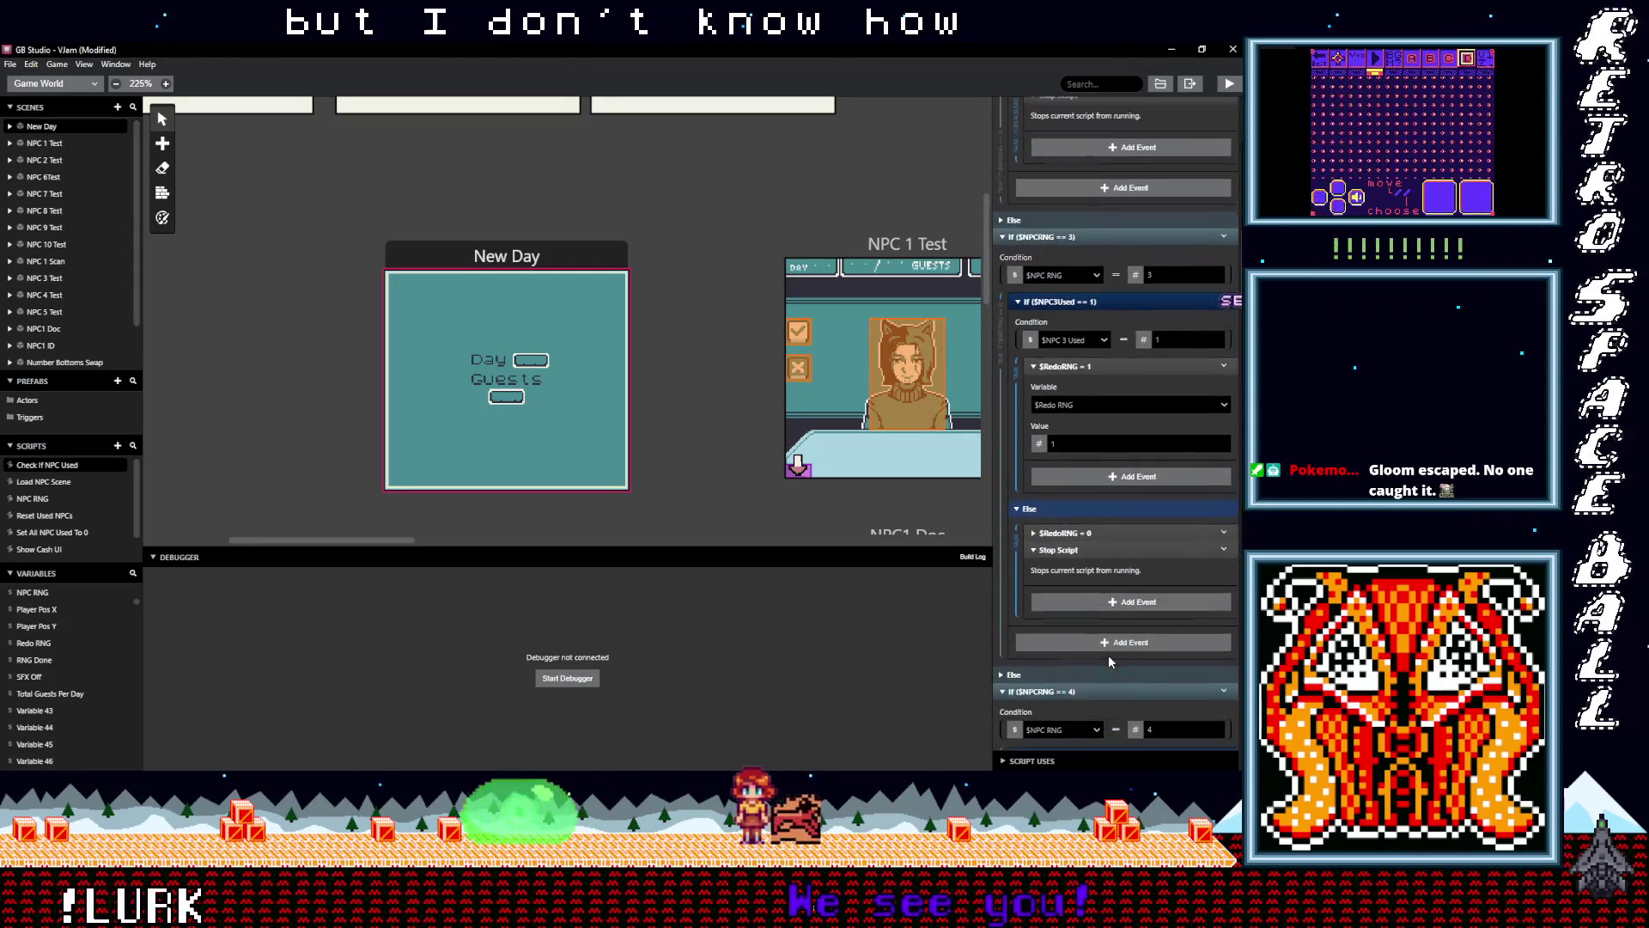
scroll(1108, 655, "up", 10)
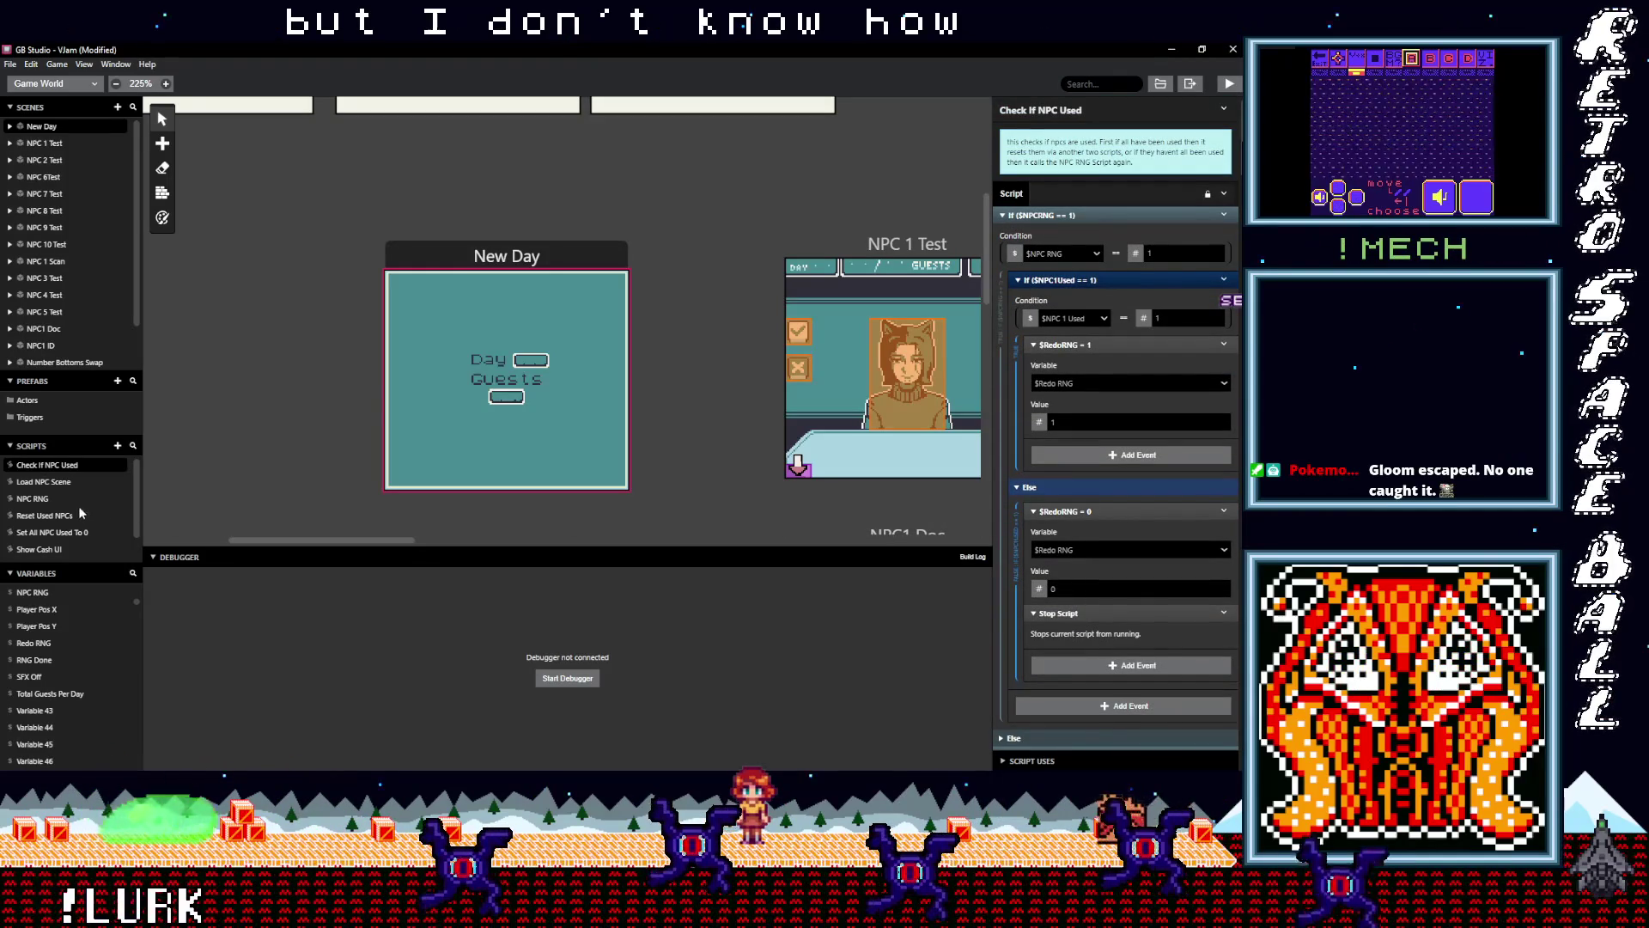
left_click(48, 483)
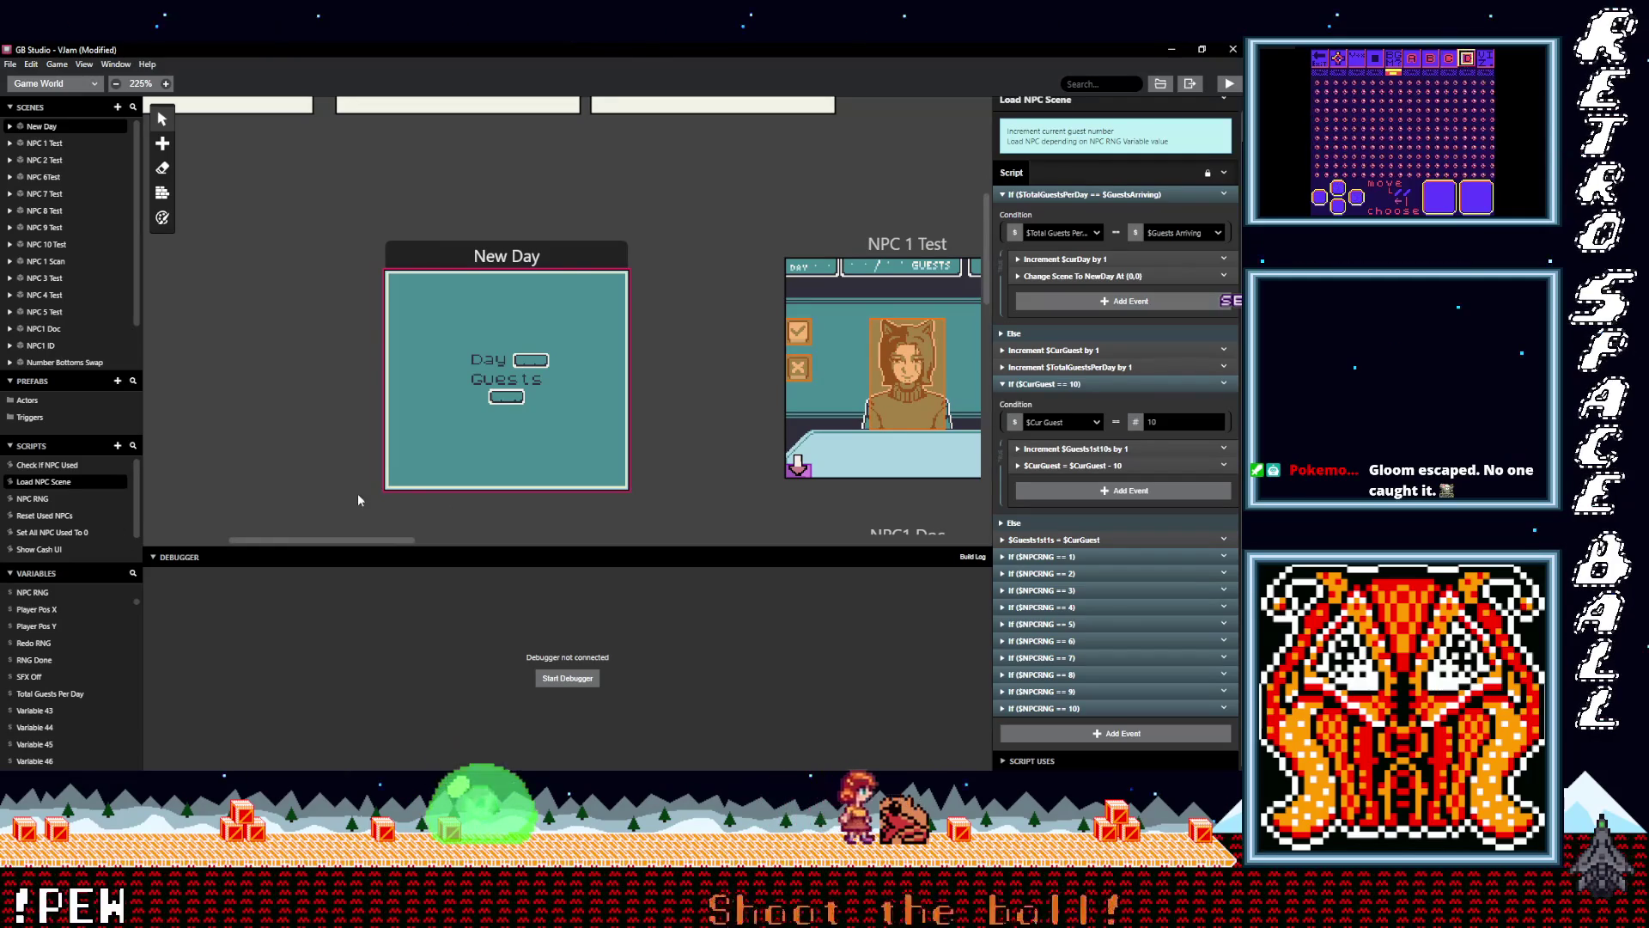
left_click(538, 265)
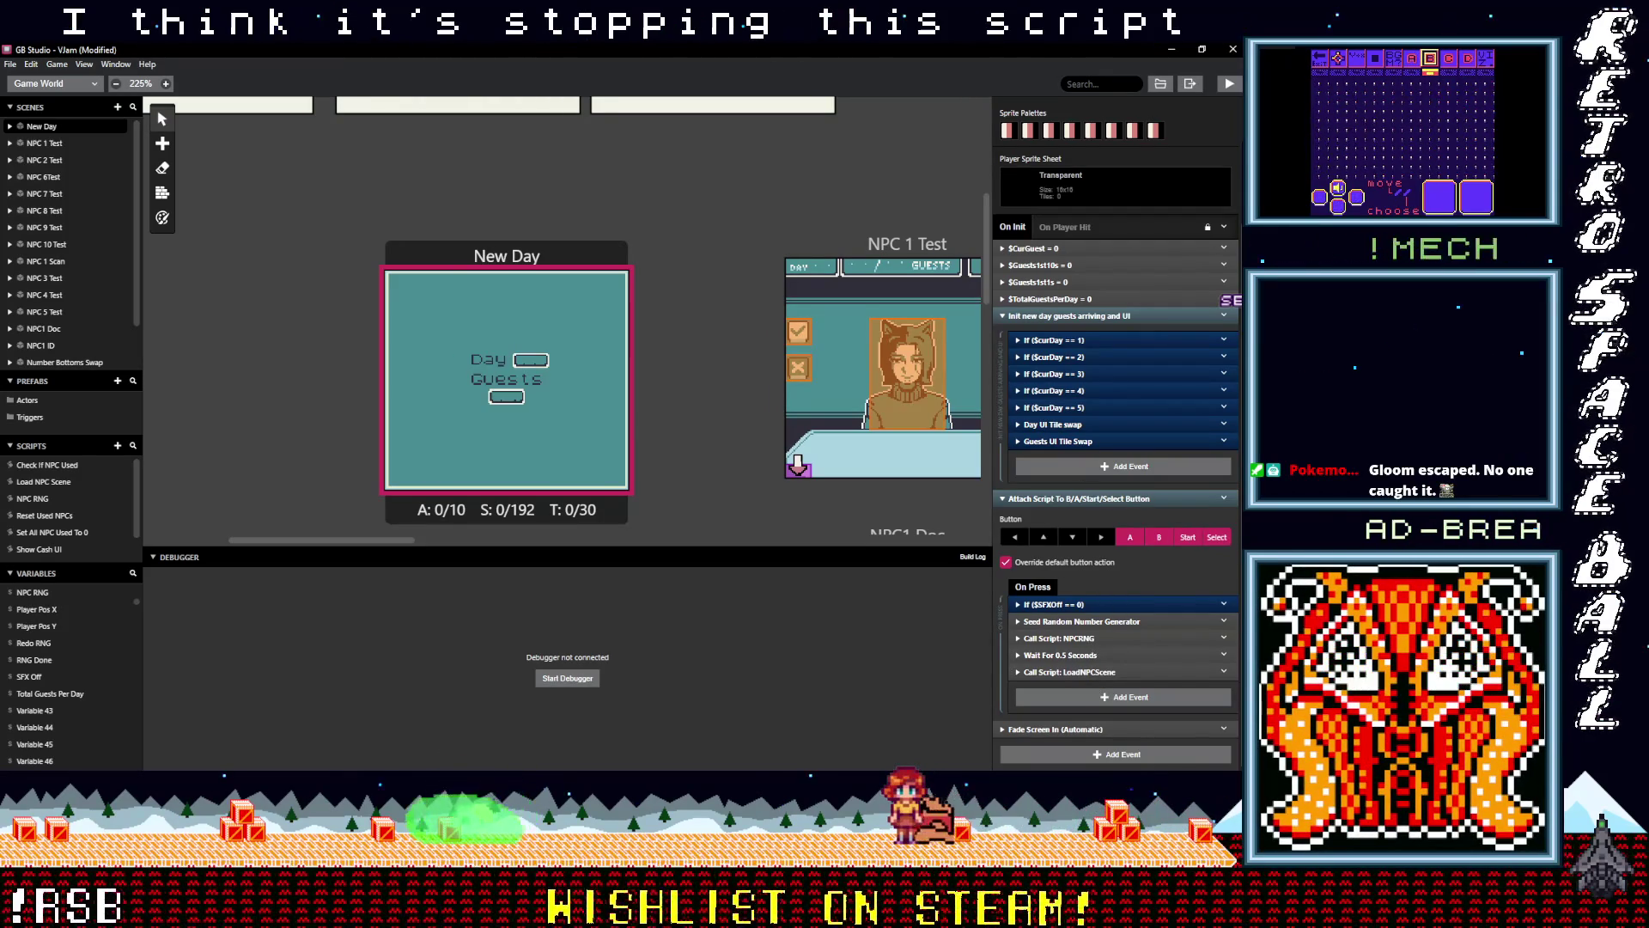
left_click(69, 474)
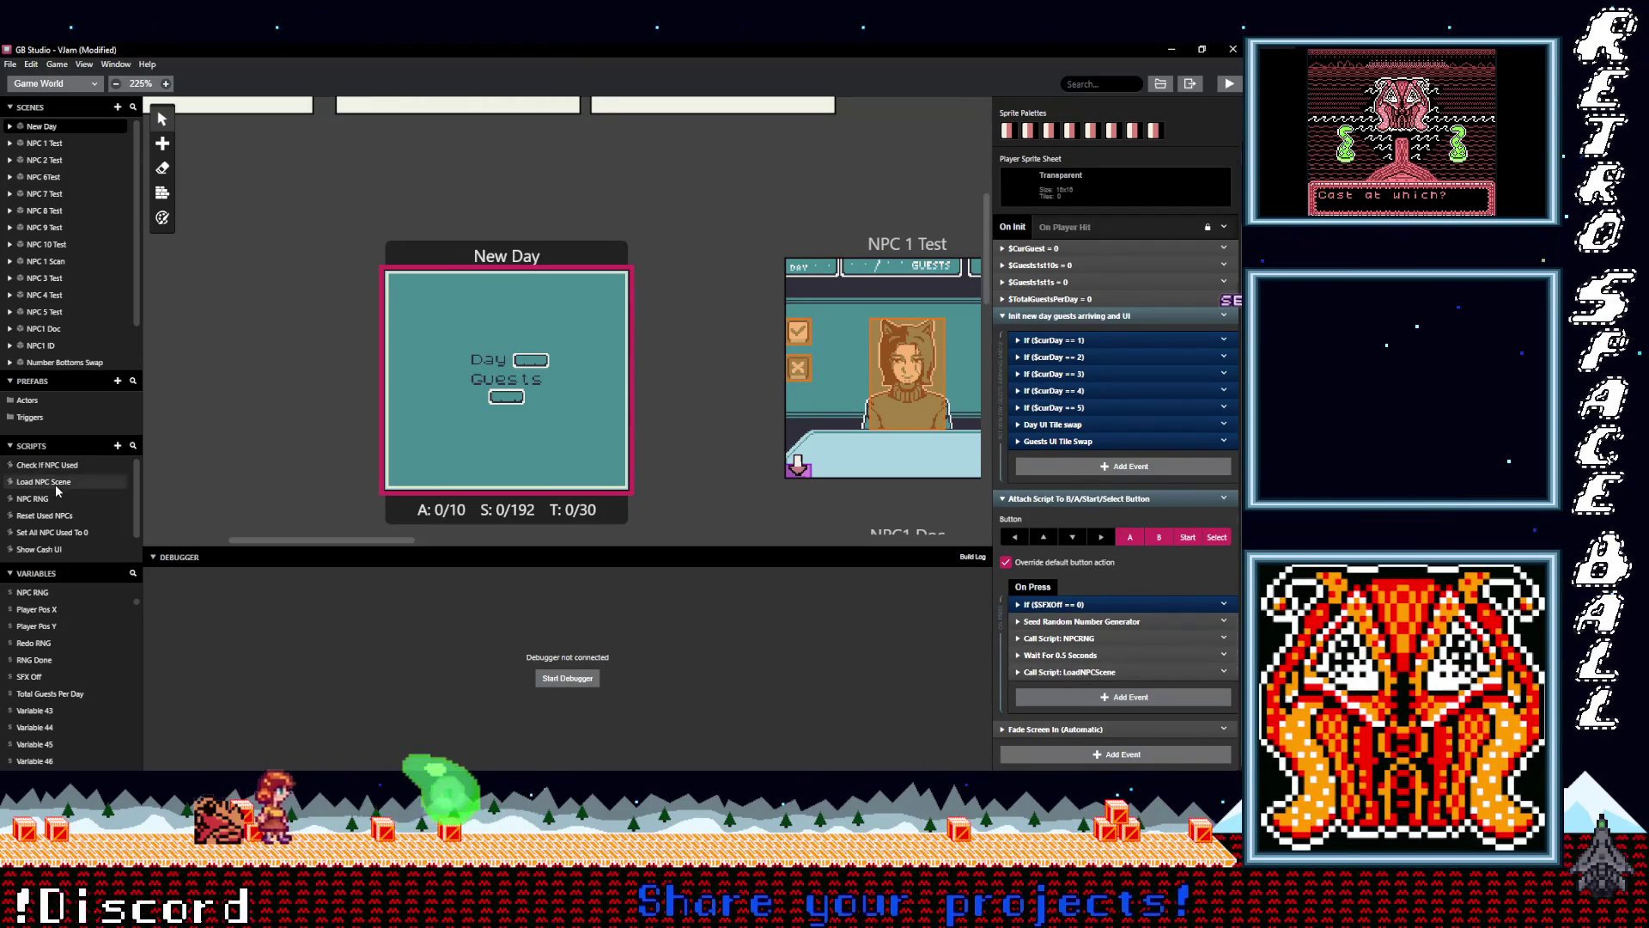
left_click(67, 469)
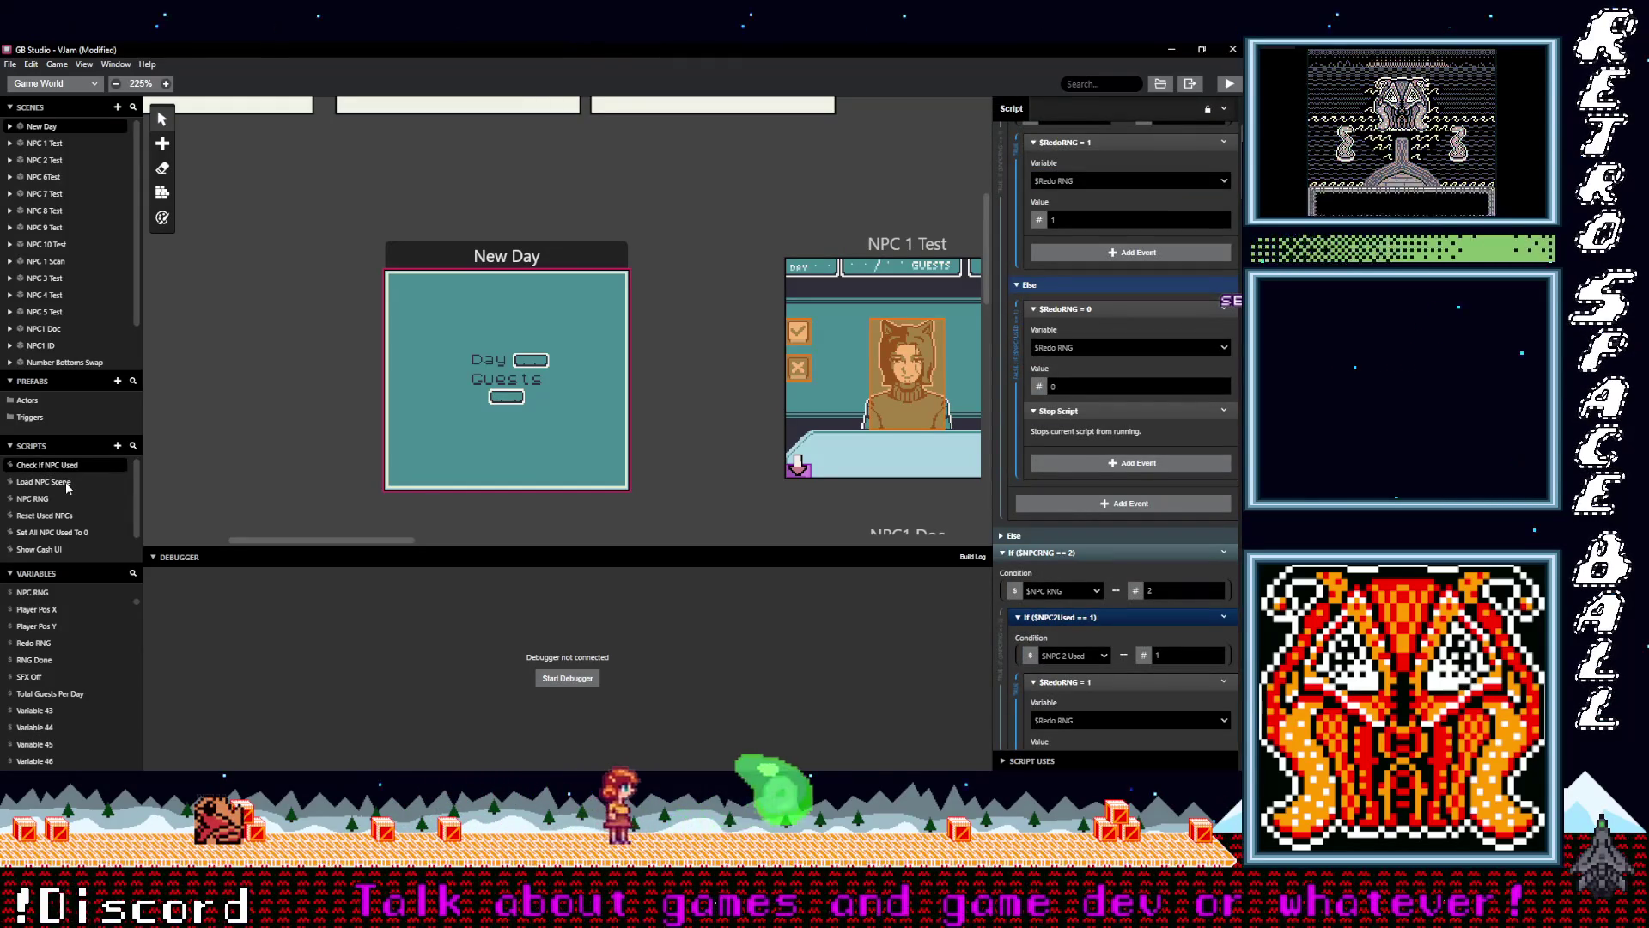
left_click(67, 484)
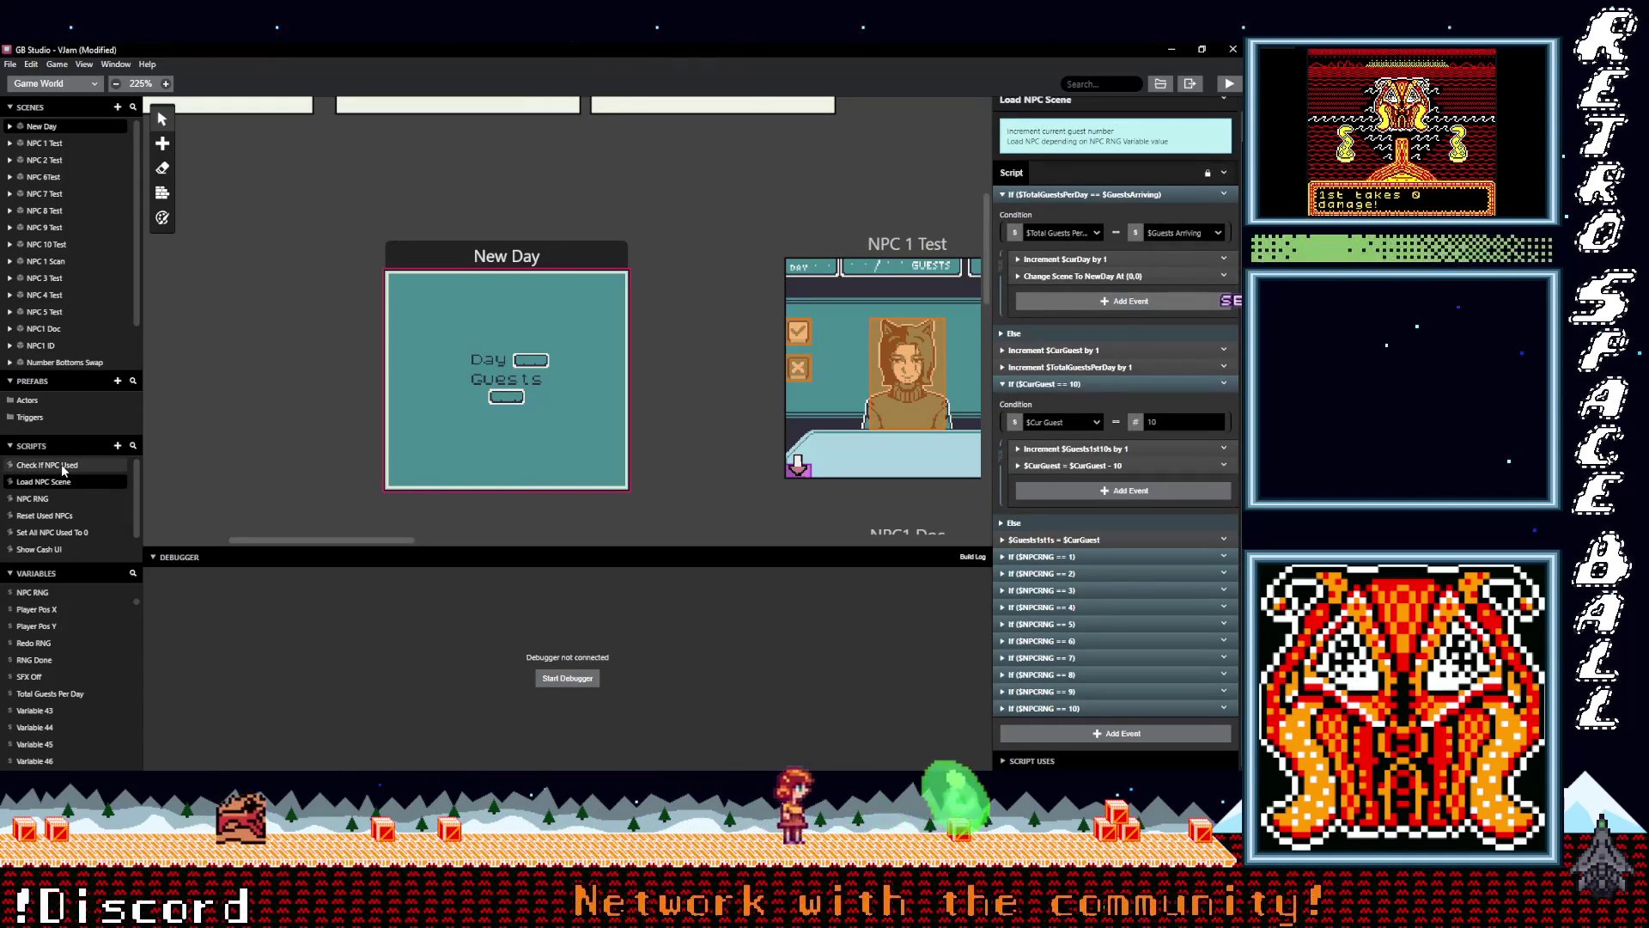
left_click(63, 468)
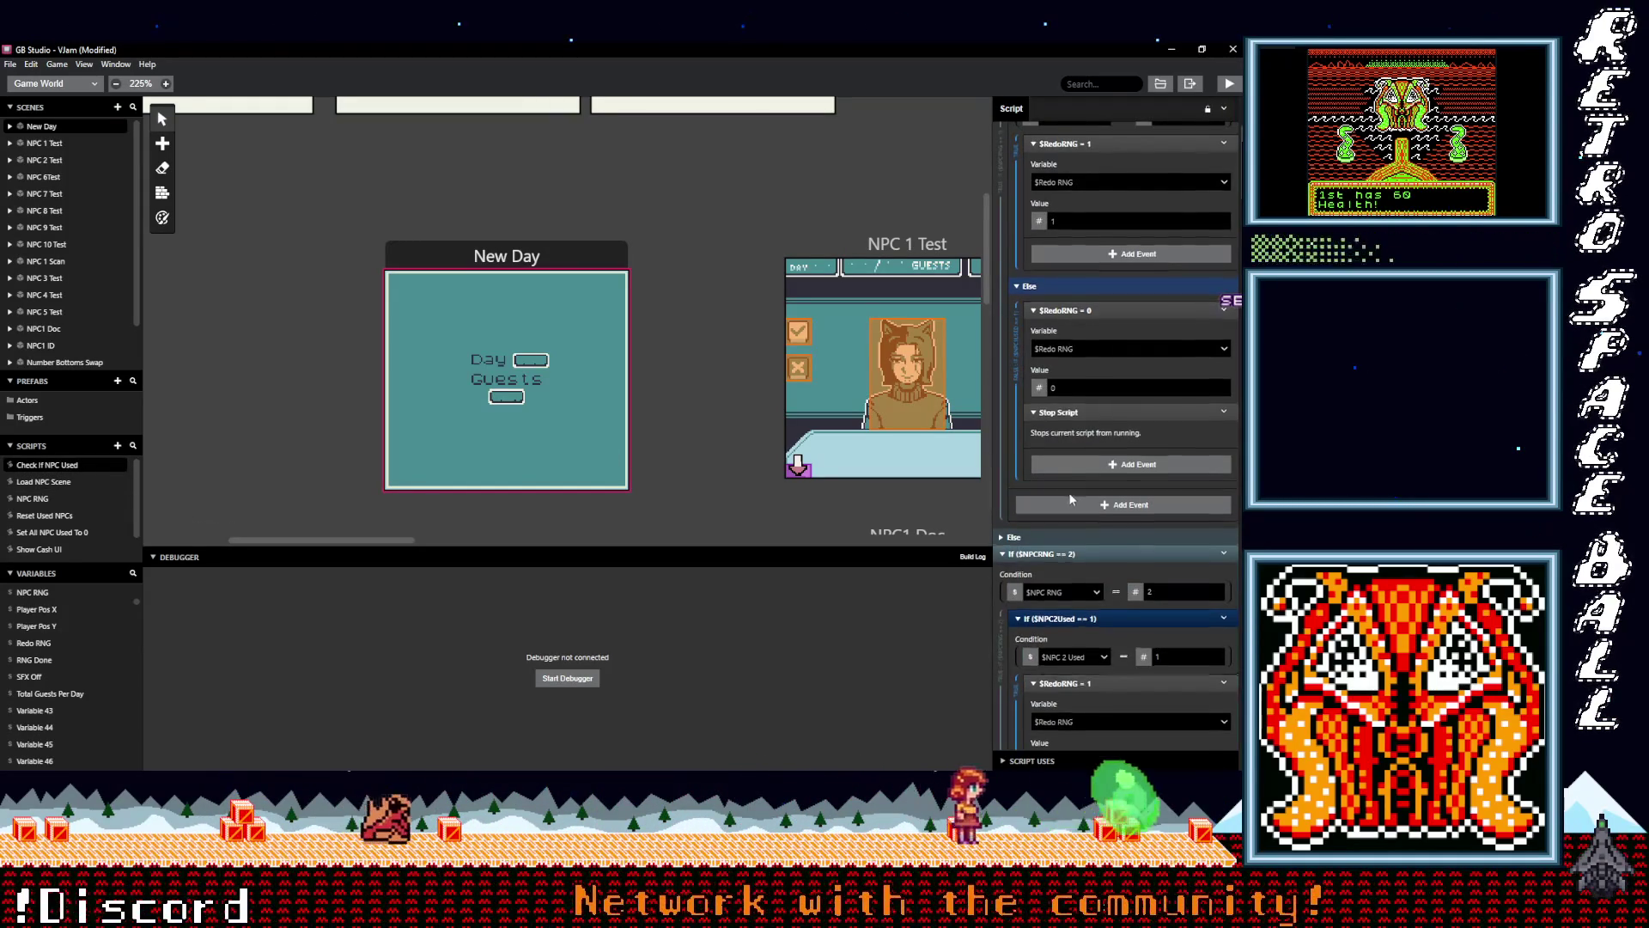
scroll(1074, 497, "up", 3)
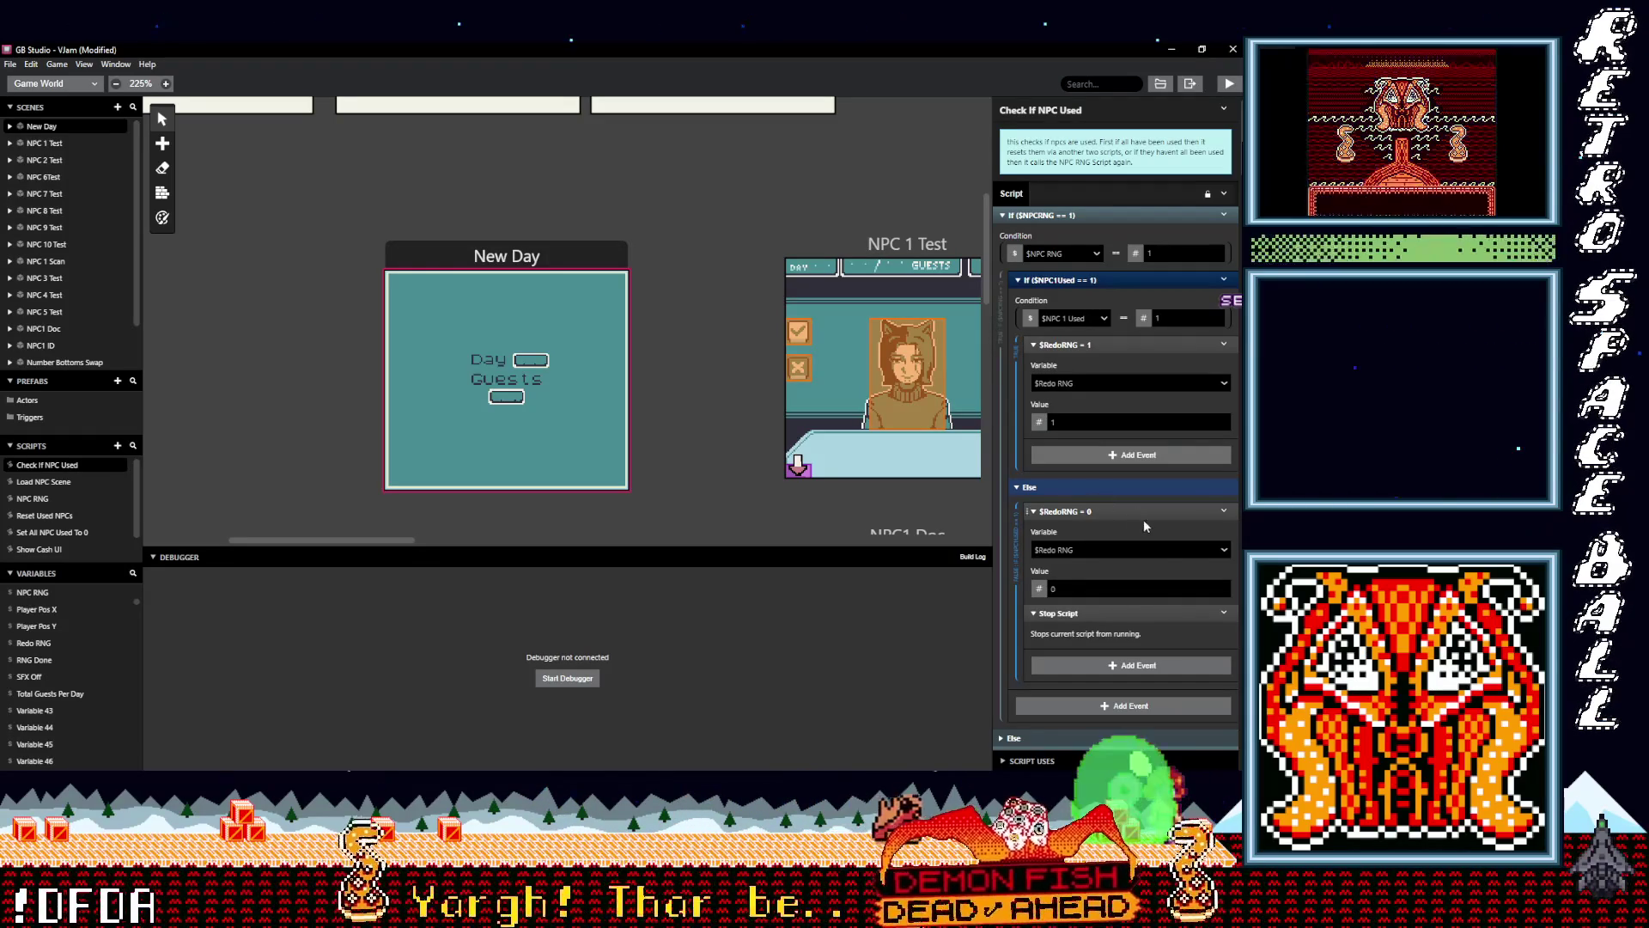
Delete the Stop Script events from the Else branches of the NPC 1, 2 and 3 checks
scroll(1163, 559, "down", 1)
left_click(1227, 551)
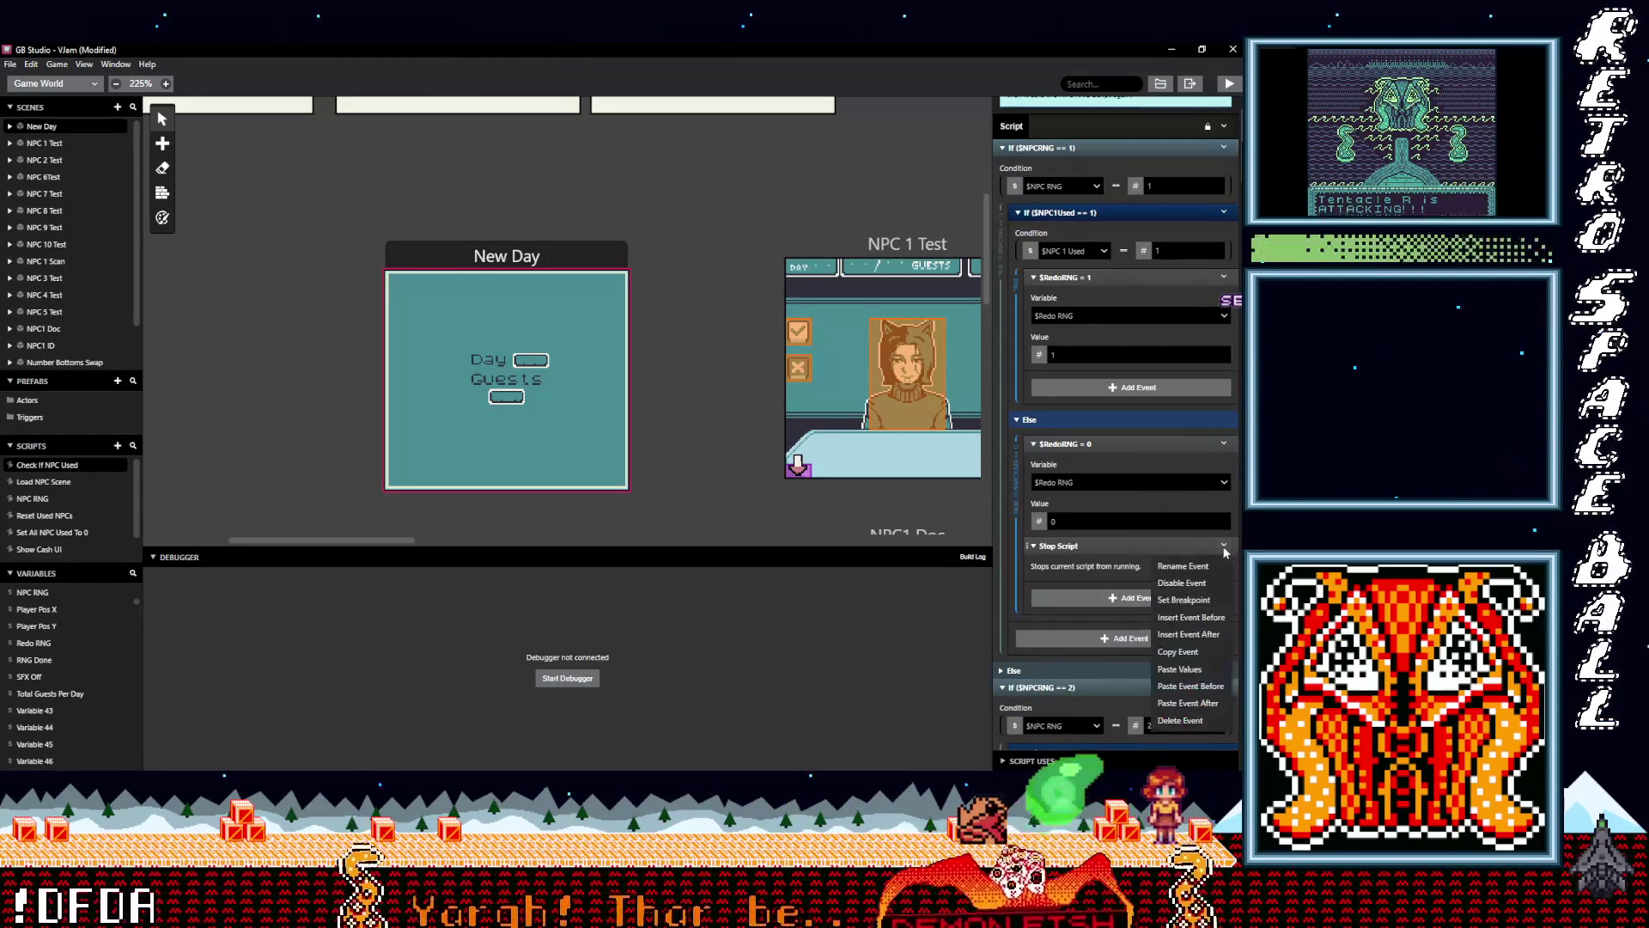
left_click(1168, 634)
scroll(1144, 634, "down", 2)
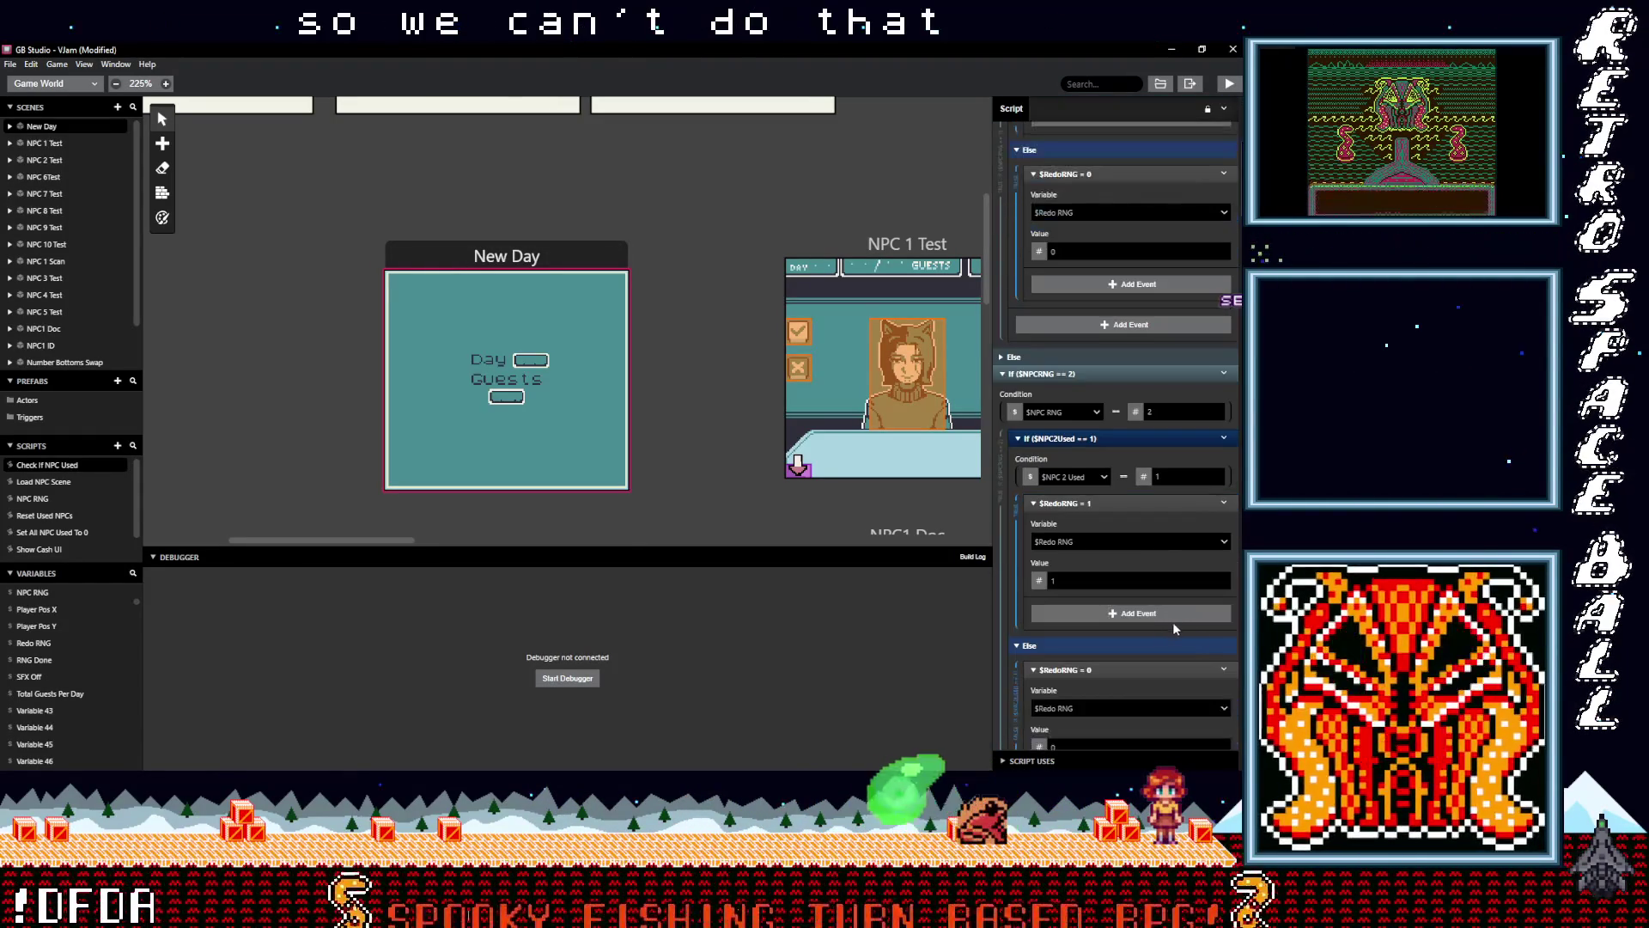
scroll(1172, 611, "down", 3)
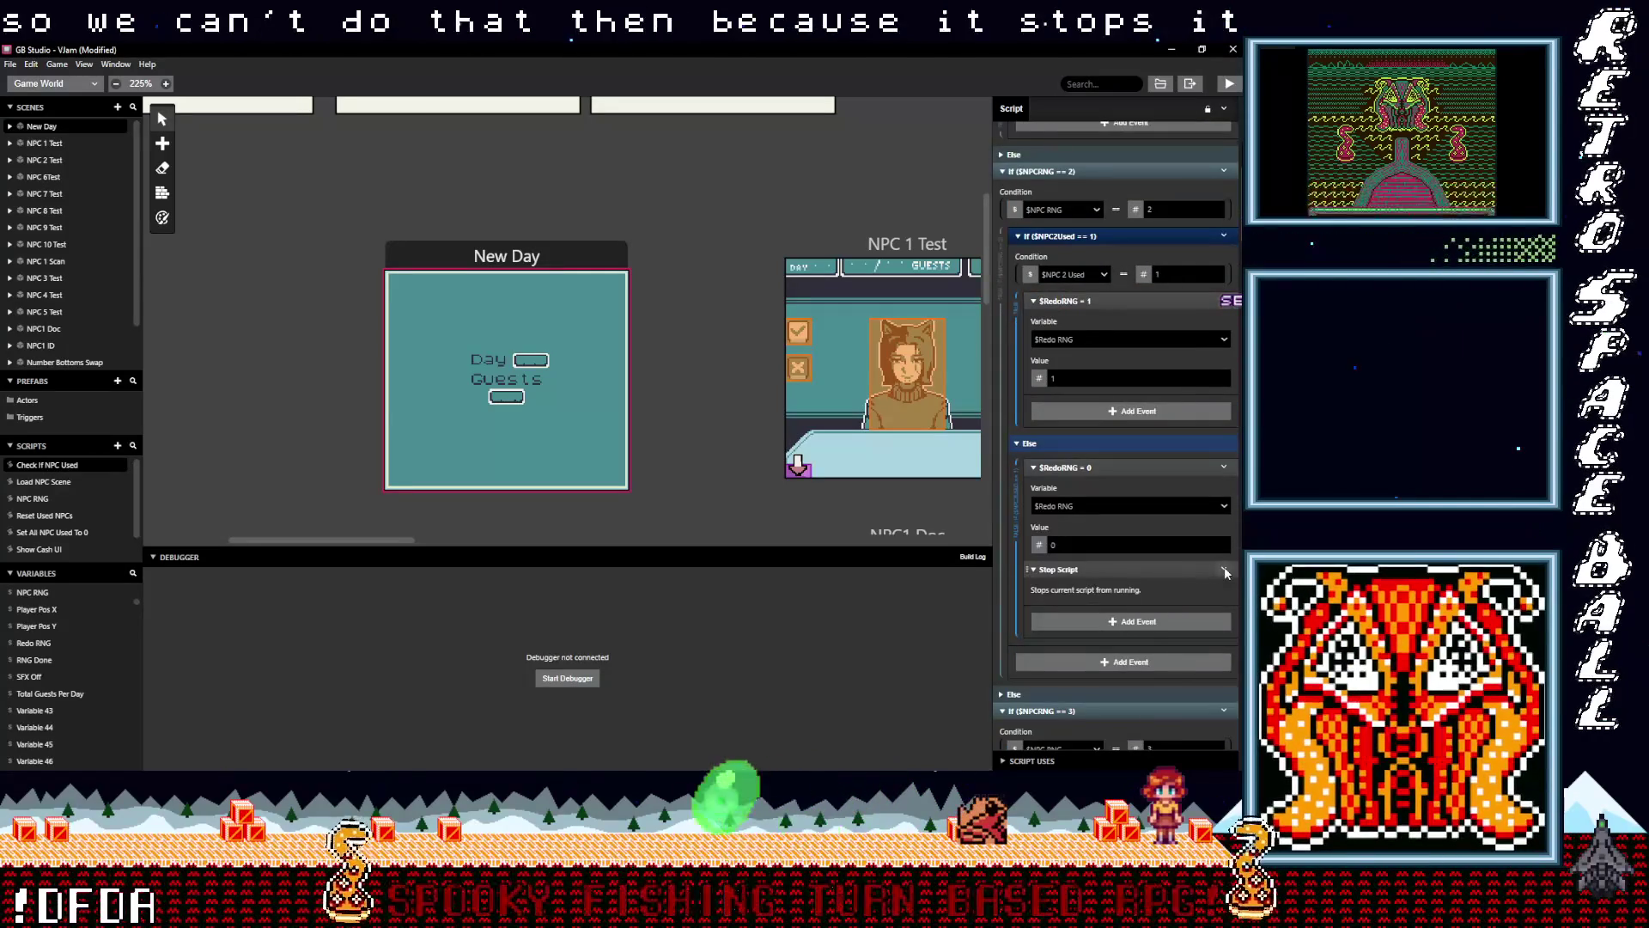
left_click(1223, 569)
left_click(1181, 743)
scroll(1159, 670, "down", 3)
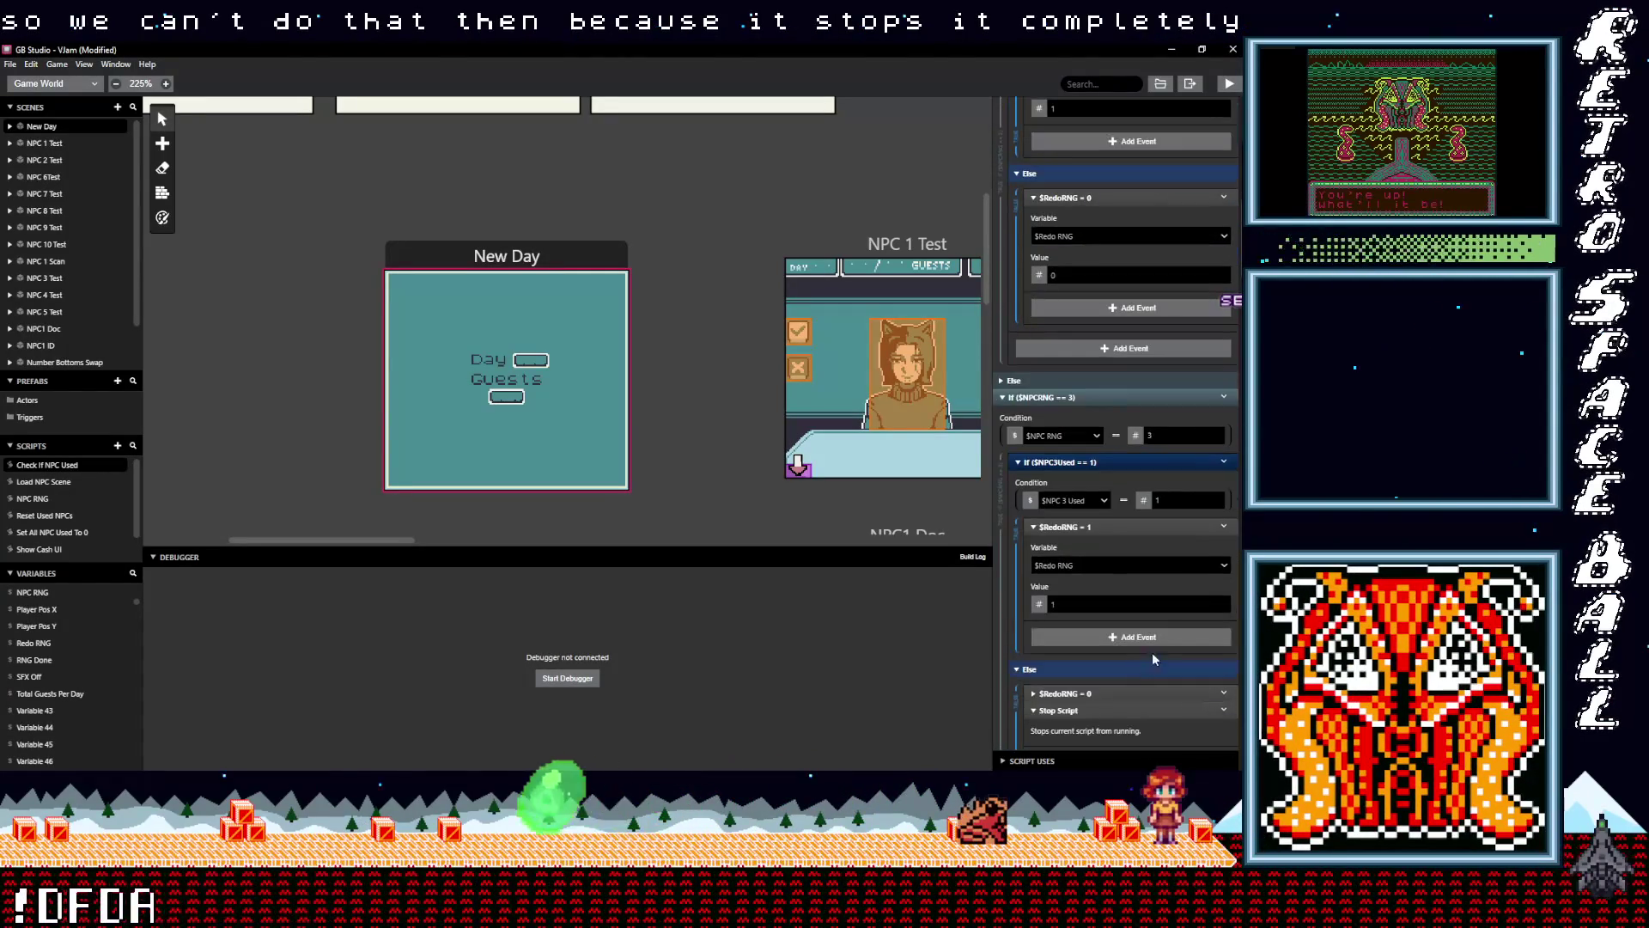
scroll(1171, 634, "down", 2)
left_click(1225, 577)
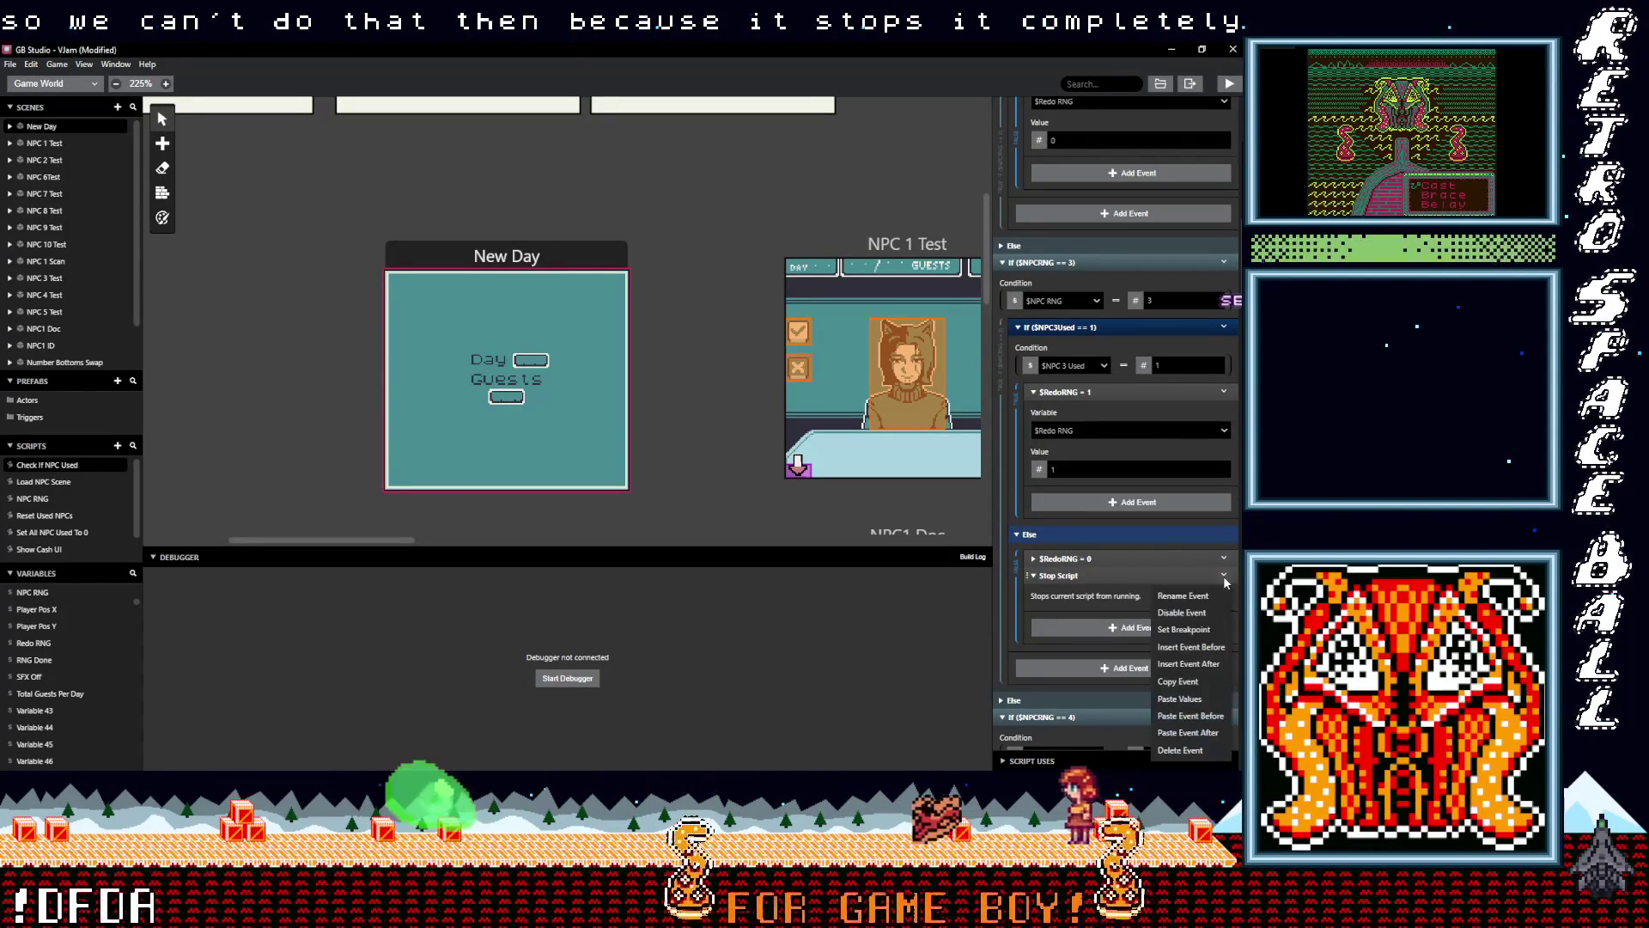
left_click(1181, 750)
Delete the Stop Script events from the Else branches of the NPC 4, 5 and 6 checks
scroll(1175, 666, "down", 4)
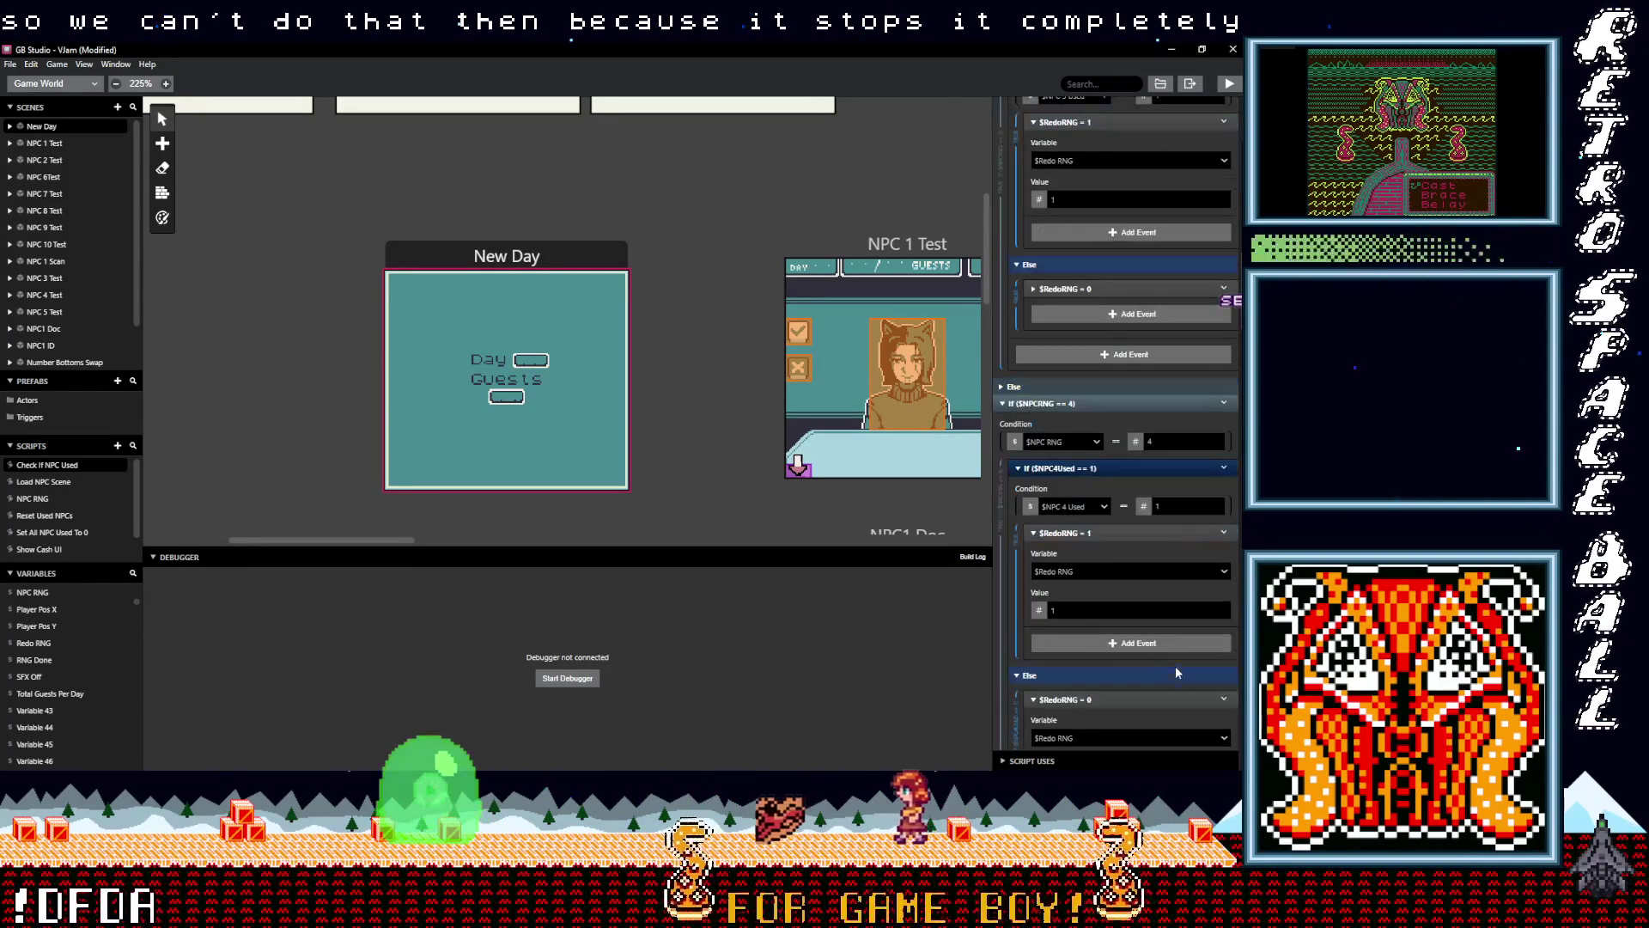
scroll(1172, 636, "down", 3)
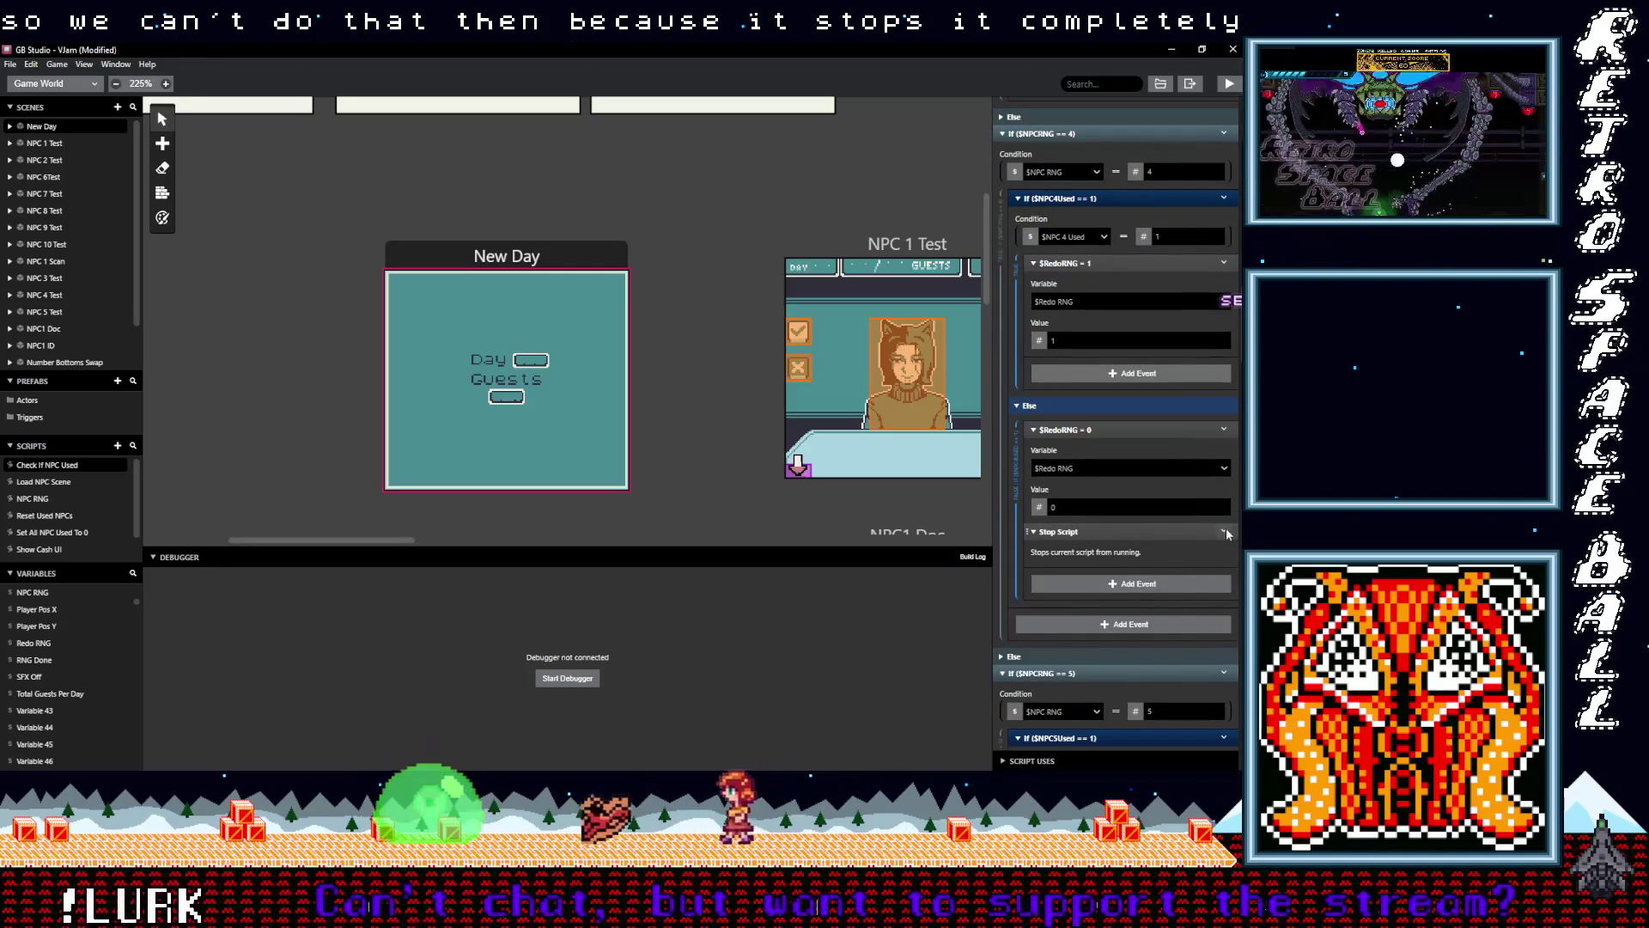
left_click(1224, 532)
left_click(1186, 708)
scroll(1152, 657, "down", 3)
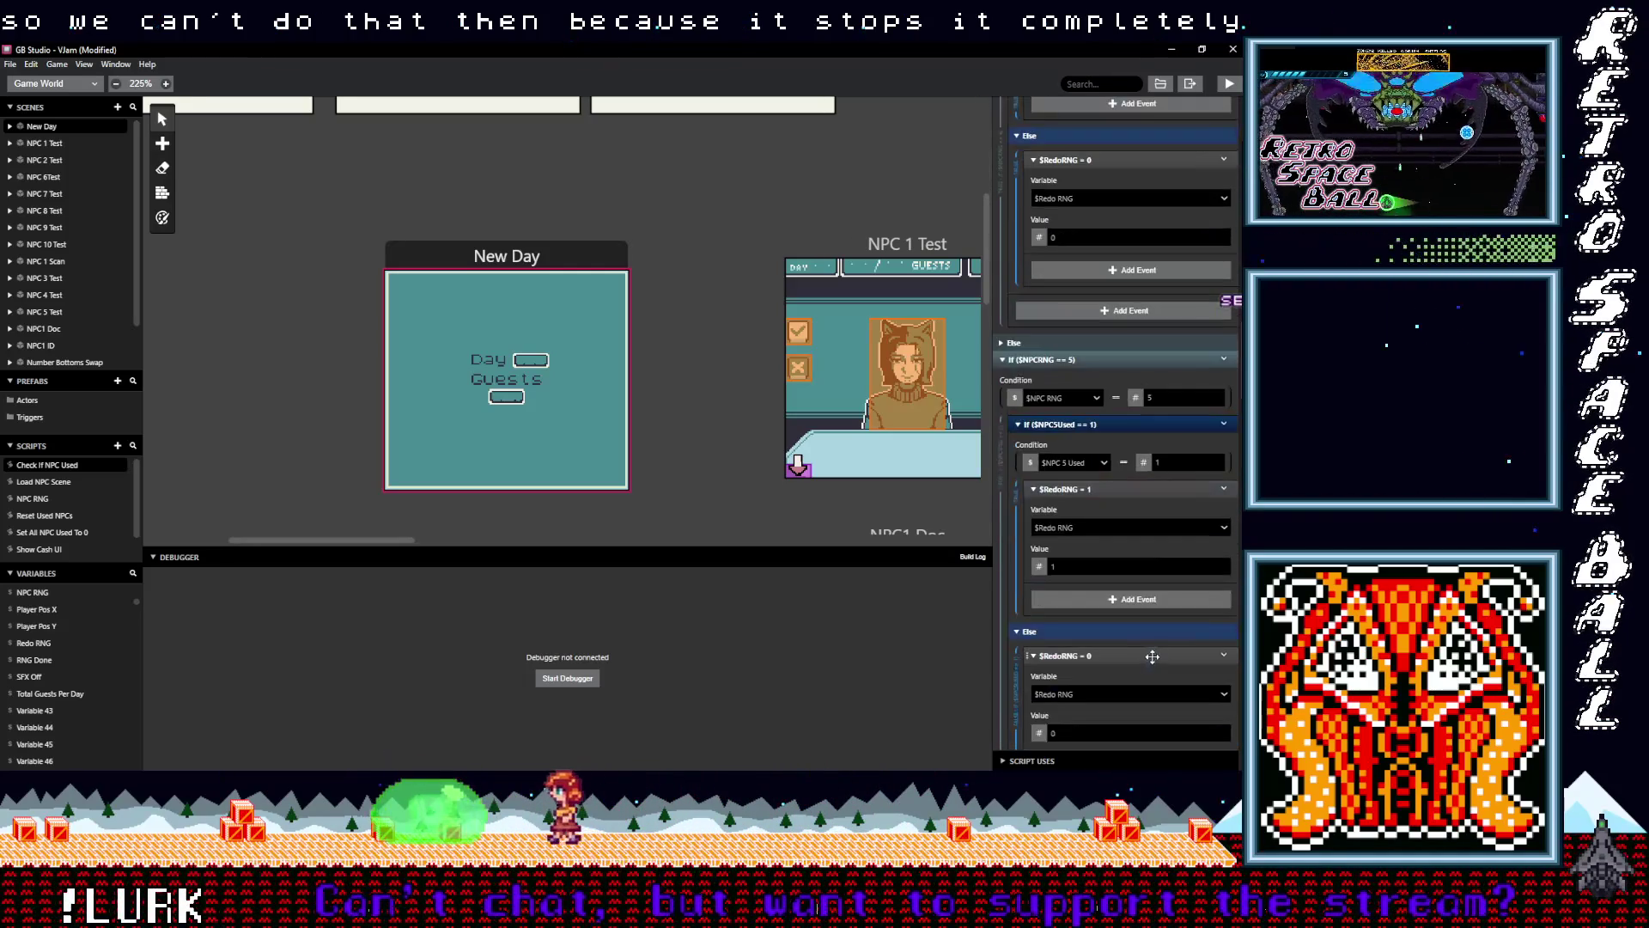
scroll(1152, 656, "down", 3)
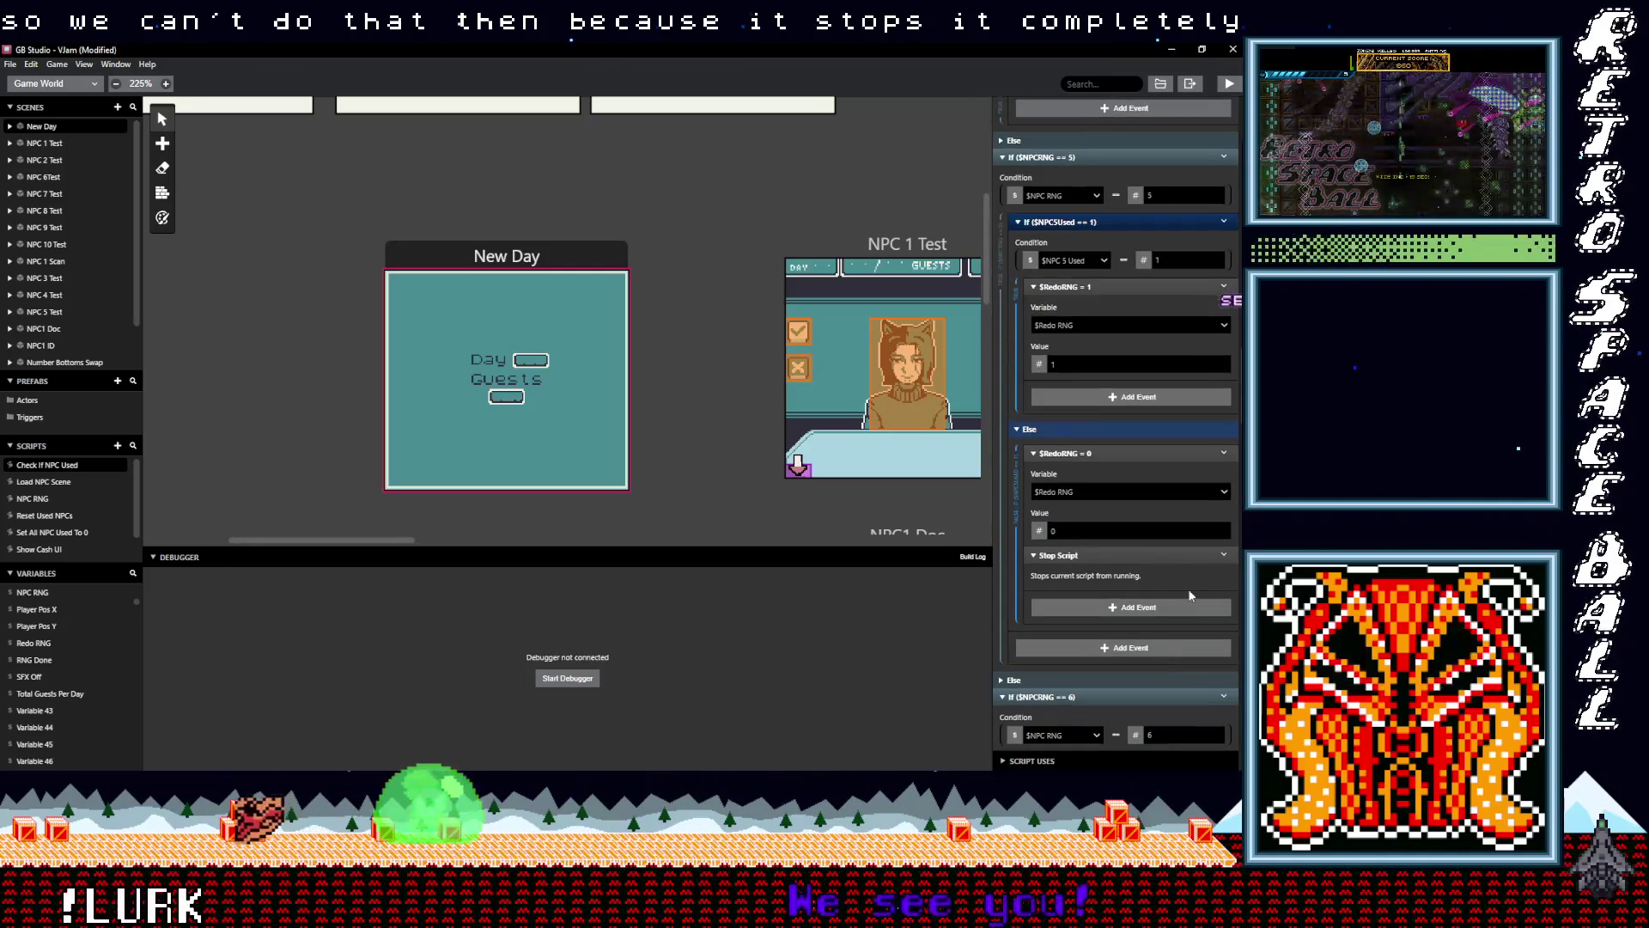
left_click(1224, 556)
left_click(1188, 731)
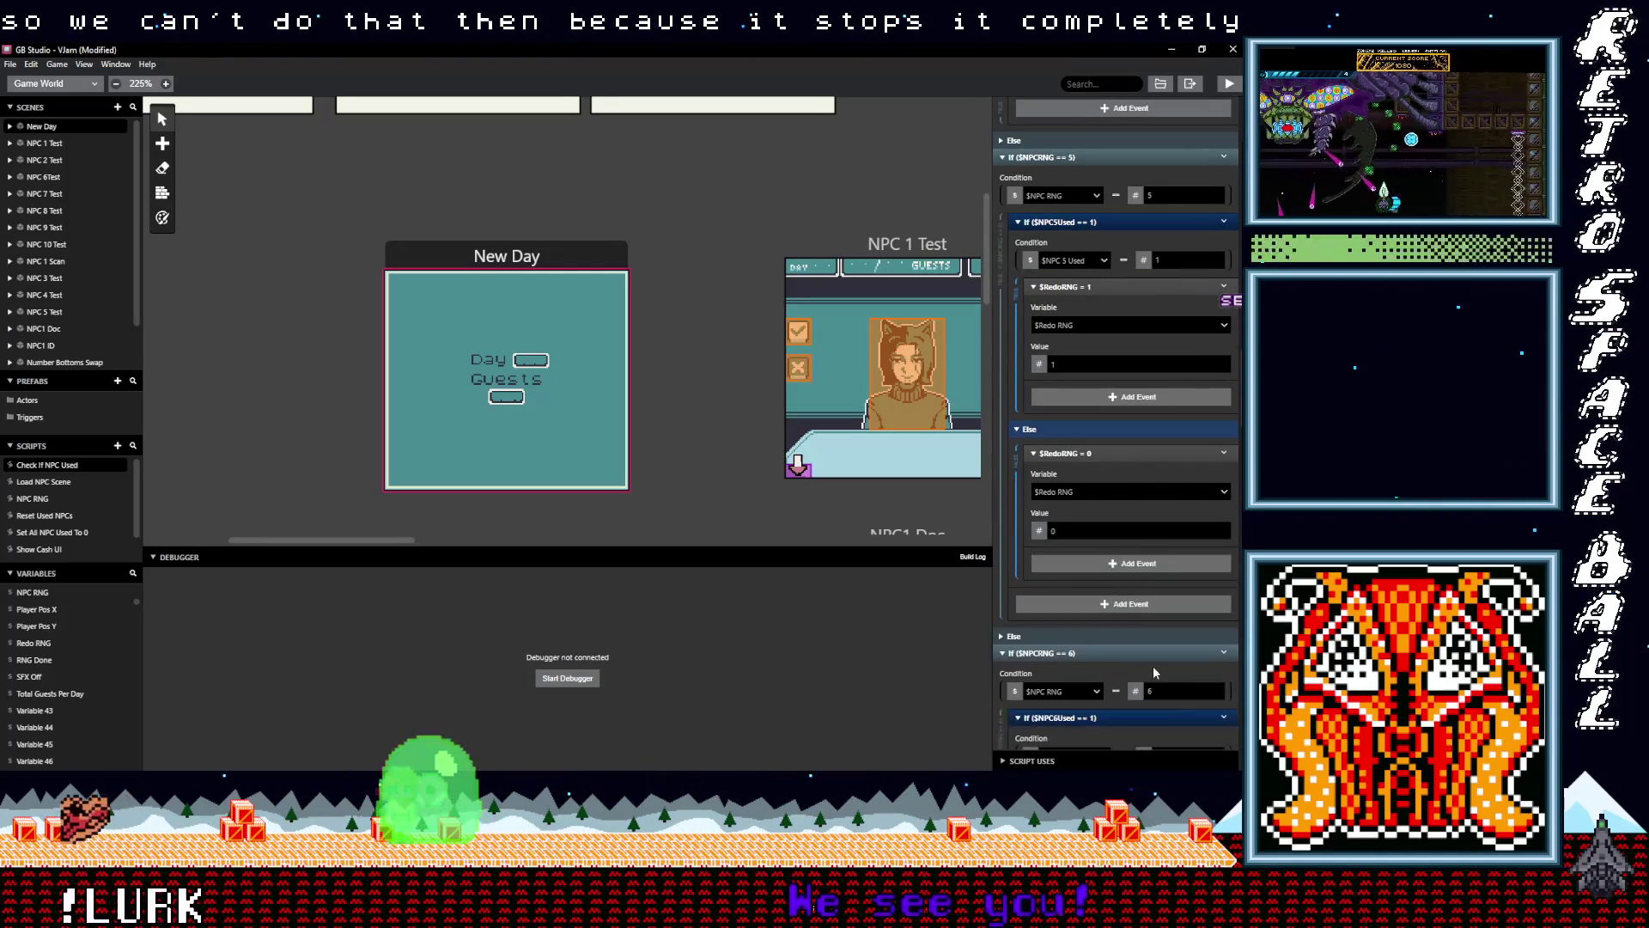
scroll(1153, 668, "down", 3)
scroll(1151, 665, "down", 5)
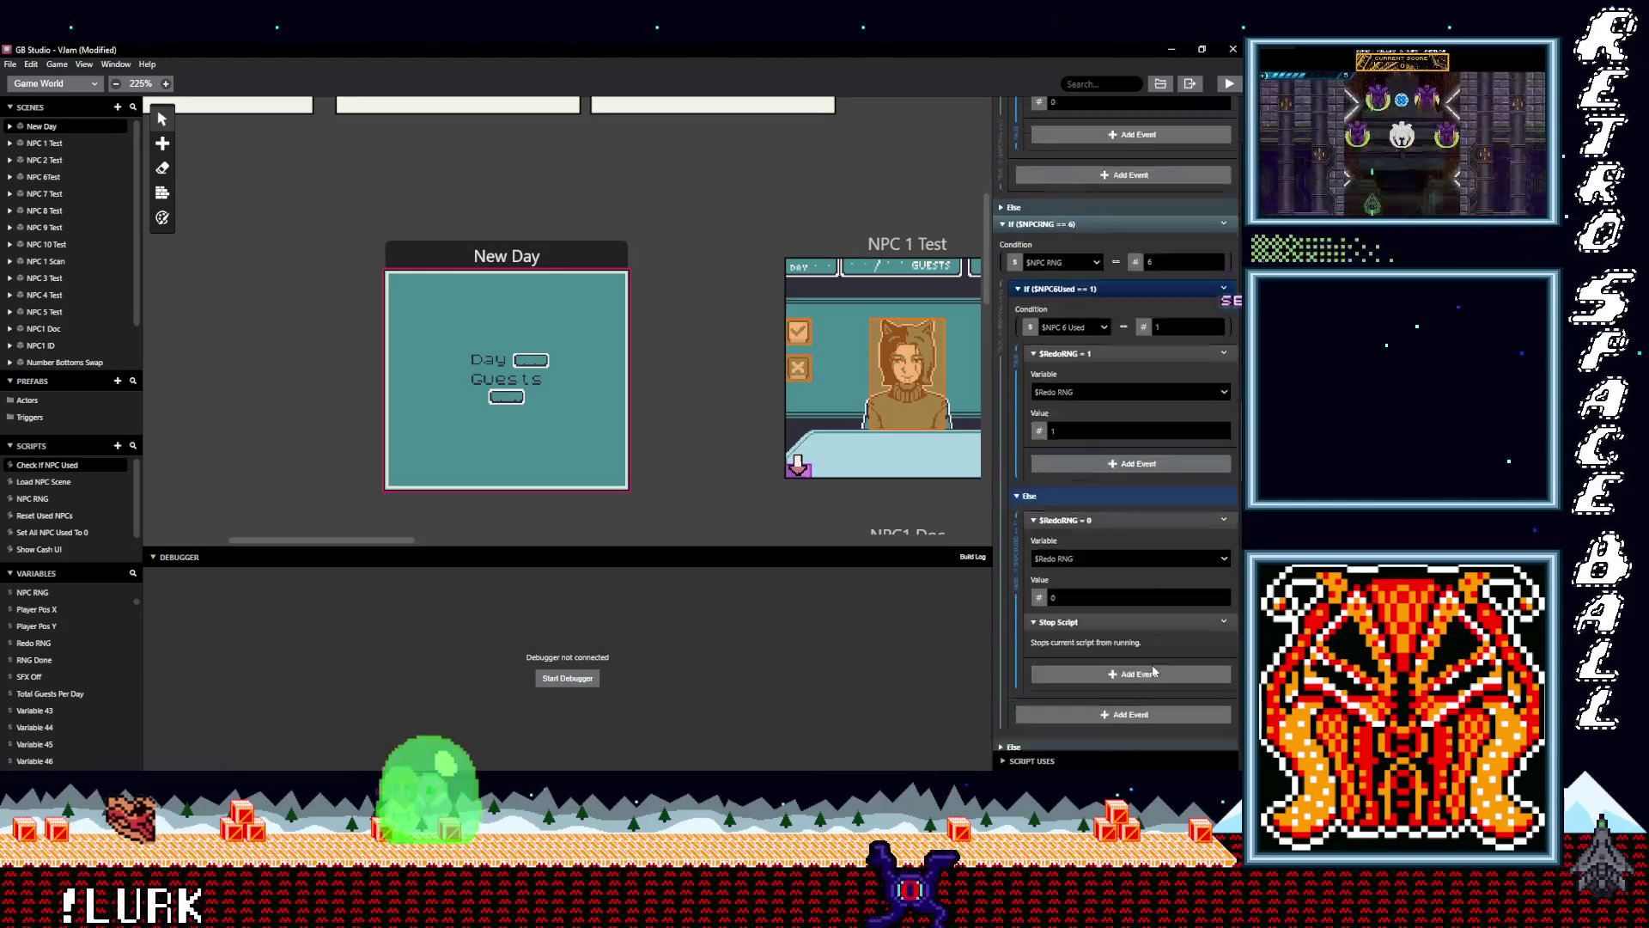
left_click(1225, 510)
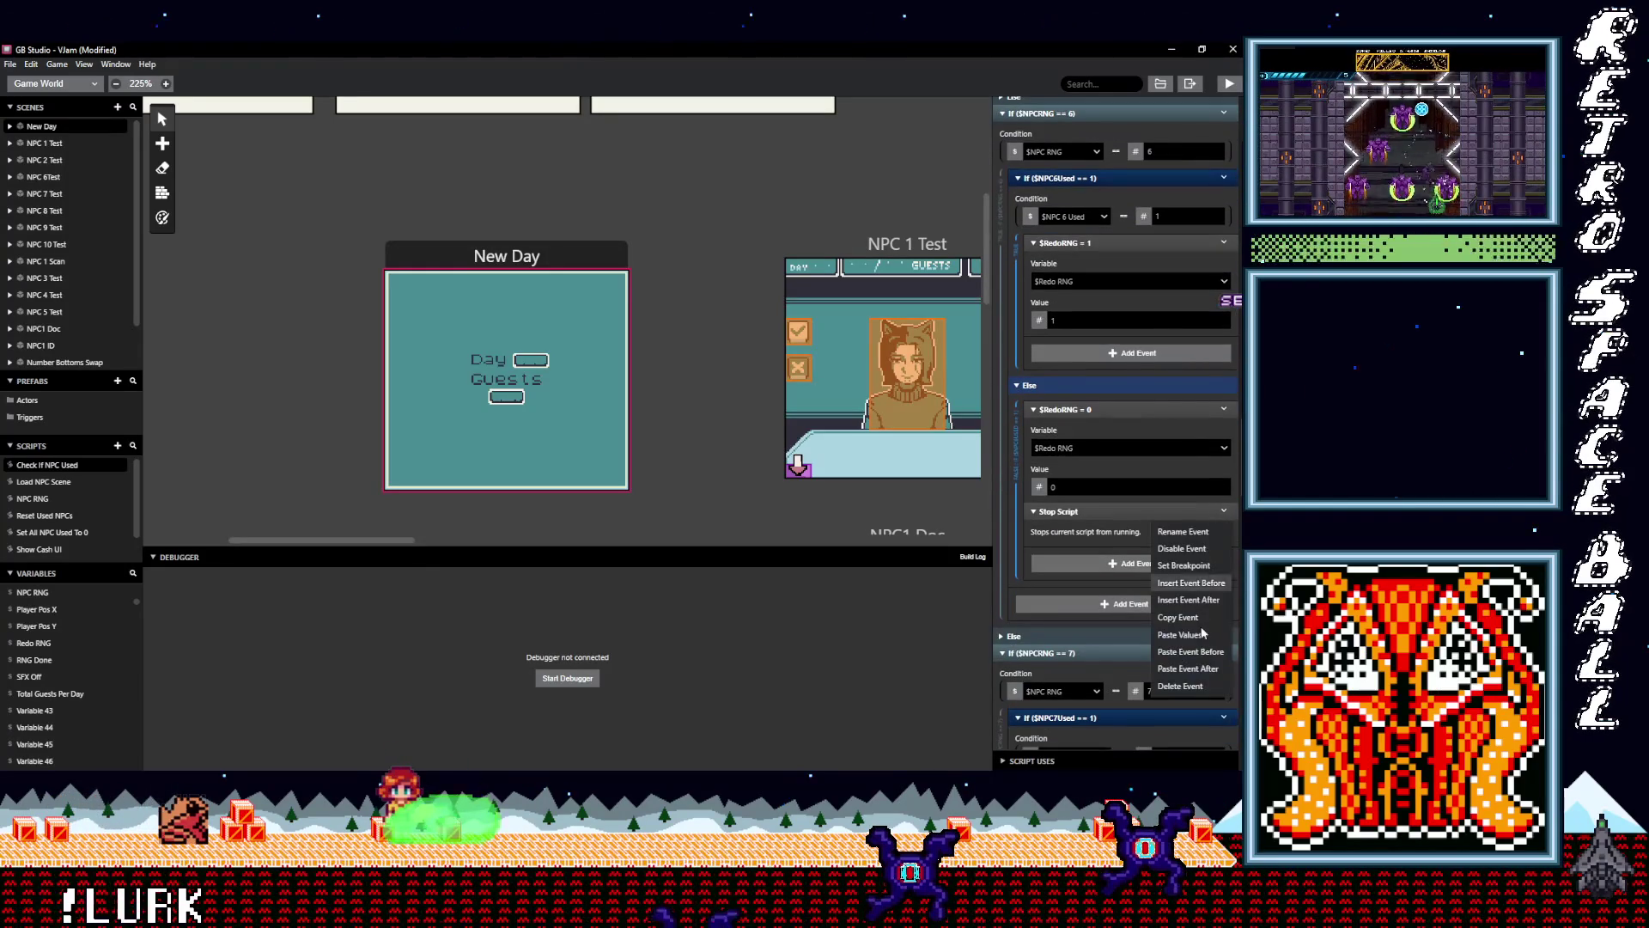
left_click(1192, 687)
Delete the Stop Script events from the NPC 7, 8, 9 and 10 Else branches
scroll(1148, 640, "down", 2)
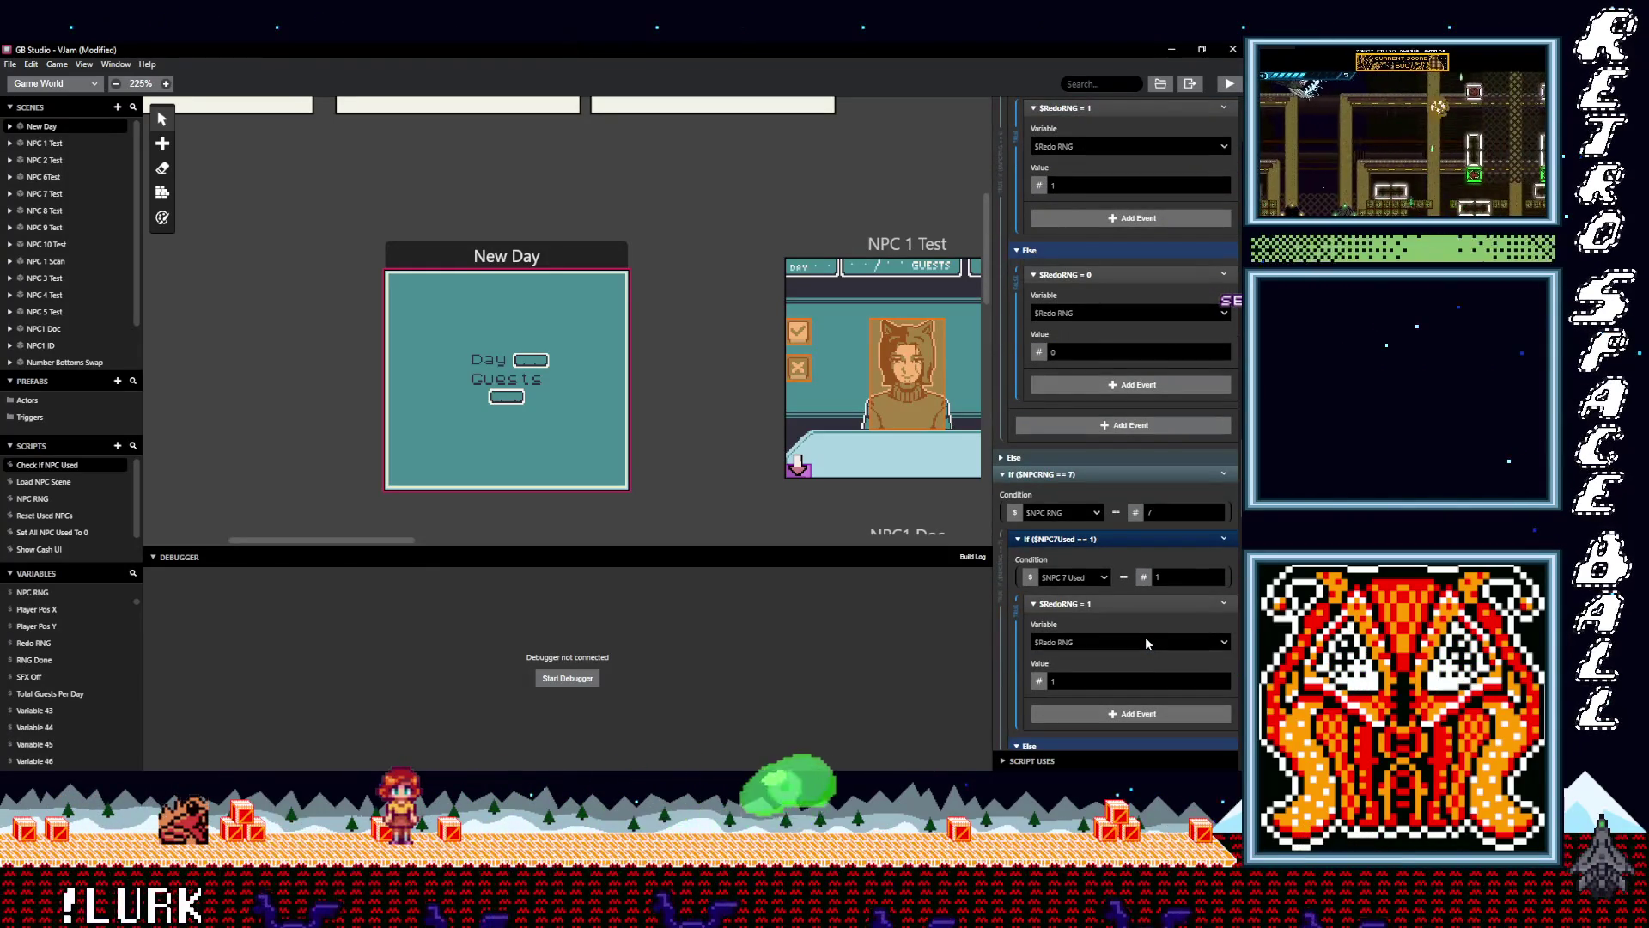
scroll(1146, 640, "down", 2)
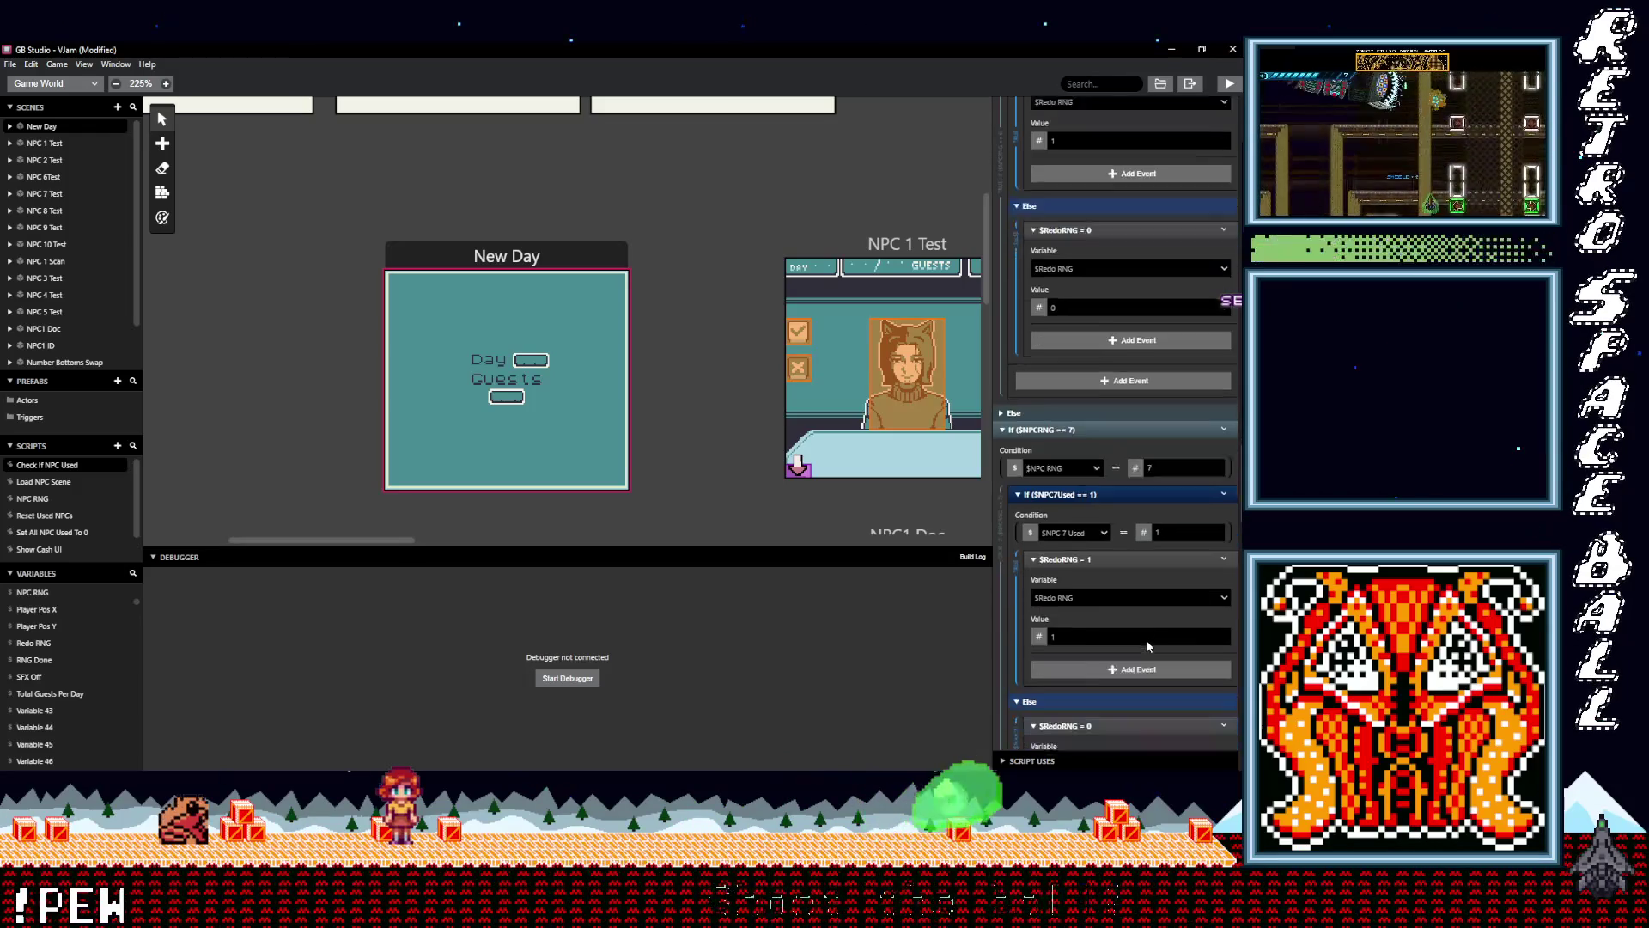
scroll(1148, 642, "down", 1)
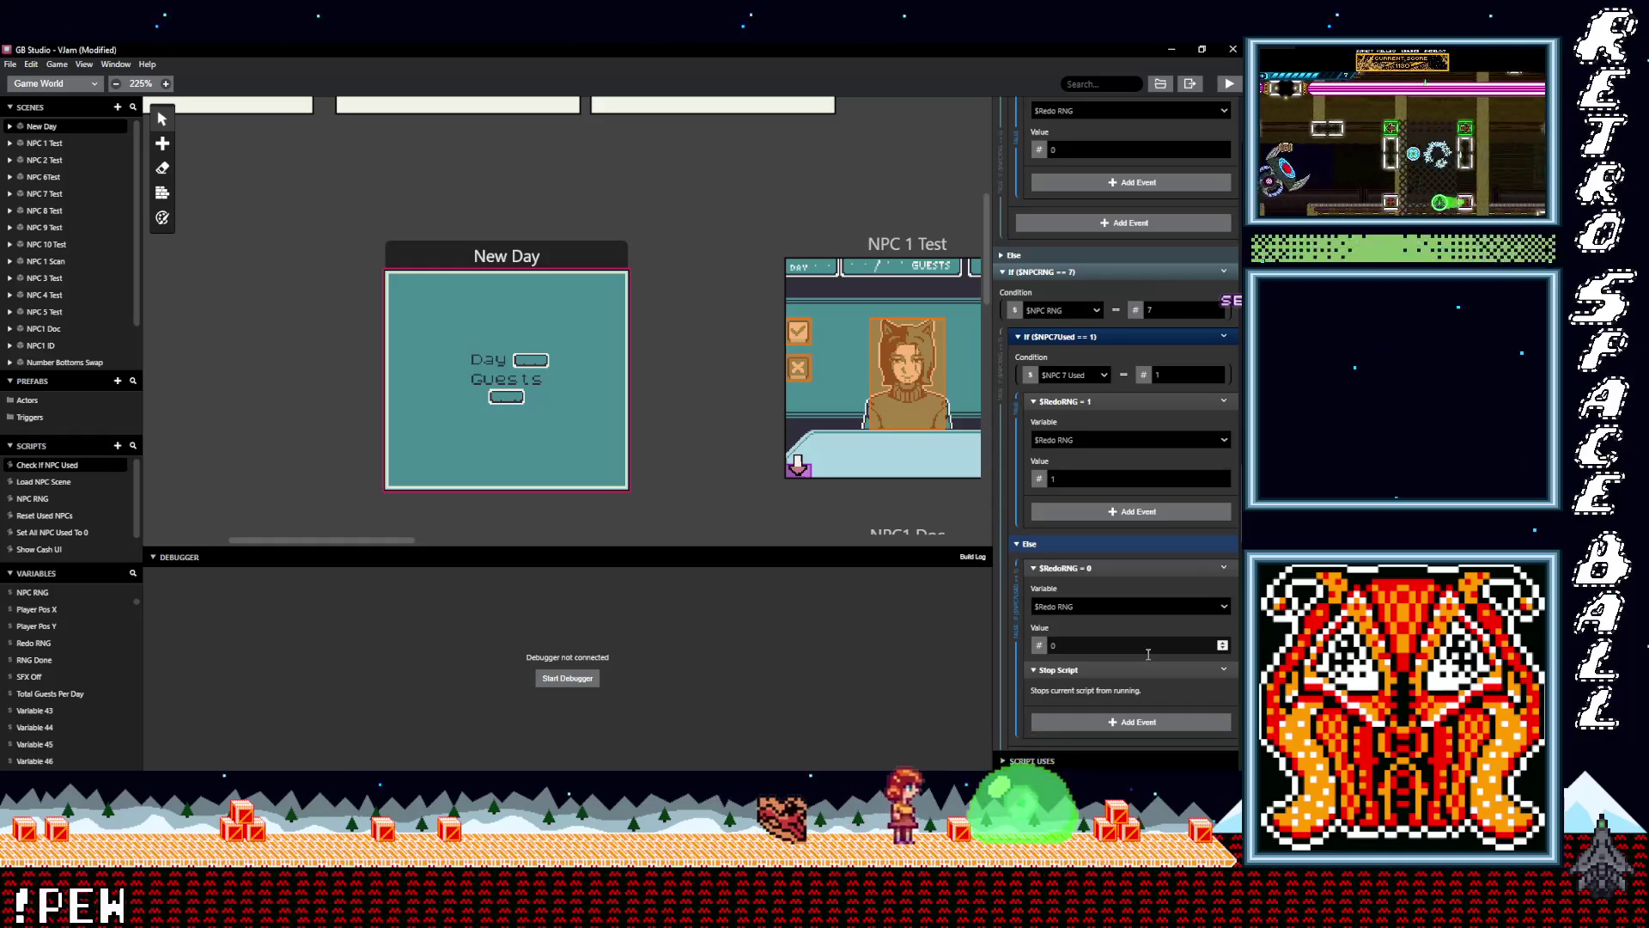
left_click(1222, 669)
left_click(1199, 756)
scroll(1137, 682, "down", 5)
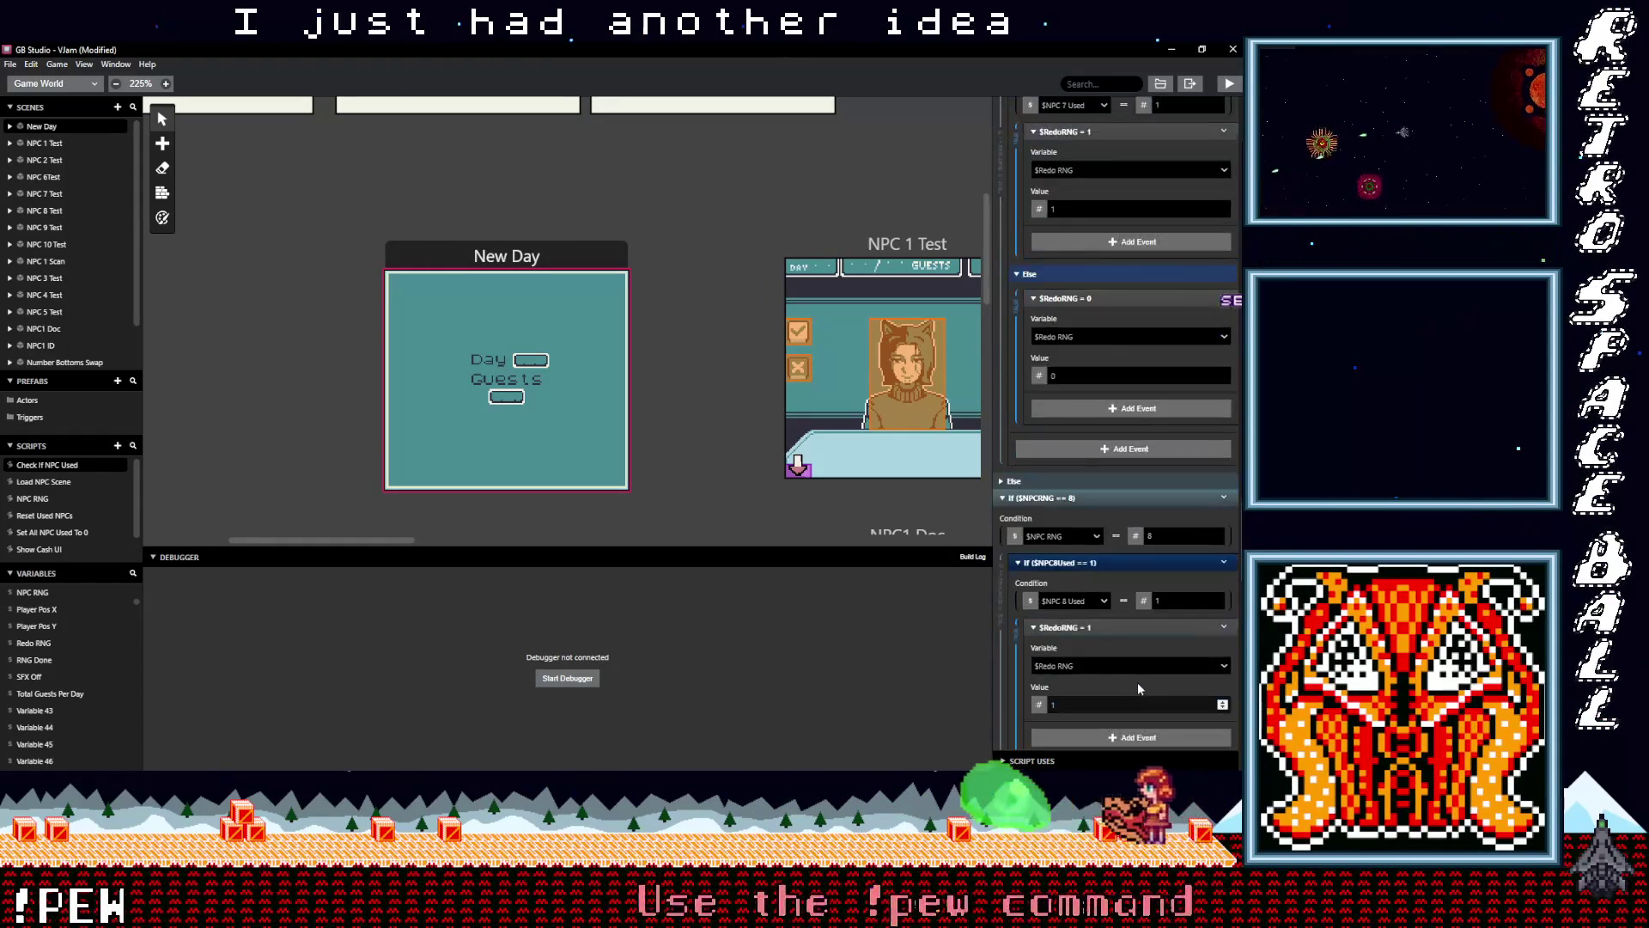
scroll(1141, 682, "down", 3)
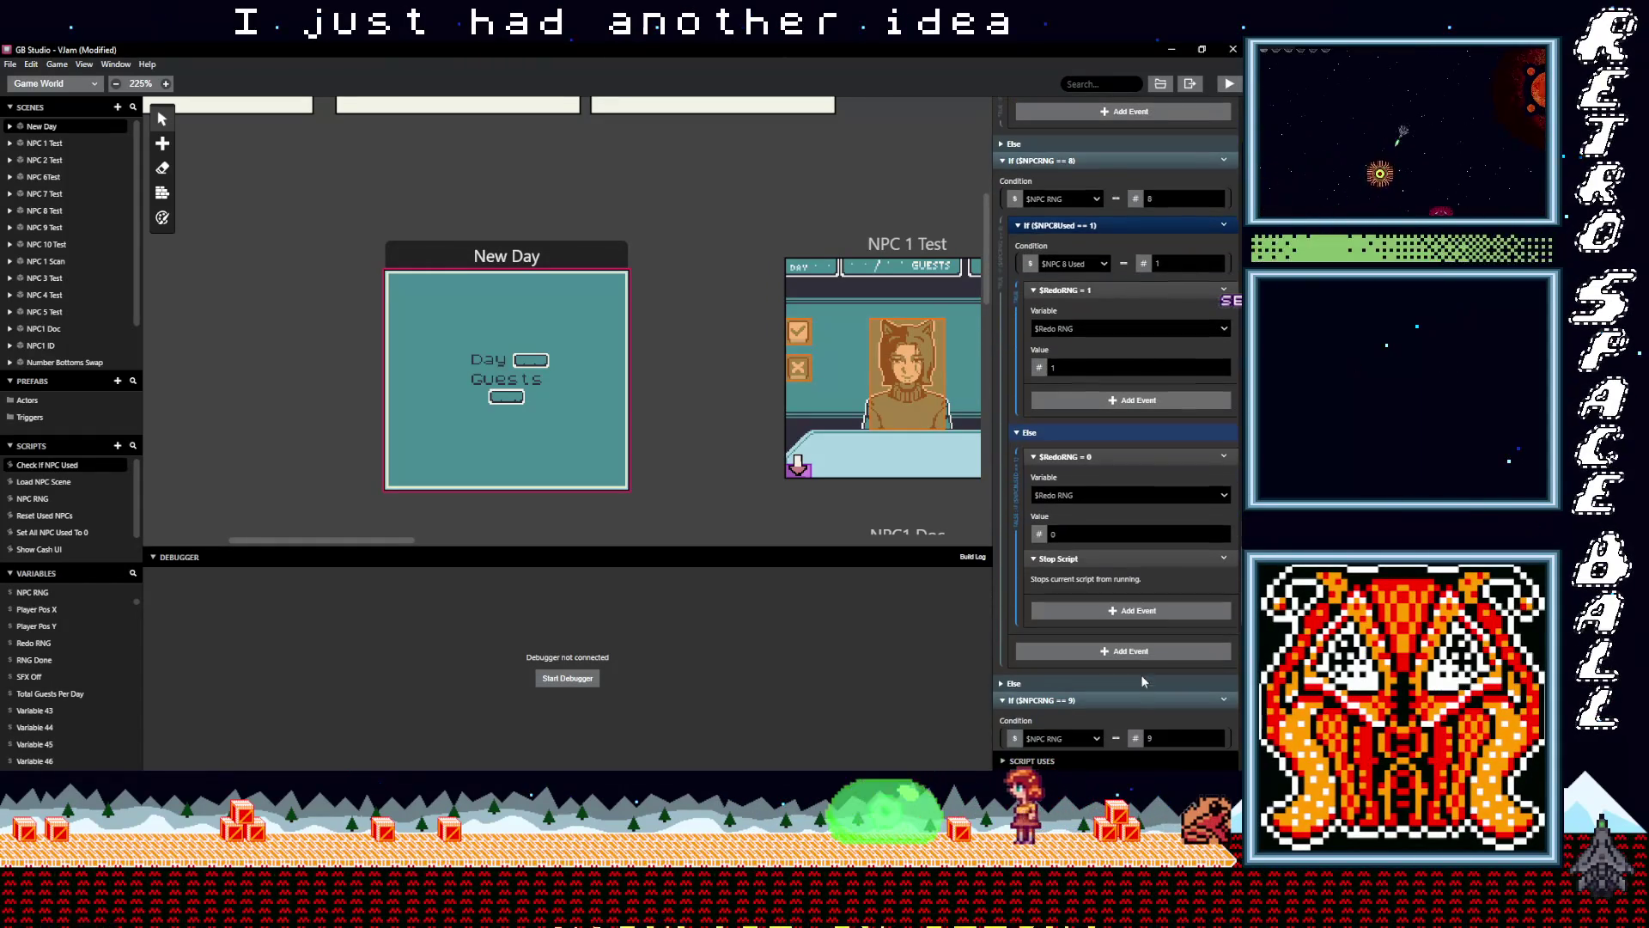
left_click(1224, 558)
left_click(1194, 733)
scroll(1125, 656, "down", 5)
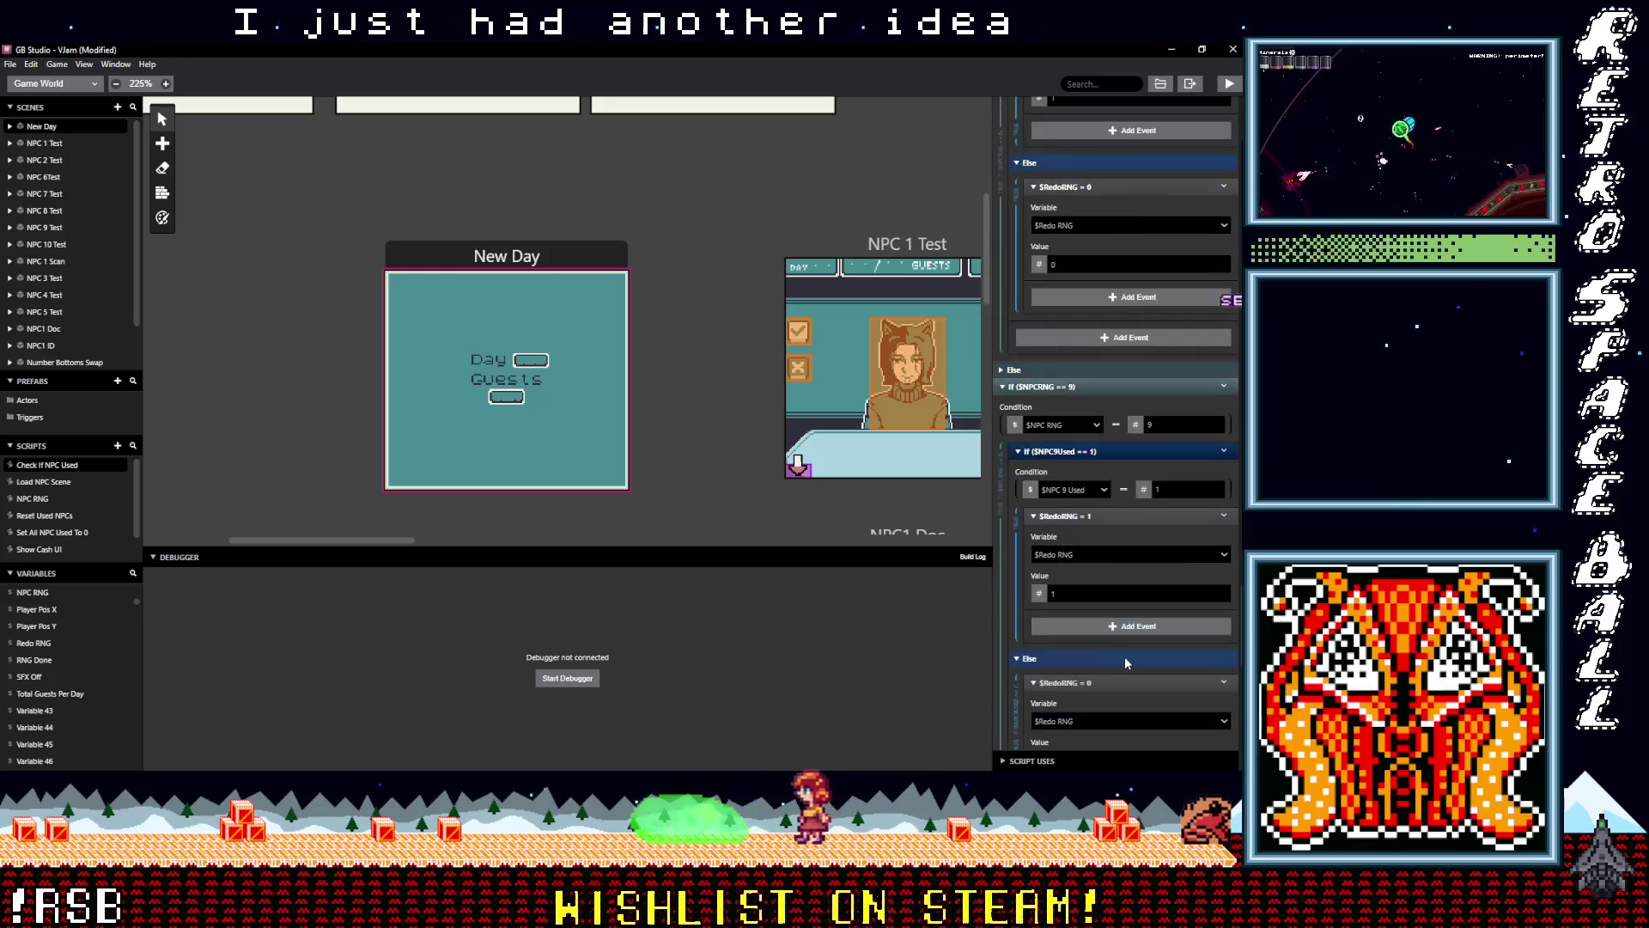
left_click(1224, 581)
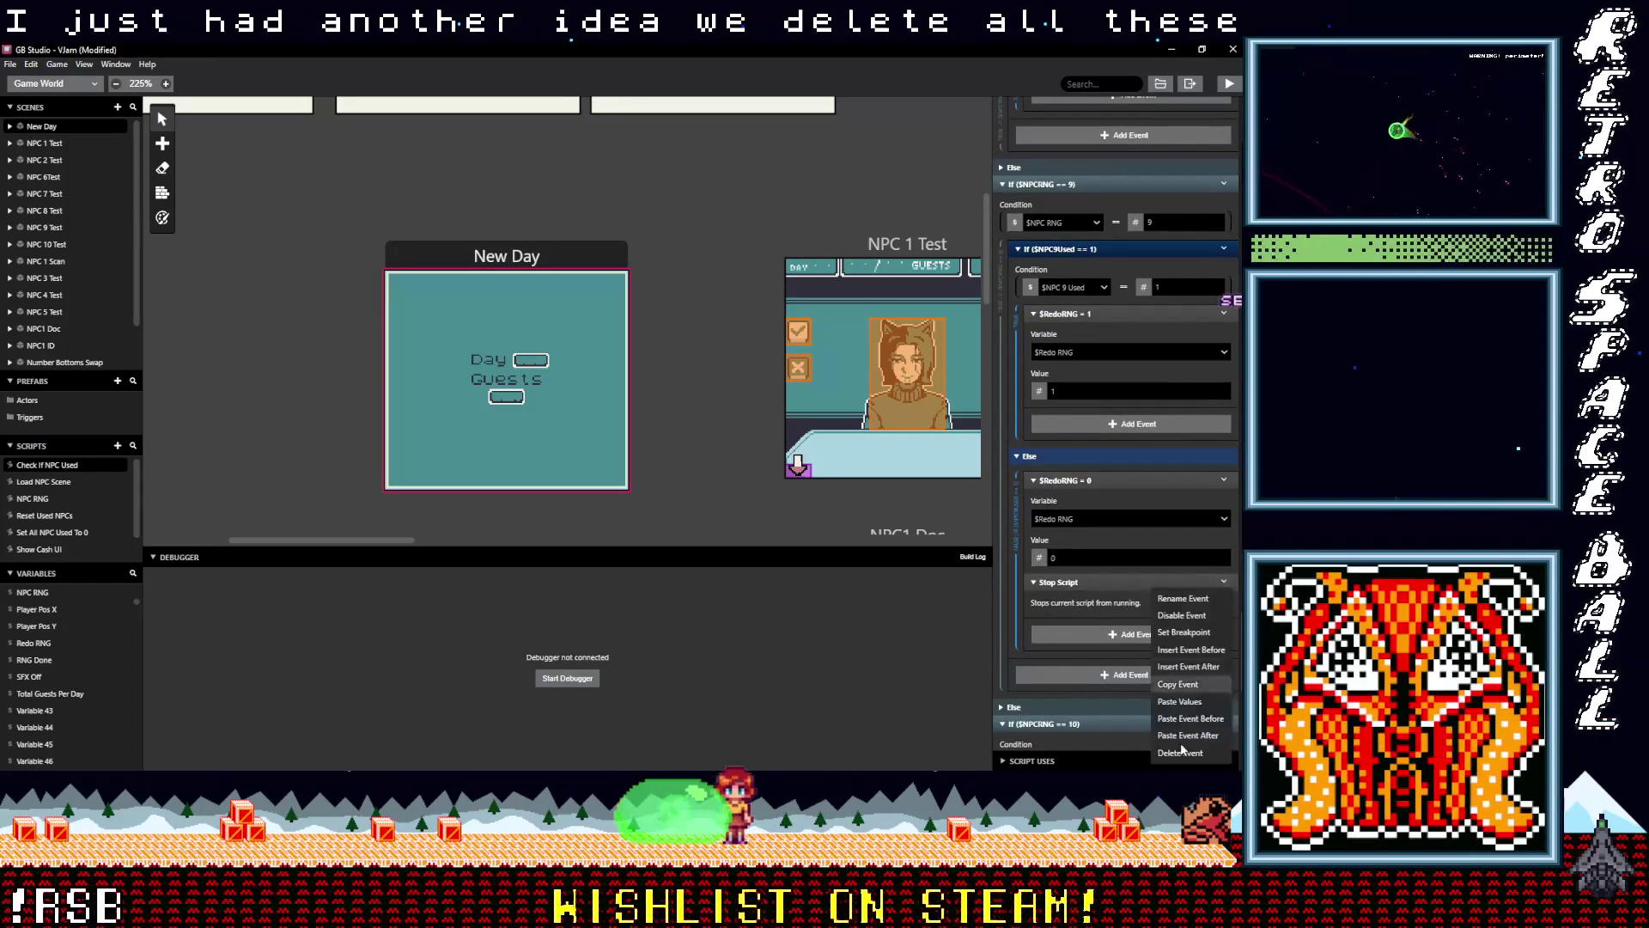
left_click(1194, 754)
scroll(1116, 653, "down", 2)
scroll(1116, 652, "down", 5)
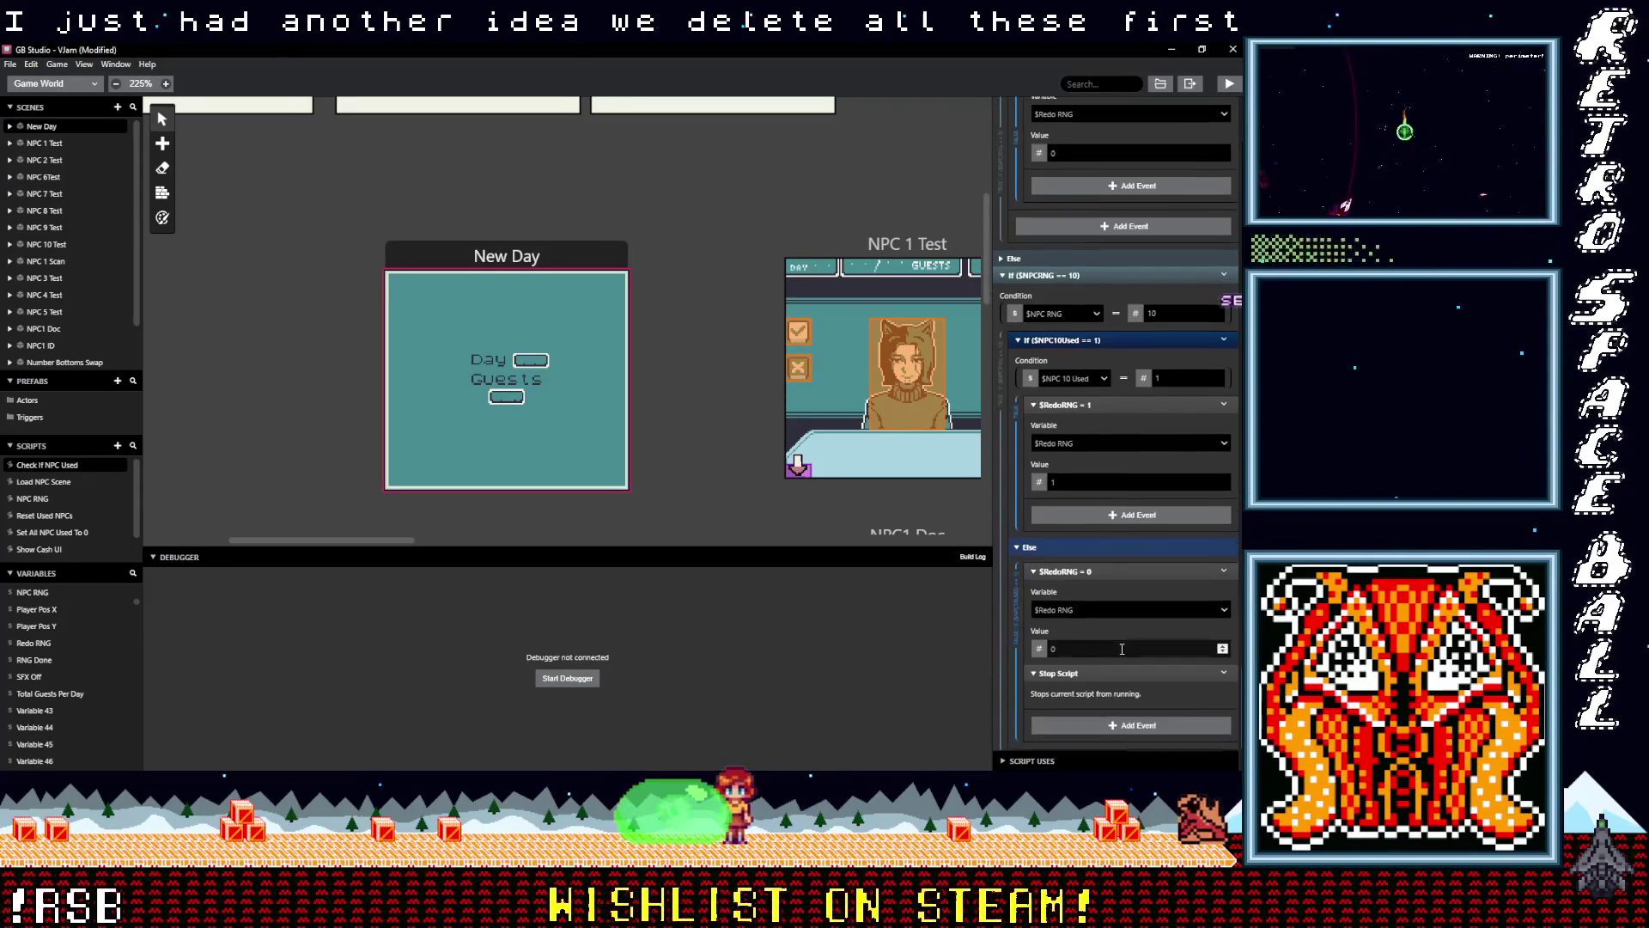
left_click(1224, 605)
left_click(1177, 753)
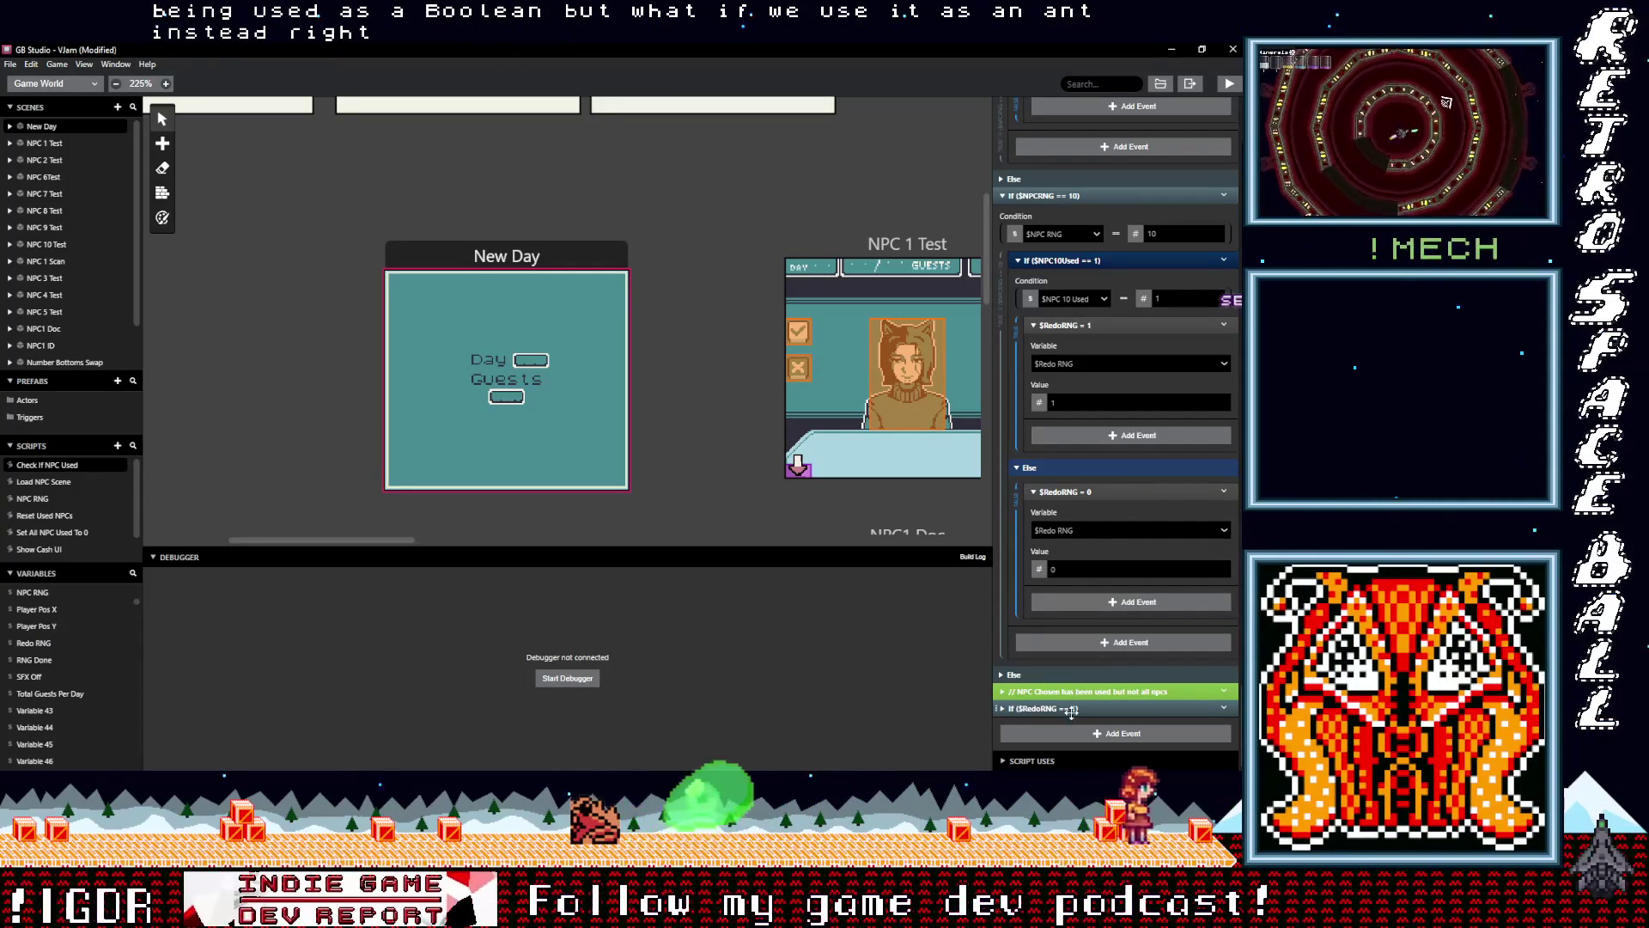
Expand the closing If $RedoRNG == 1 check to review its wait and NPCRNG call
left_click(1099, 707)
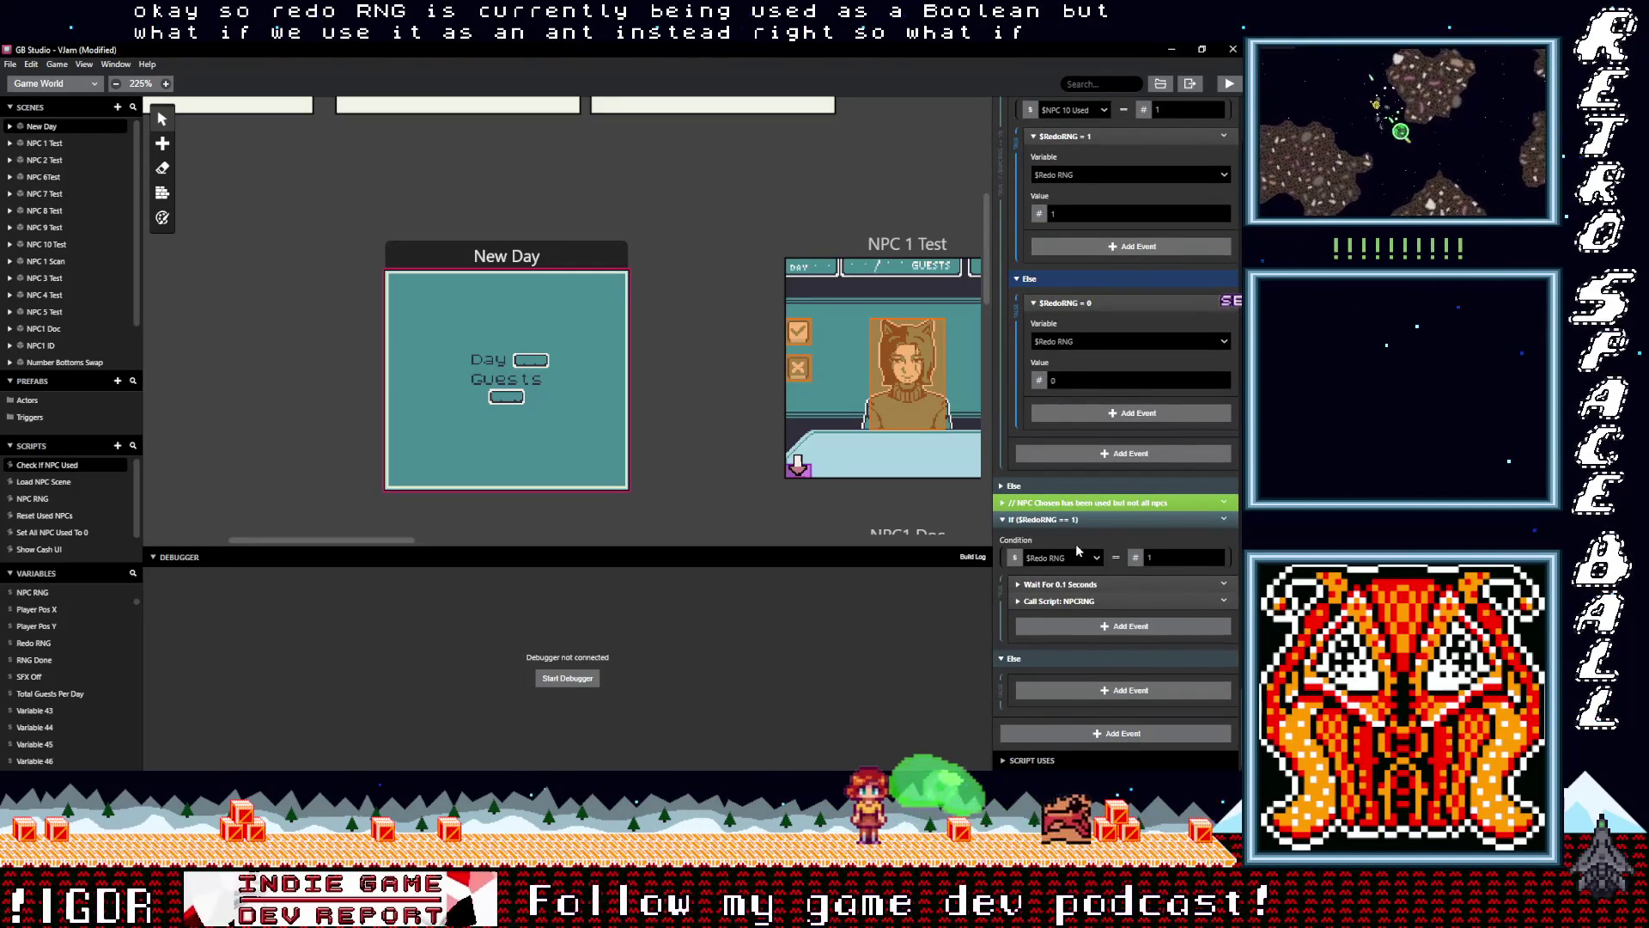
scroll(1082, 554, "up", 10)
scroll(1098, 586, "up", 15)
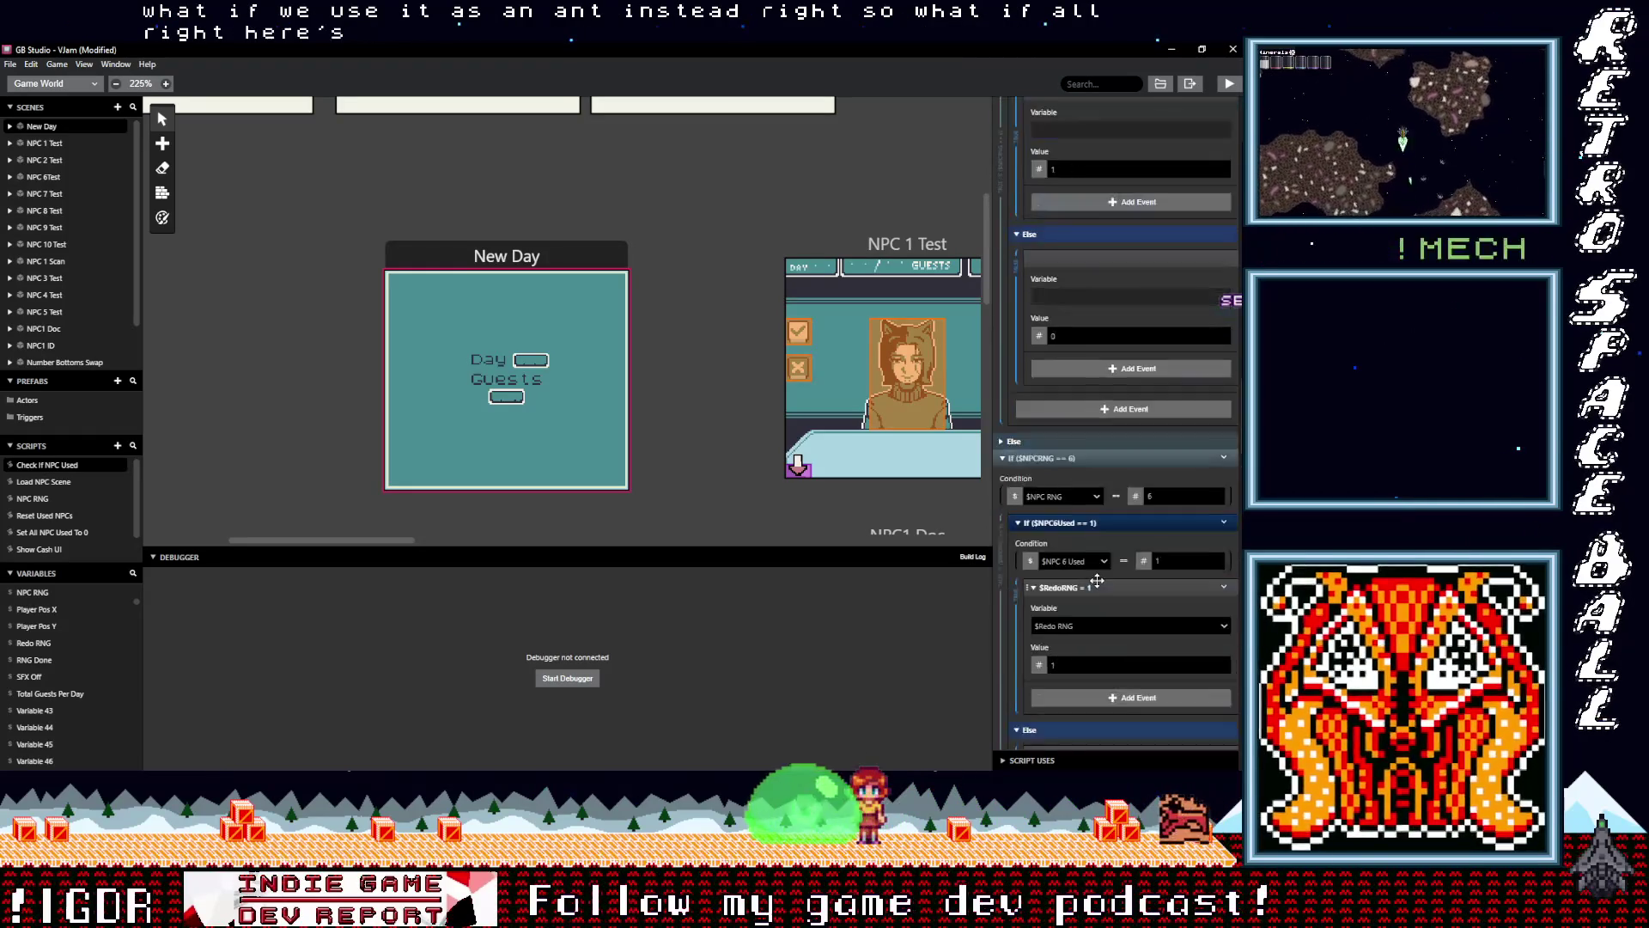
scroll(1097, 581, "up", 5)
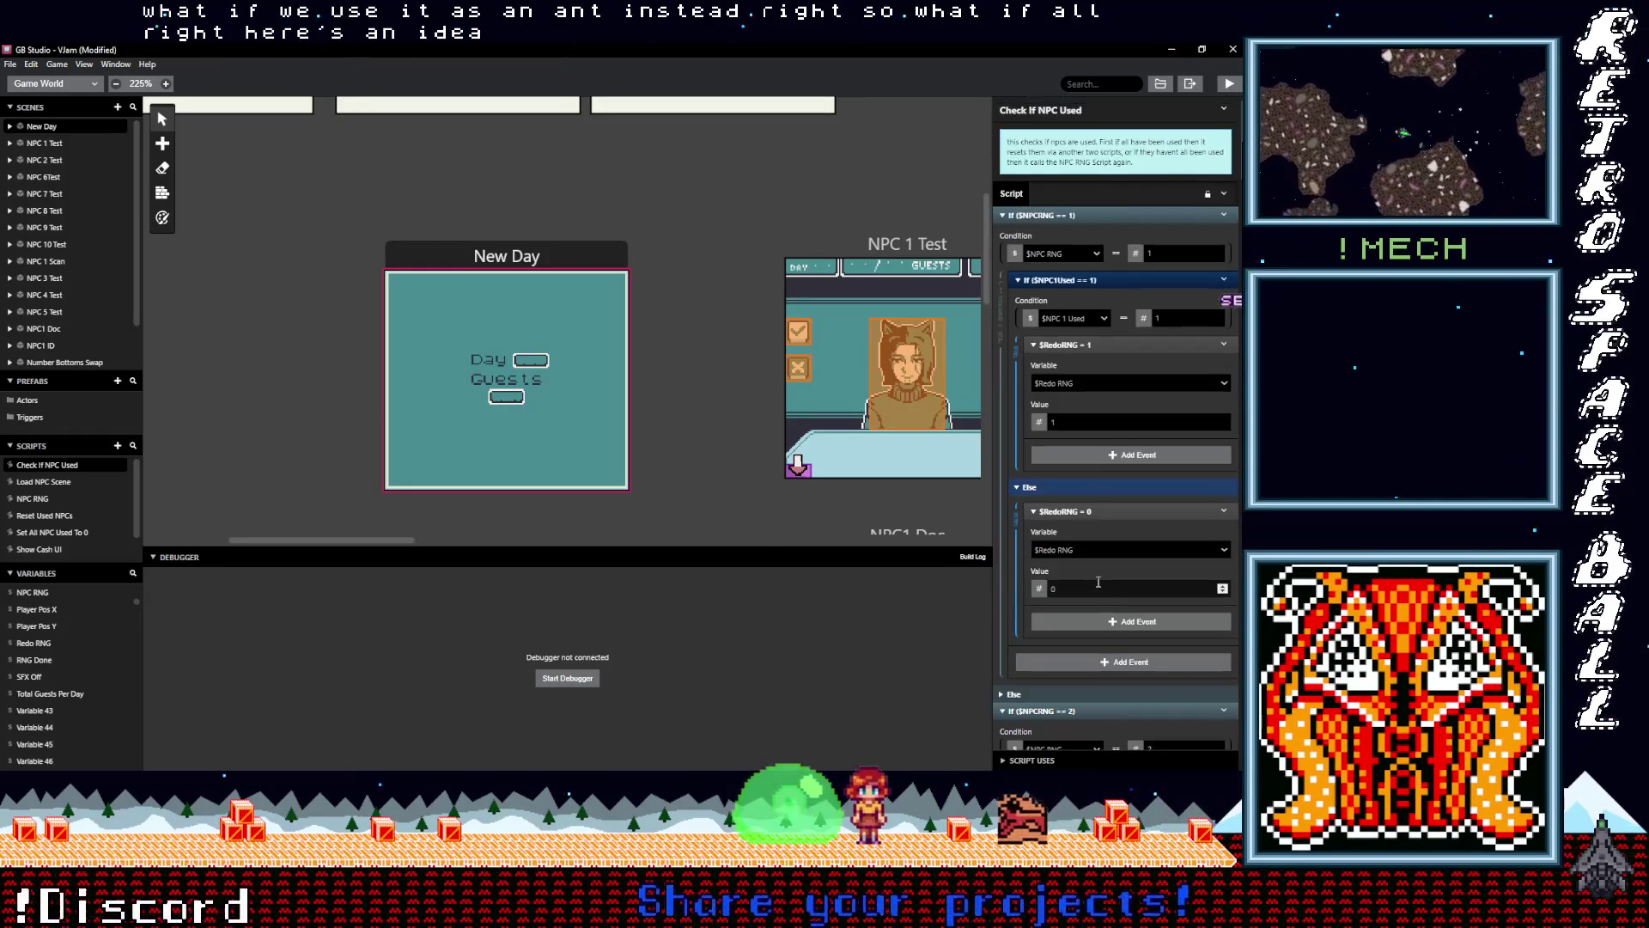
Collapse the $NPCRNG == 1 through 10 branches and the If $RedoRNG == 1 branch
left_click(1063, 215)
left_click(1064, 232)
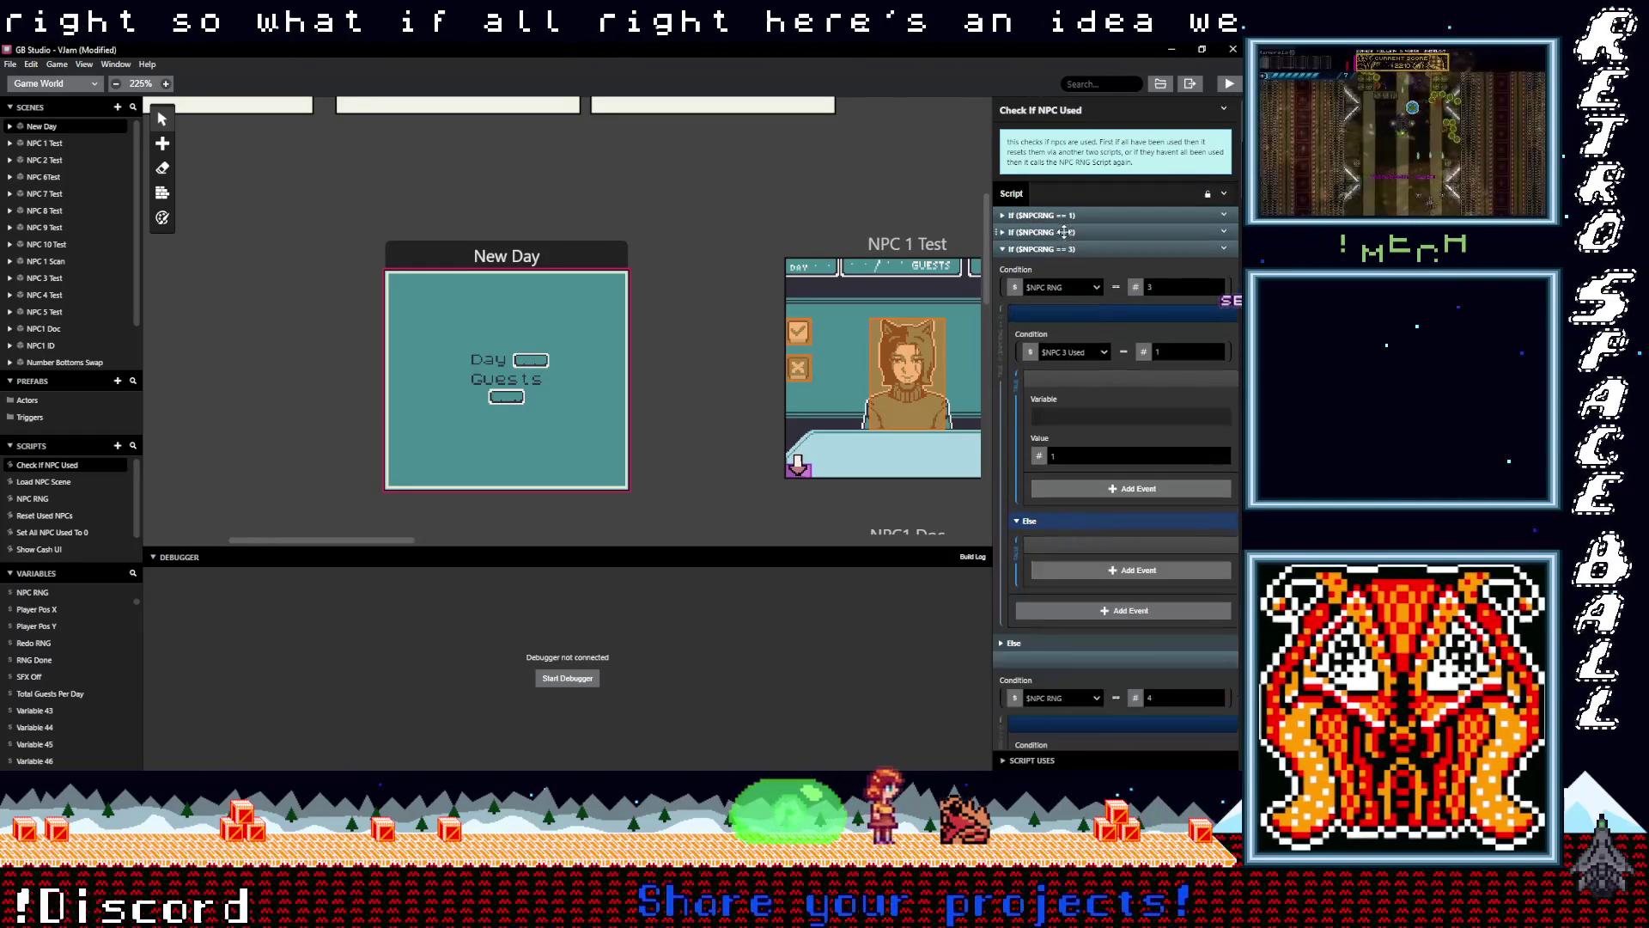
left_click(1063, 249)
left_click(1062, 265)
left_click(1062, 283)
left_click(1061, 300)
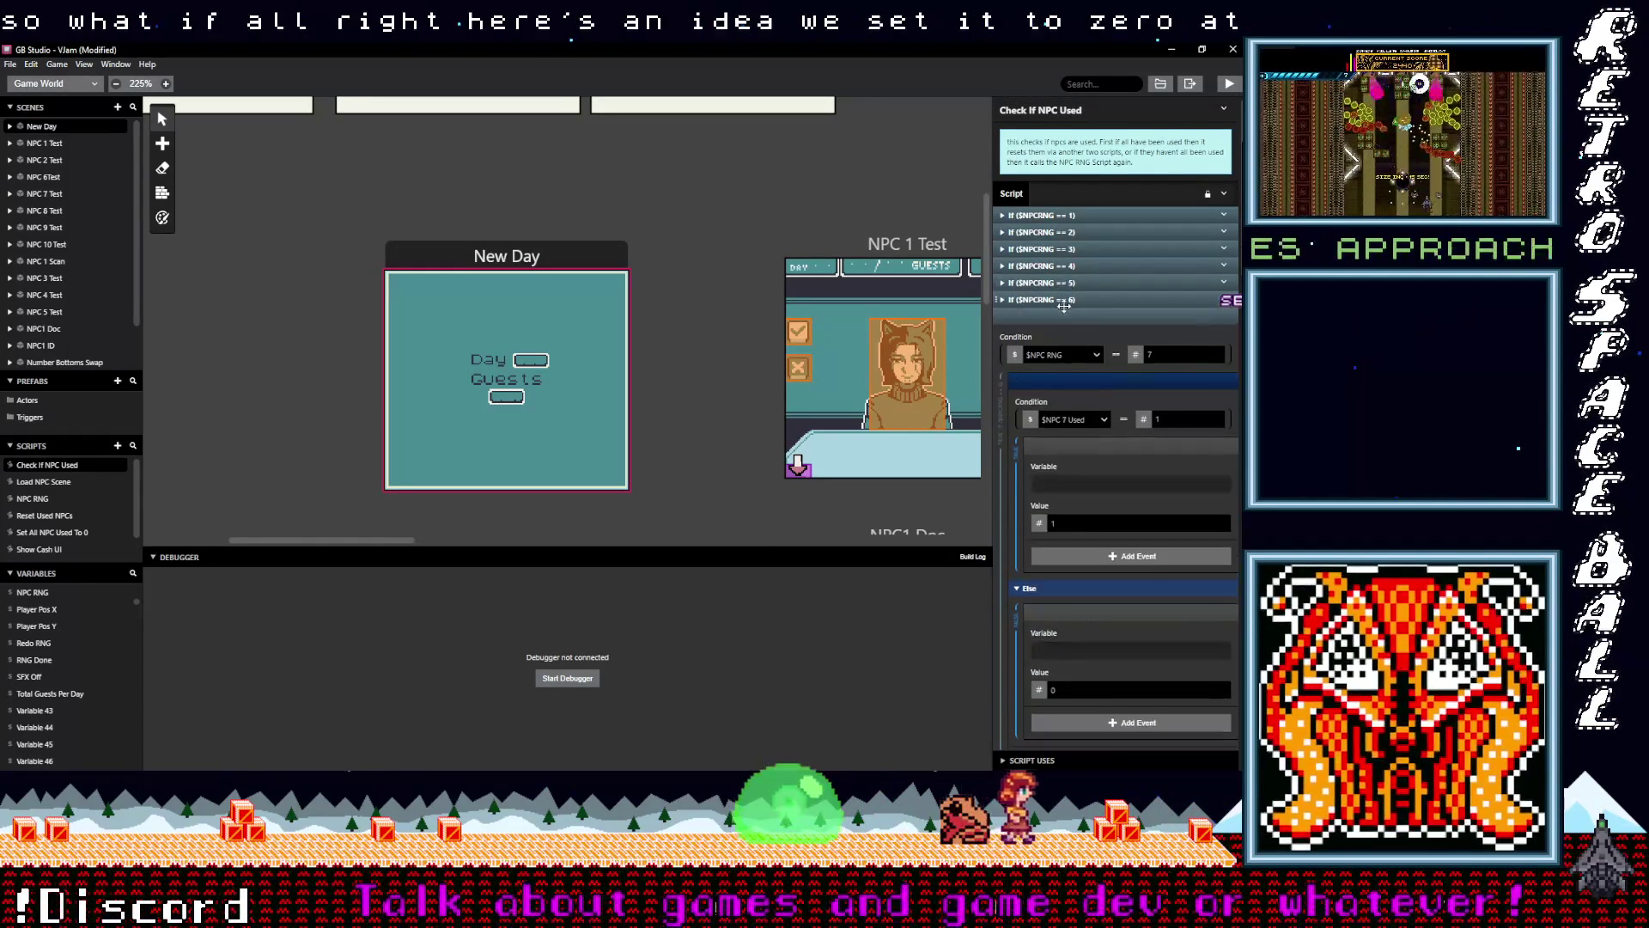
left_click(1061, 316)
left_click(1060, 334)
left_click(1062, 350)
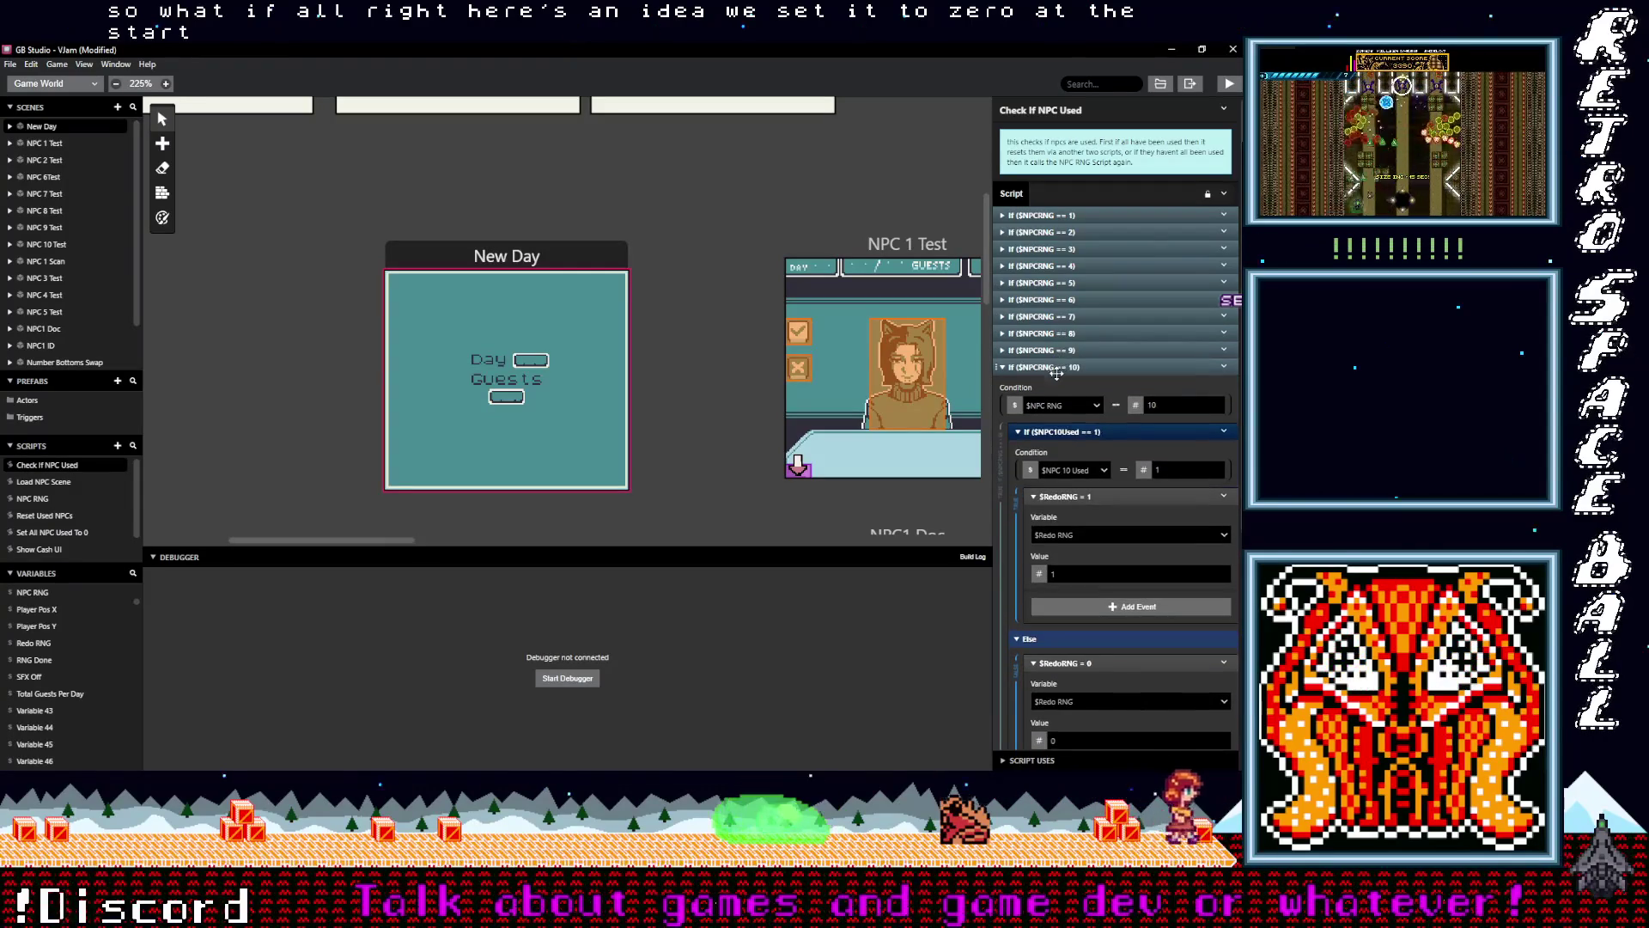
left_click(1062, 367)
left_click(1065, 401)
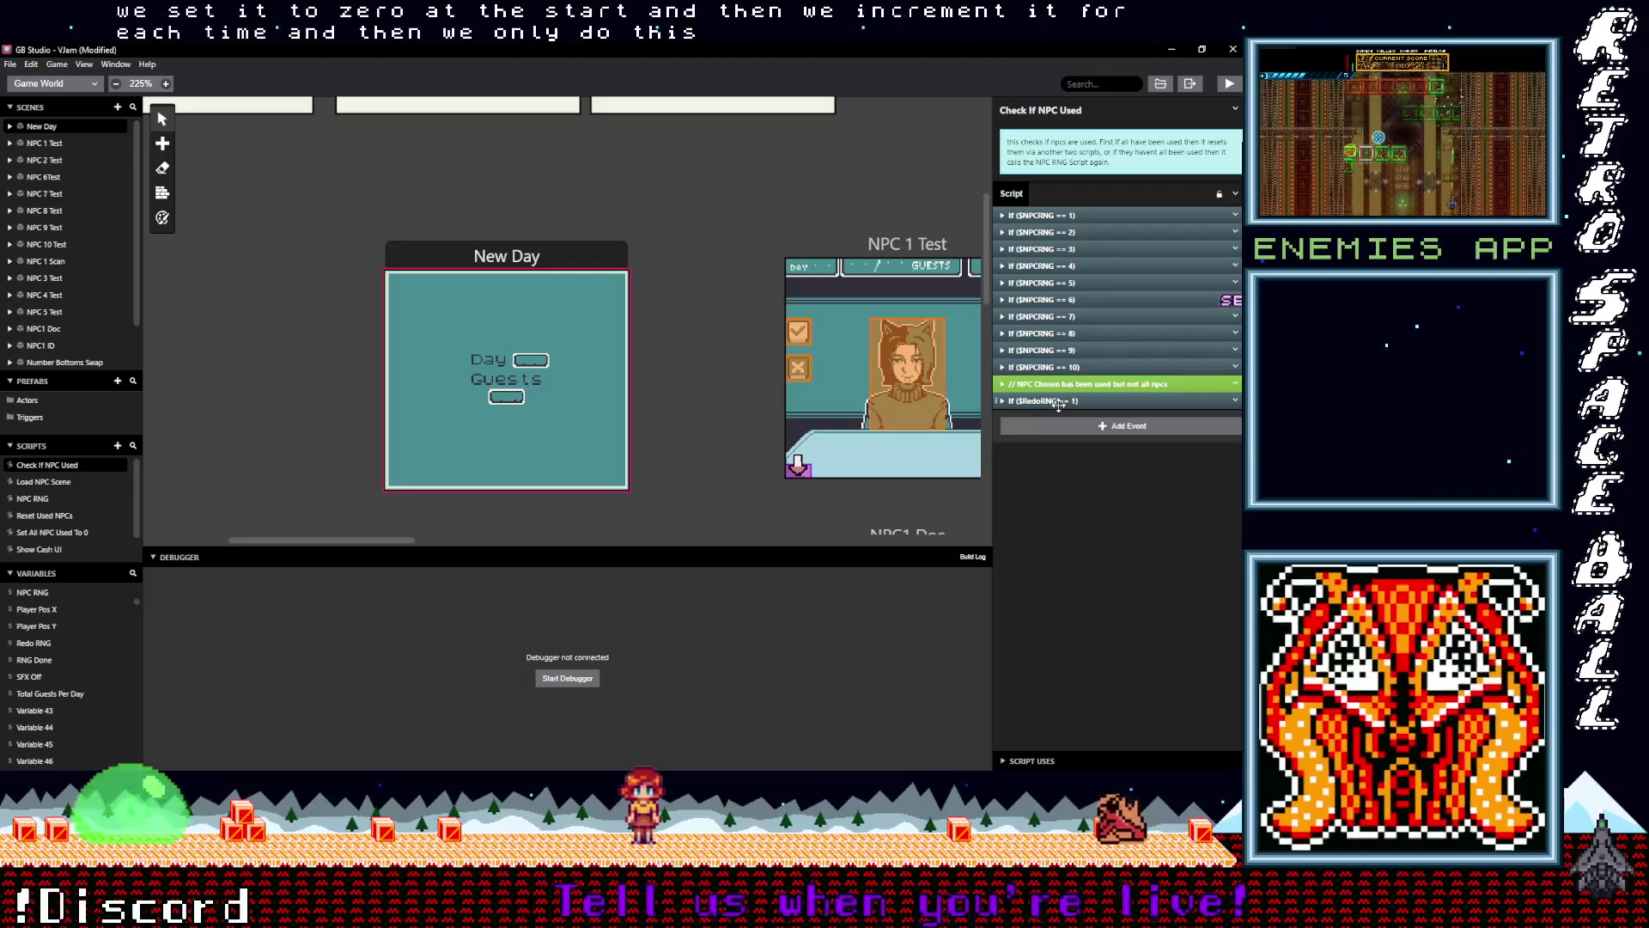
Add a Variable Set To Value event at the top that sets Redo RNG to 0
left_click(1080, 428)
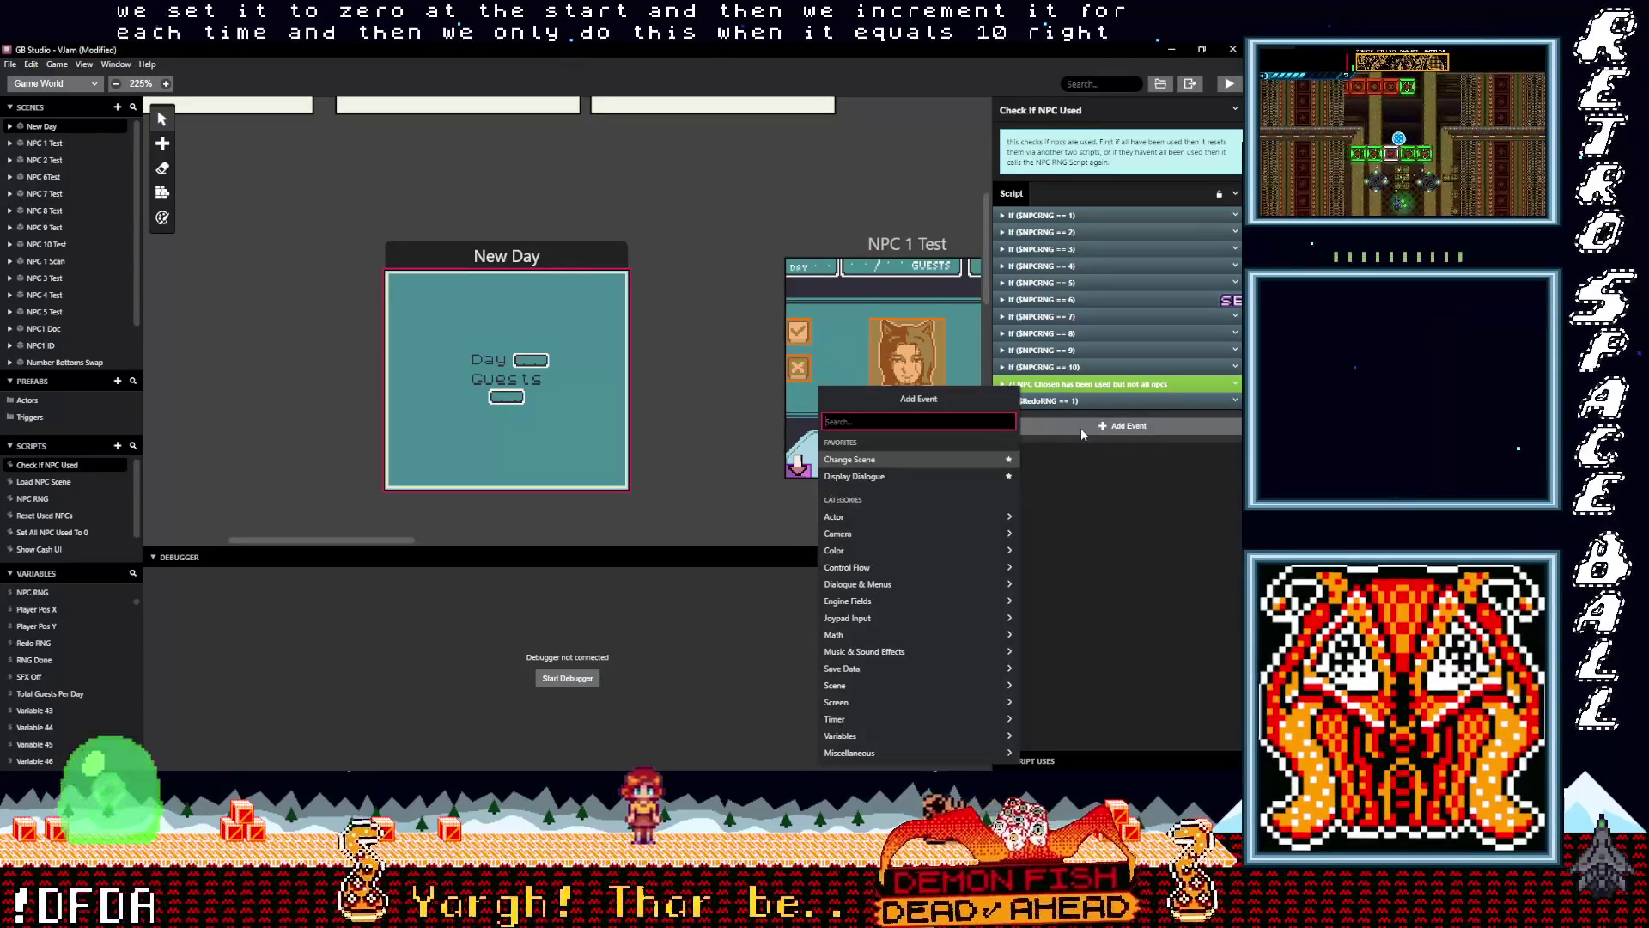
type("var val")
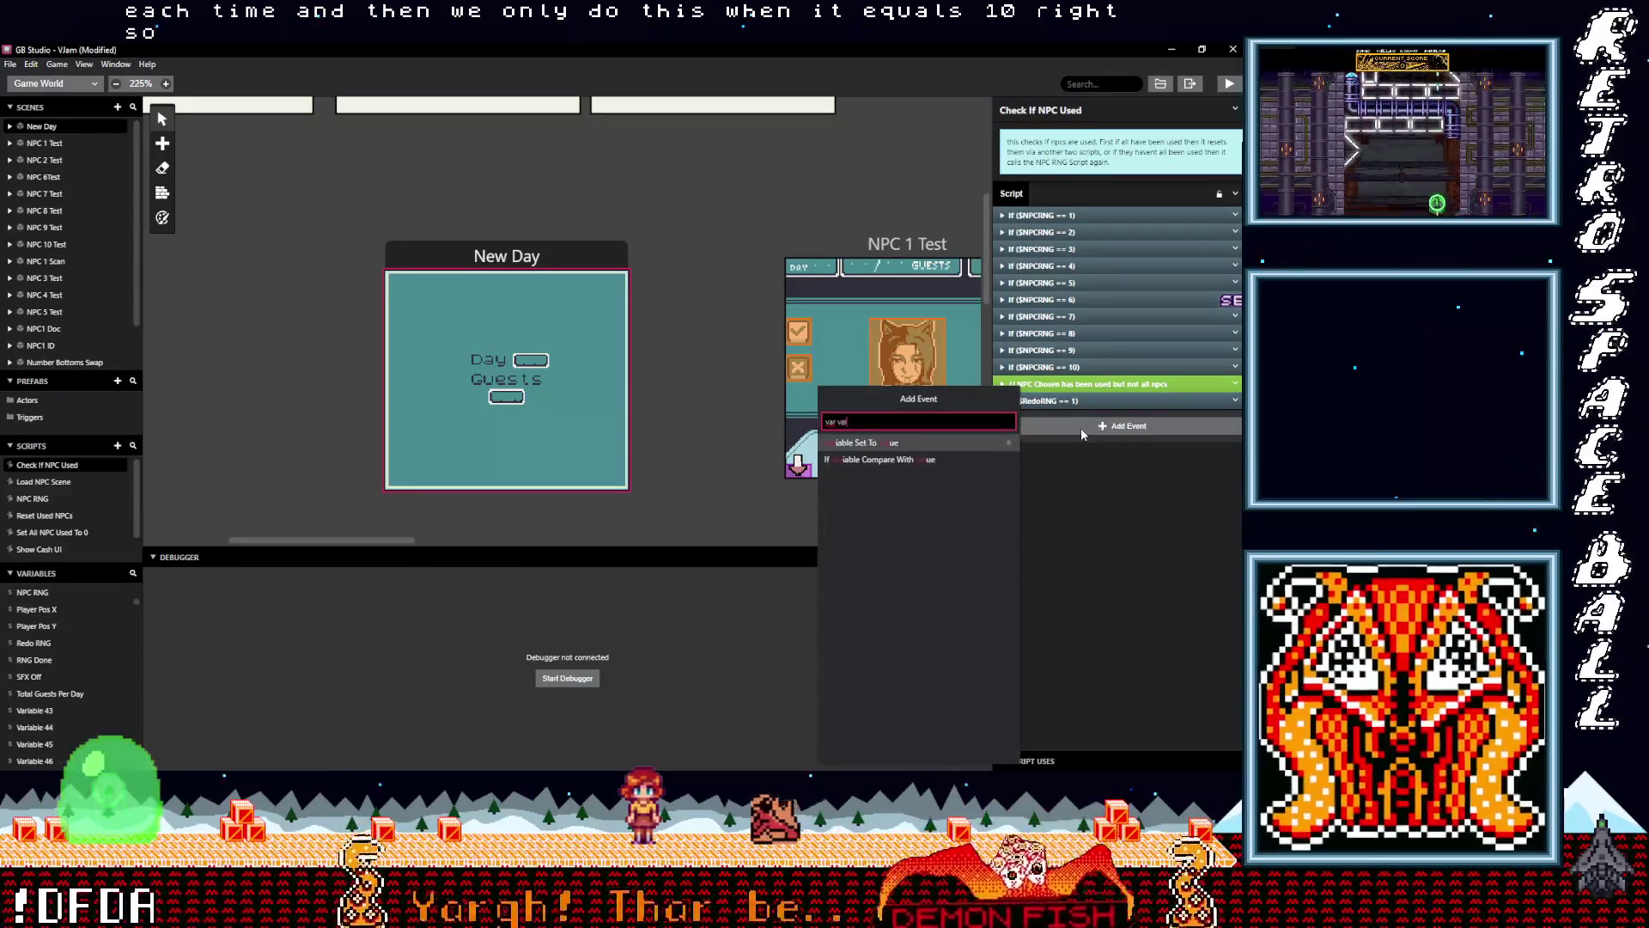
left_click(894, 440)
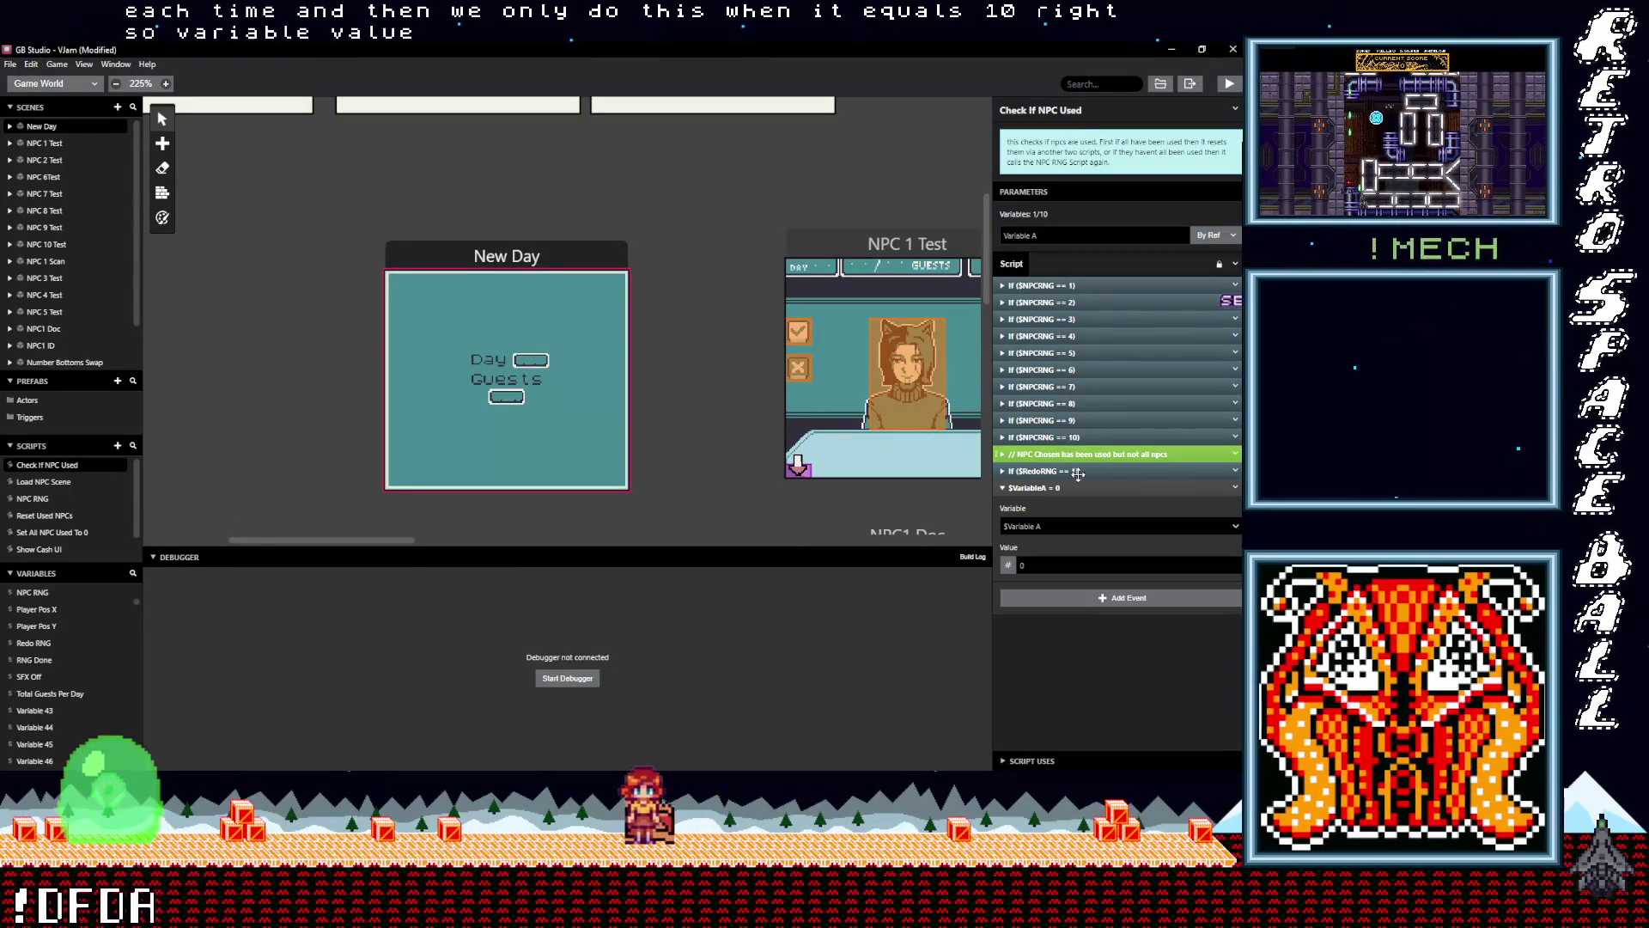
left_click(1059, 524)
type("re")
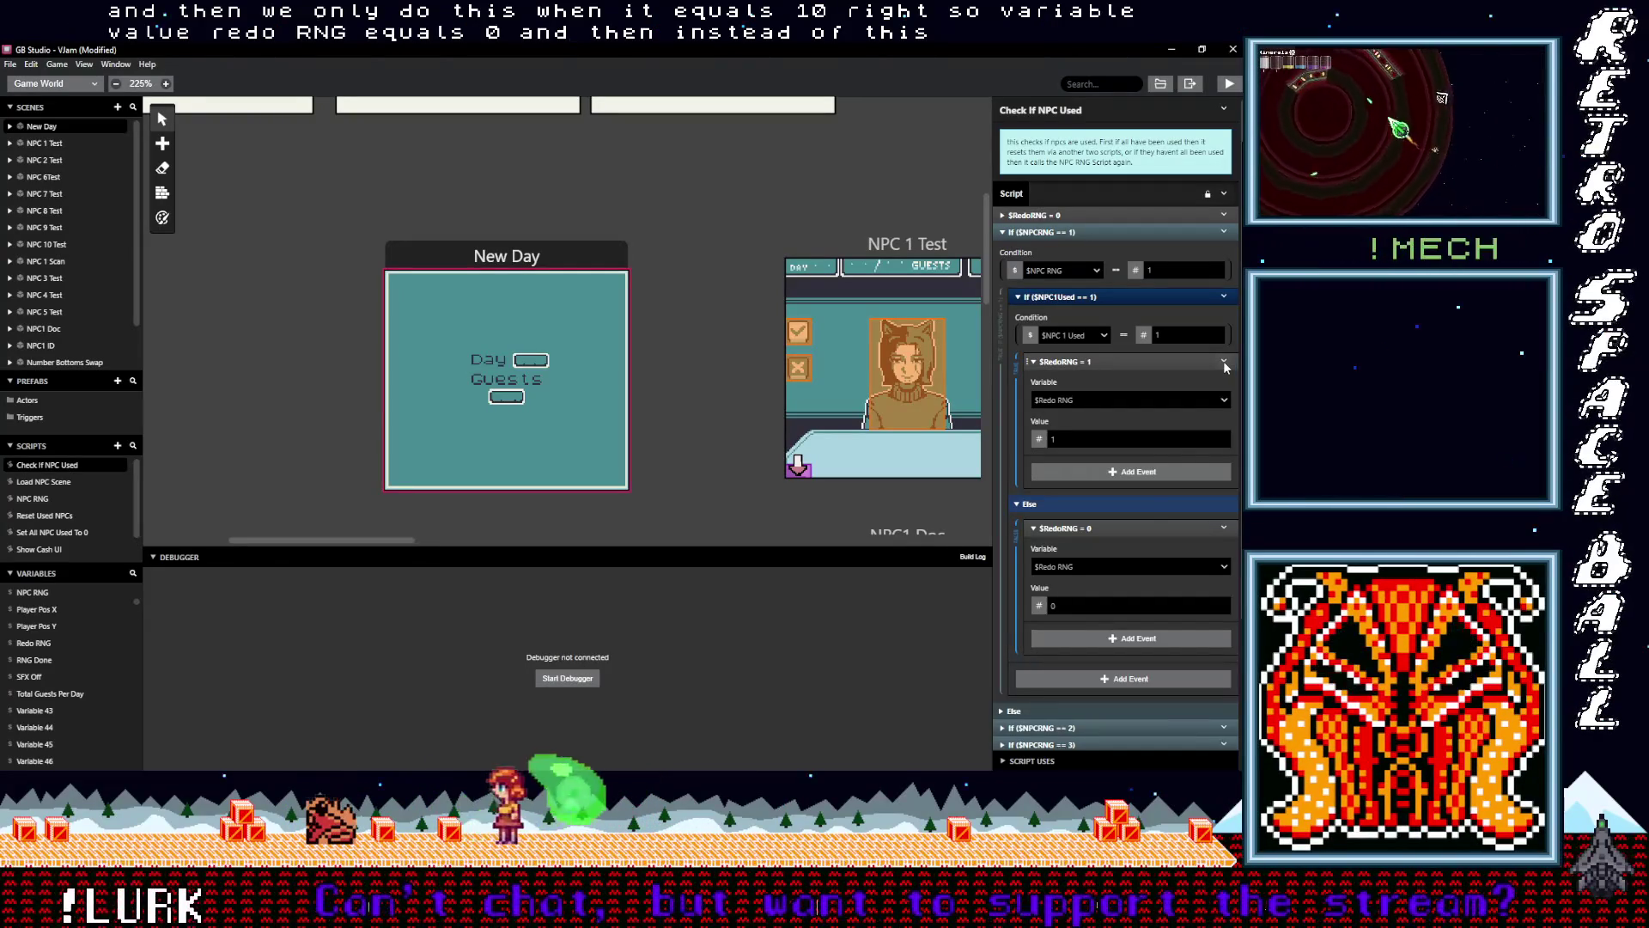
left_click(1223, 360)
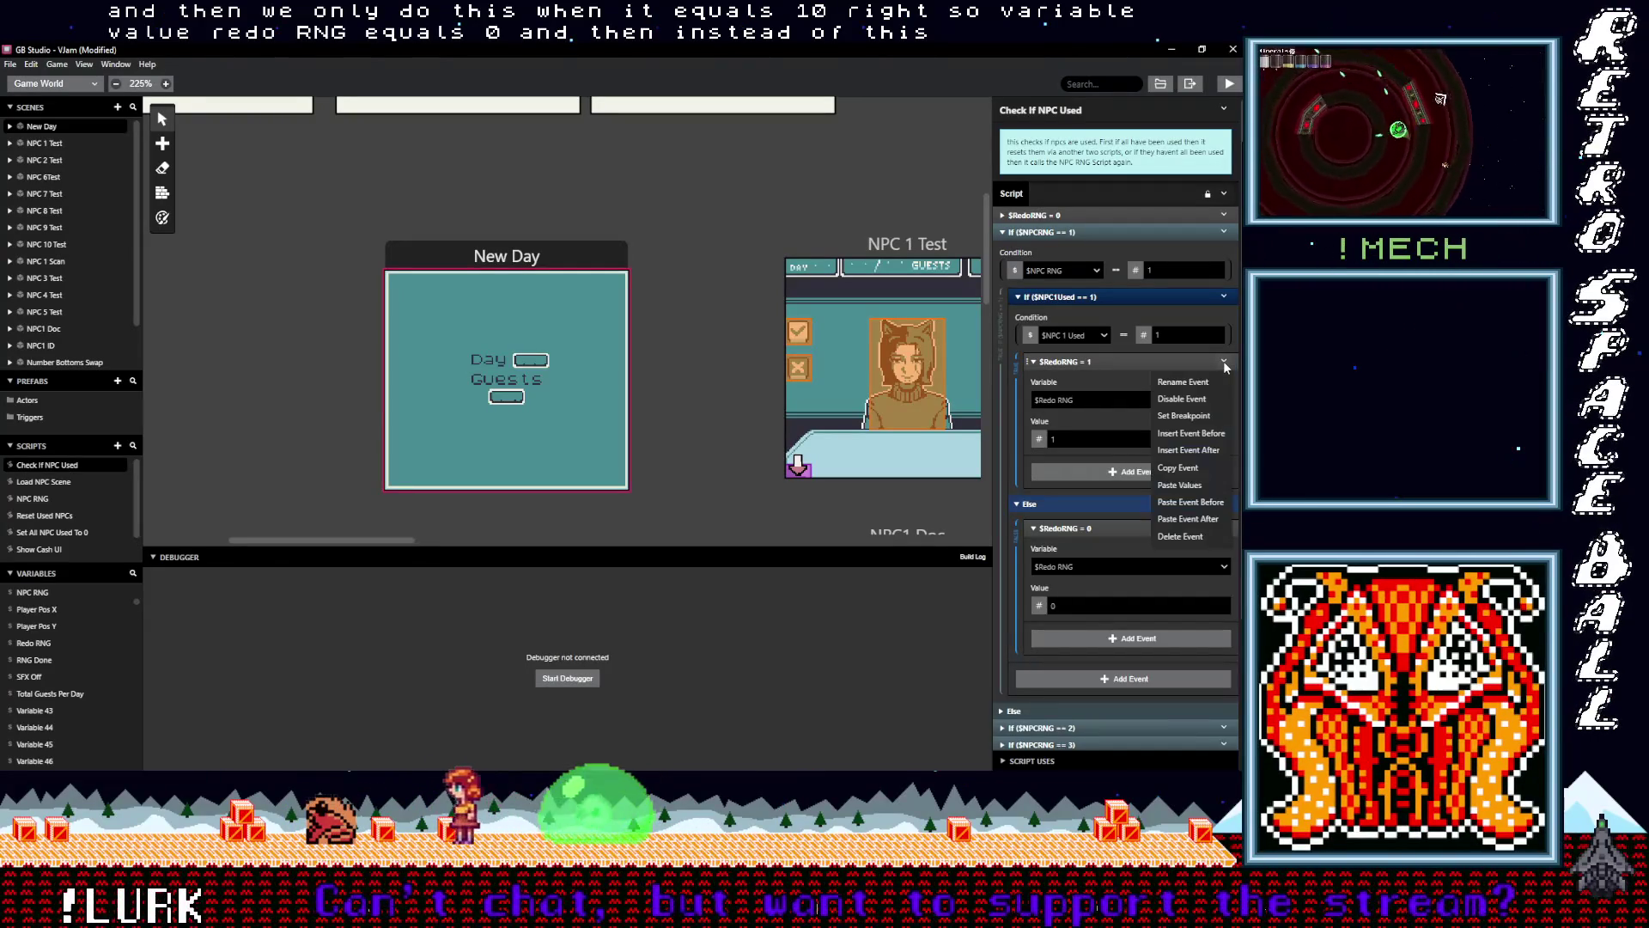
Replace the NPC 1 branch's $RedoRNG = 1 with a Variable Increment By 1 on Redo RNG
left_click(1182, 540)
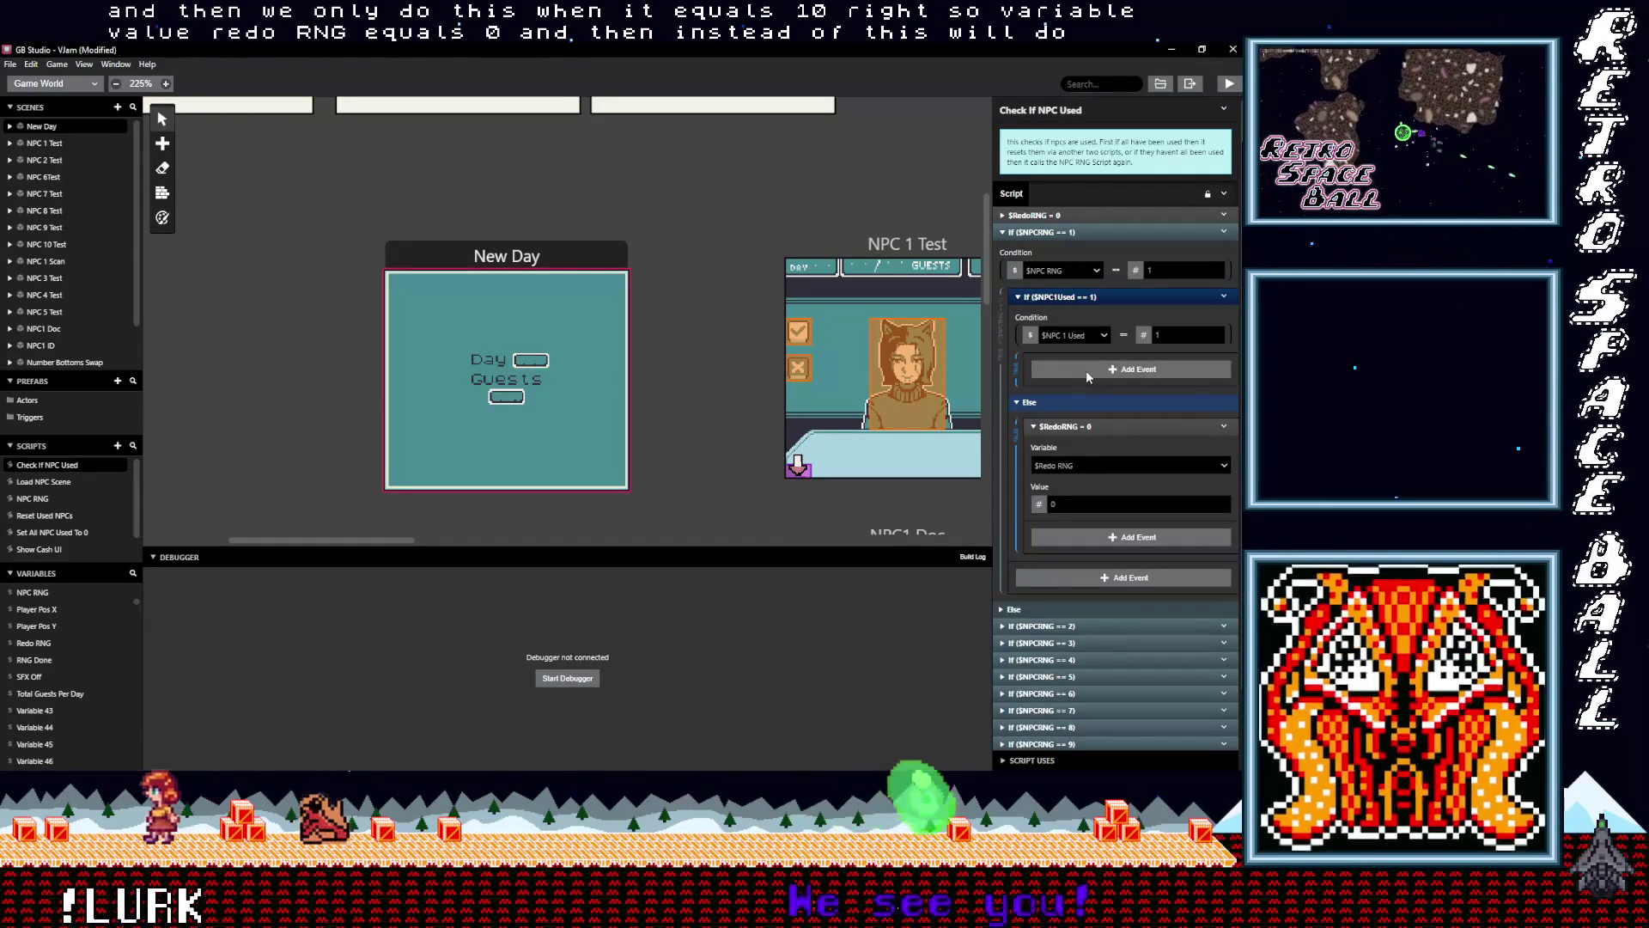
left_click(1086, 369)
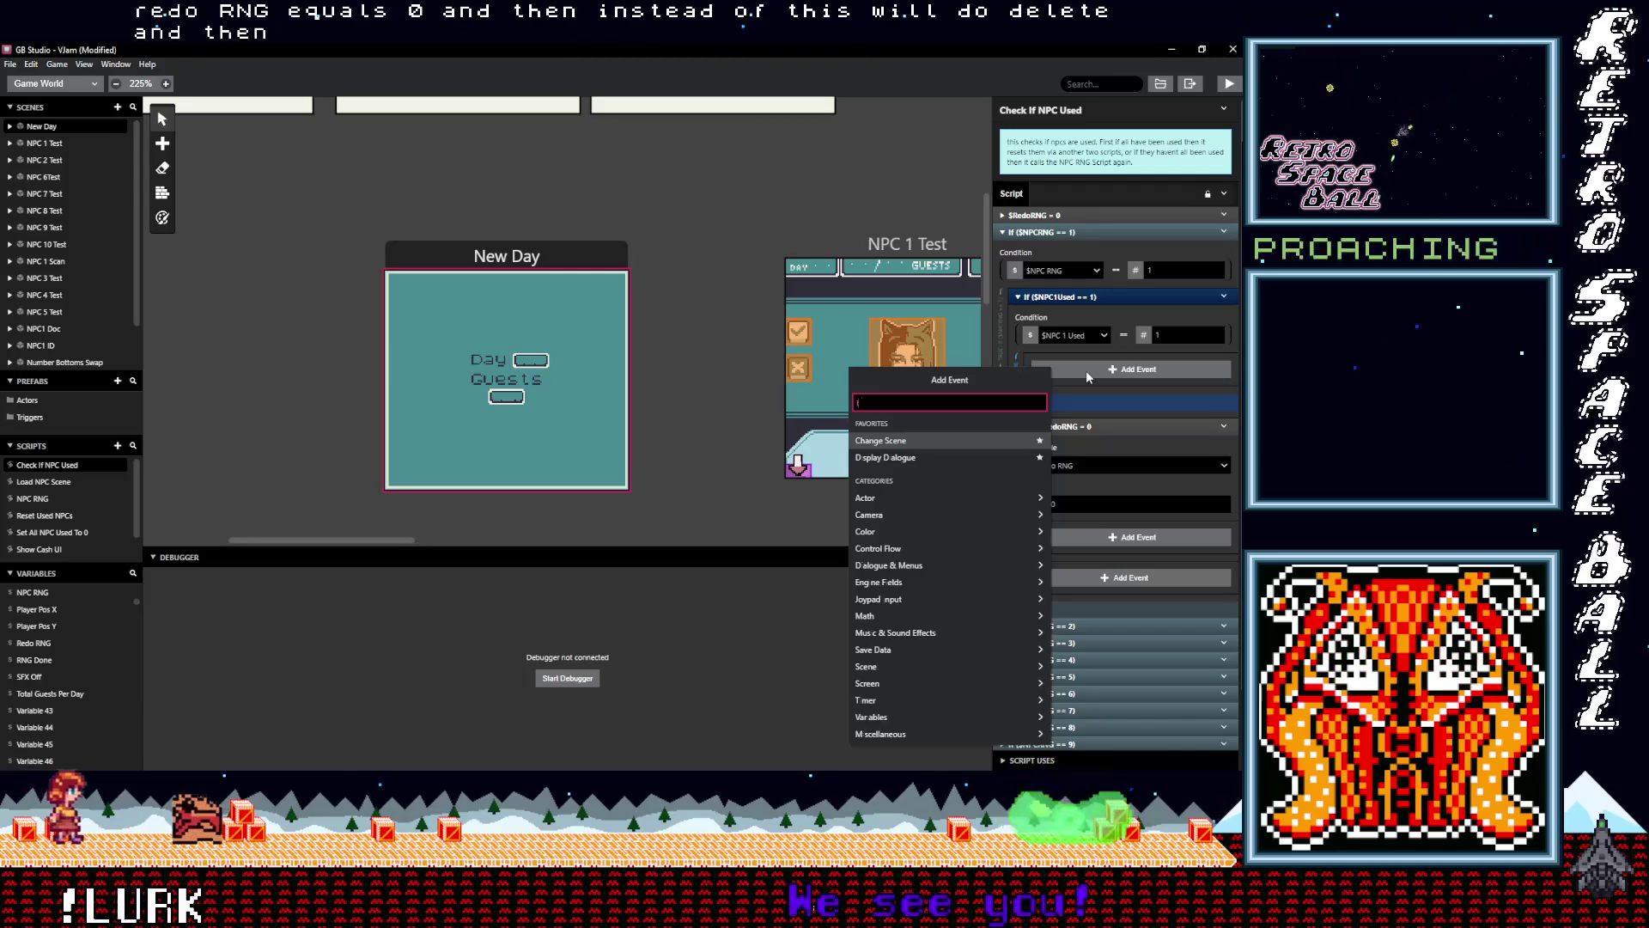
type("inv")
key("BackSpace")
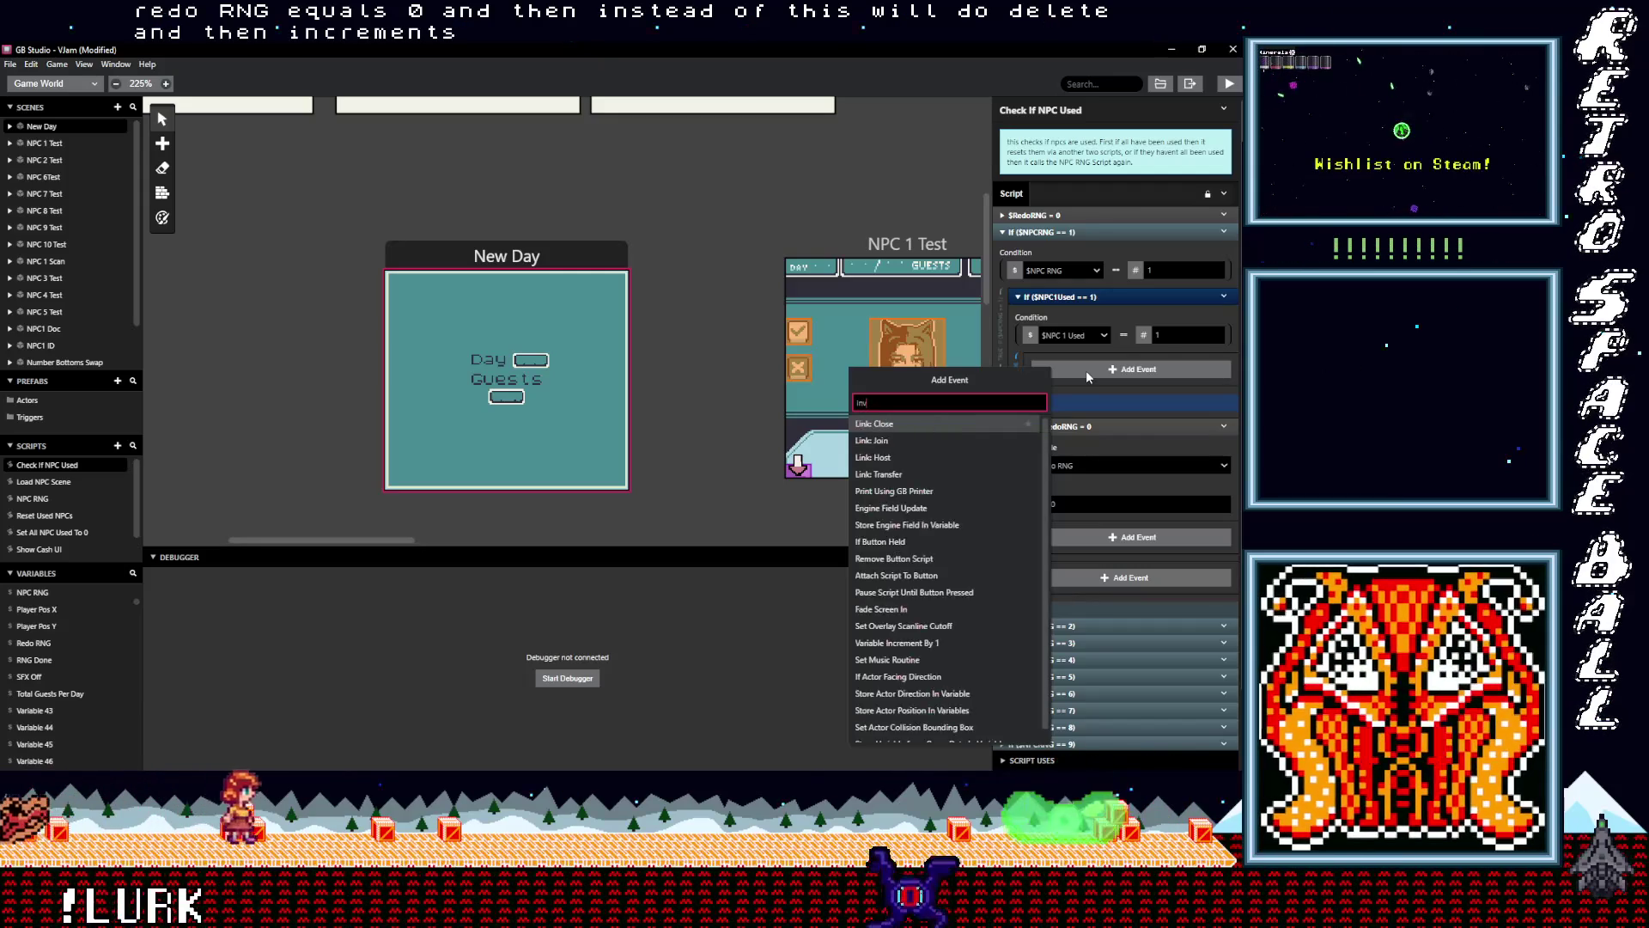
type("c")
left_click(931, 422)
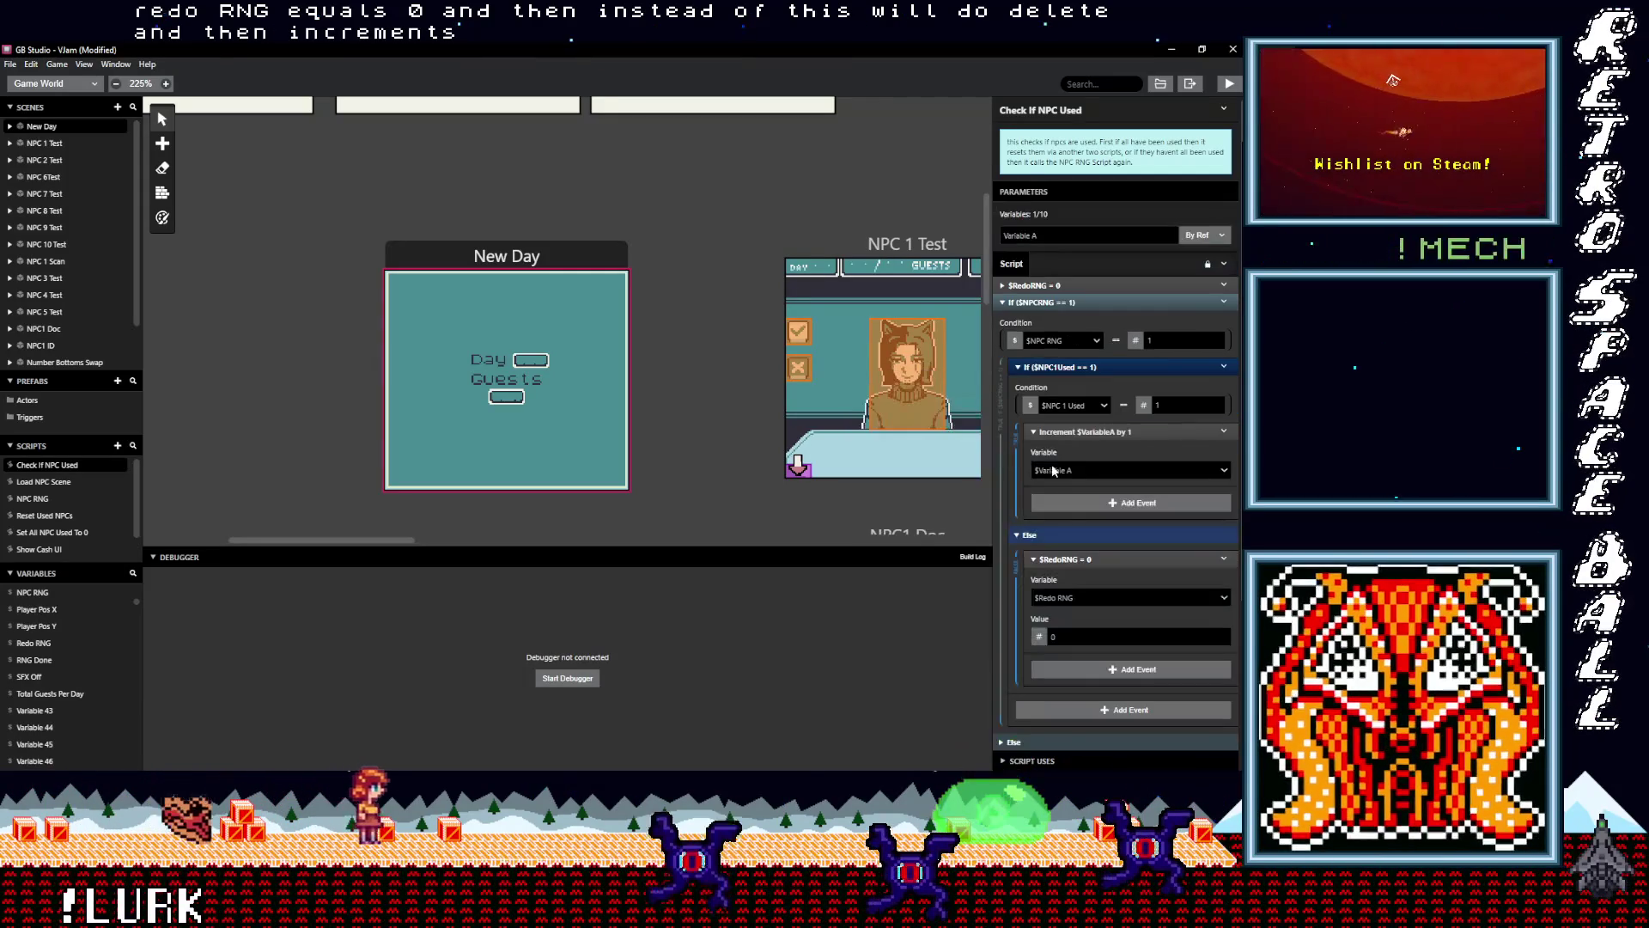
left_click(1084, 468)
type("redo")
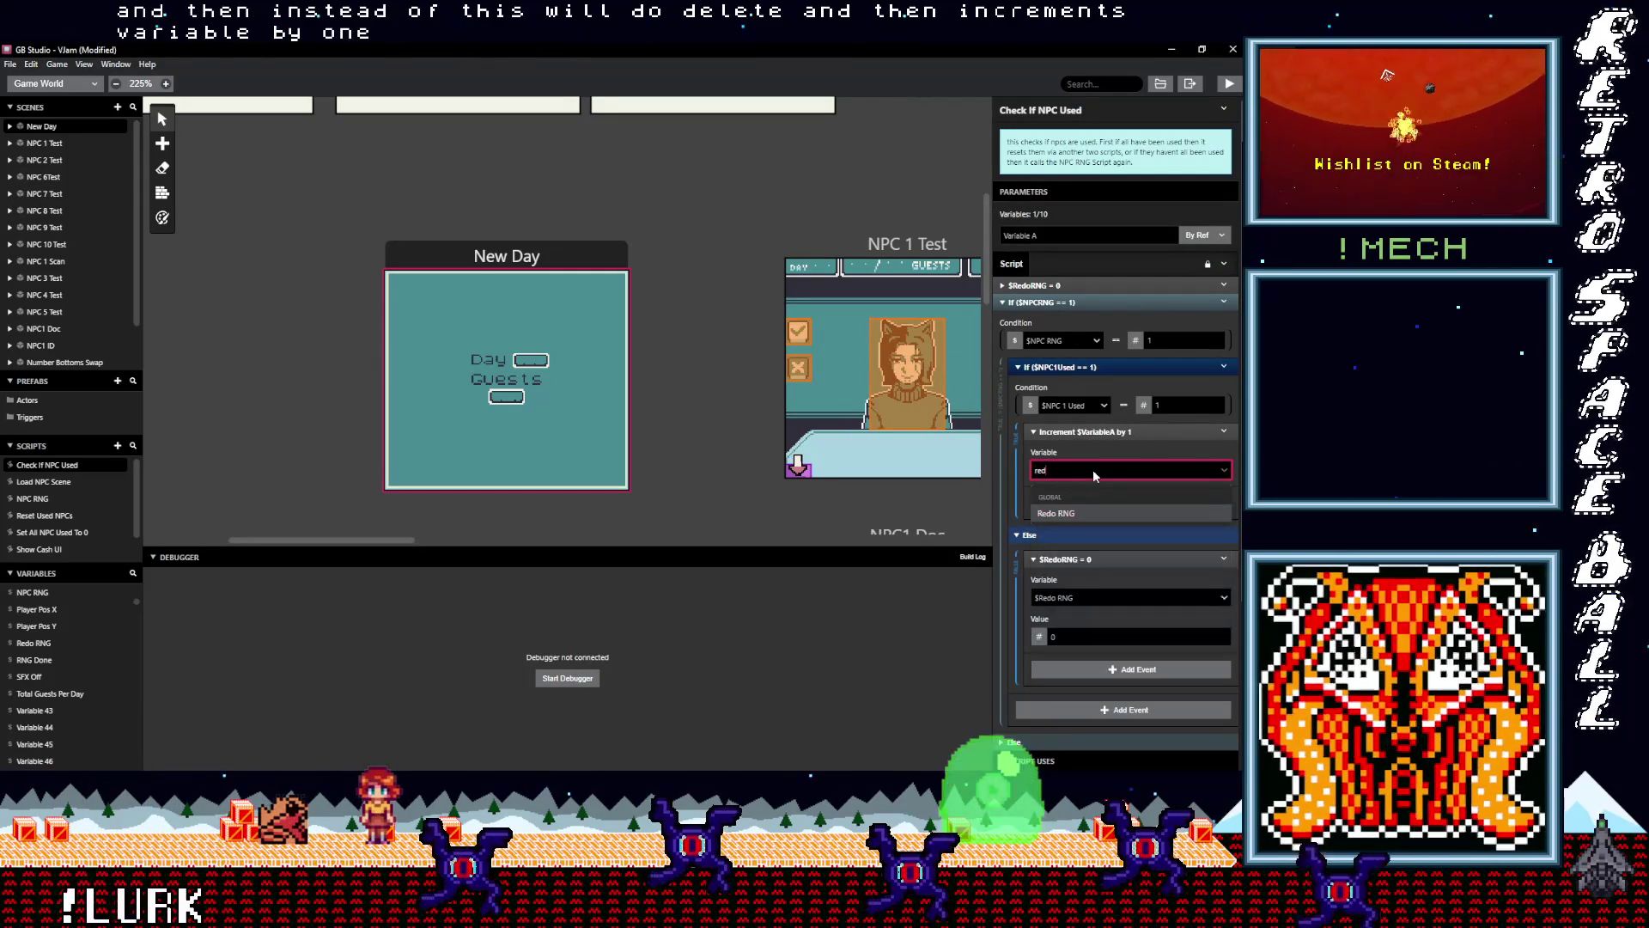
left_click(1089, 512)
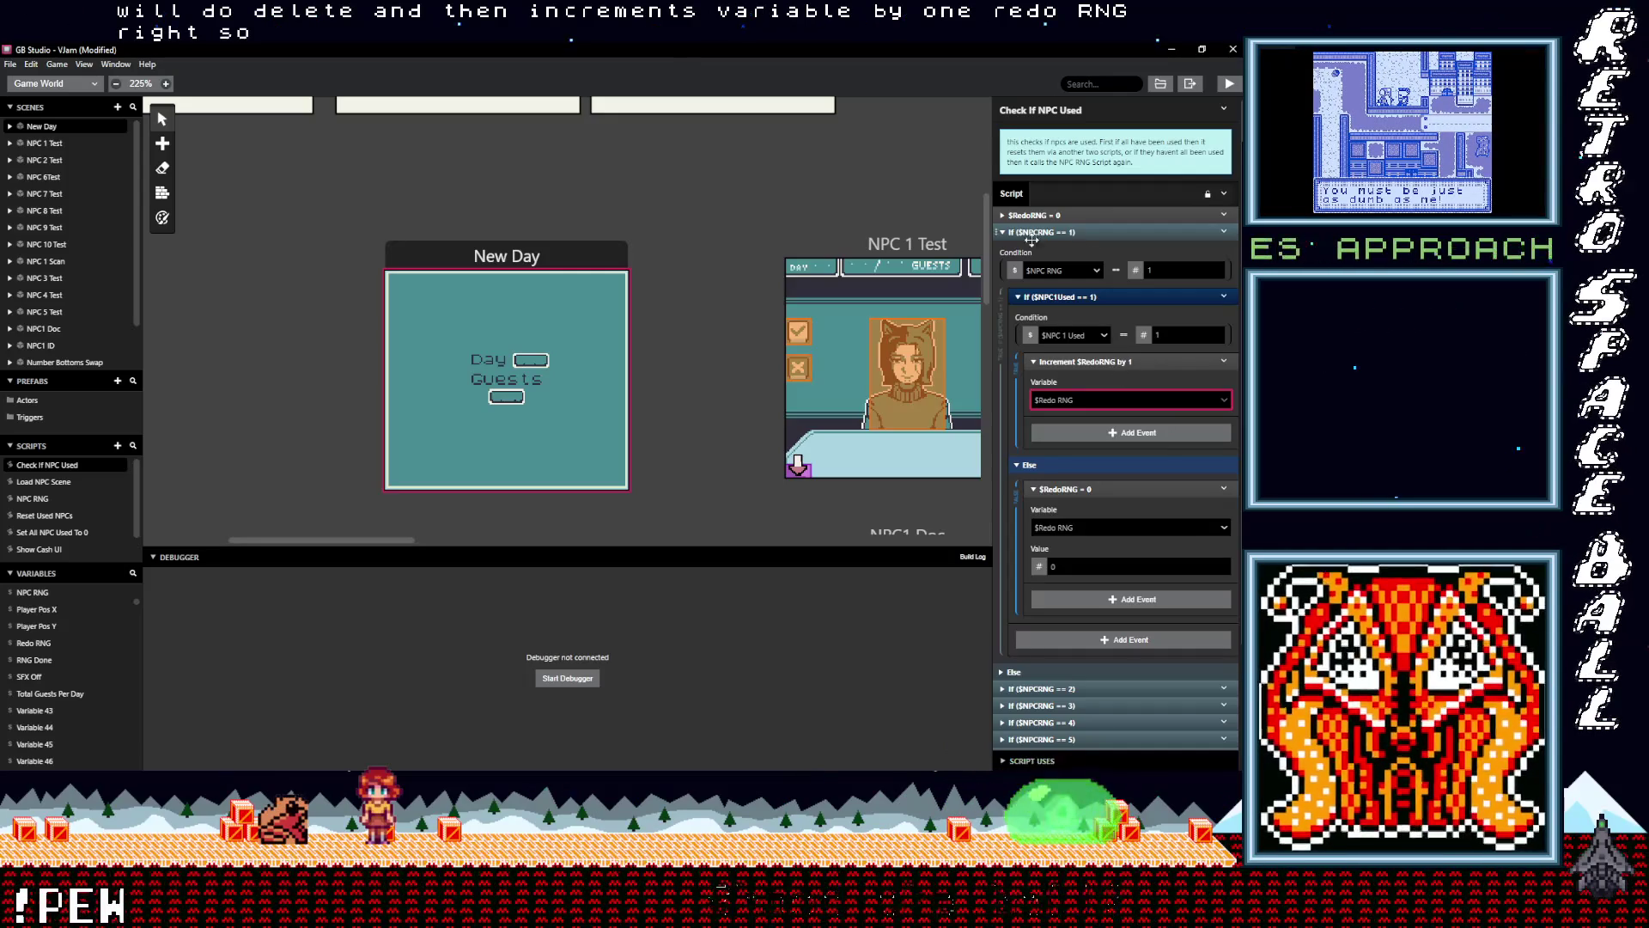
left_click(1120, 361)
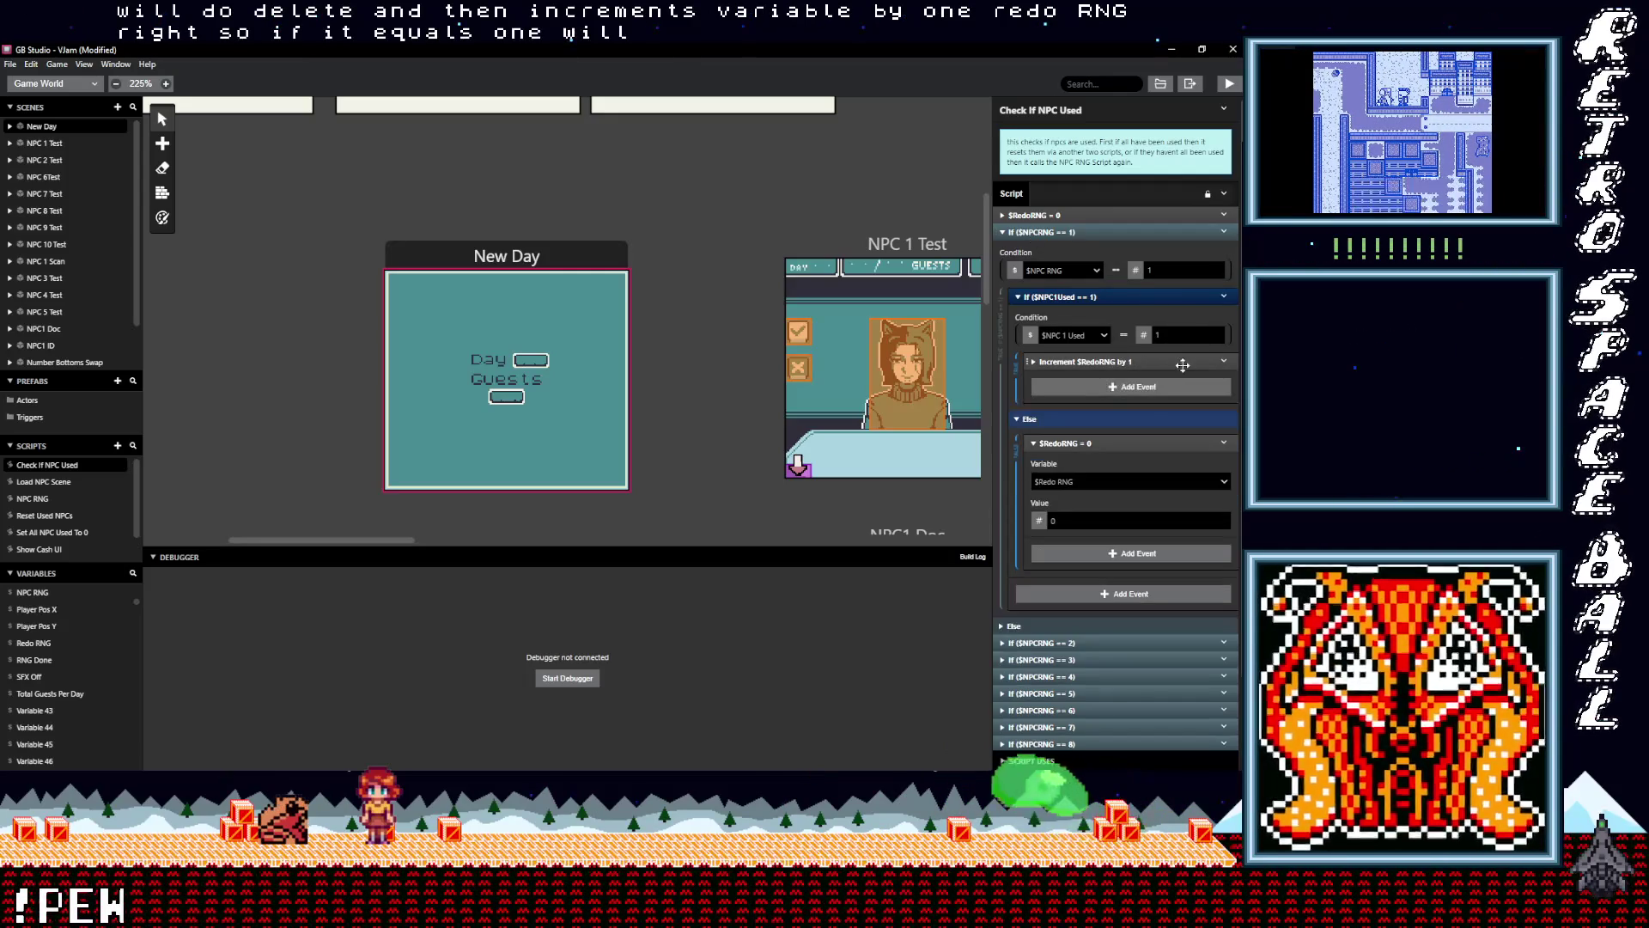
Remove $RedoRNG = 0 from the NPC 1 Else branch and copy the Increment $RedoRNG event
left_click(1223, 443)
left_click(1183, 615)
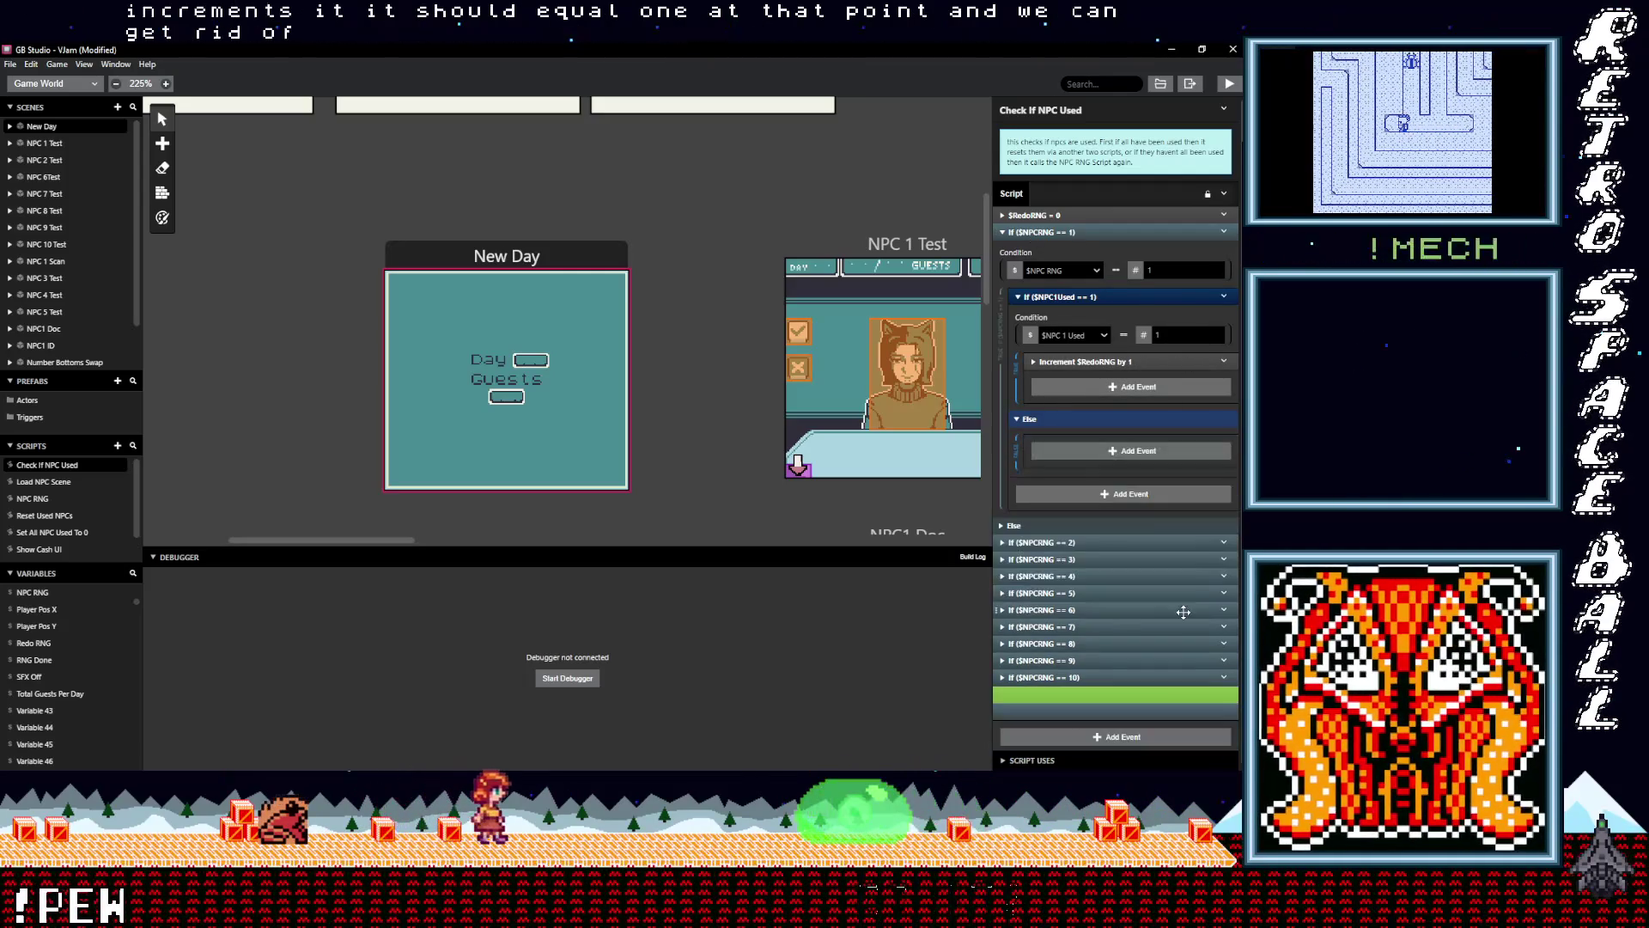
left_click(1226, 365)
left_click(1132, 528)
In the $NPCRNG == 2 branch, paste 'Increment $RedoRNG by 1' and delete both $RedoRNG set events
left_click(1102, 544)
scroll(1099, 515, "down", 3)
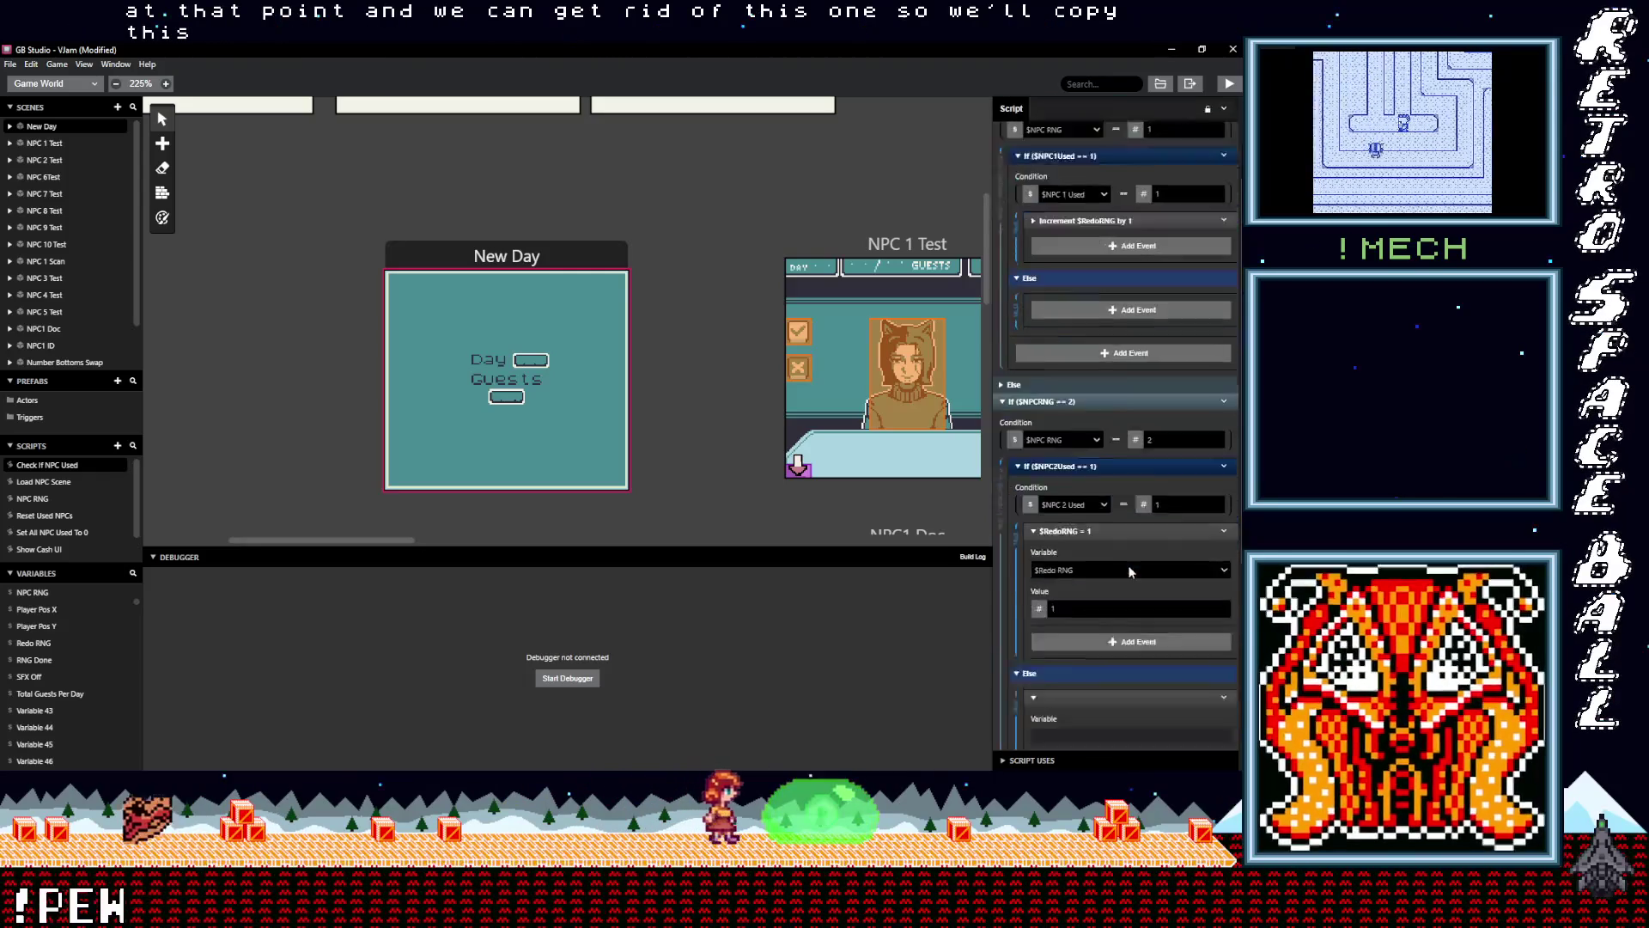
left_click(1106, 399)
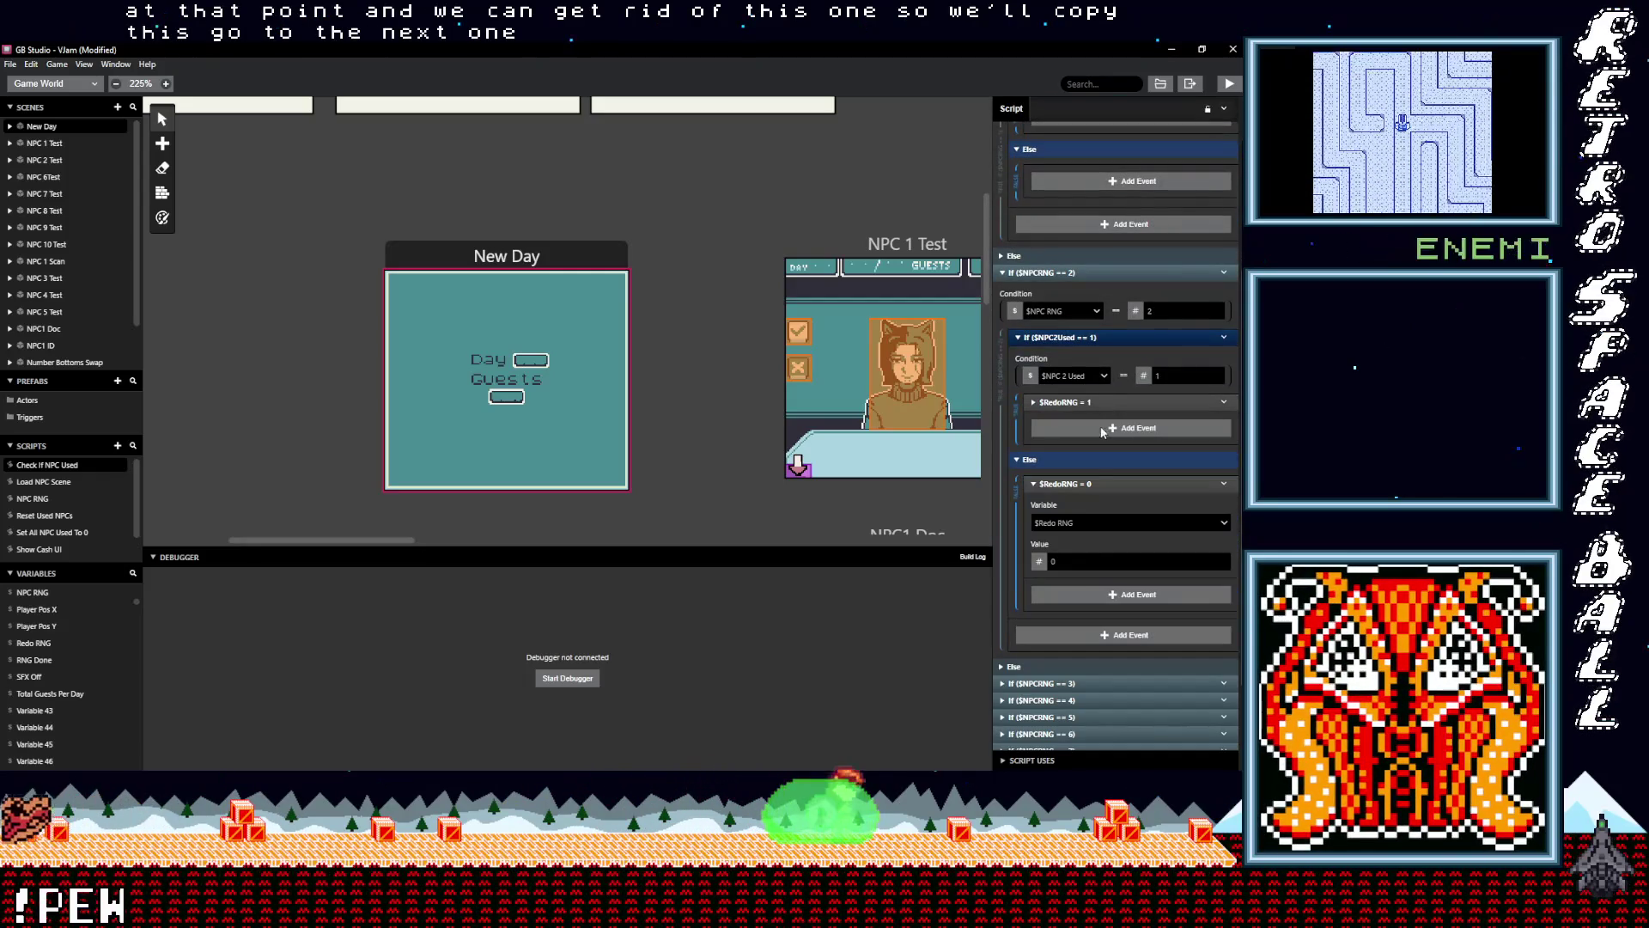
left_click(1090, 478)
key("ctrl+v")
left_click(1226, 402)
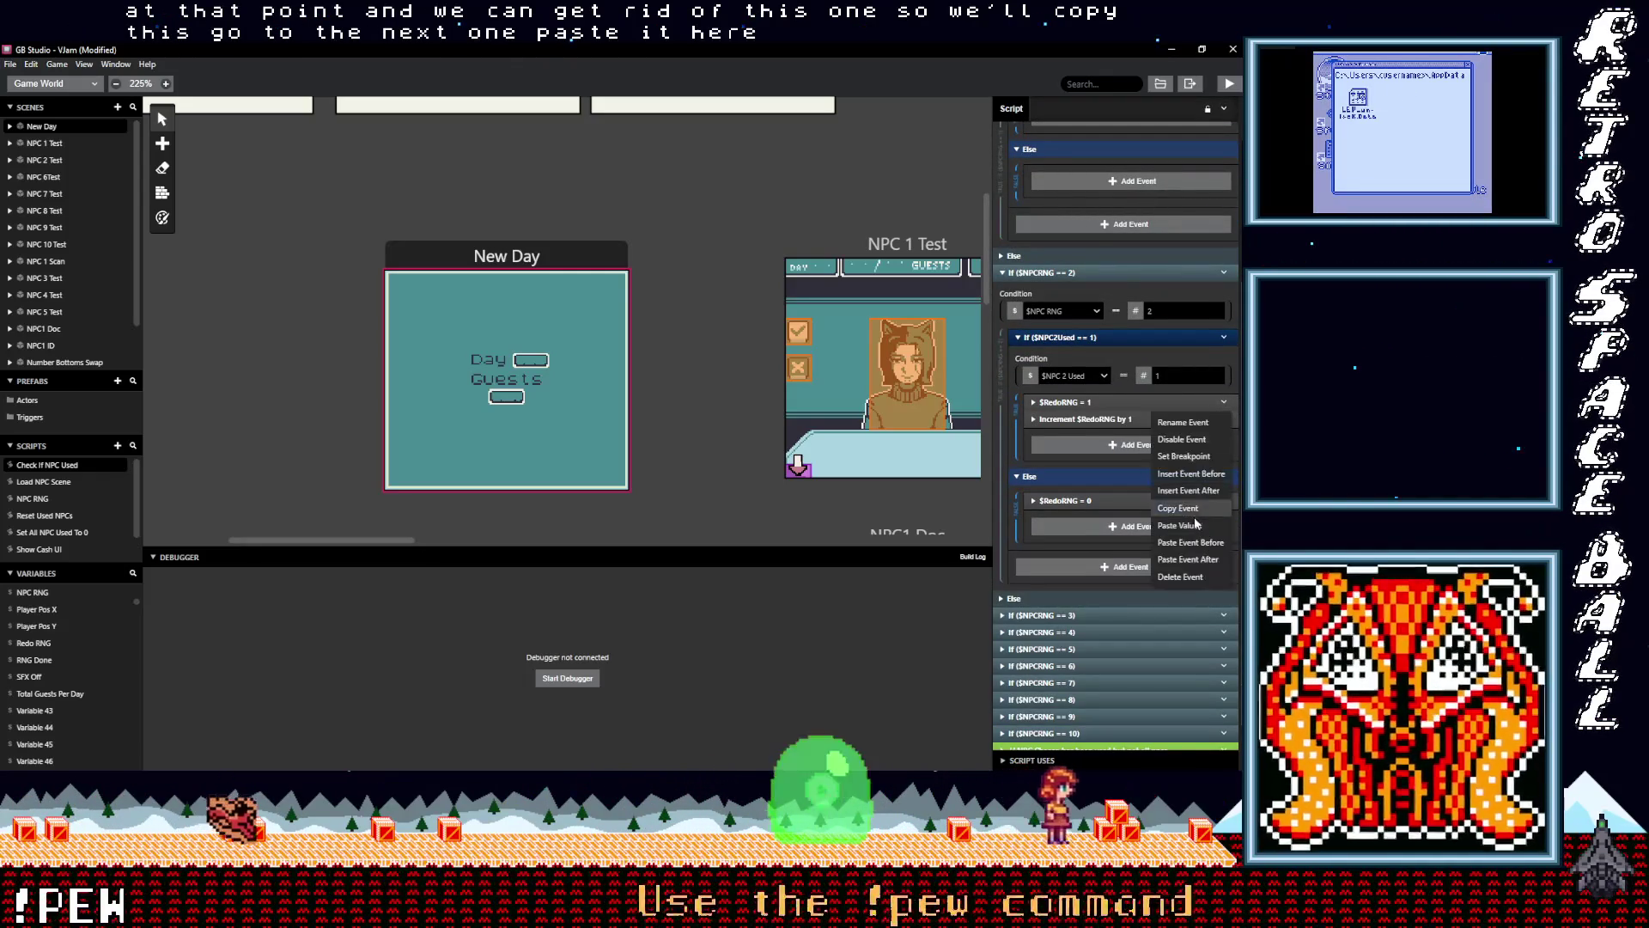
left_click(1183, 576)
left_click(1223, 484)
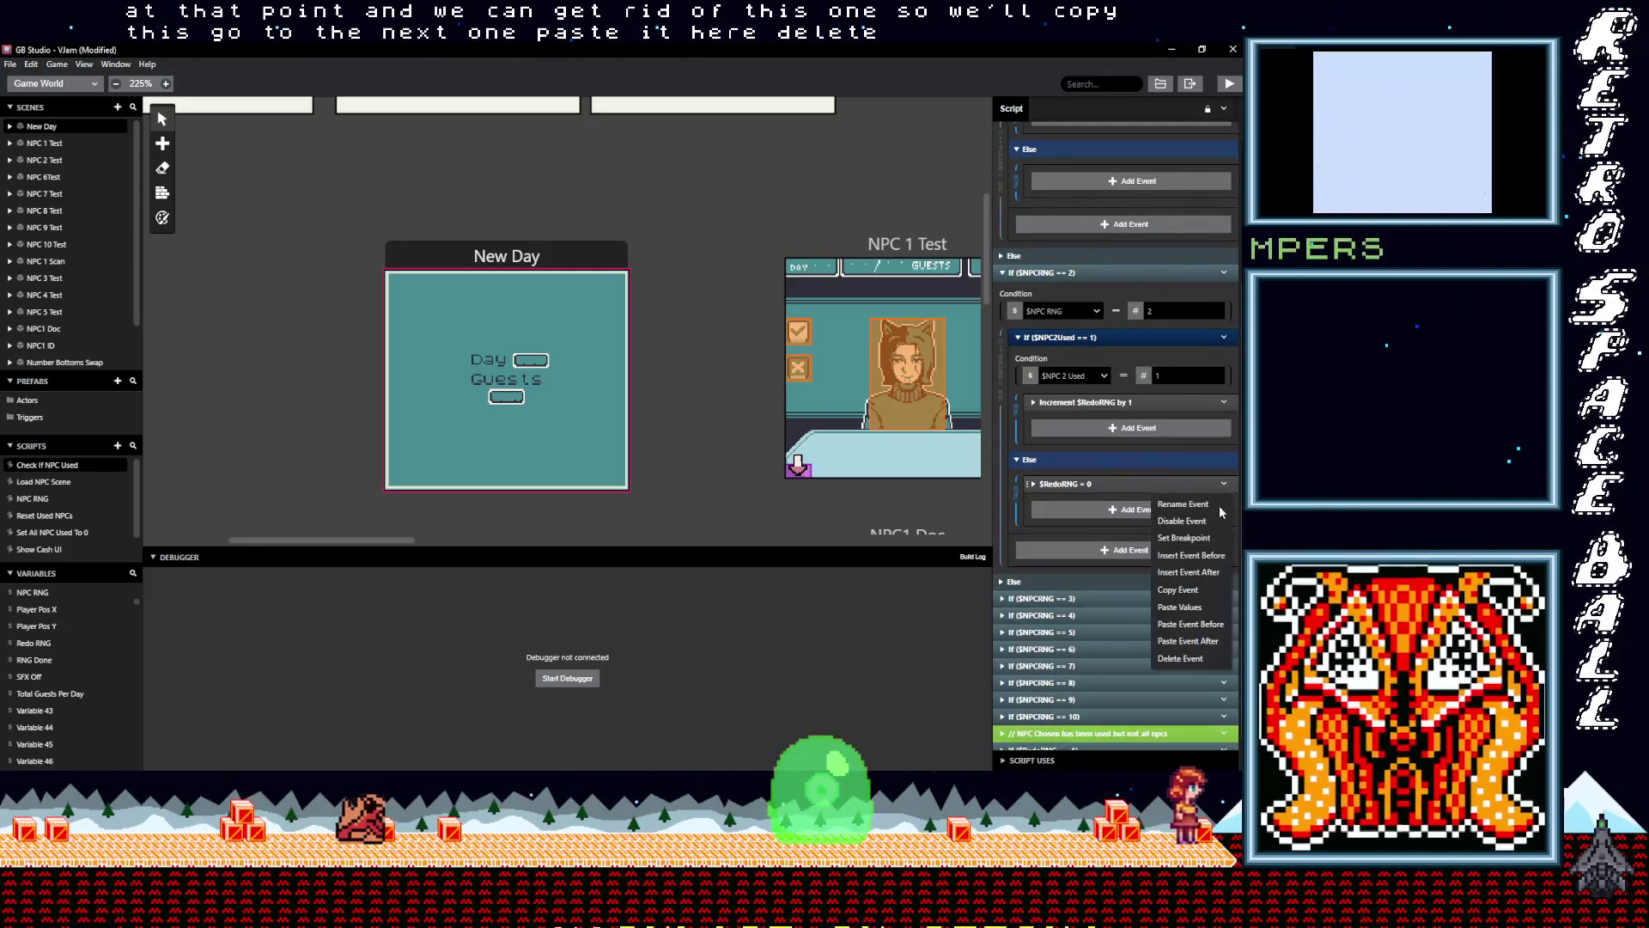
left_click(1181, 658)
Give the $NPCRNG == 3 branch the increment event and remove its $RedoRNG = 1 and $RedoRNG = 0 events
left_click(1068, 582)
scroll(1112, 574, "down", 4)
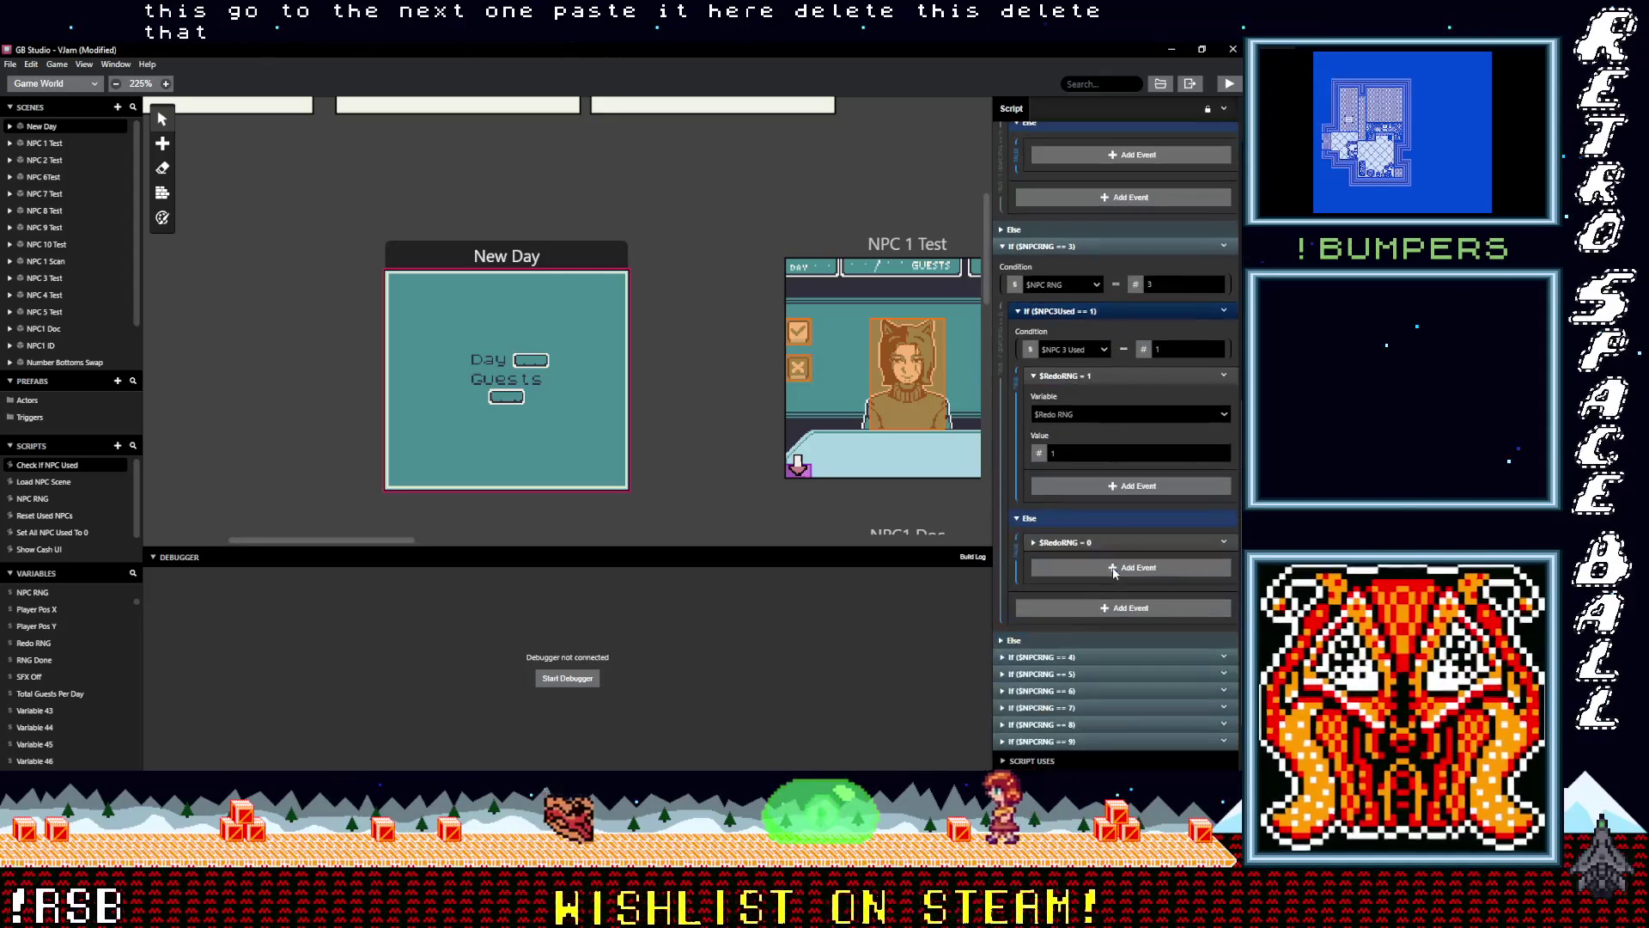
left_click(1088, 487)
left_click(1222, 376)
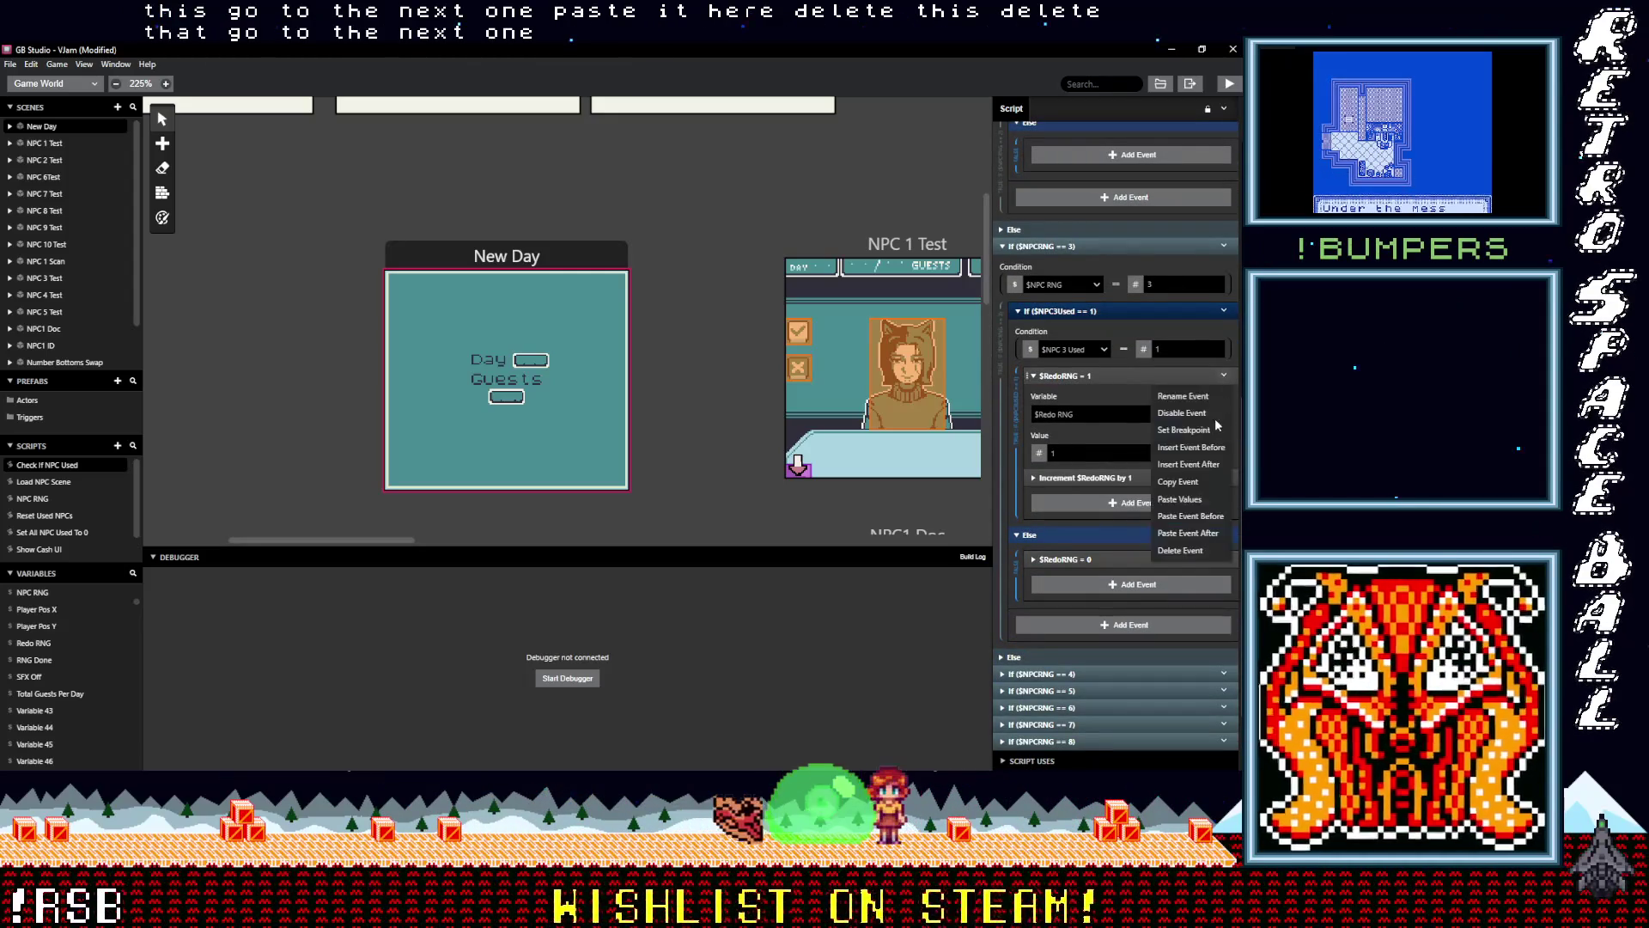
left_click(1185, 554)
left_click(1223, 458)
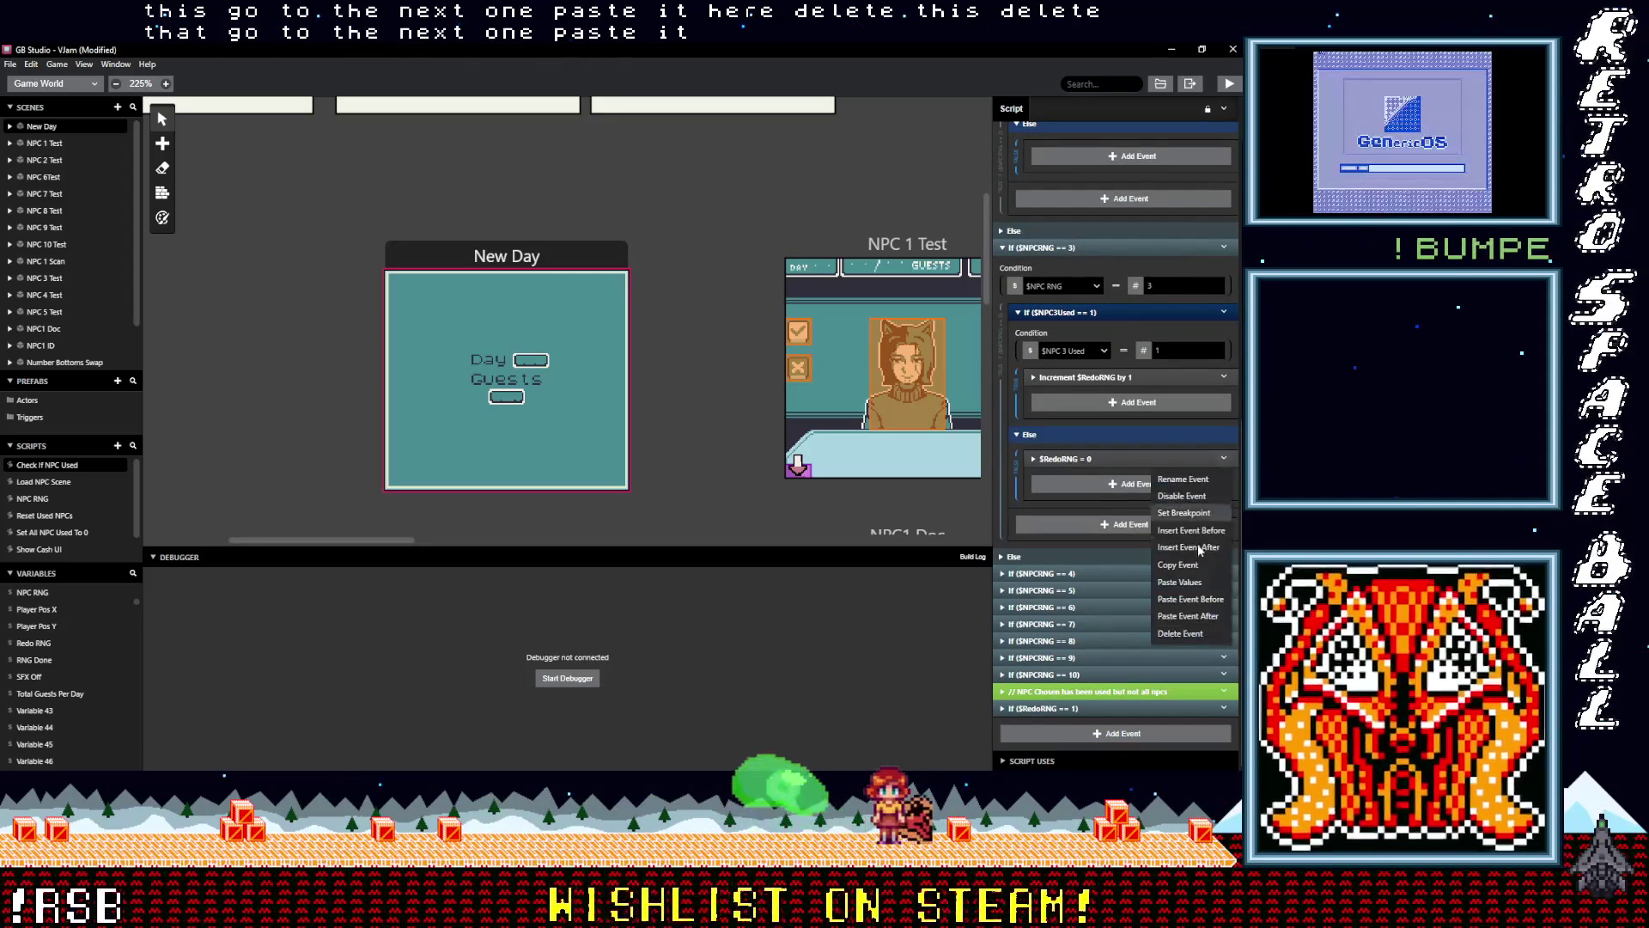
left_click(1202, 634)
Give the $NPCRNG == 4 branch the increment event and remove its $RedoRNG = 1 and $RedoRNG = 0 events
left_click(1098, 573)
scroll(1116, 574, "down", 3)
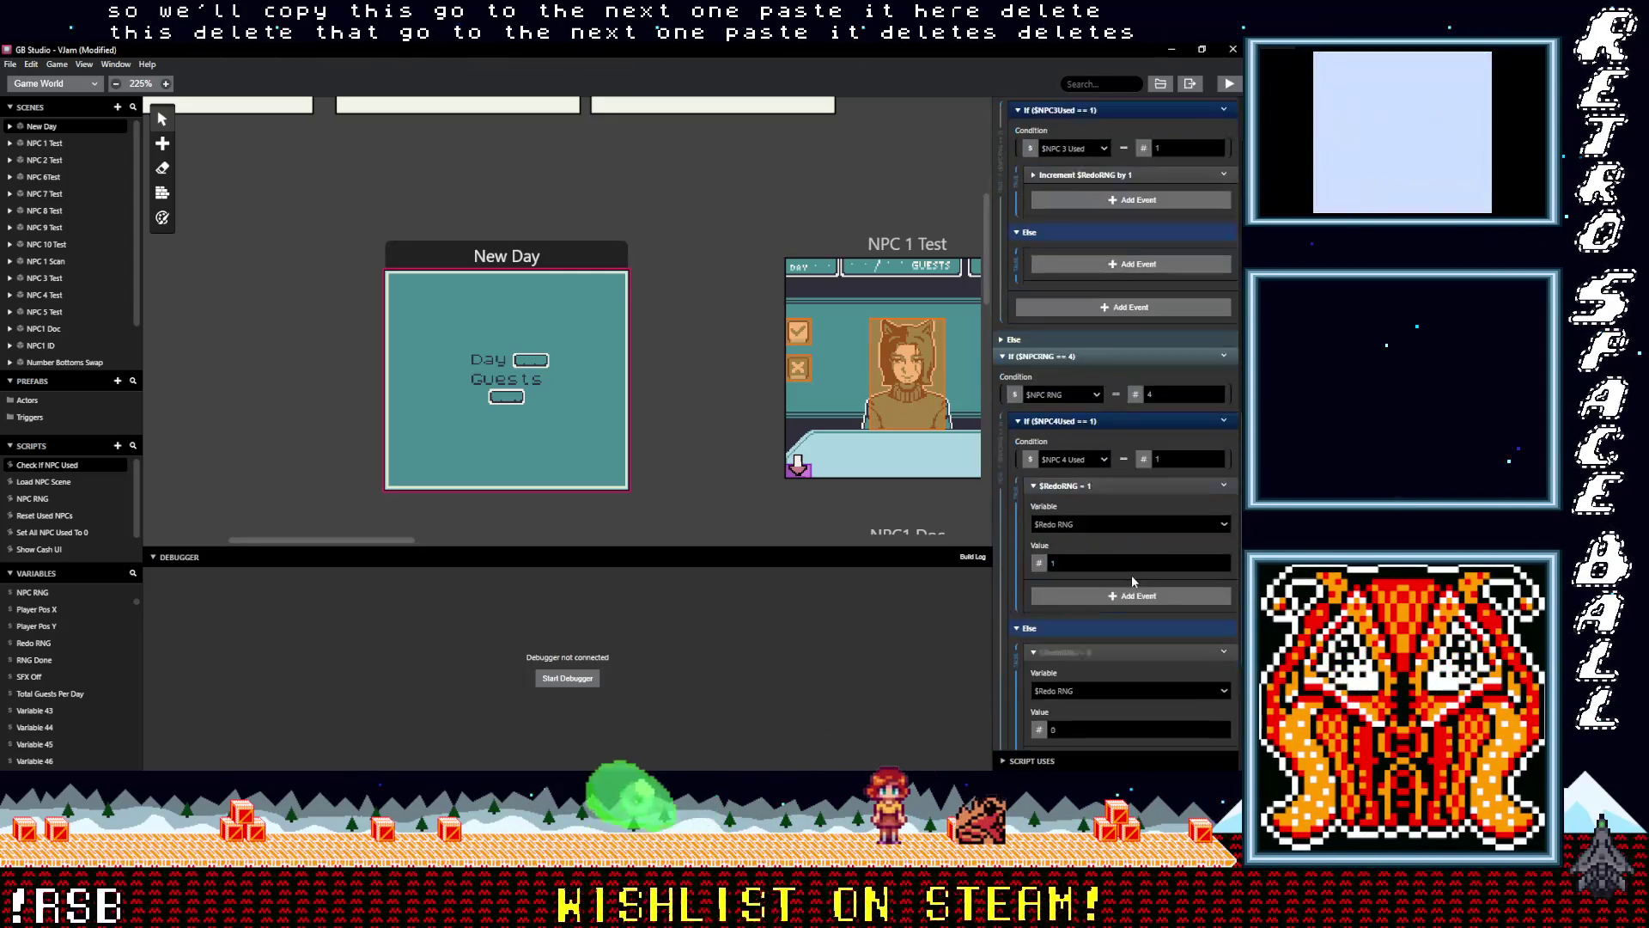
left_click(1130, 528, "alt")
left_click(1223, 418)
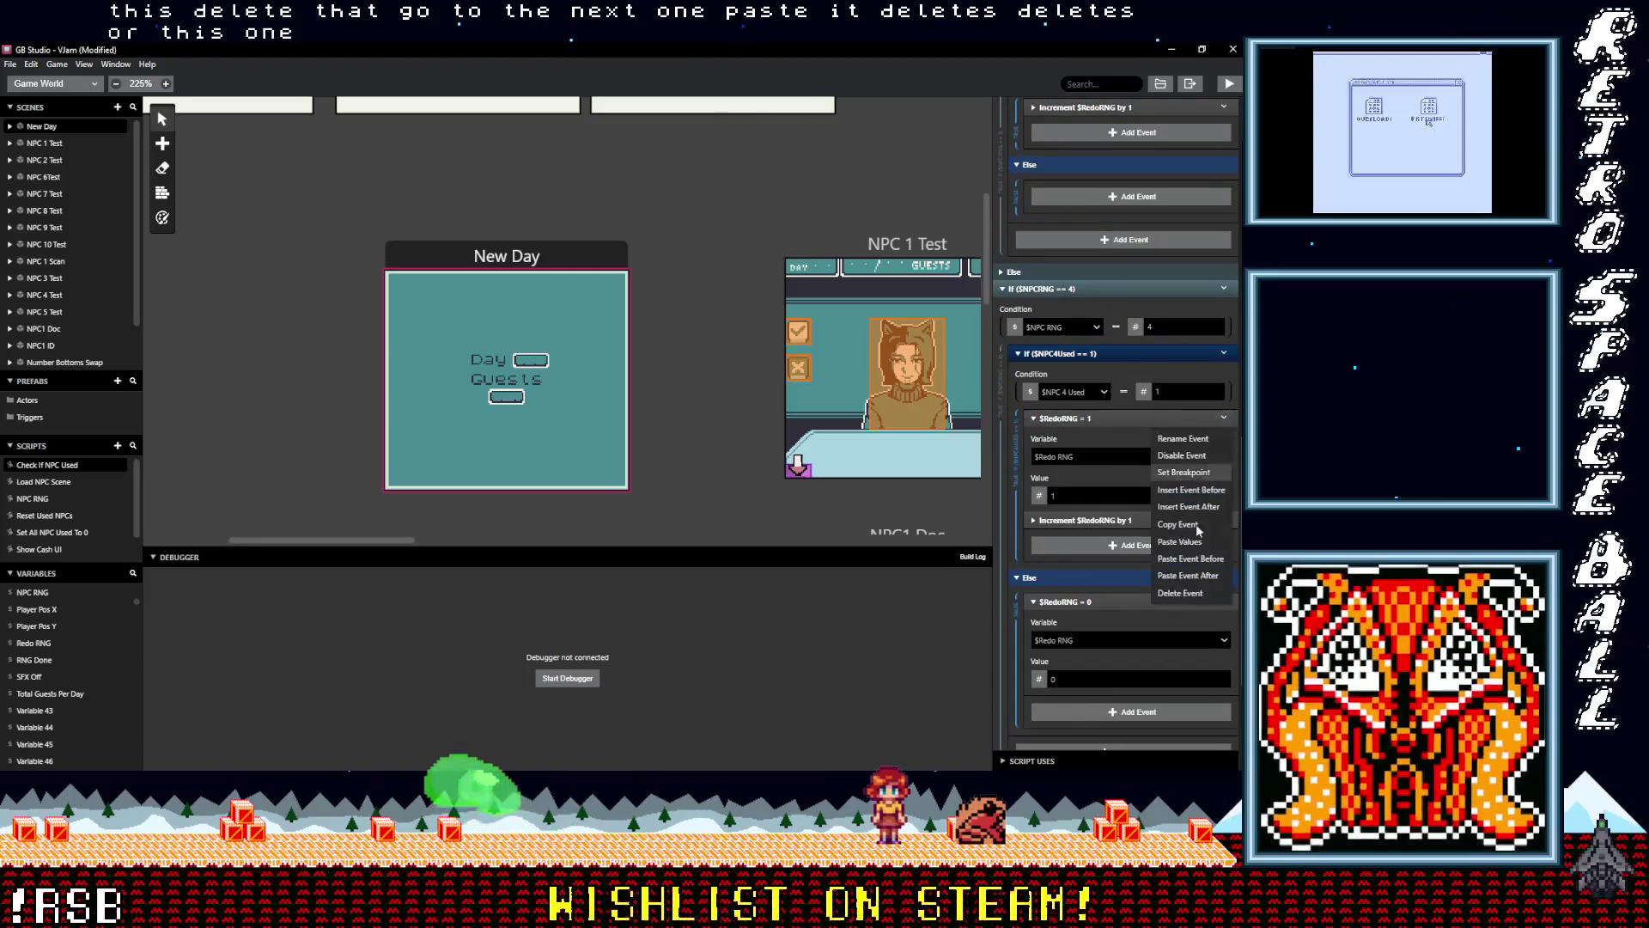
left_click(1189, 594)
left_click(1223, 481)
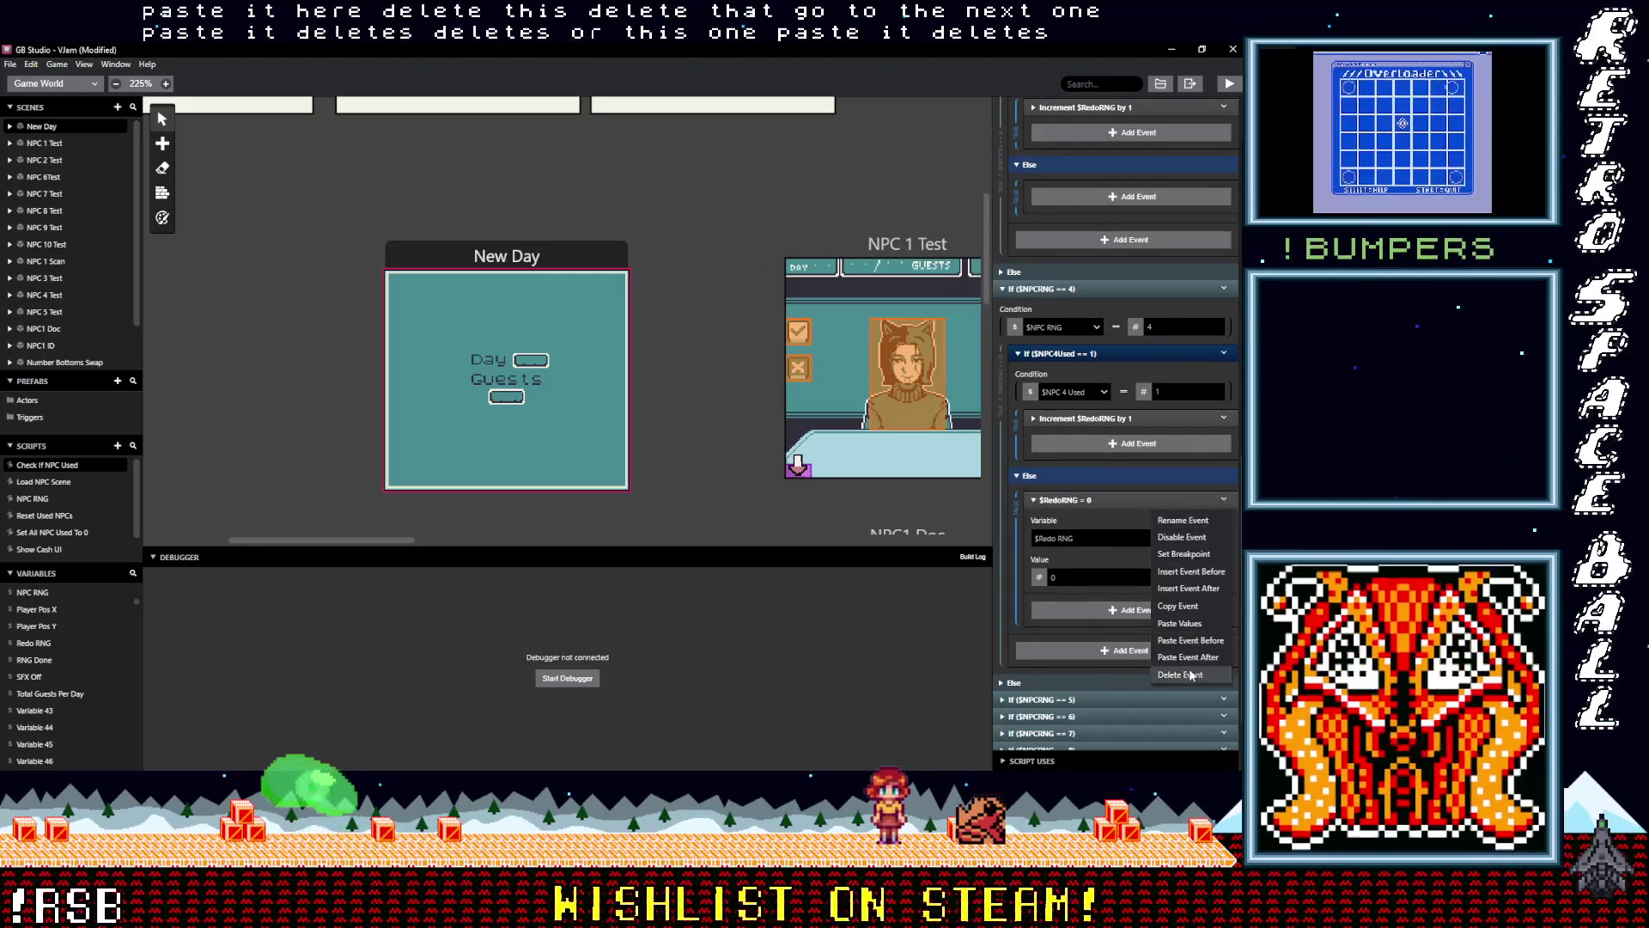
left_click(1190, 612)
Give the $NPCRNG == 5 branch the increment event and remove its $RedoRNG = 1 and $RedoRNG = 0 events
left_click(1113, 599)
scroll(1121, 580, "down", 4)
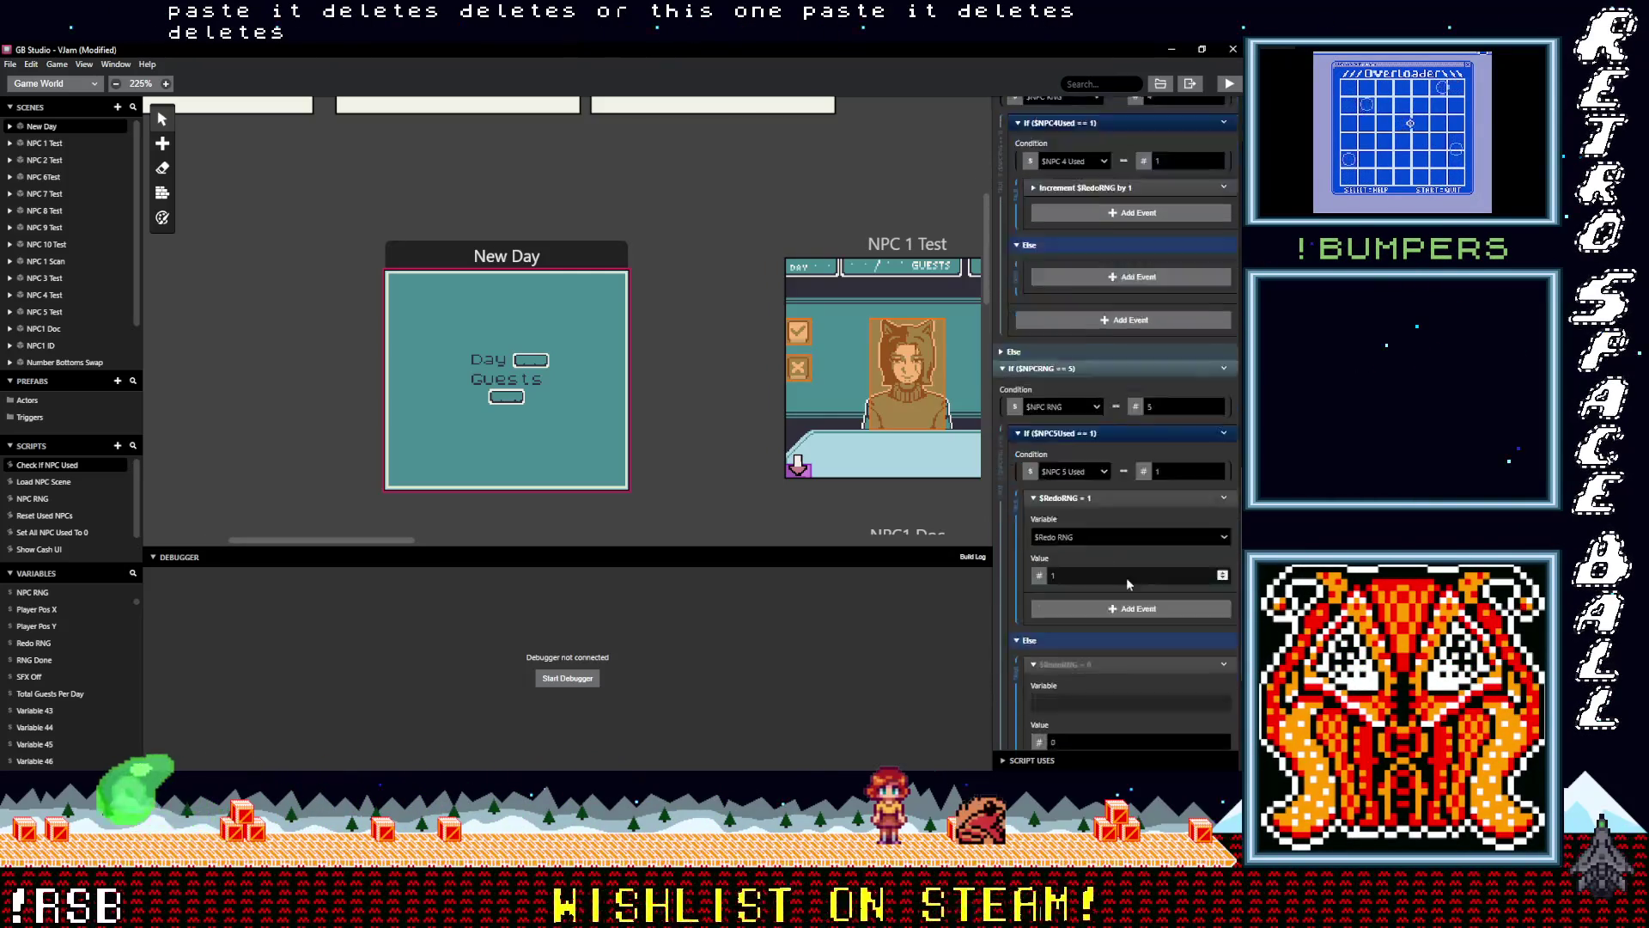
left_click(1106, 495, "alt")
left_click(1223, 381)
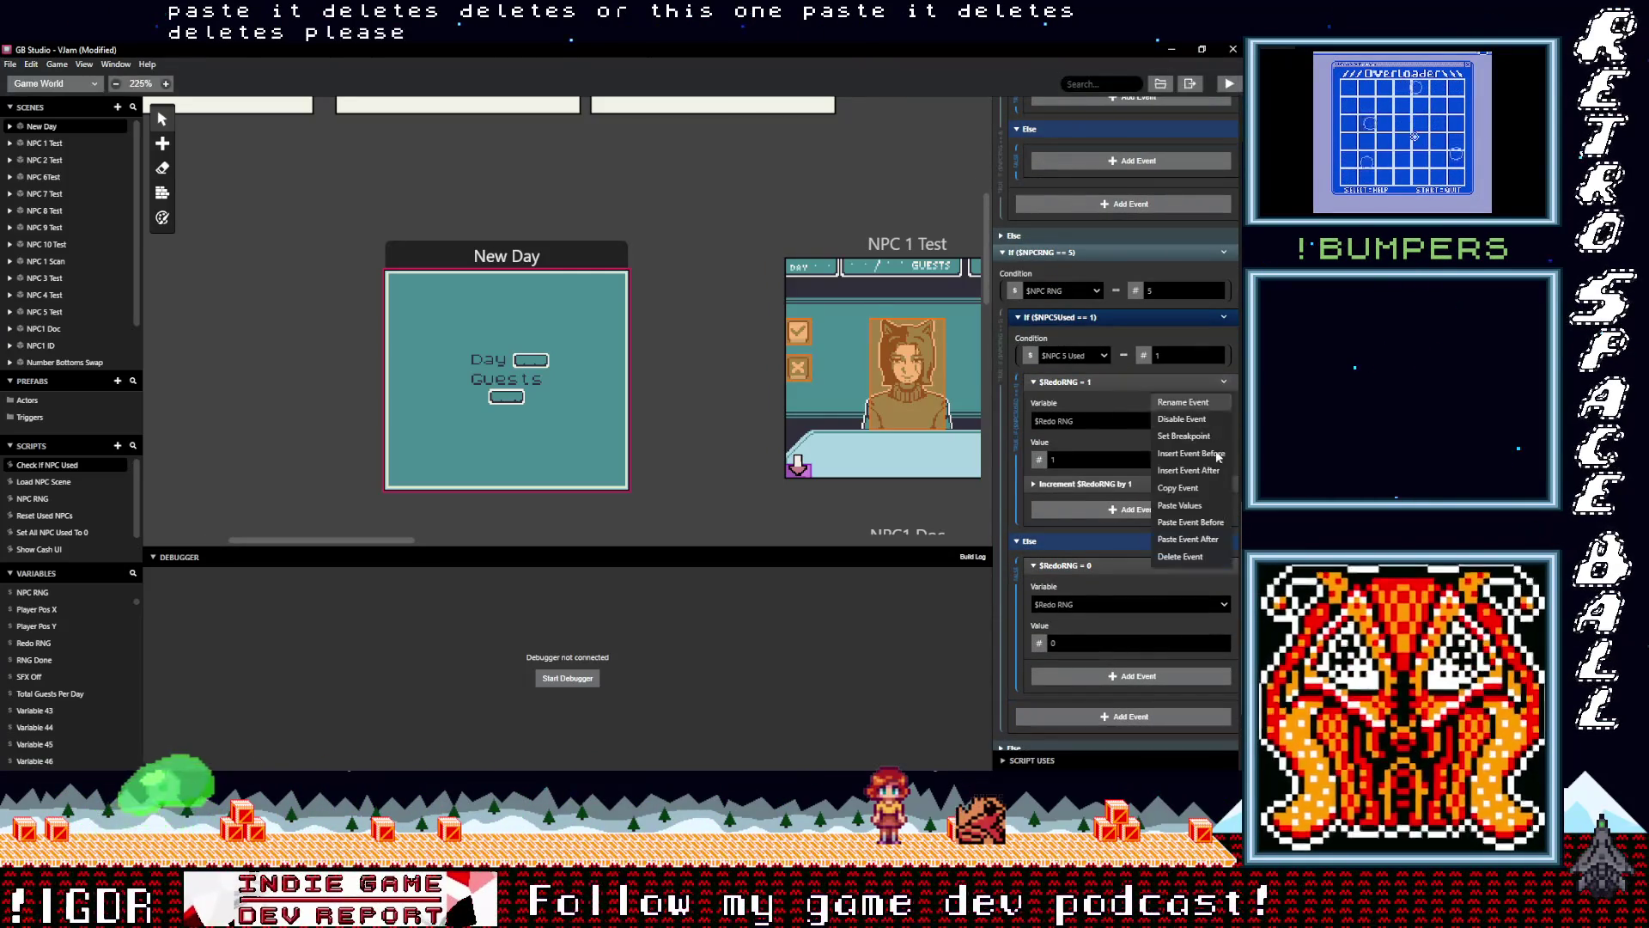
left_click(1180, 557)
left_click(1159, 463)
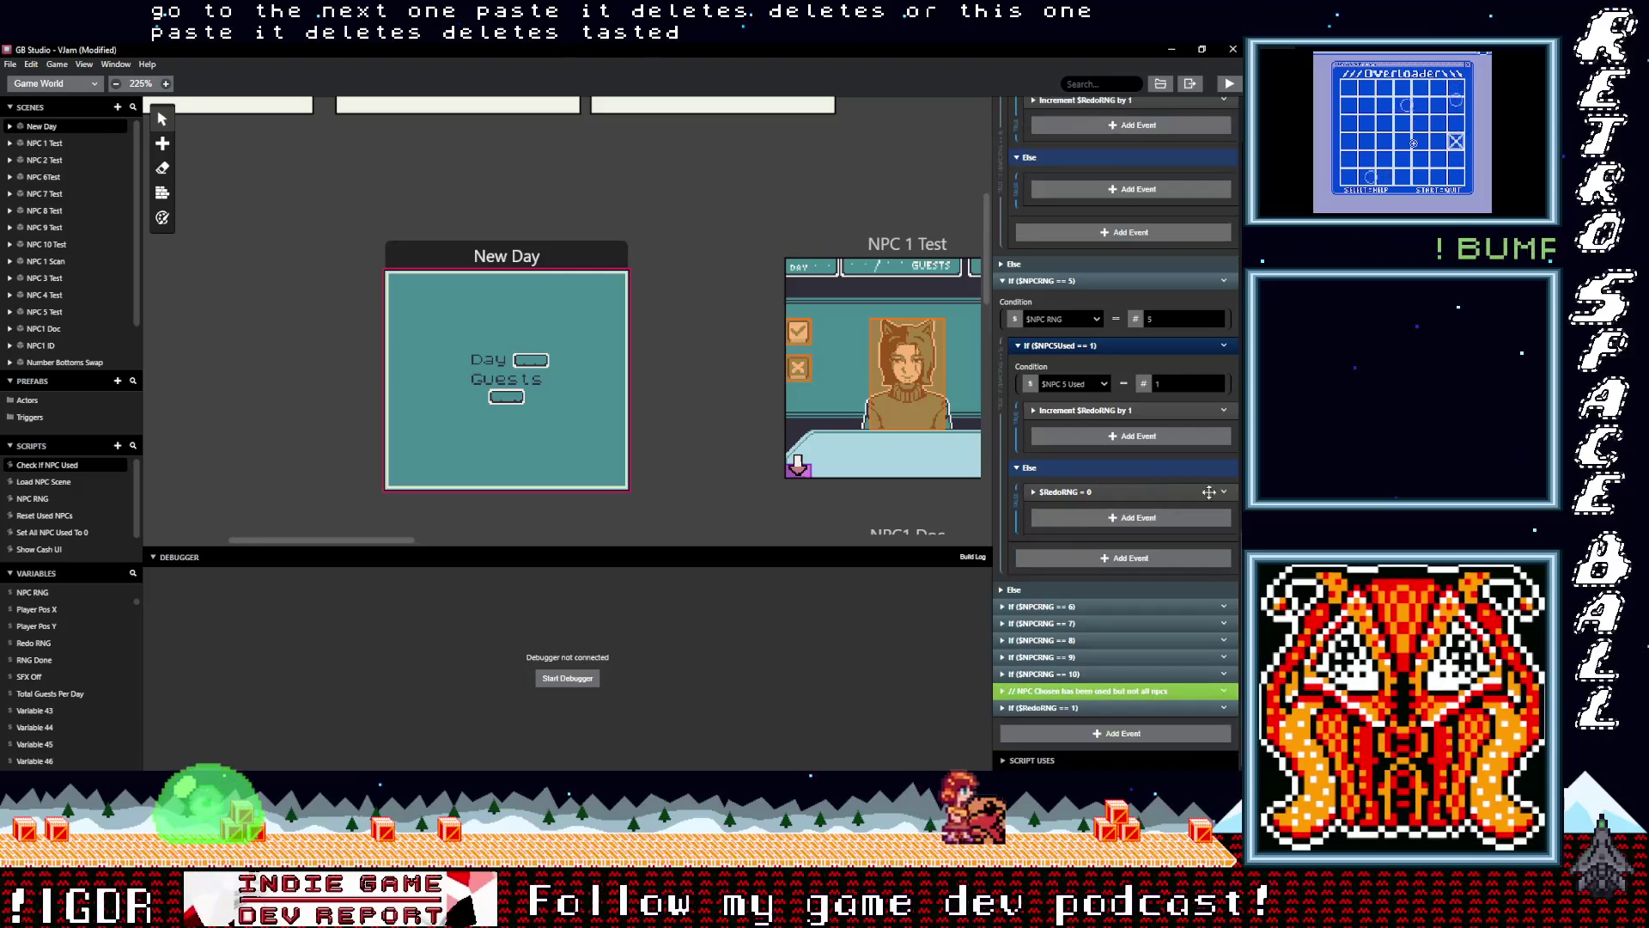
left_click(1224, 492)
left_click(1181, 666)
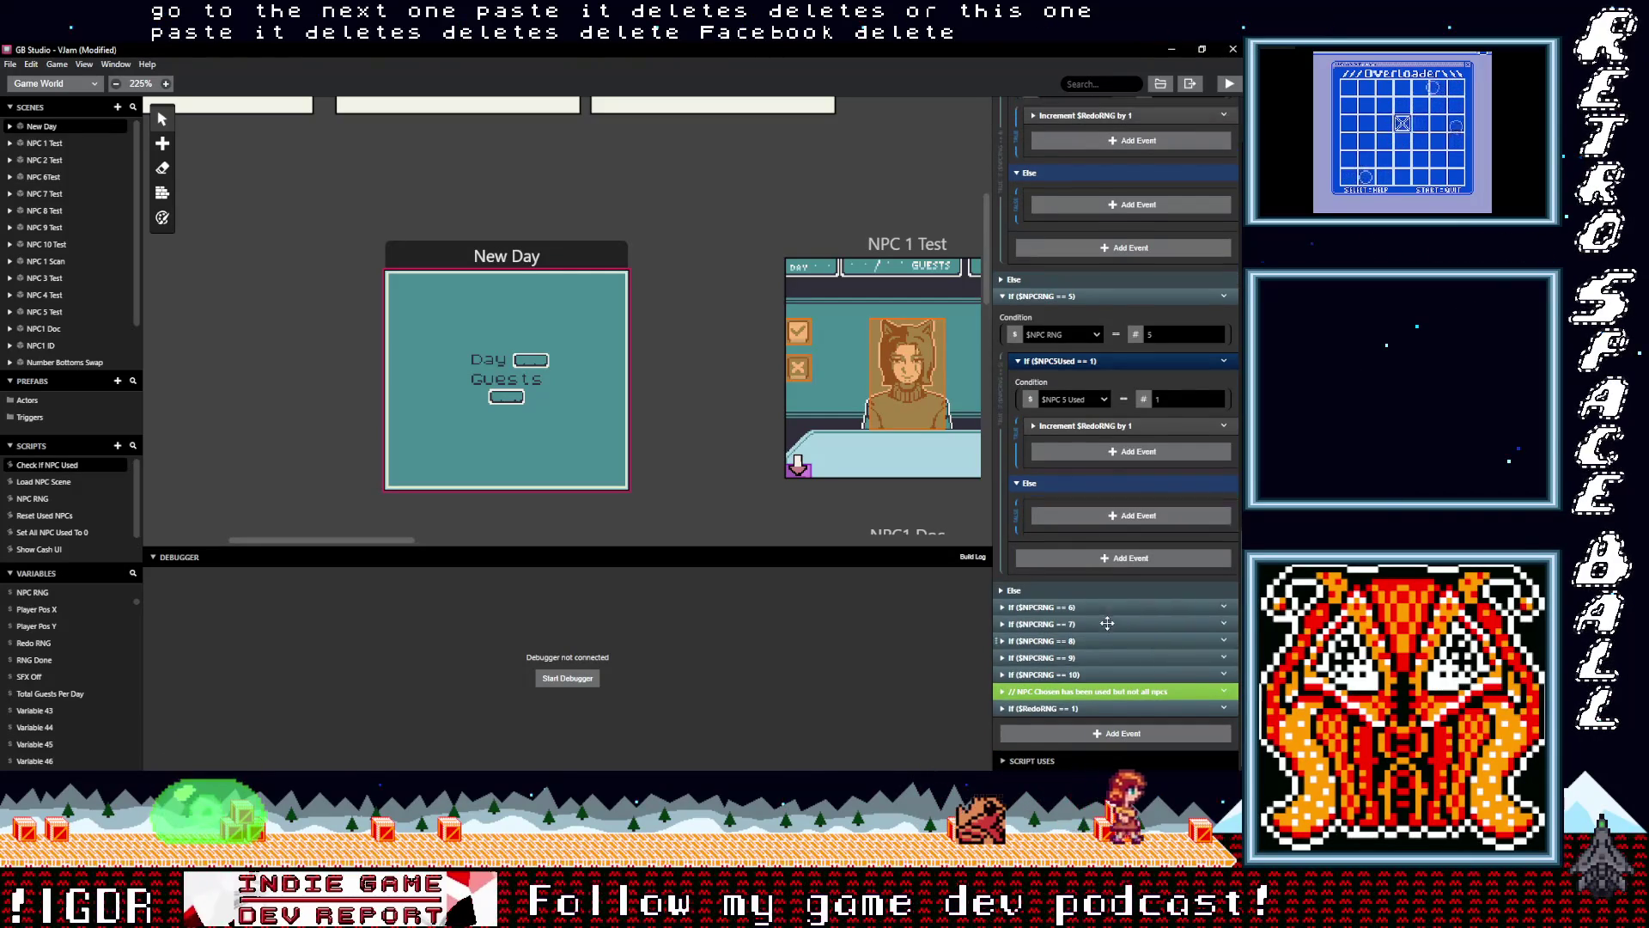
Give the $NPCRNG == 6 branch the increment event and remove its $RedoRNG = 1 and $RedoRNG = 0 events
left_click(1098, 603)
scroll(1116, 579, "down", 3)
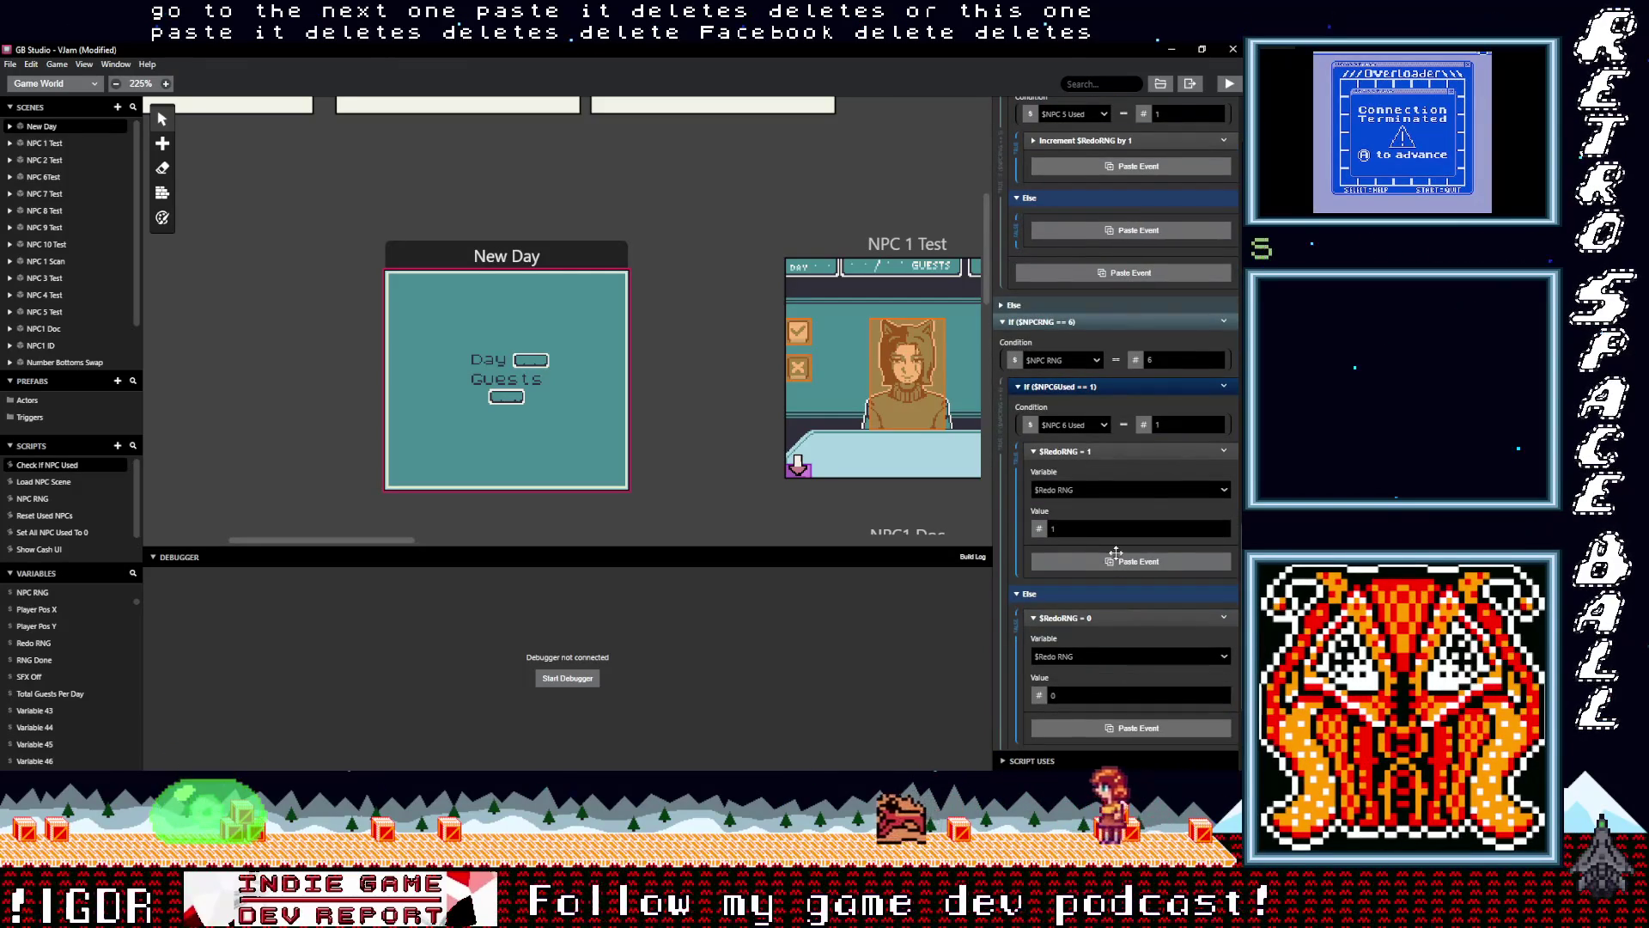
left_click(1116, 552)
left_click(1219, 450)
left_click(1185, 626)
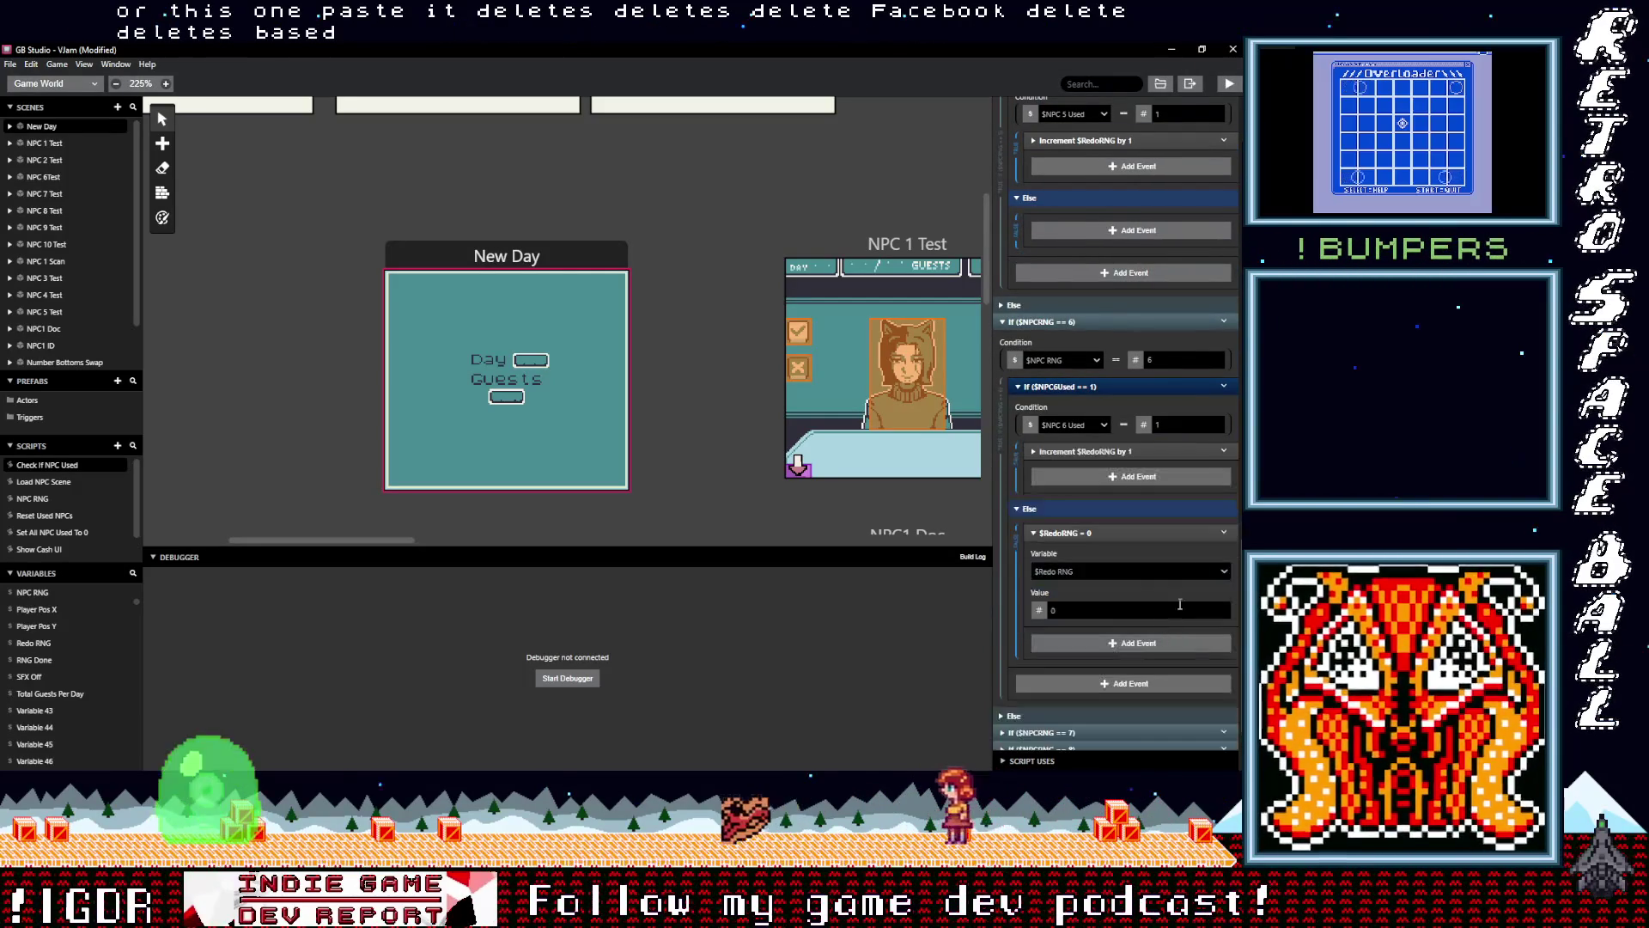
left_click(1225, 534)
left_click(1189, 708)
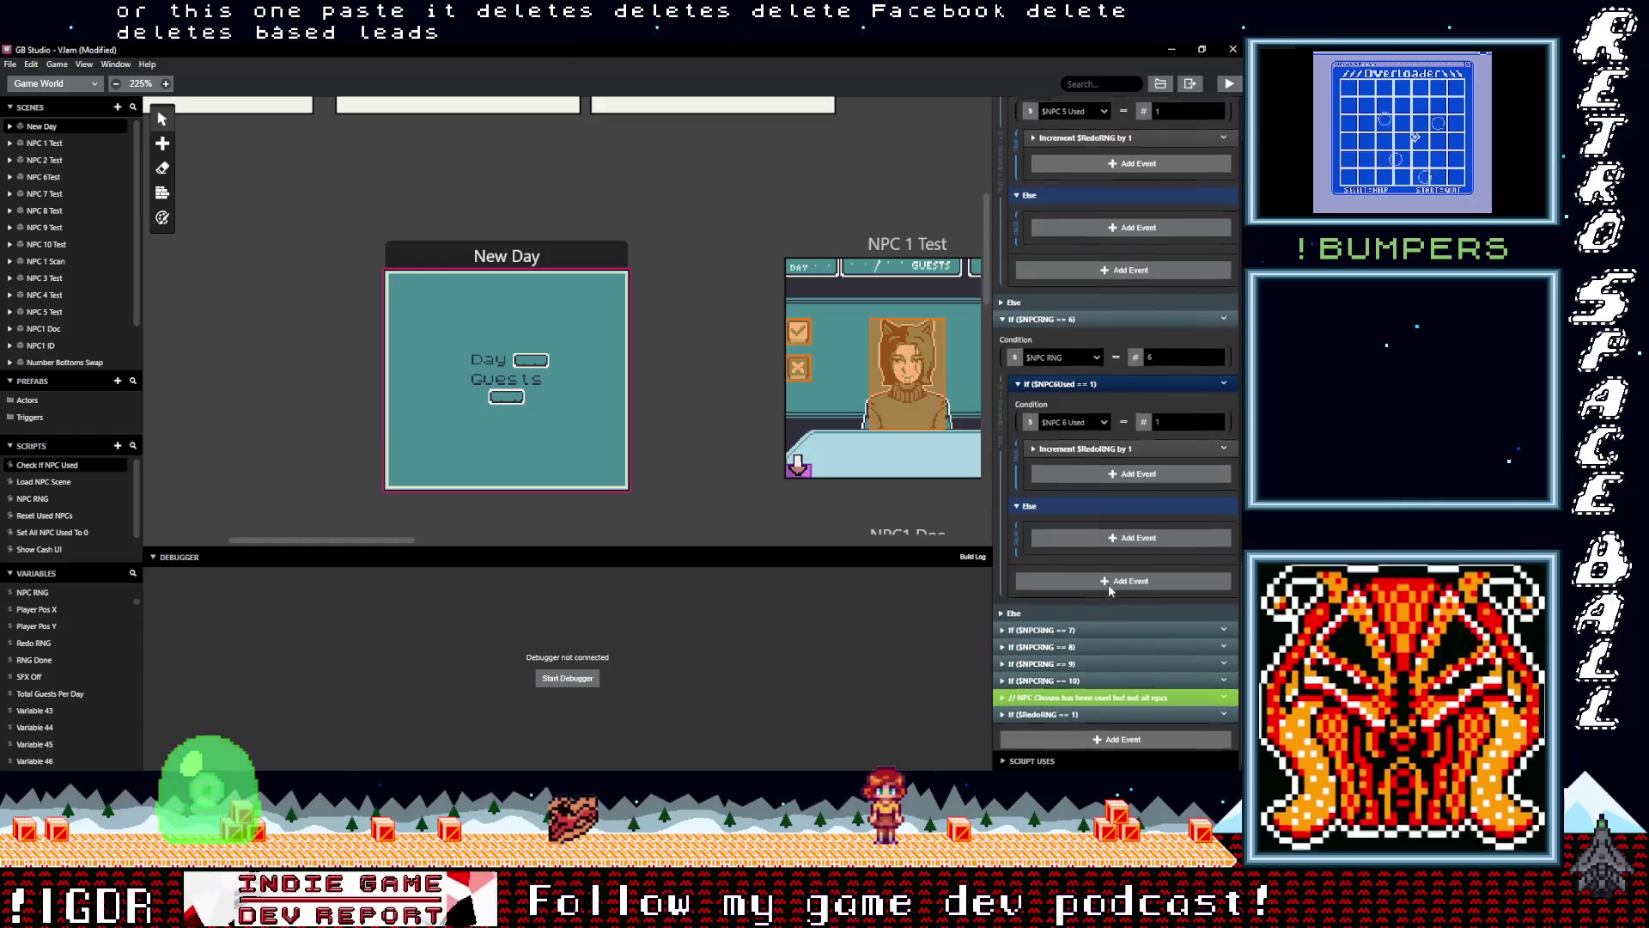
Give the $NPCRNG == 7 branch the increment event and remove its $RedoRNG = 1 and $RedoRNG = 0 events
left_click(1108, 584)
scroll(1099, 598, "down", 3)
key("alt")
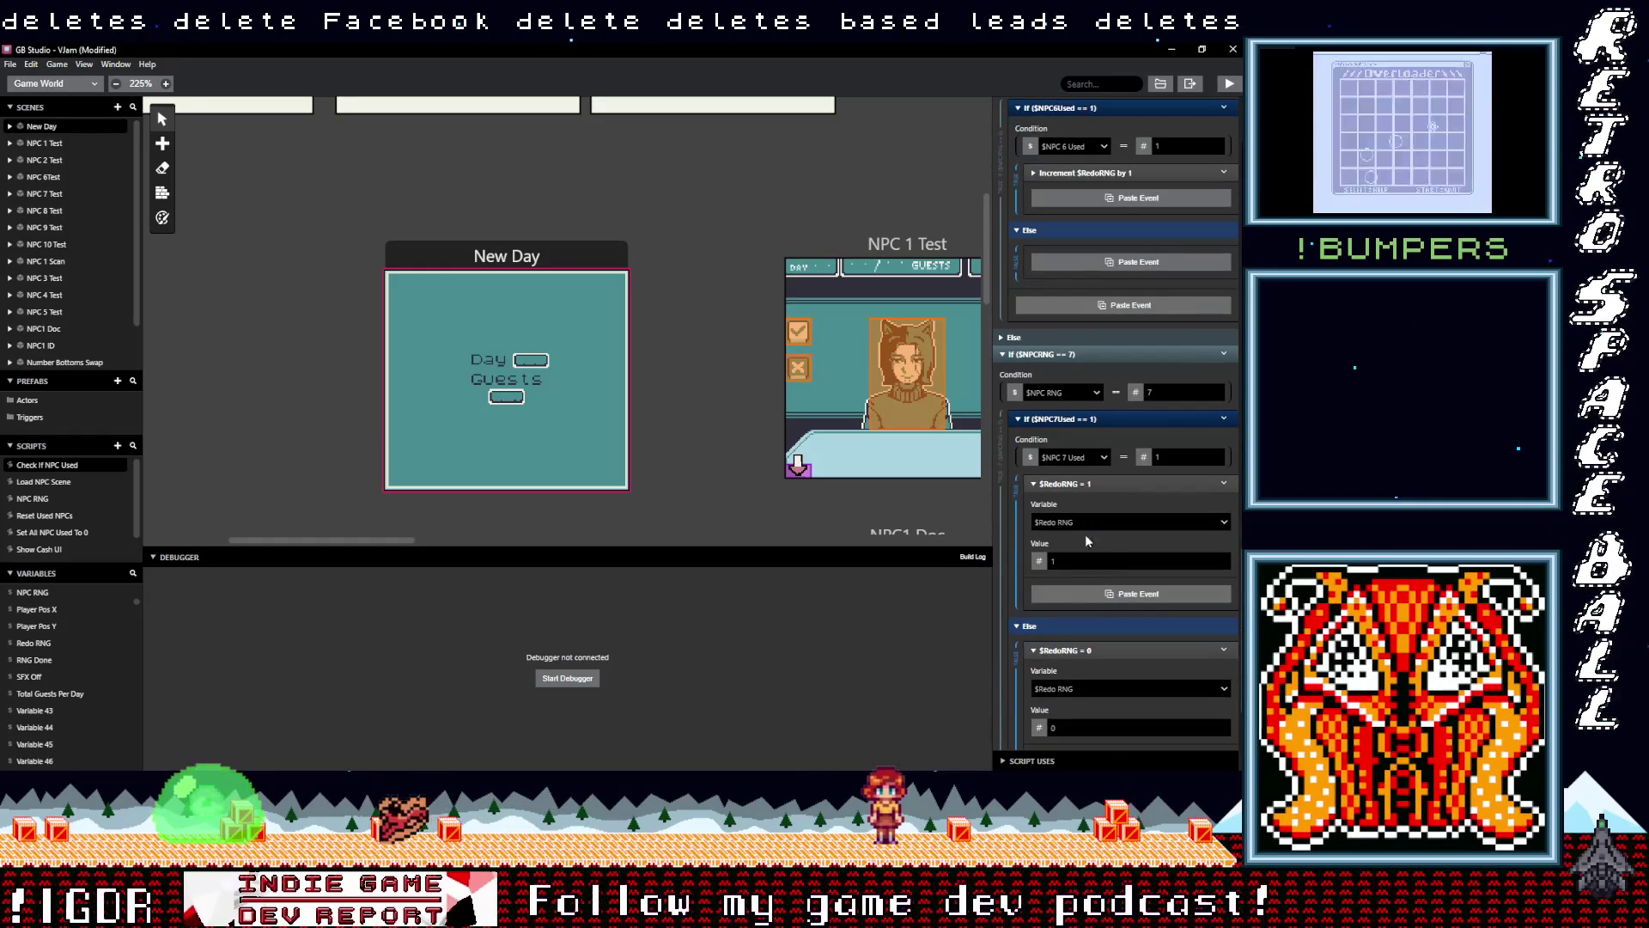
left_click(1091, 594)
left_click(1221, 484)
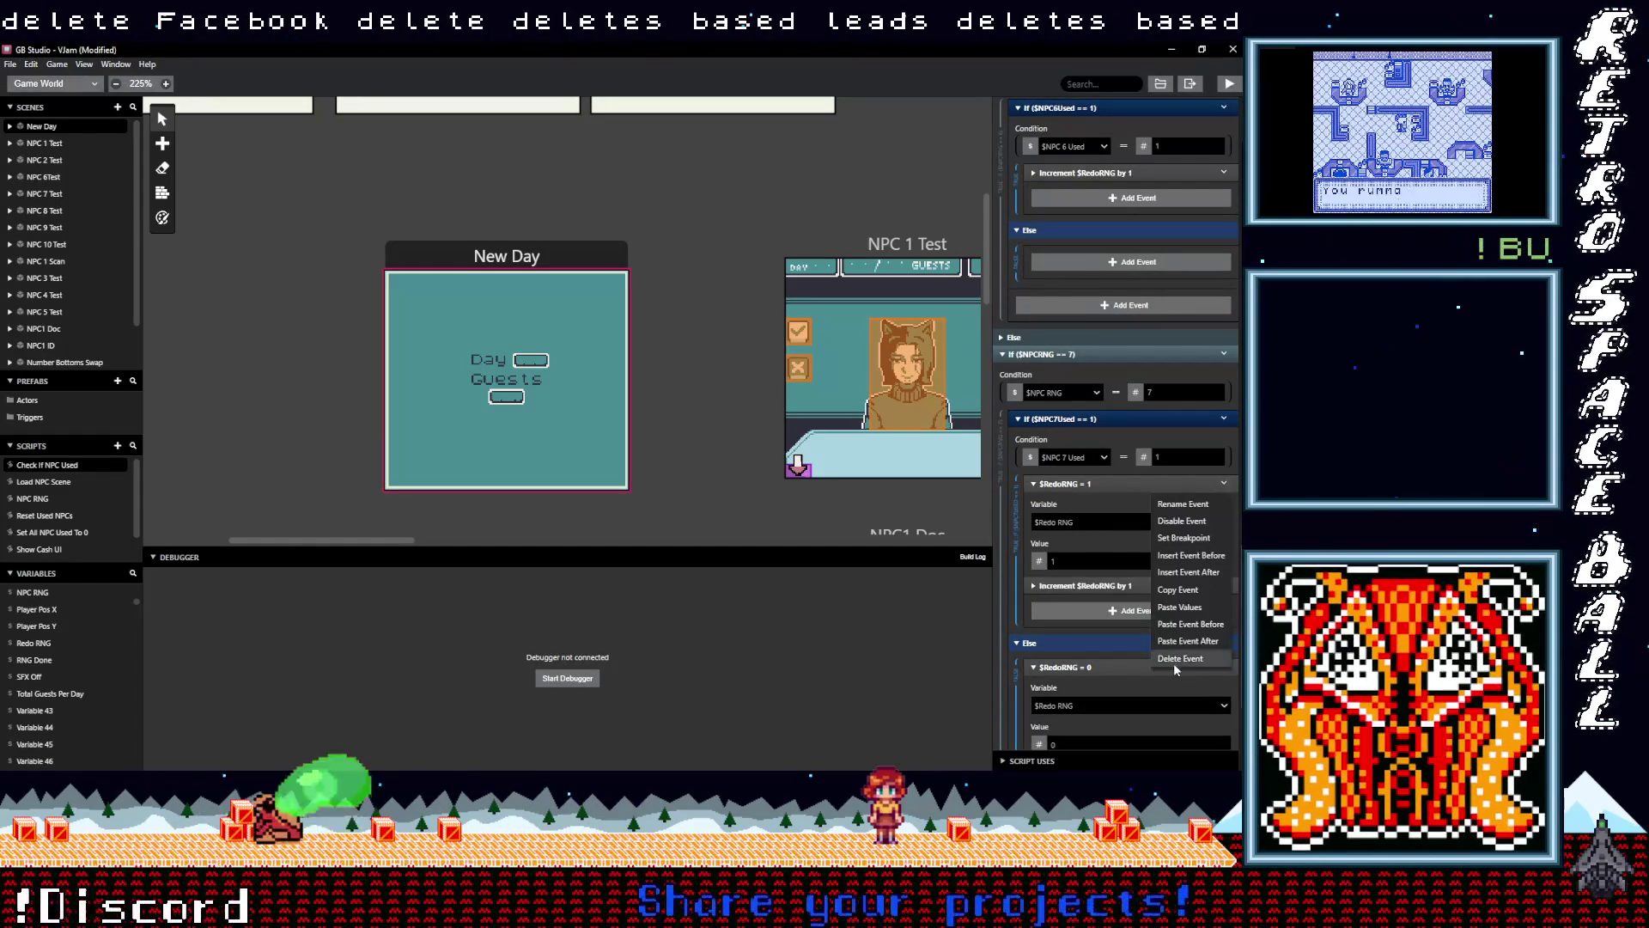
left_click(1174, 662)
scroll(1125, 606, "down", 1)
left_click(1223, 497)
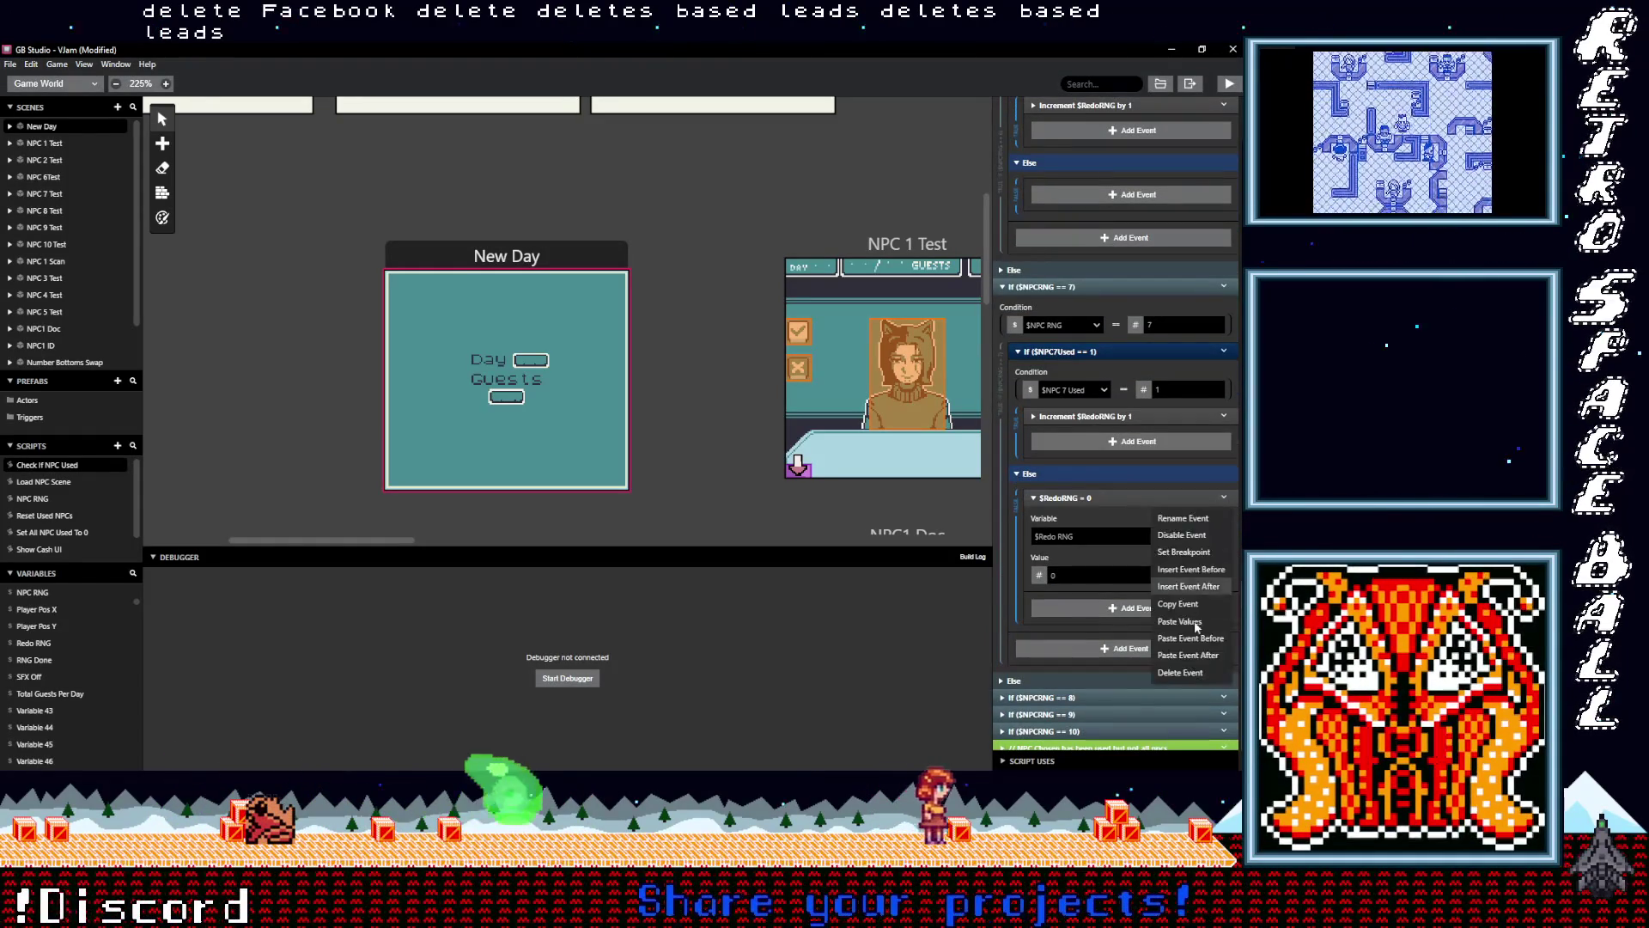
left_click(1194, 673)
In the $NPCRNG == 8 branch, delete the $RedoRNG = 1 and Else $RedoRNG = 0 events
left_click(1110, 596)
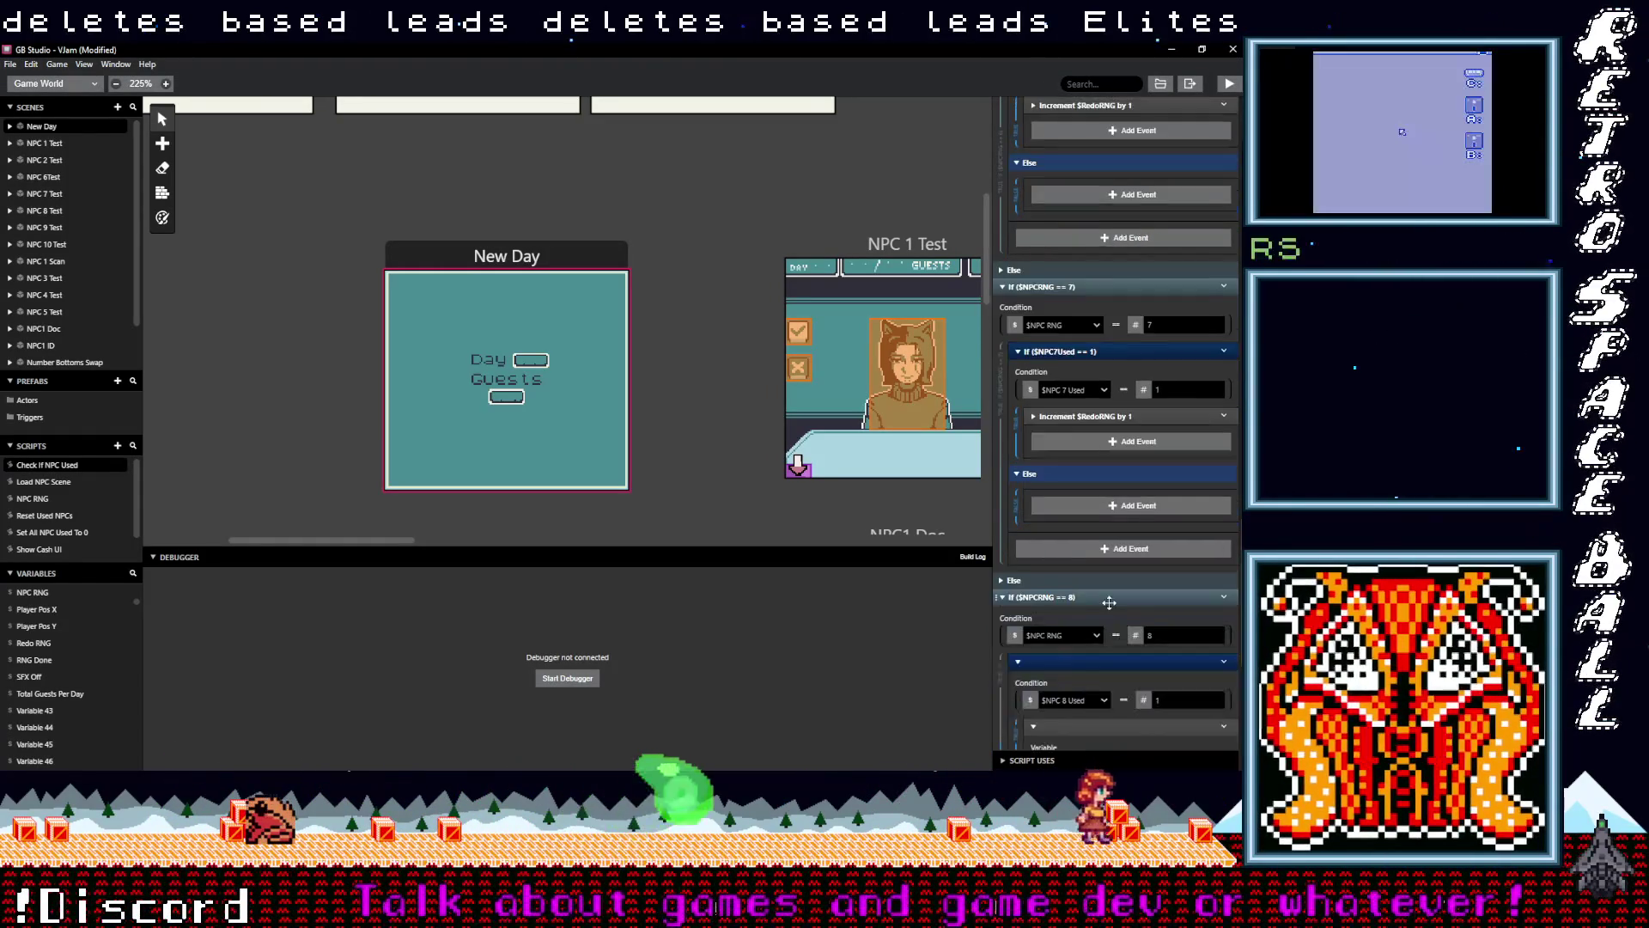
scroll(1110, 596, "down", 4)
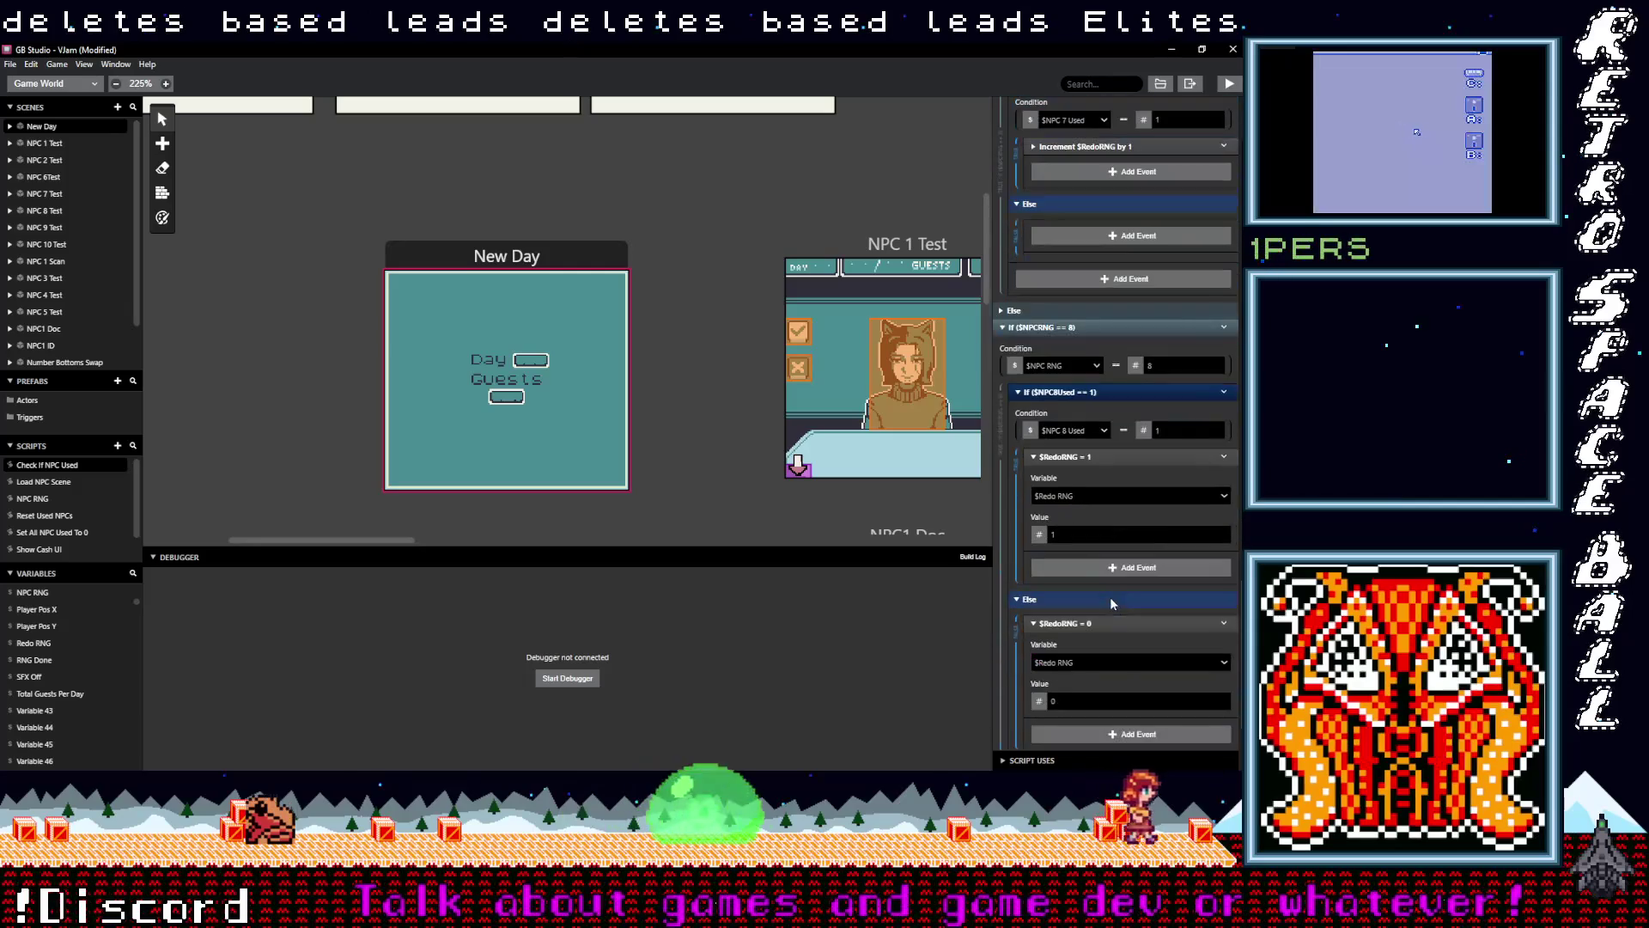
left_click(1225, 456)
left_click(1194, 631)
scroll(1120, 563, "down", 1)
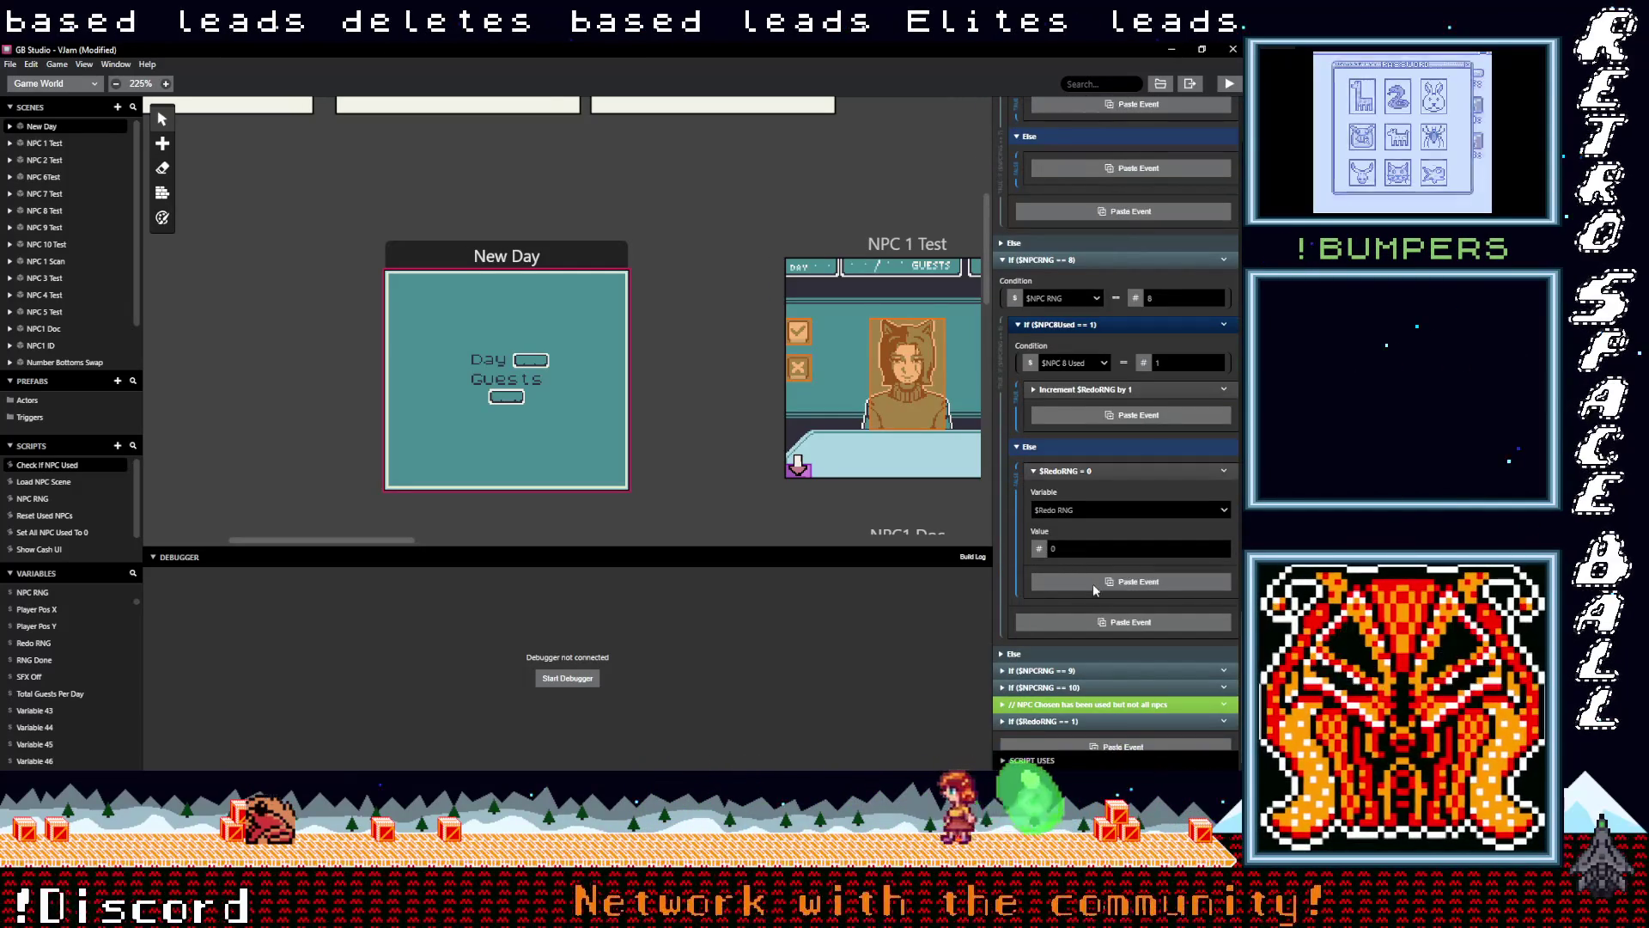
key("alt")
left_click(1221, 471)
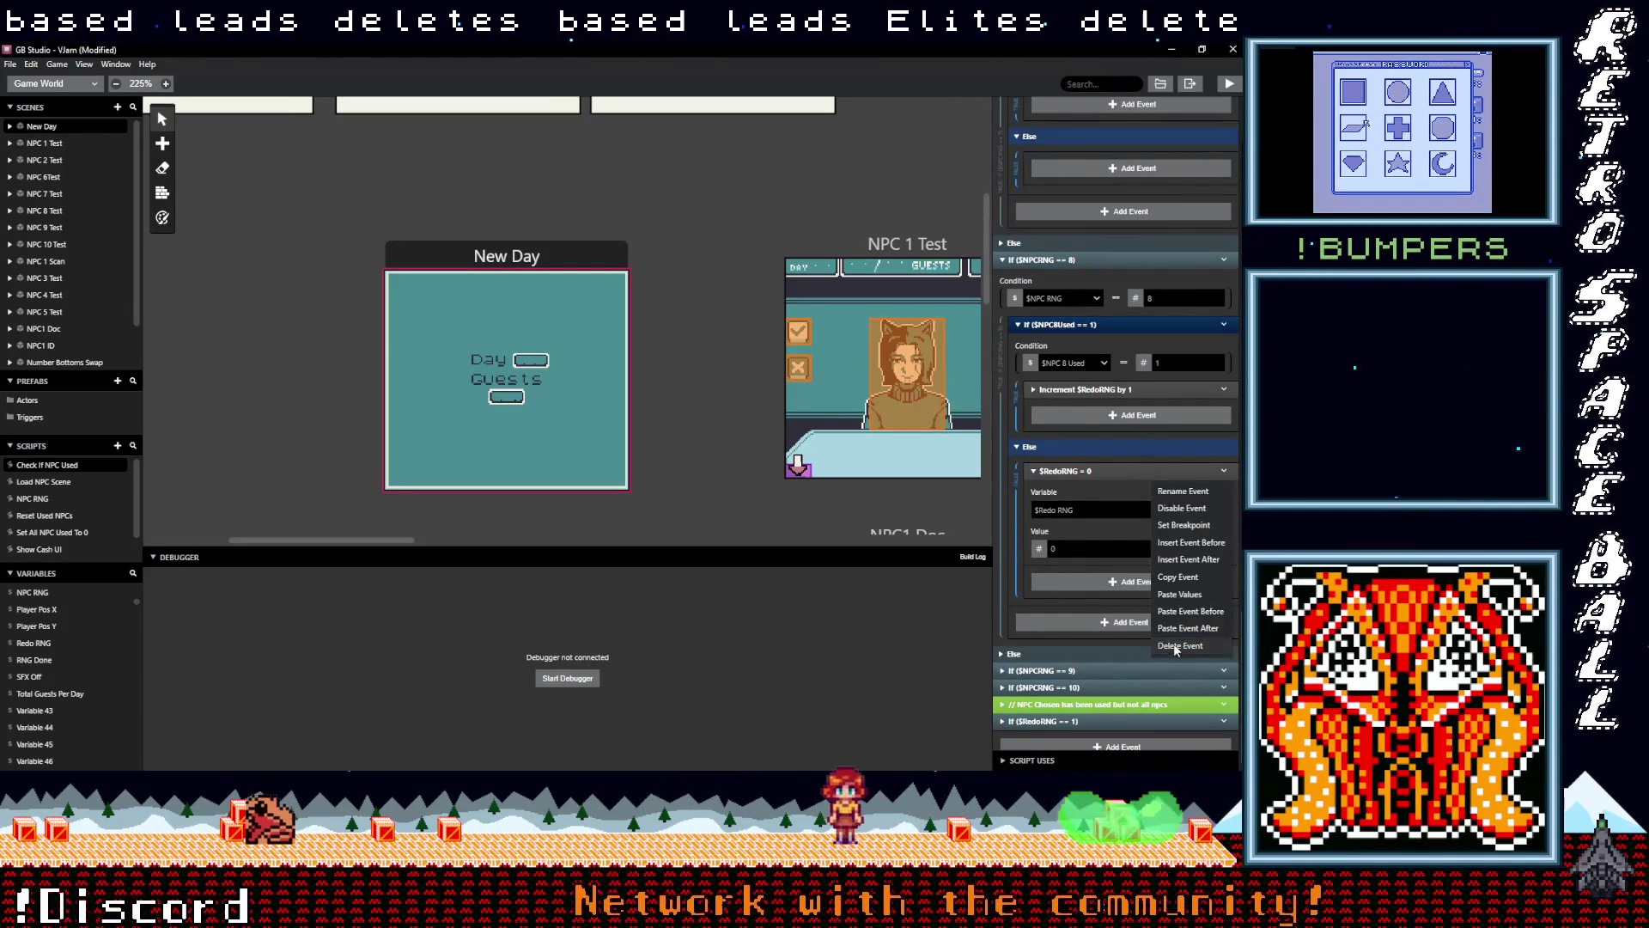
left_click(1173, 642)
Give the $NPCRNG == 9 branch the increment event and remove its $RedoRNG = 1 and $RedoRNG = 0 events
scroll(1115, 627, "down", 4)
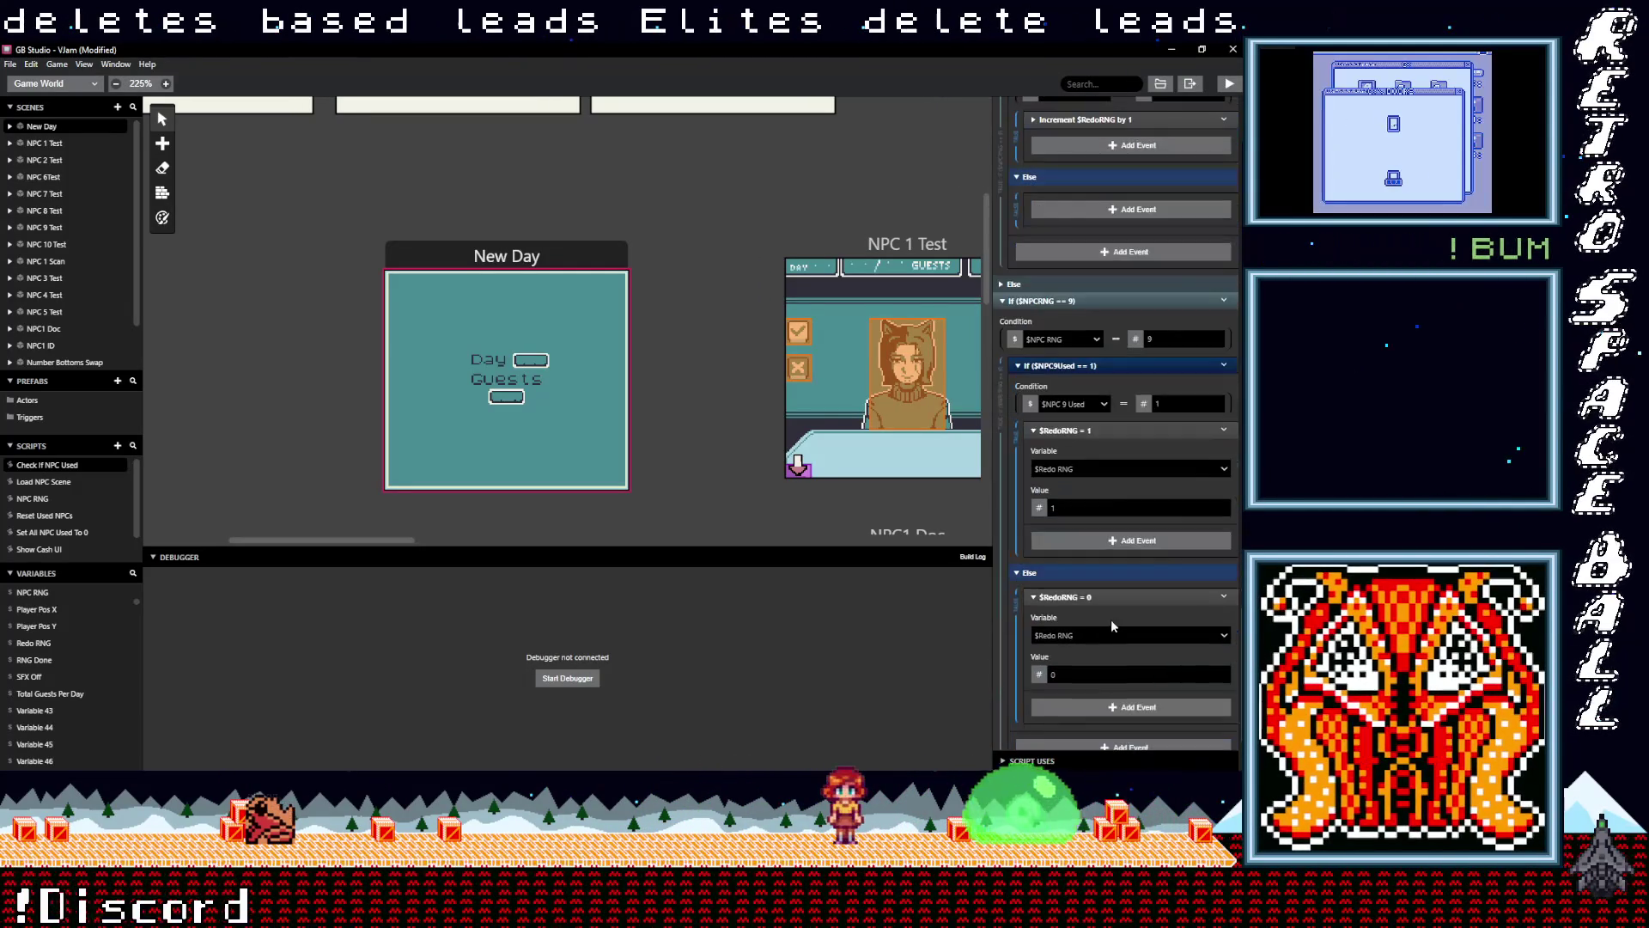
left_click(1108, 541)
left_click(1223, 429)
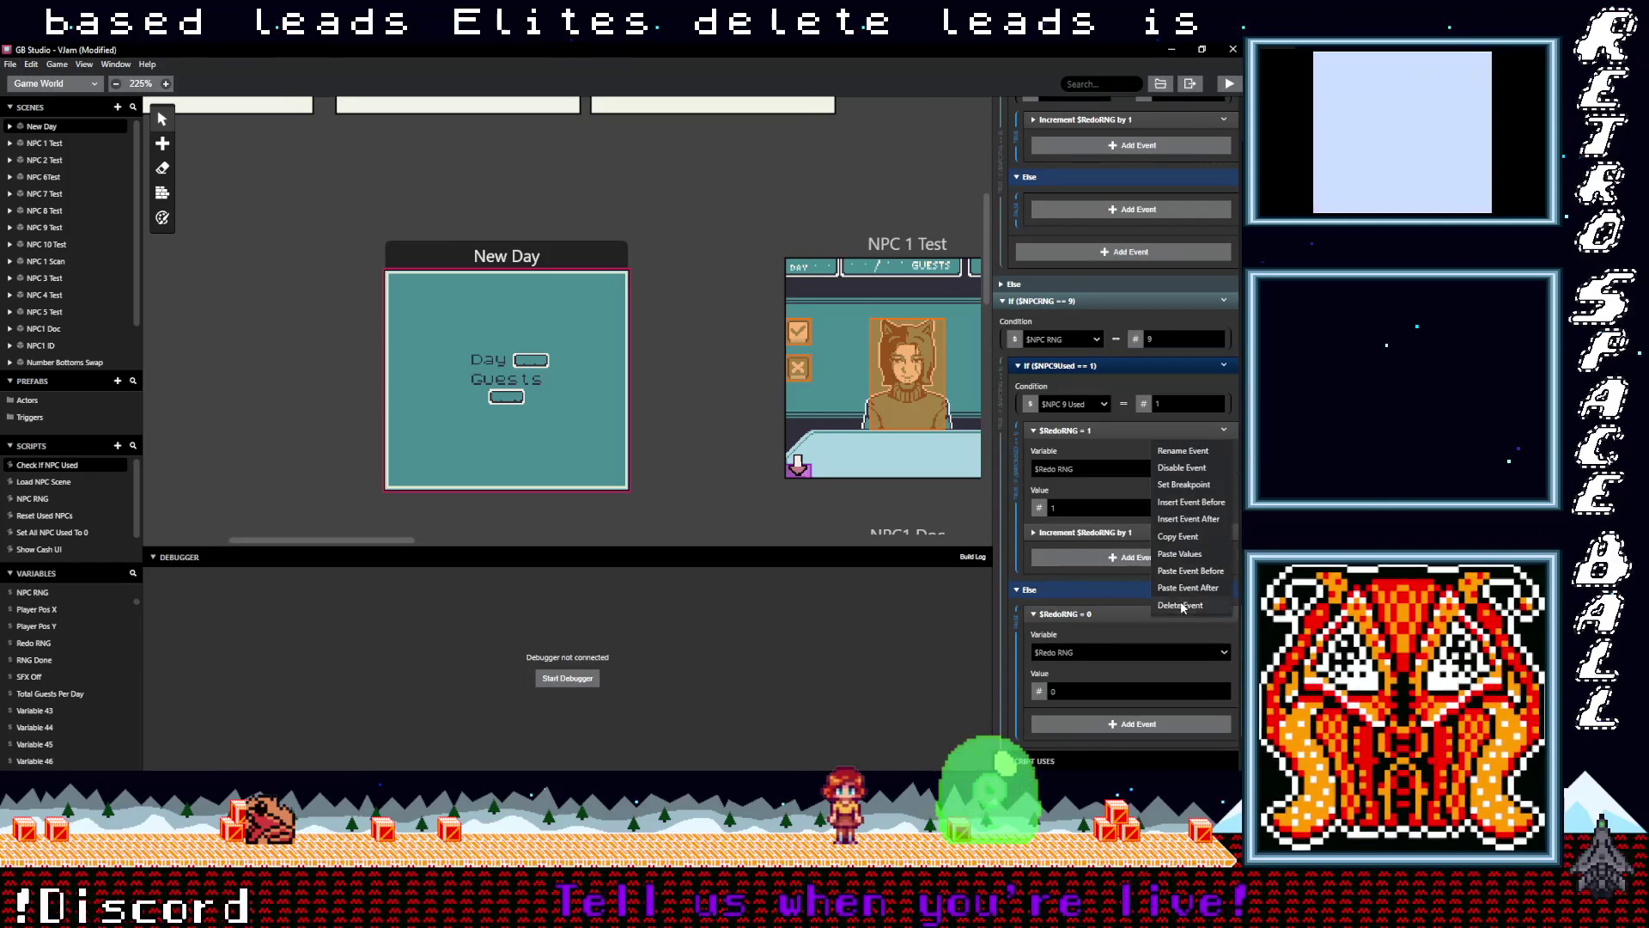
left_click(1182, 605)
left_click(1223, 512)
left_click(1182, 687)
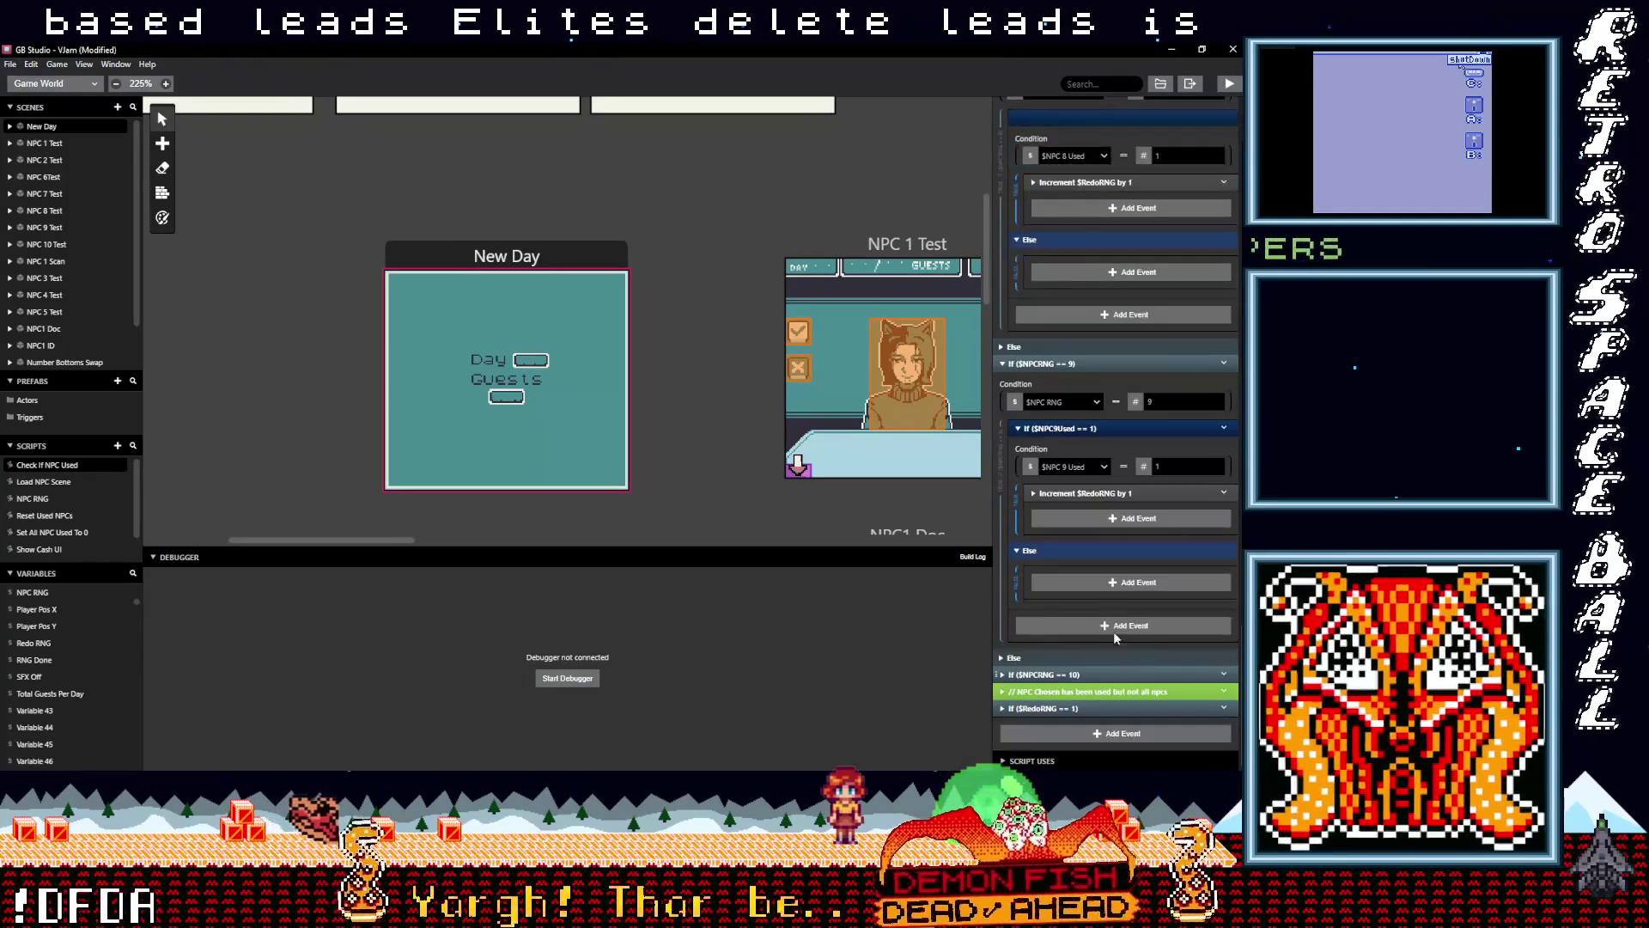
Give the $NPCRNG == 10 branch the increment event and remove its $RedoRNG = 1 and $RedoRNG = 0 events
scroll(1103, 651, "down", 2)
scroll(1115, 641, "down", 2)
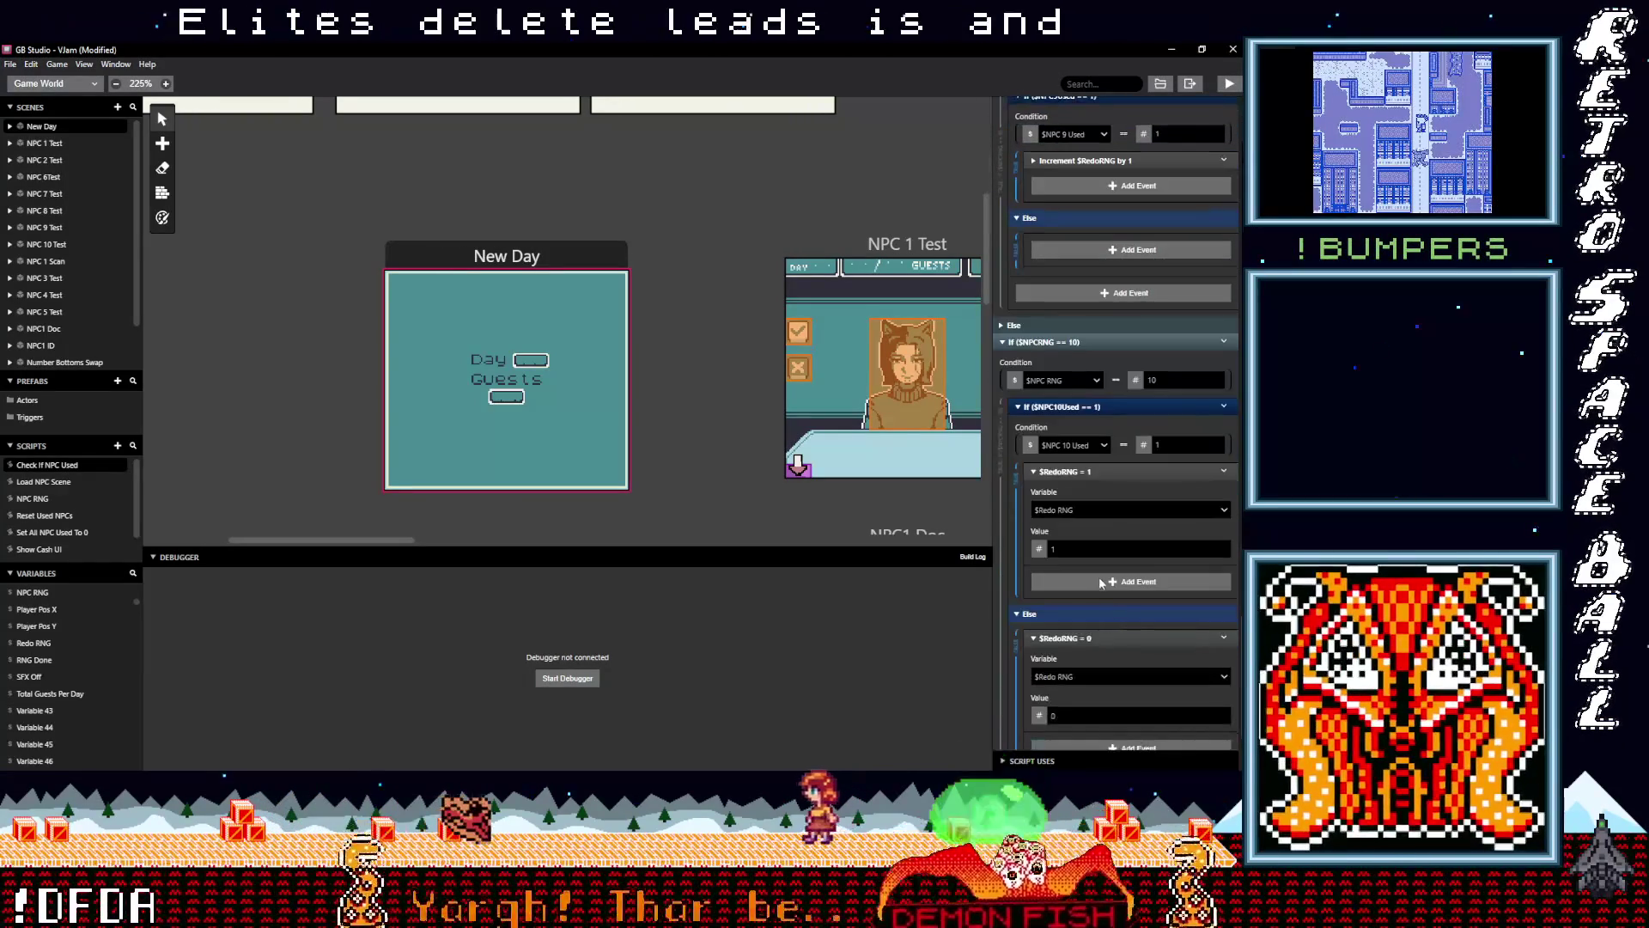
left_click(1084, 581, "alt")
left_click(1223, 470)
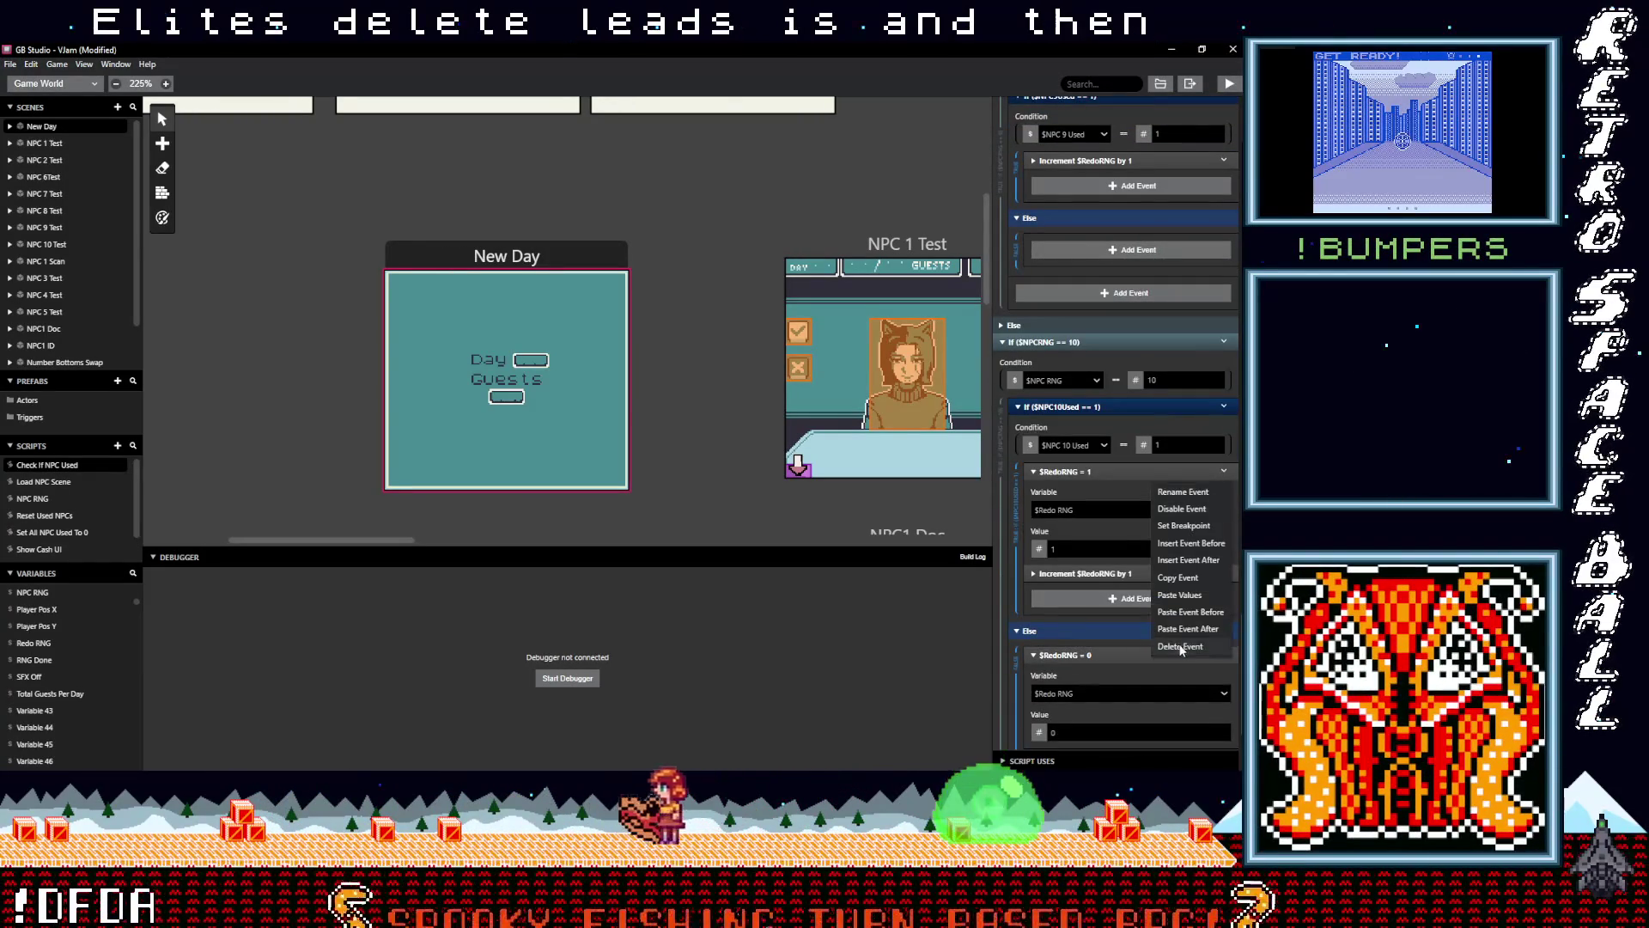
left_click(1181, 646)
scroll(1203, 601, "down", 1)
left_click(1223, 491)
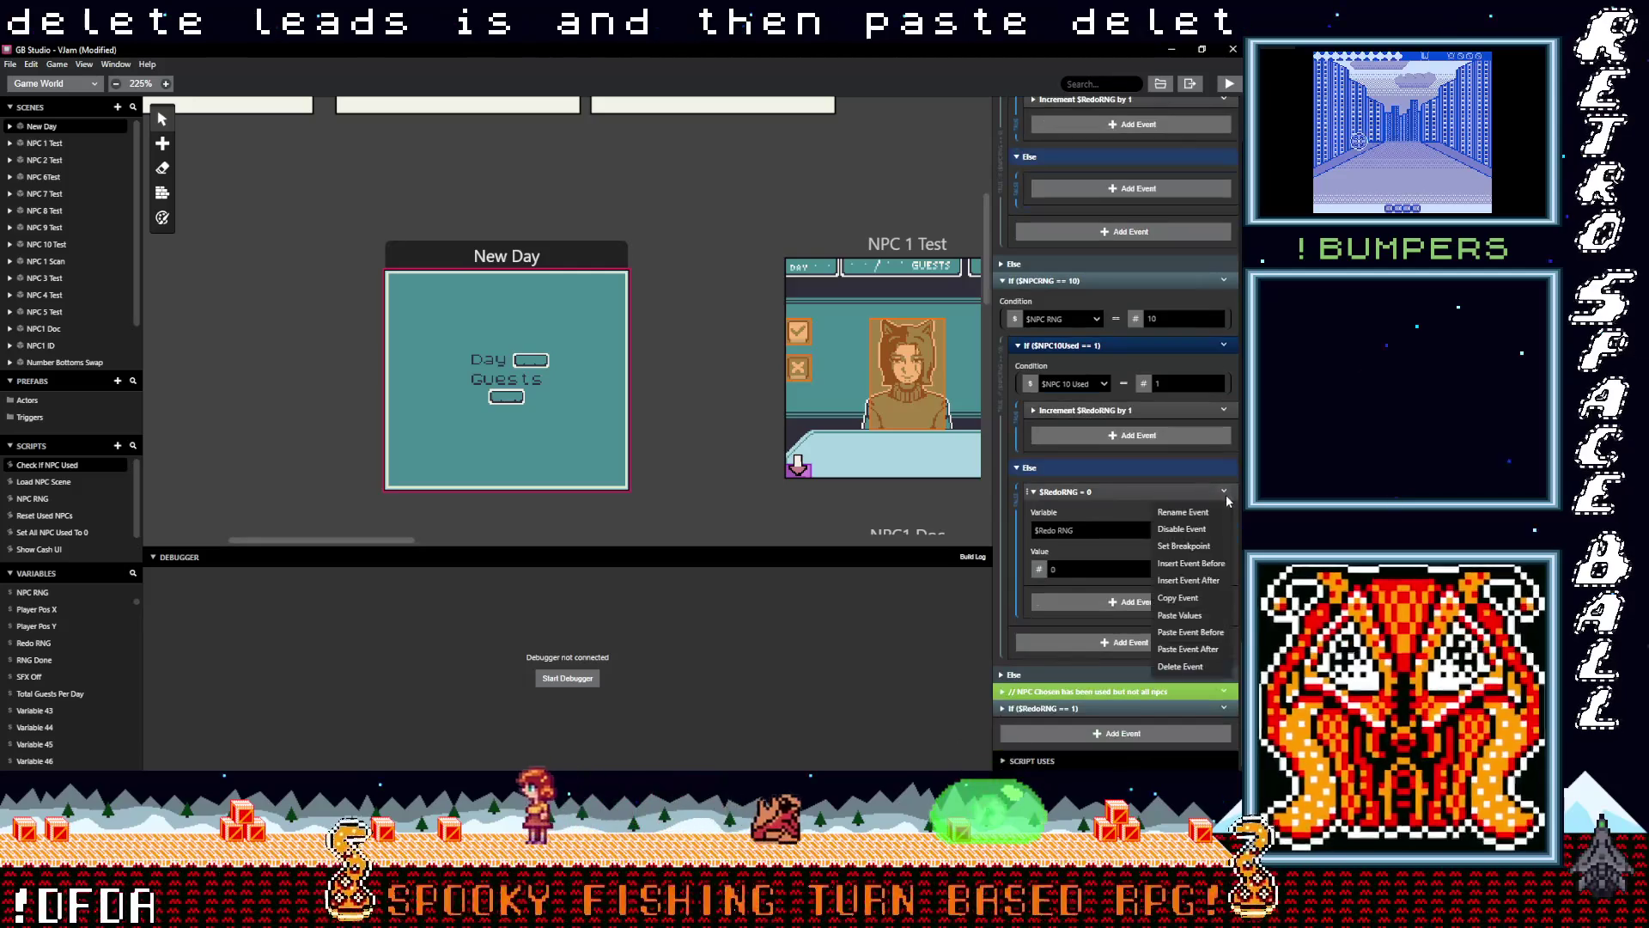
left_click(1169, 666)
scroll(1073, 610, "down", 2)
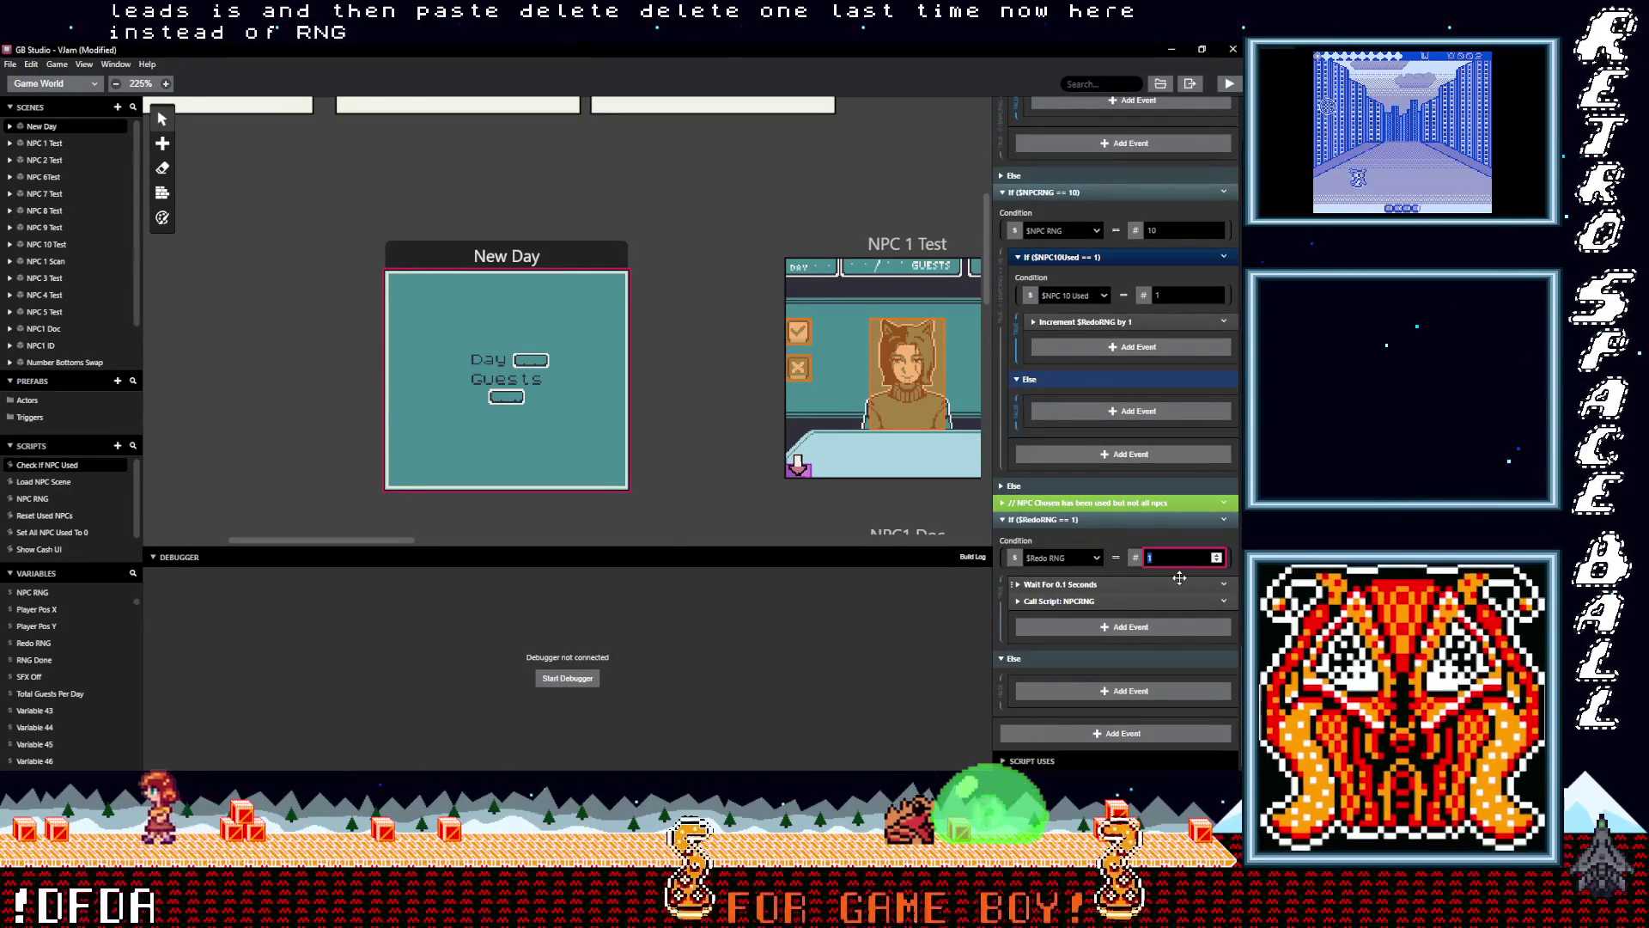
Change the closing Redo RNG check to $RedoRNG == 10 and review the script
type("10")
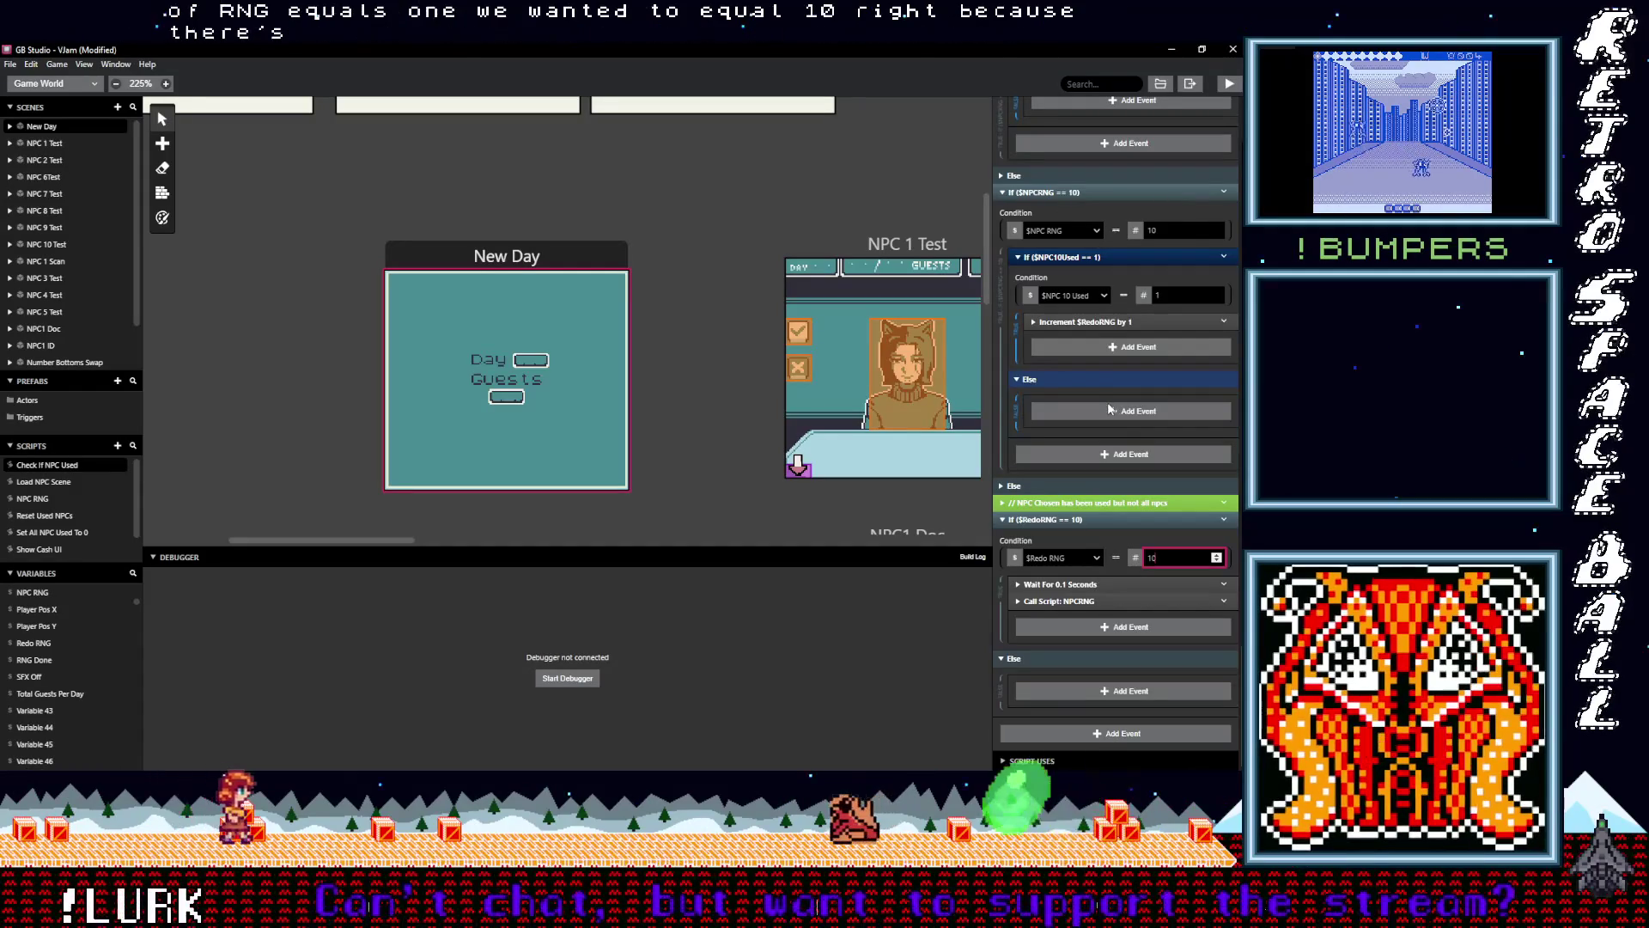
scroll(1108, 412, "up", 10)
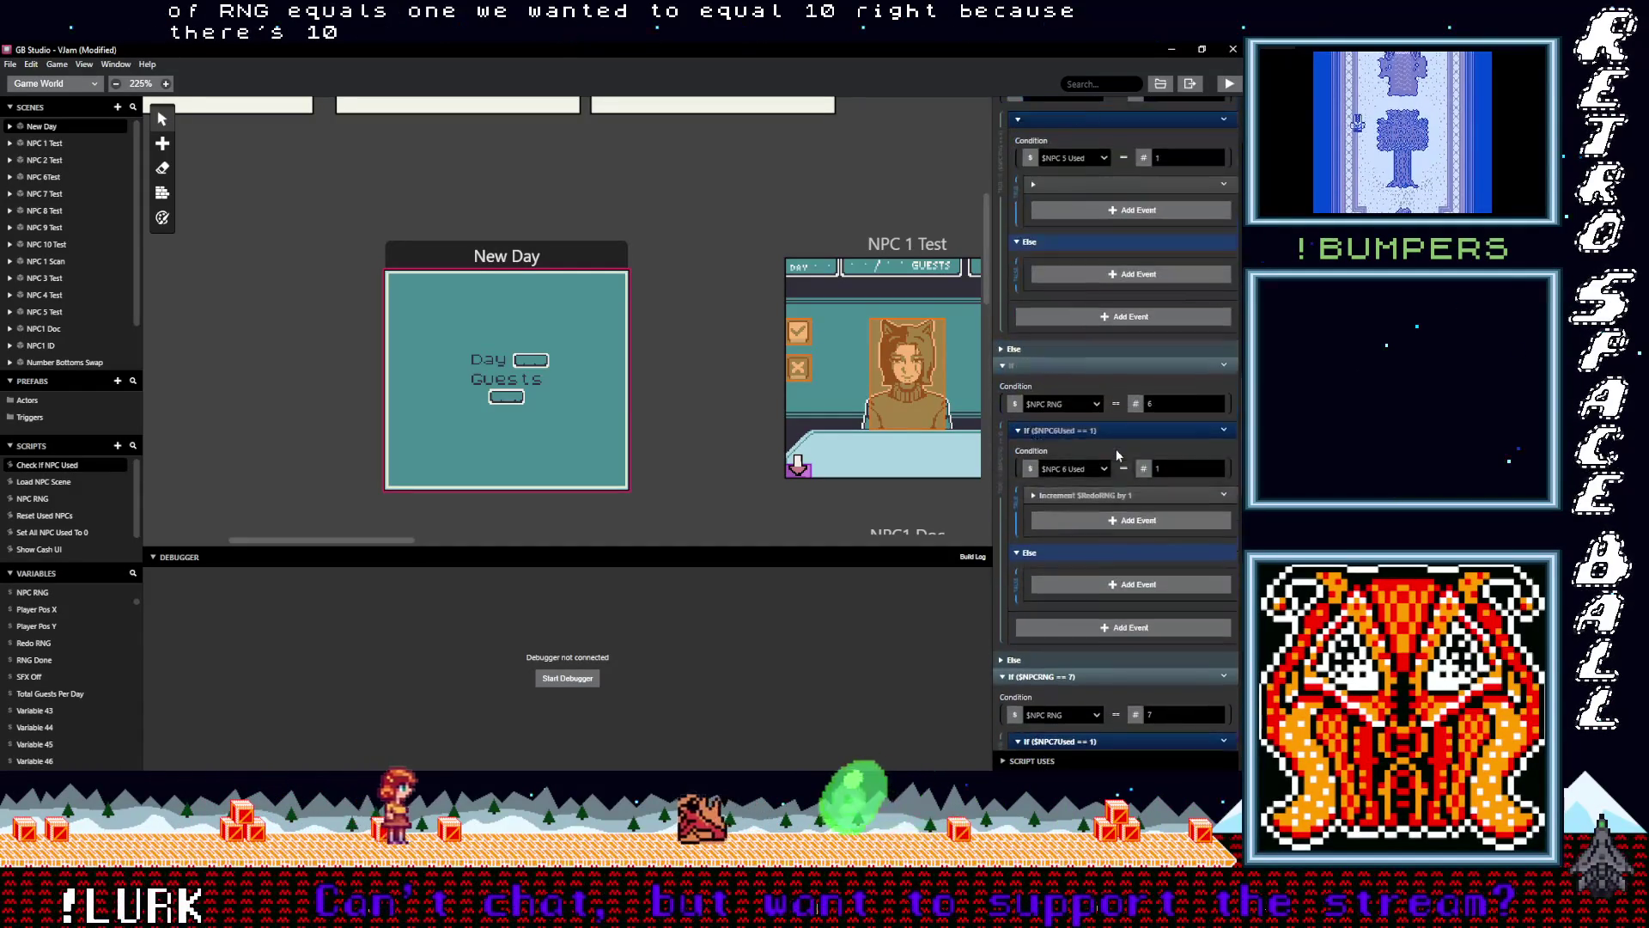
scroll(1116, 448, "up", 15)
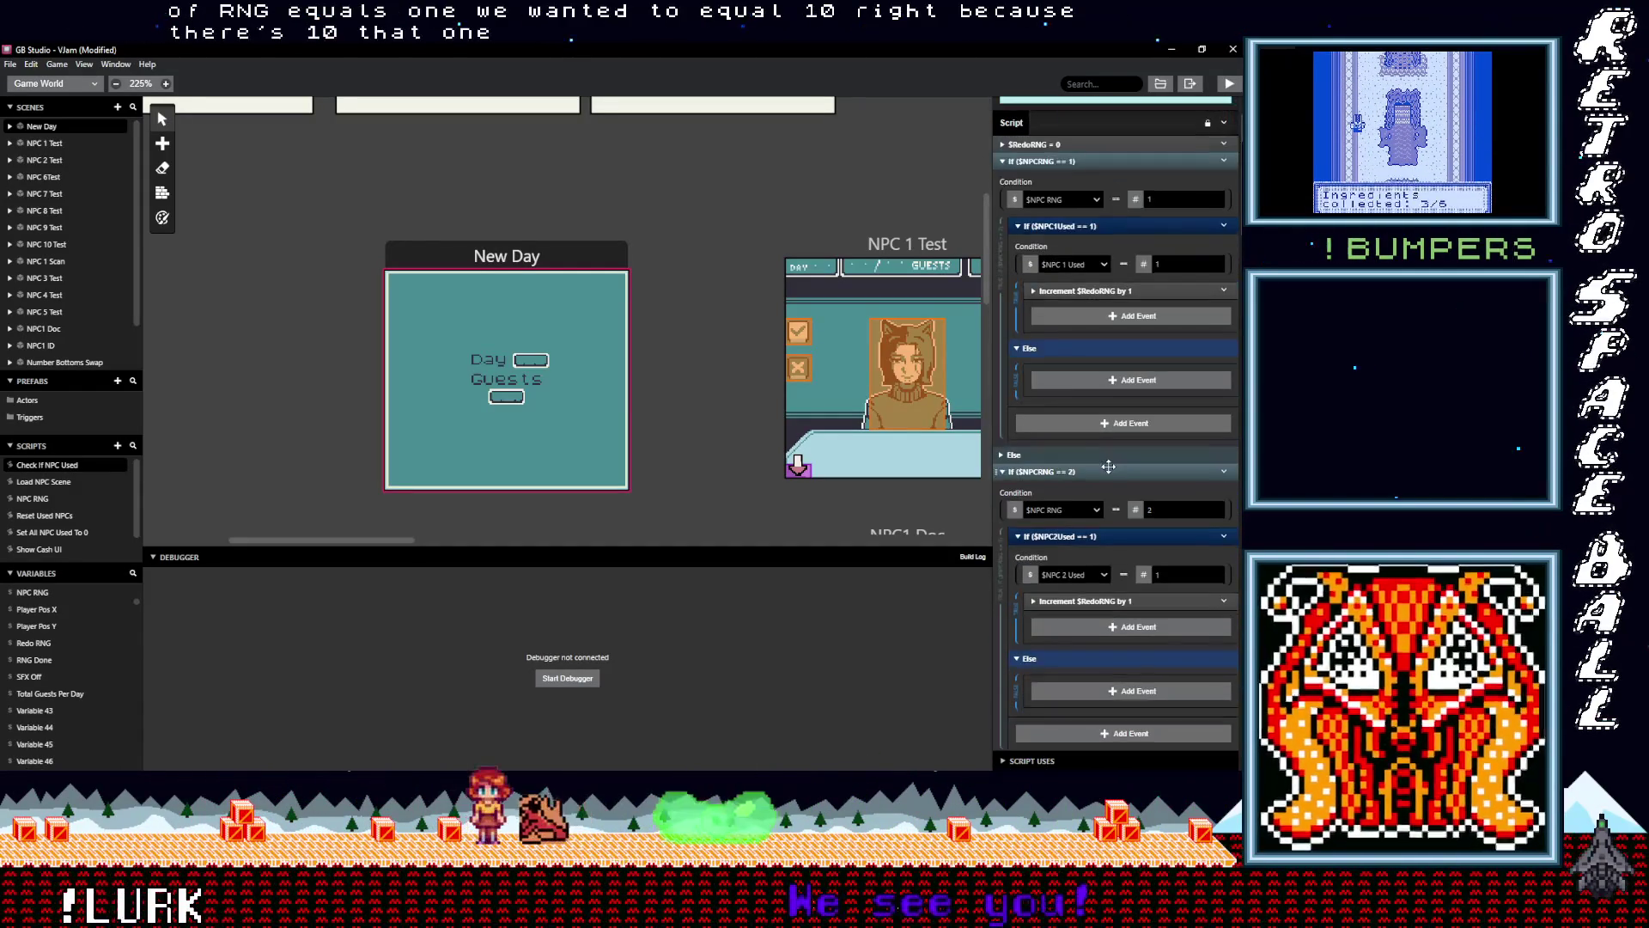
scroll(1109, 466, "down", 3)
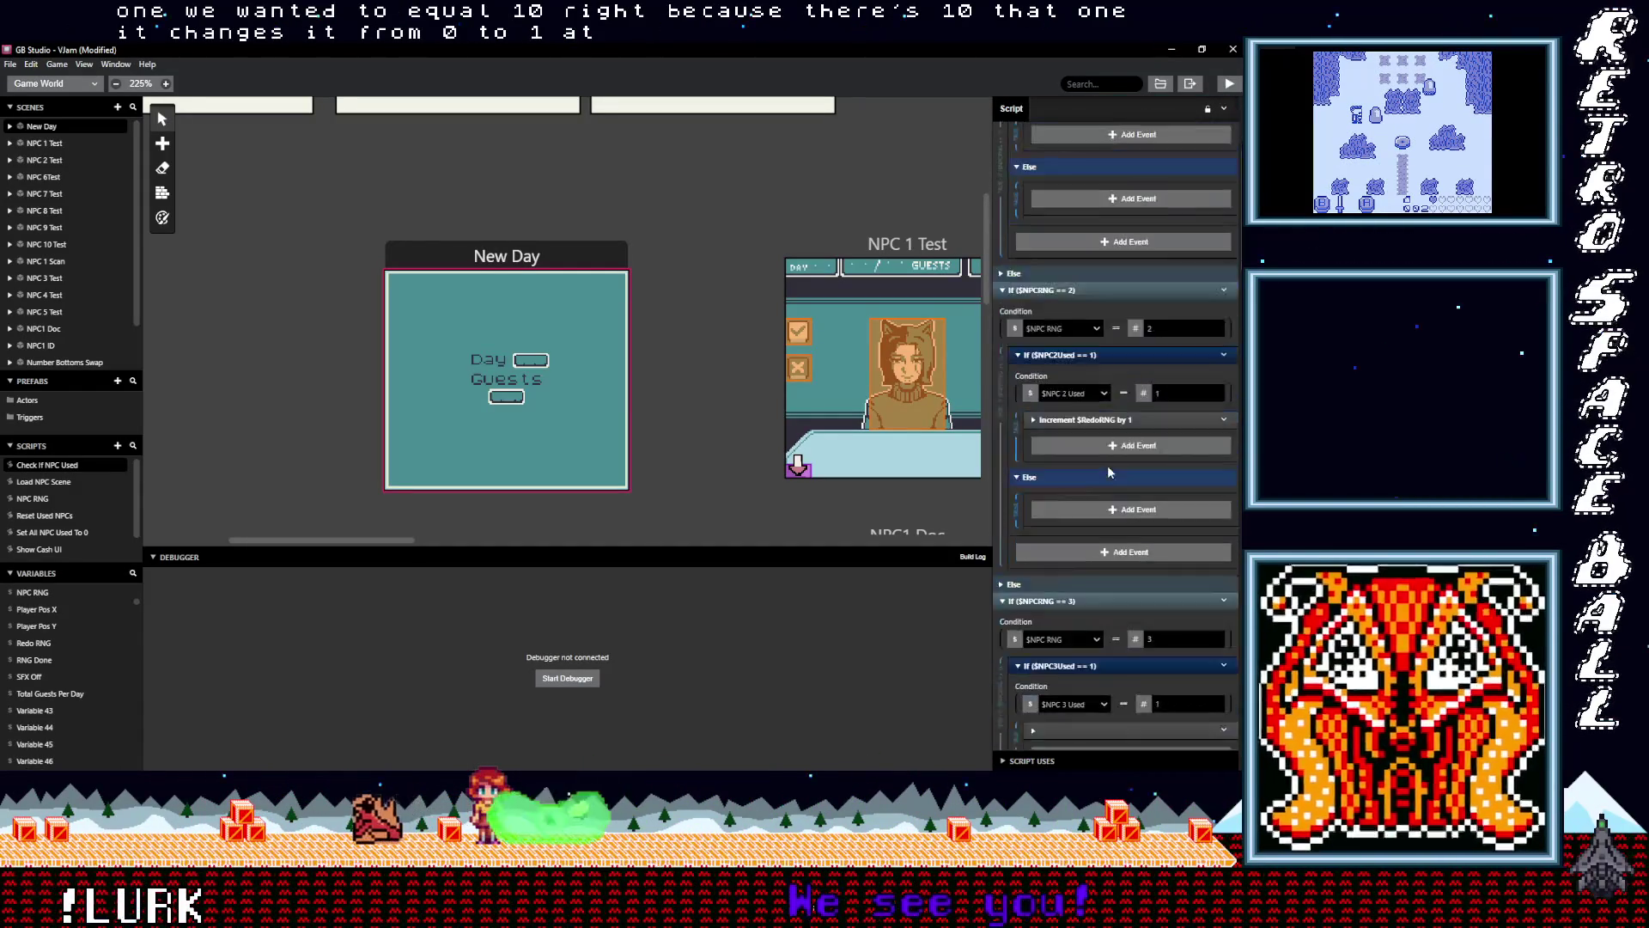
scroll(1107, 465, "down", 20)
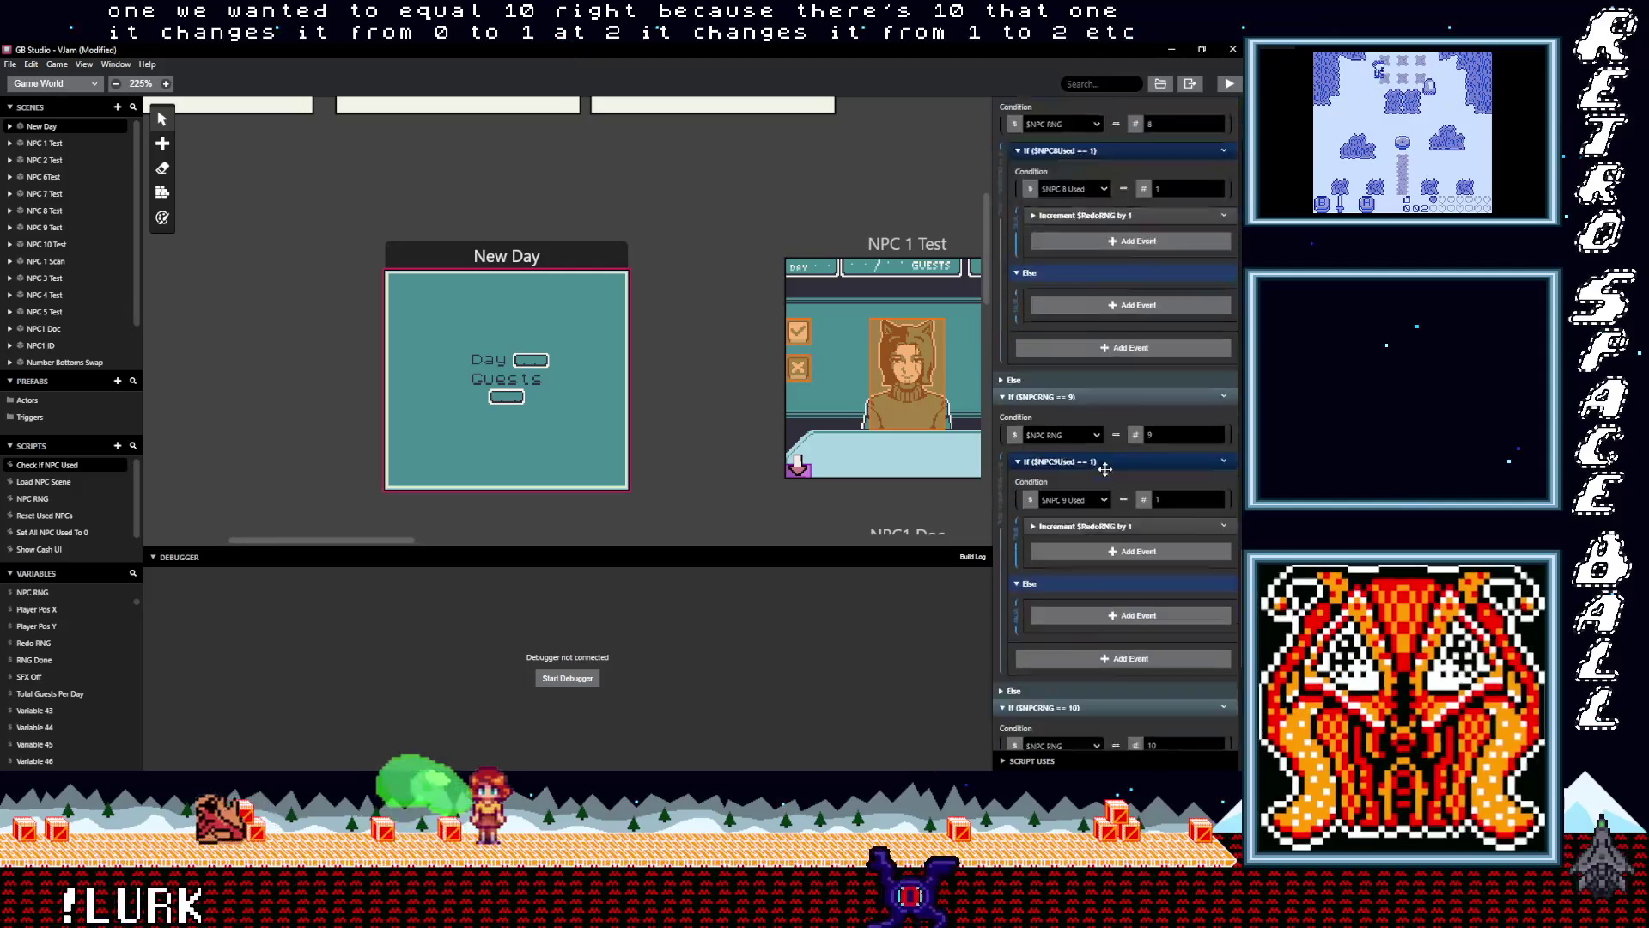
scroll(1105, 467, "down", 8)
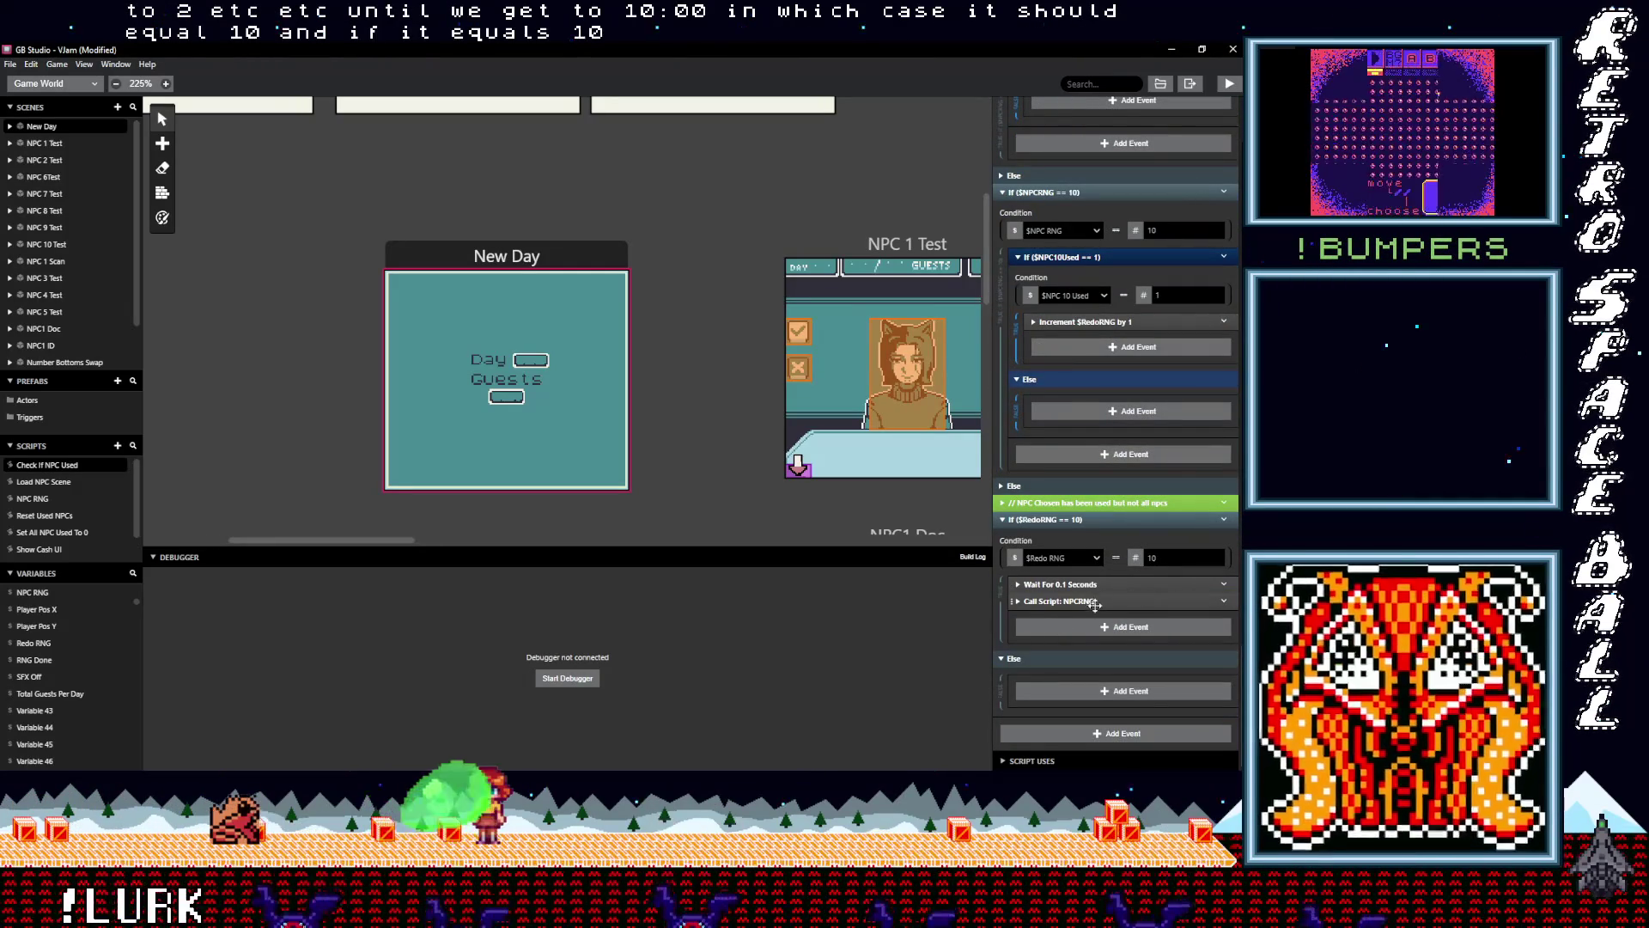
Dismiss the Add Event menu without adding anything and return to the project settings
left_click(1100, 631)
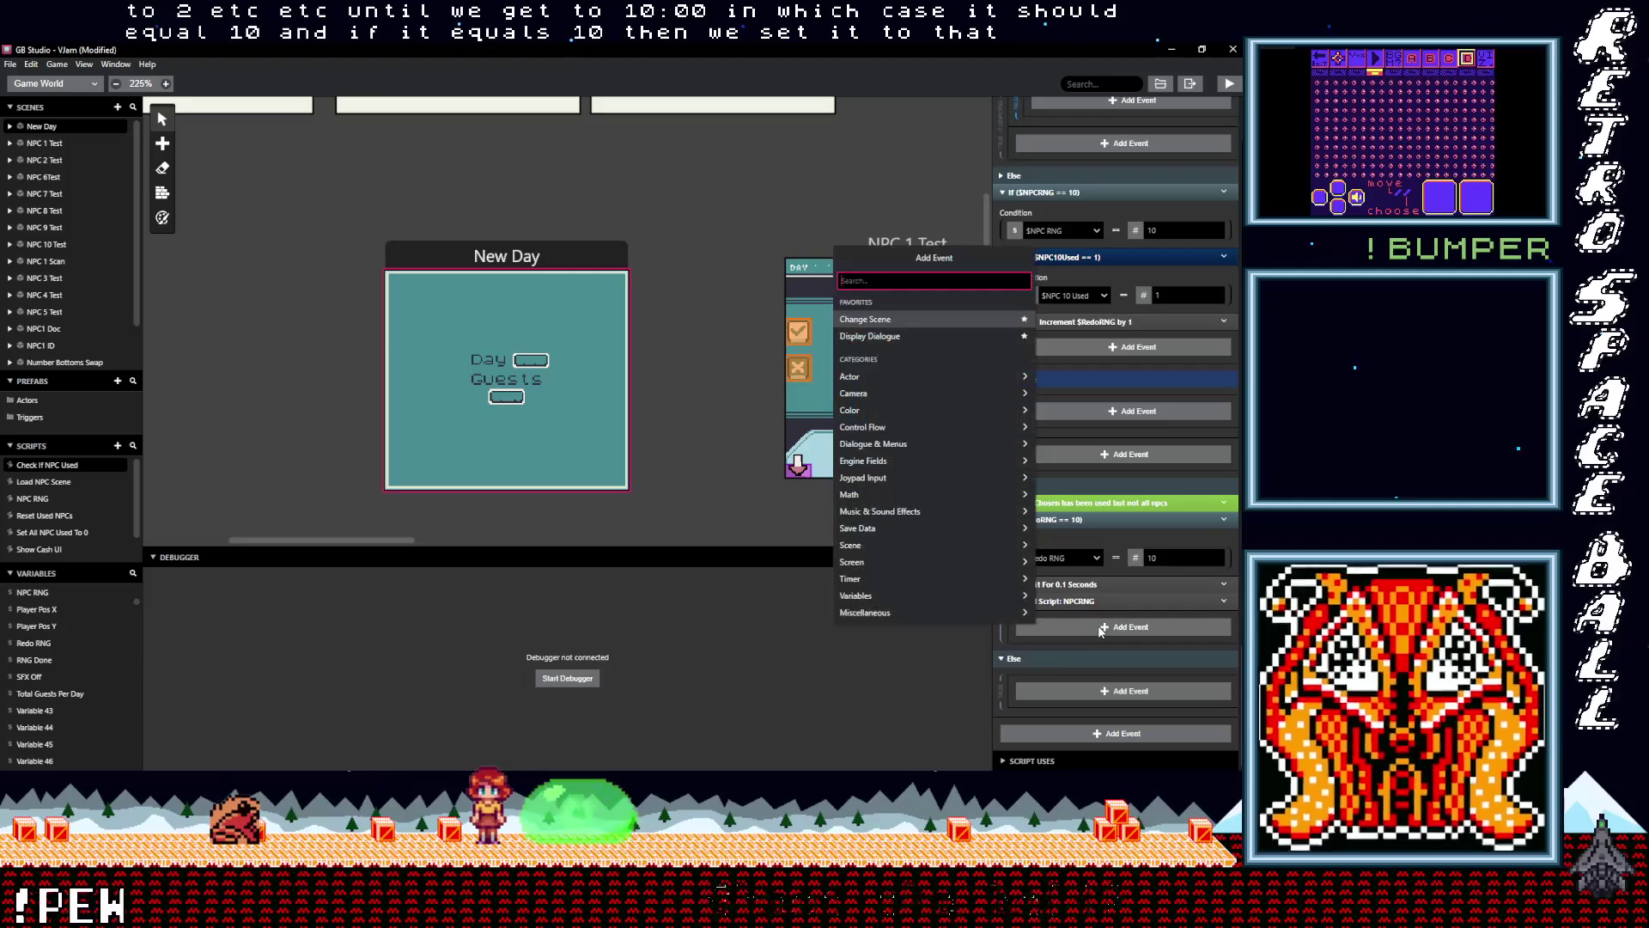
left_click(1106, 534)
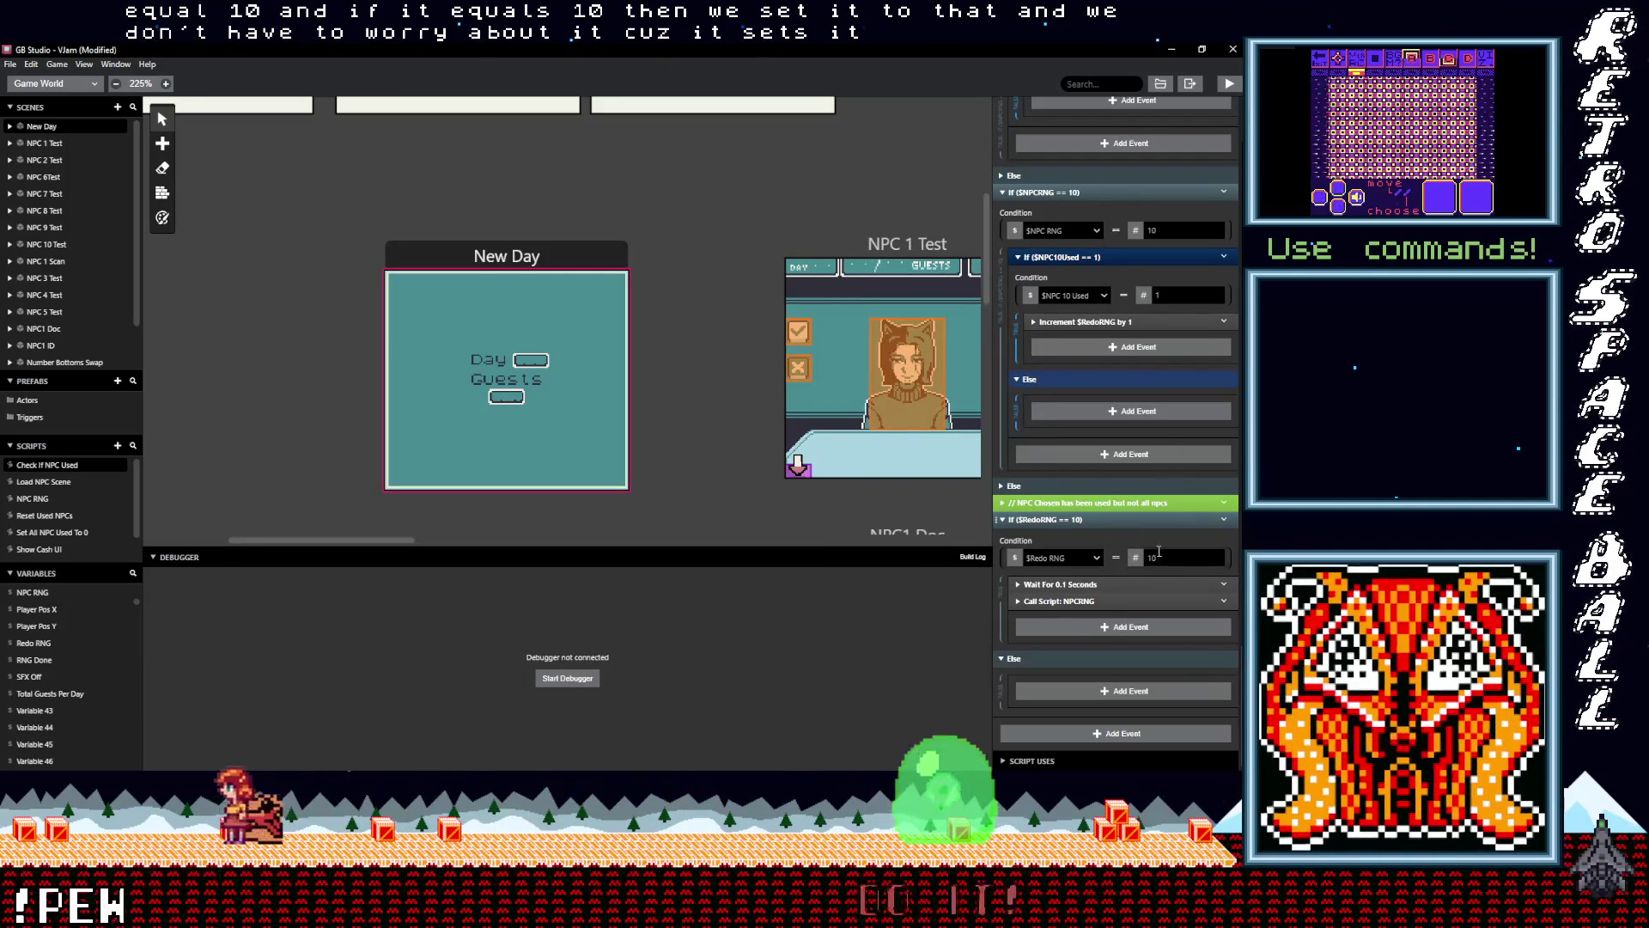
left_click(767, 172)
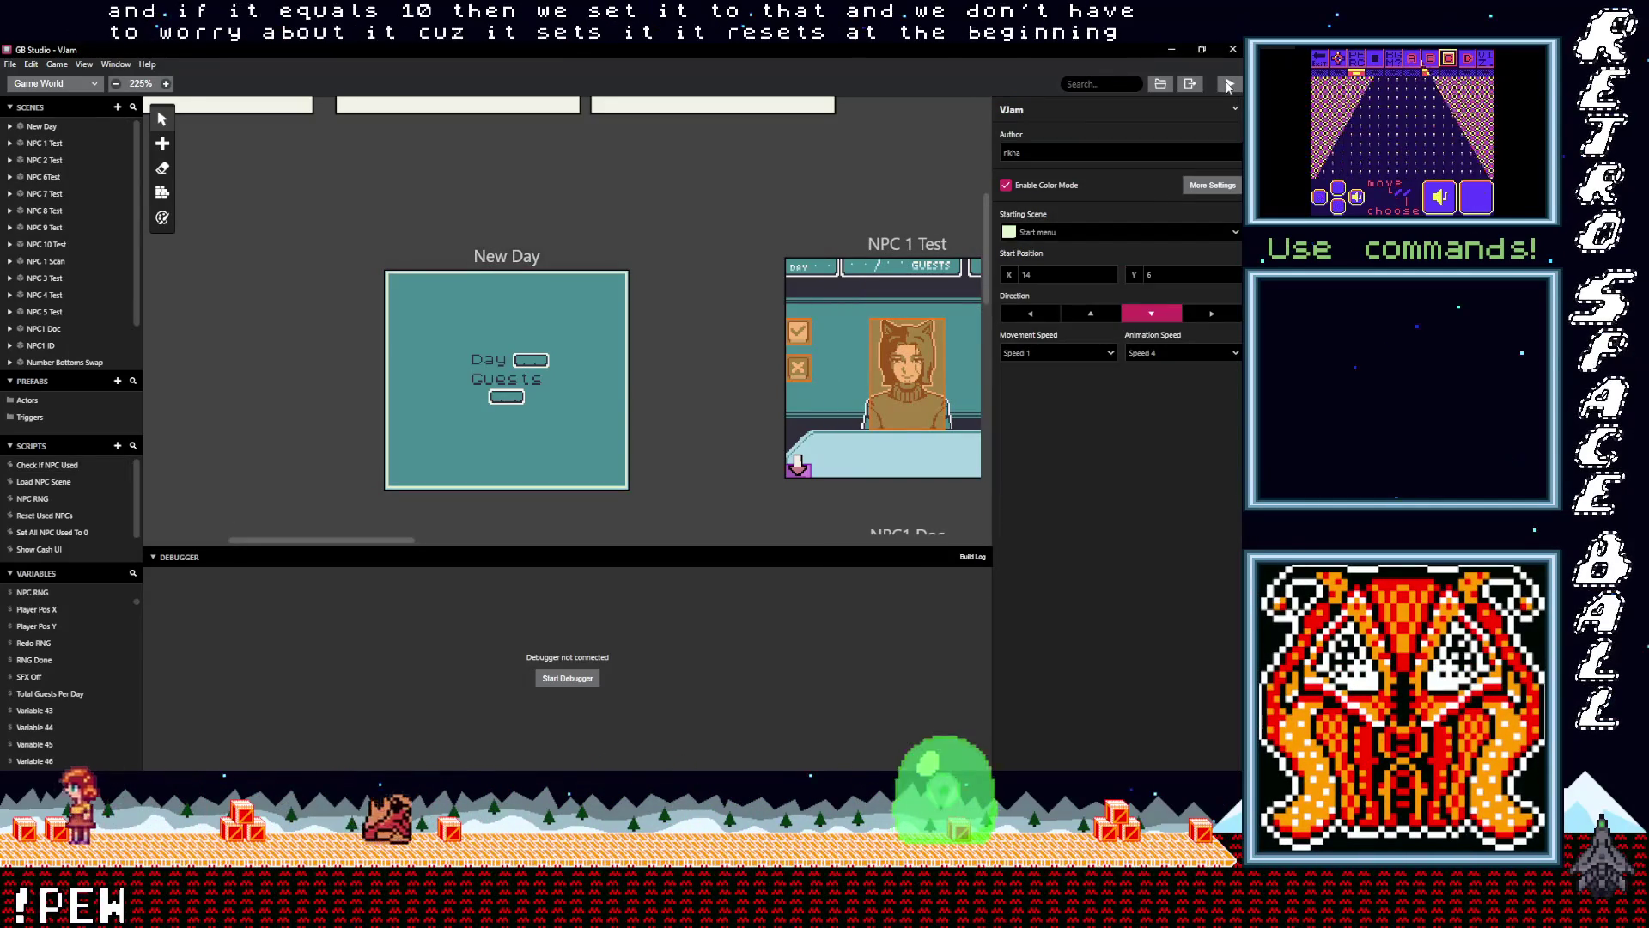
Build and run the game with Ctrl+B for a playtest with the debugger
key("ctrl+b")
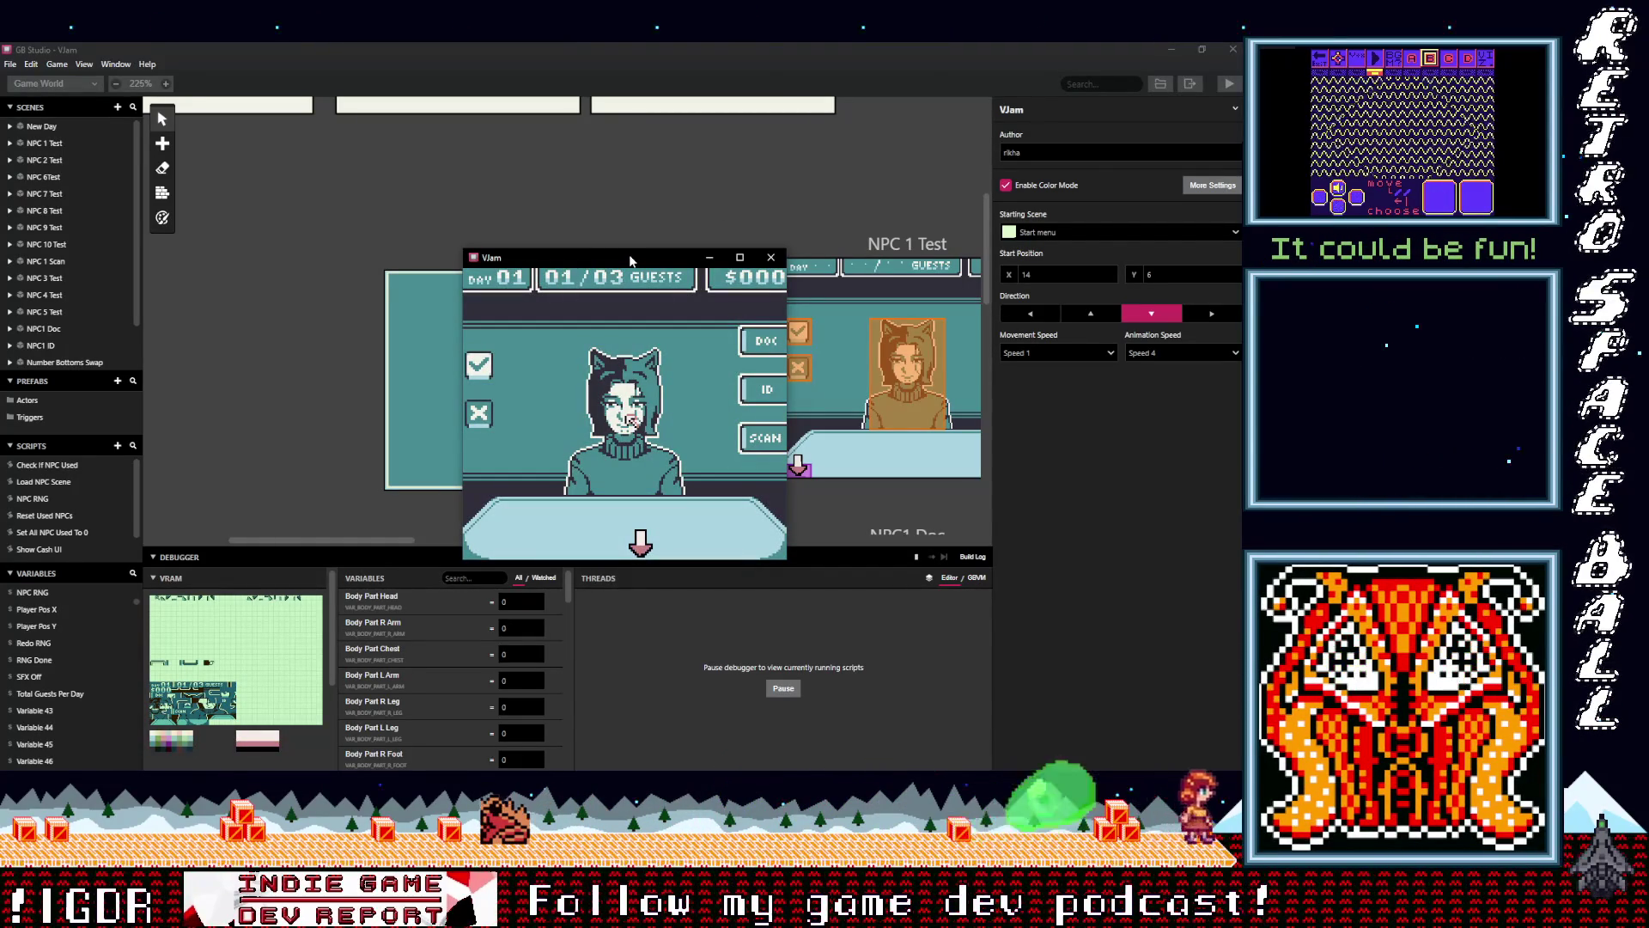
Select the accept checkmark and accept all three Day 01 guests
key("Left")
key("Left")
key("Left")
key("Up")
key("Up")
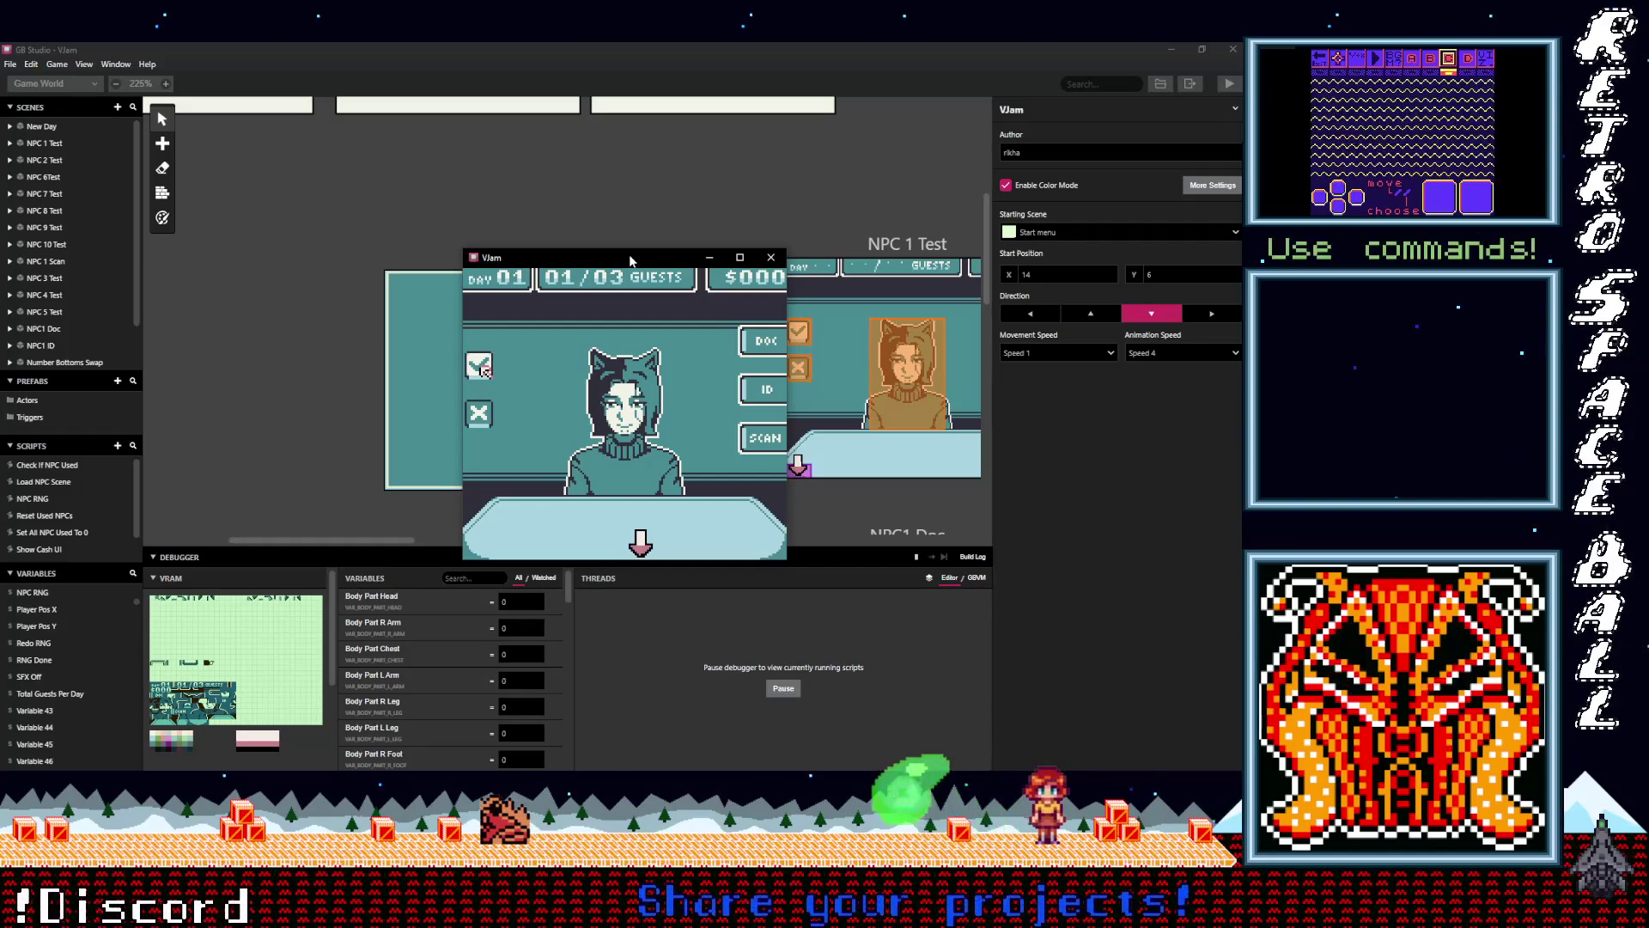
key("z")
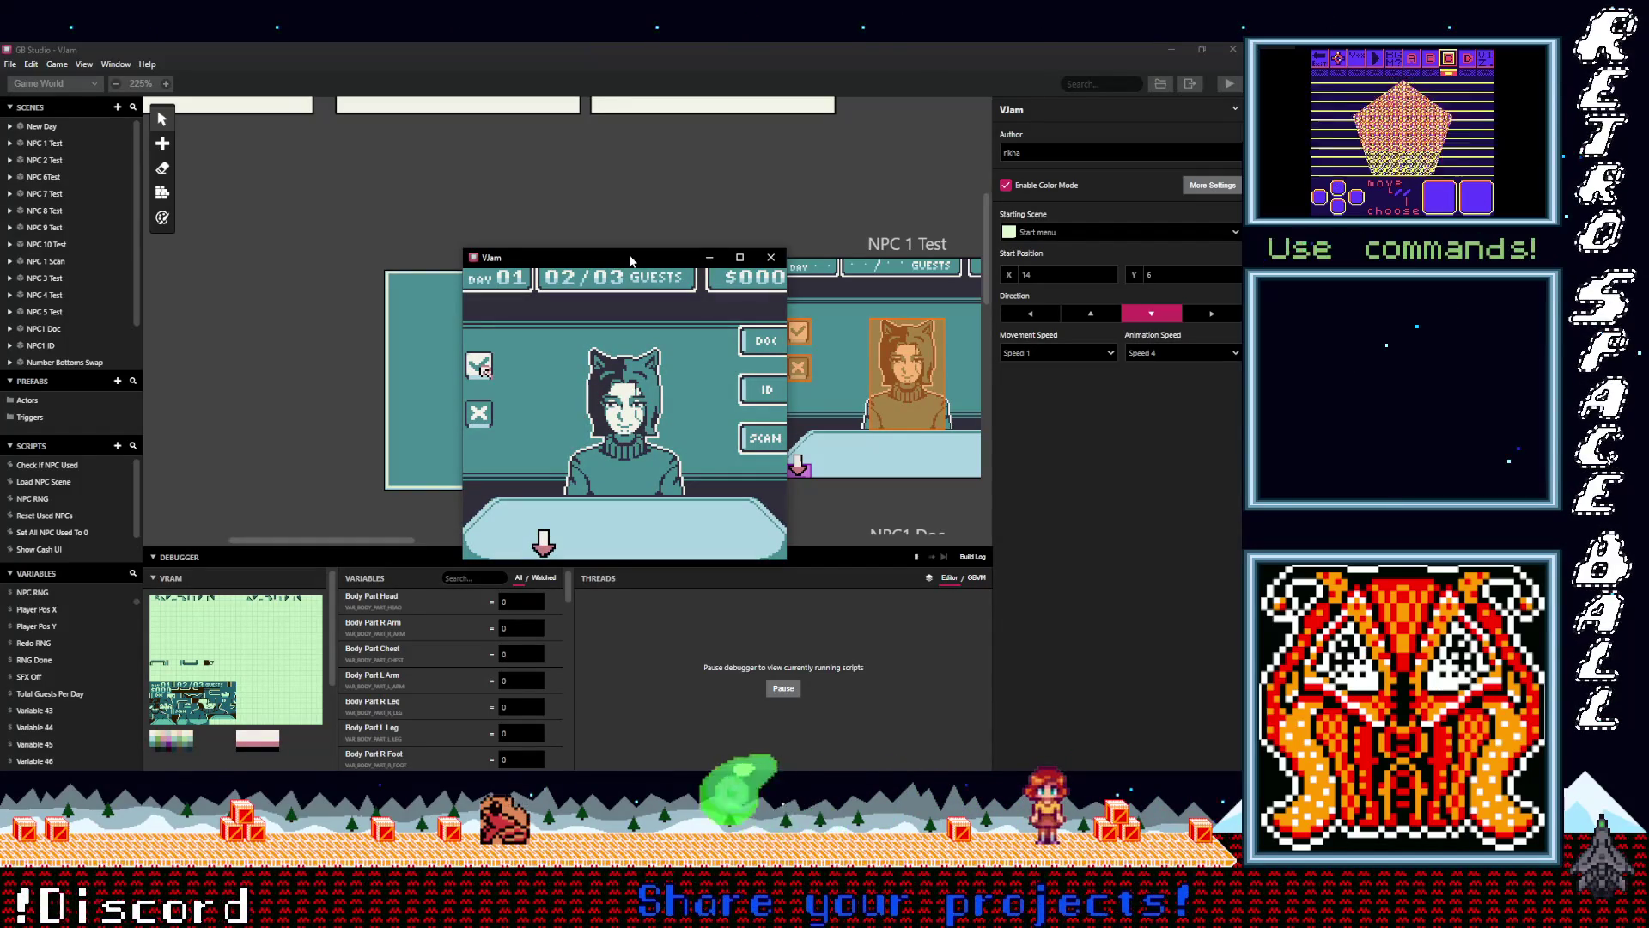
key("z")
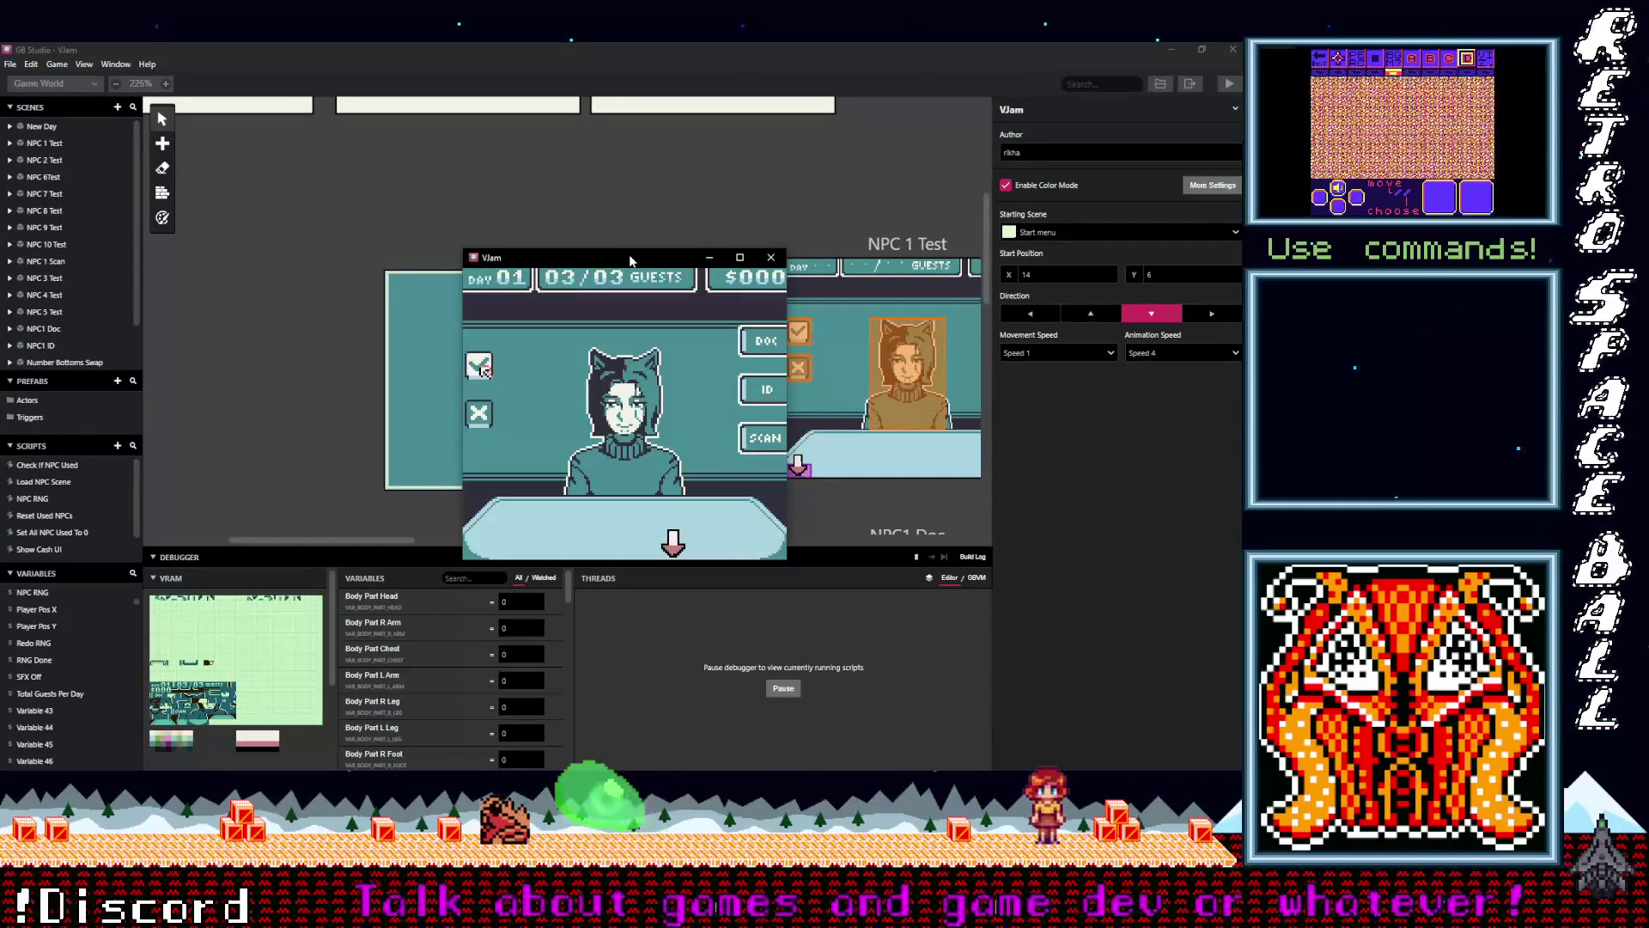
key("z")
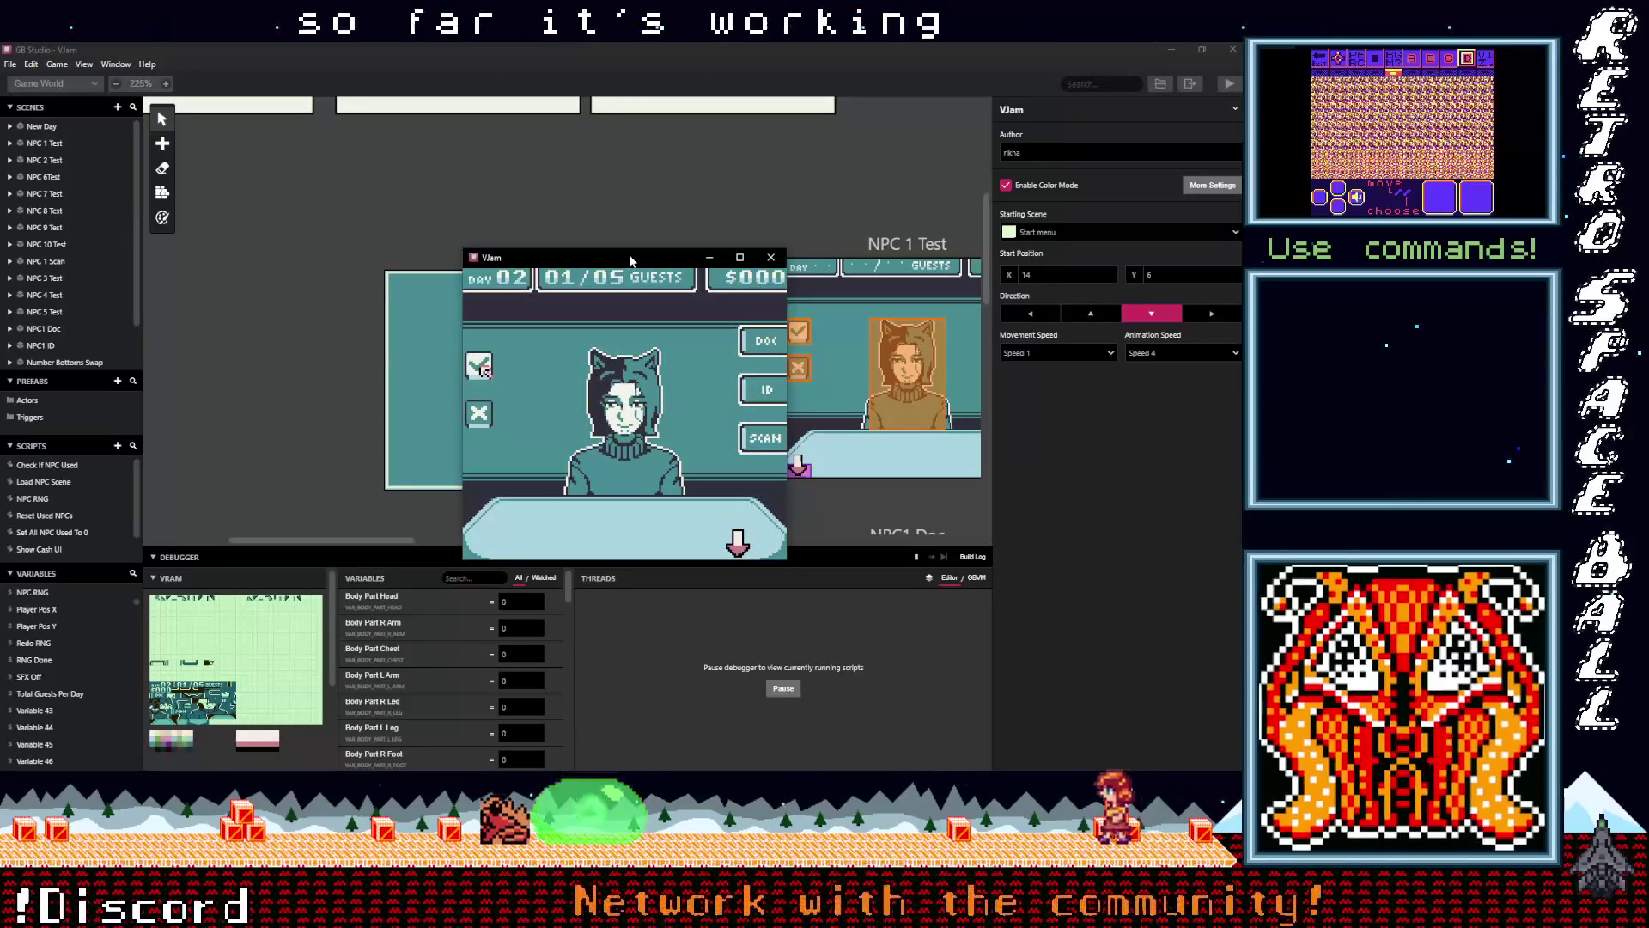
Accept all five Day 02 guests and reach the Day 03 summary
key("z")
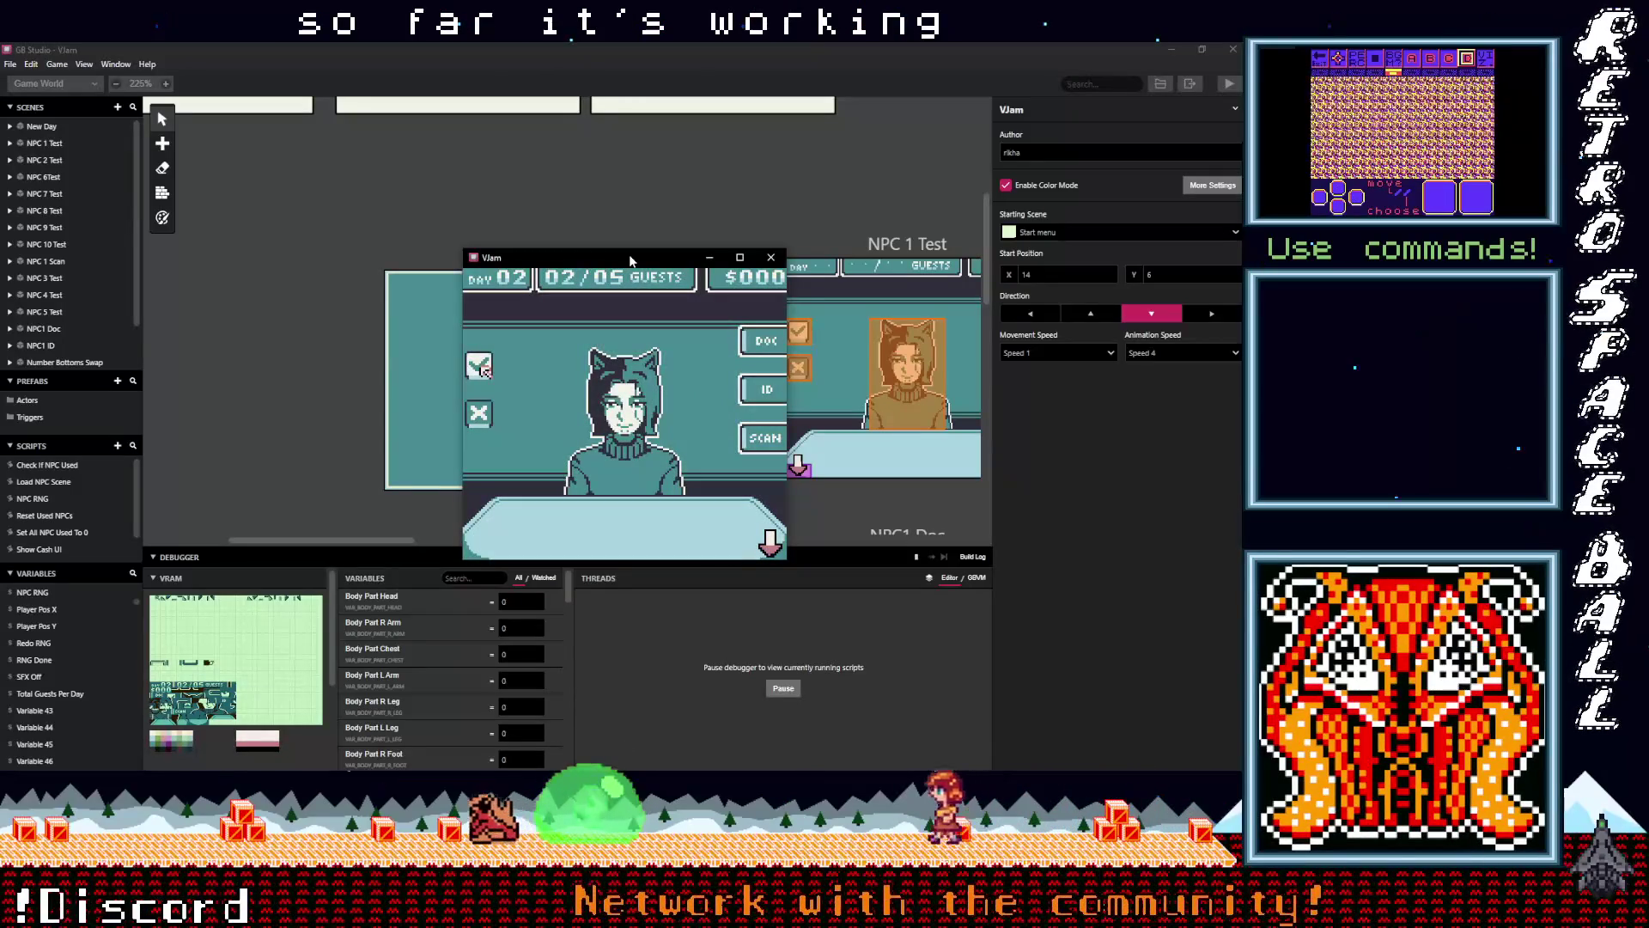
key("z")
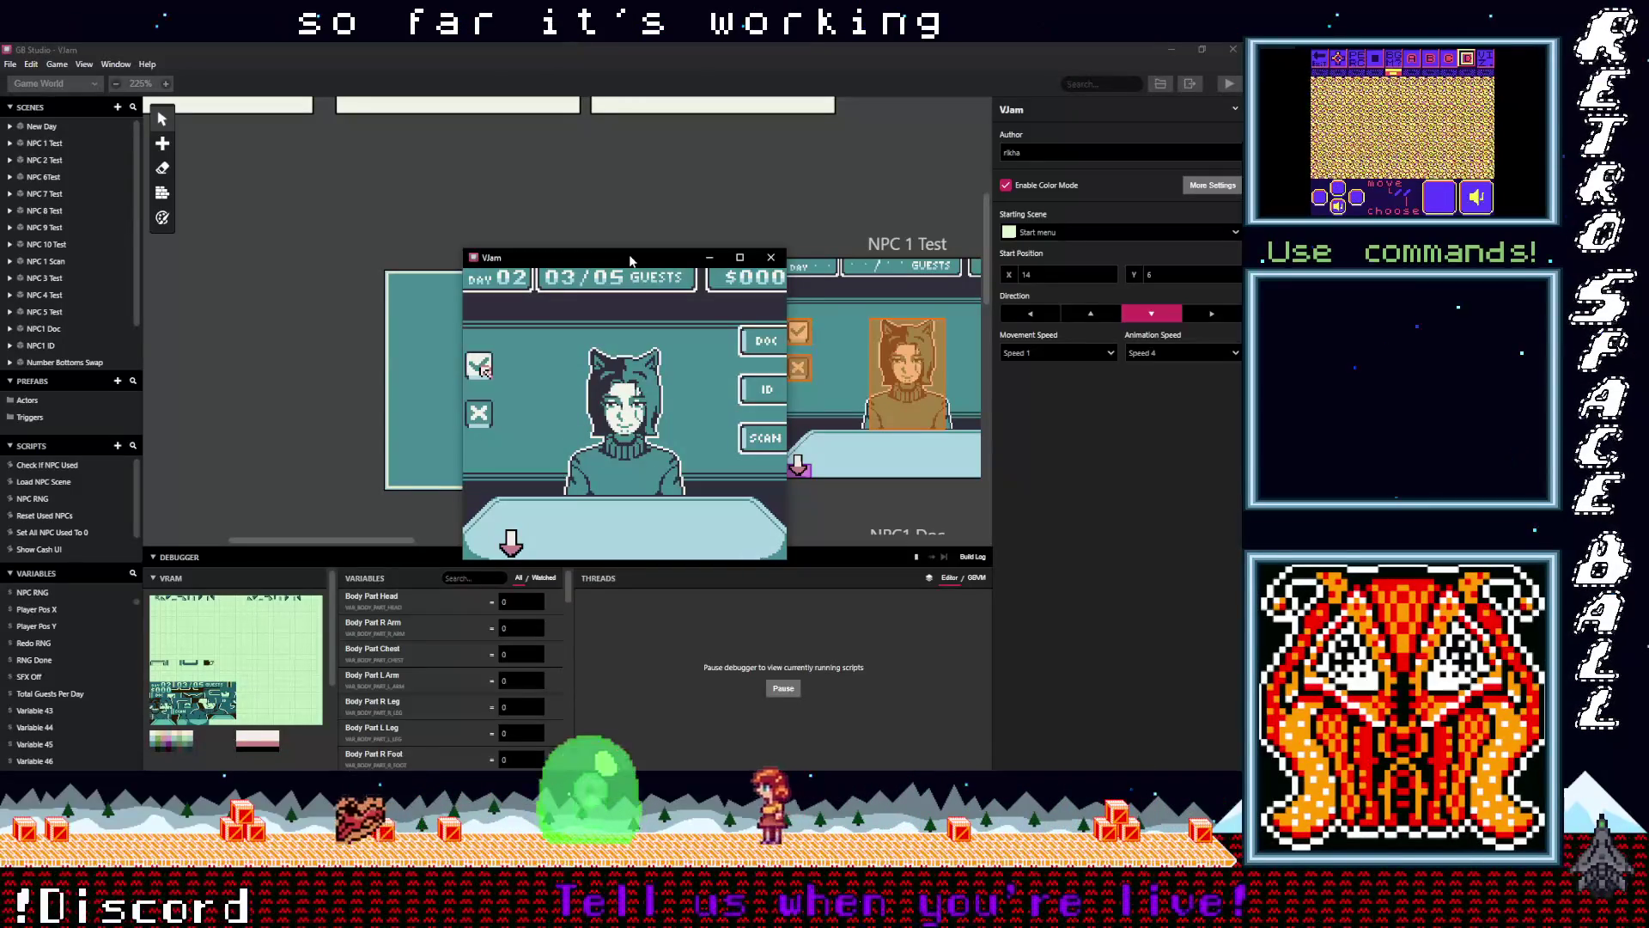
key("z")
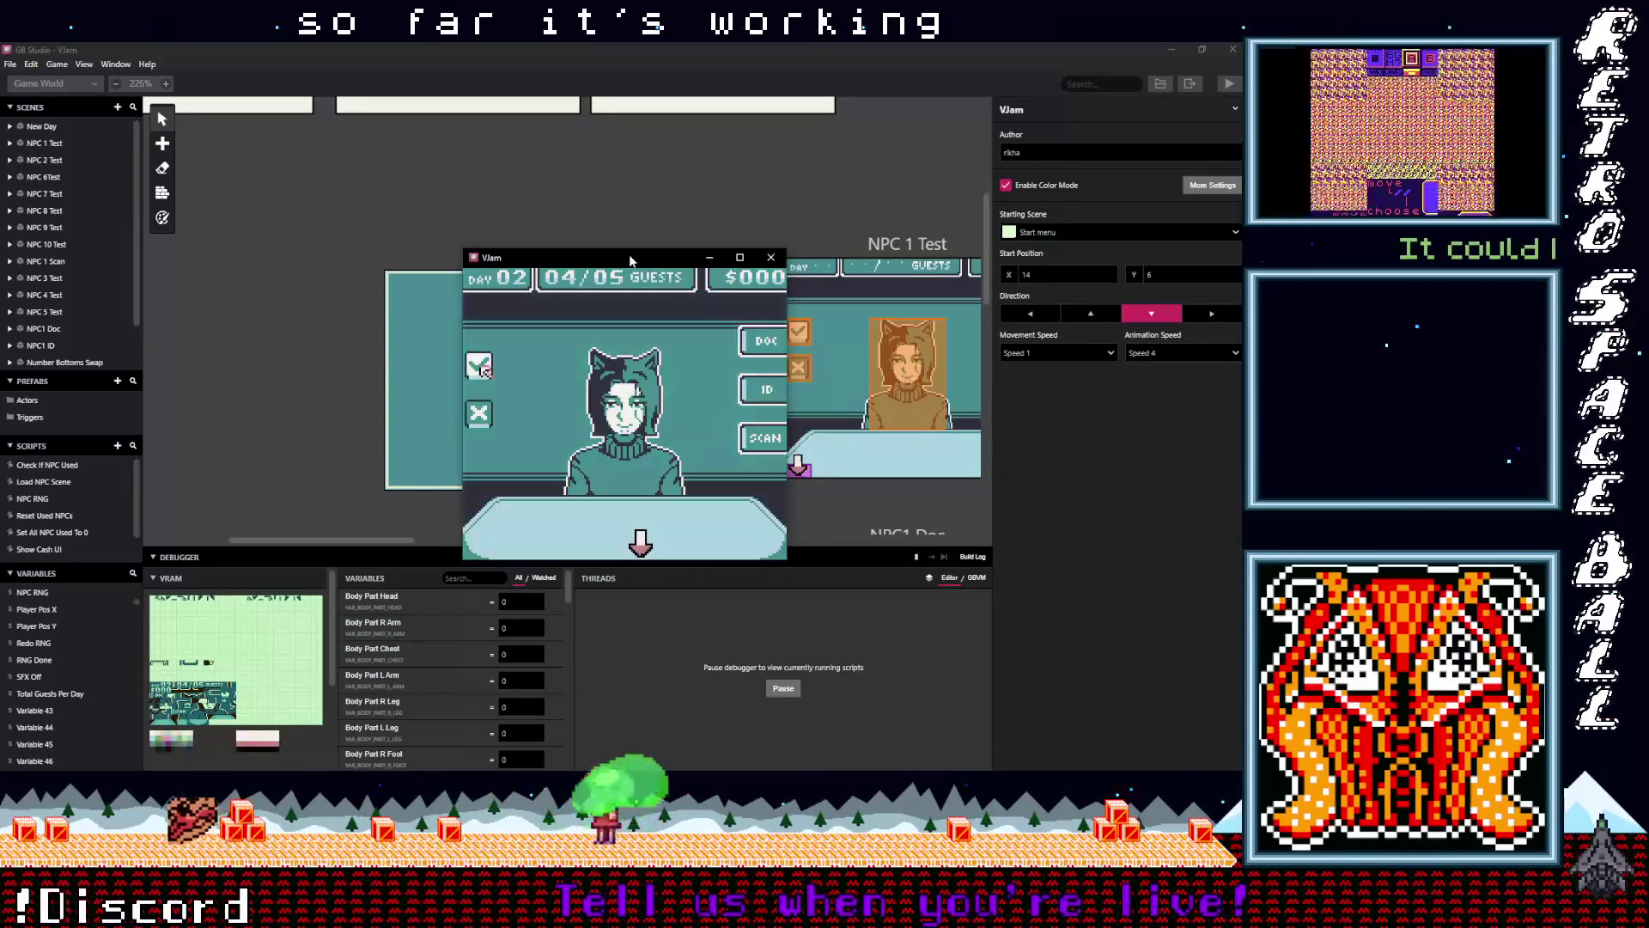
key("z")
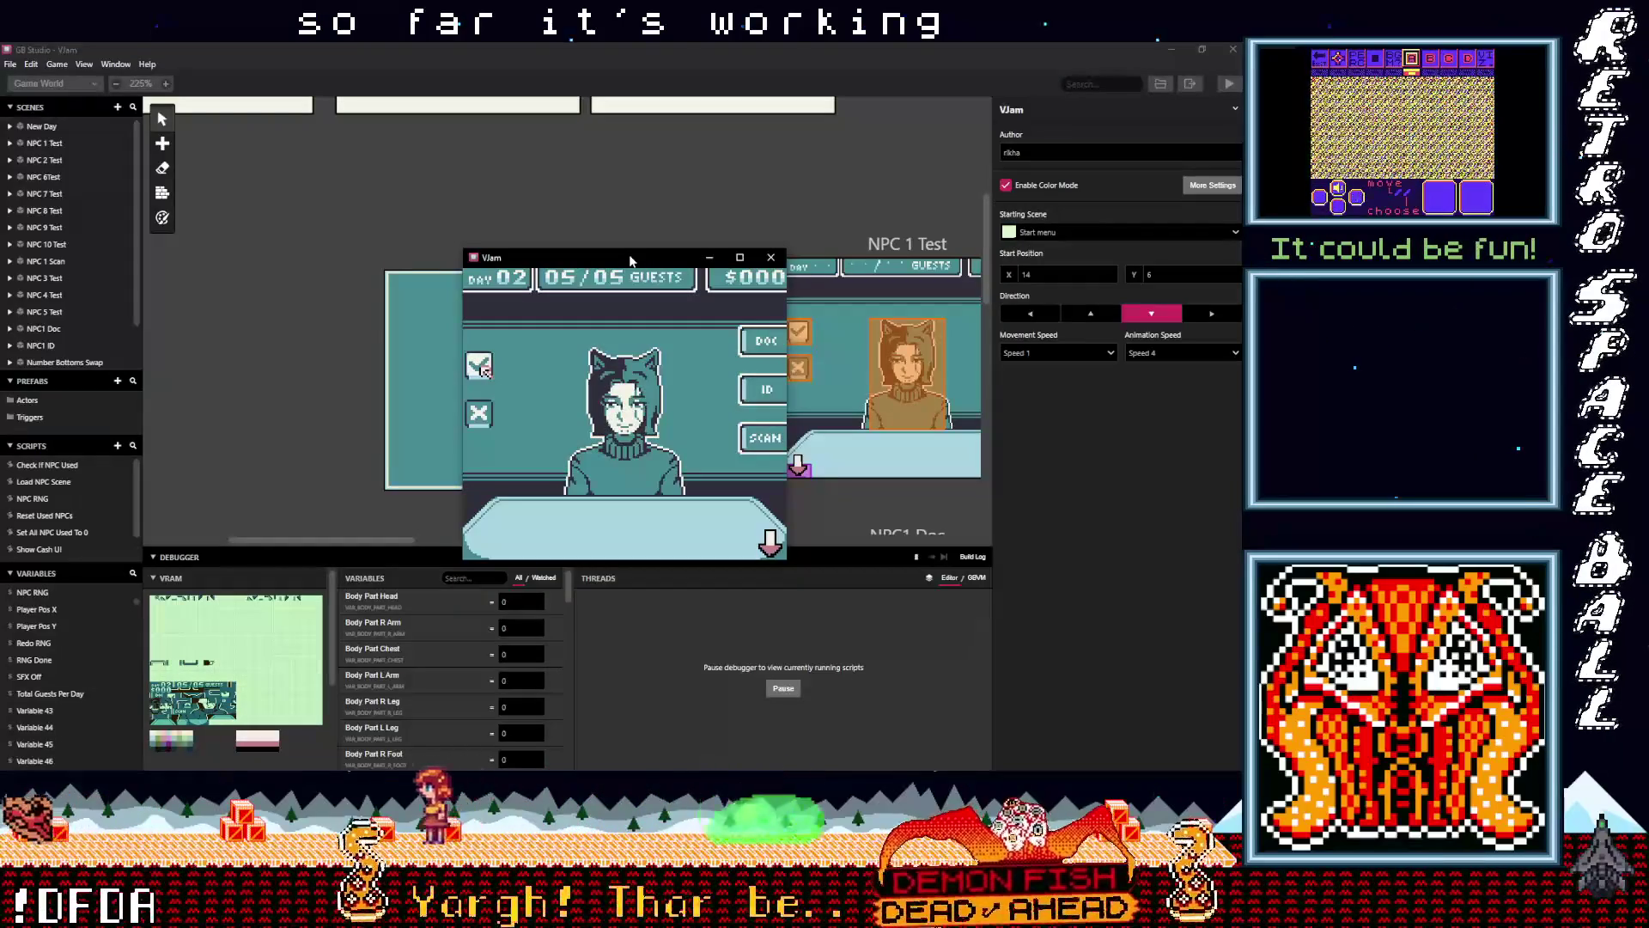
key("z")
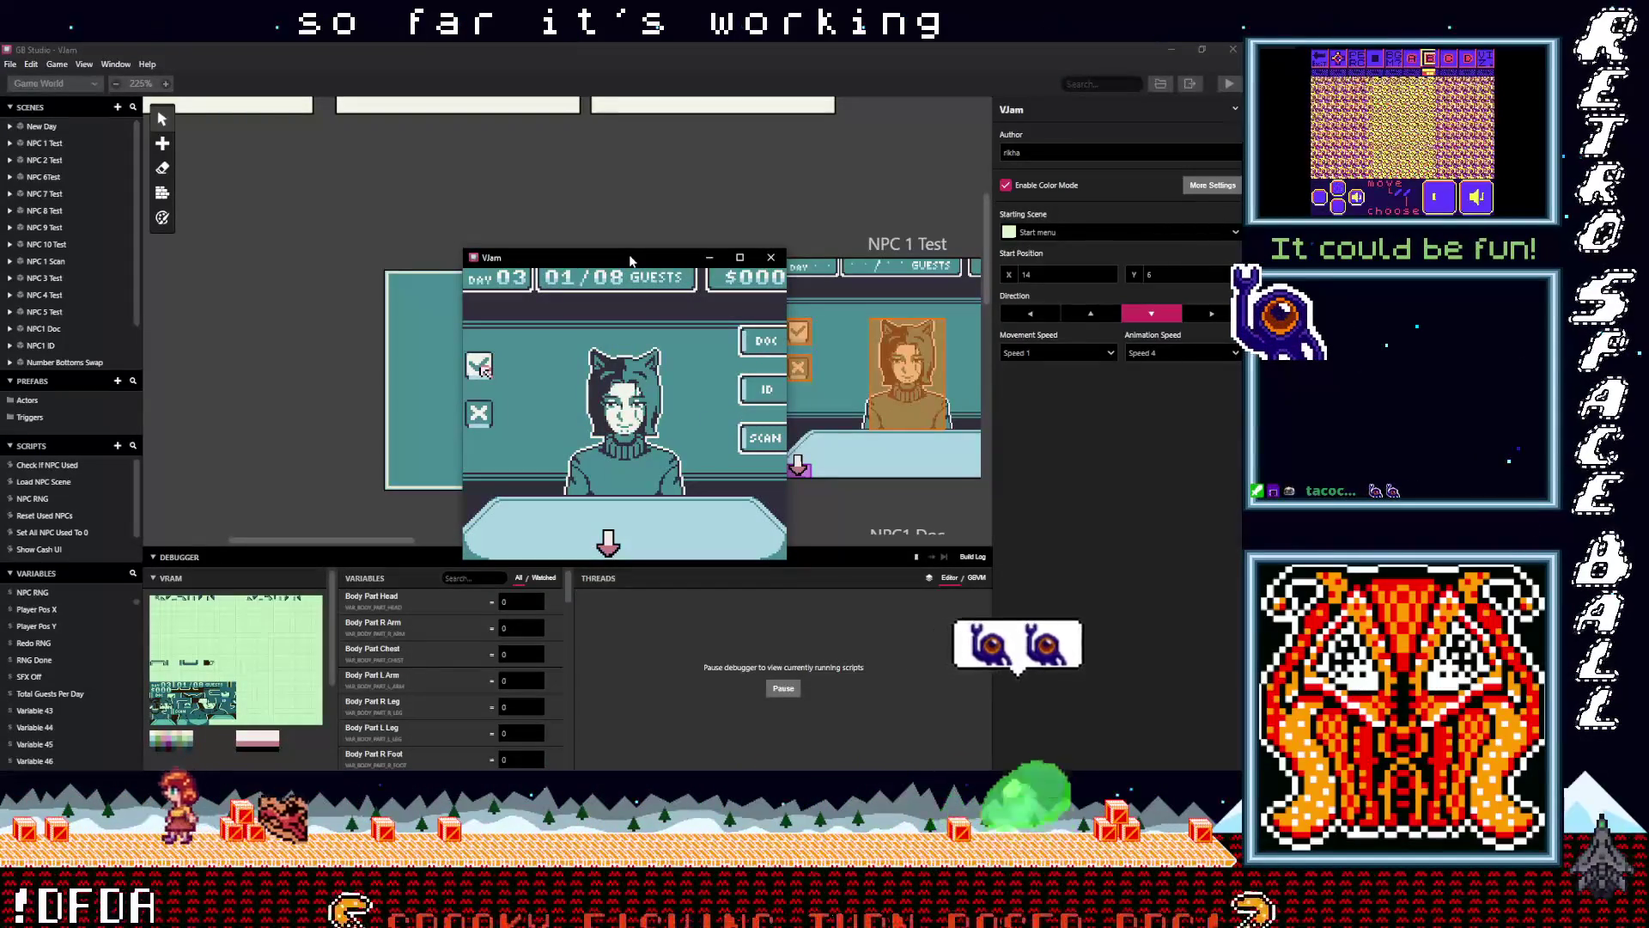
Accept all eight Day 03 guests and reach the Day 04 summary
key("z")
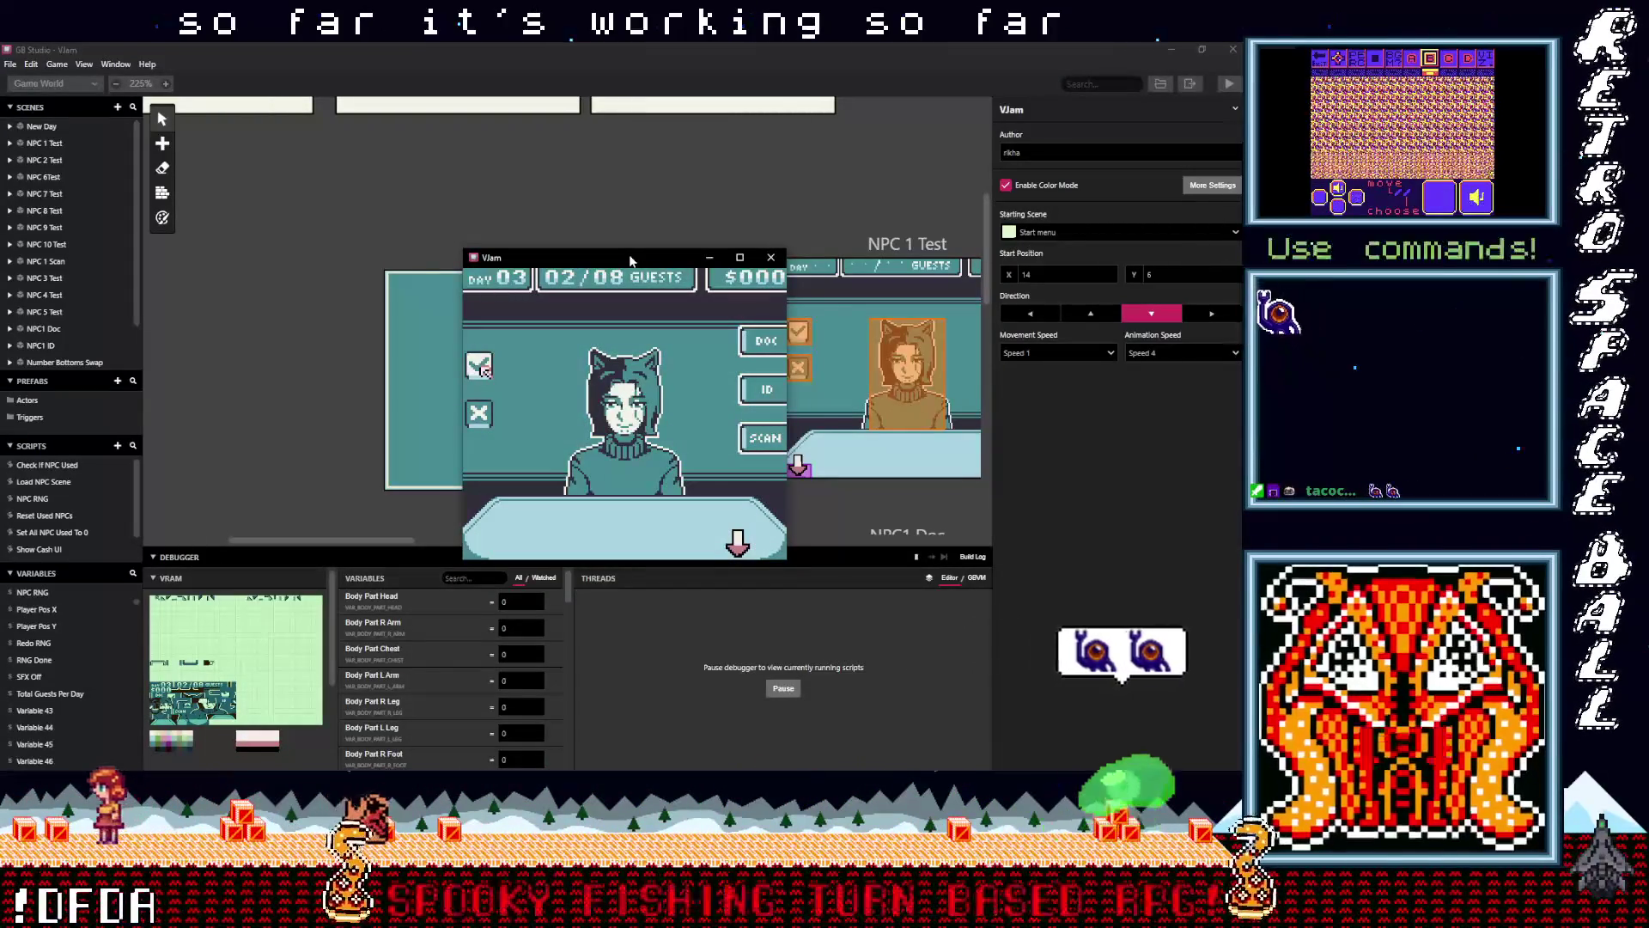
key("z")
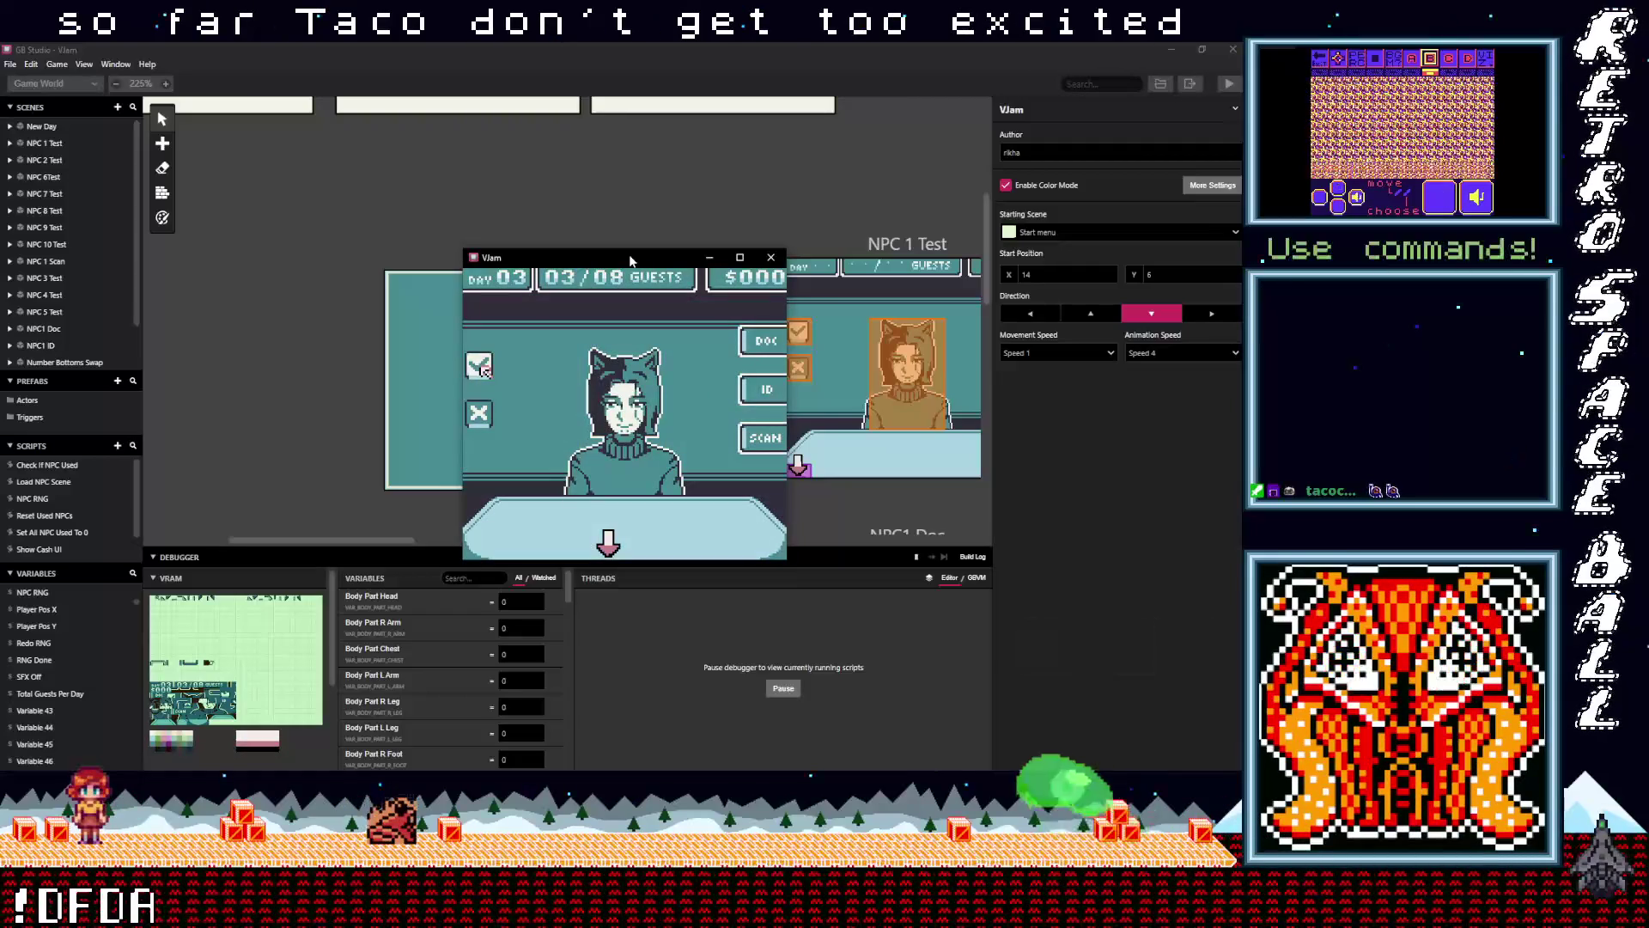
key("z")
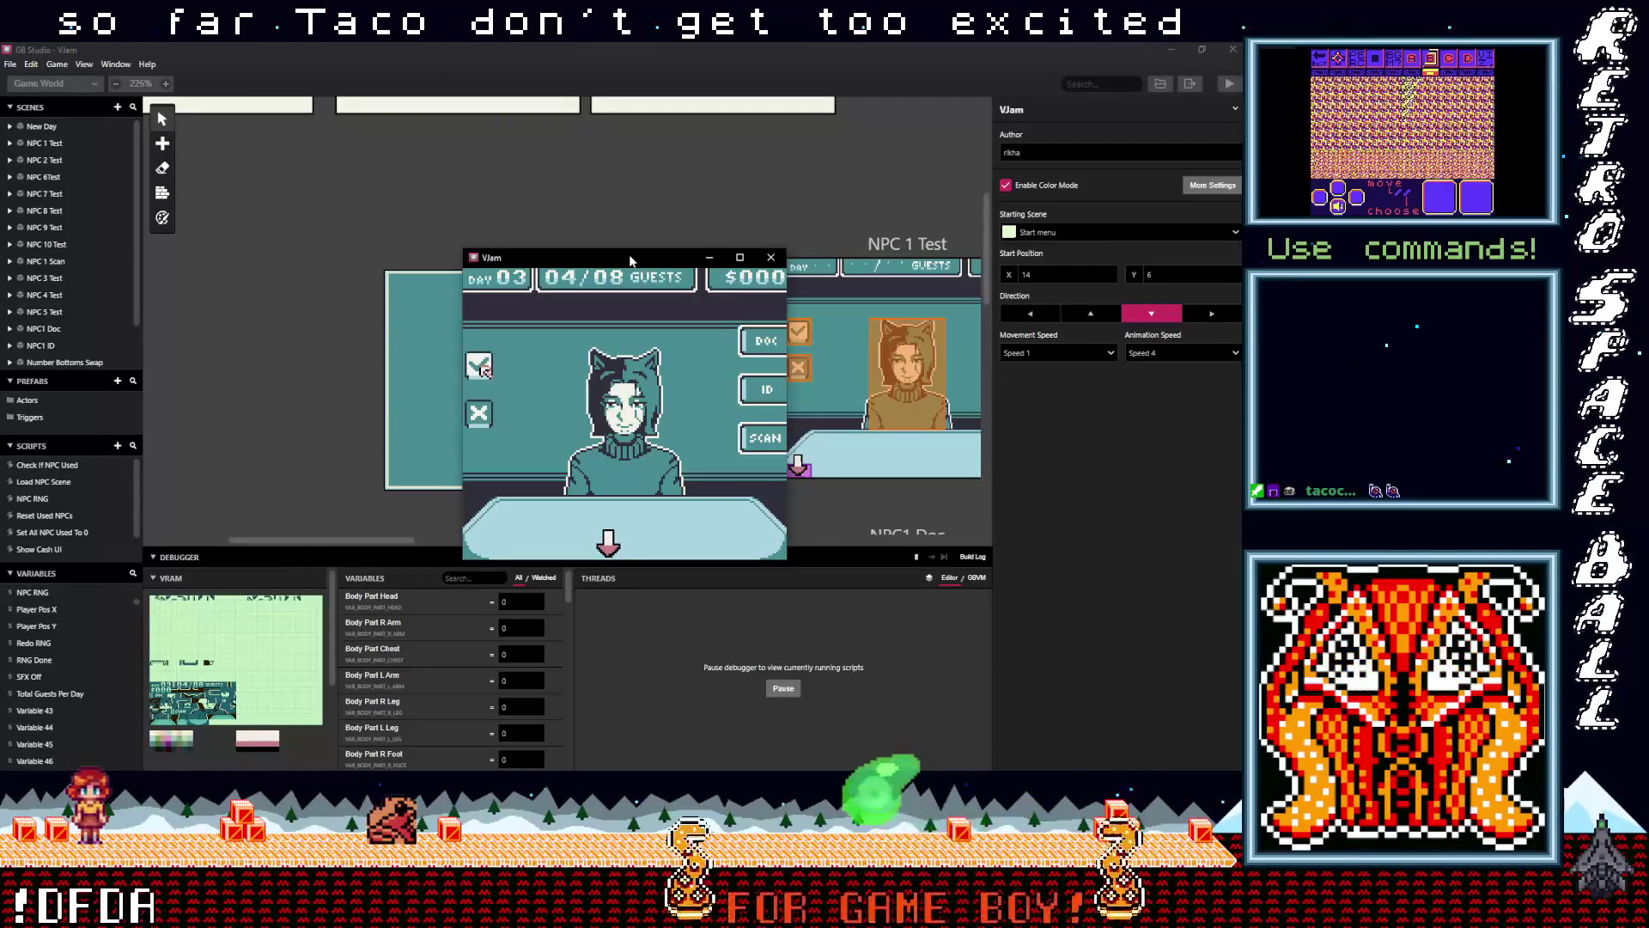
key("z")
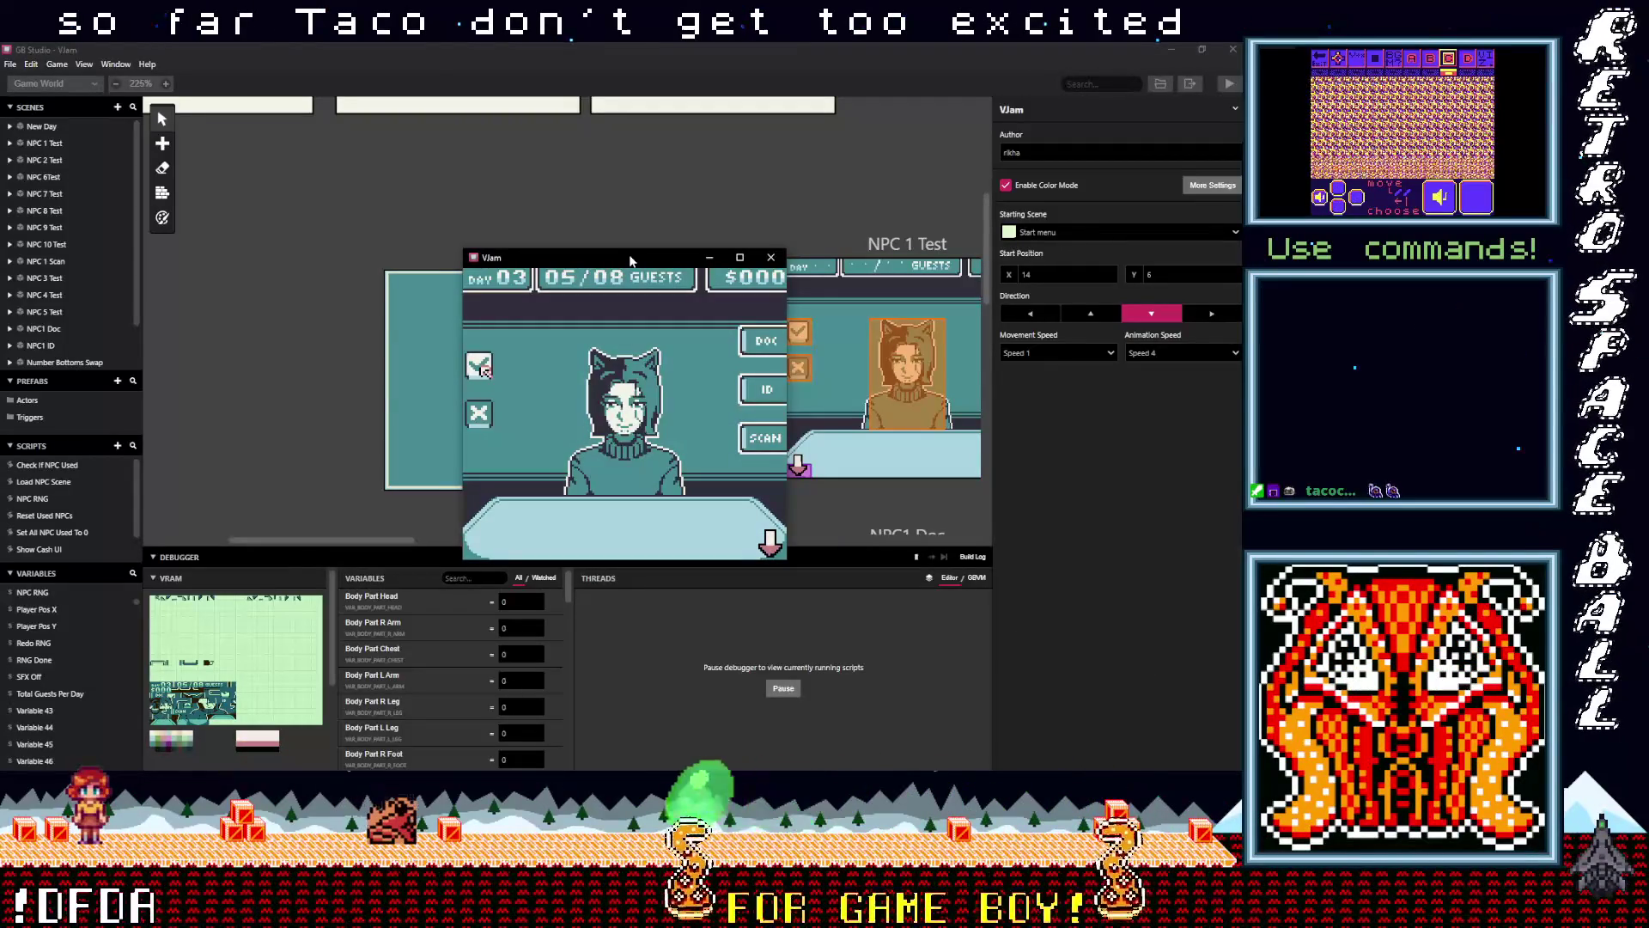
key("z")
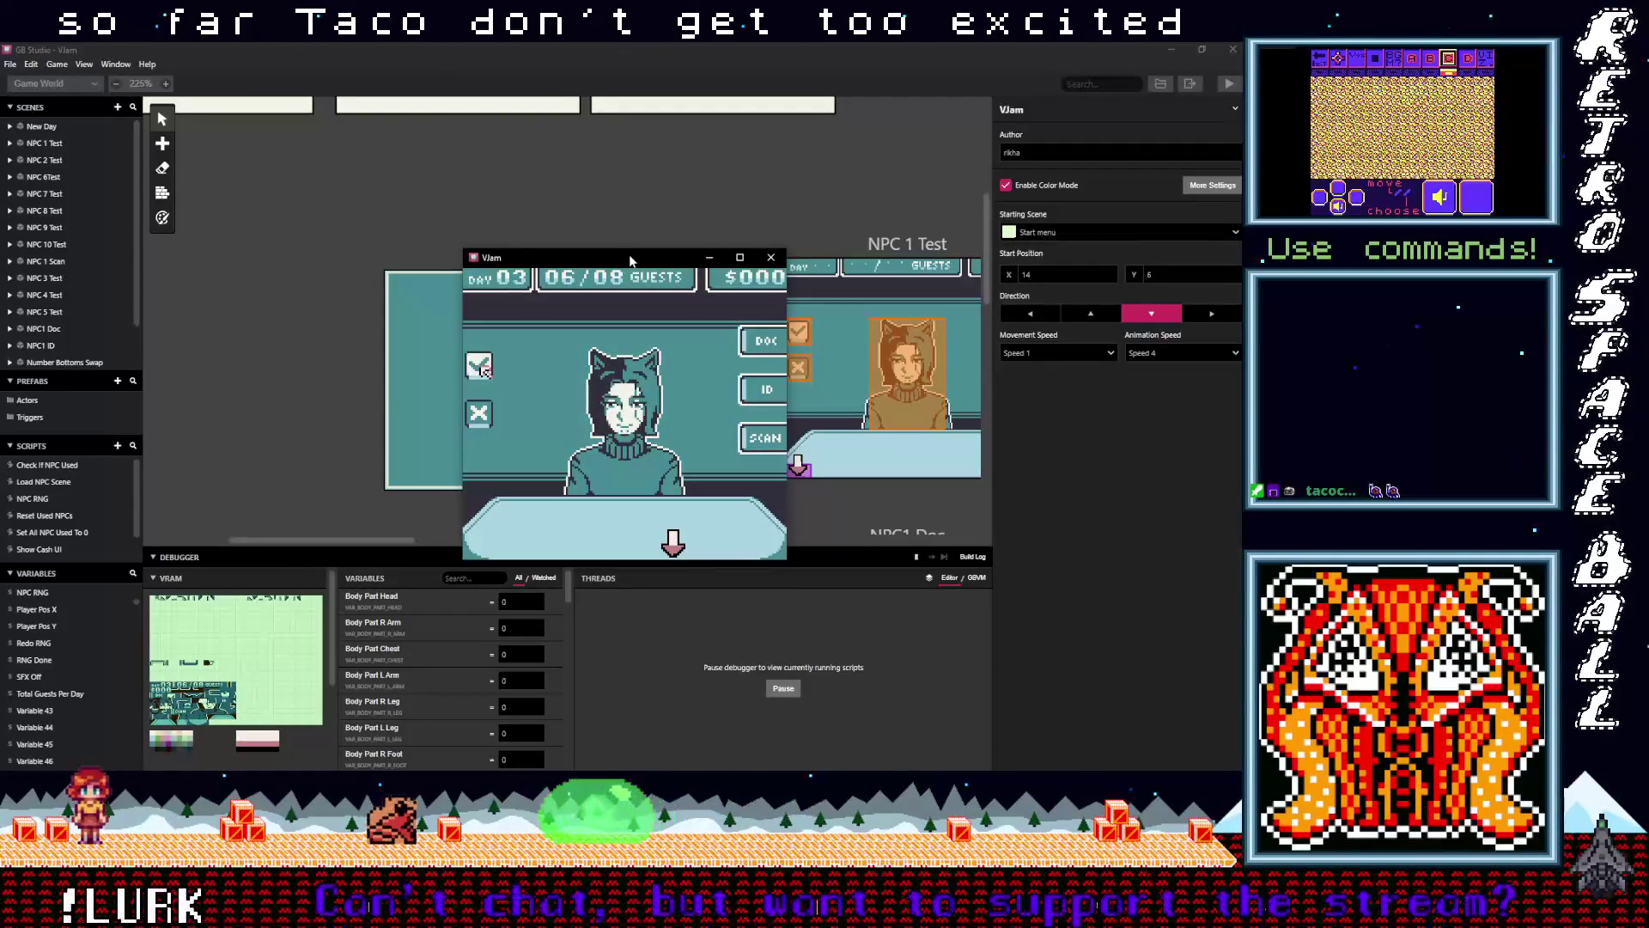
key("z")
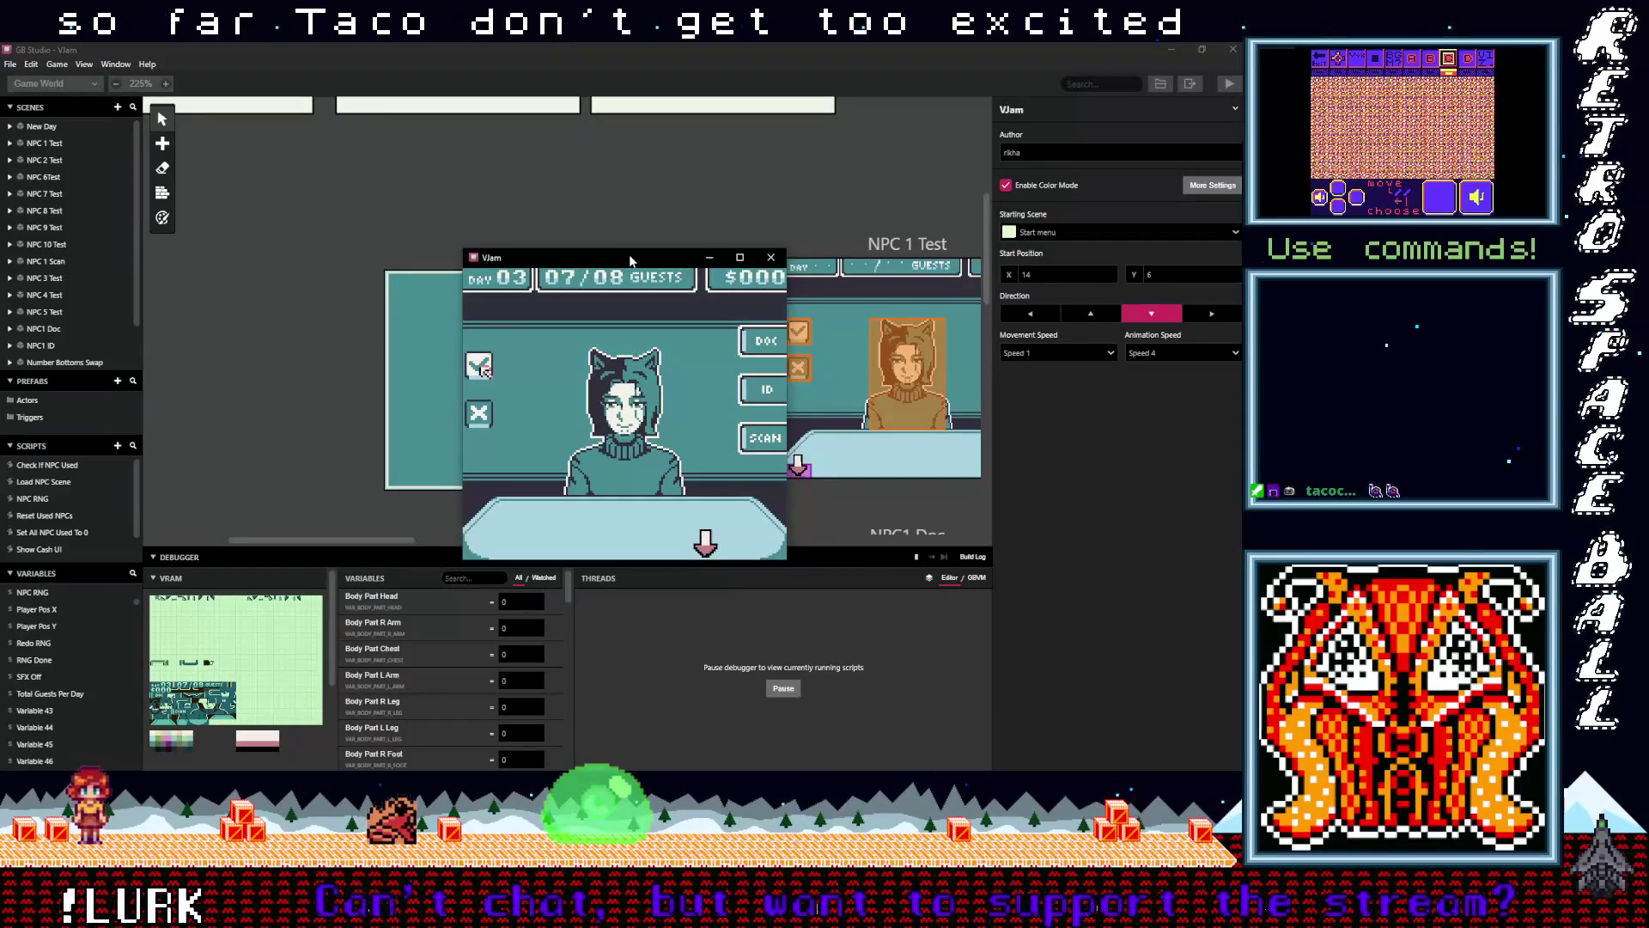
key("z")
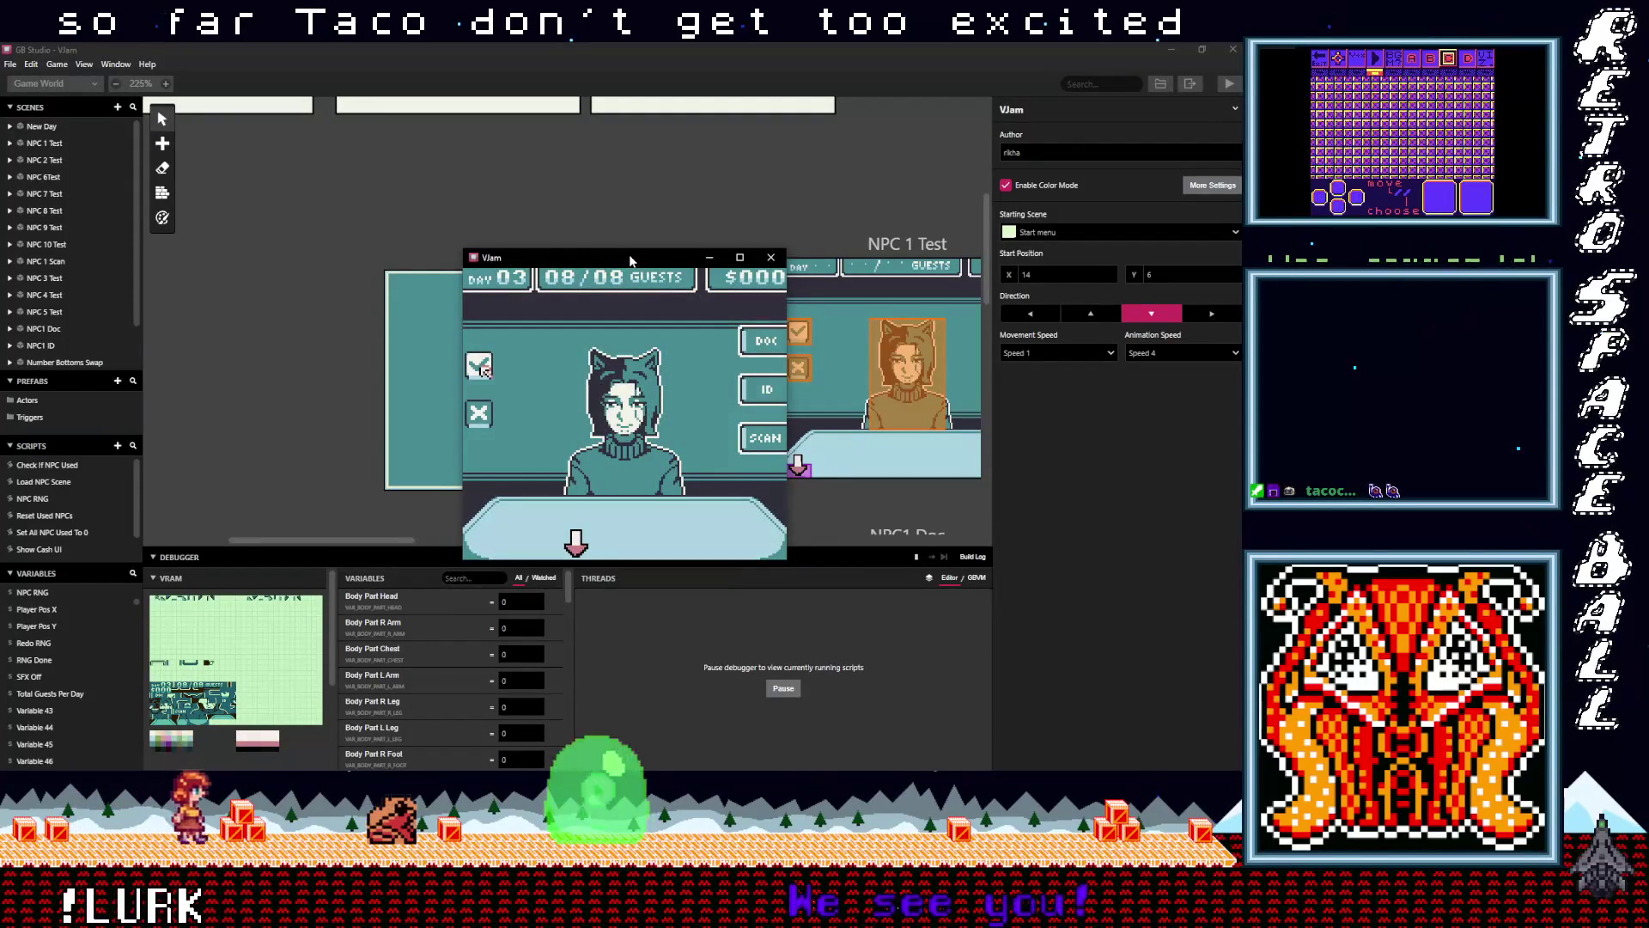
key("z")
Continue into Day 04 and accept guests up to 05/12
key("z")
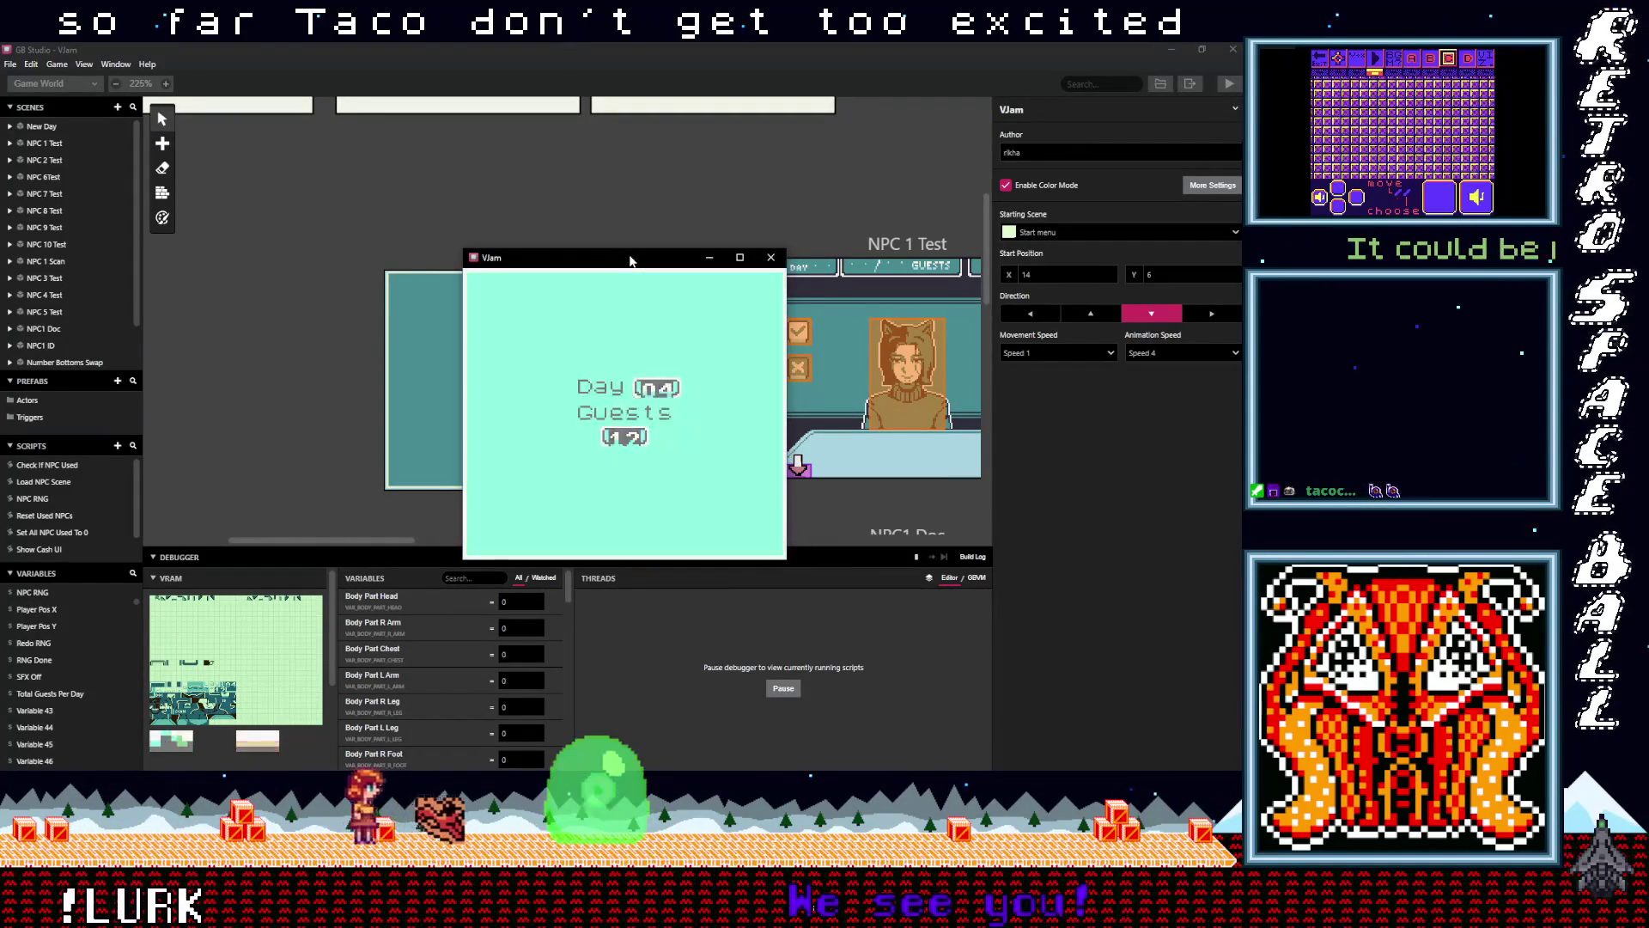
key("z")
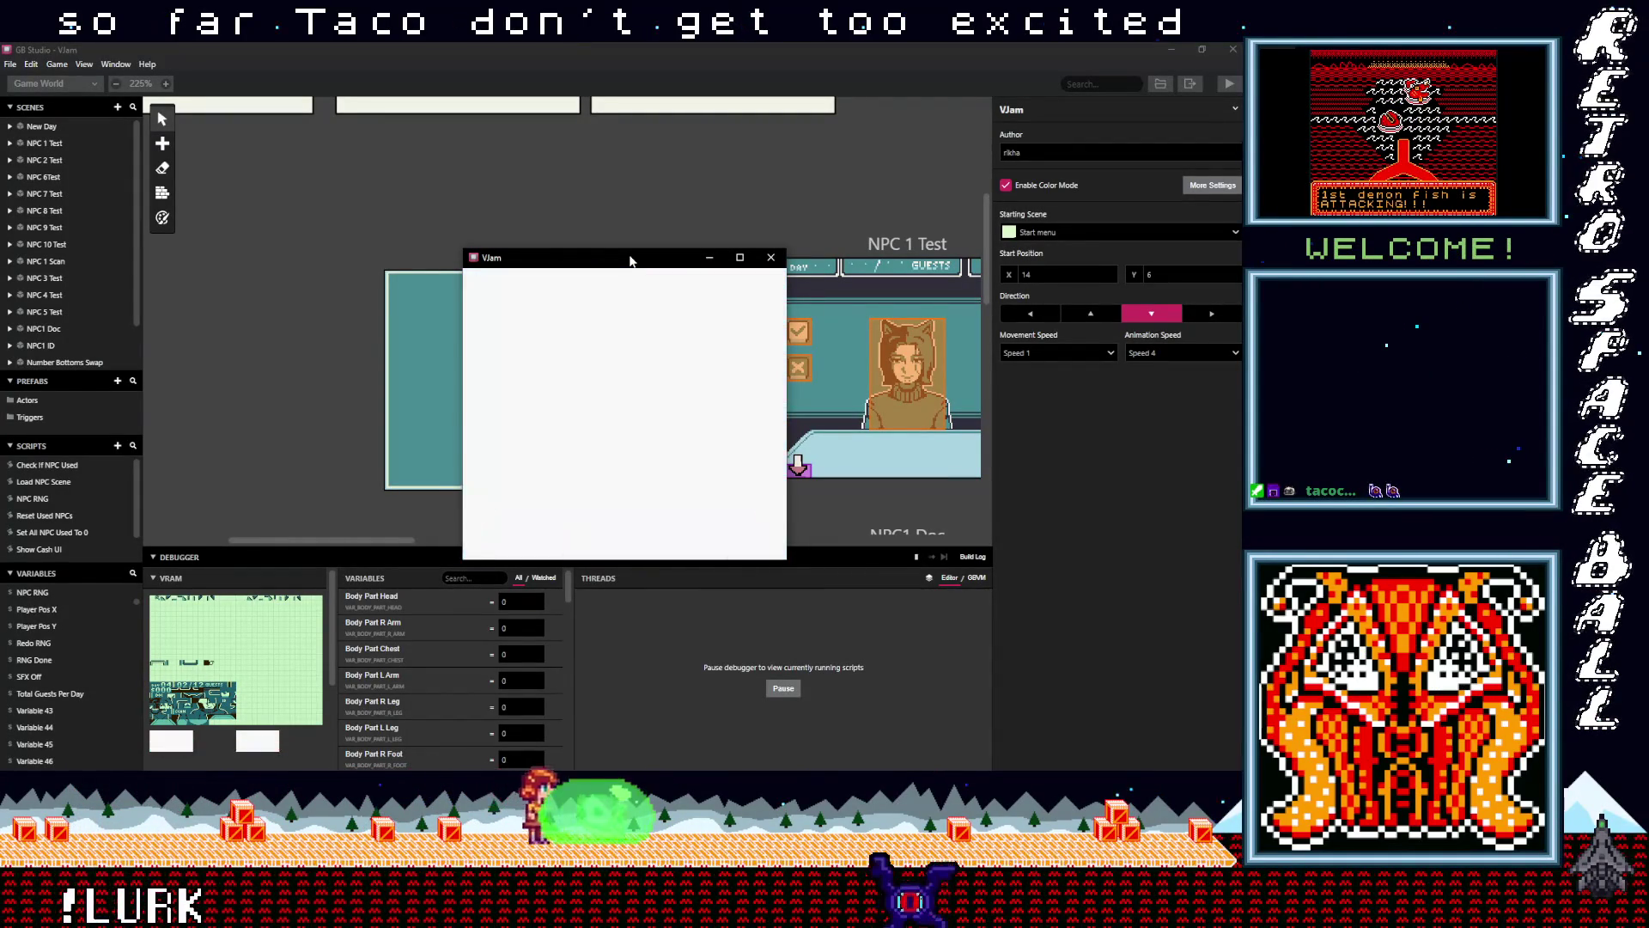
key("z")
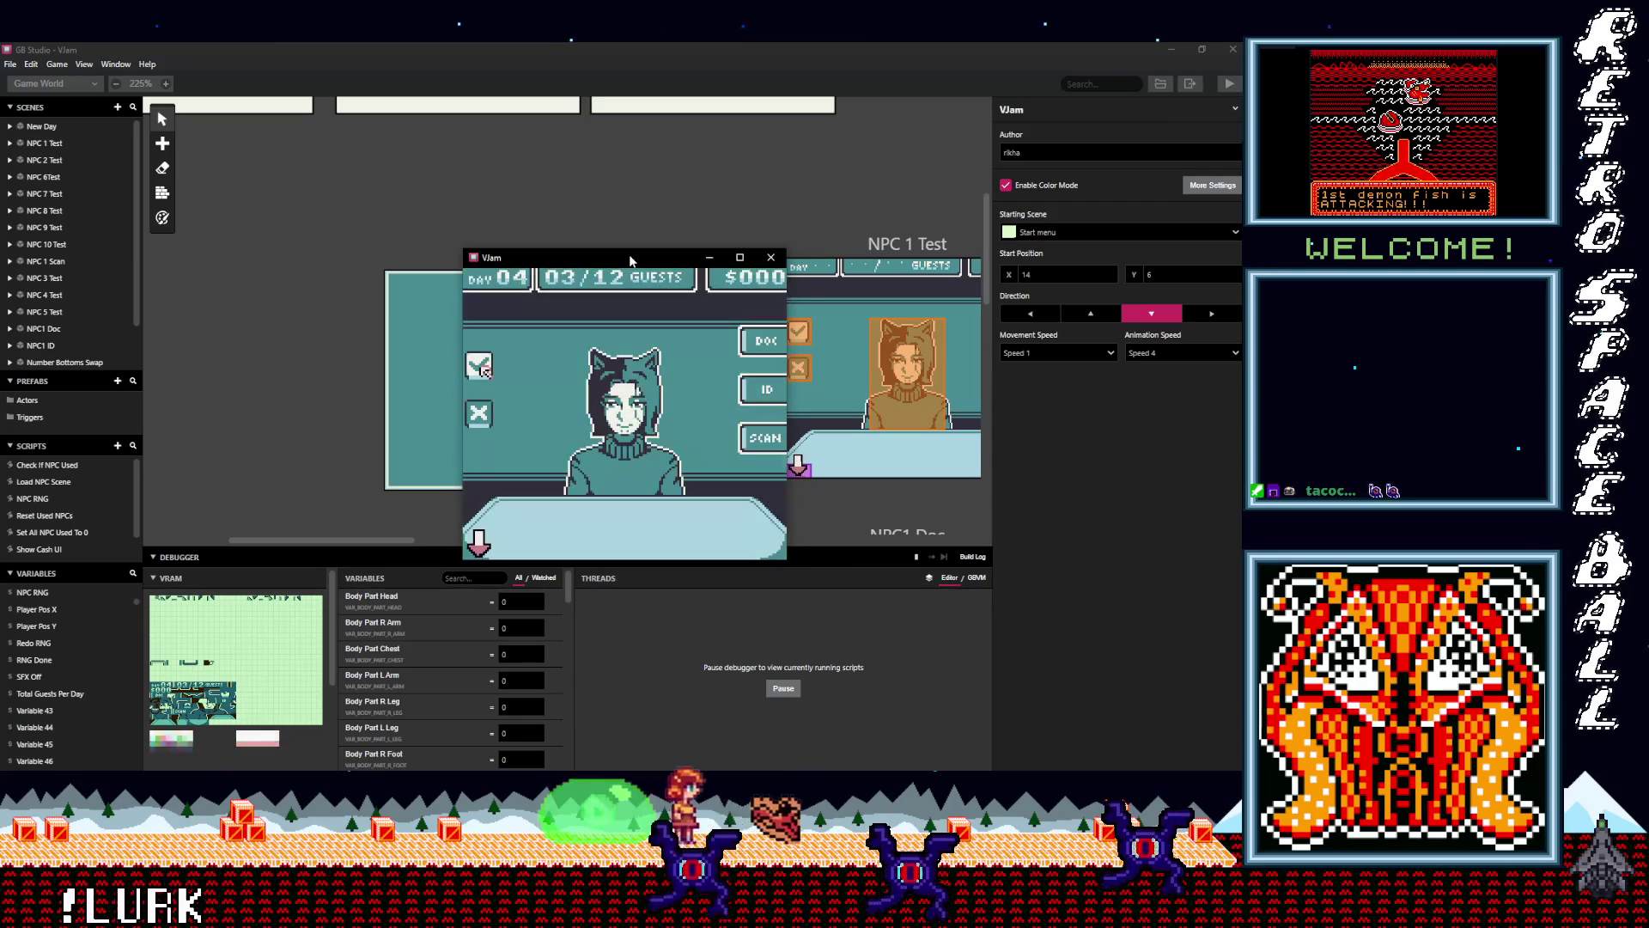
key("z")
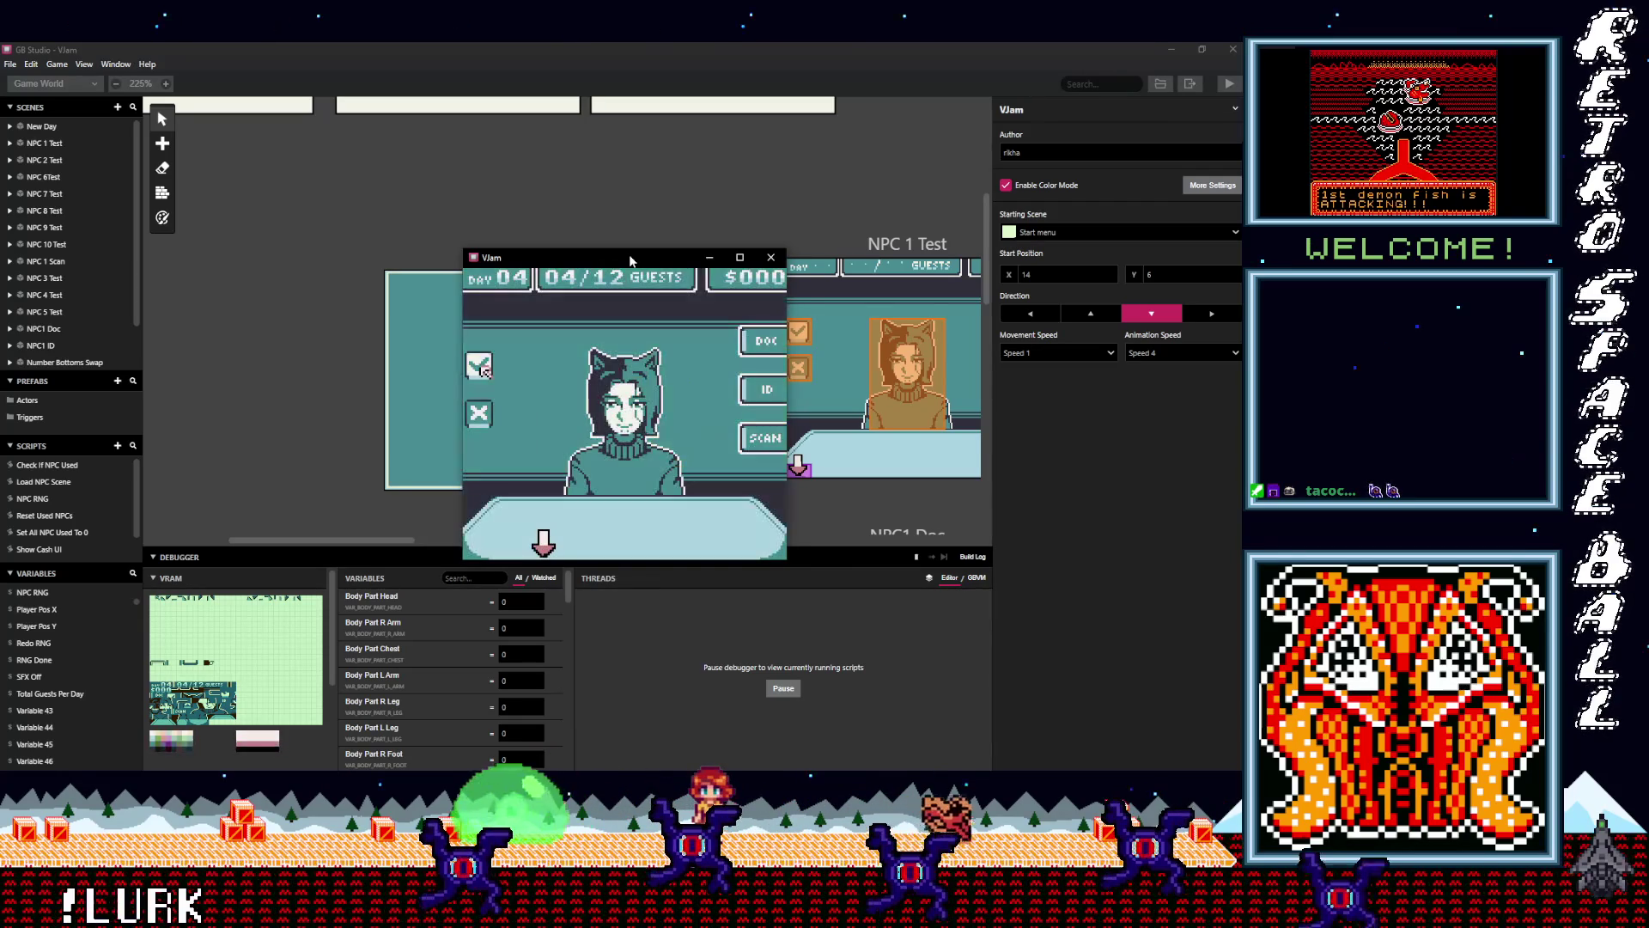
key("z")
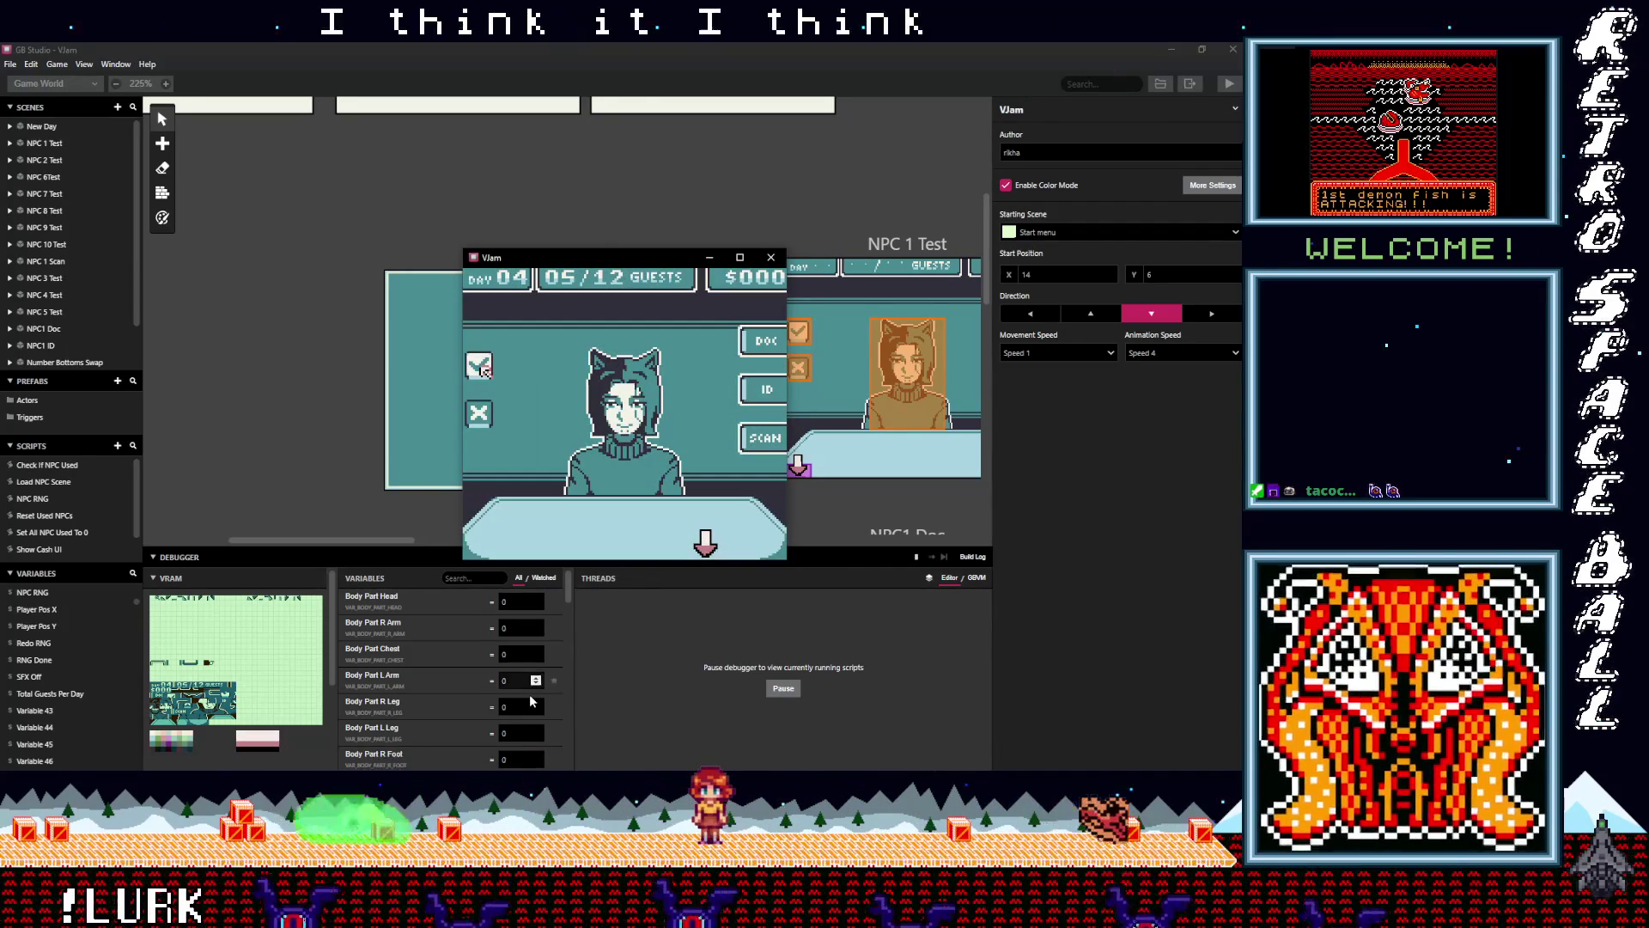
scroll(529, 694, "down", 5)
scroll(534, 689, "down", 3)
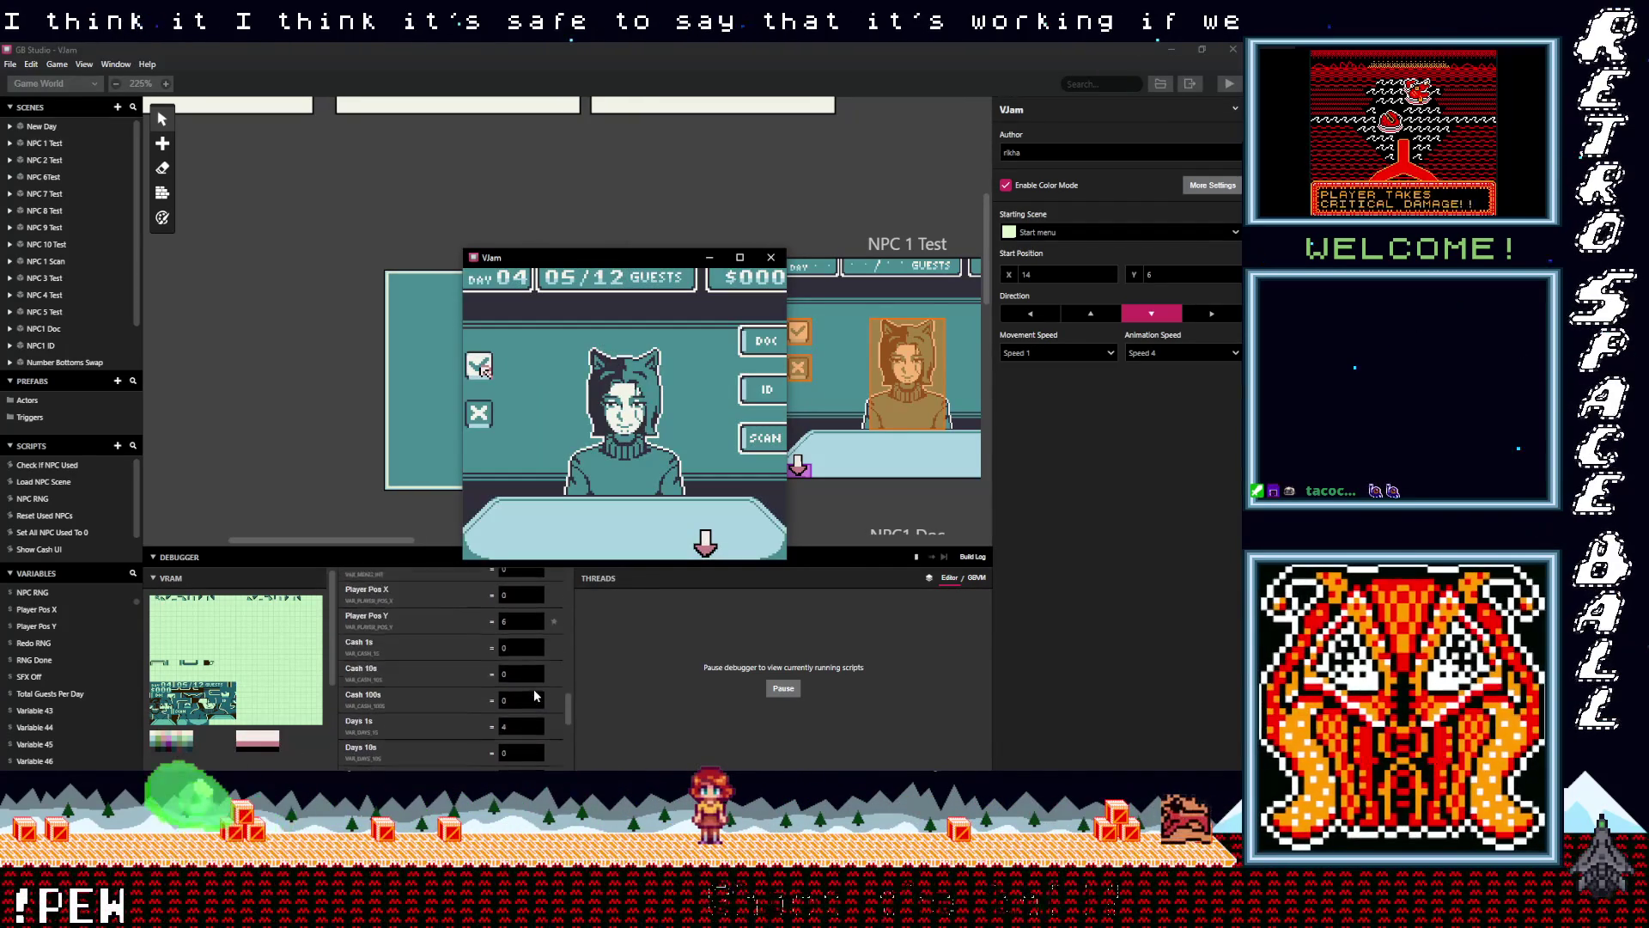
Scroll the debugger variables, enlarge the debugger panel, and shift the game window right
scroll(533, 688, "down", 3)
scroll(536, 688, "down", 2)
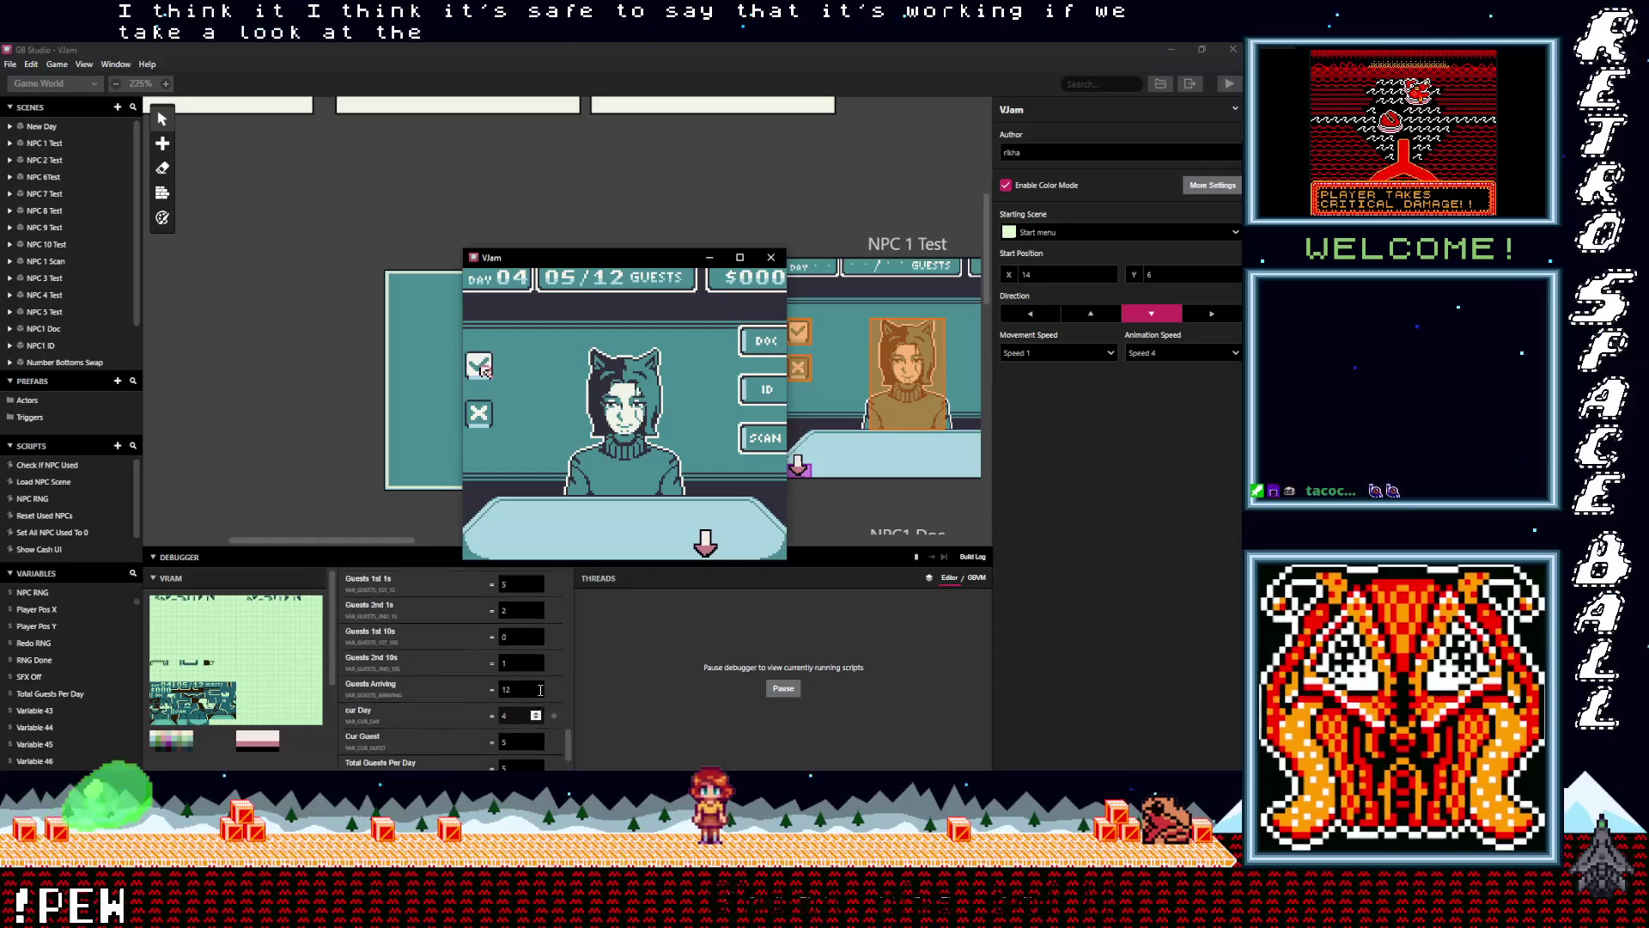
scroll(540, 689, "down", 4)
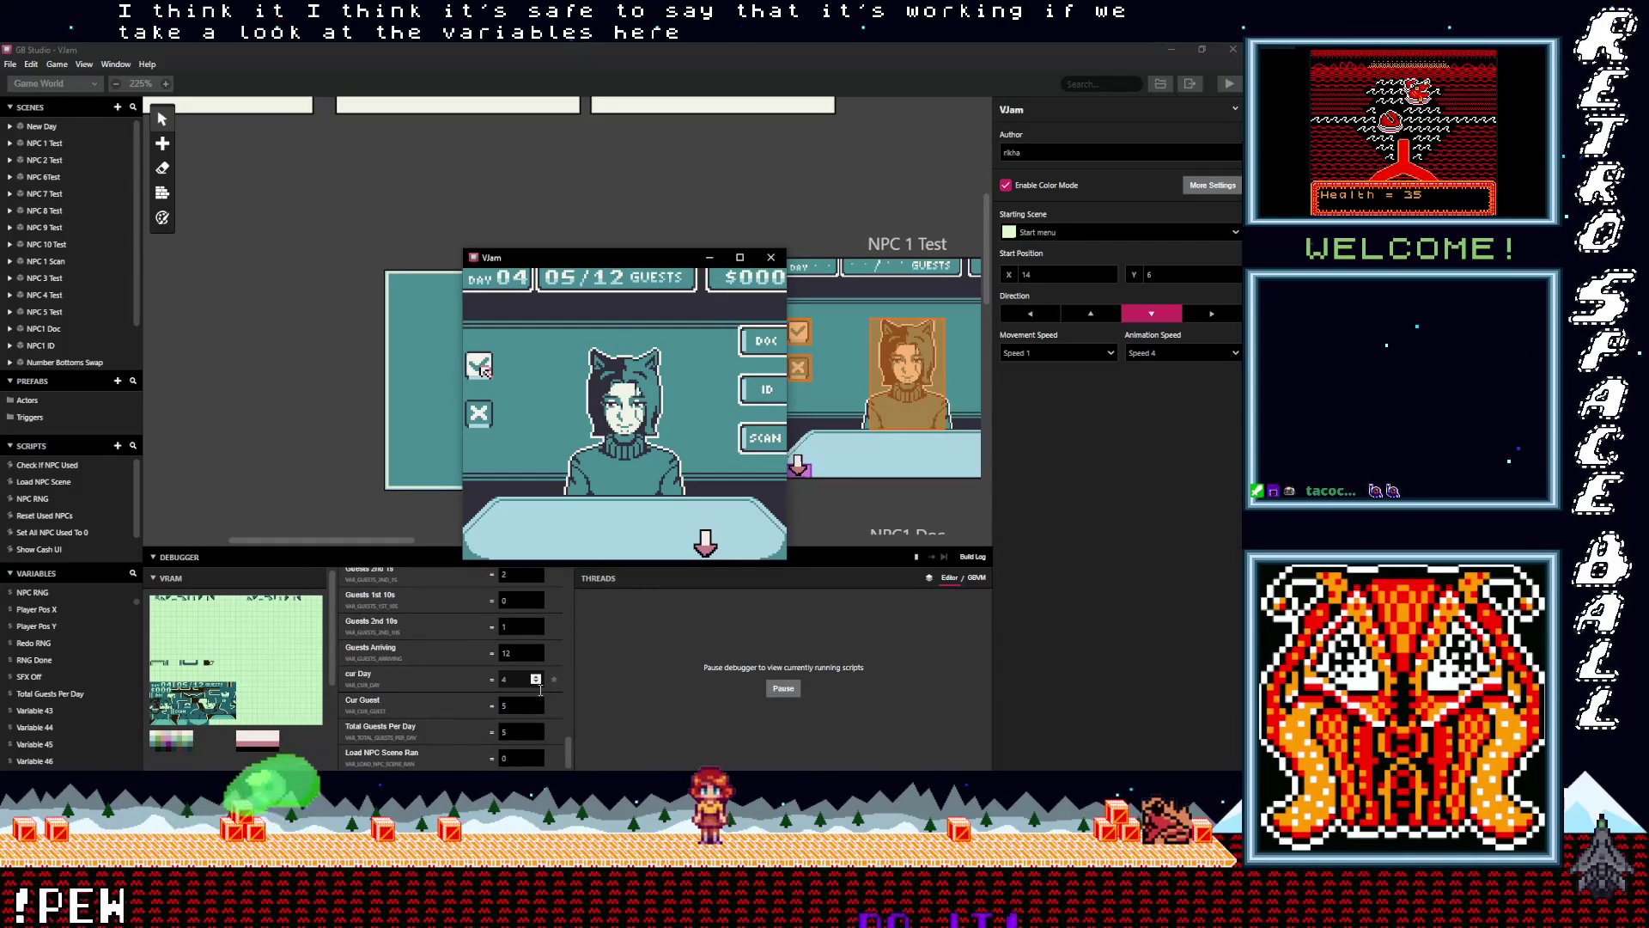
scroll(540, 689, "up", 3)
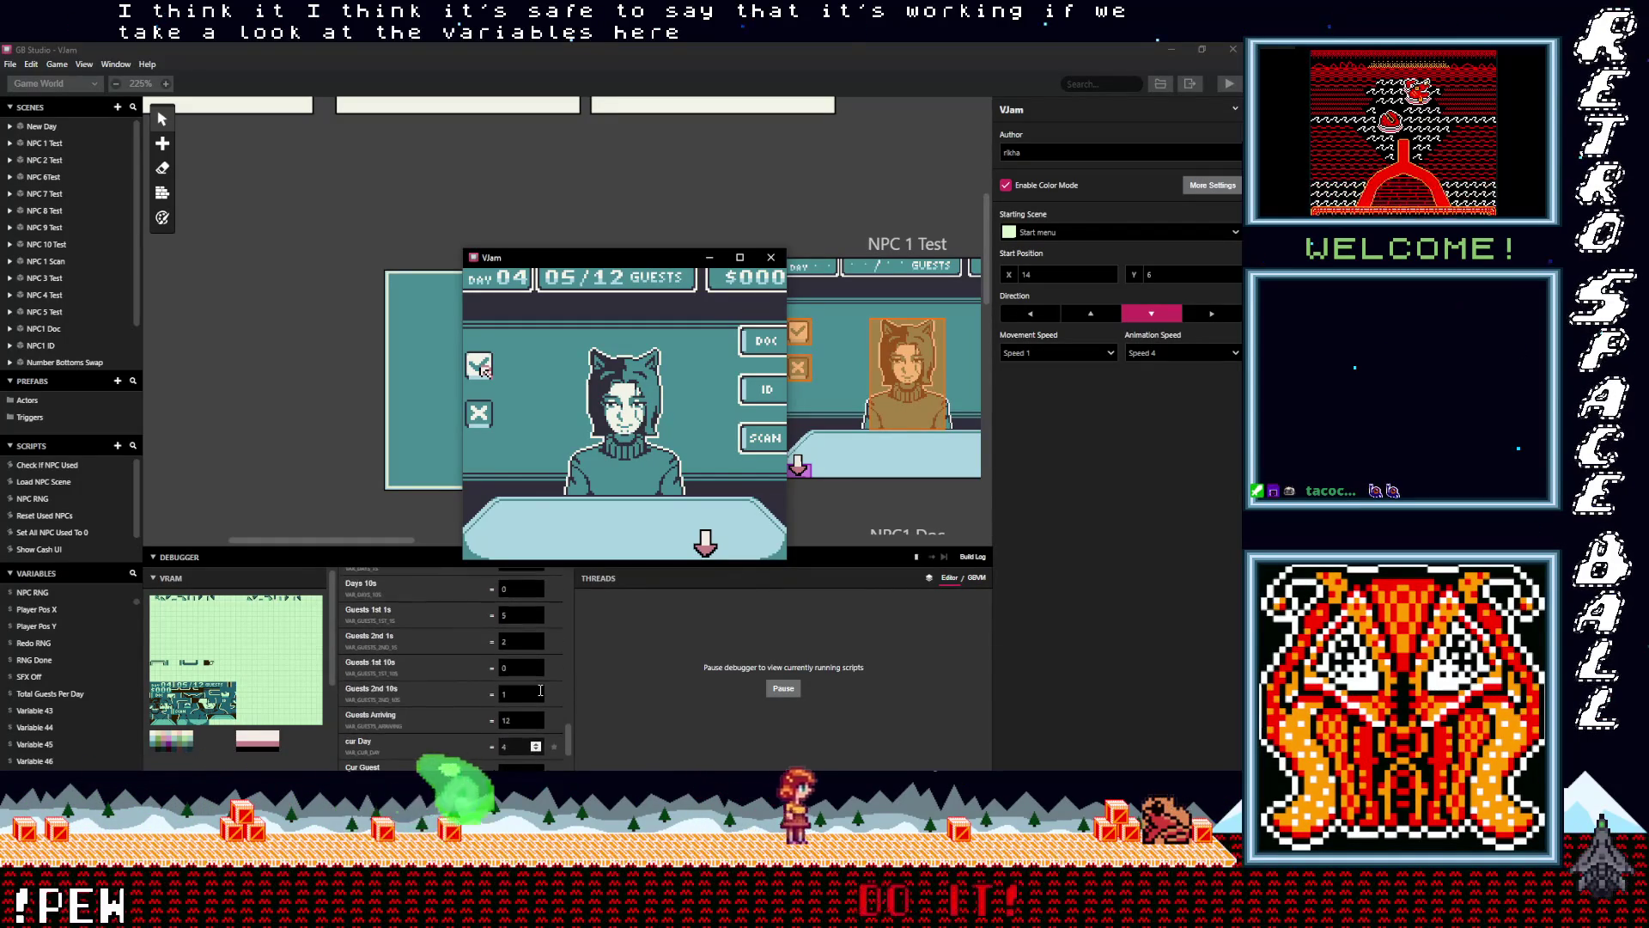
scroll(541, 690, "up", 6)
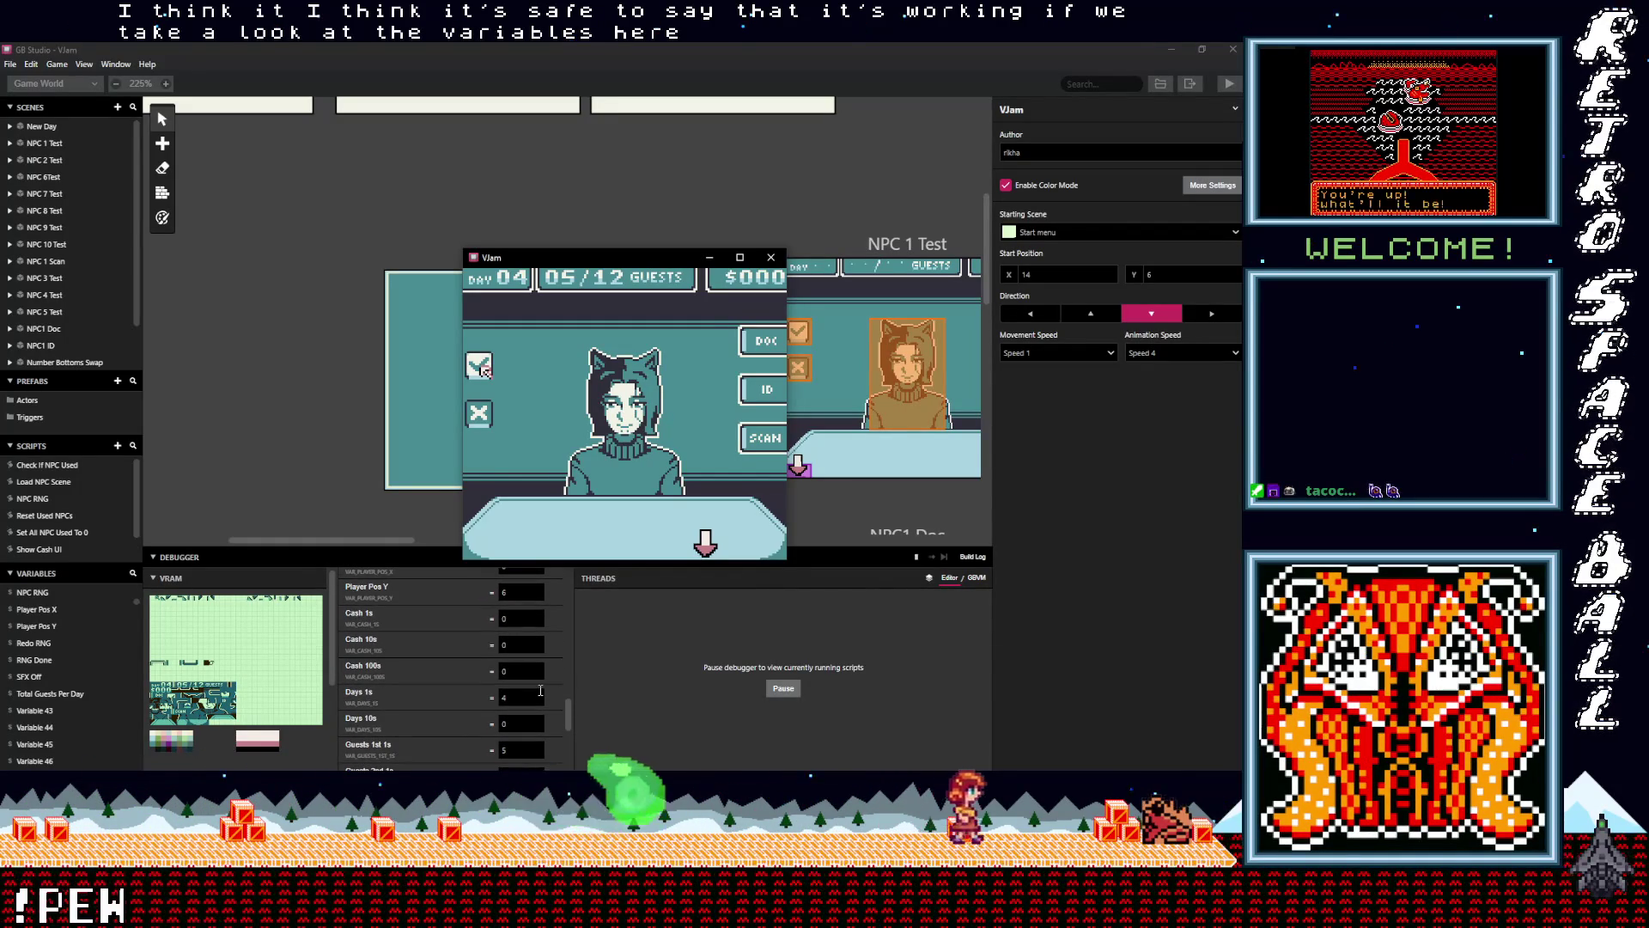
scroll(541, 691, "down", 3)
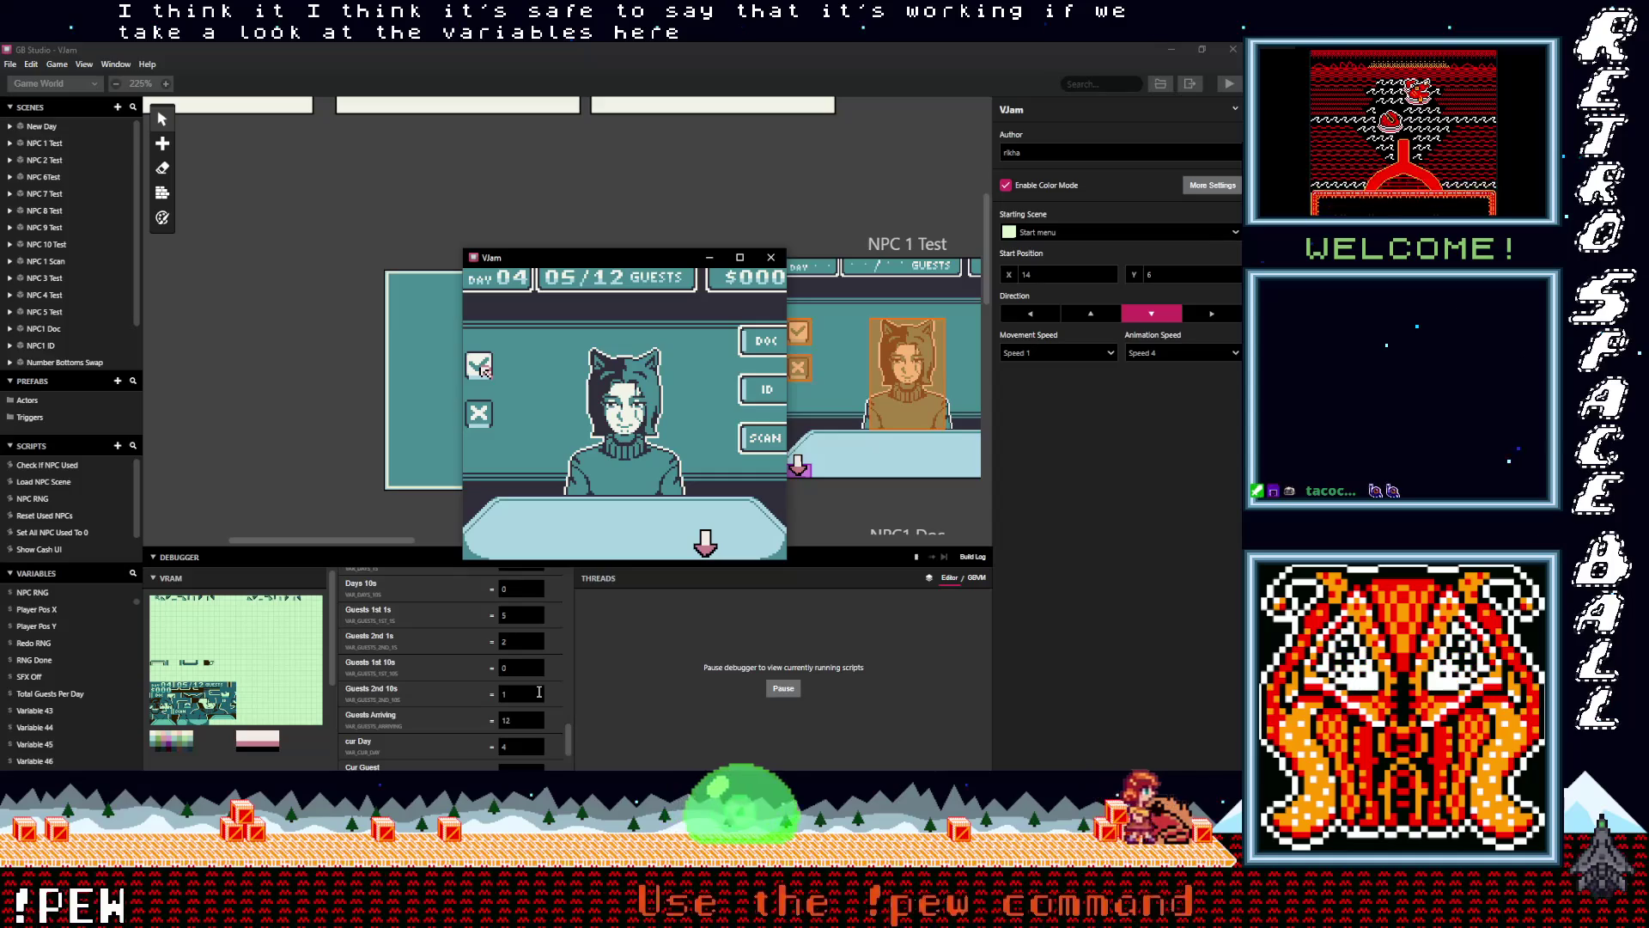
scroll(540, 691, "up", 6)
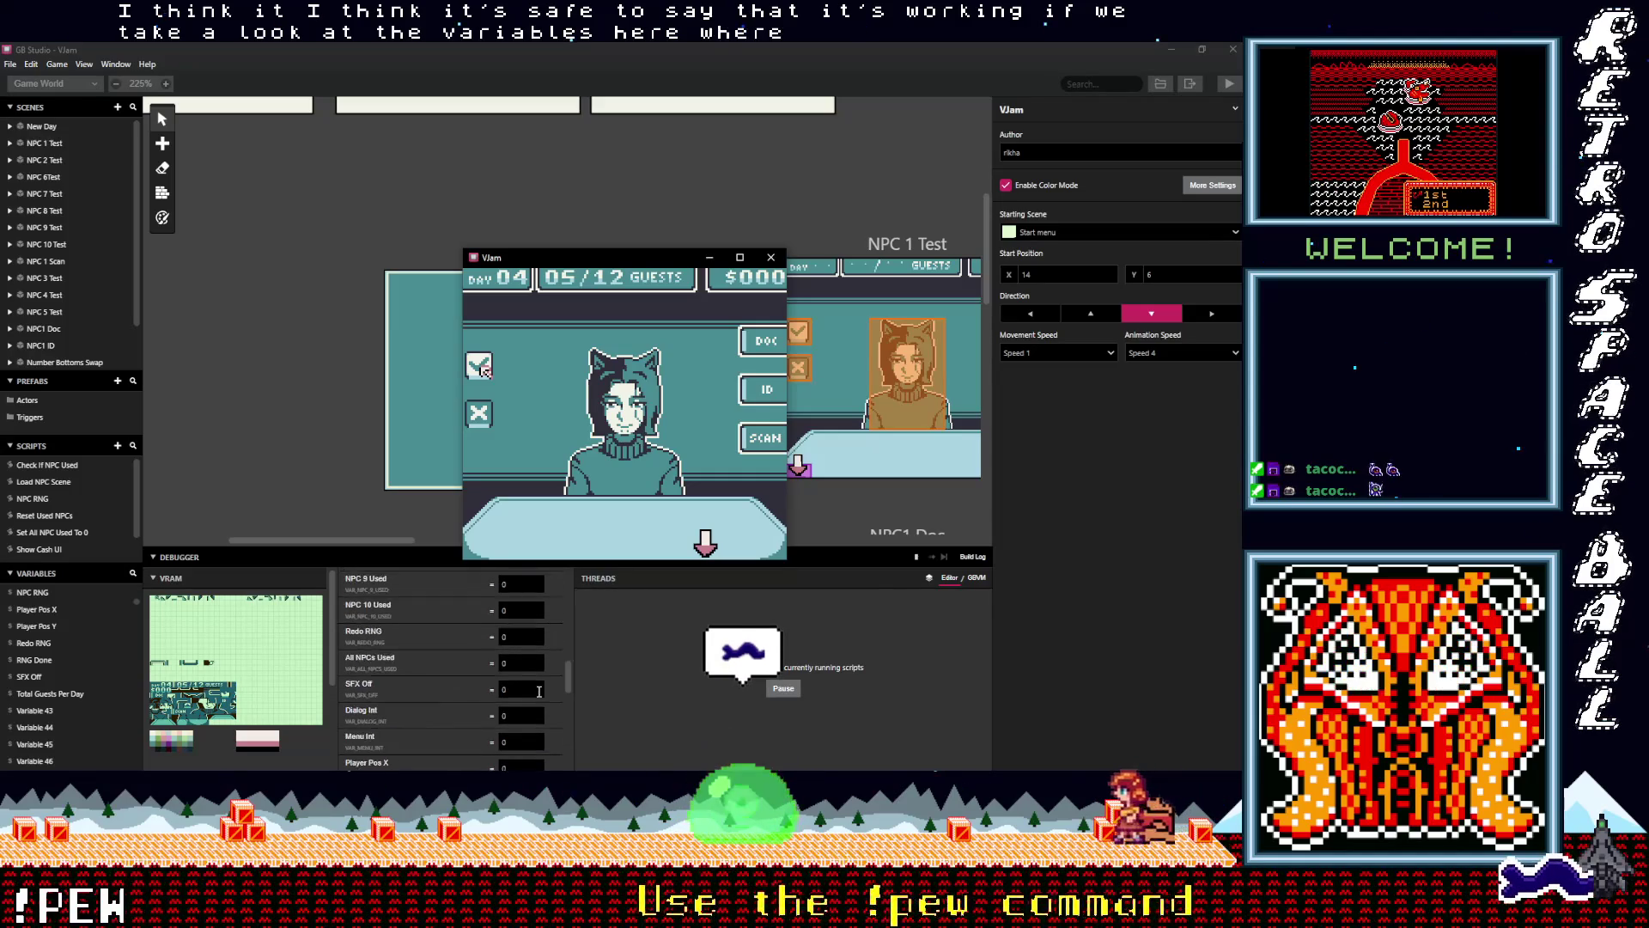
scroll(540, 690, "up", 3)
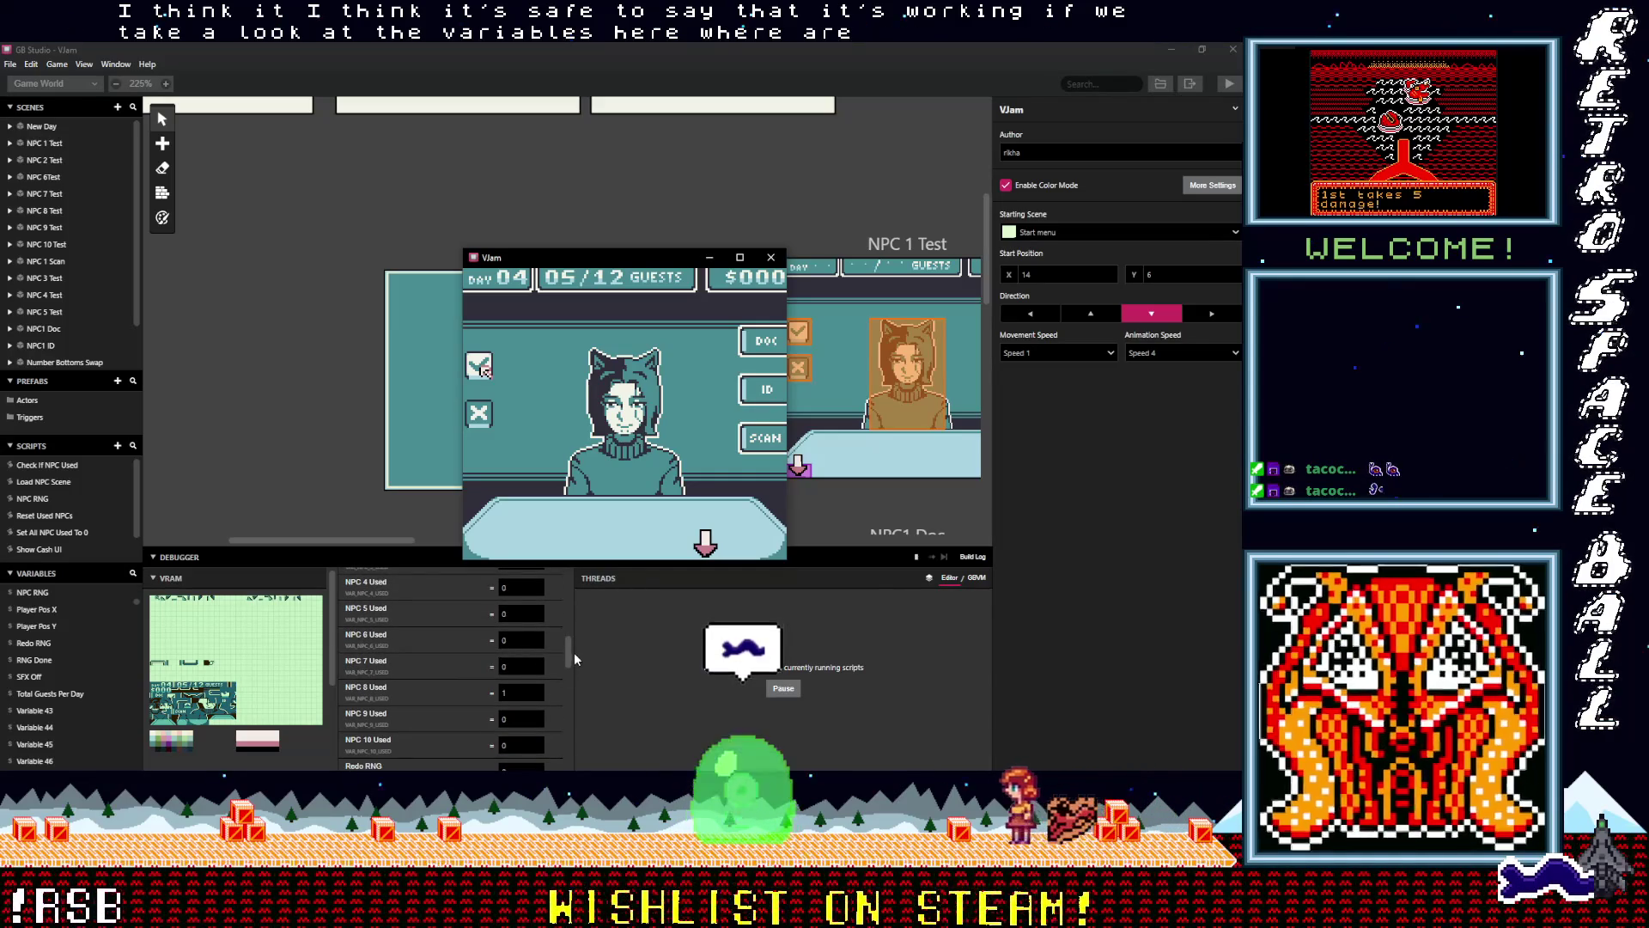
left_click_drag(440, 549, 440, 463)
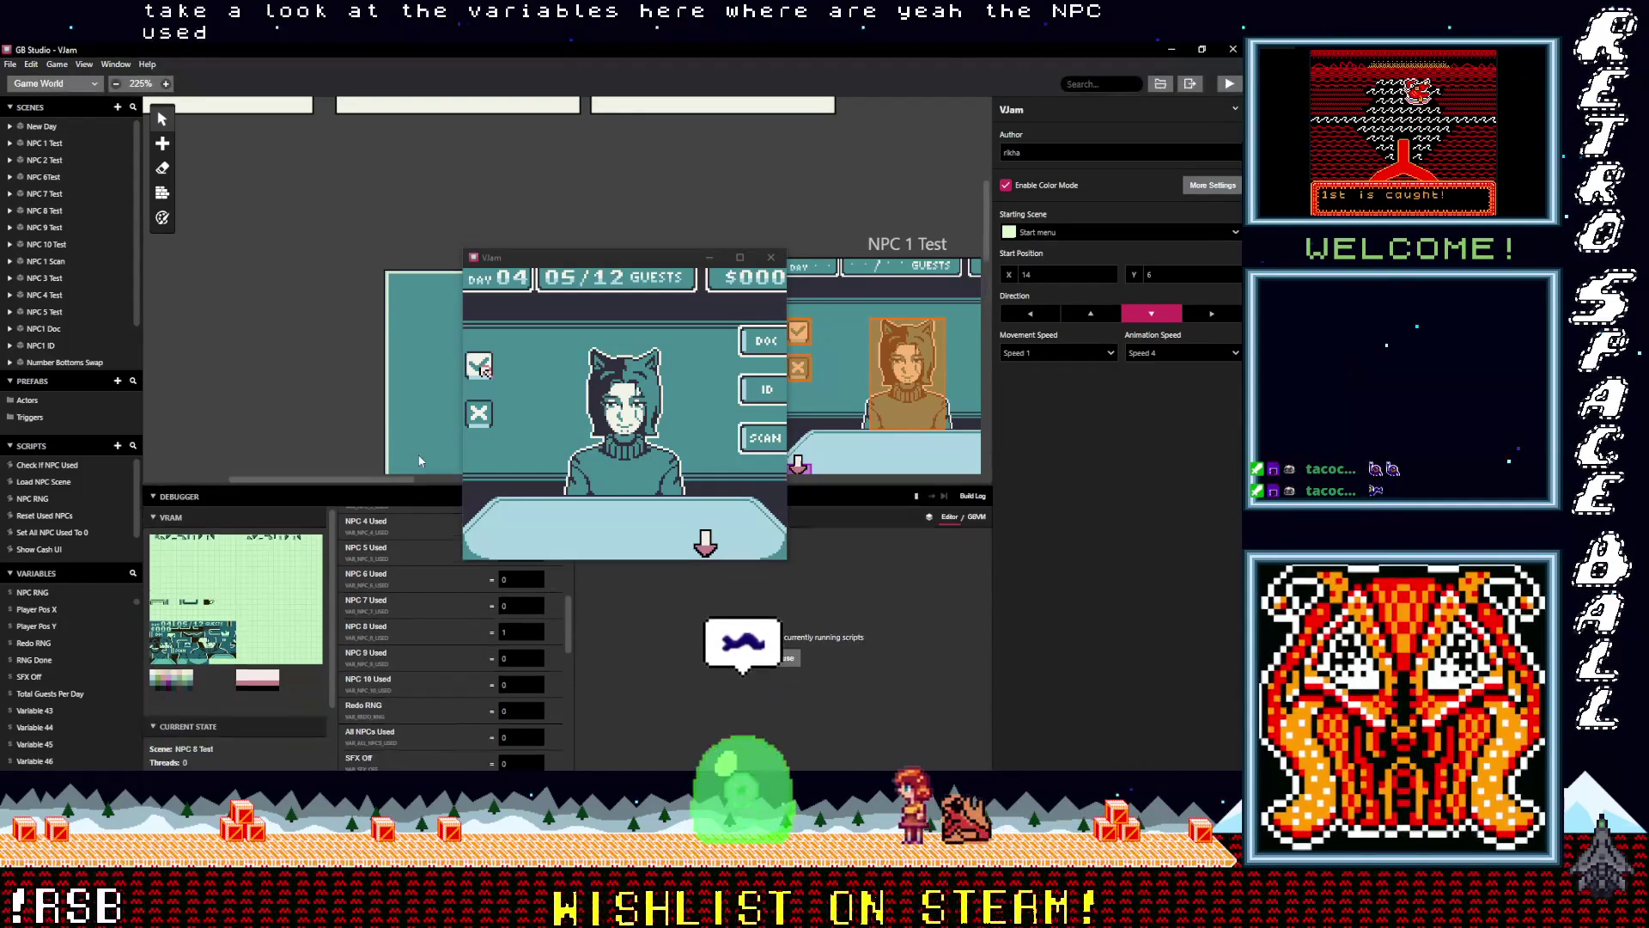
left_click_drag(570, 610, 568, 573)
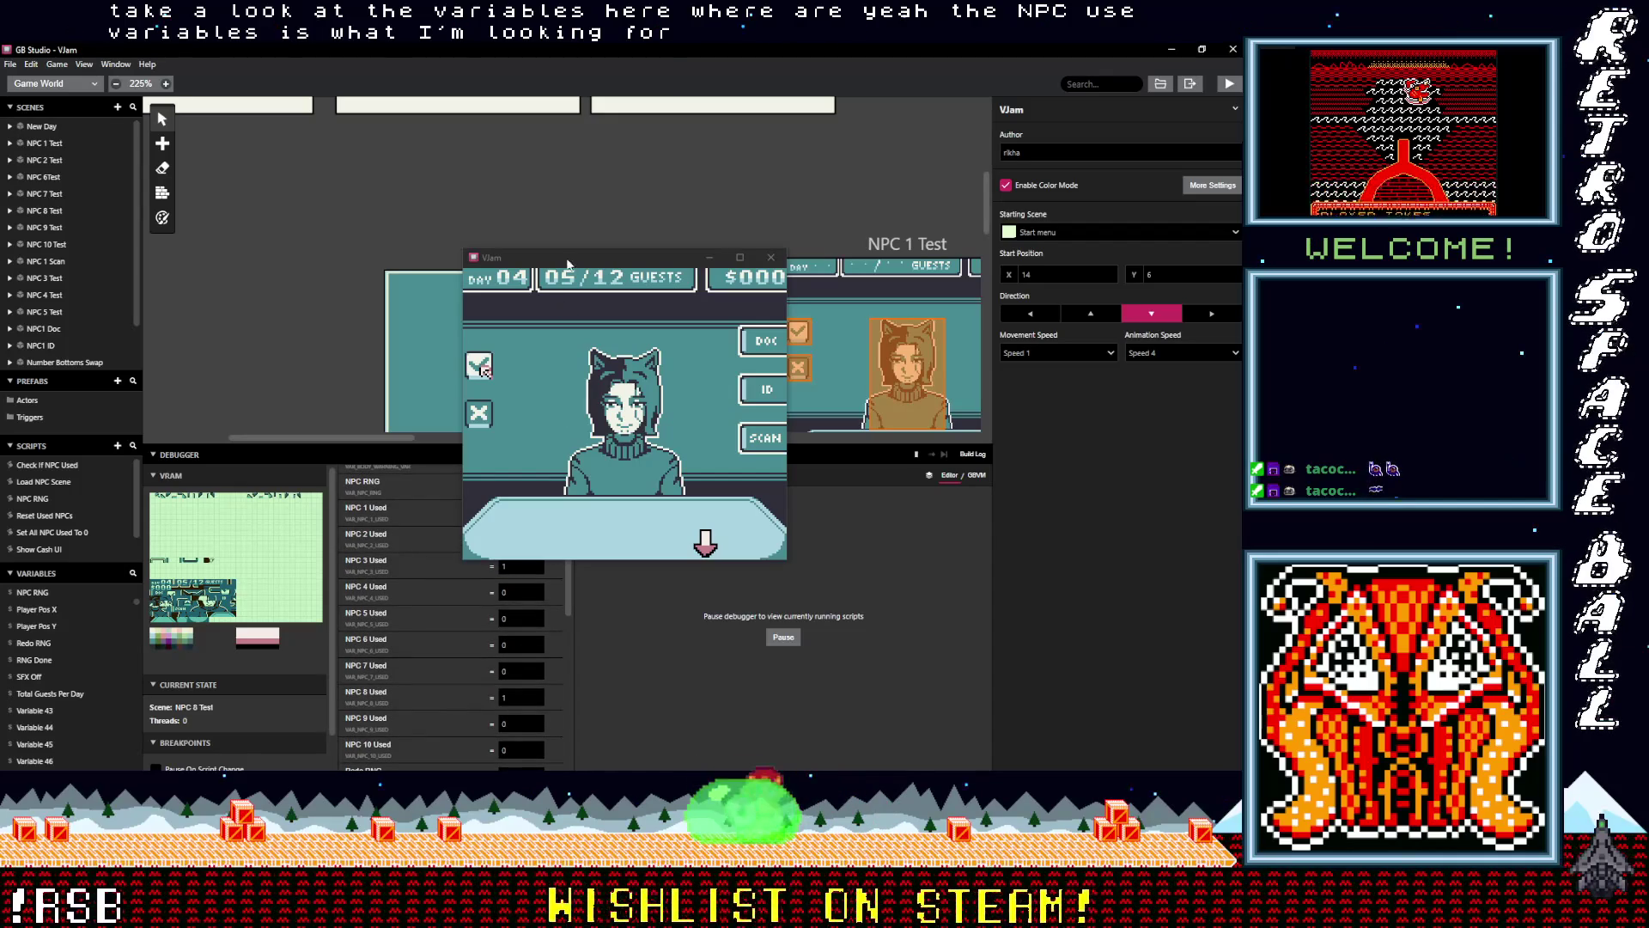
mouse_move(567, 256)
left_mouse_down()
mouse_move(718, 254)
mouse_move(724, 270)
left_mouse_up()
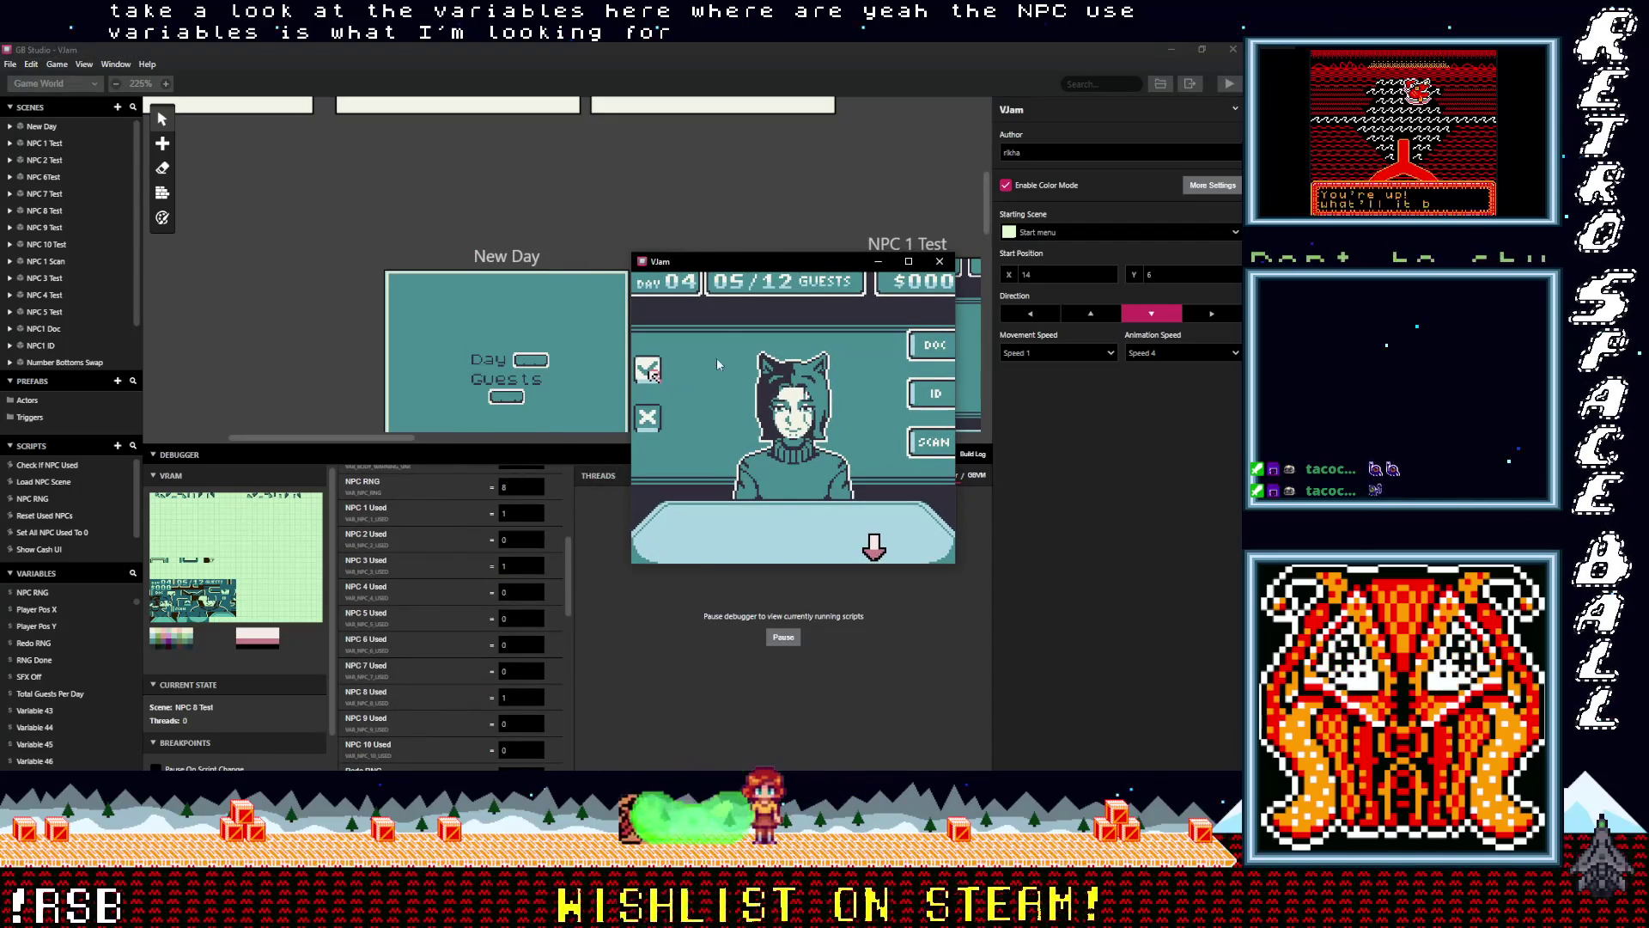
Advance the playtest to the next Day 04 guest
key("z")
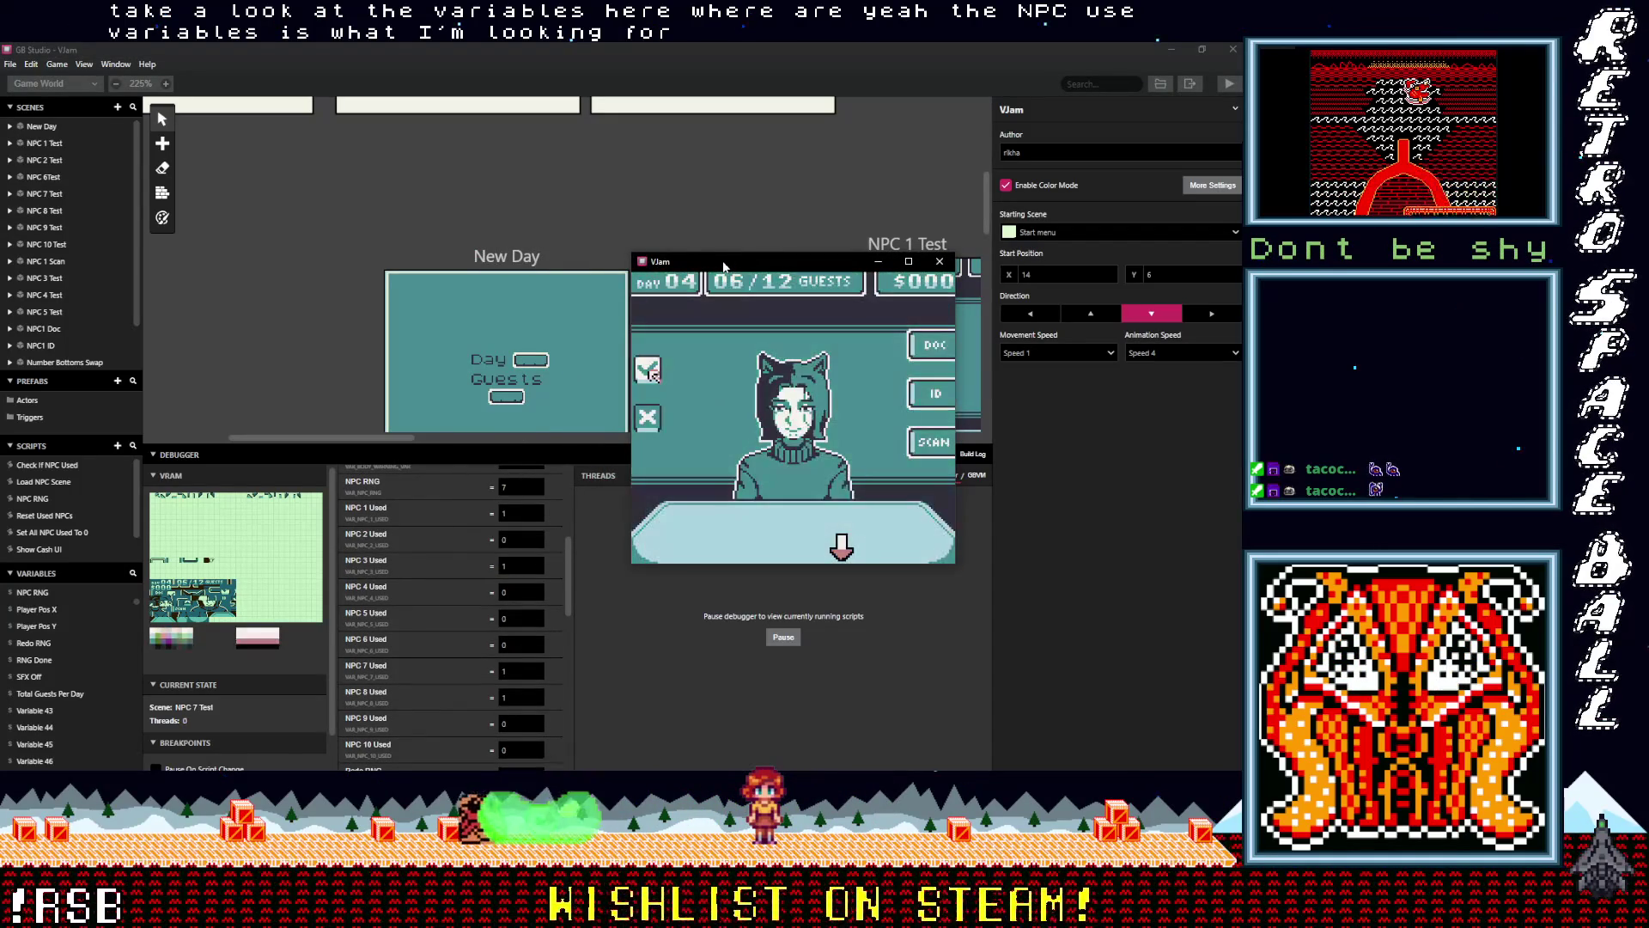
Advance through the remaining Day 04 guests to the New Day screen
key("z")
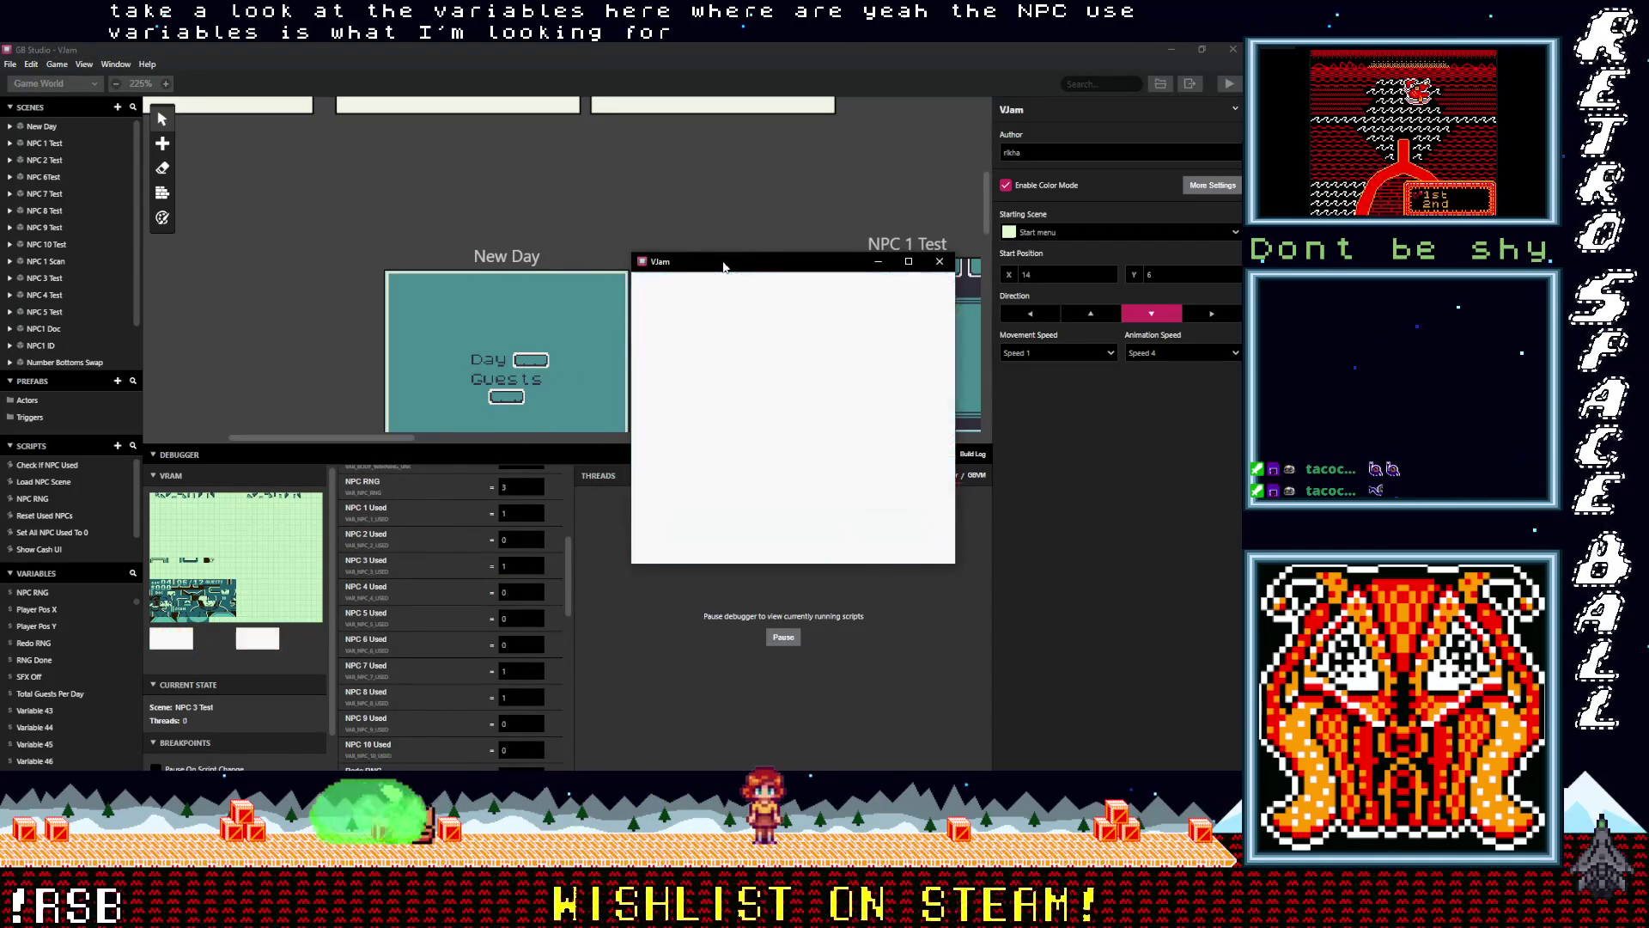
key("z")
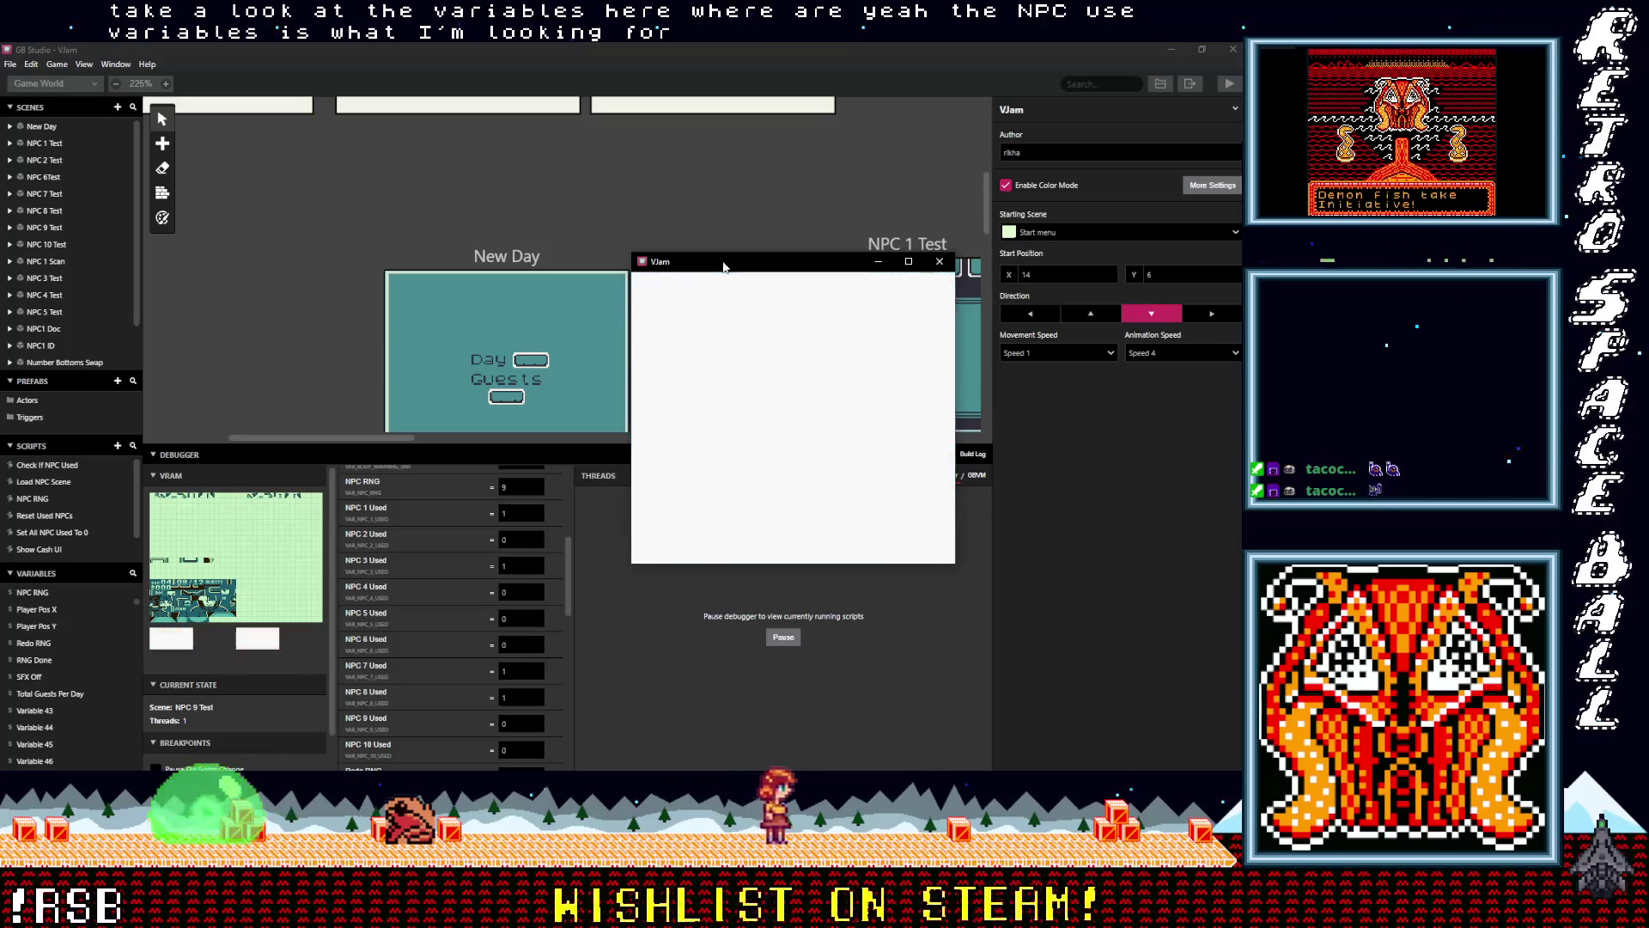
key("z")
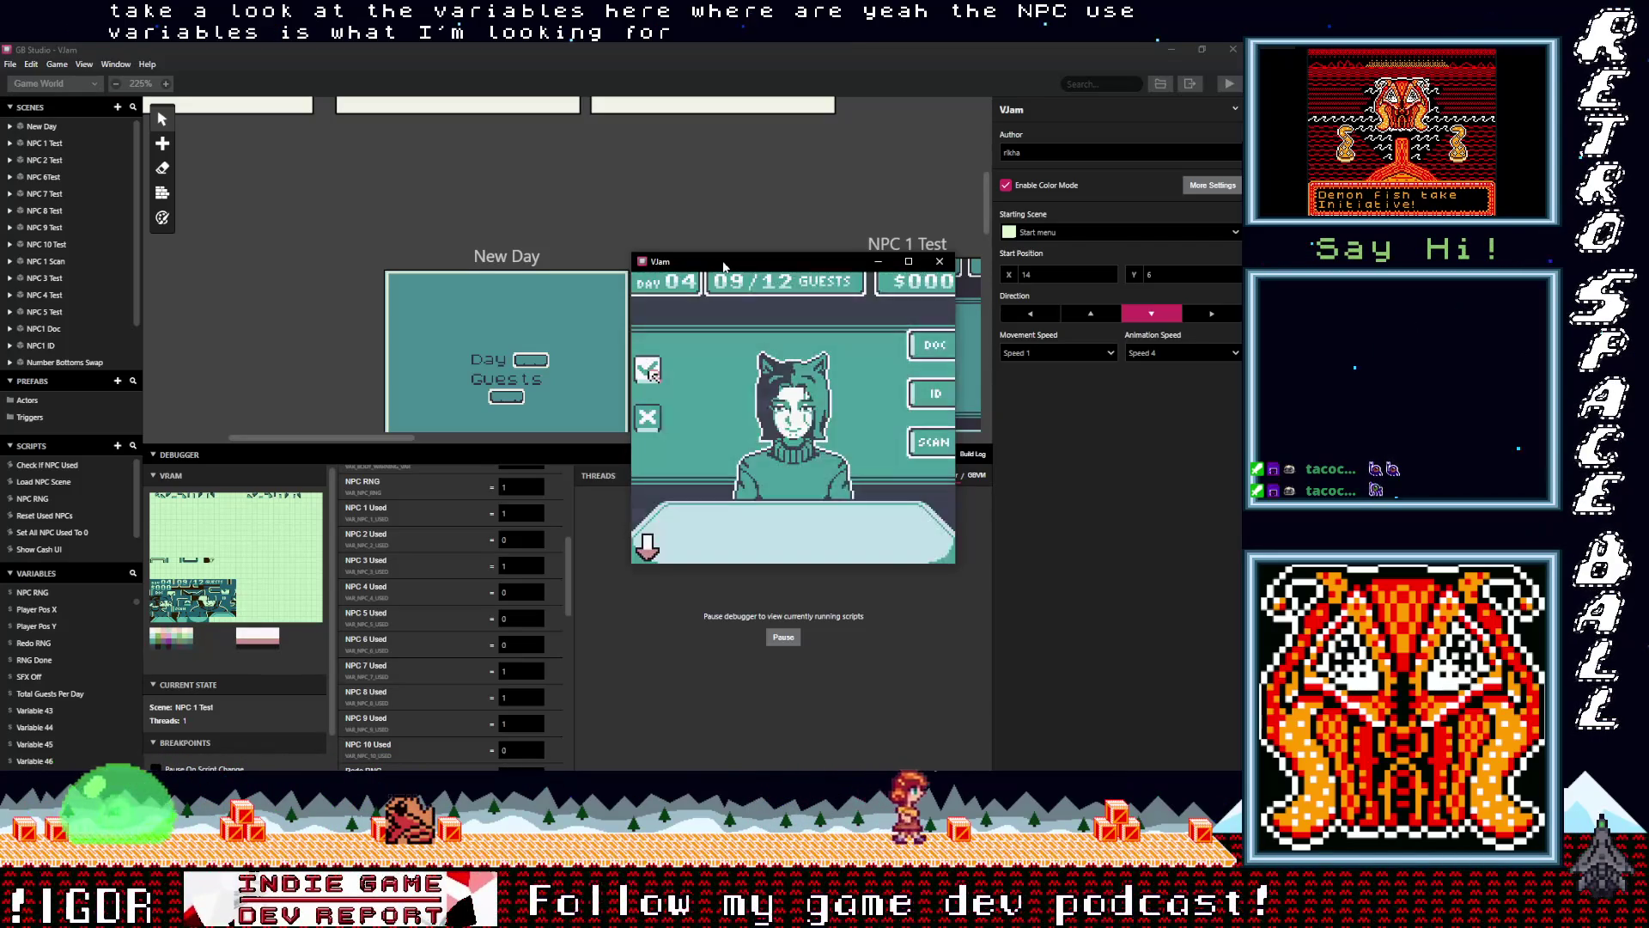
key("z")
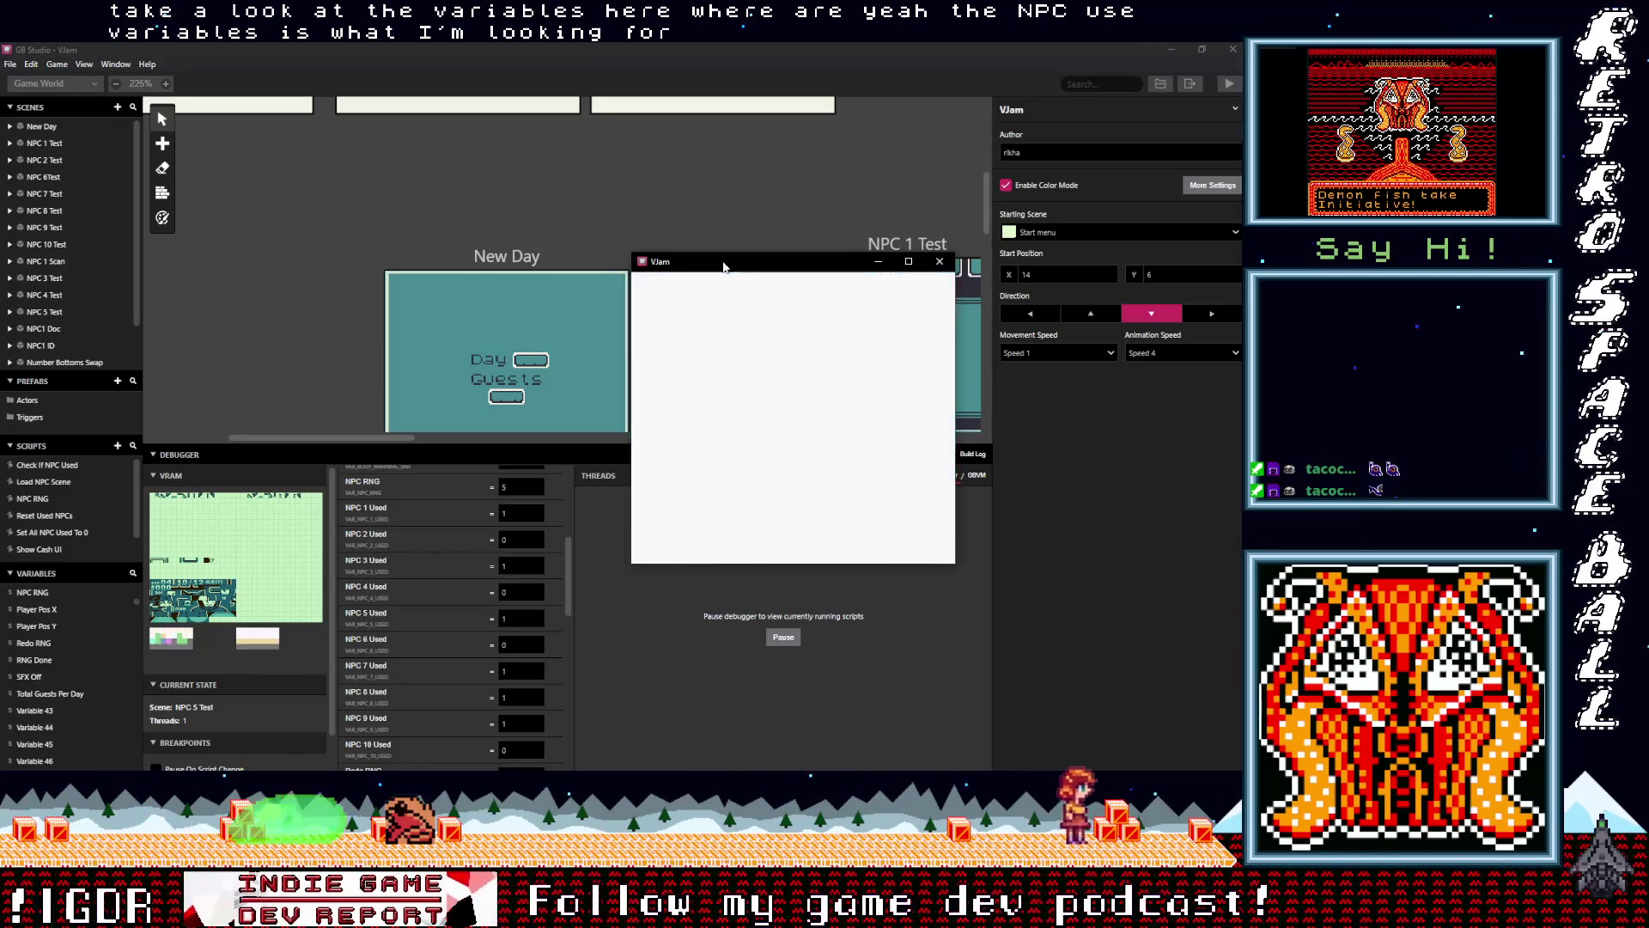
key("z")
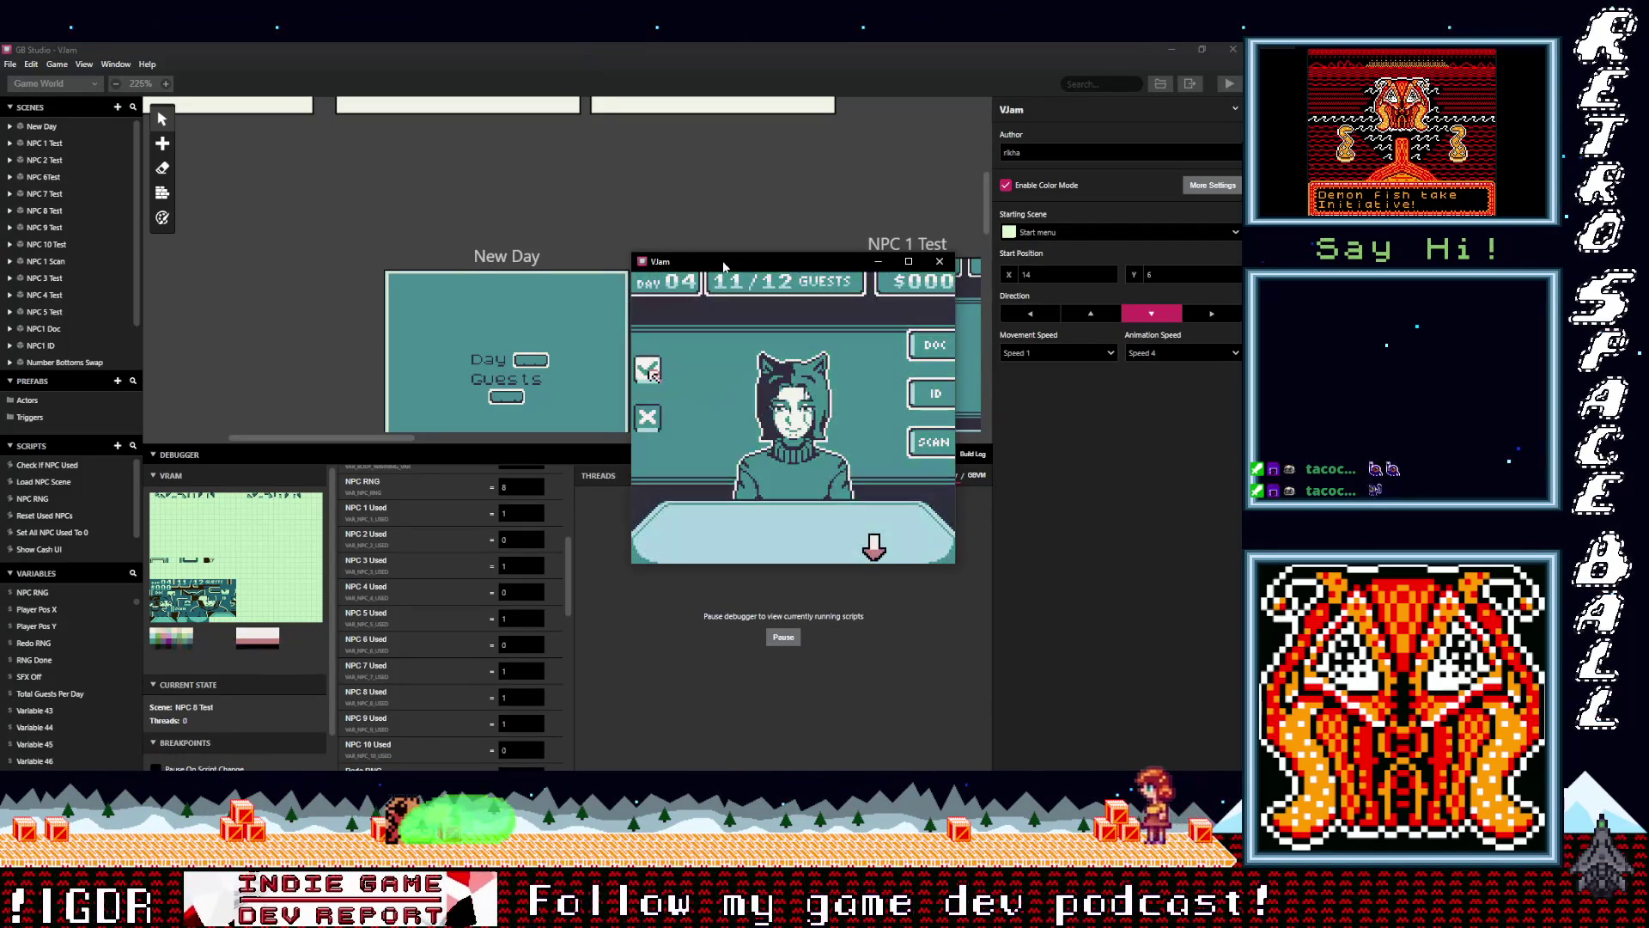
key("z")
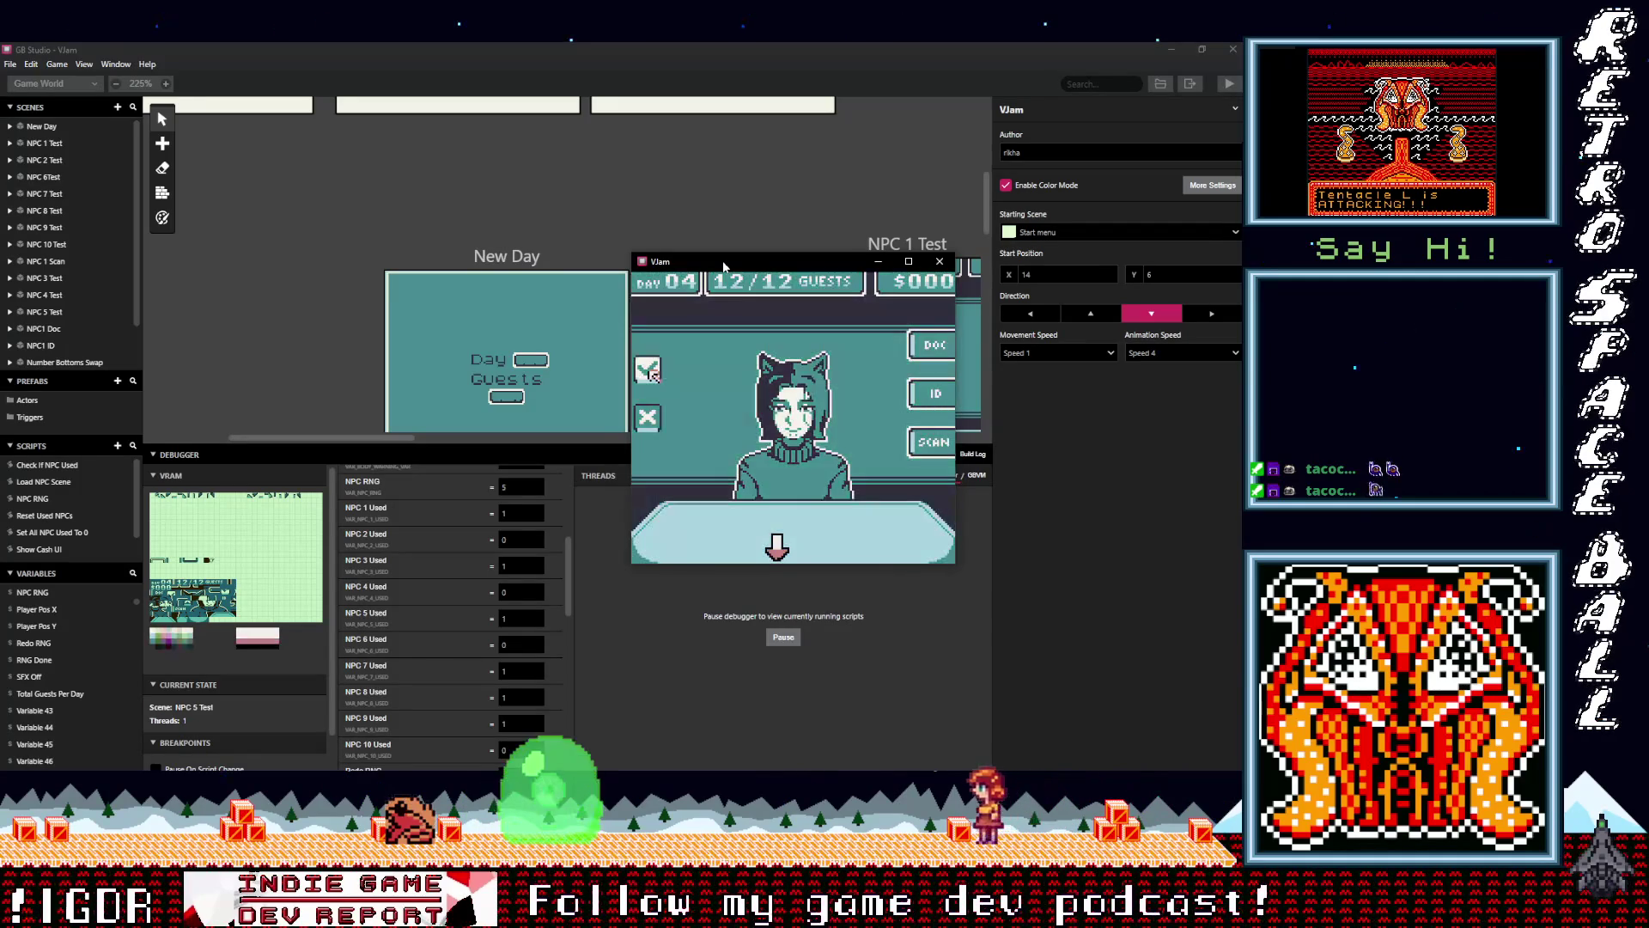
key("z")
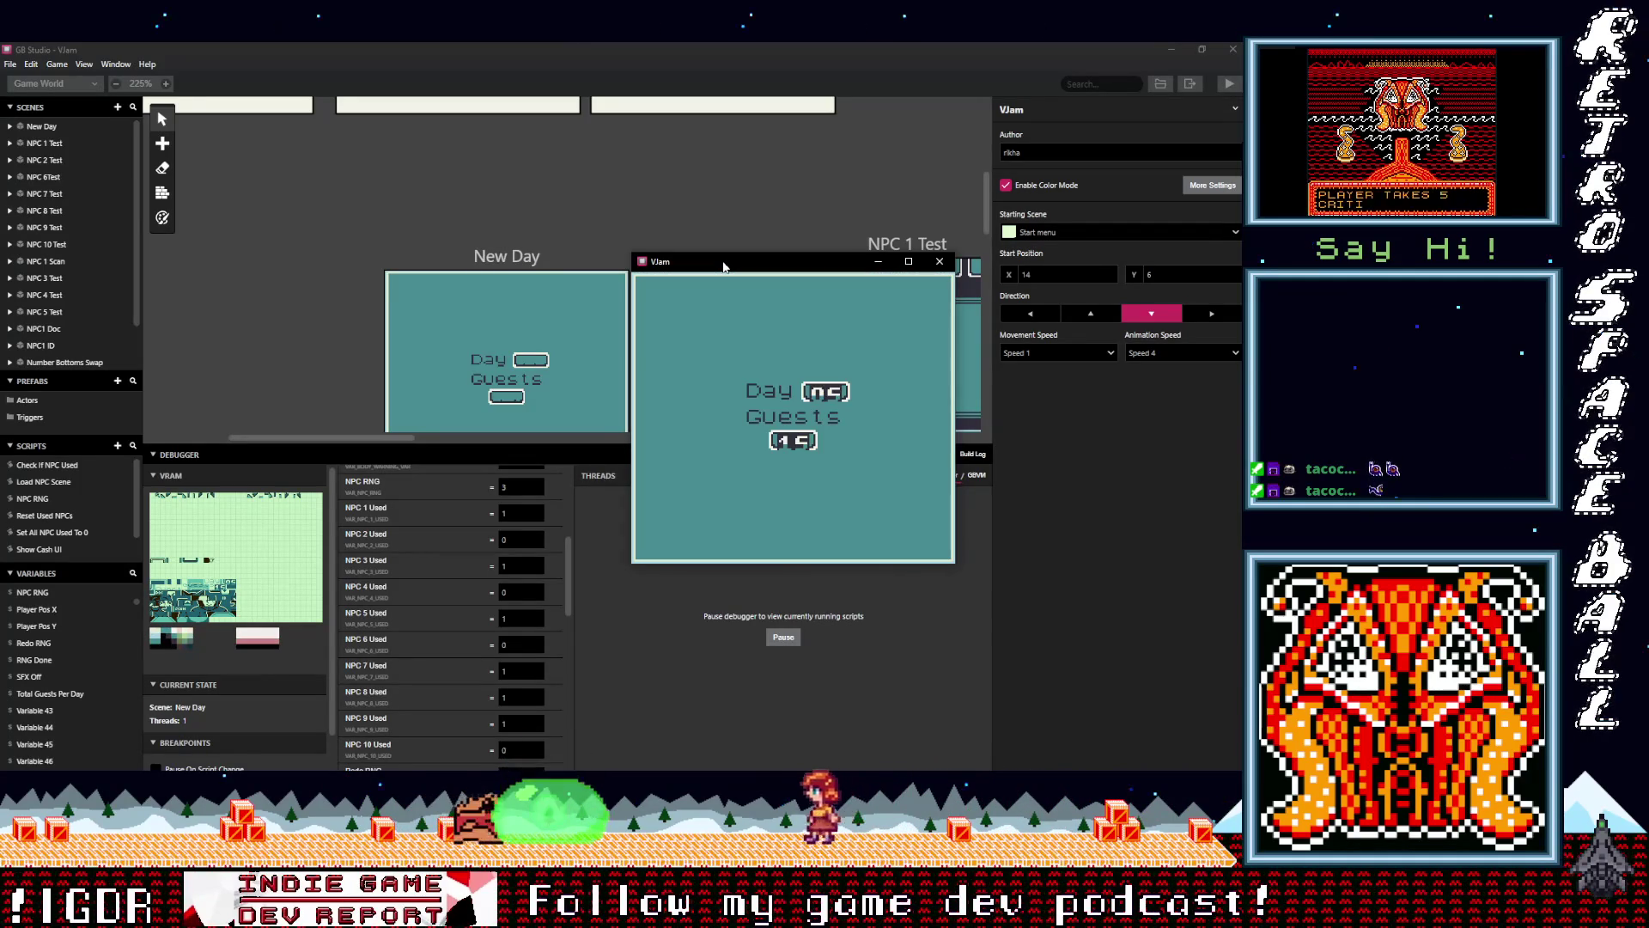
Start Day 05 and advance through its first guests
key("z")
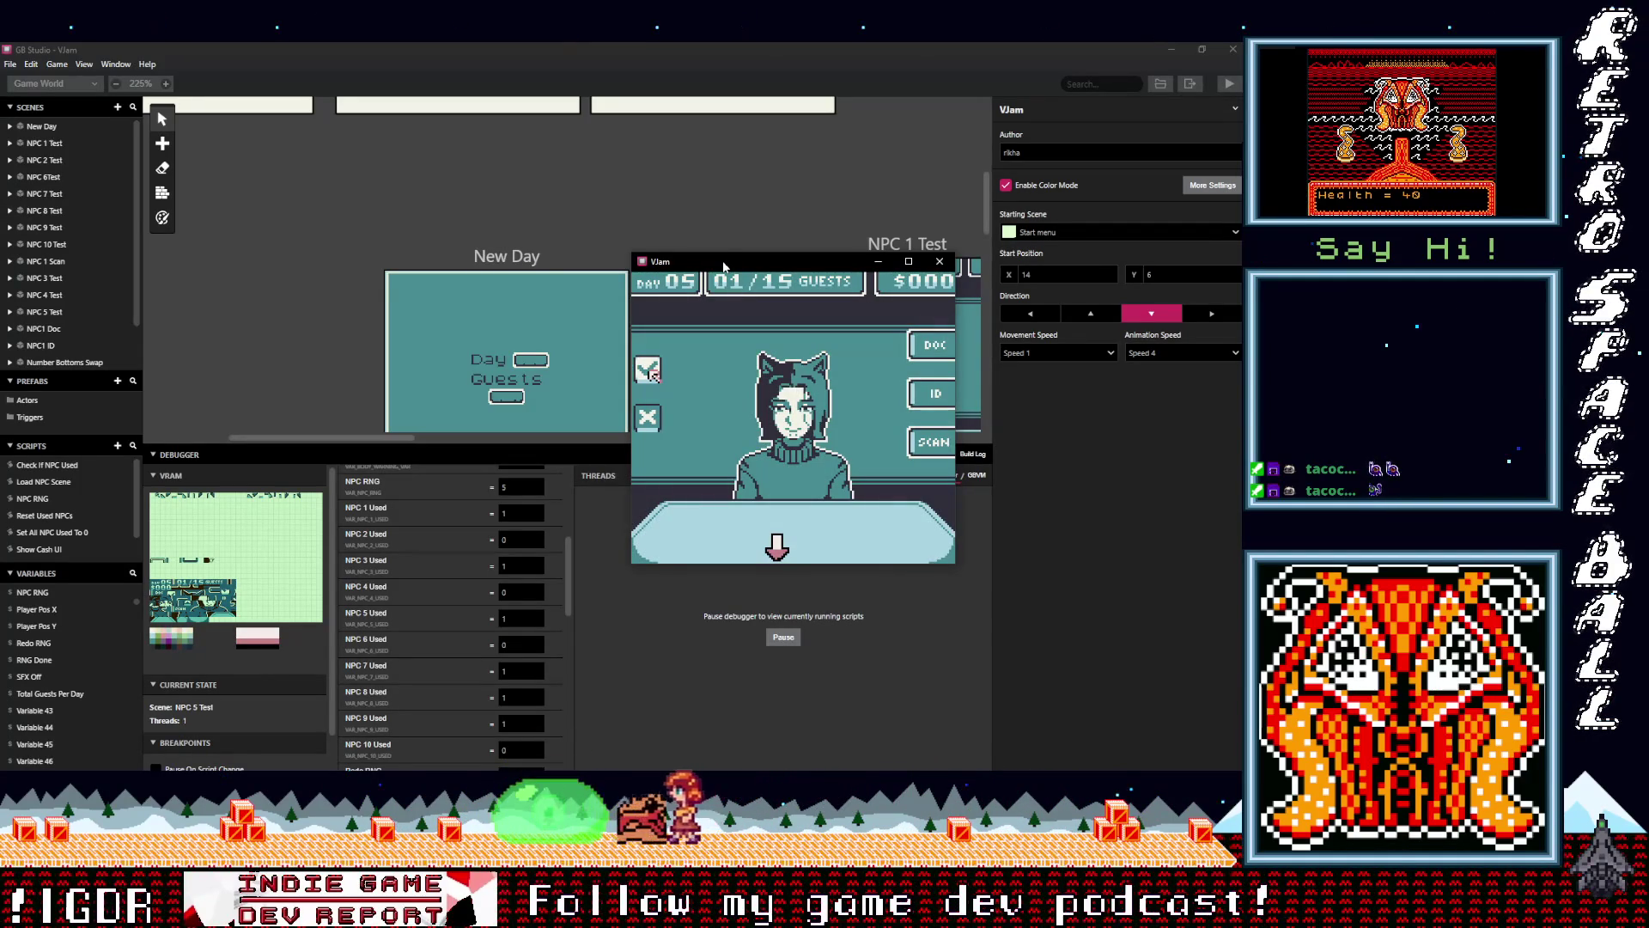
key("z")
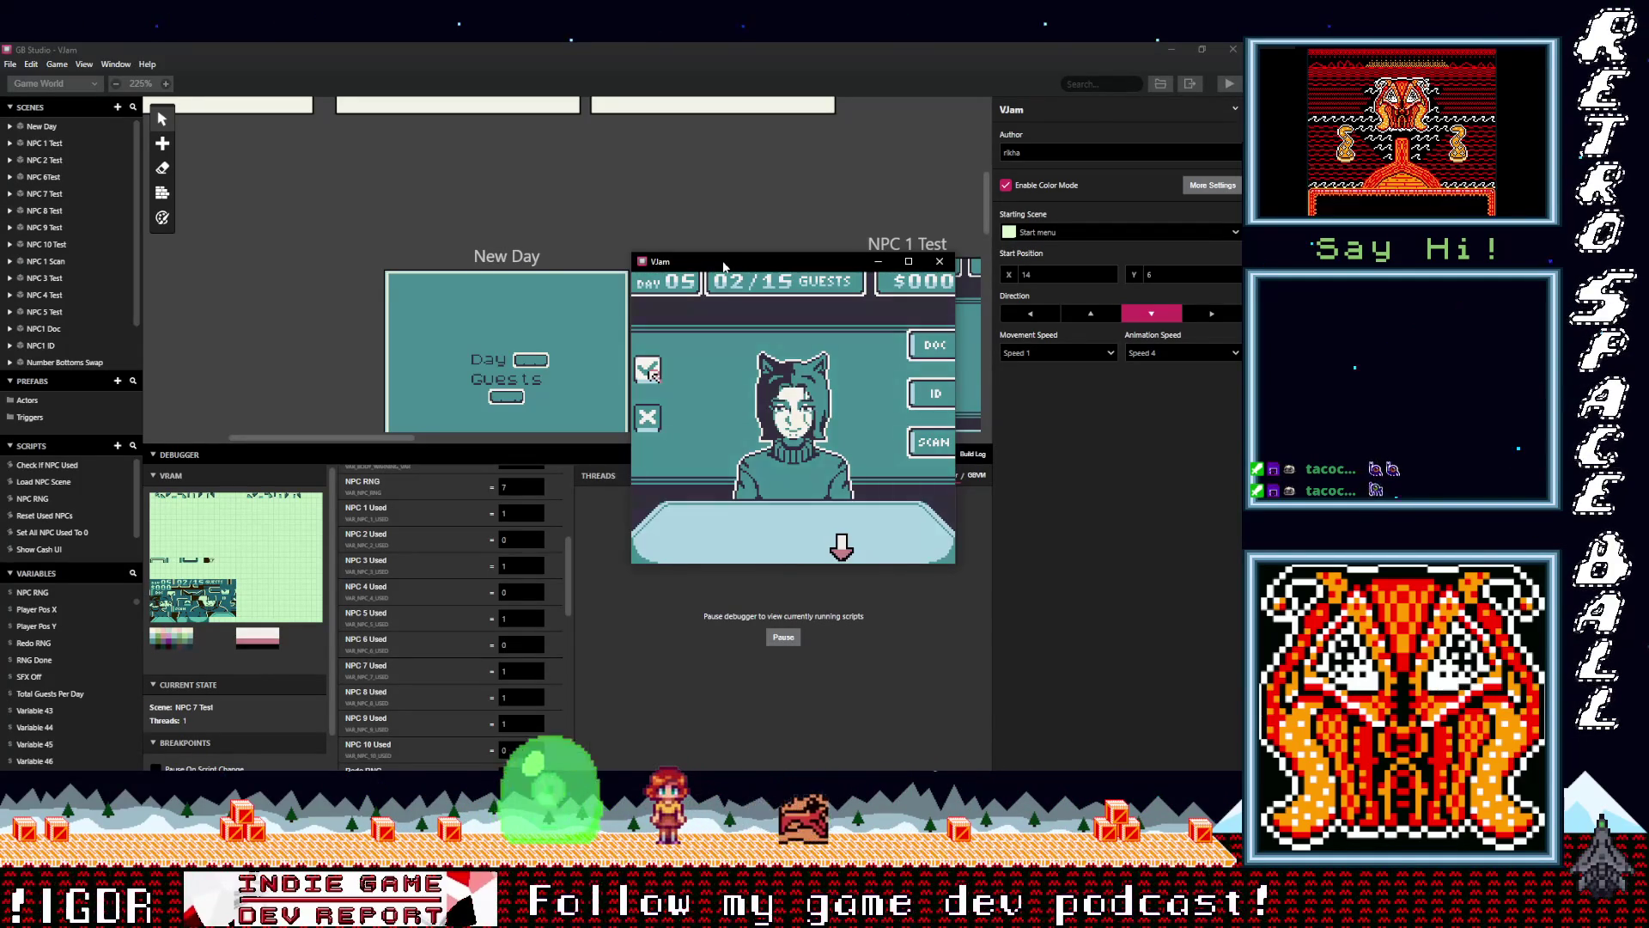
key("z")
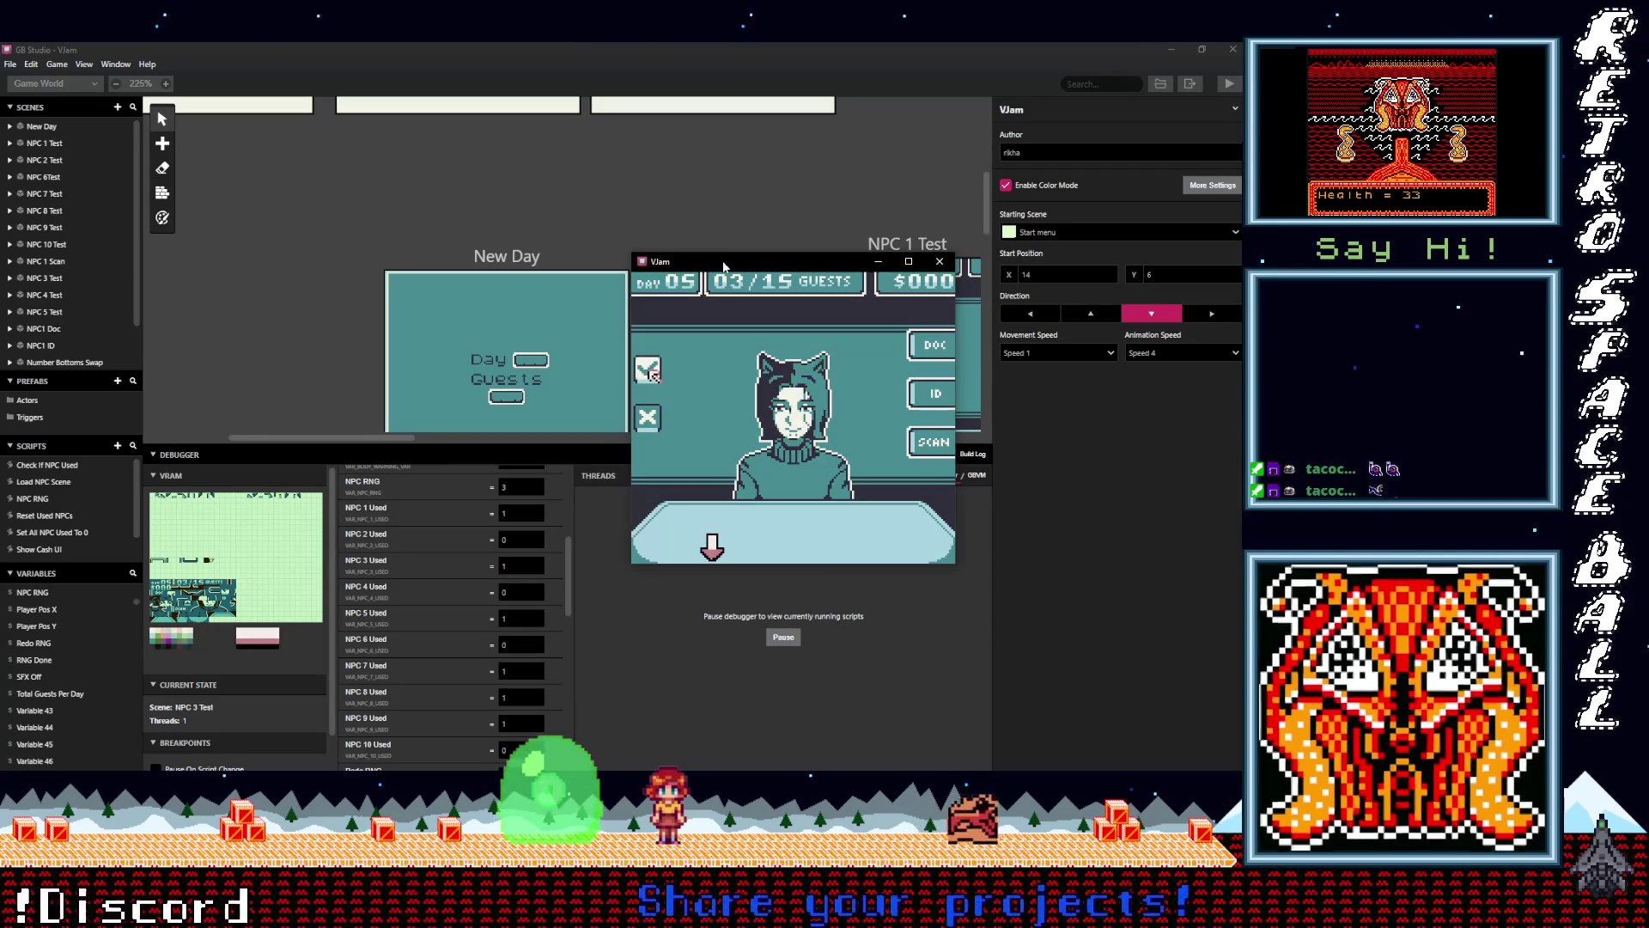
key("z")
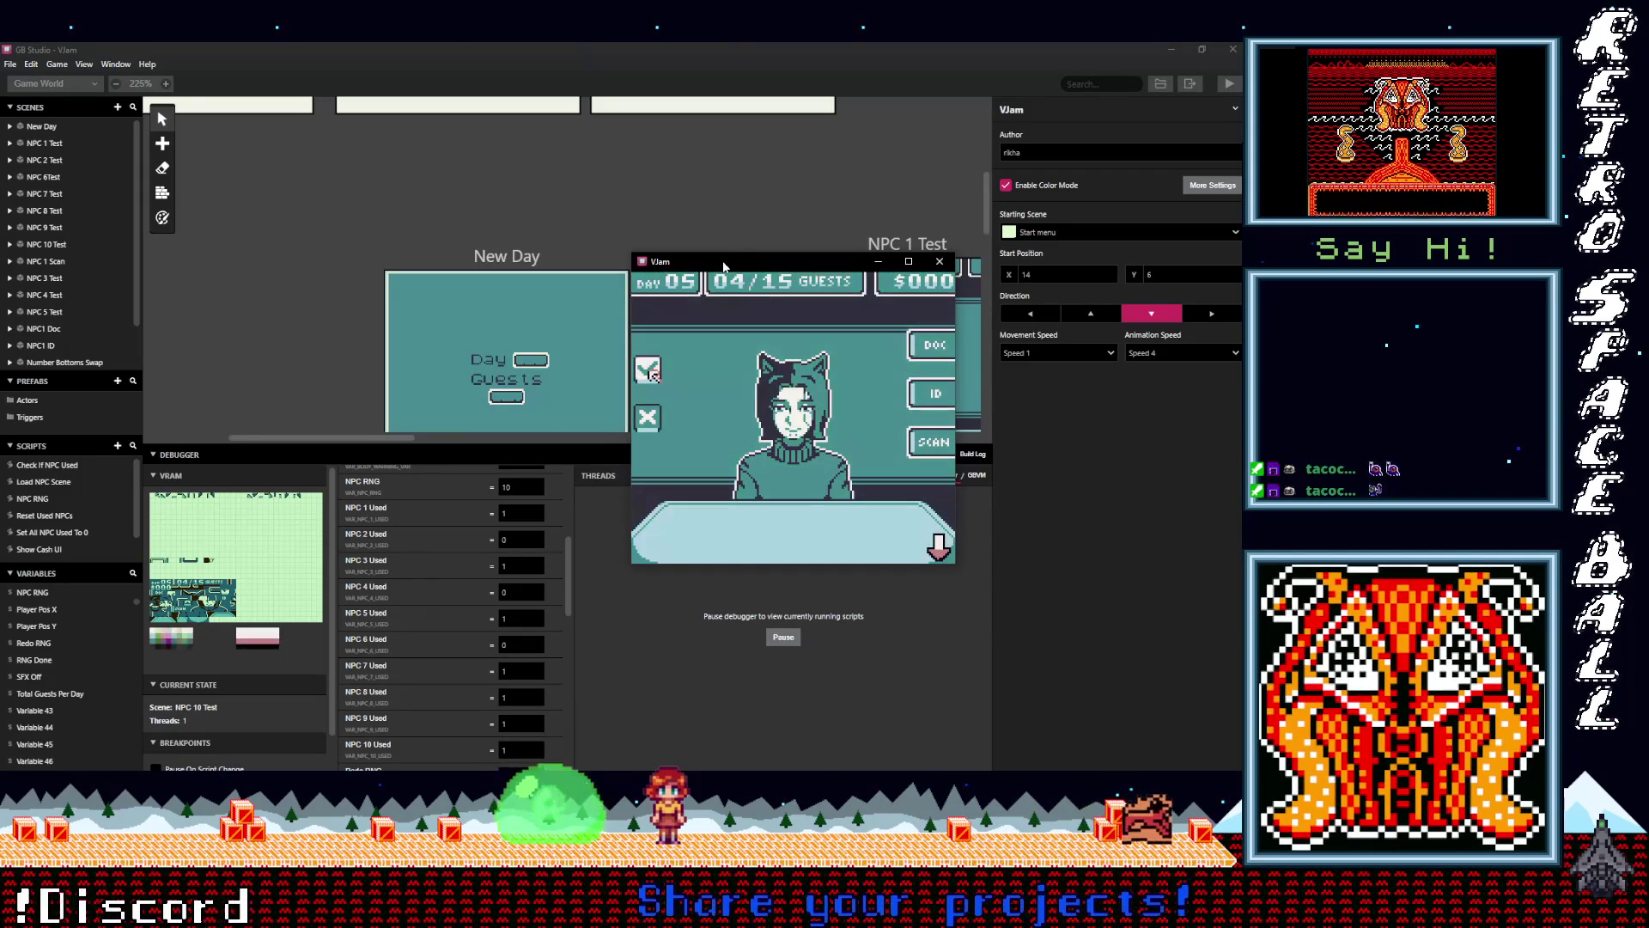
key("z")
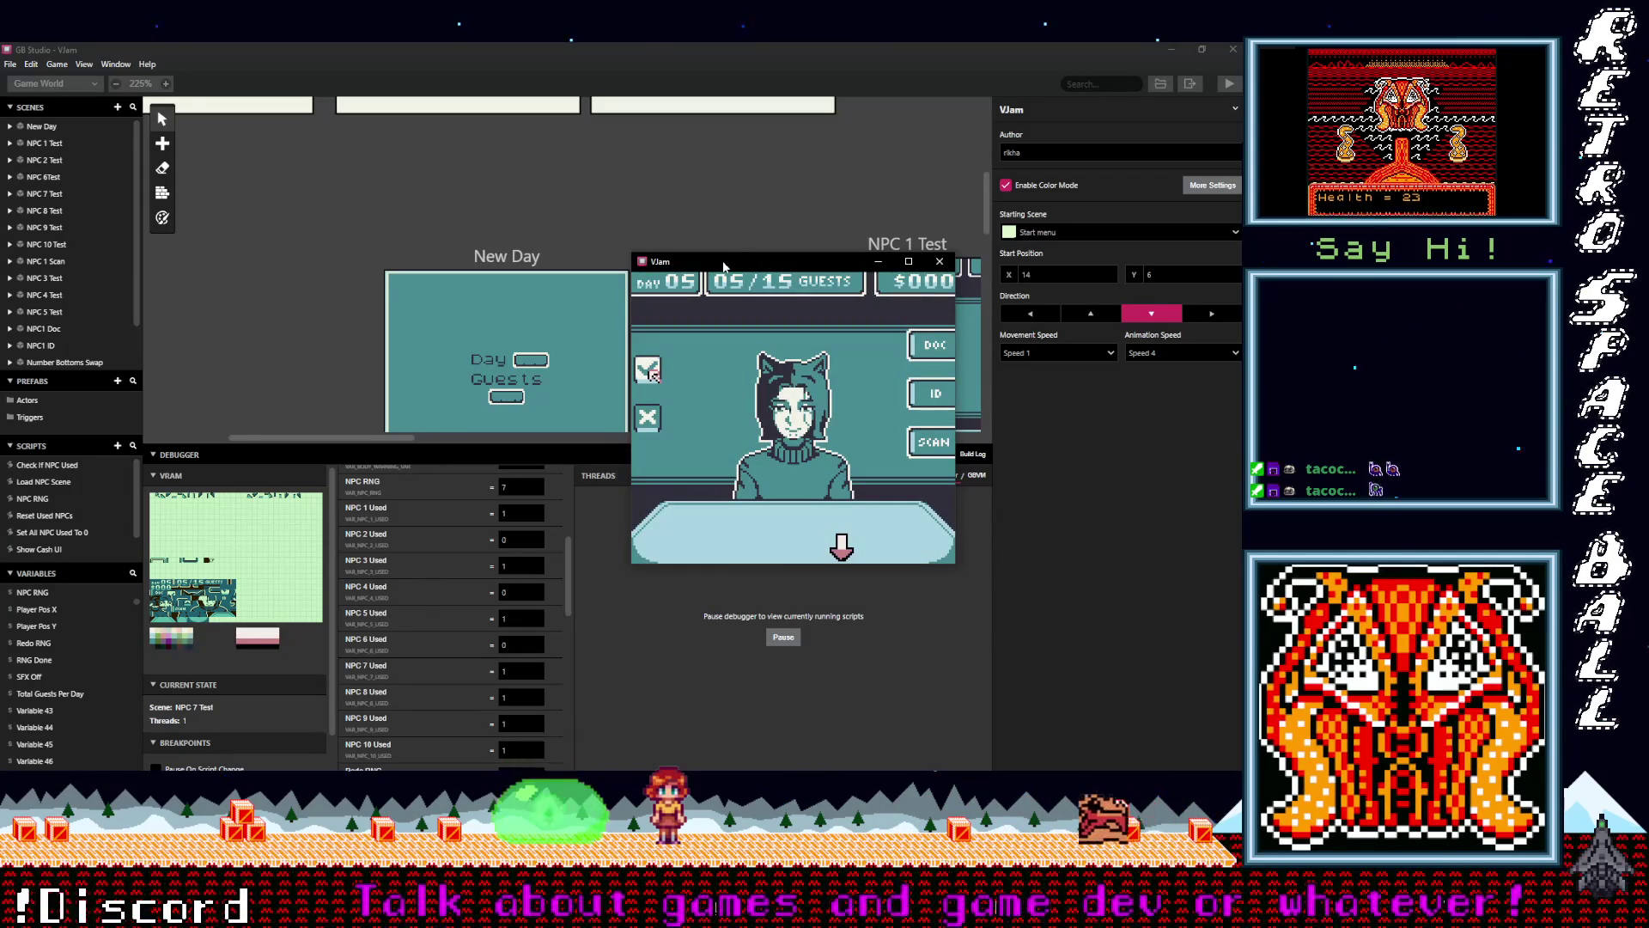
key("z")
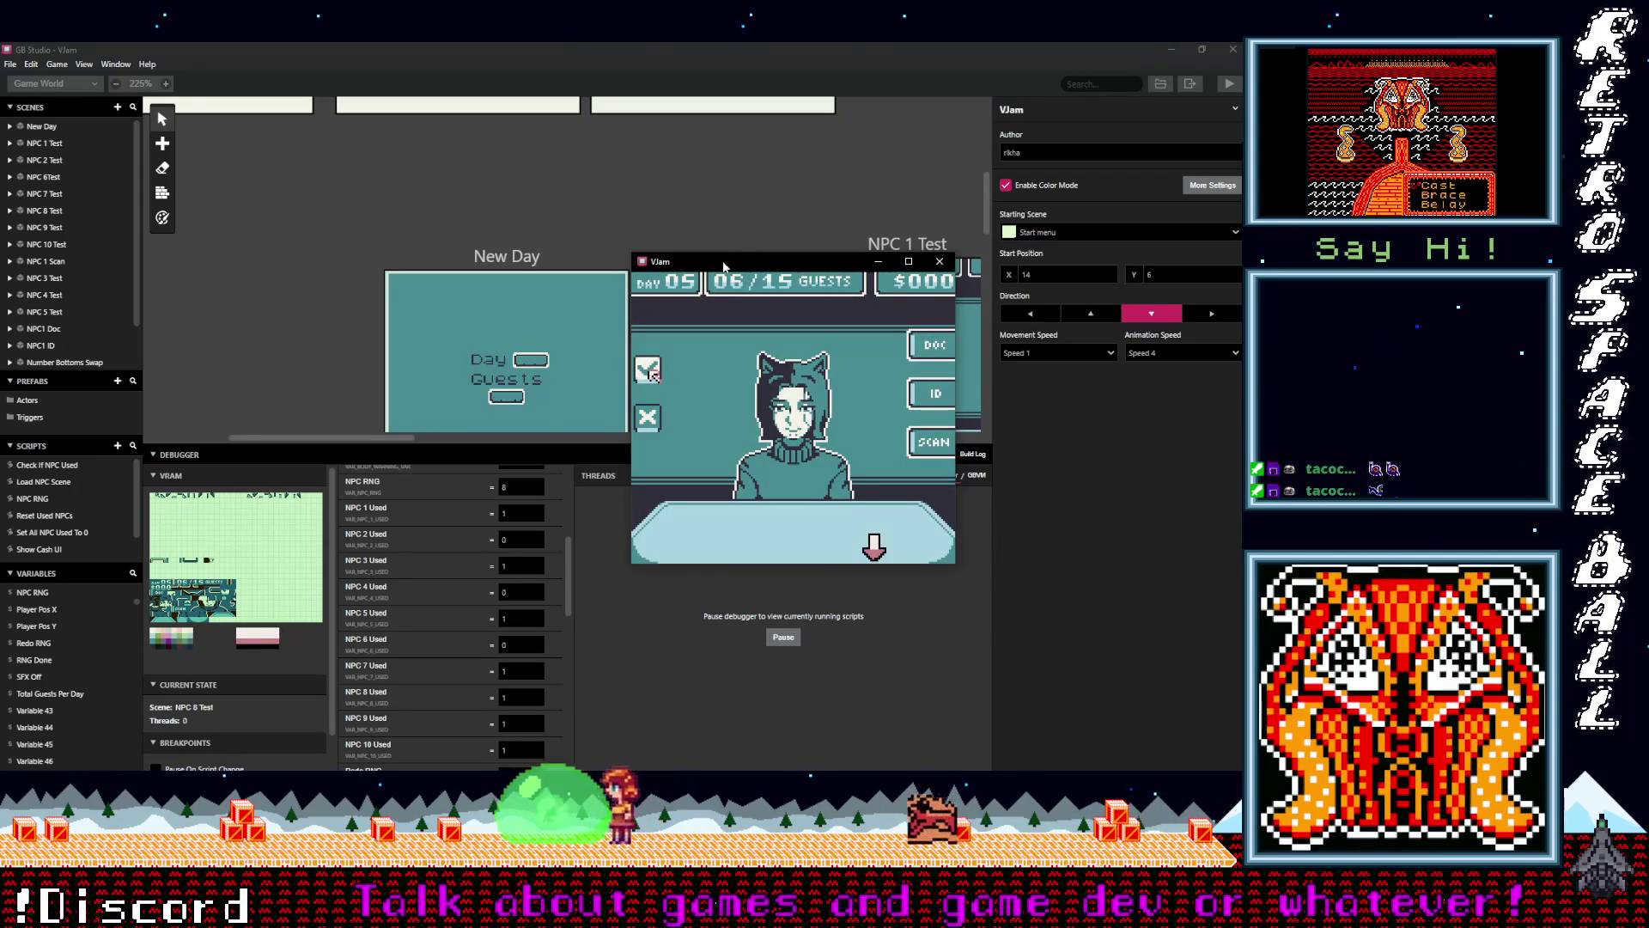
key("z")
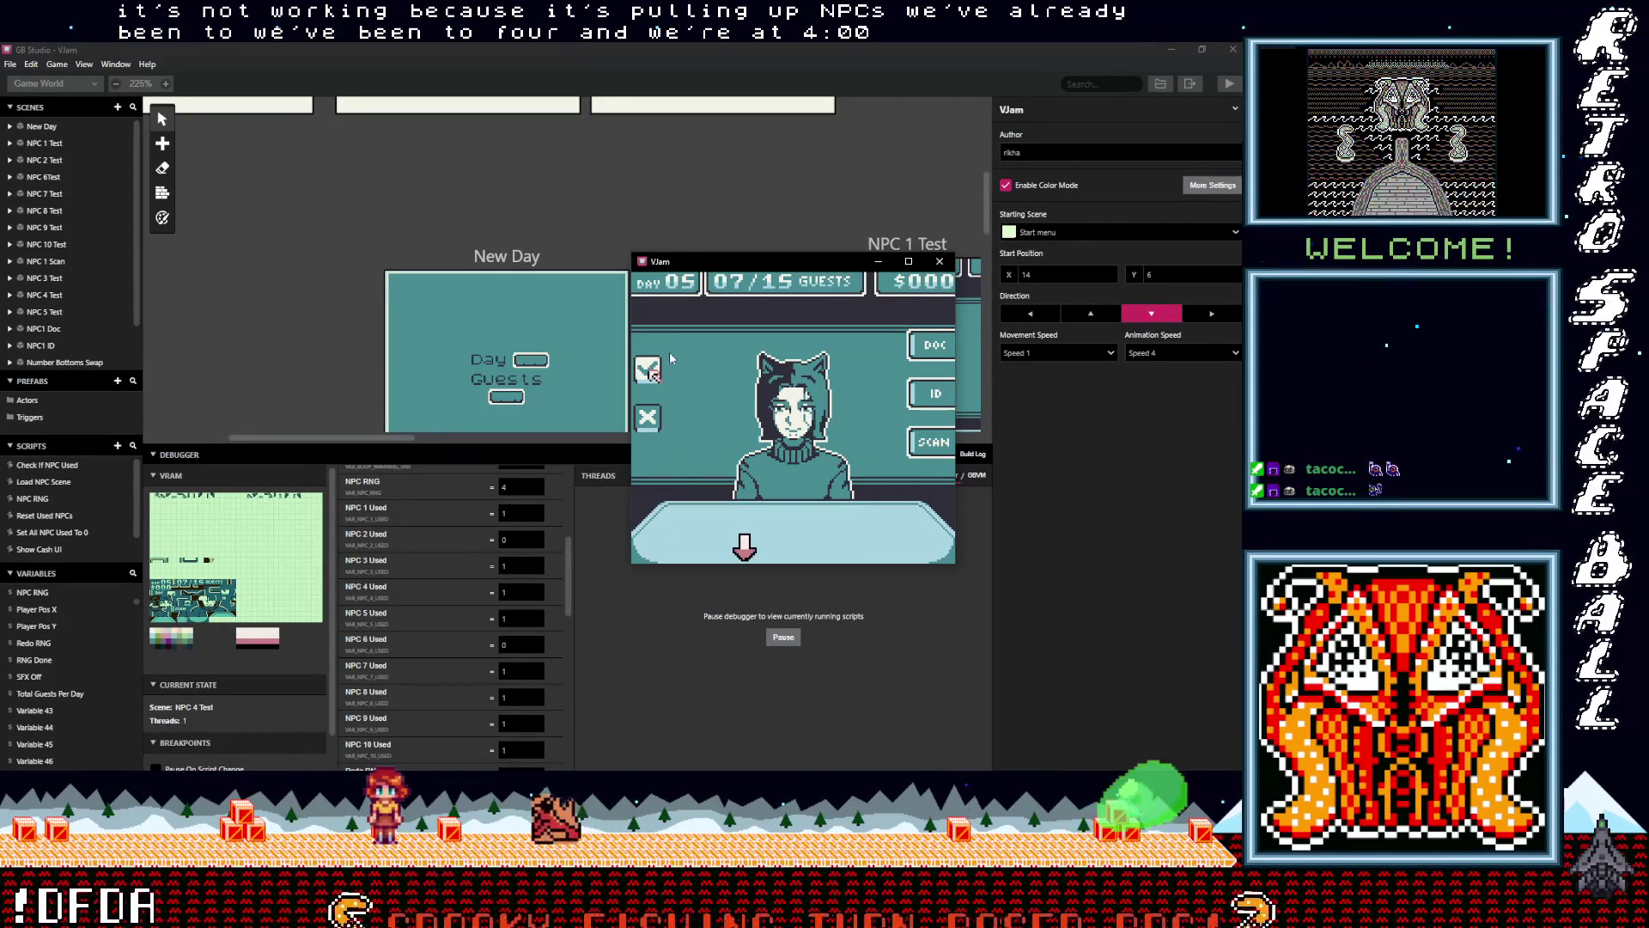
Keep advancing guests while watching the NPC variables reroll, reaching 05/15
key("z")
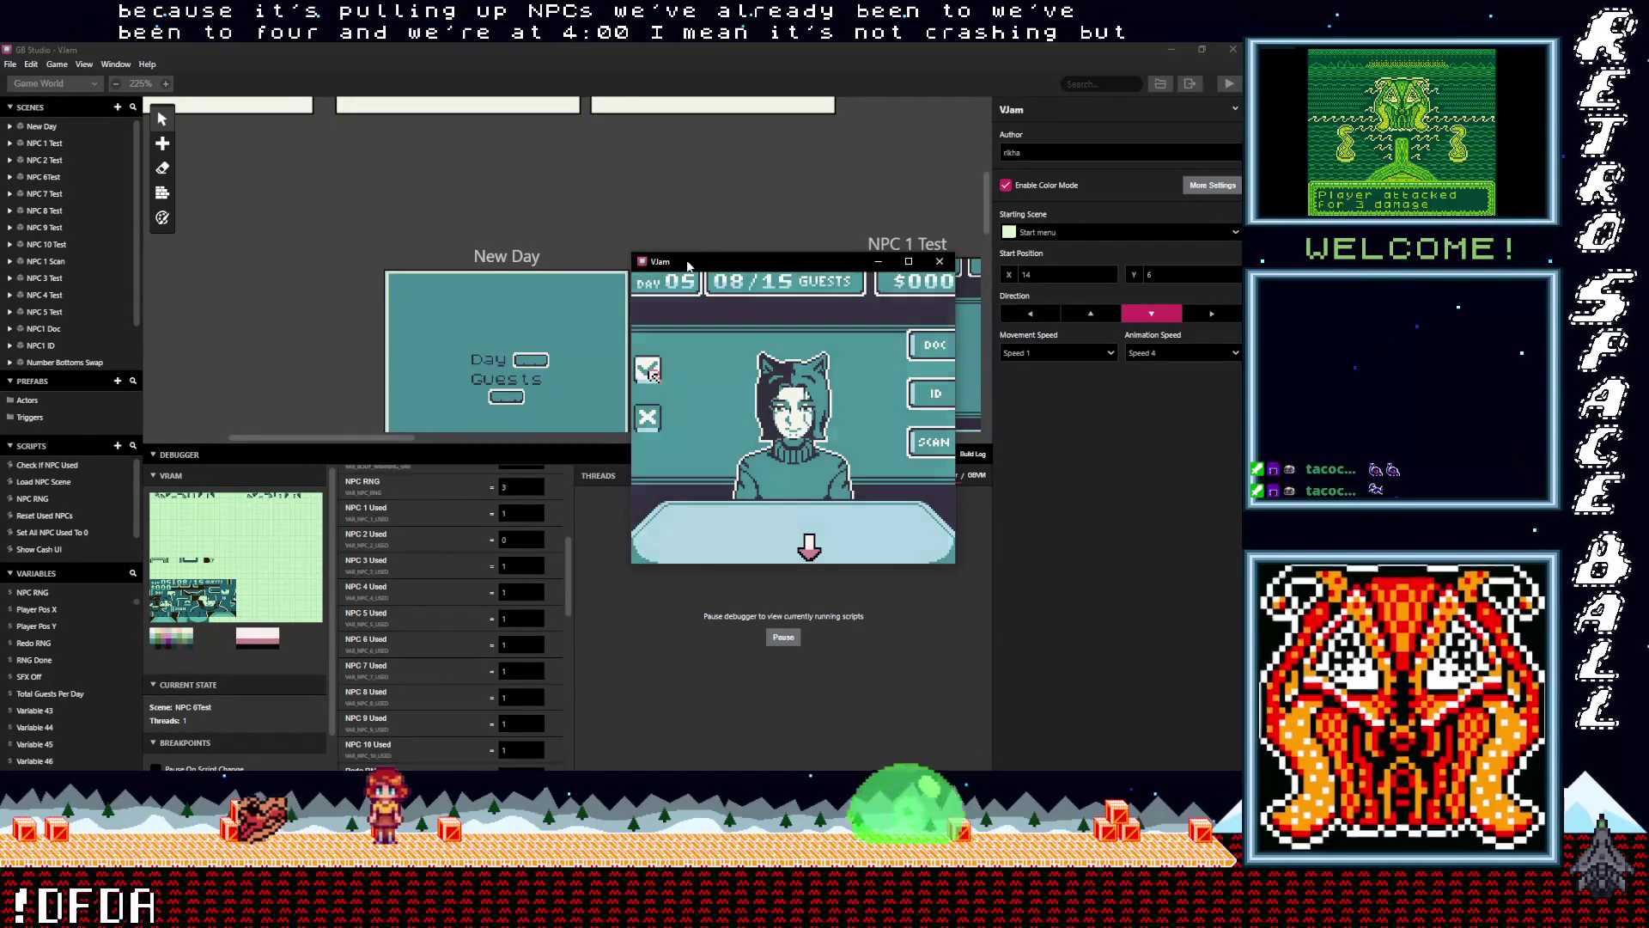
key("z")
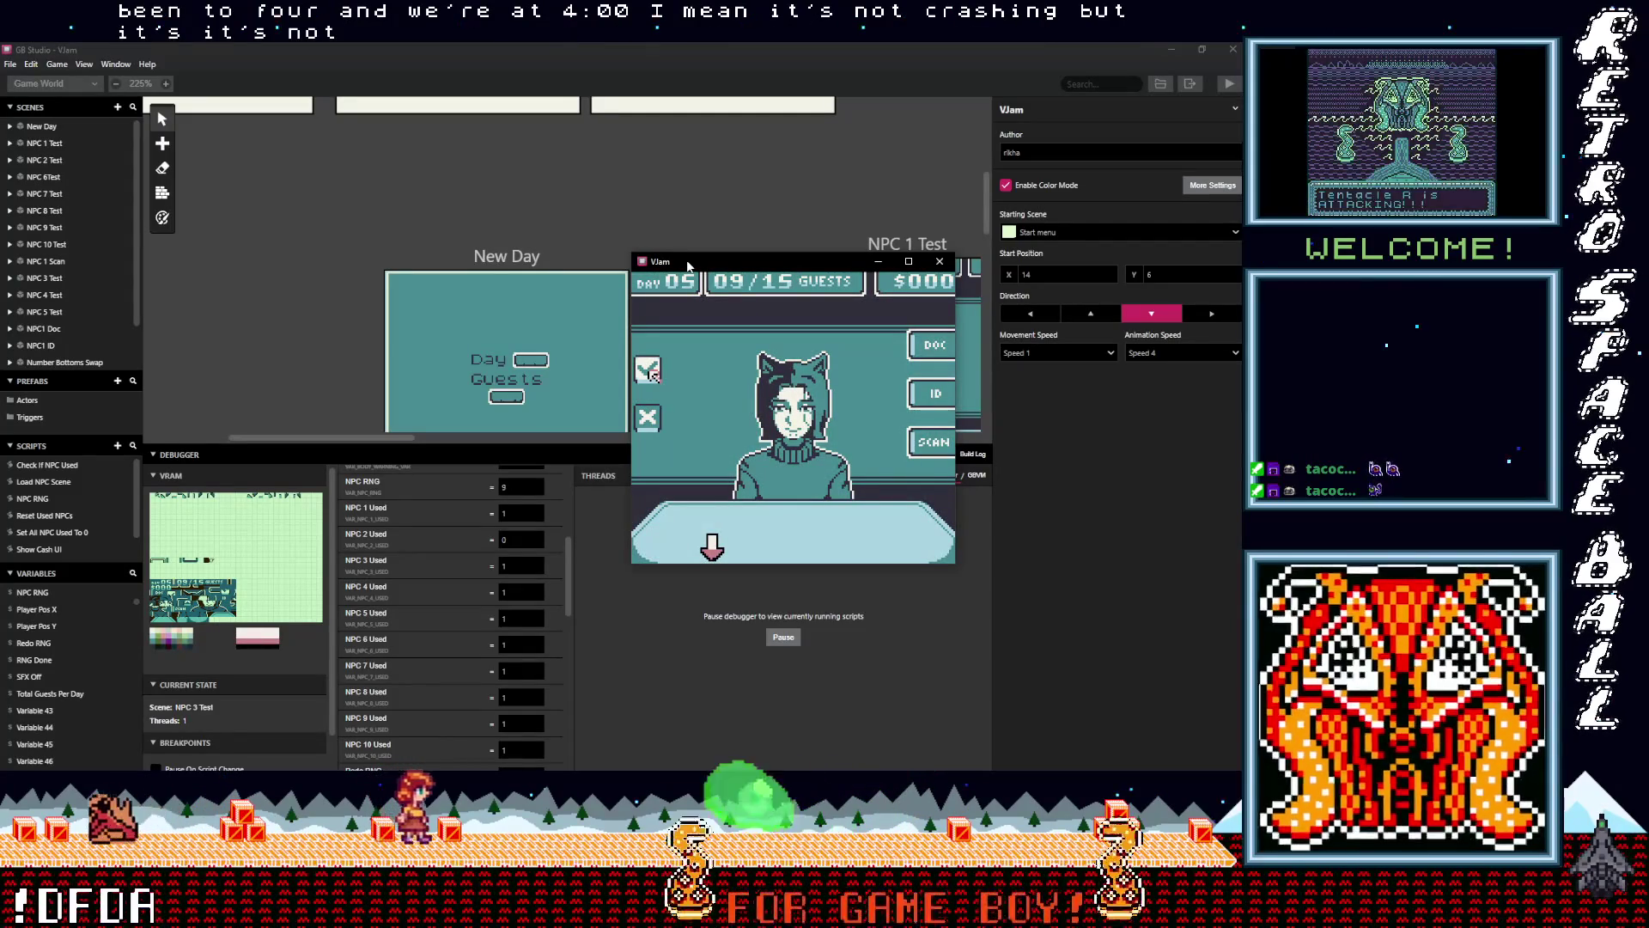
key("z")
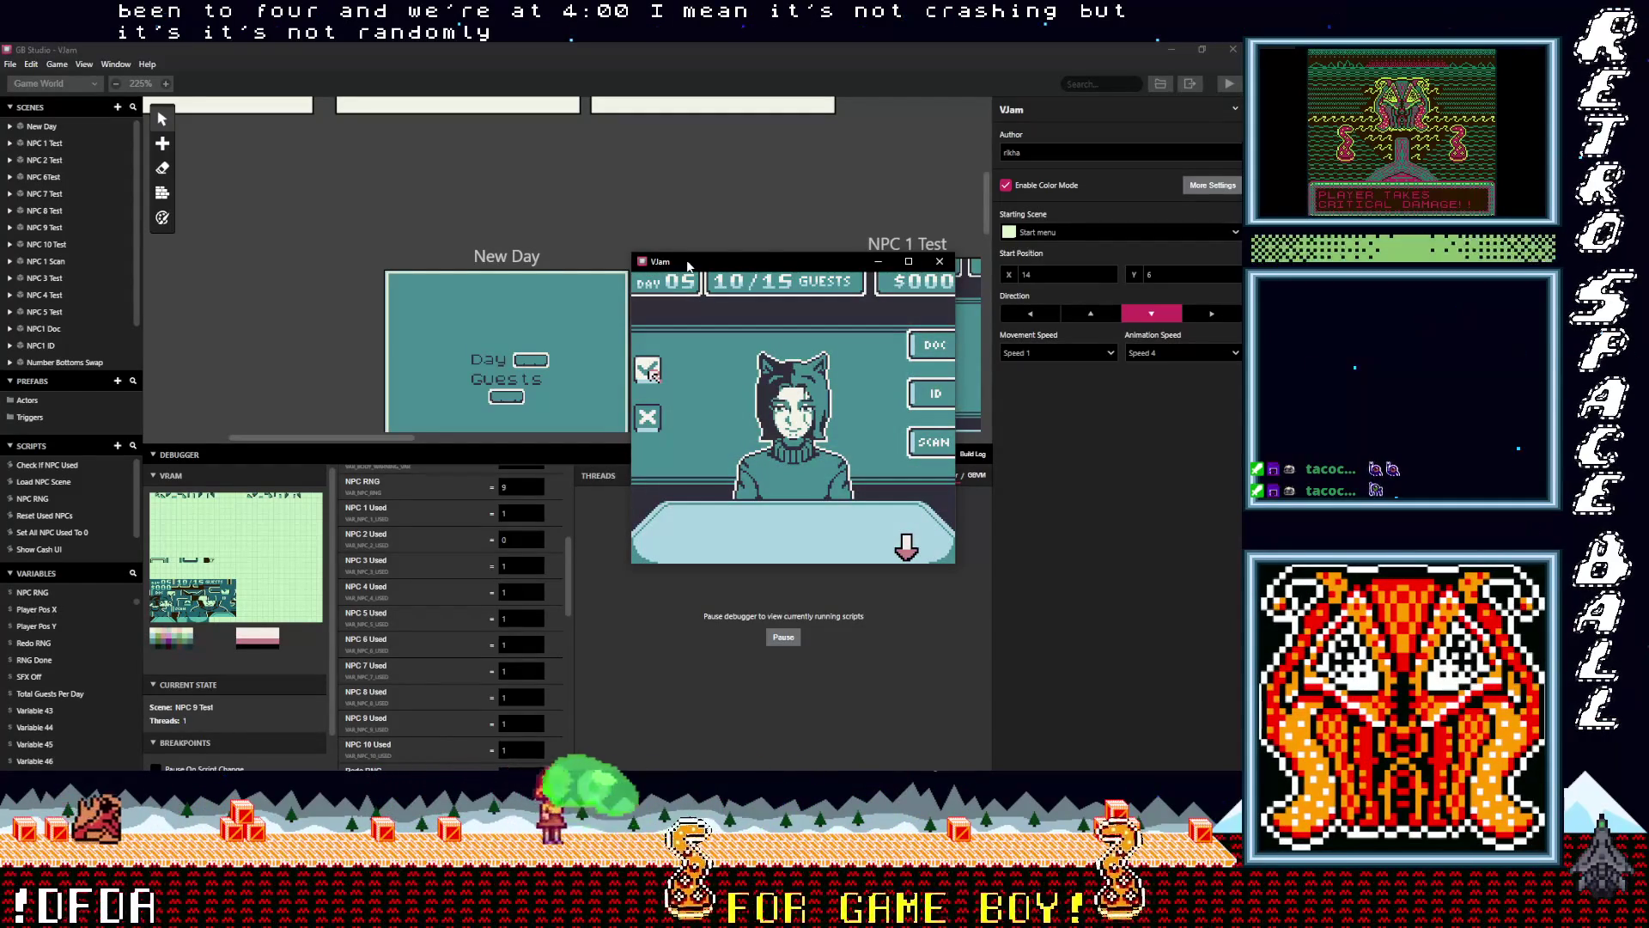
key("z")
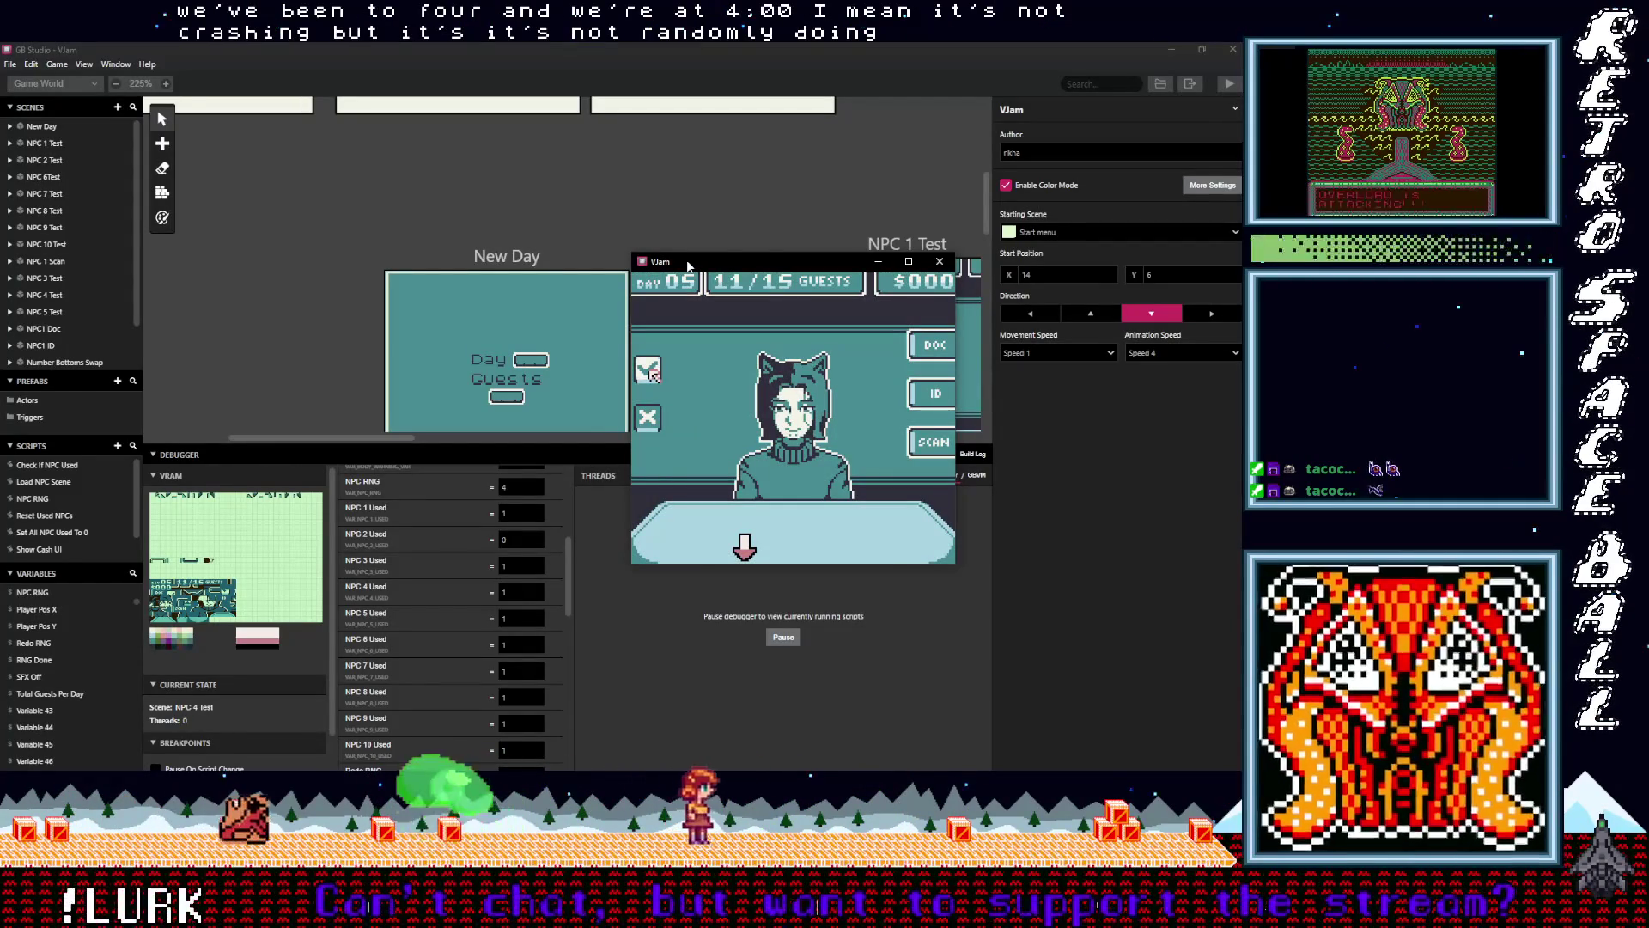
key("z")
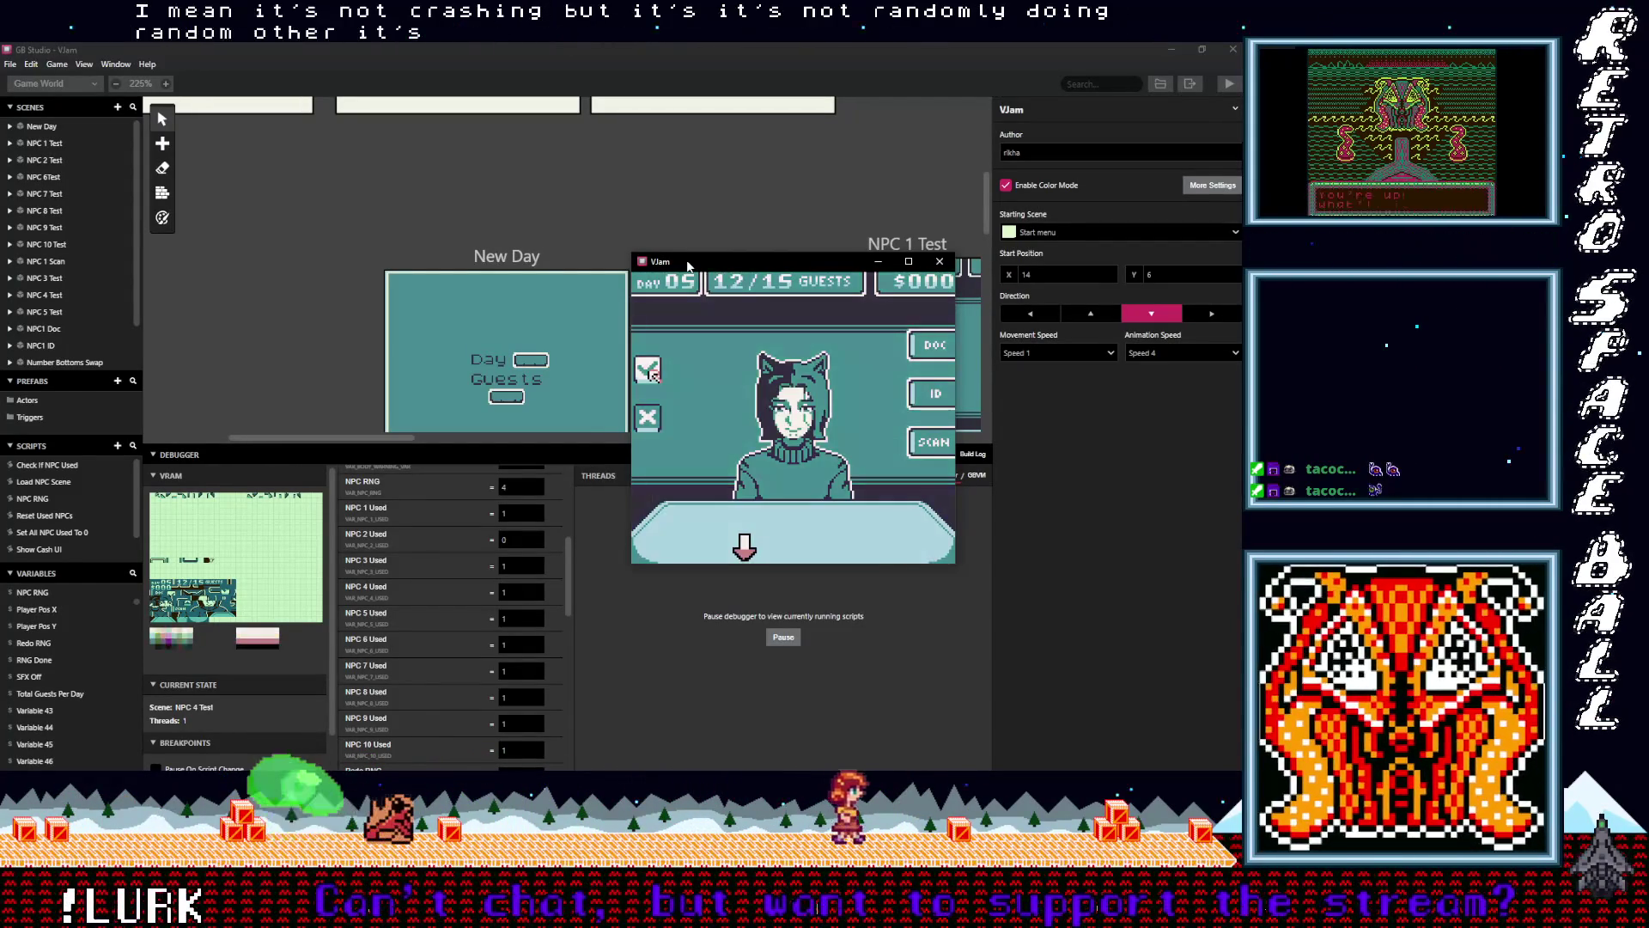
key("z")
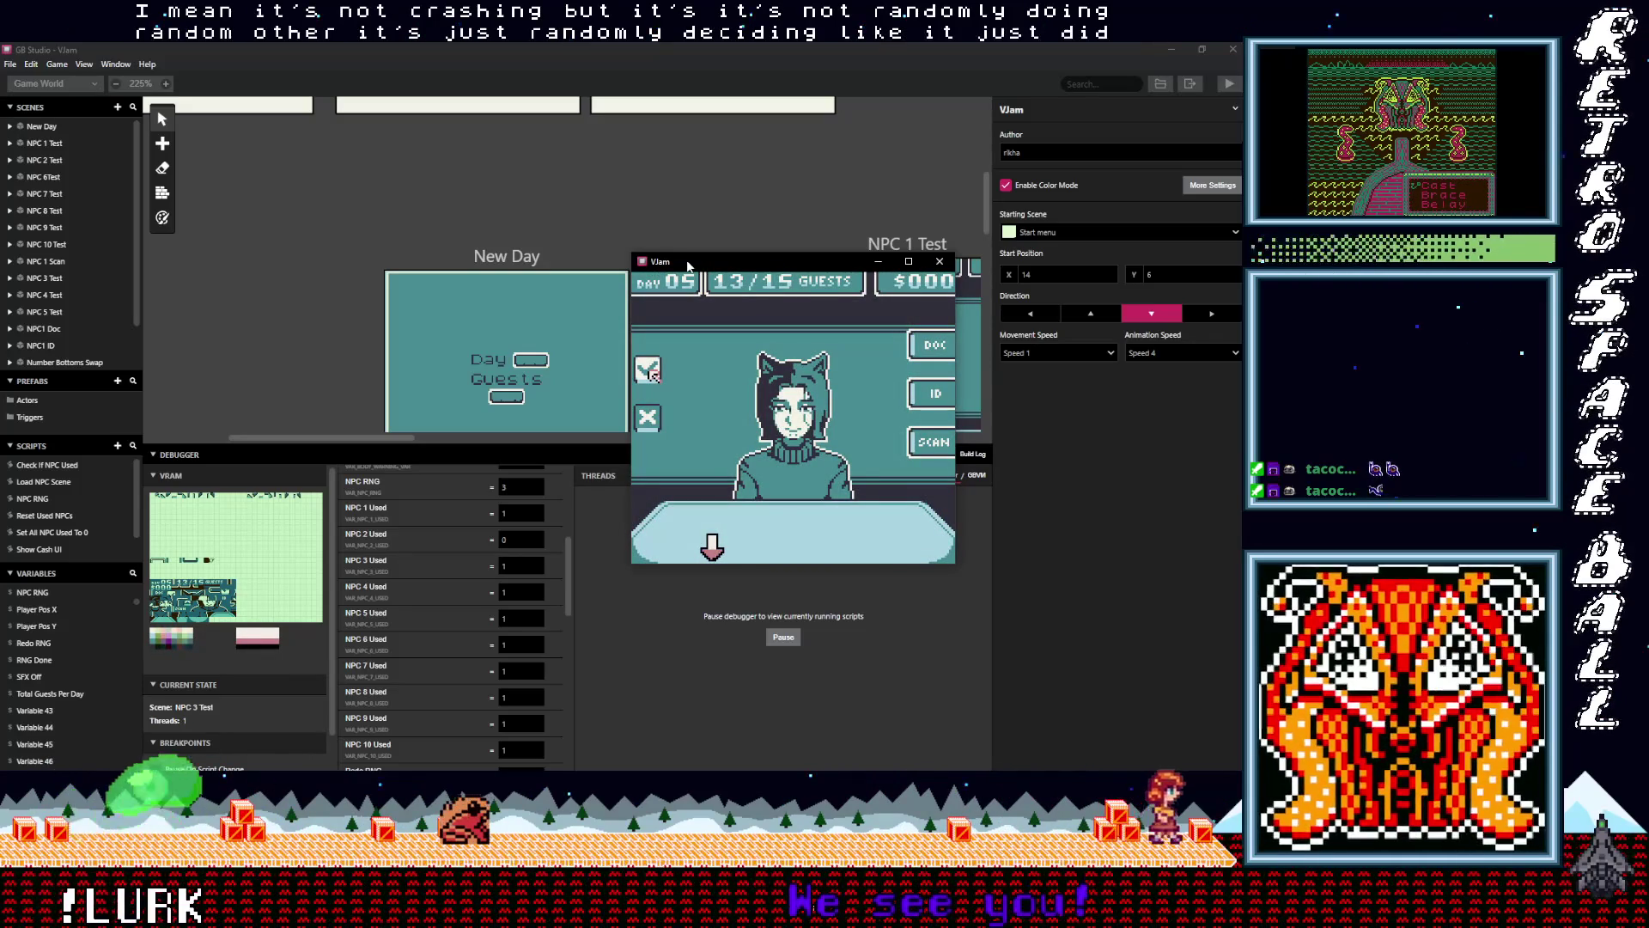
key("z")
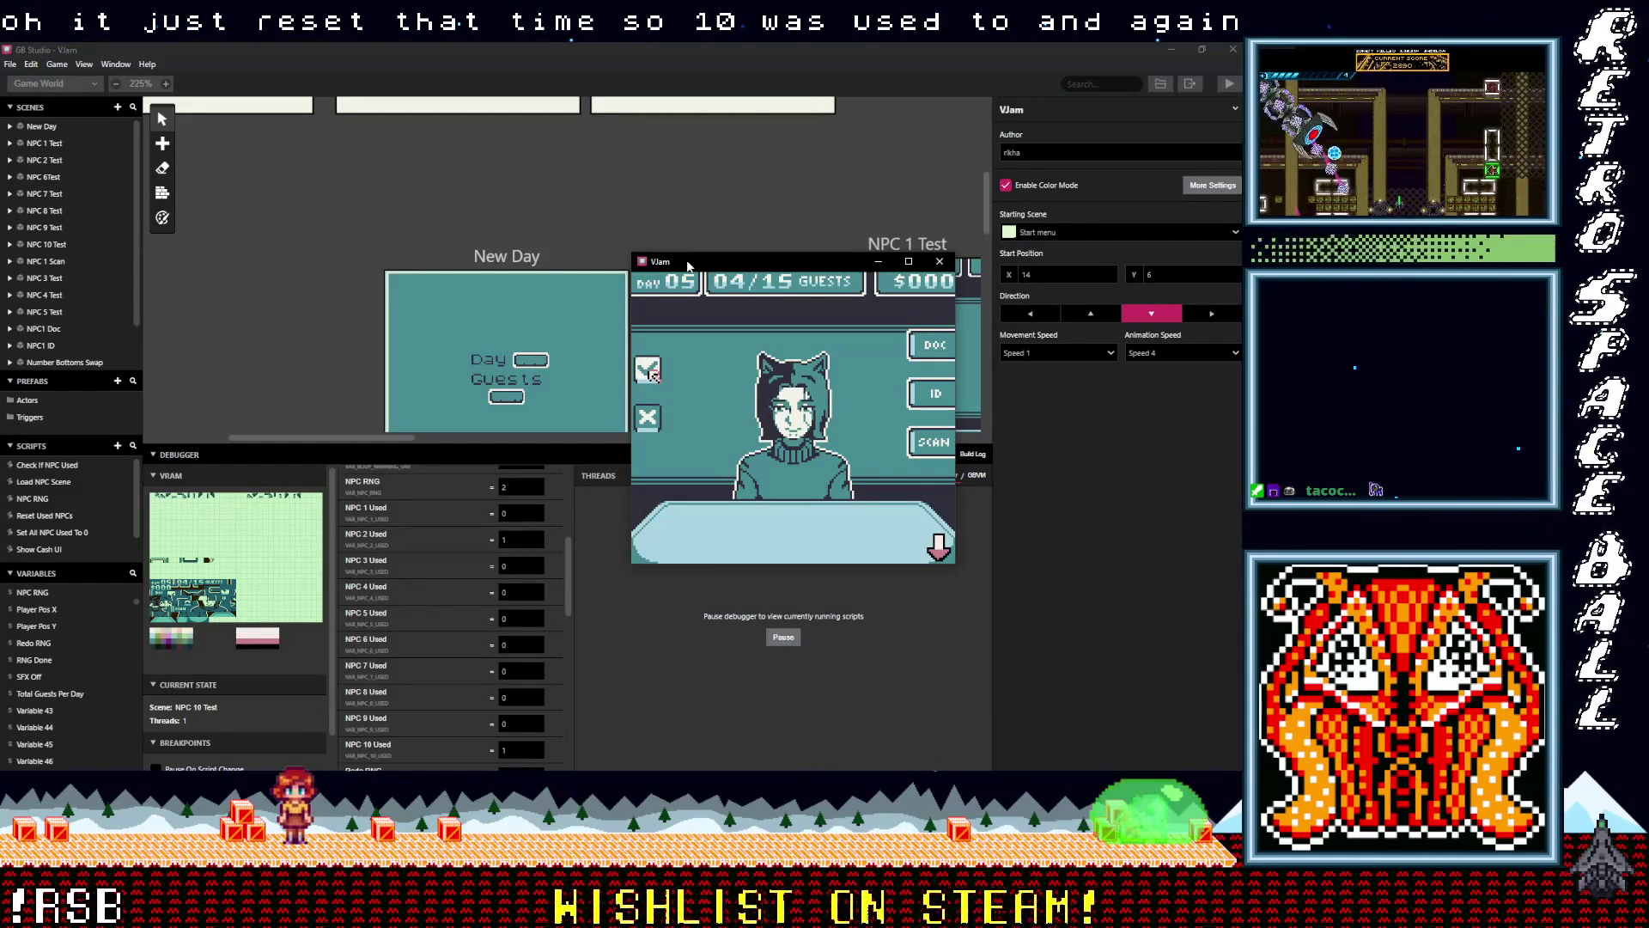
key("z")
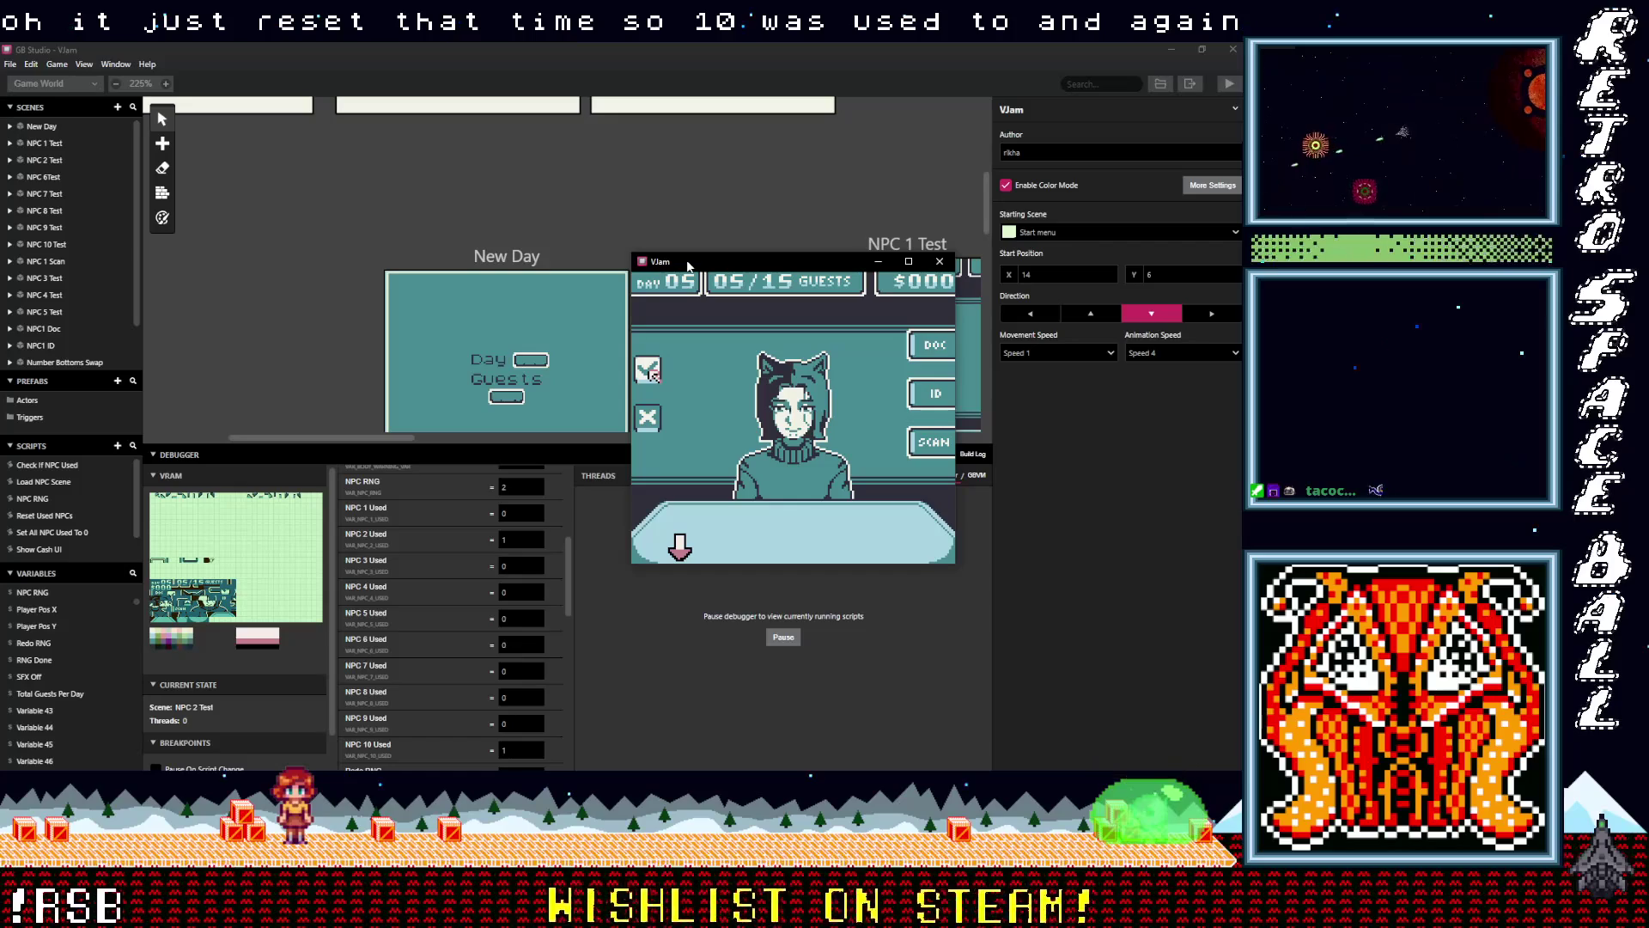
Enlarge the debugger variable list, then play guests 05/15 through 15/15 watching NPC RNG and Redo RNG
left_click_drag(436, 447, 446, 352)
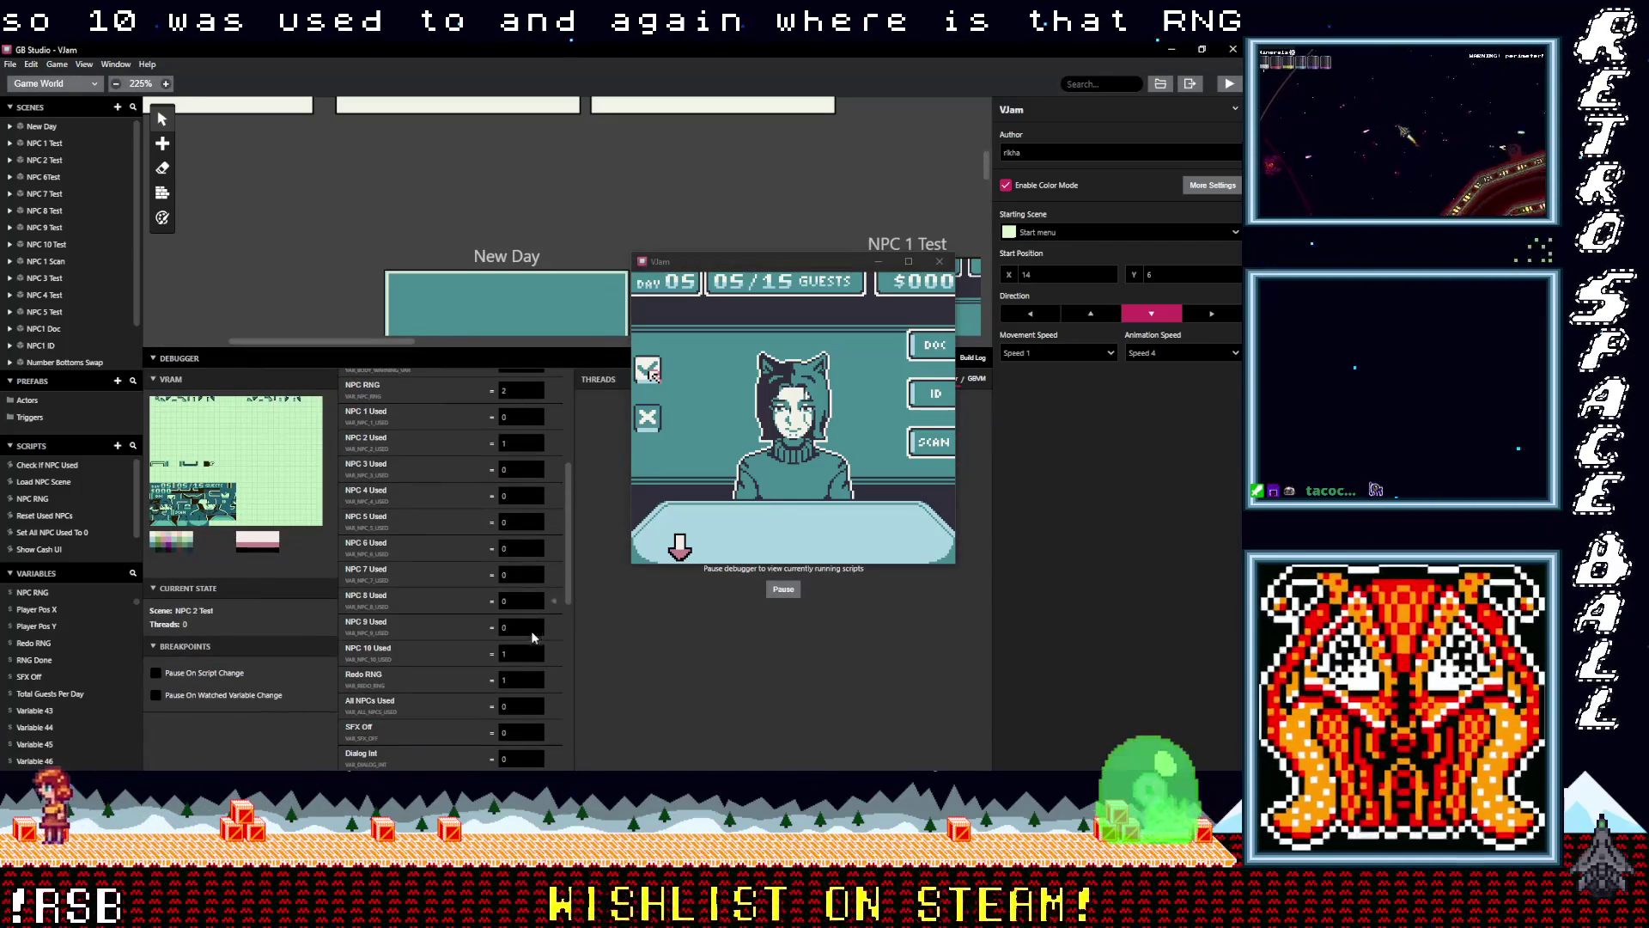
left_click(735, 485)
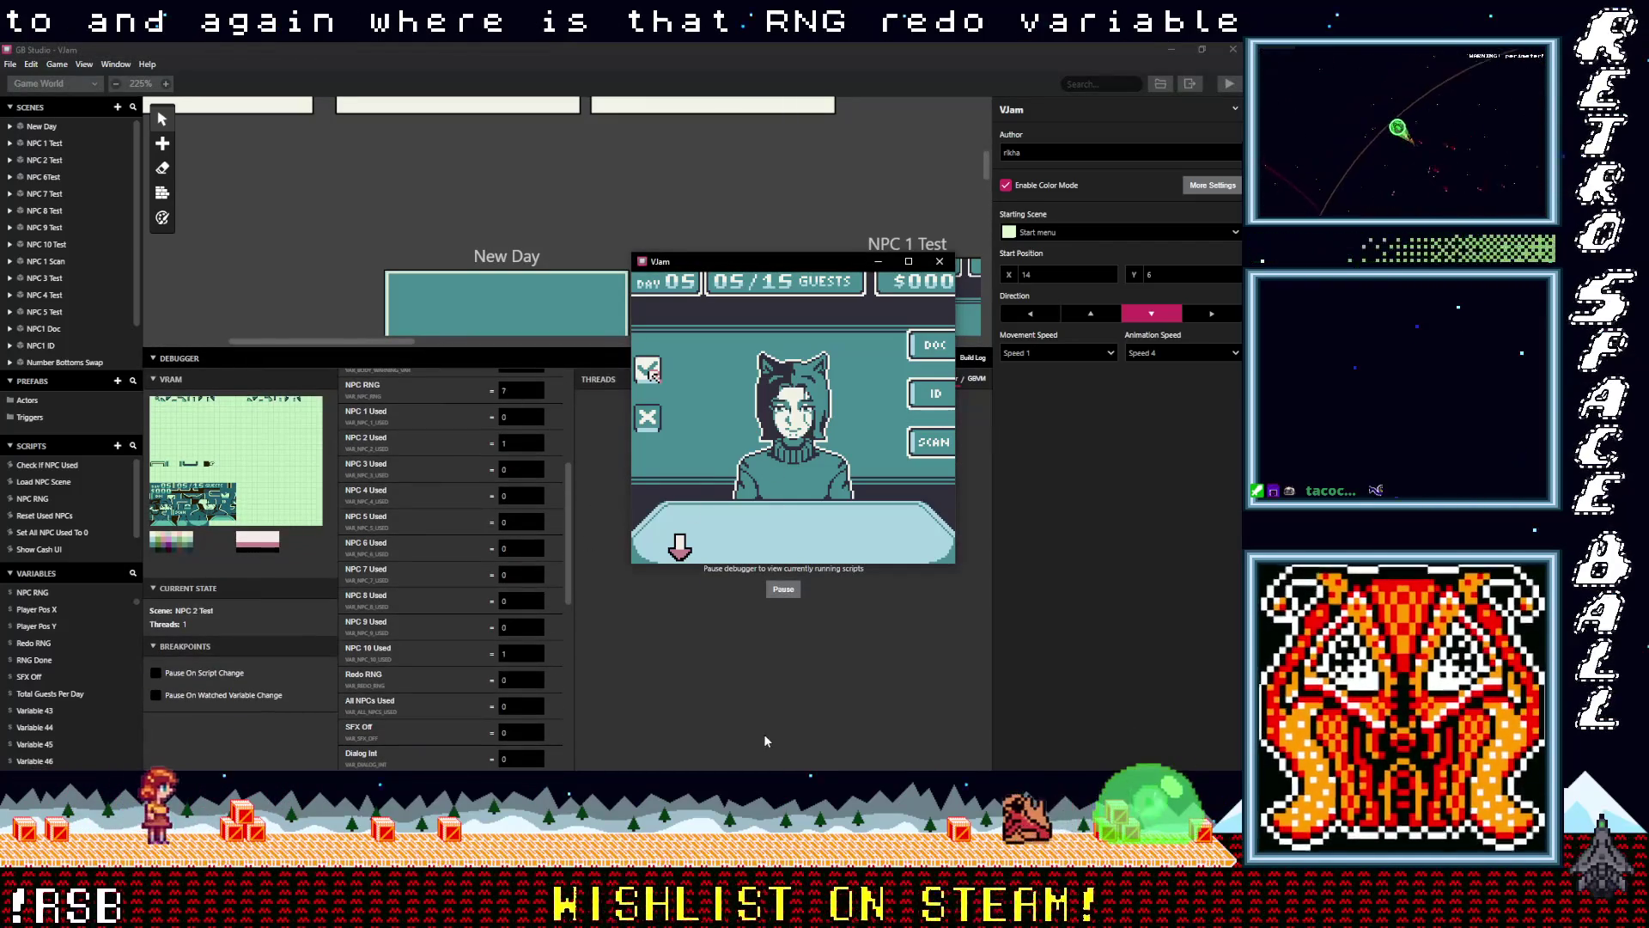
key("z")
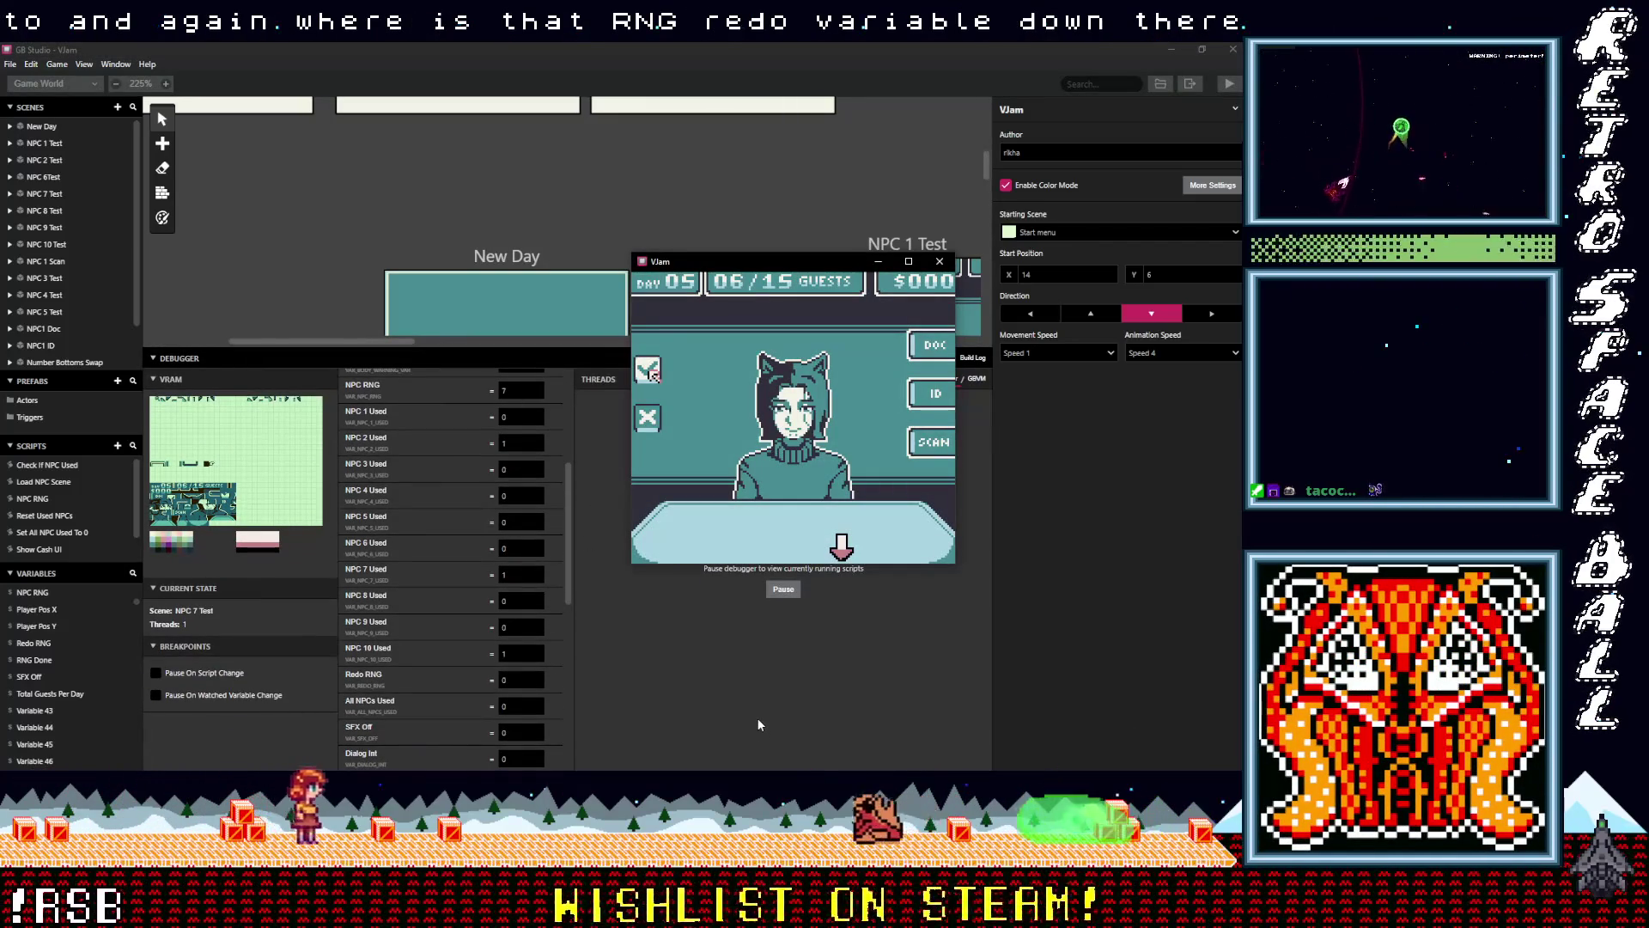
key("z")
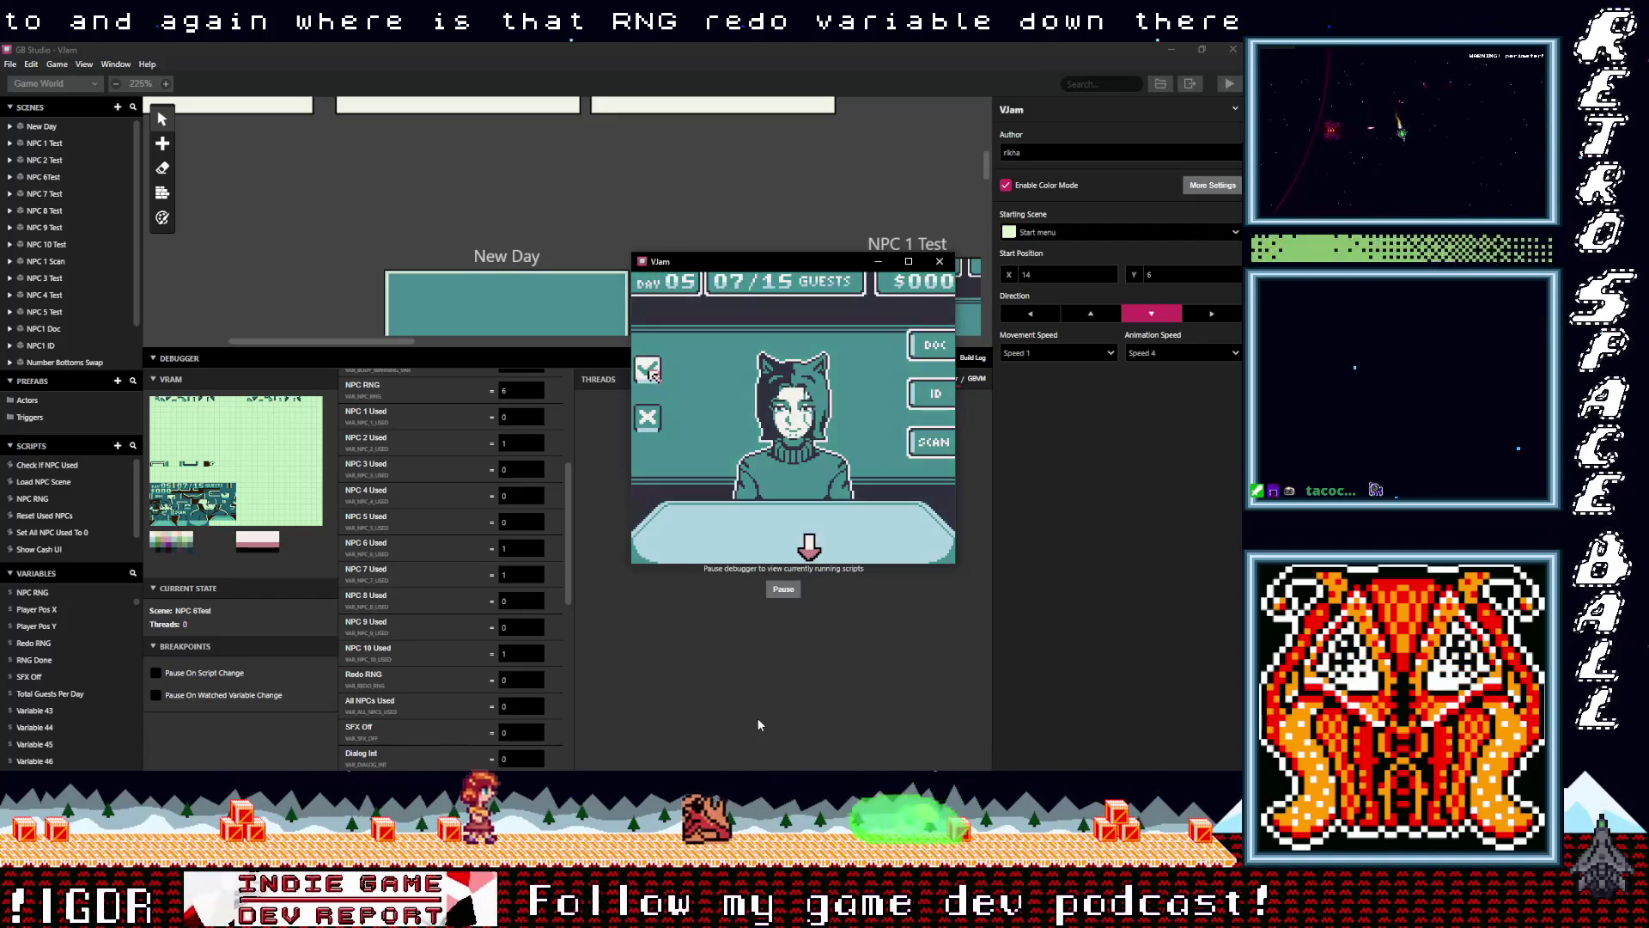
key("z")
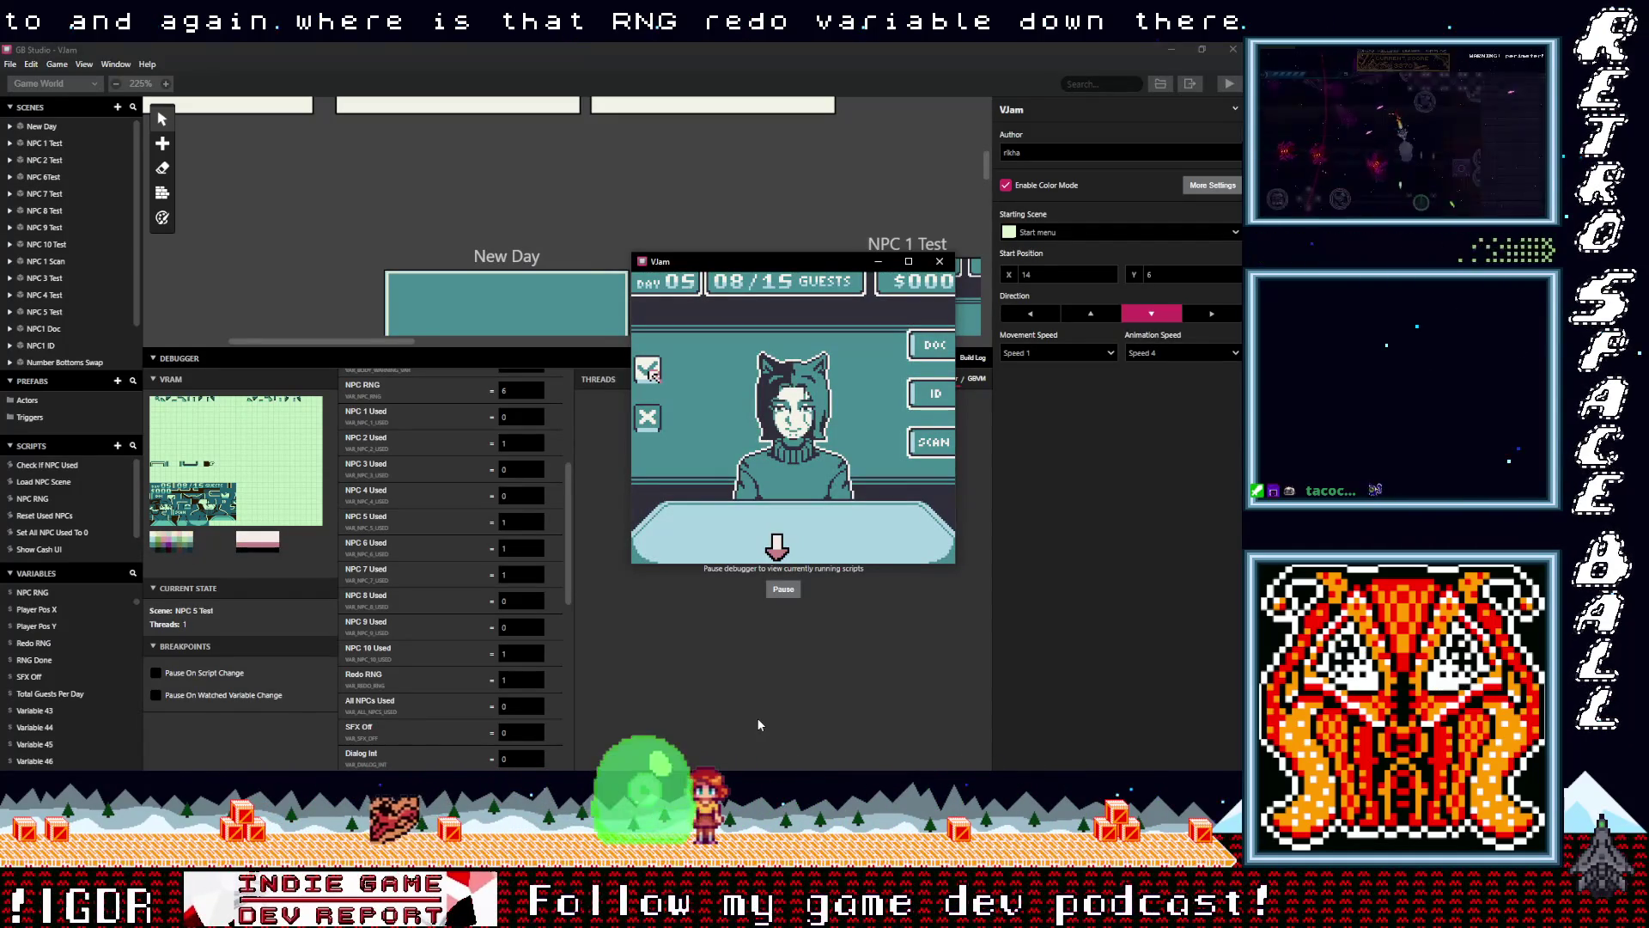
key("z")
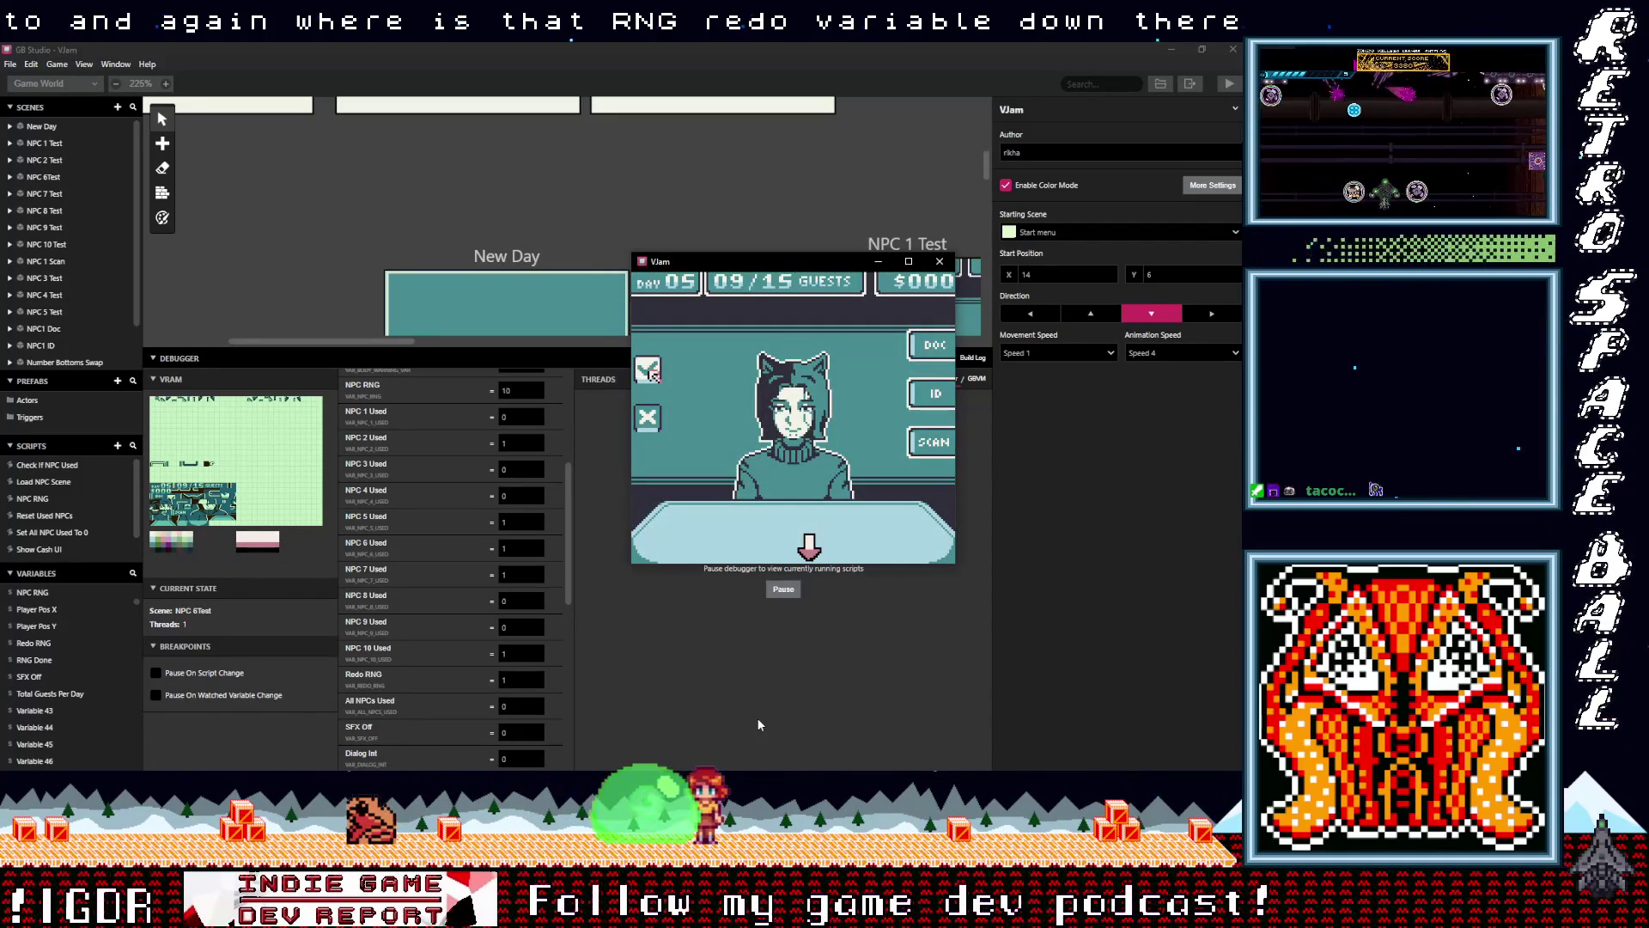
key("z")
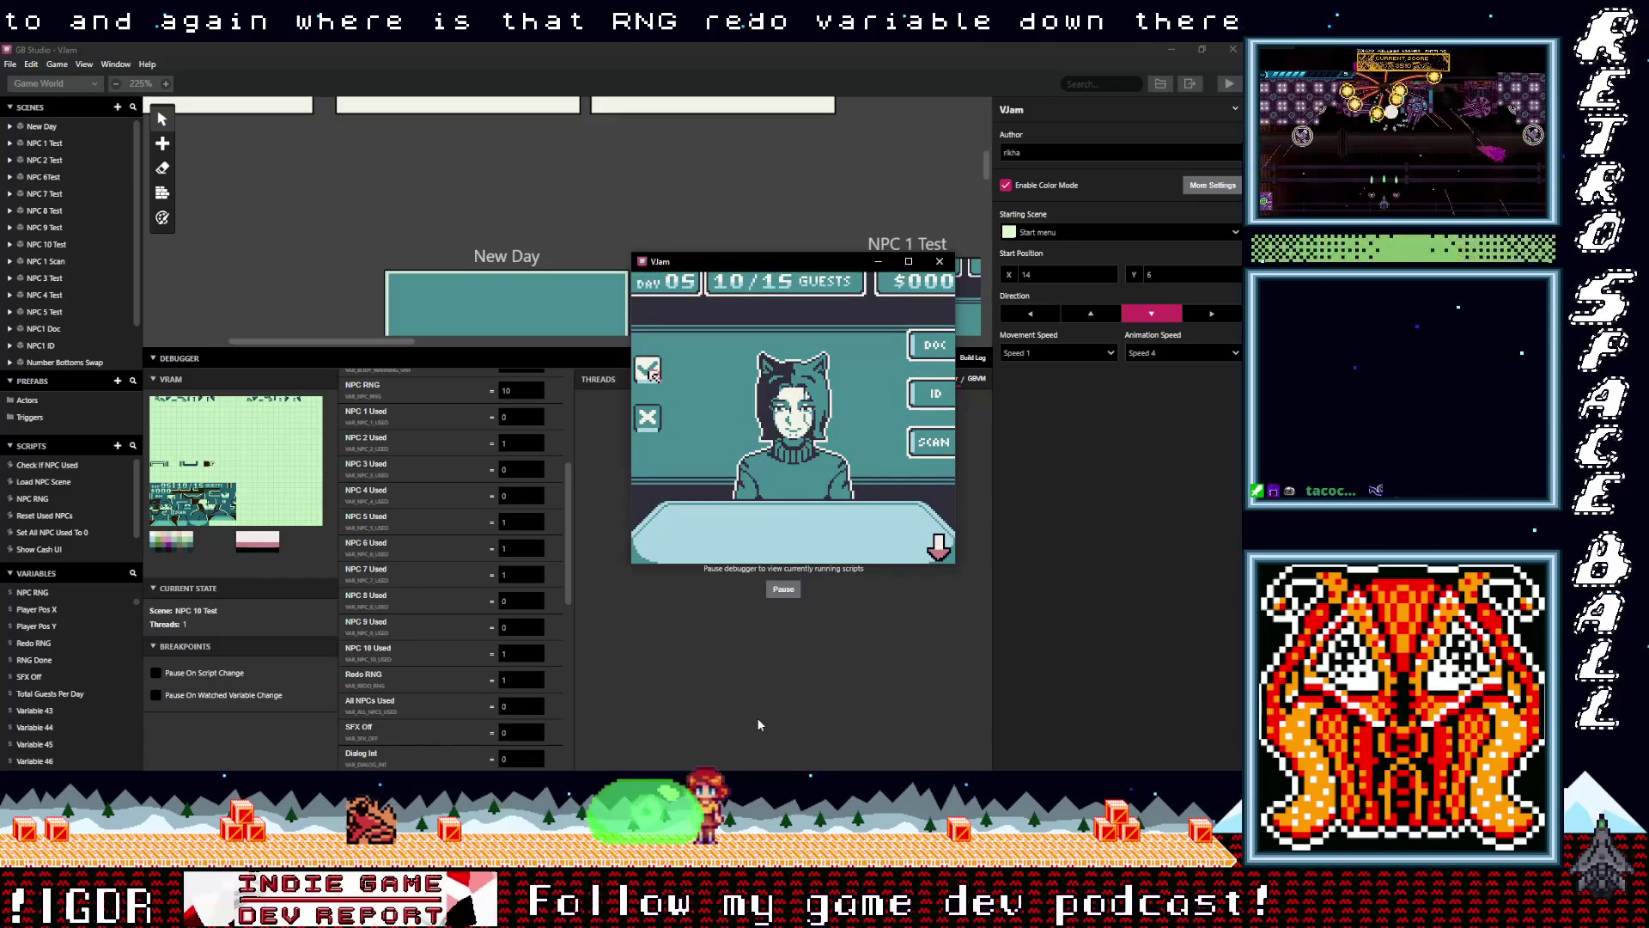
key("z")
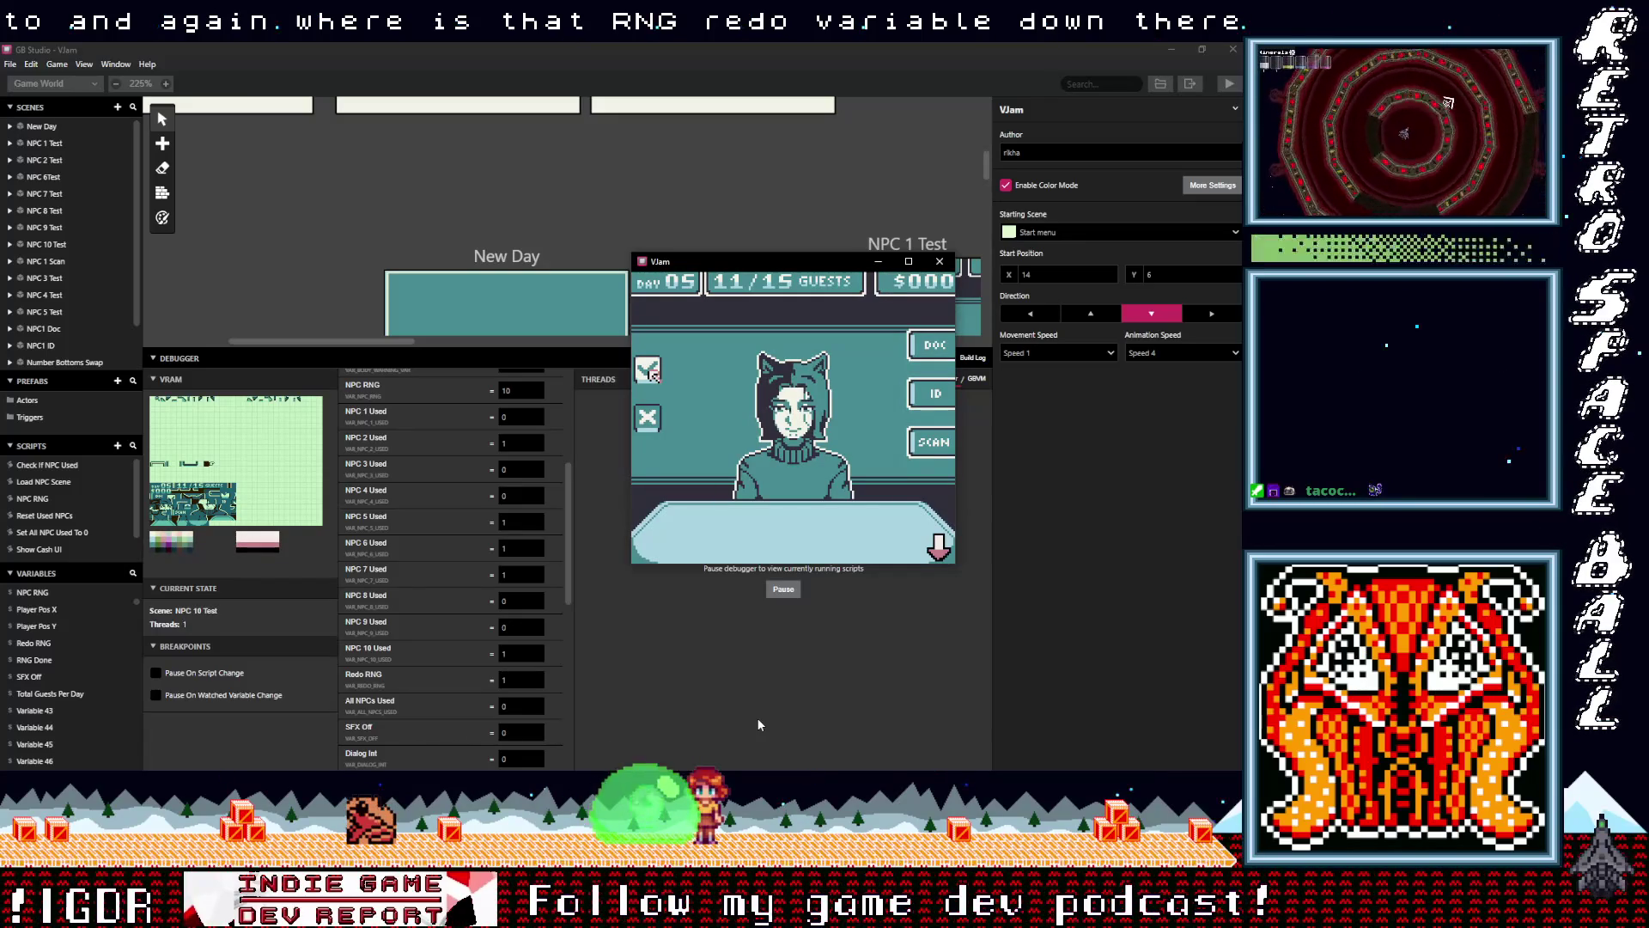
key("z")
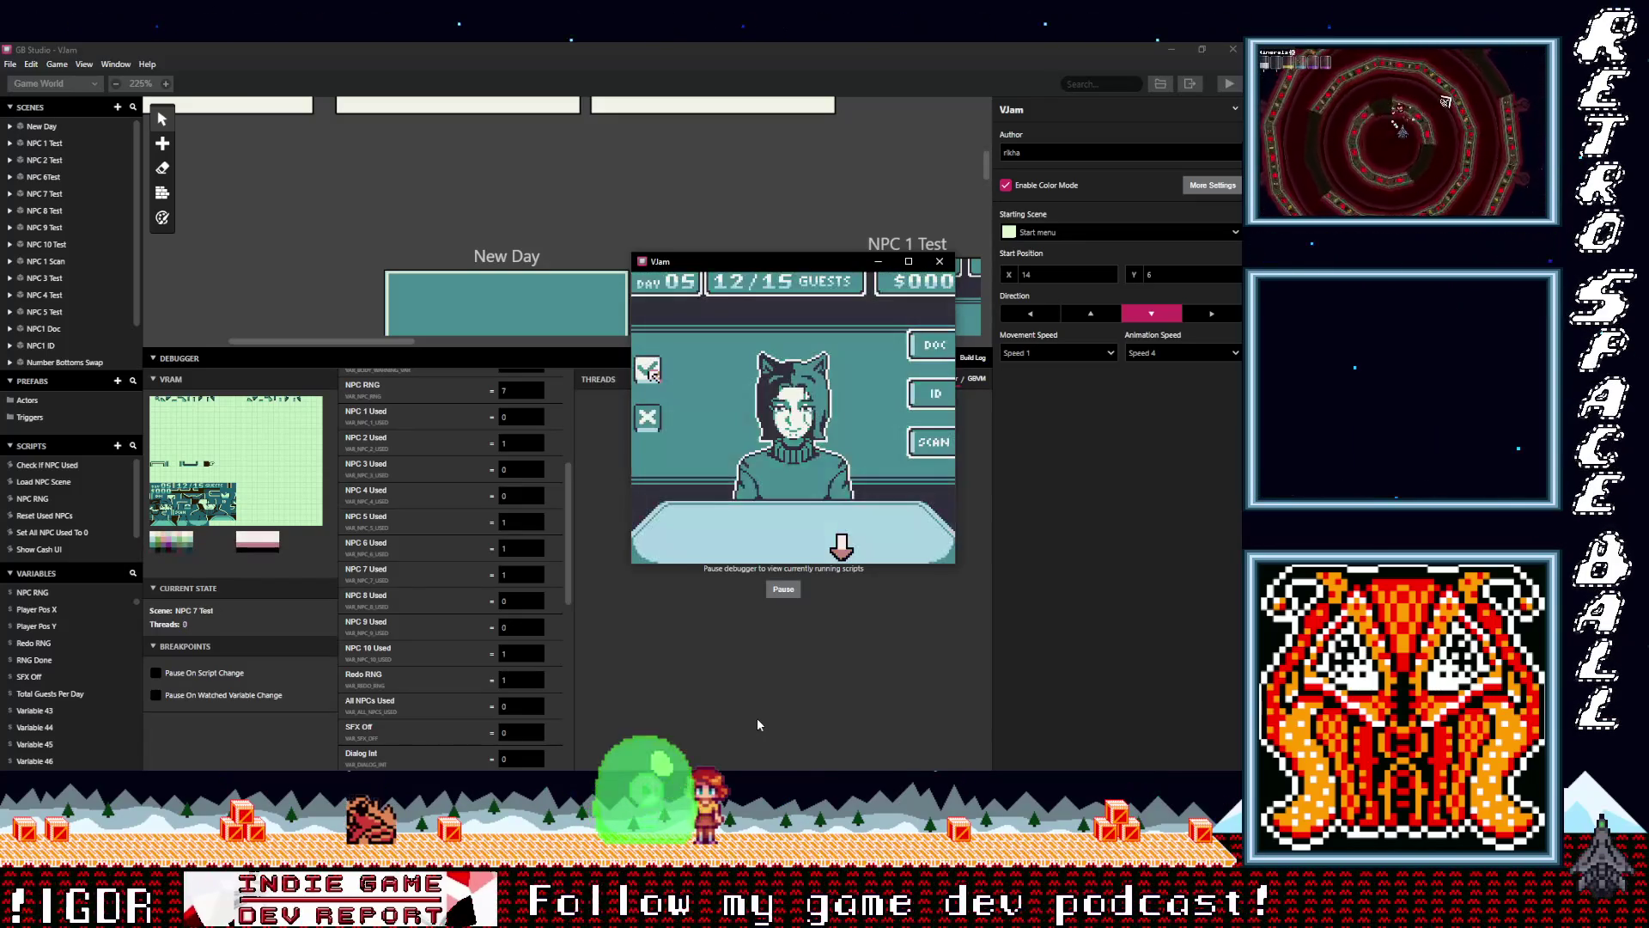
key("z")
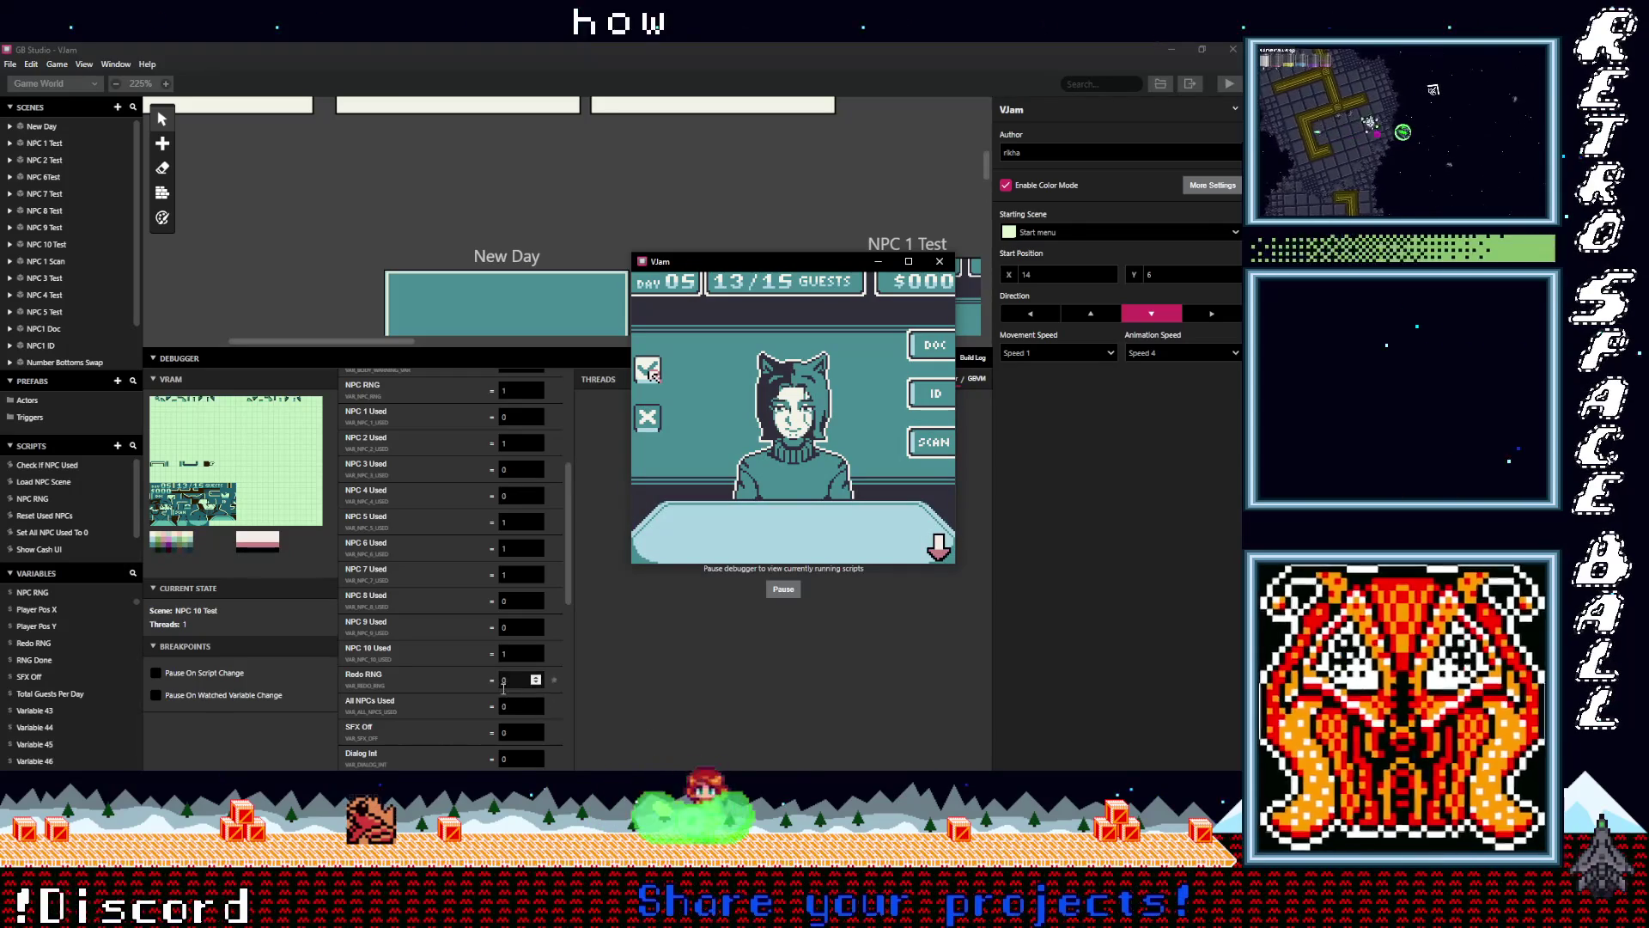
key("z")
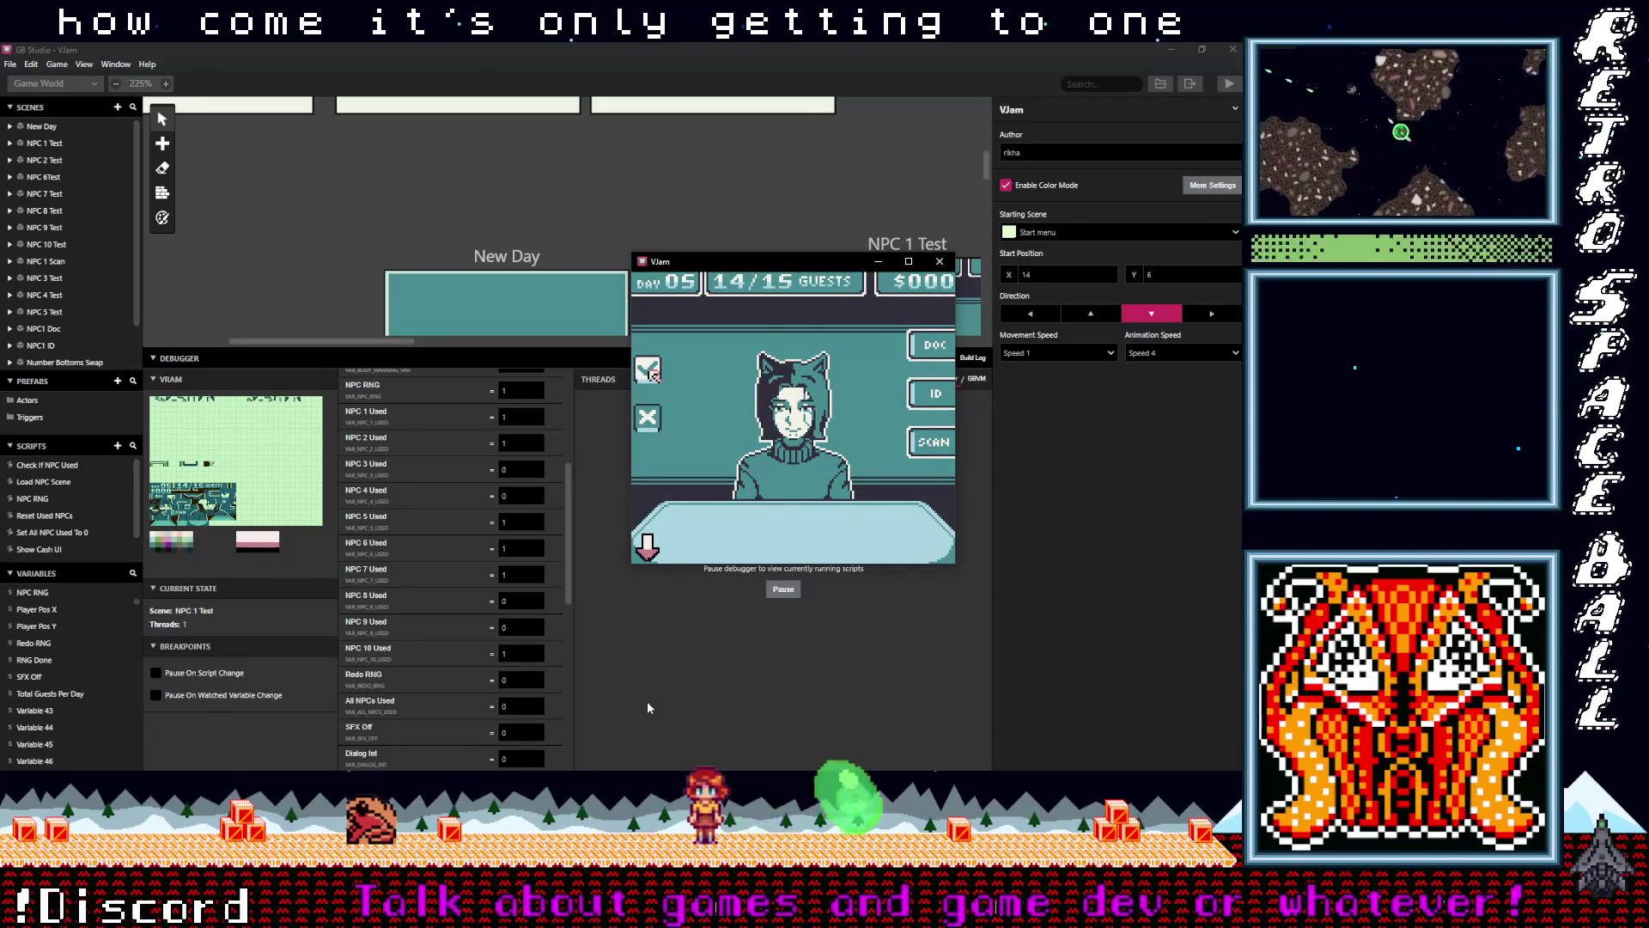
key("z")
key("z")
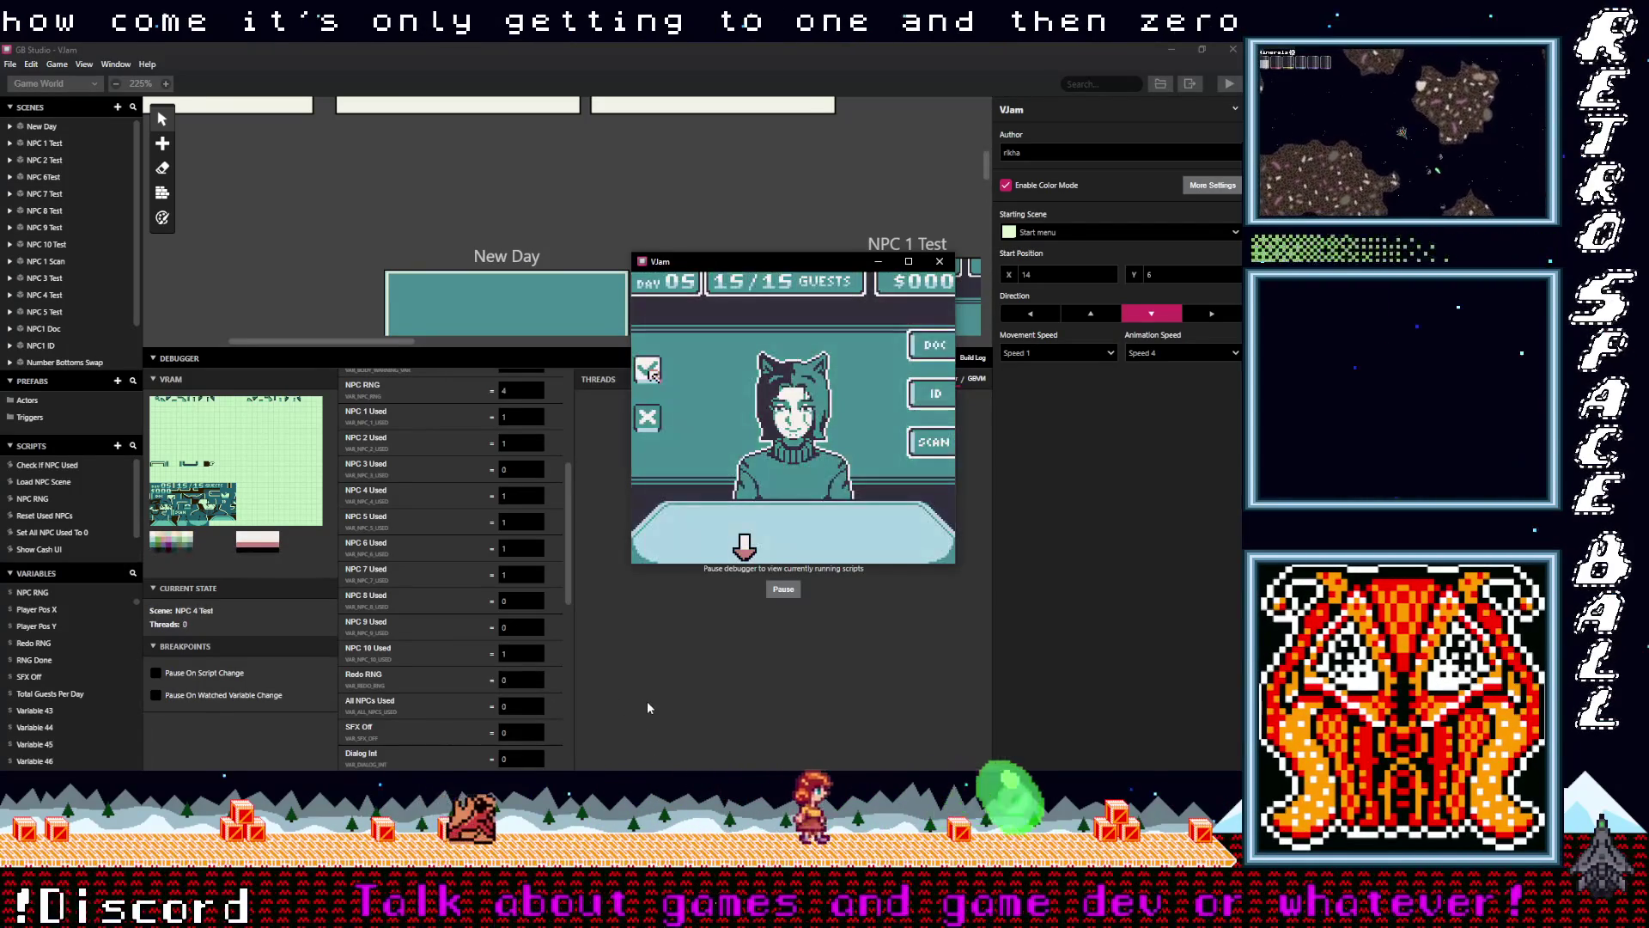
key("z")
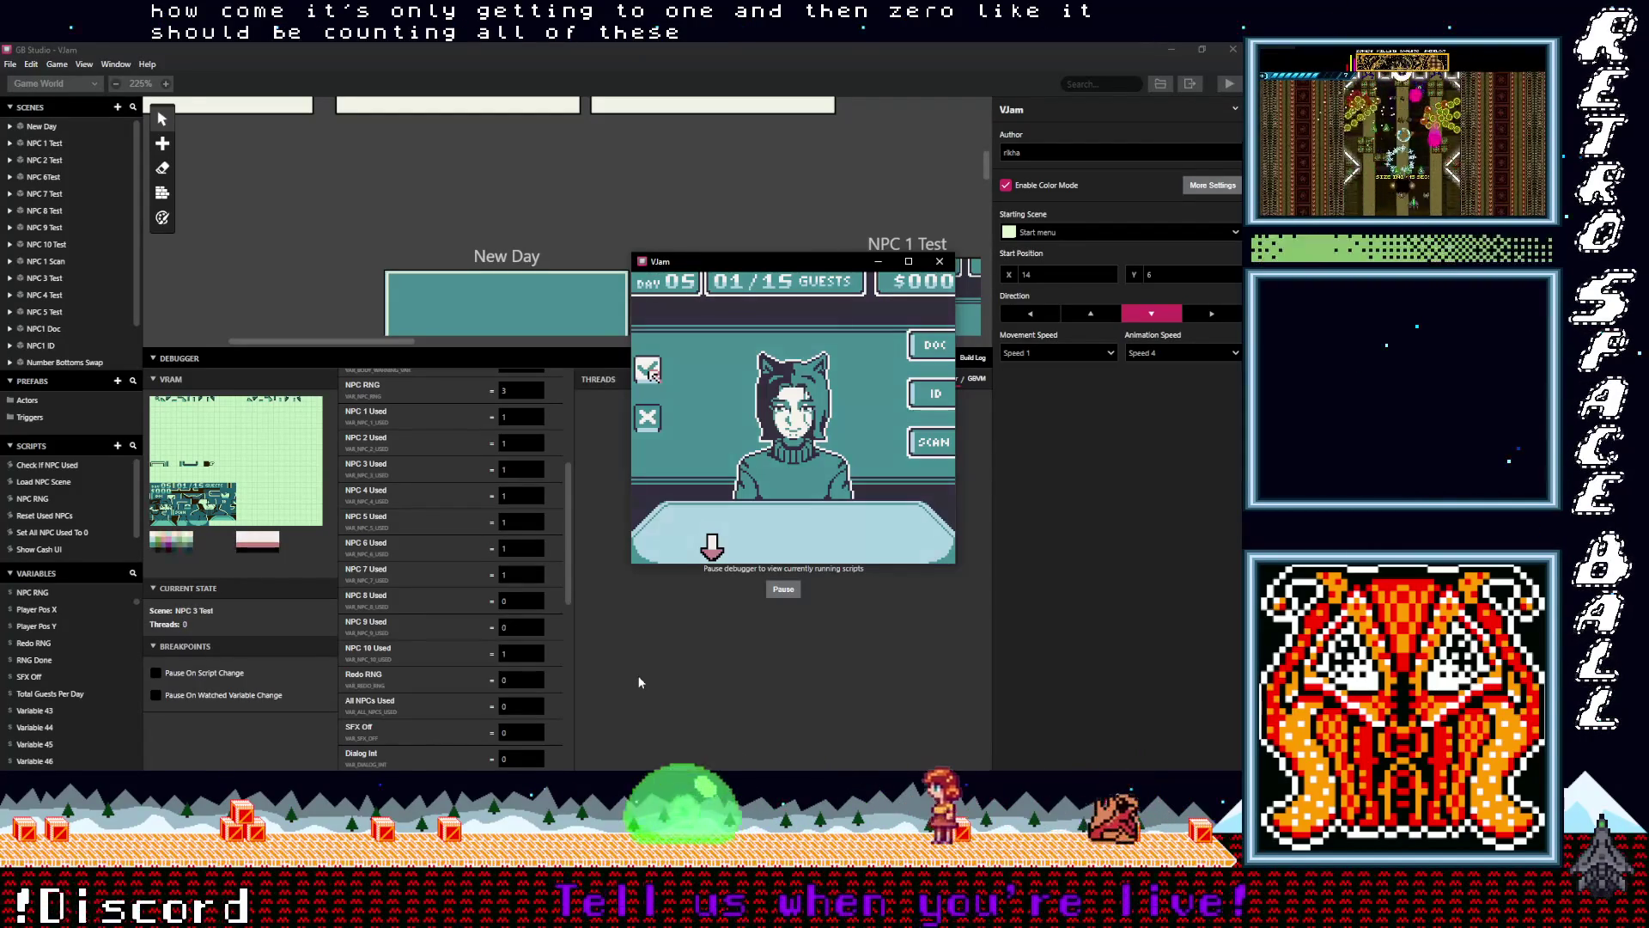
Play through the guests to 15/15 again, tracking NPC RNG and Redo RNG values
key("z")
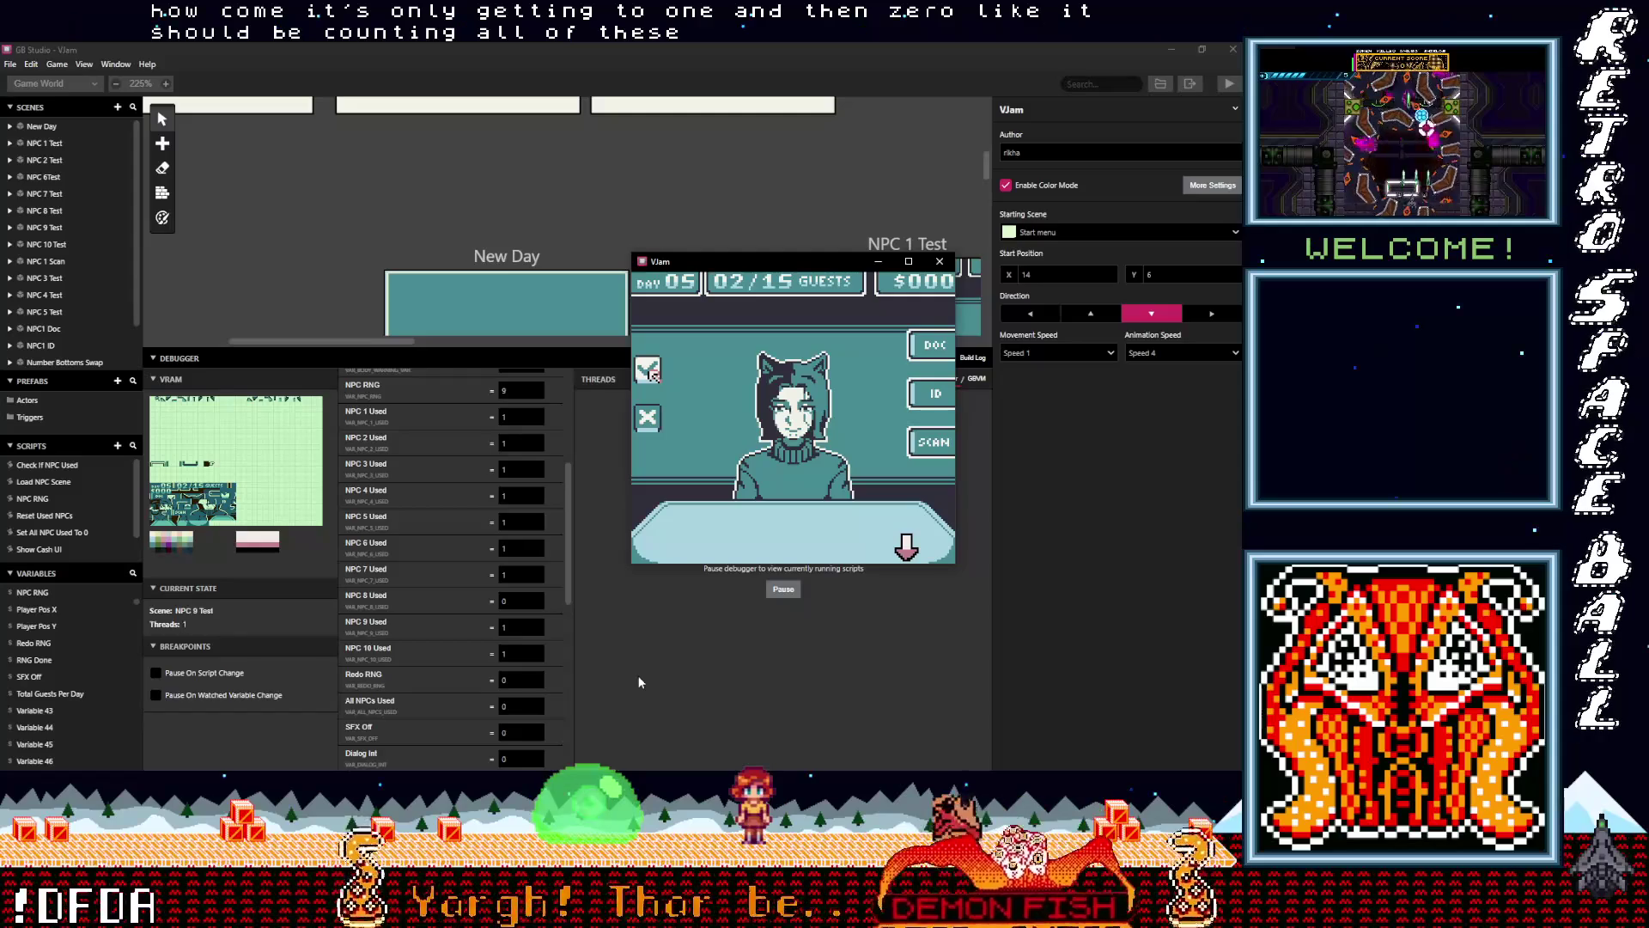
key("z")
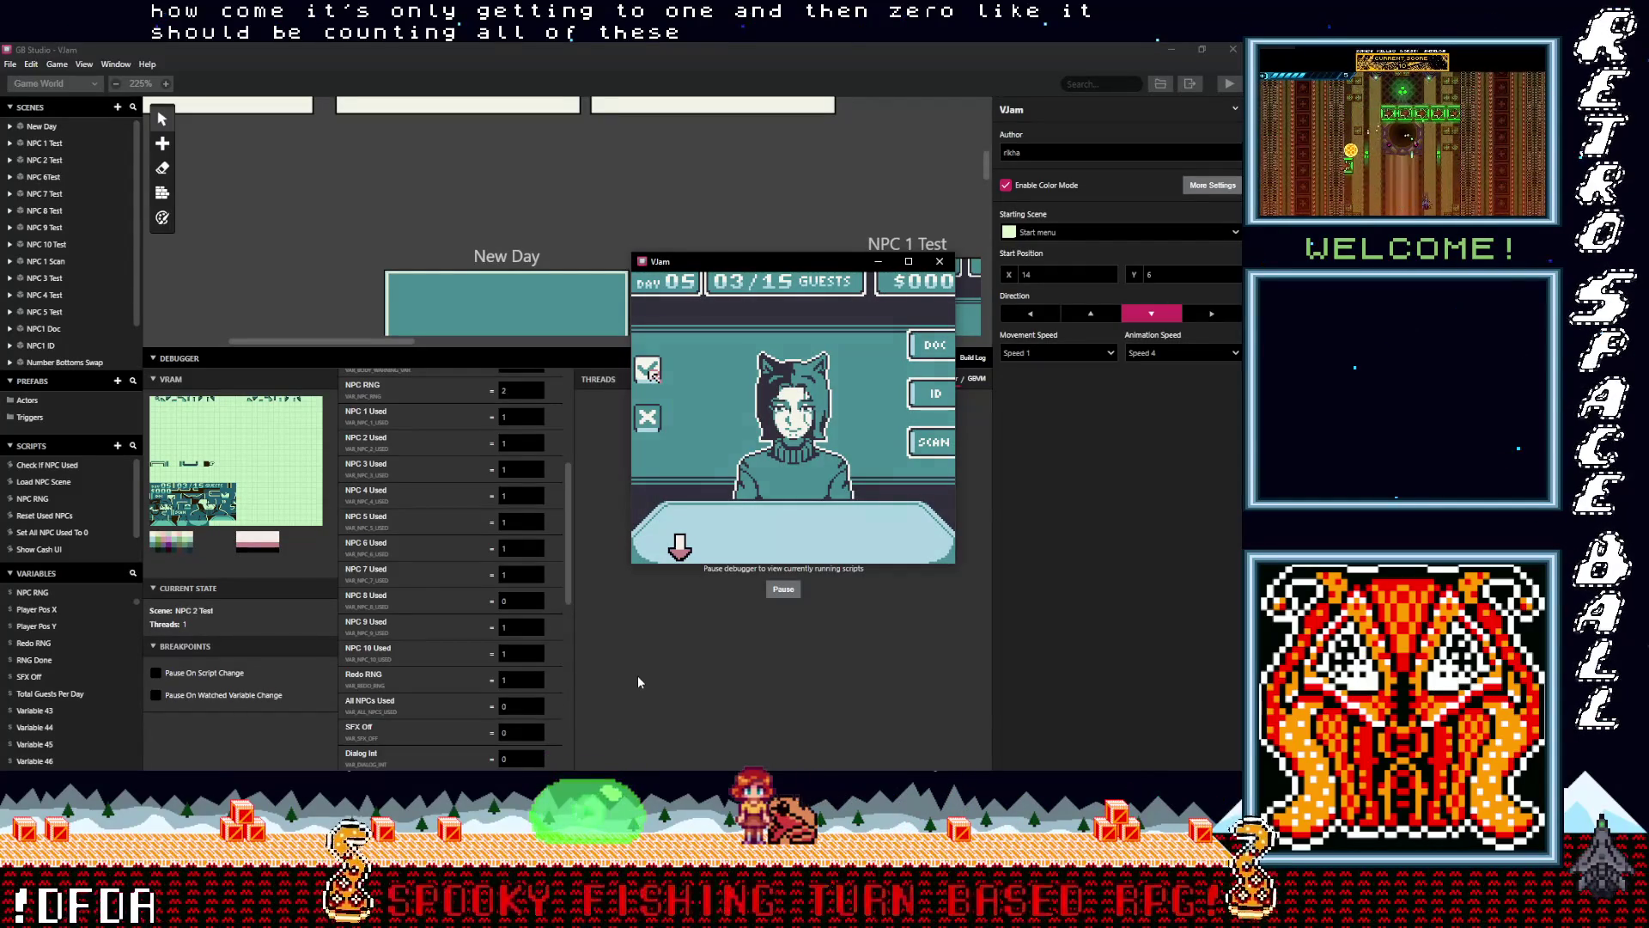
key("z")
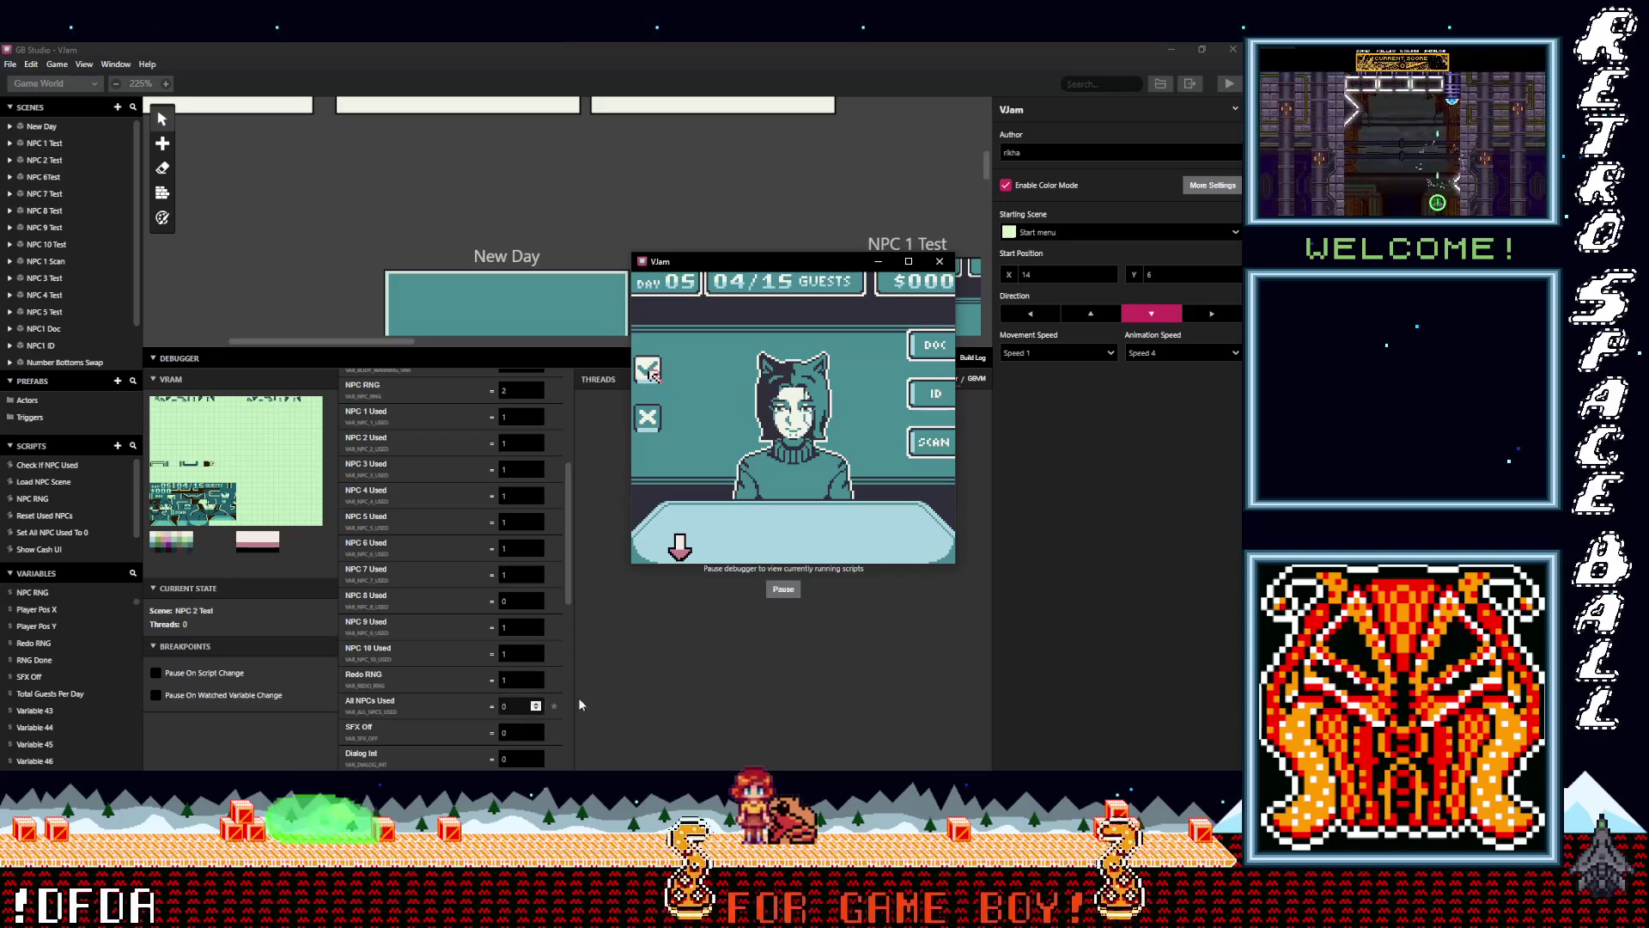
key("z")
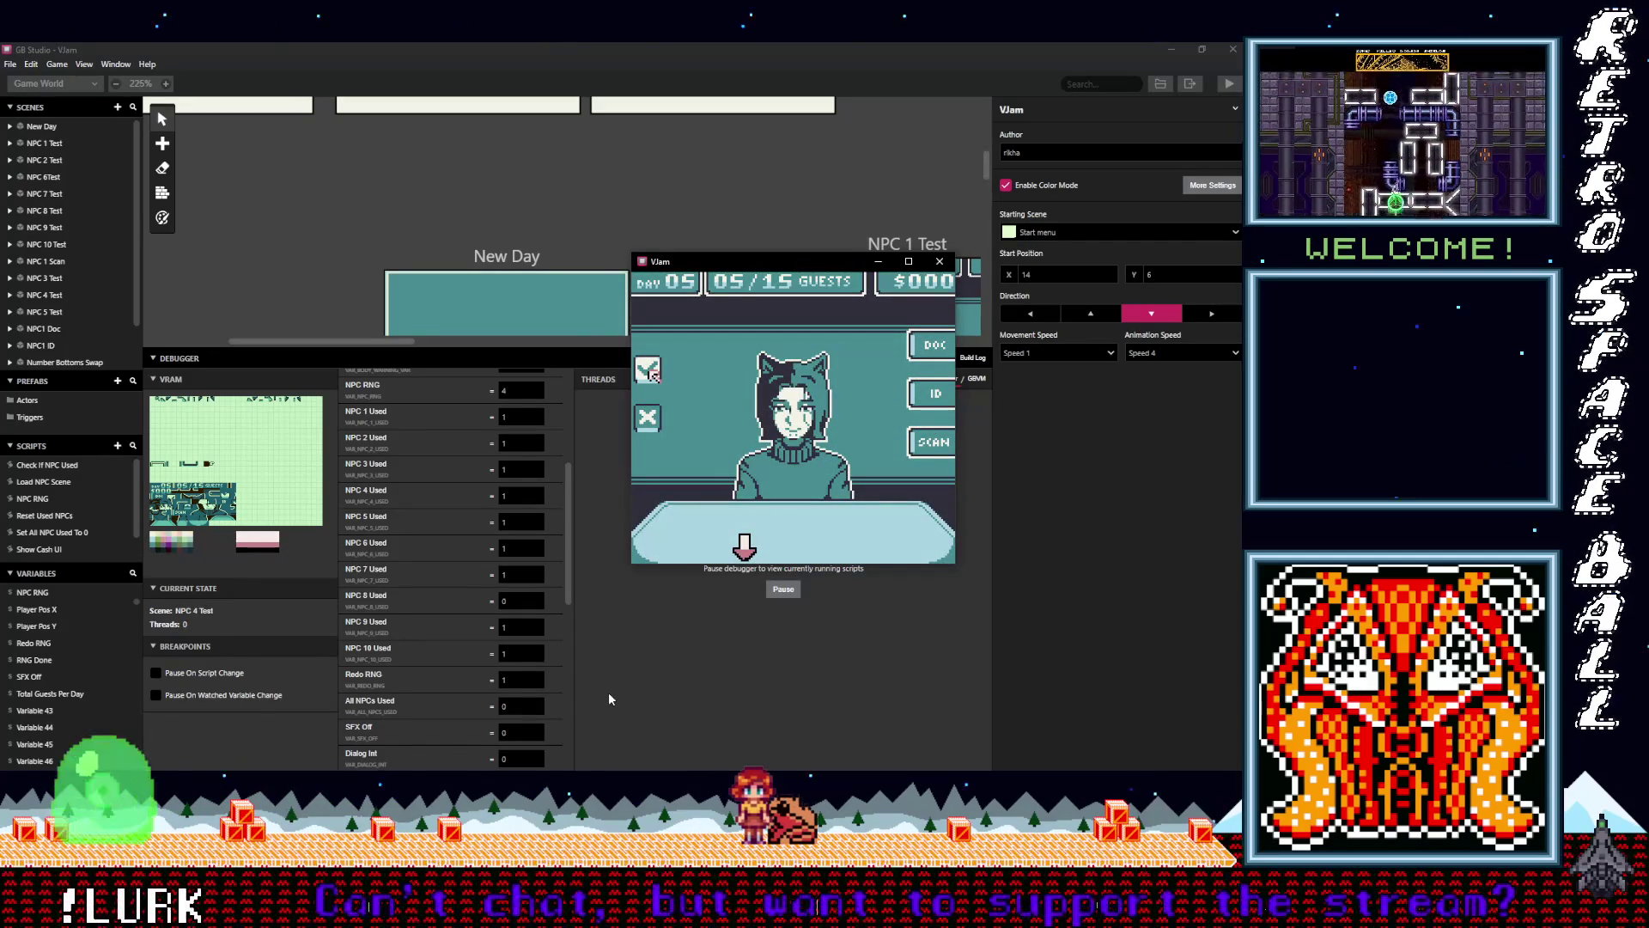
key("z")
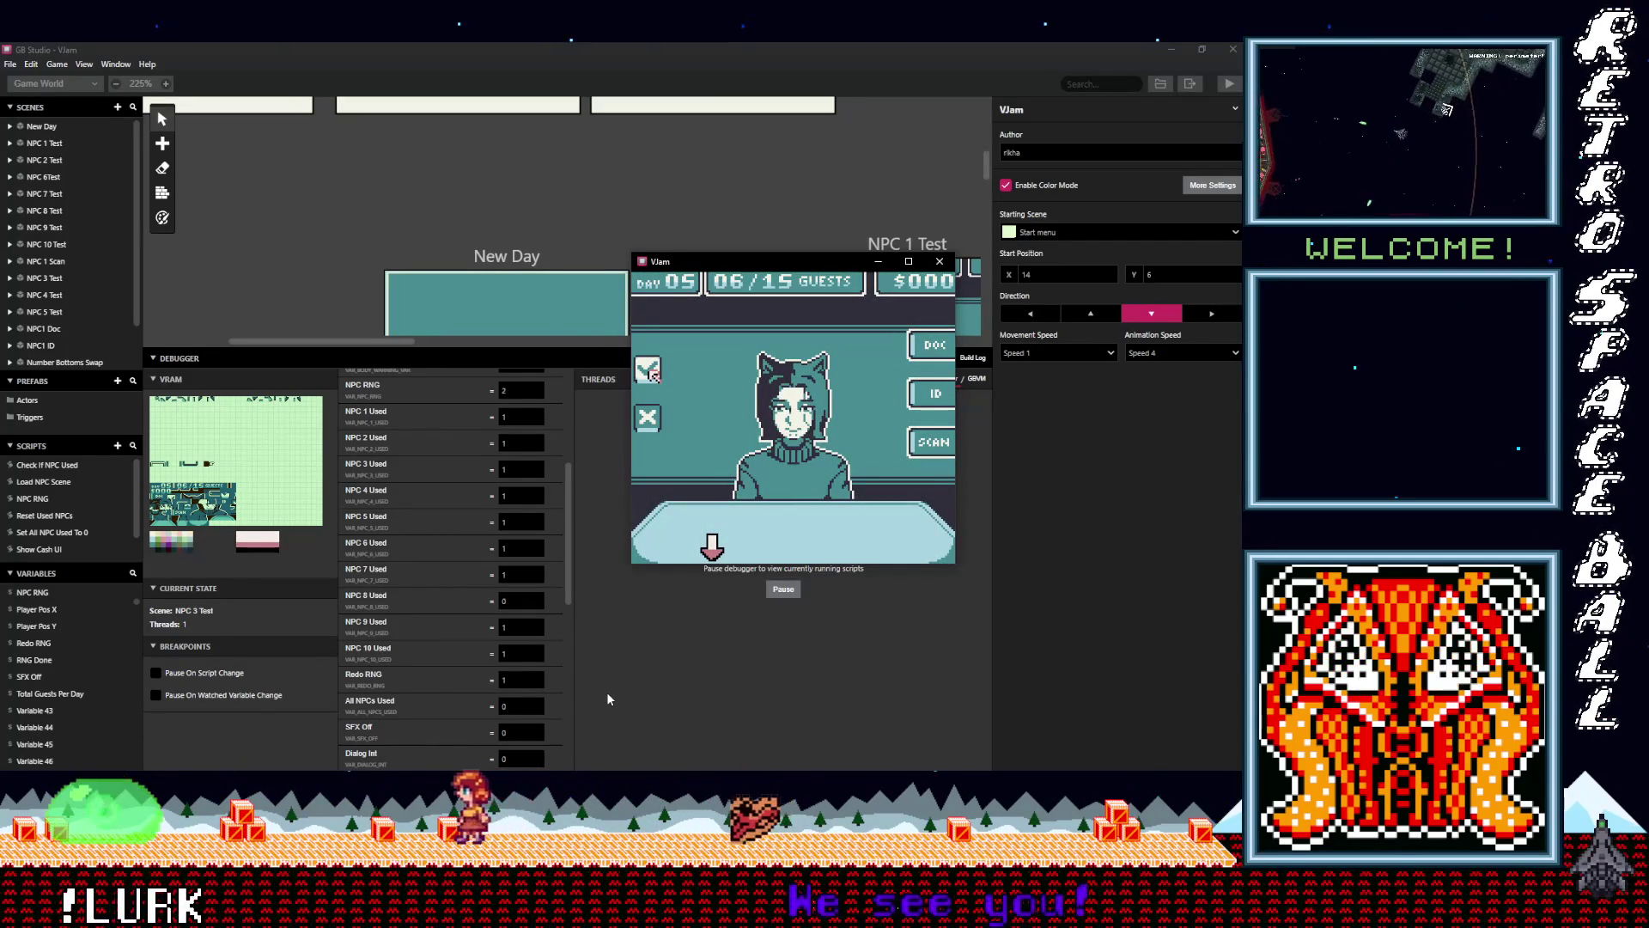
key("z")
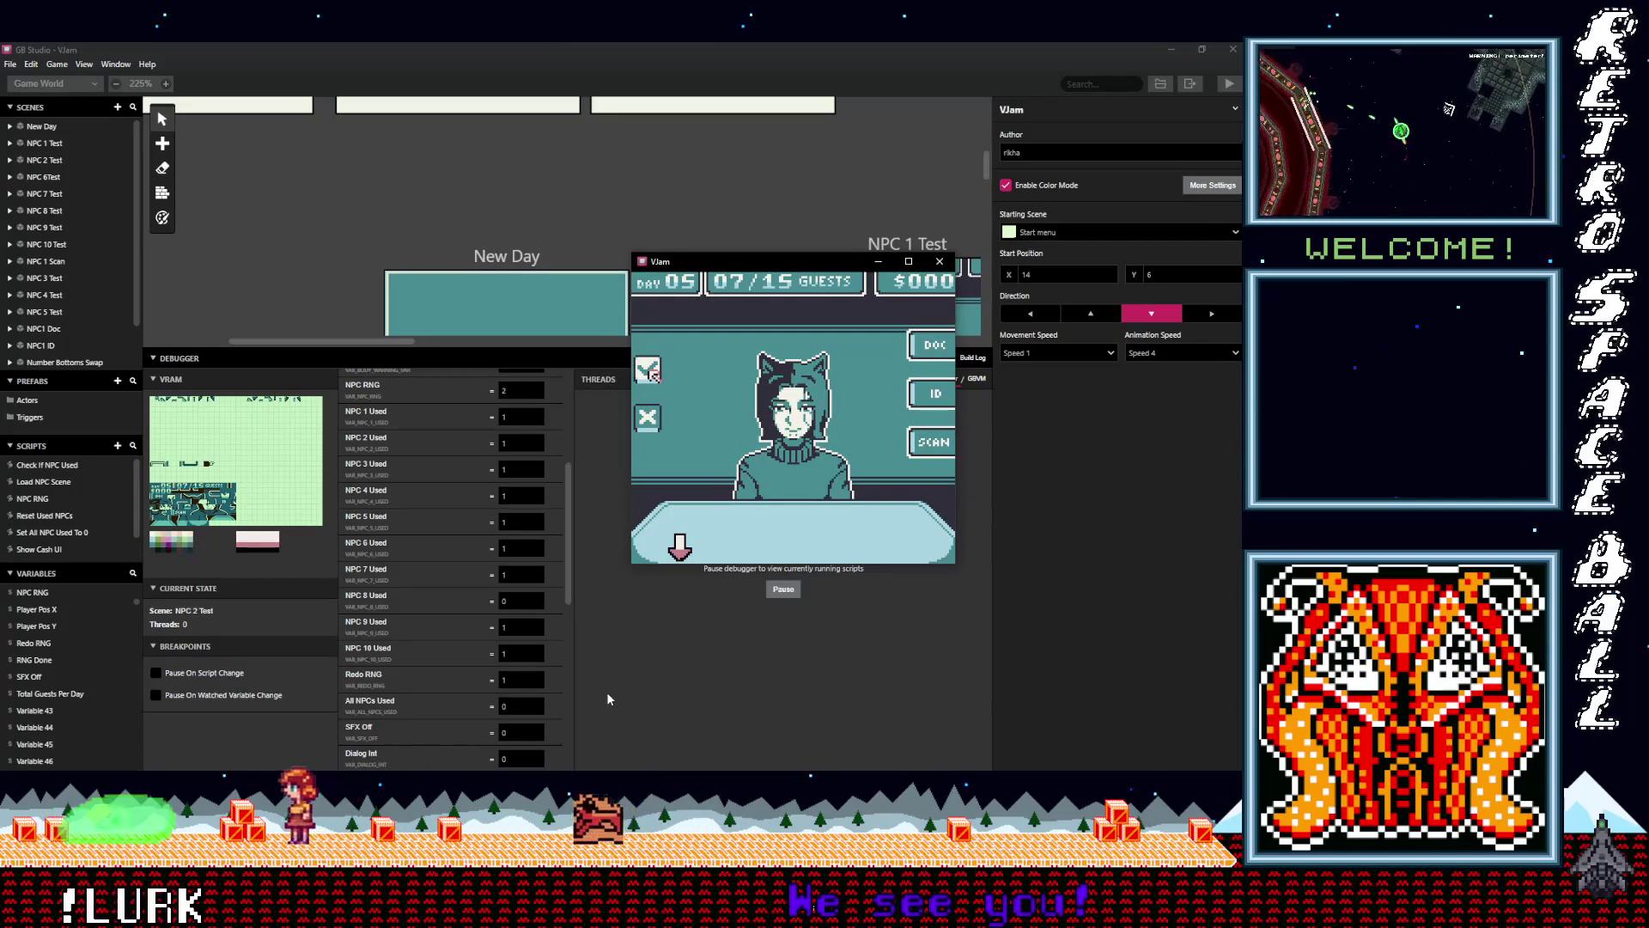
key("z")
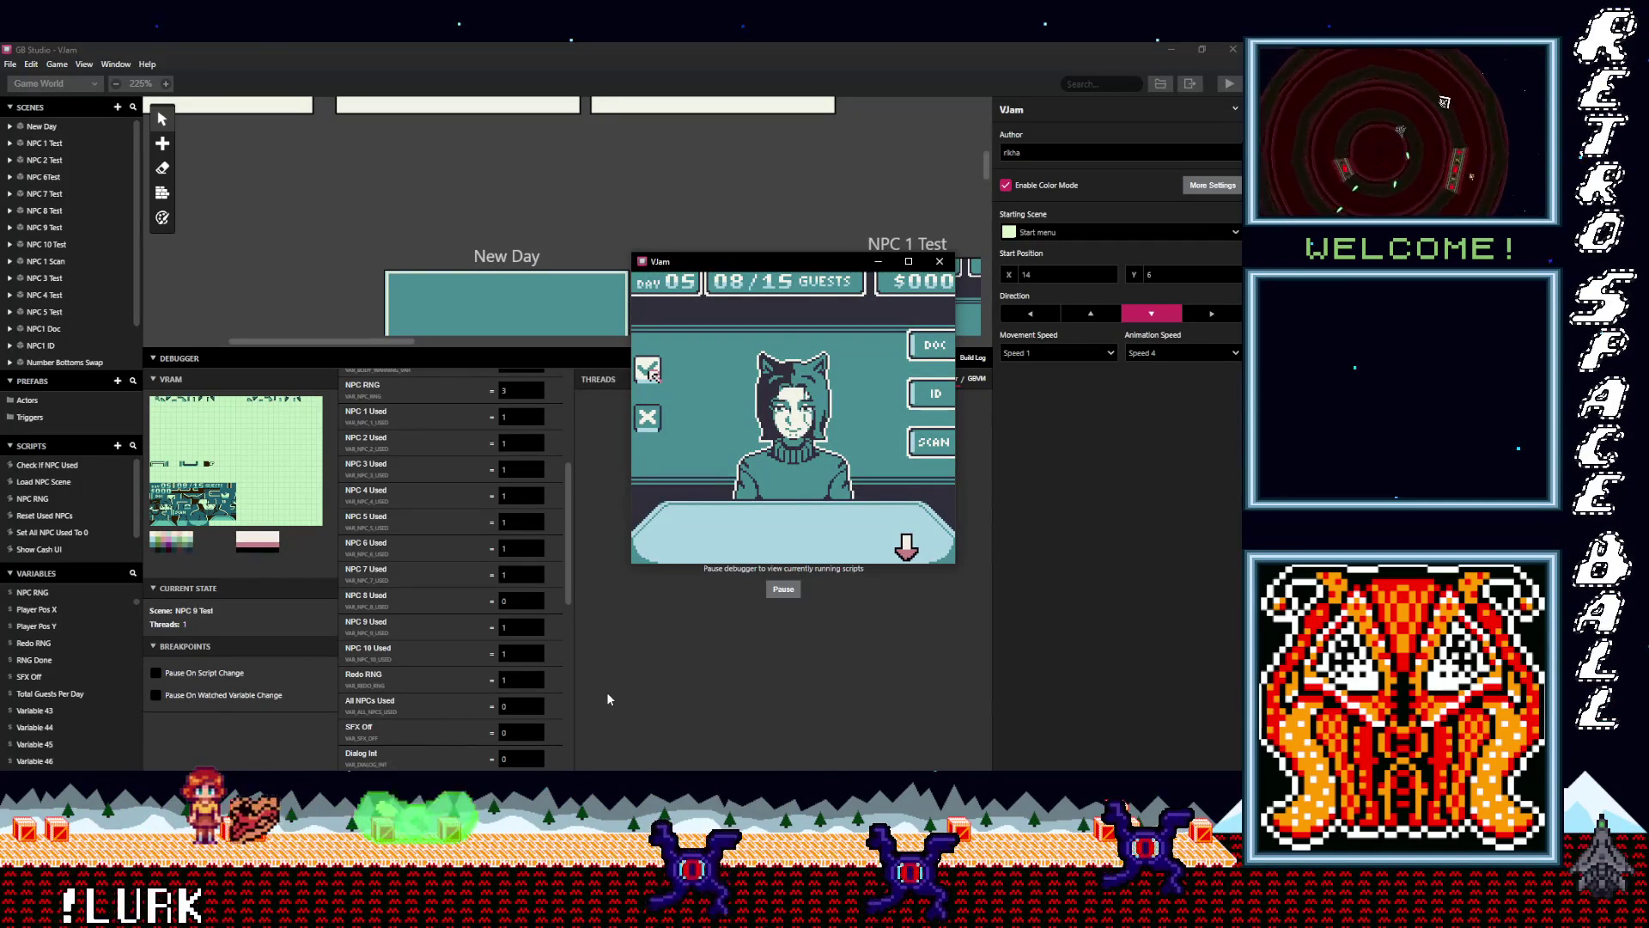
key("z")
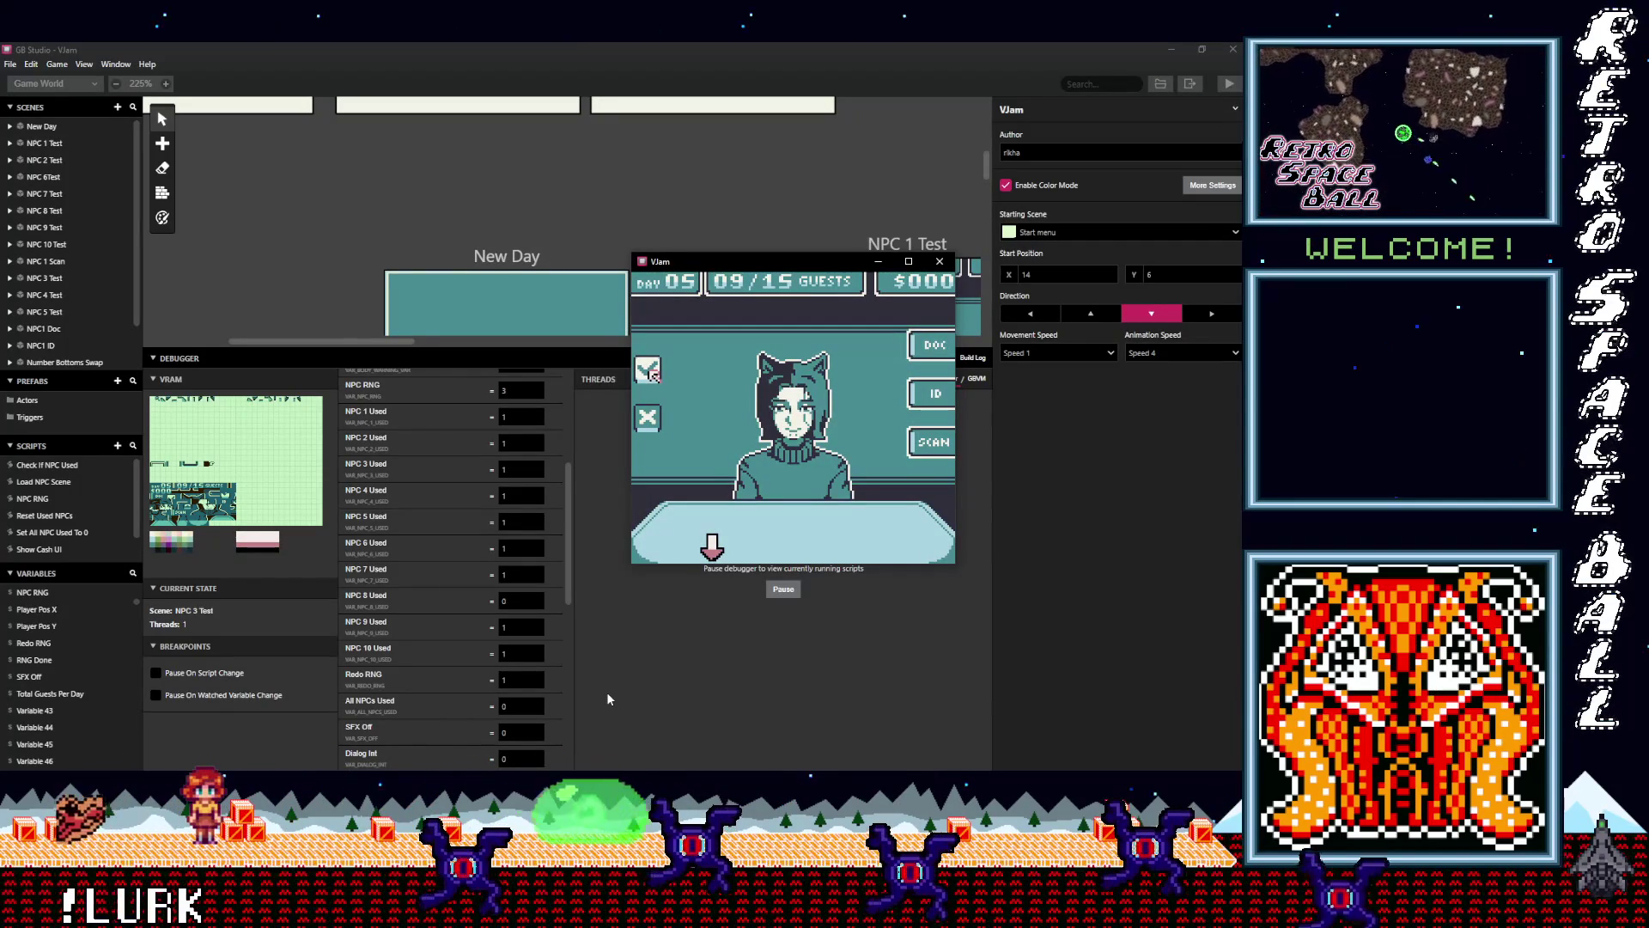
key("z")
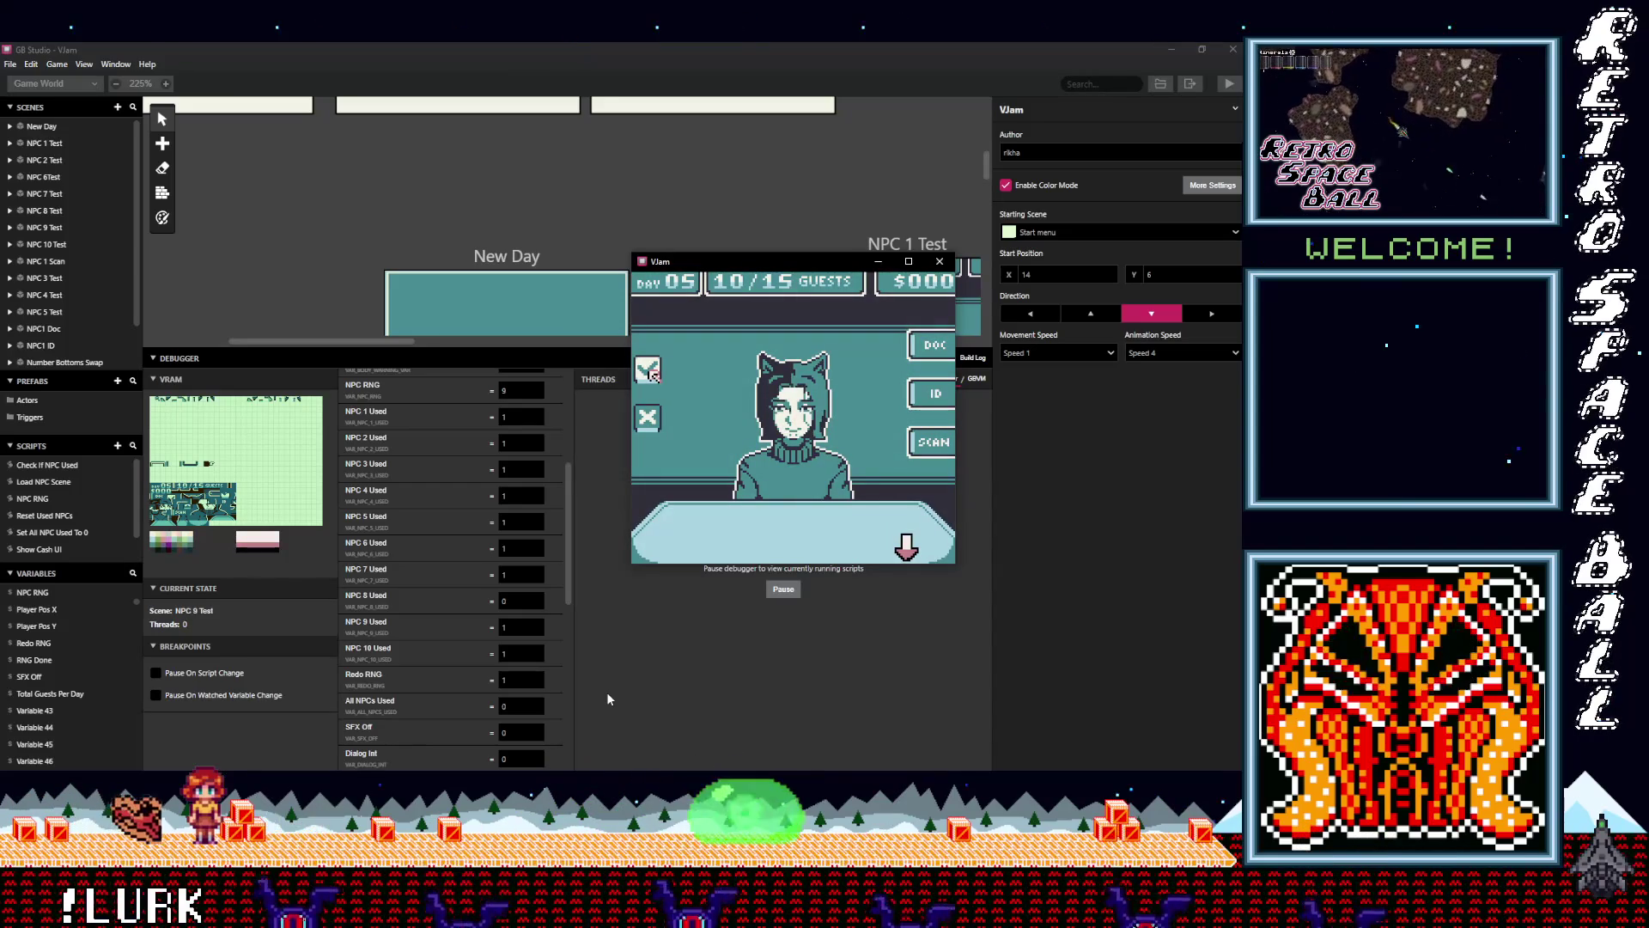
key("z")
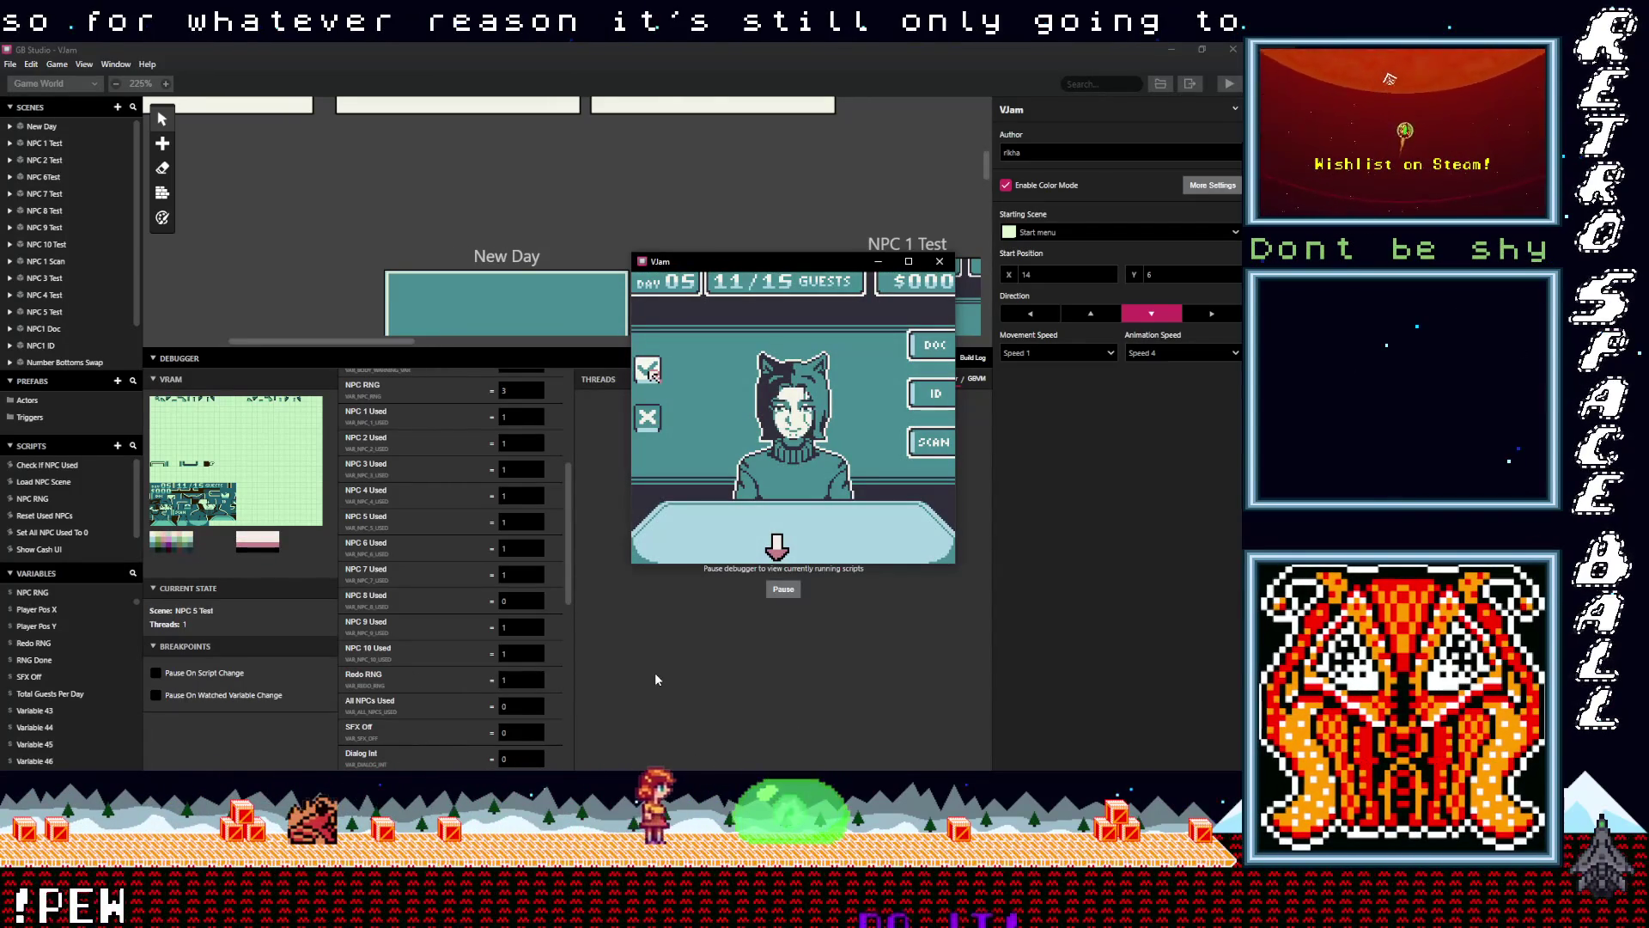
key("z")
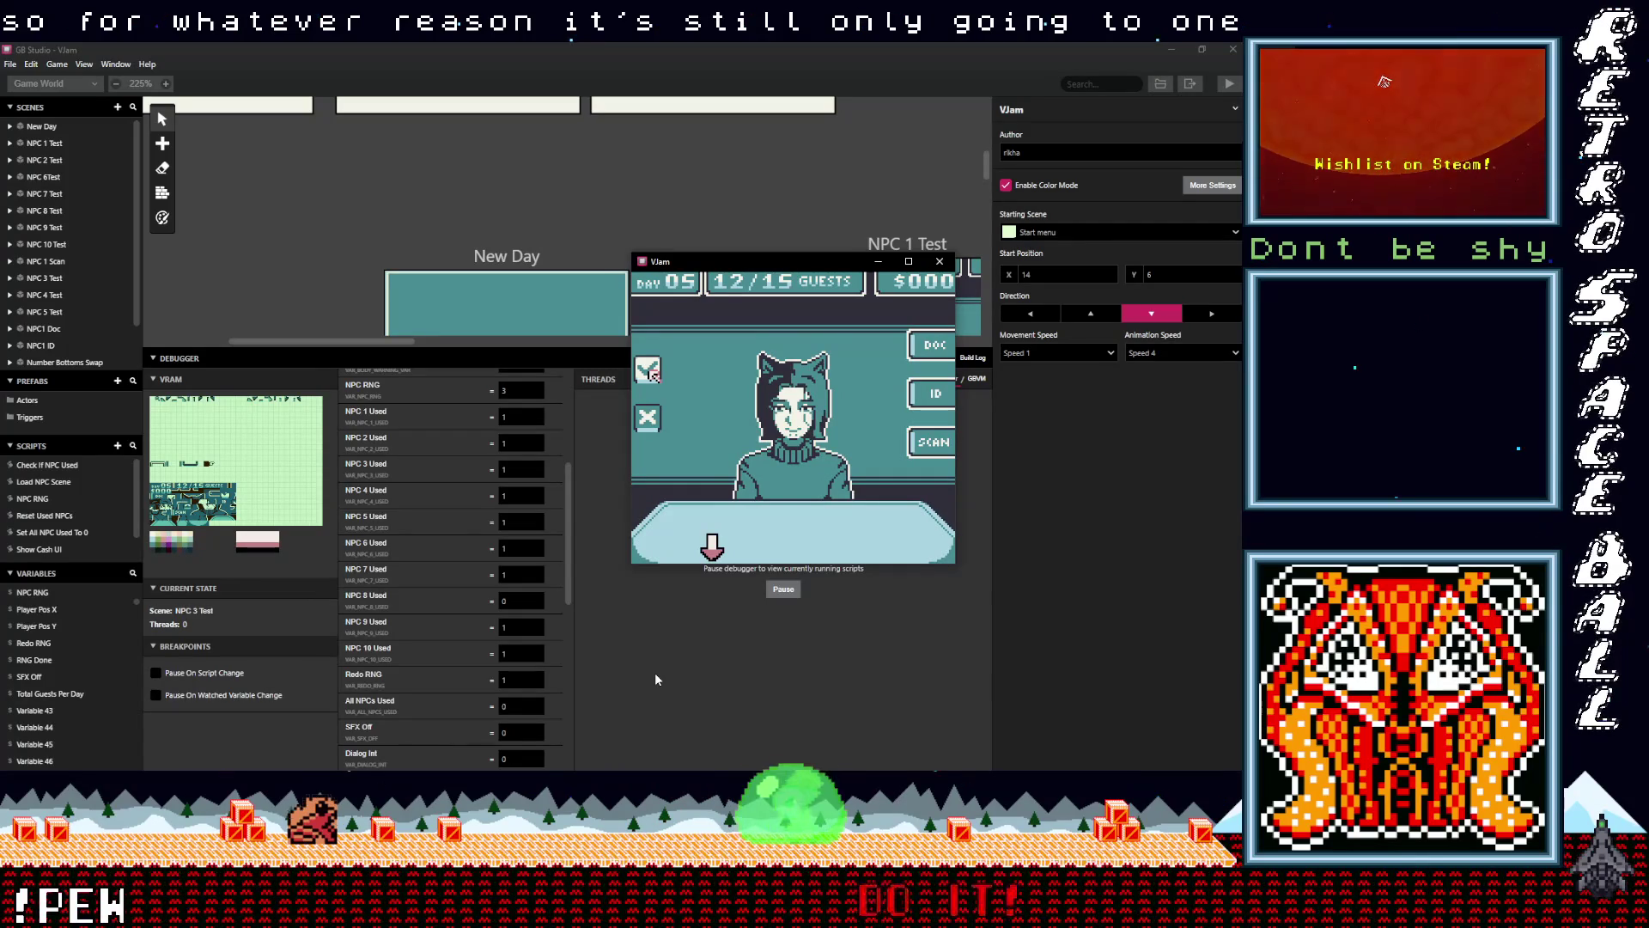
key("z")
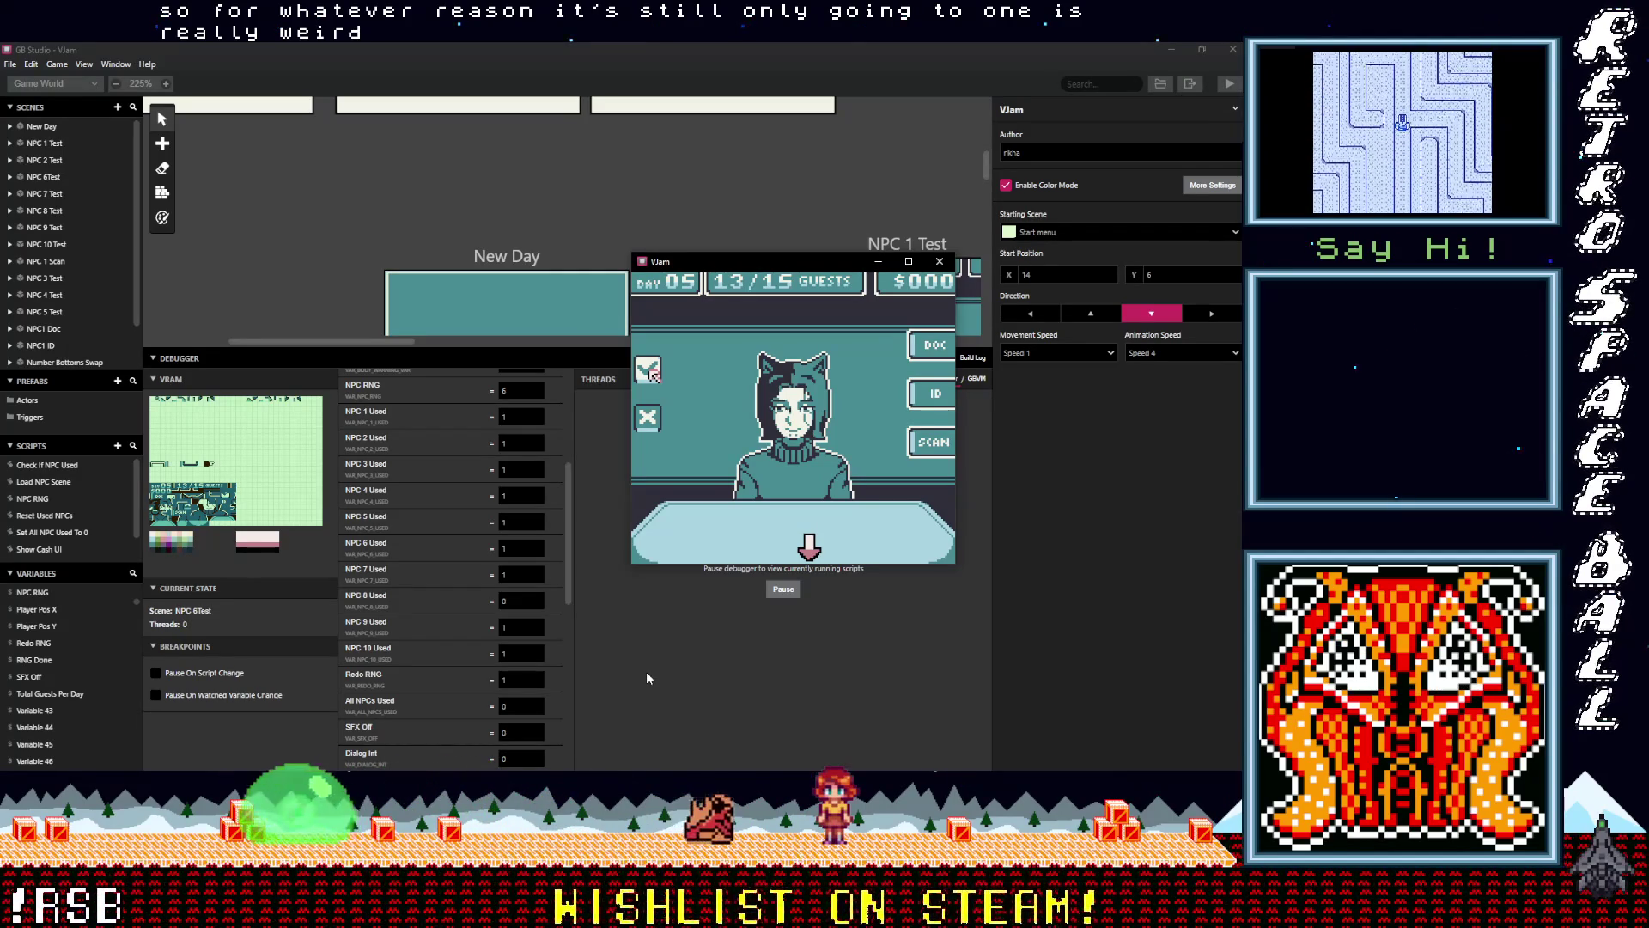
key("z")
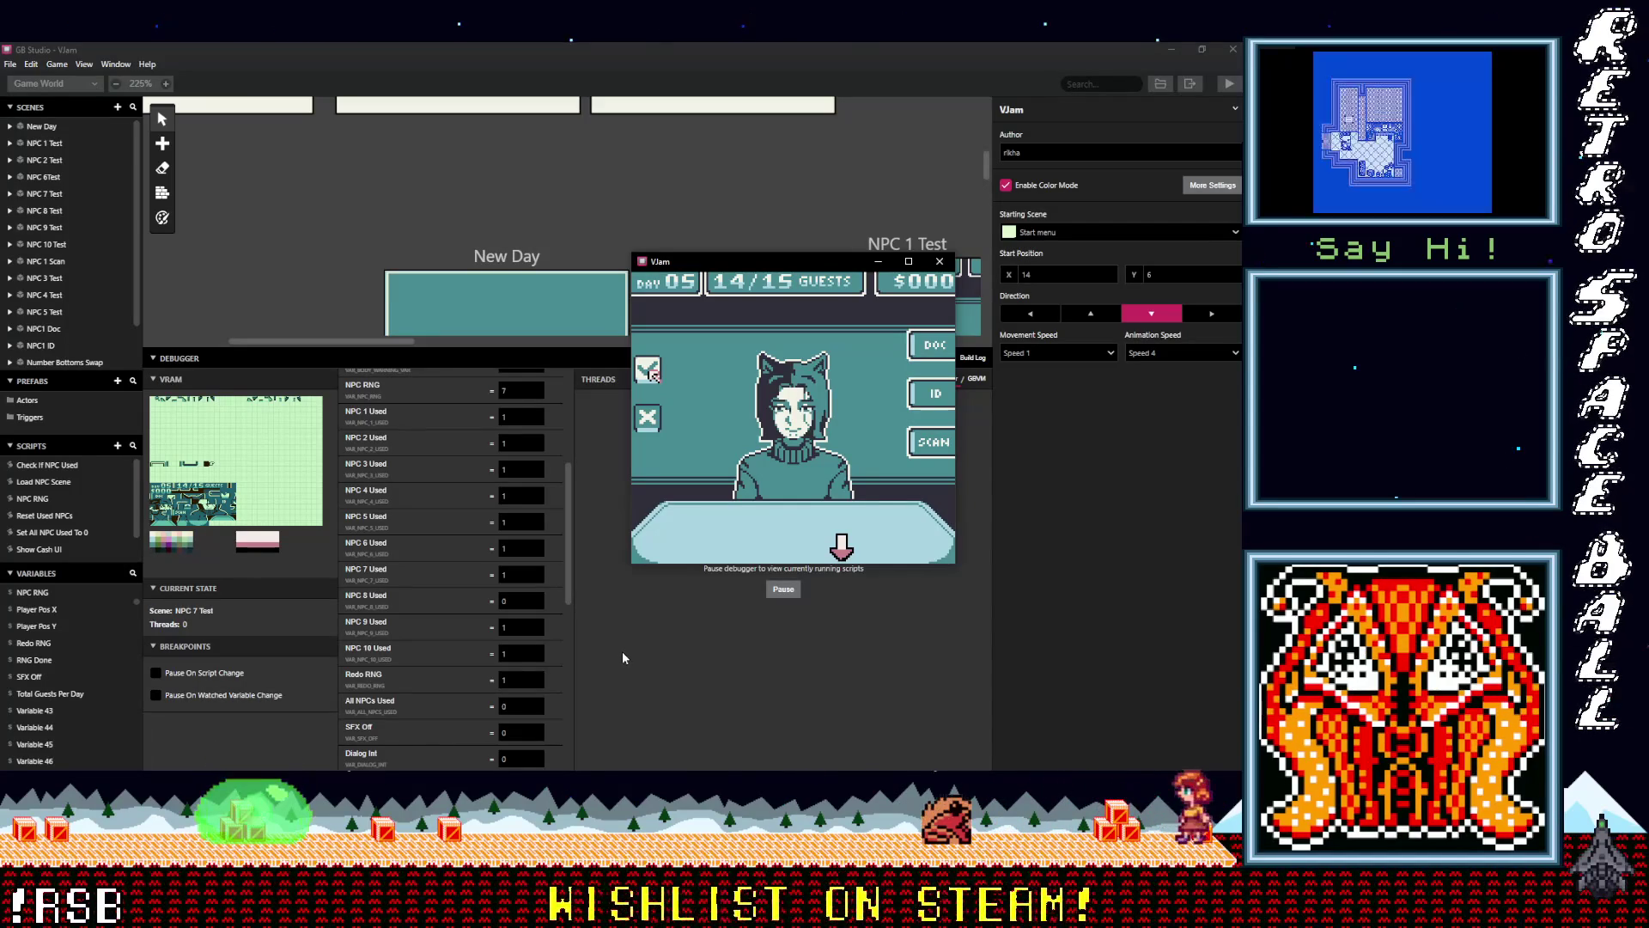
key("z")
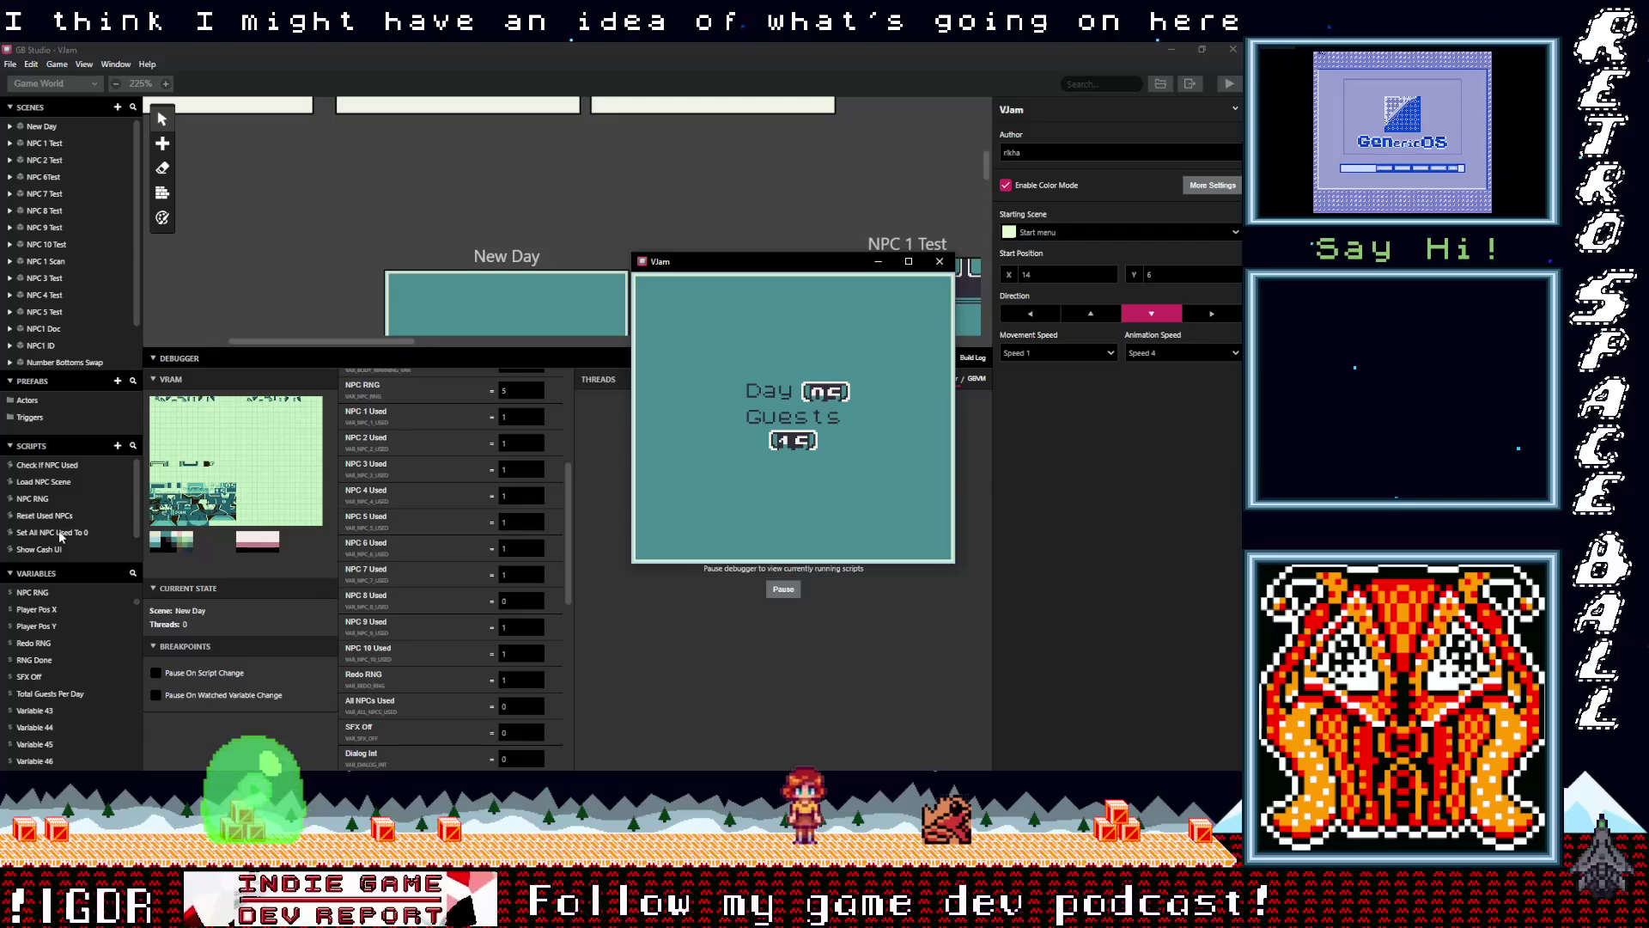
Open the Check If NPC Used script from the NPC RNG scripts and view its top
left_click(34, 499)
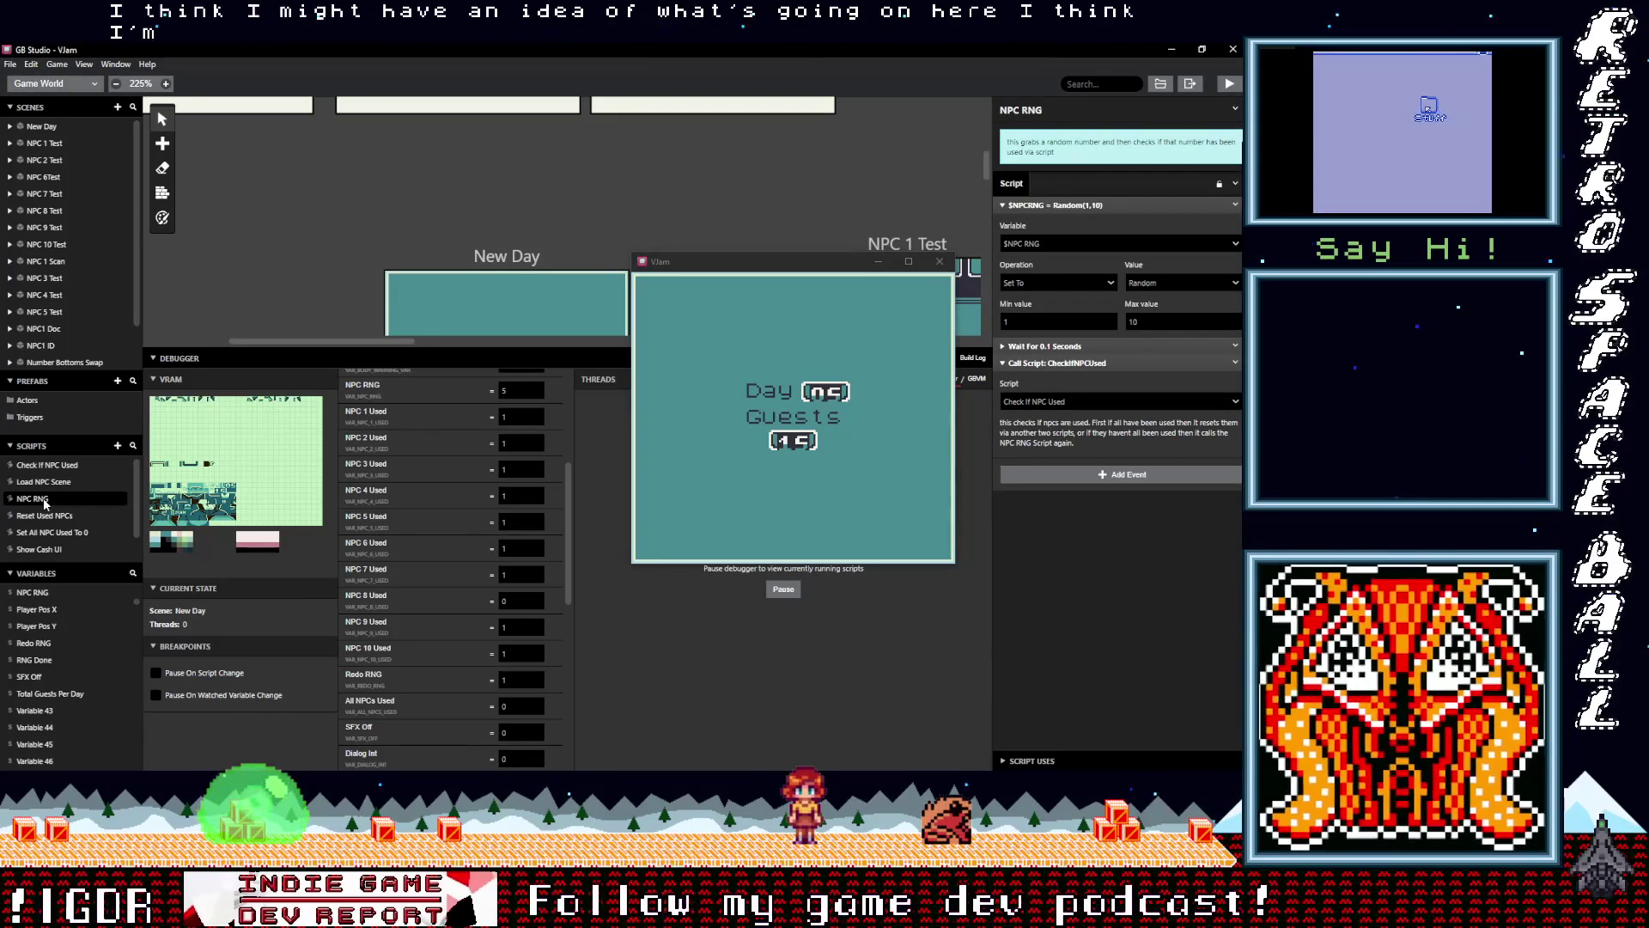
left_click(45, 465)
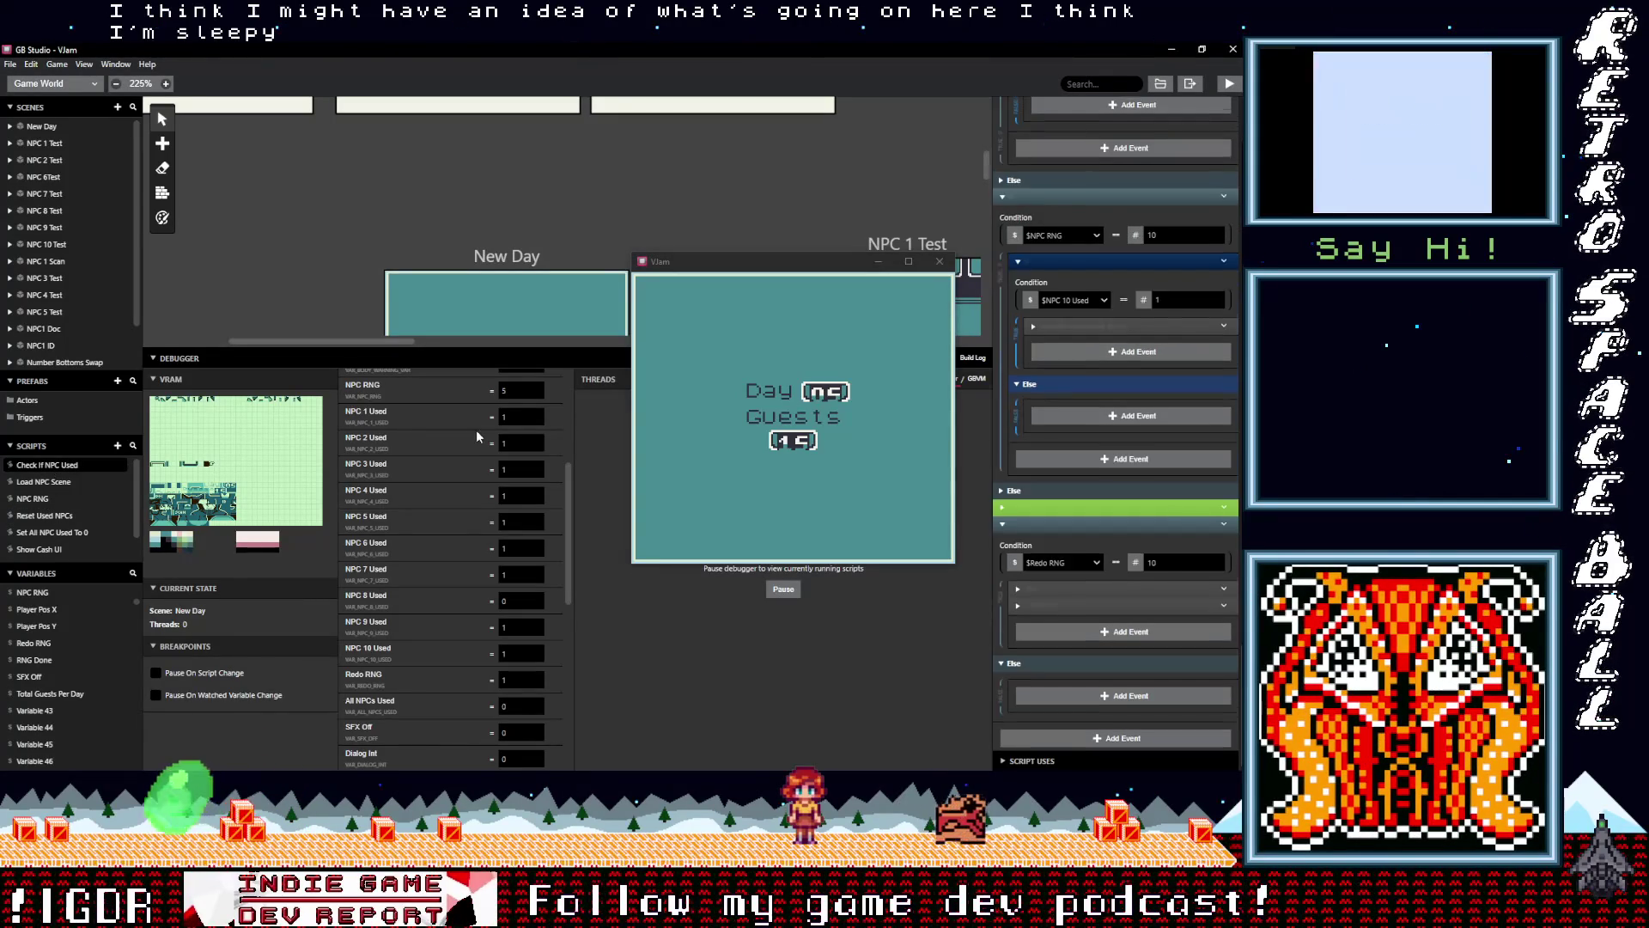
scroll(1096, 450, "up", 5)
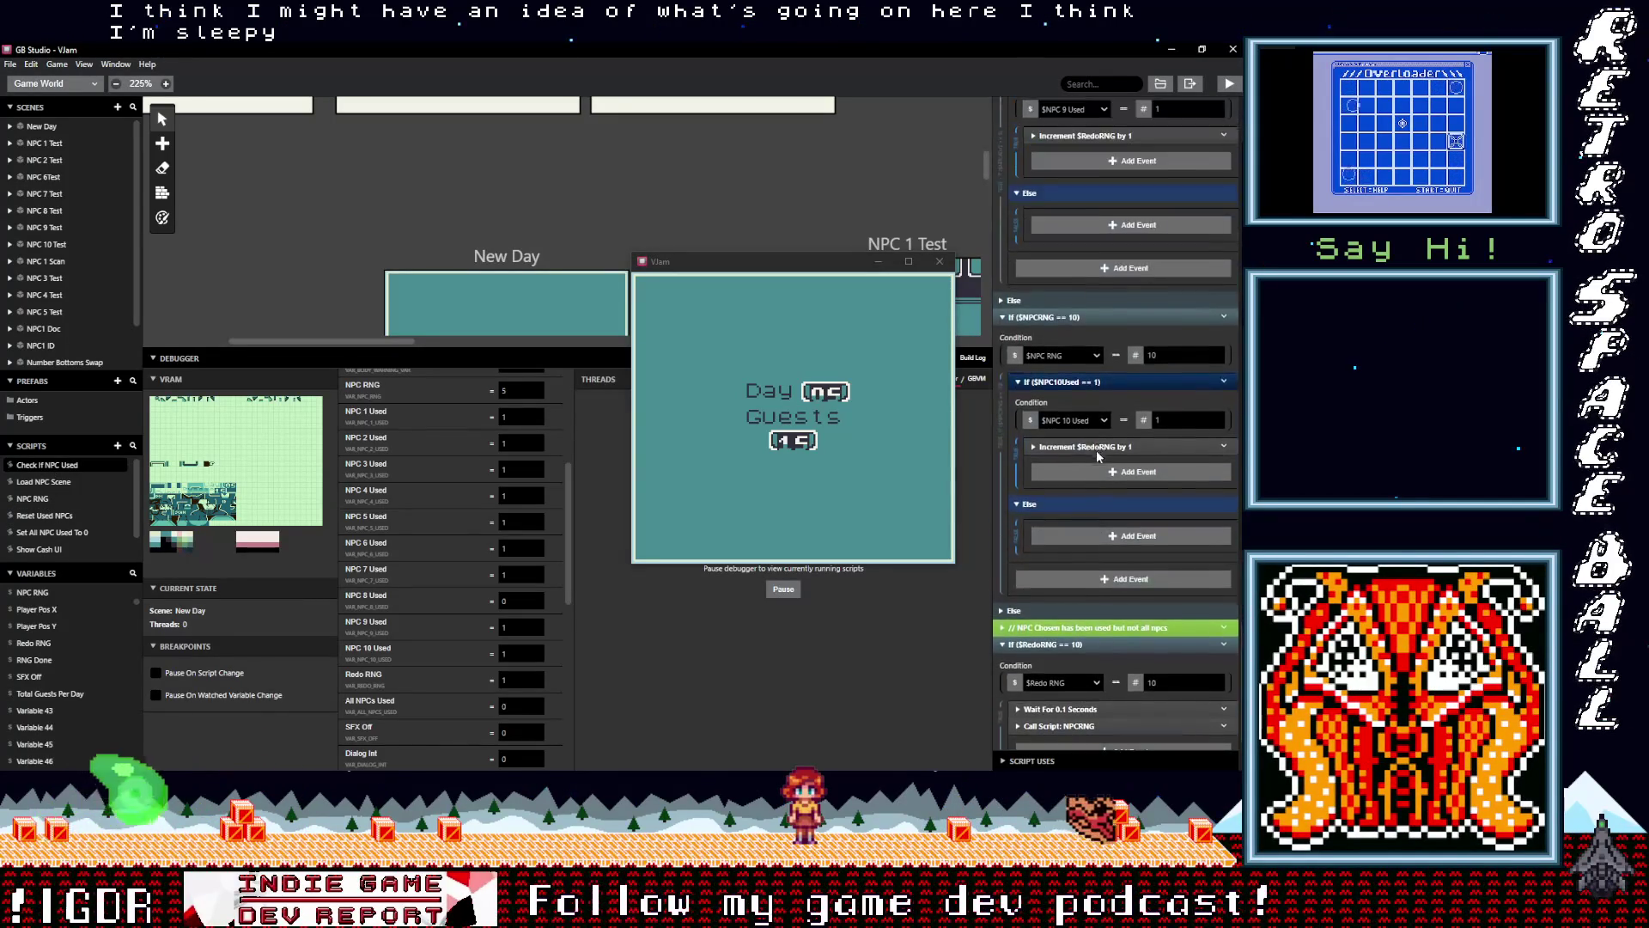
scroll(1108, 464, "up", 15)
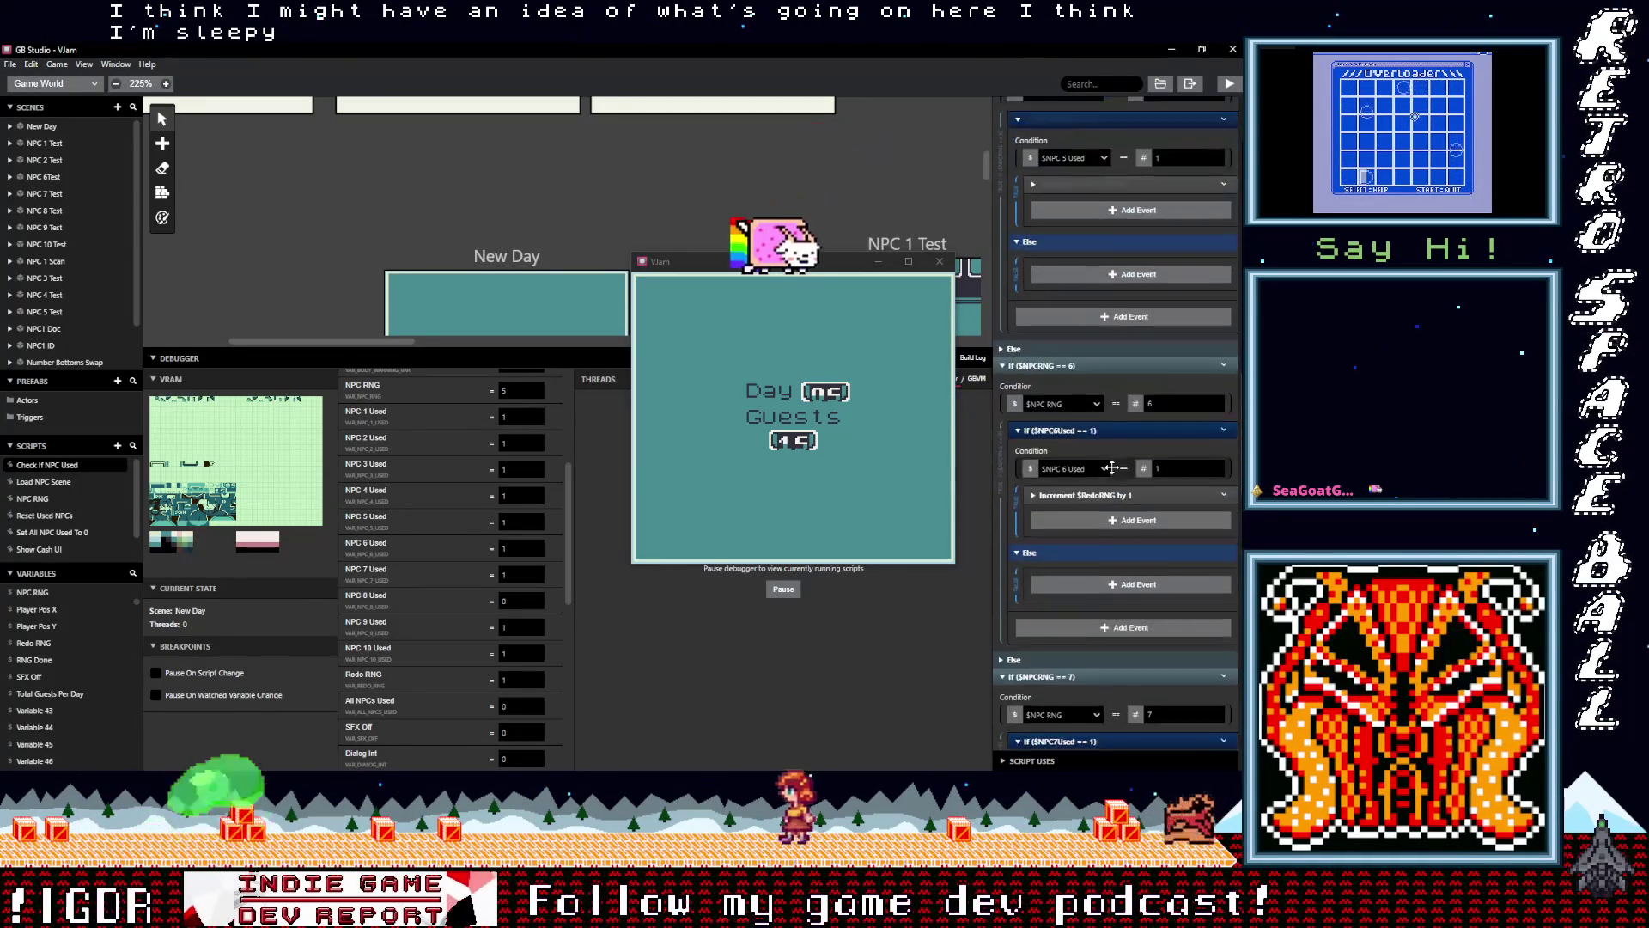
scroll(1112, 469, "up", 10)
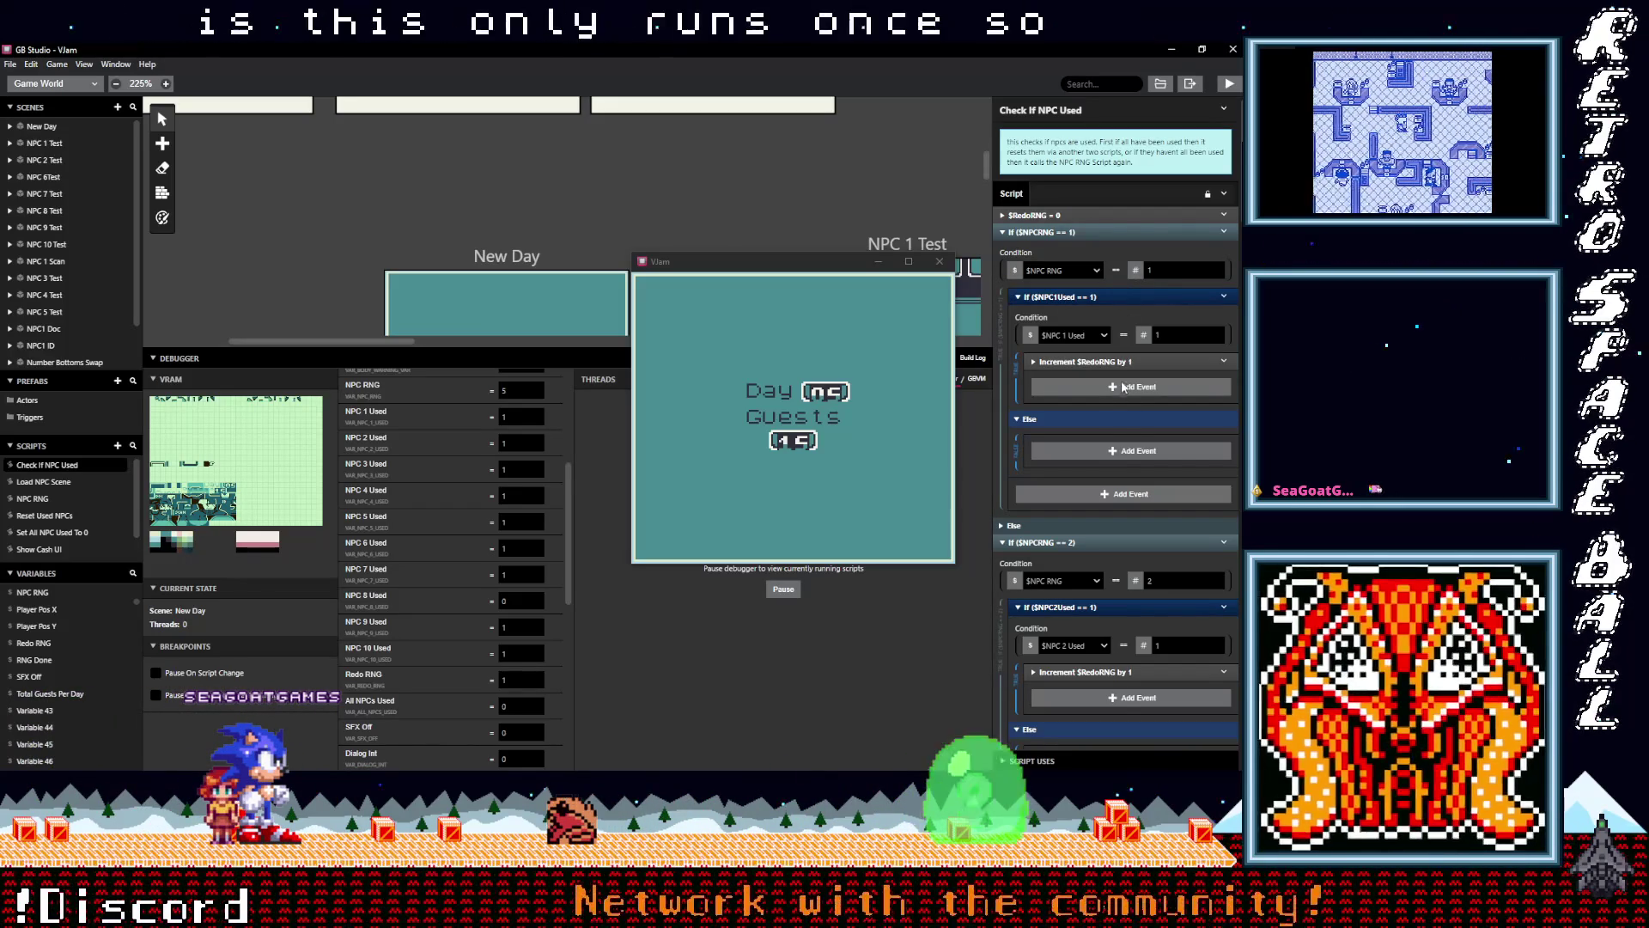
Review the per-NPC checks down to the If ($RedoRNG == 10) block
scroll(1125, 382, "down", 3)
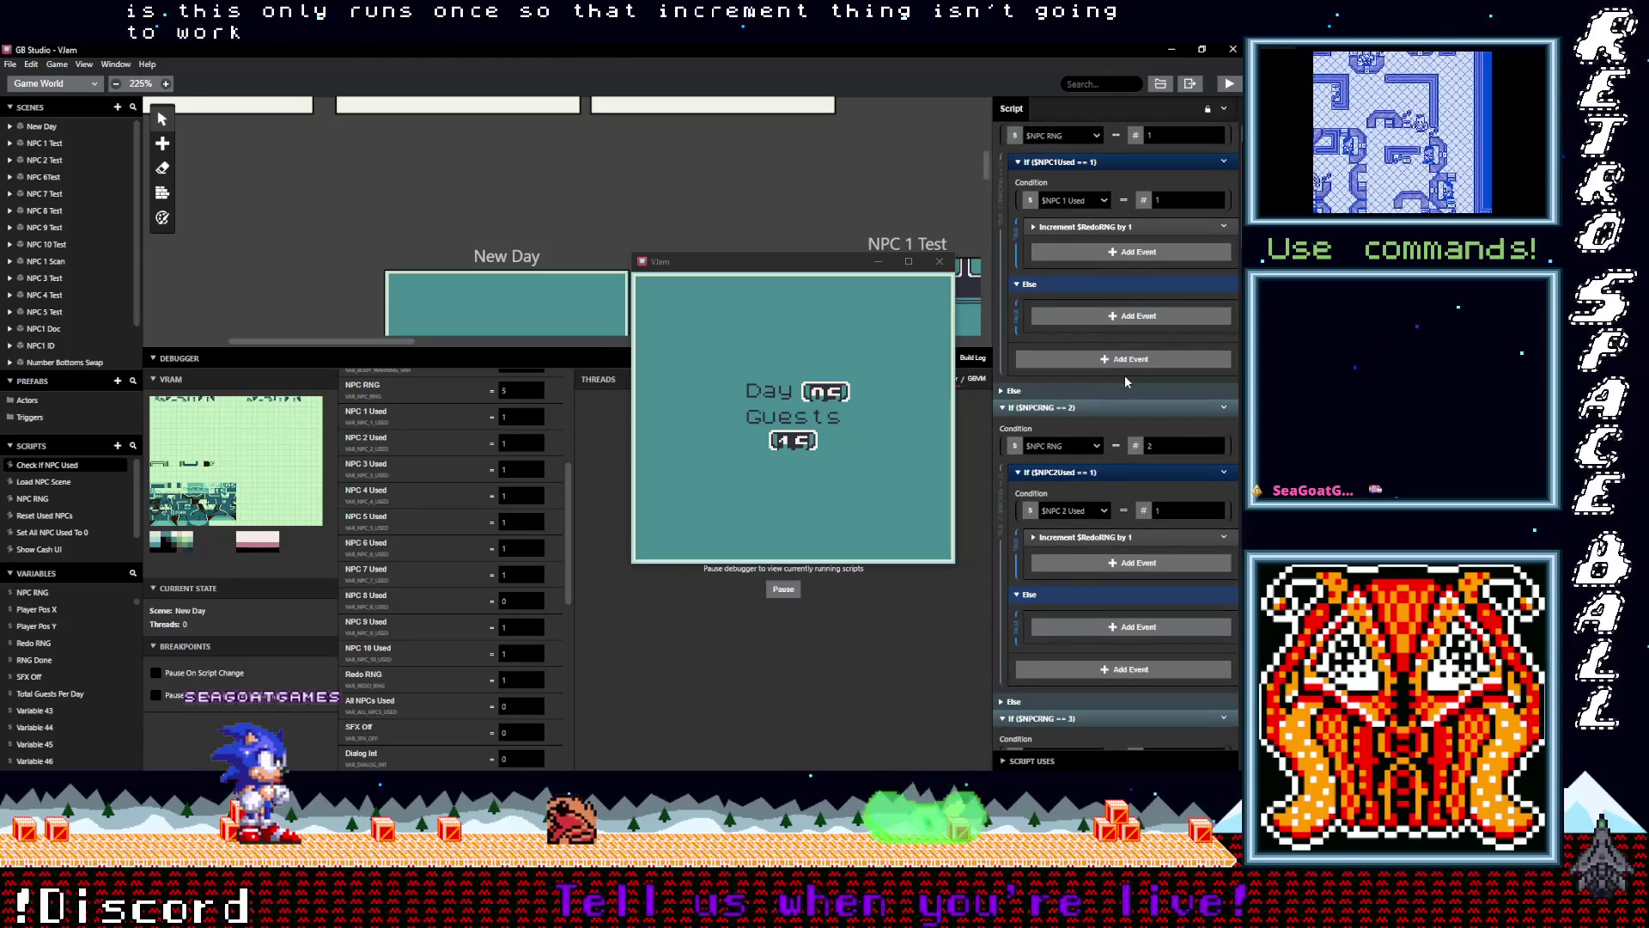
scroll(1126, 382, "down", 2)
scroll(1127, 381, "down", 1)
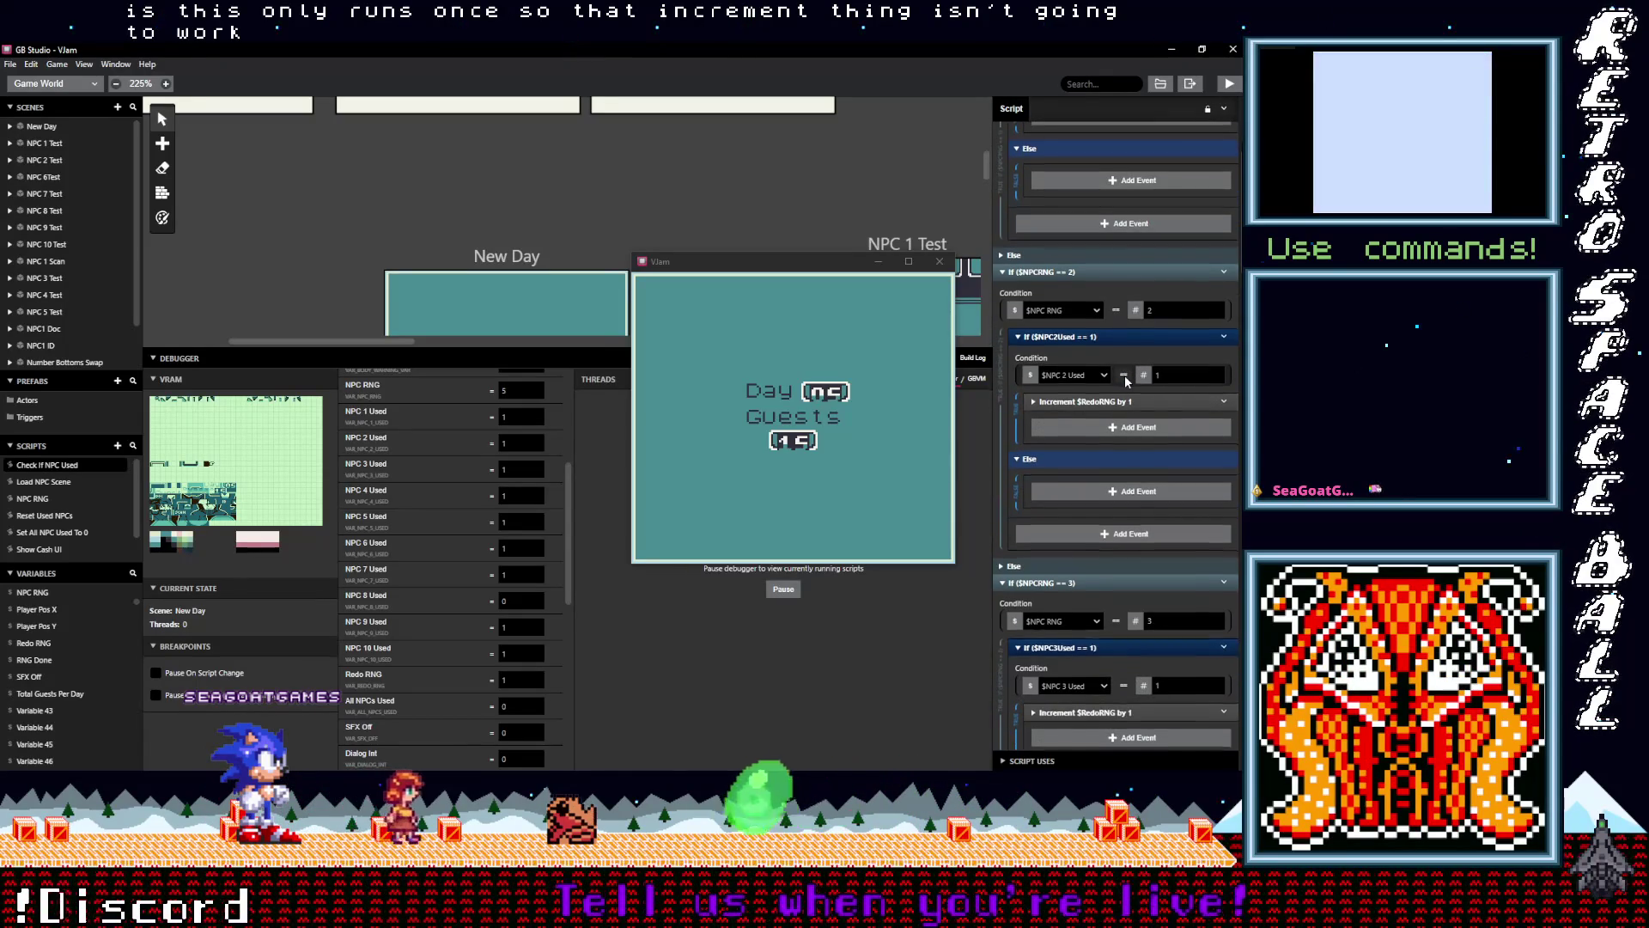
scroll(1125, 381, "down", 3)
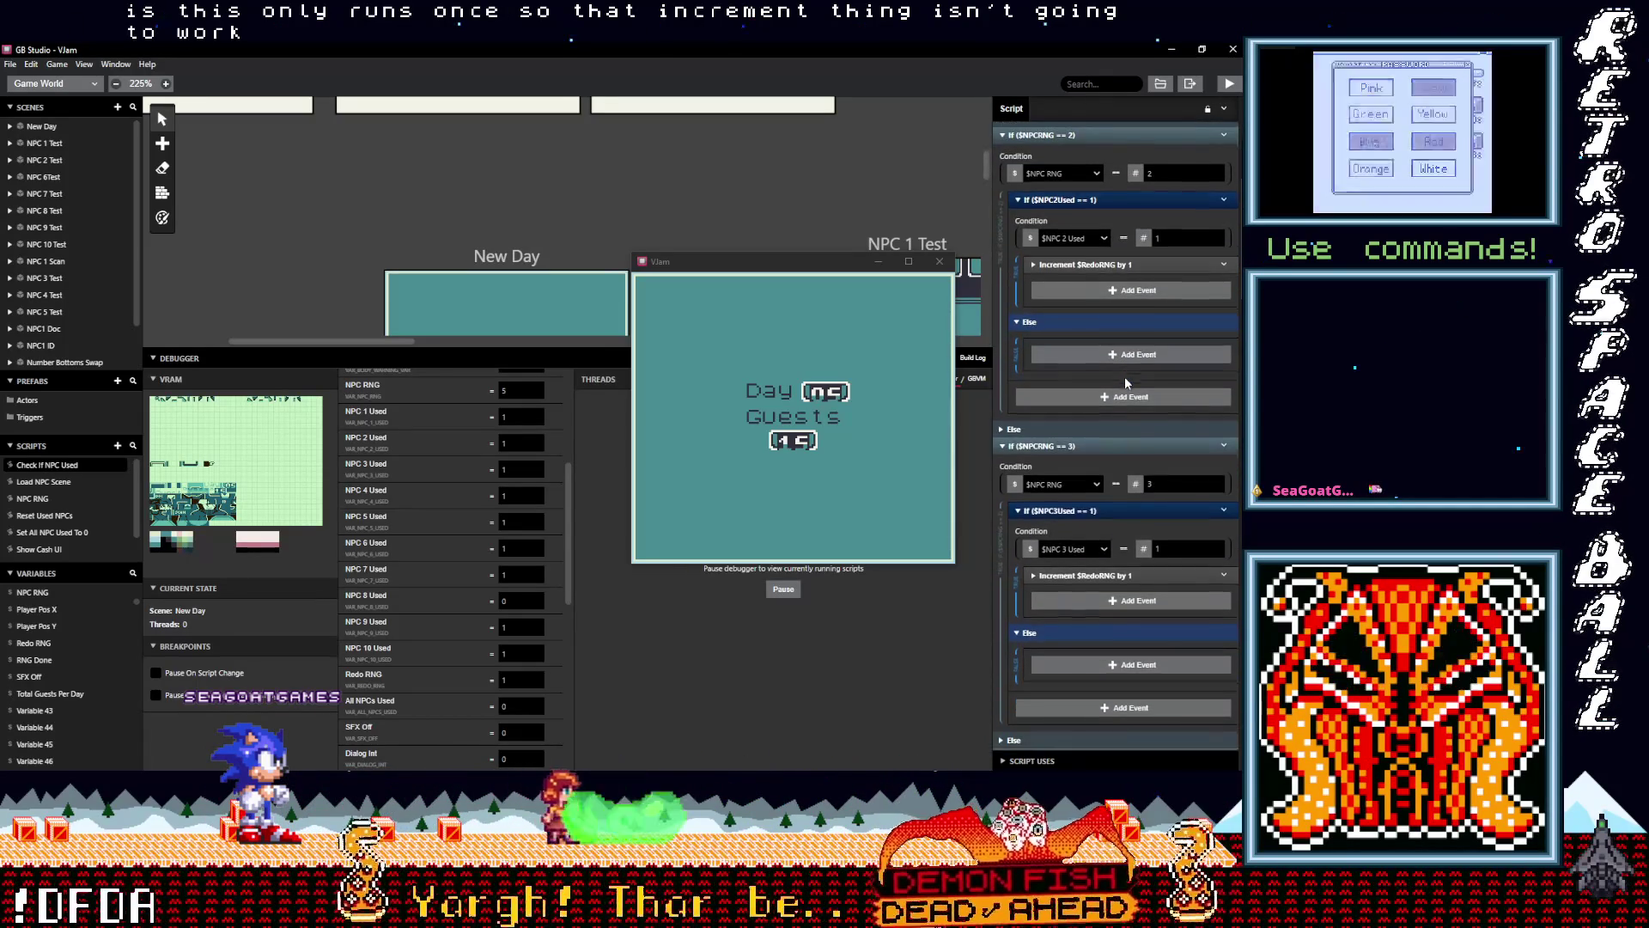
scroll(1125, 378, "down", 4)
scroll(1125, 378, "down", 5)
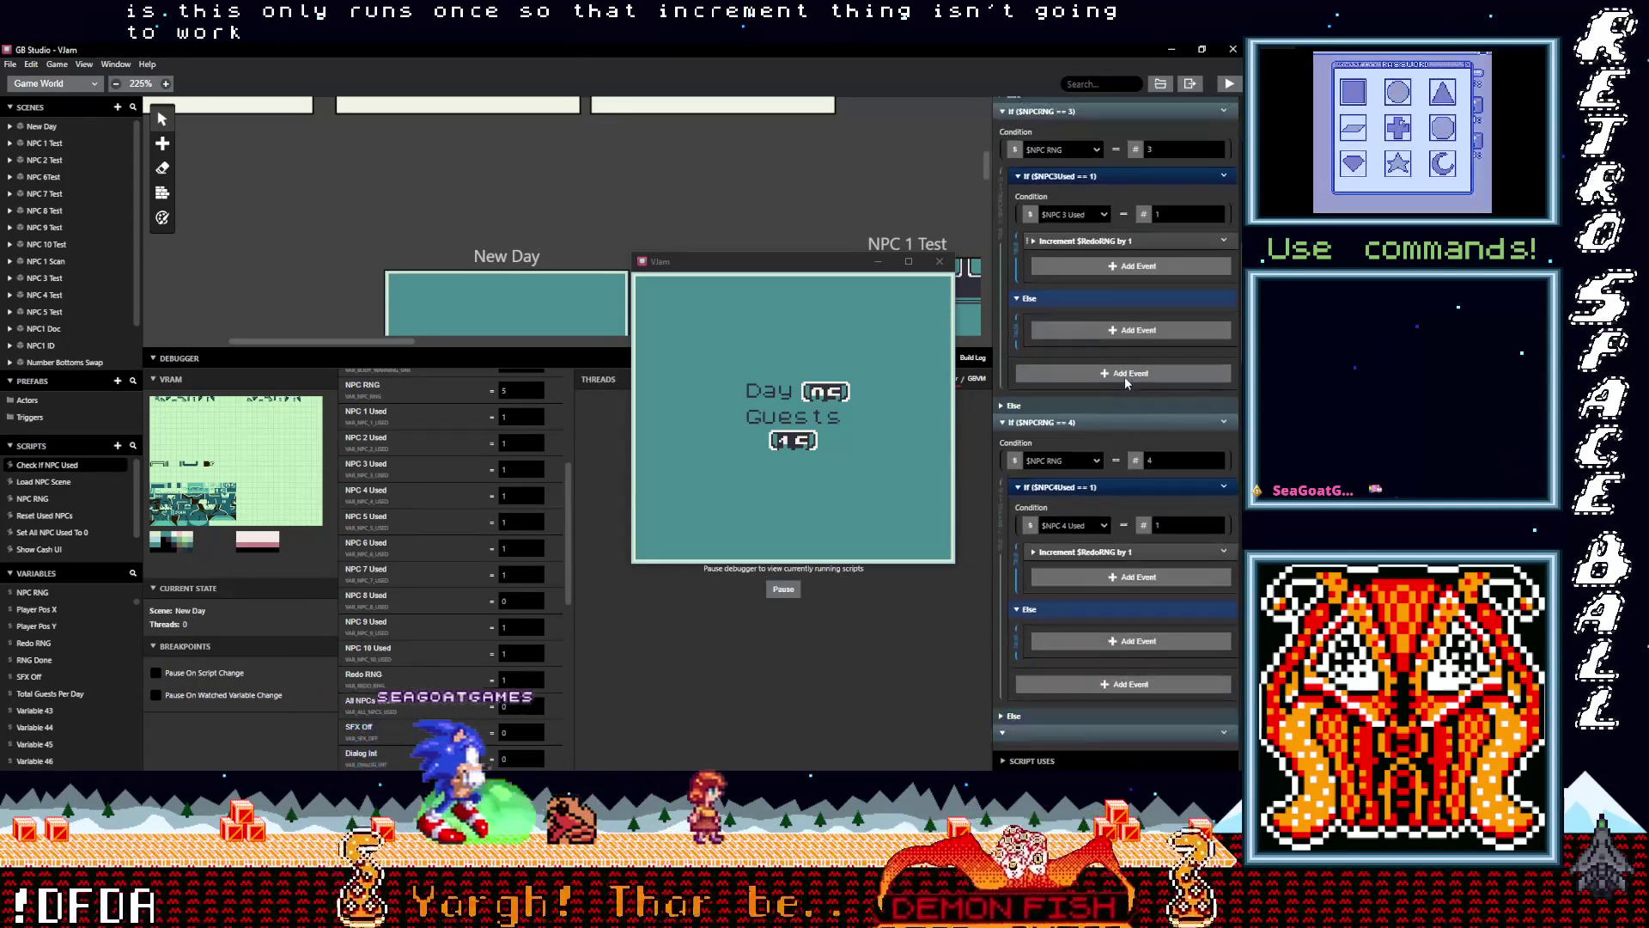
scroll(1124, 378, "down", 6)
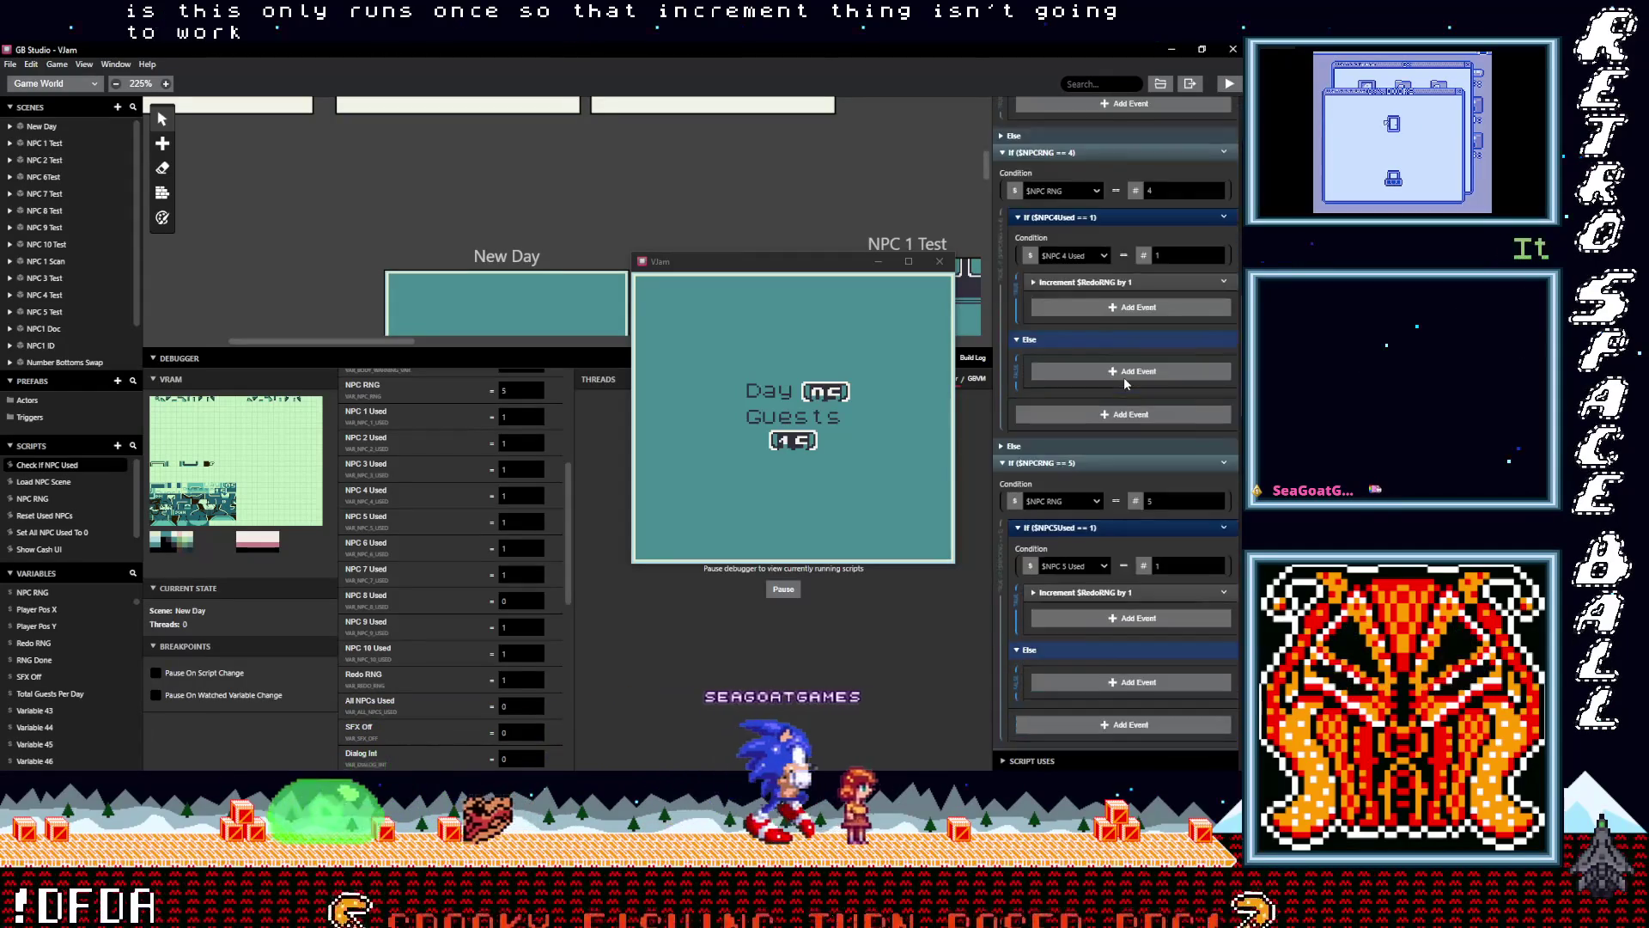
scroll(1122, 378, "down", 4)
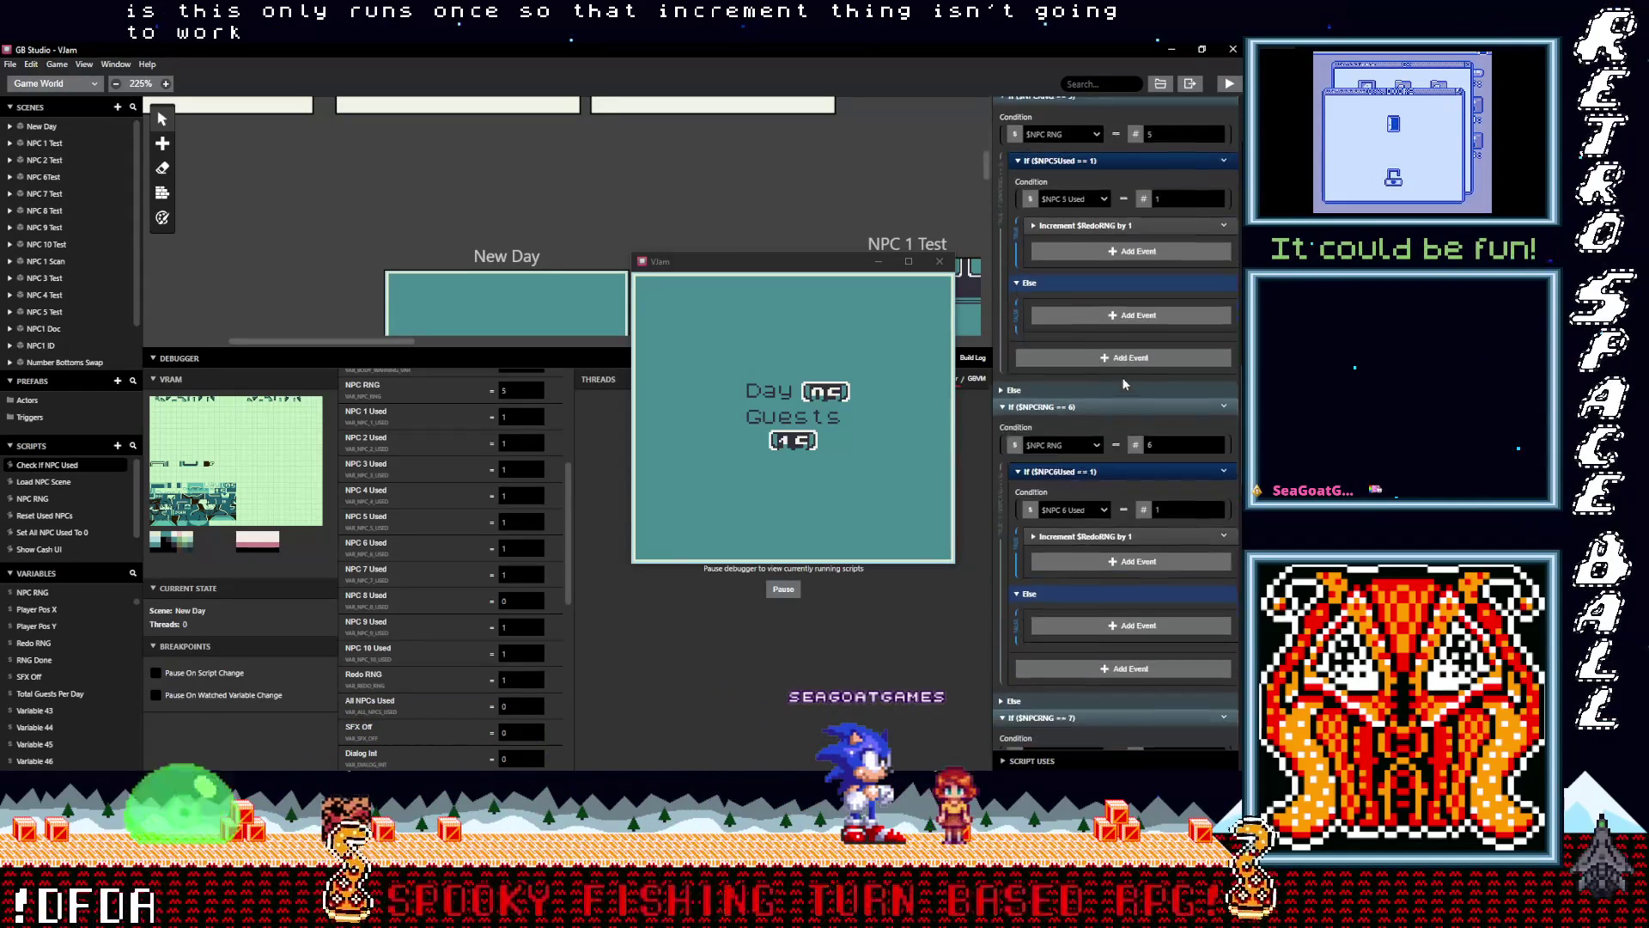
scroll(1124, 384, "down", 4)
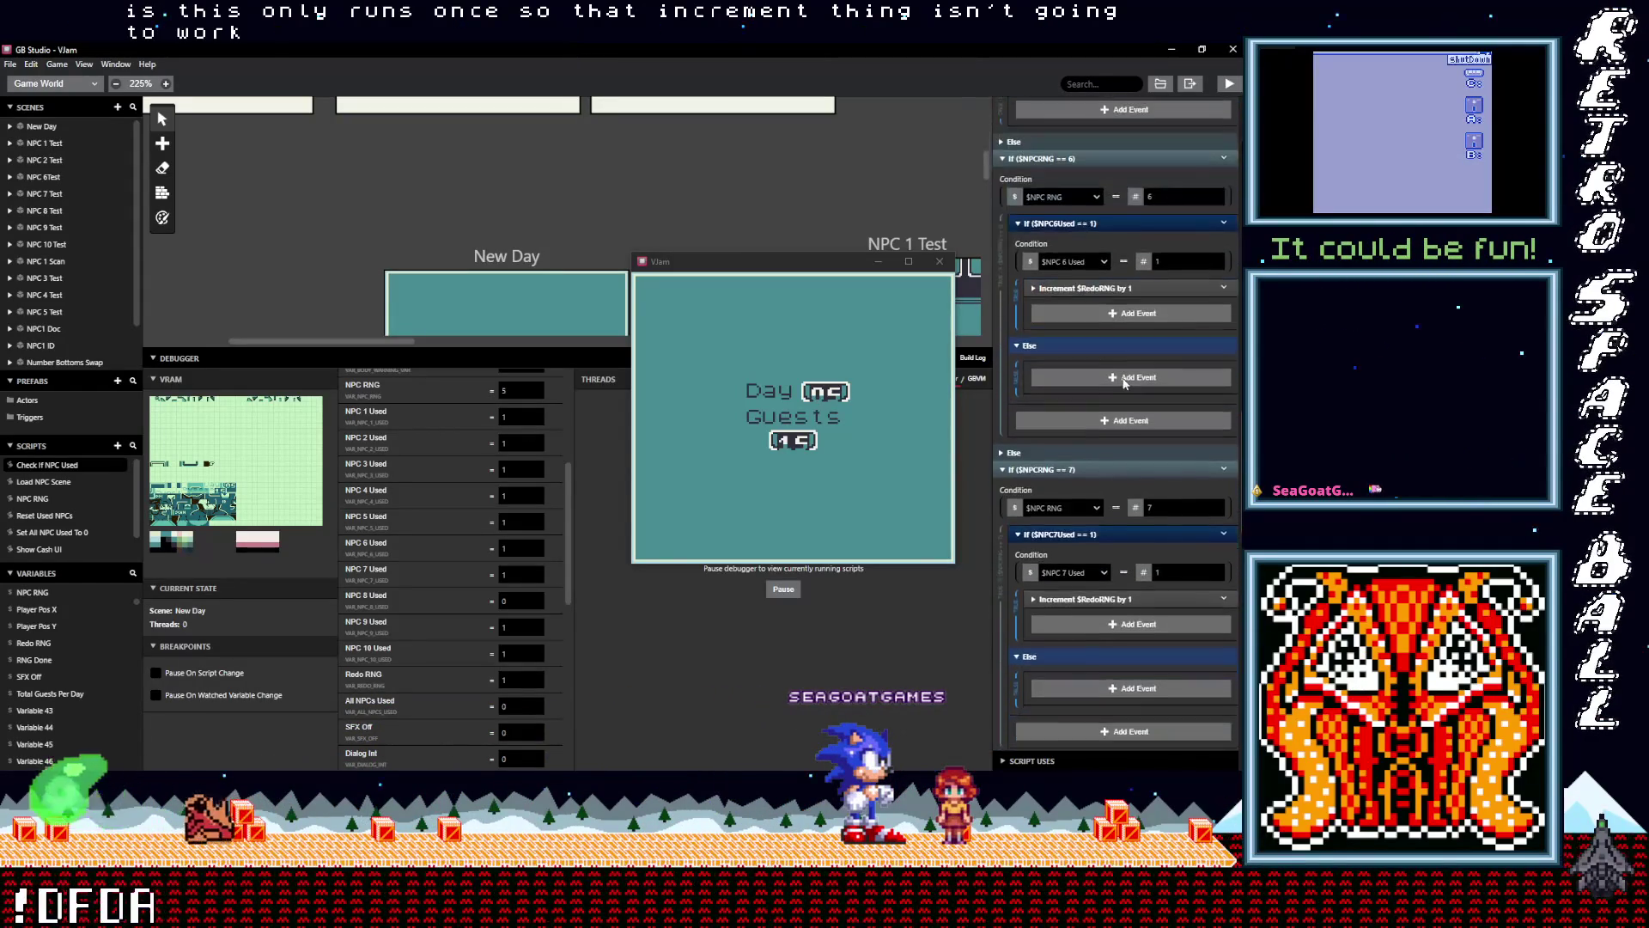
scroll(1123, 383, "down", 4)
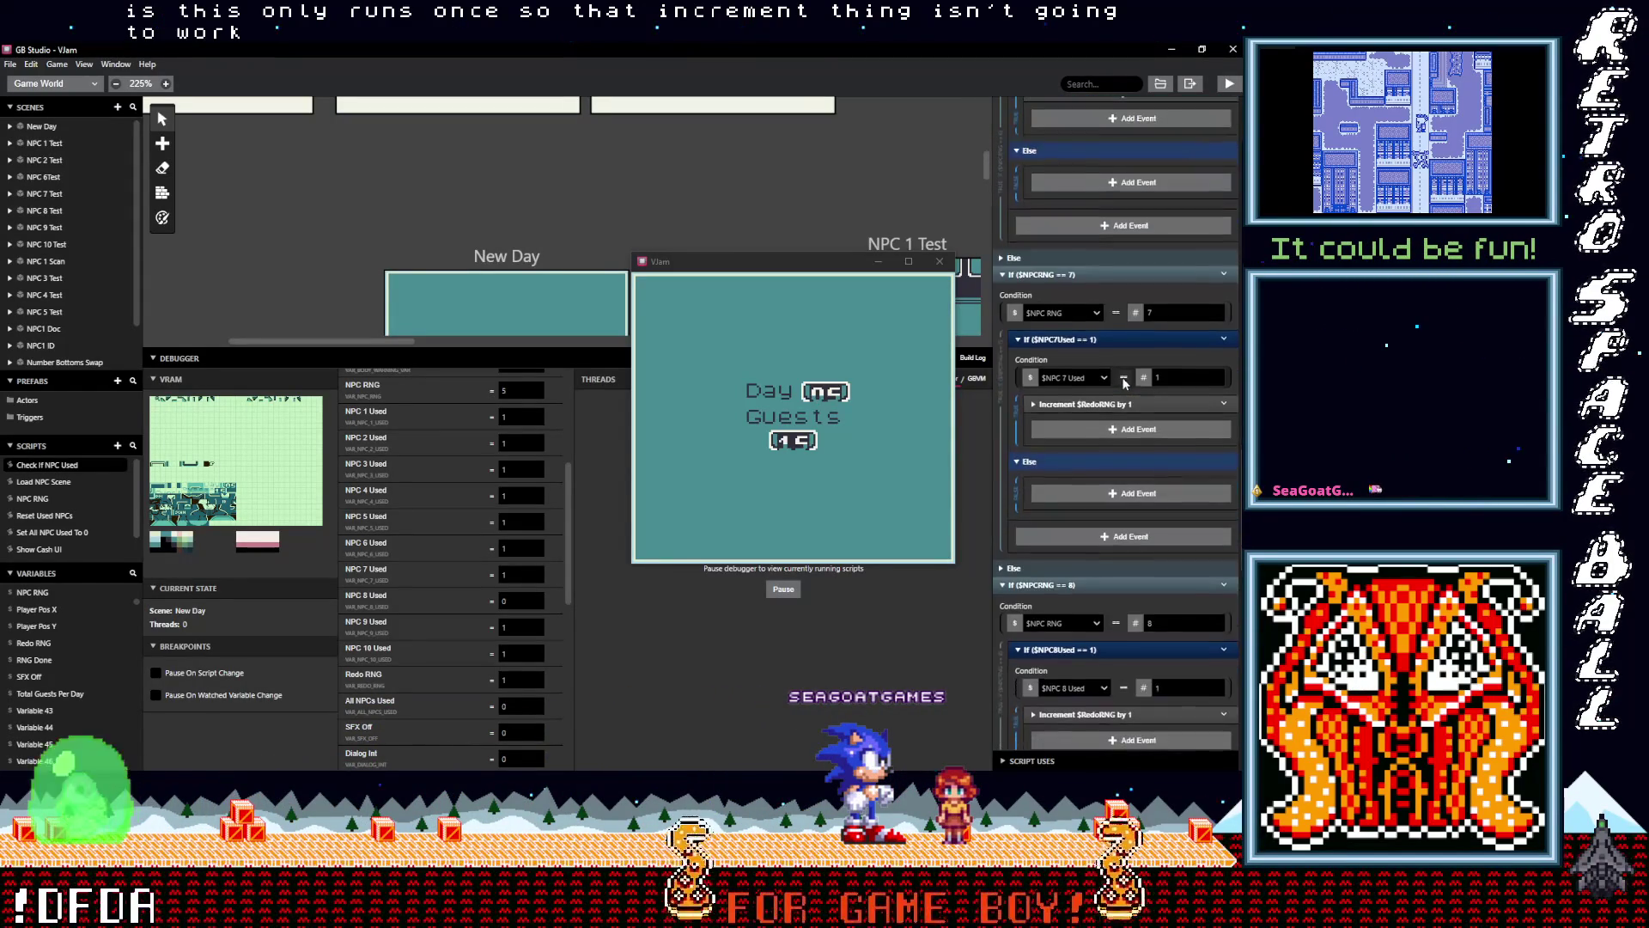
scroll(1123, 384, "down", 4)
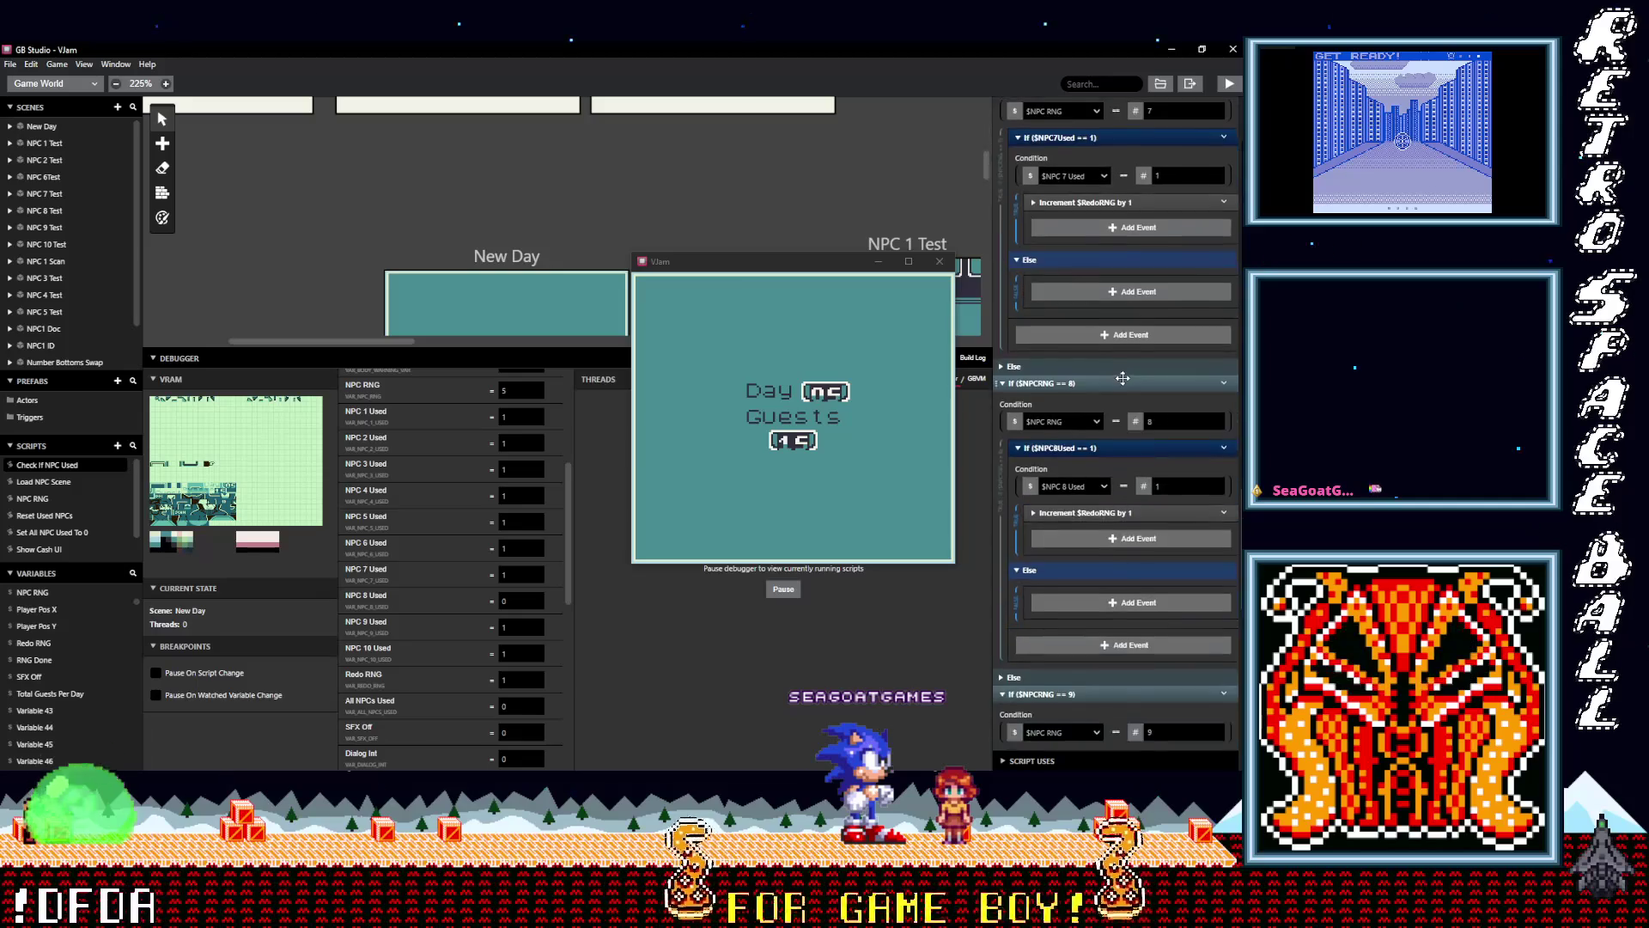
scroll(1123, 378, "down", 9)
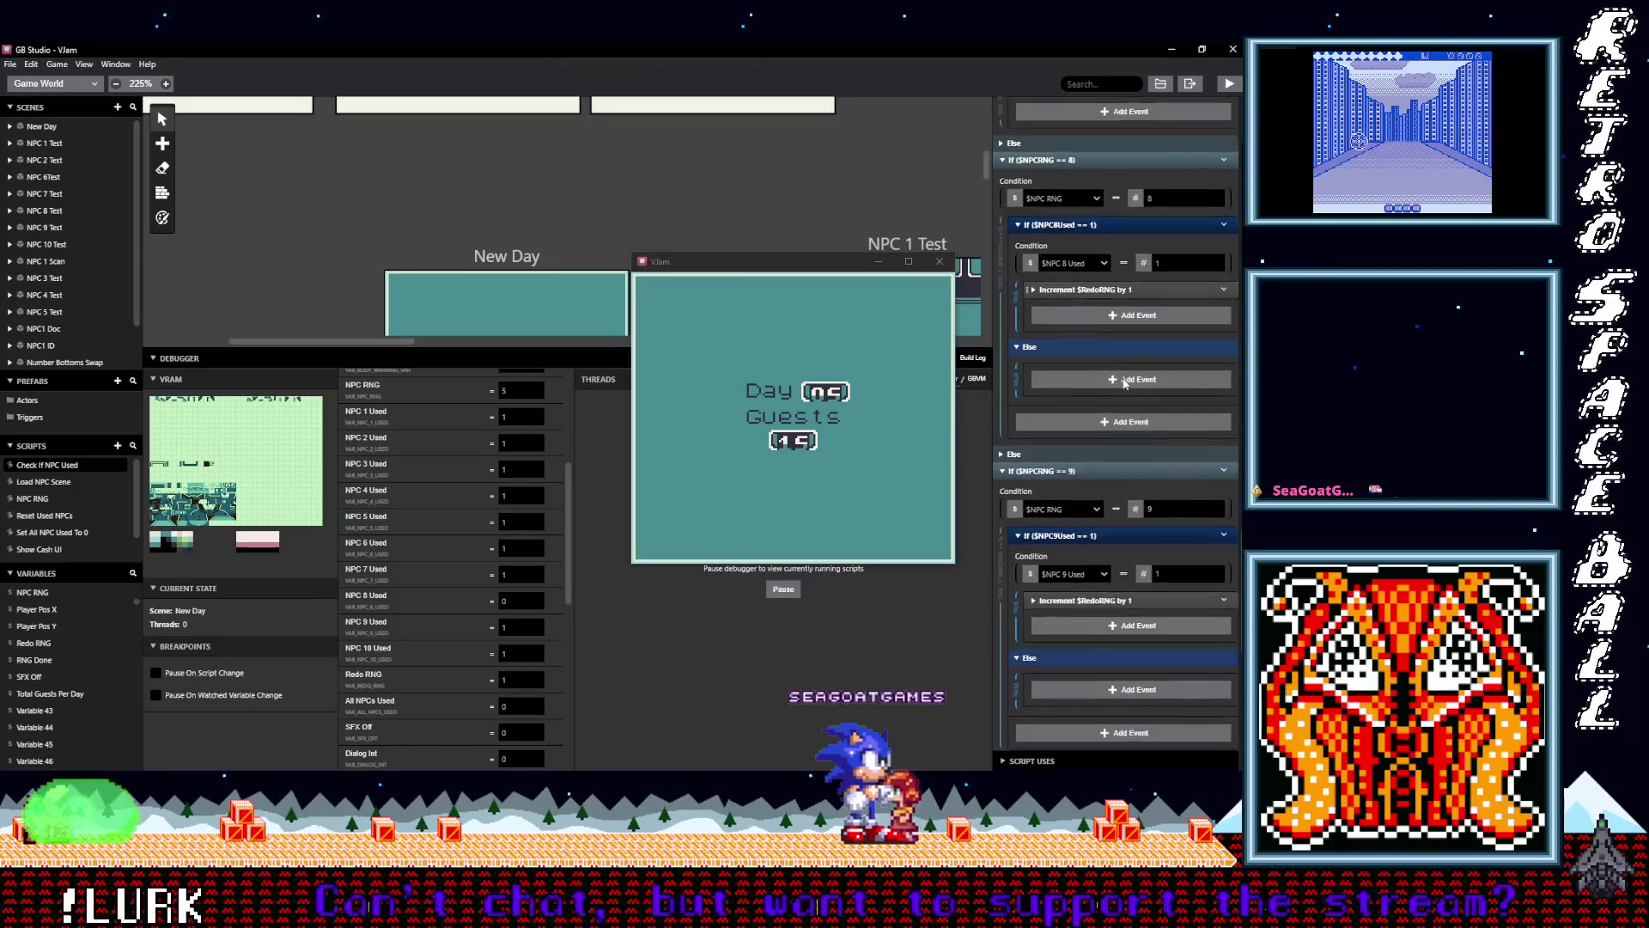
scroll(1124, 384, "down", 3)
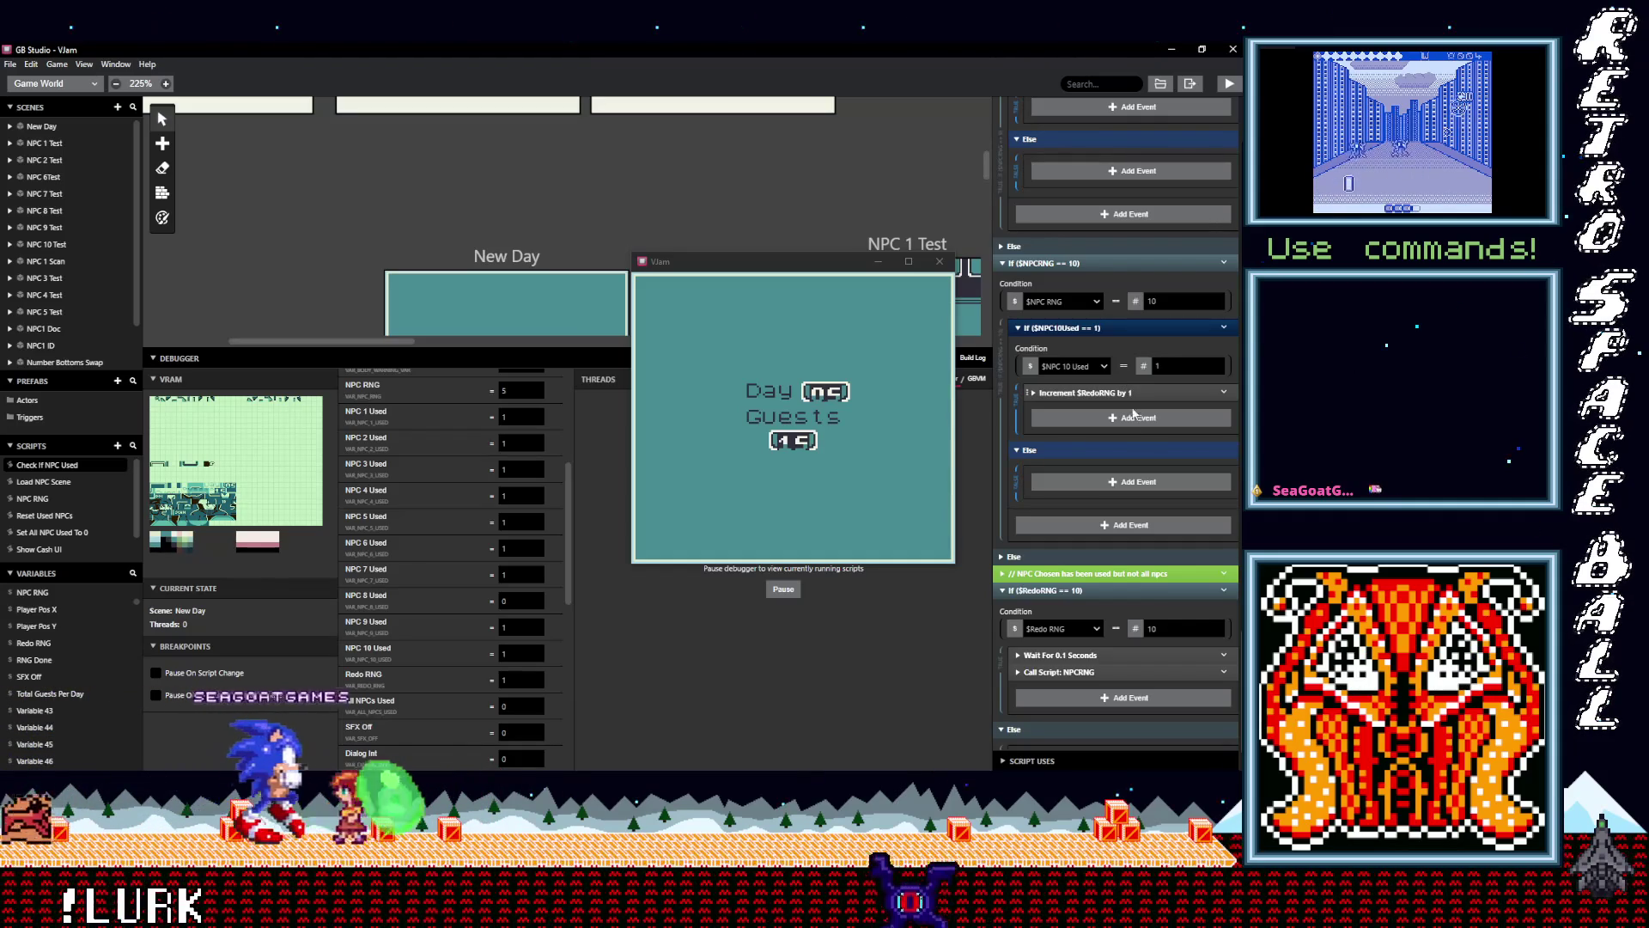
Change the Redo RNG condition from 10 to 1 and close the game preview
double_click(1178, 632)
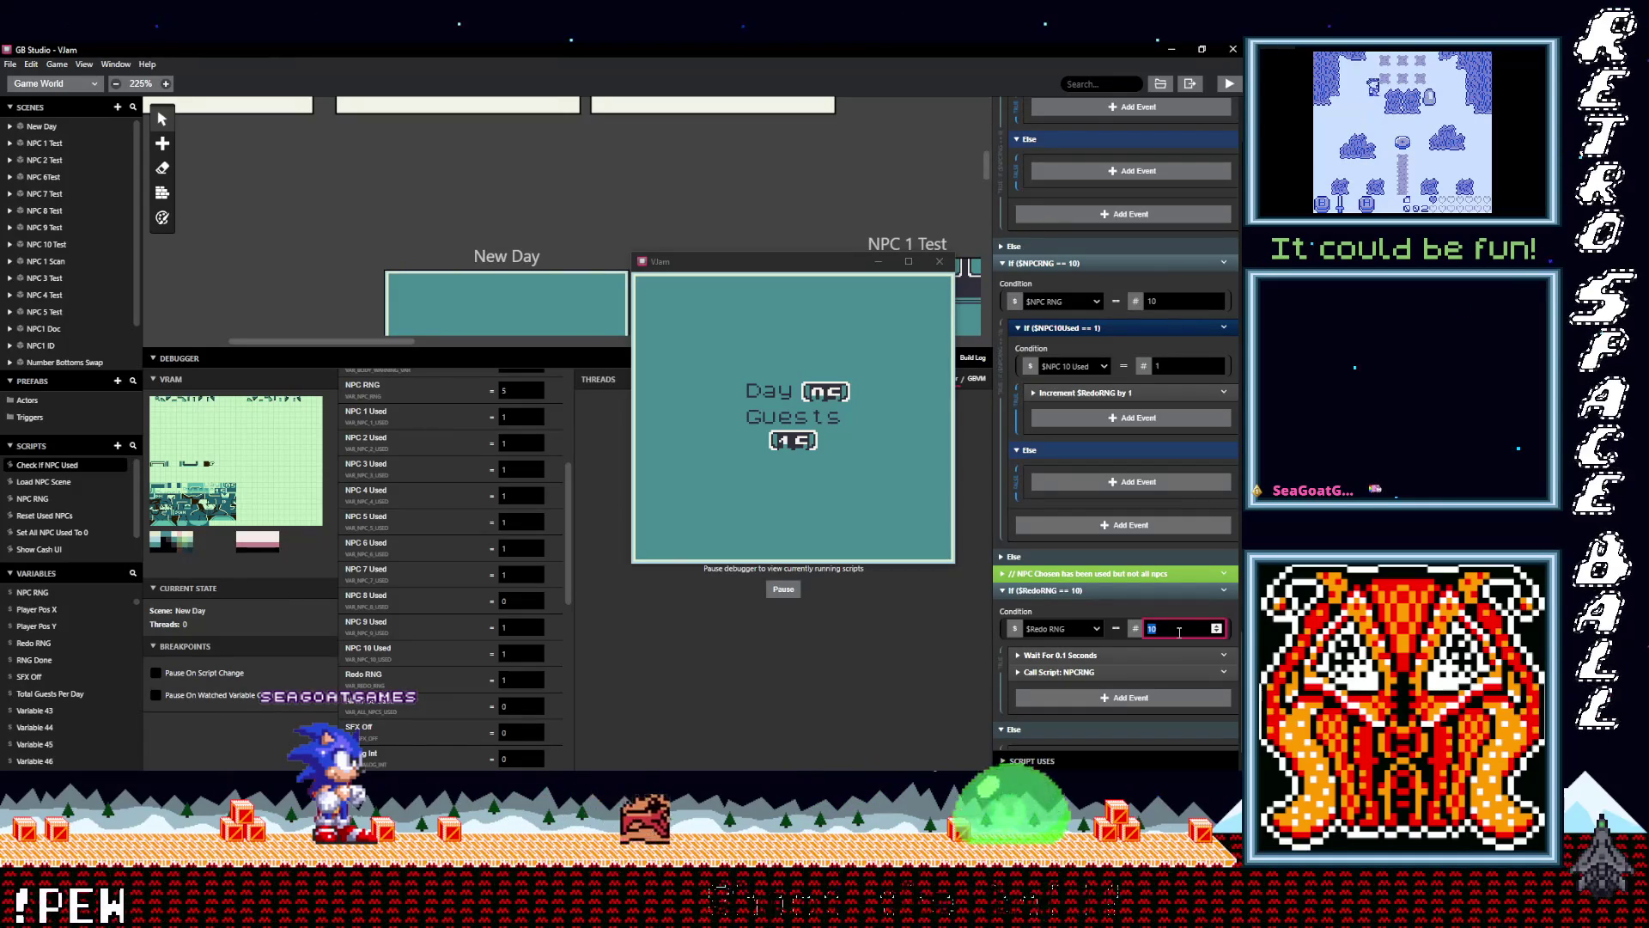
type("1")
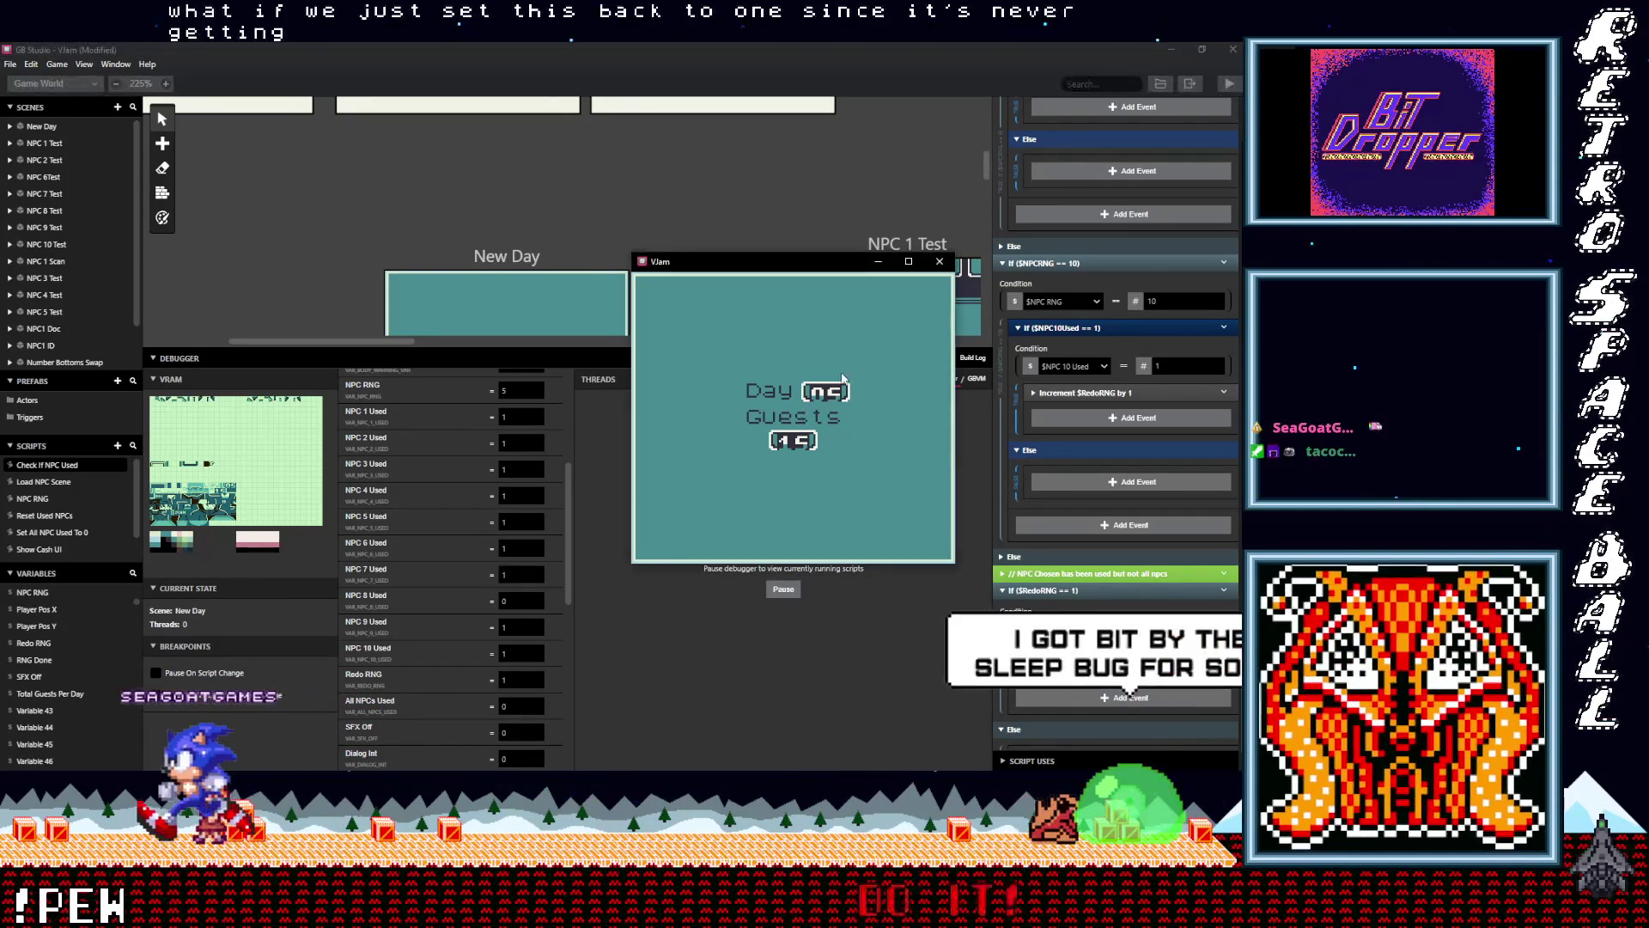
left_click(889, 324)
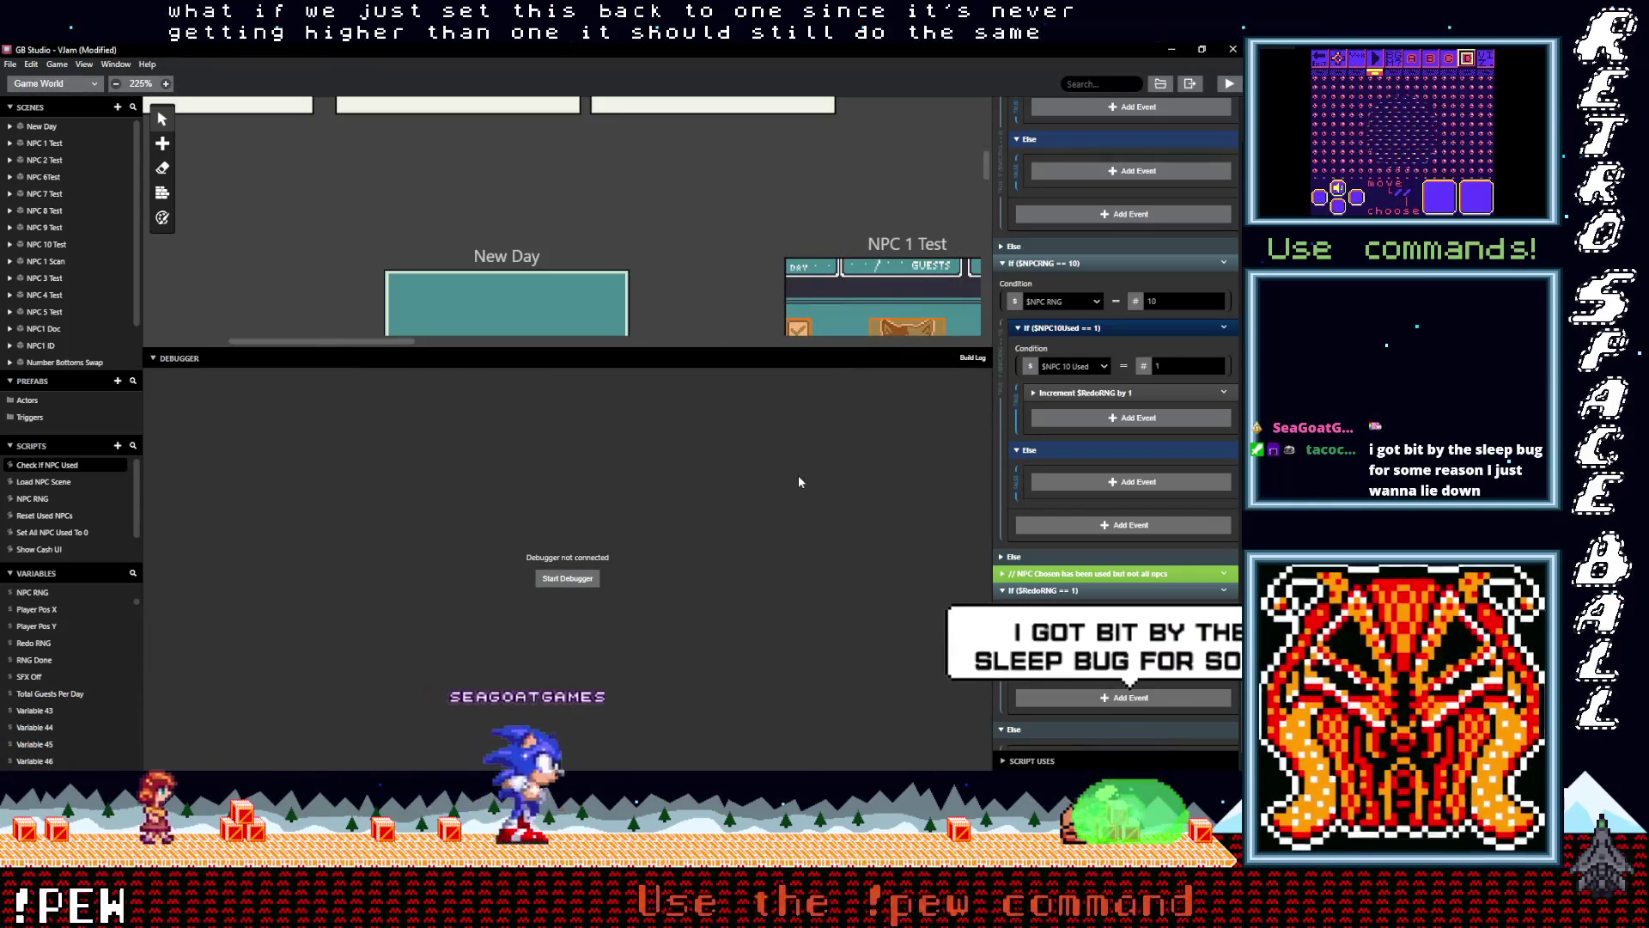
Return to the top of Check If NPC Used and save the project with Ctrl+S
scroll(1178, 523, "up", 5)
scroll(1178, 523, "up", 15)
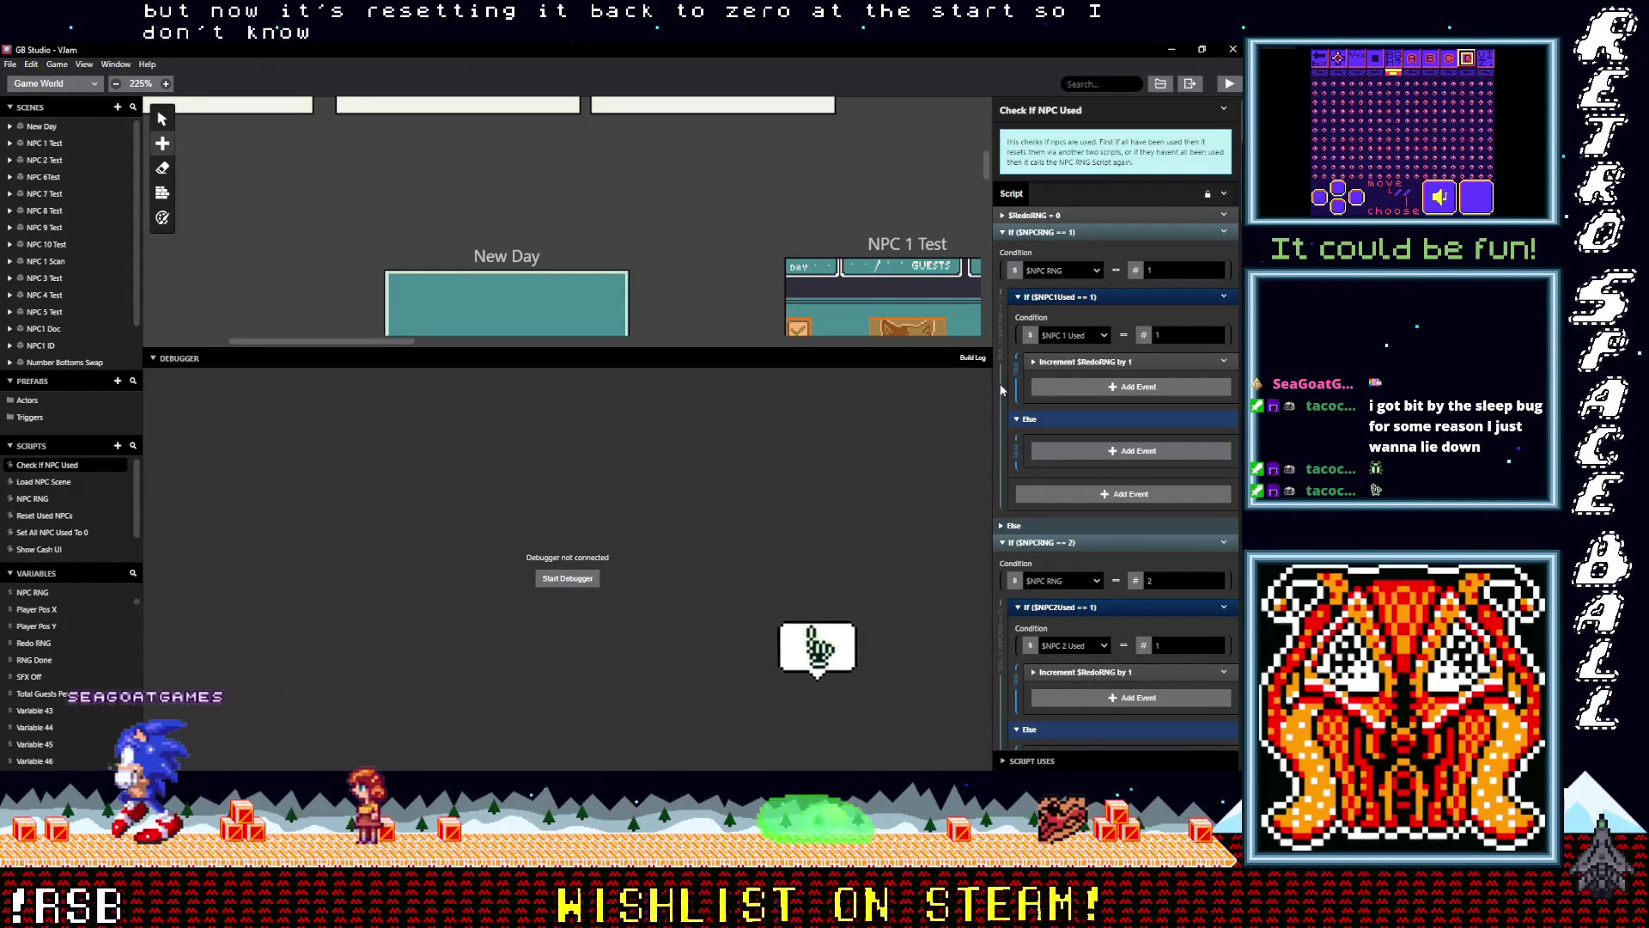
key("ctrl+s")
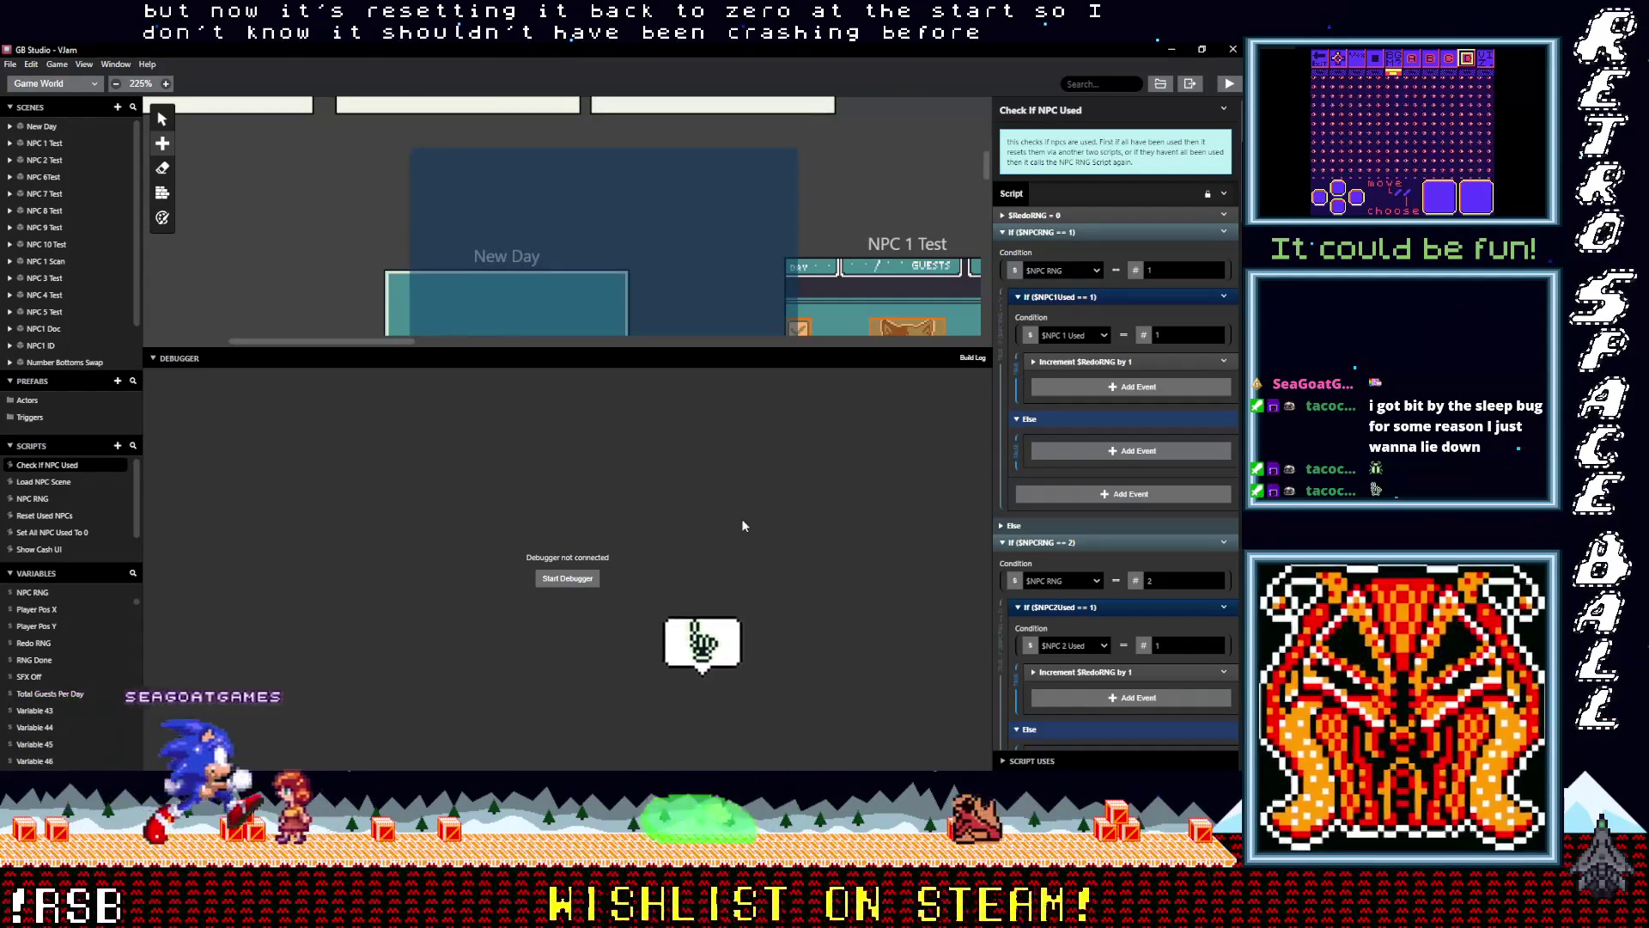
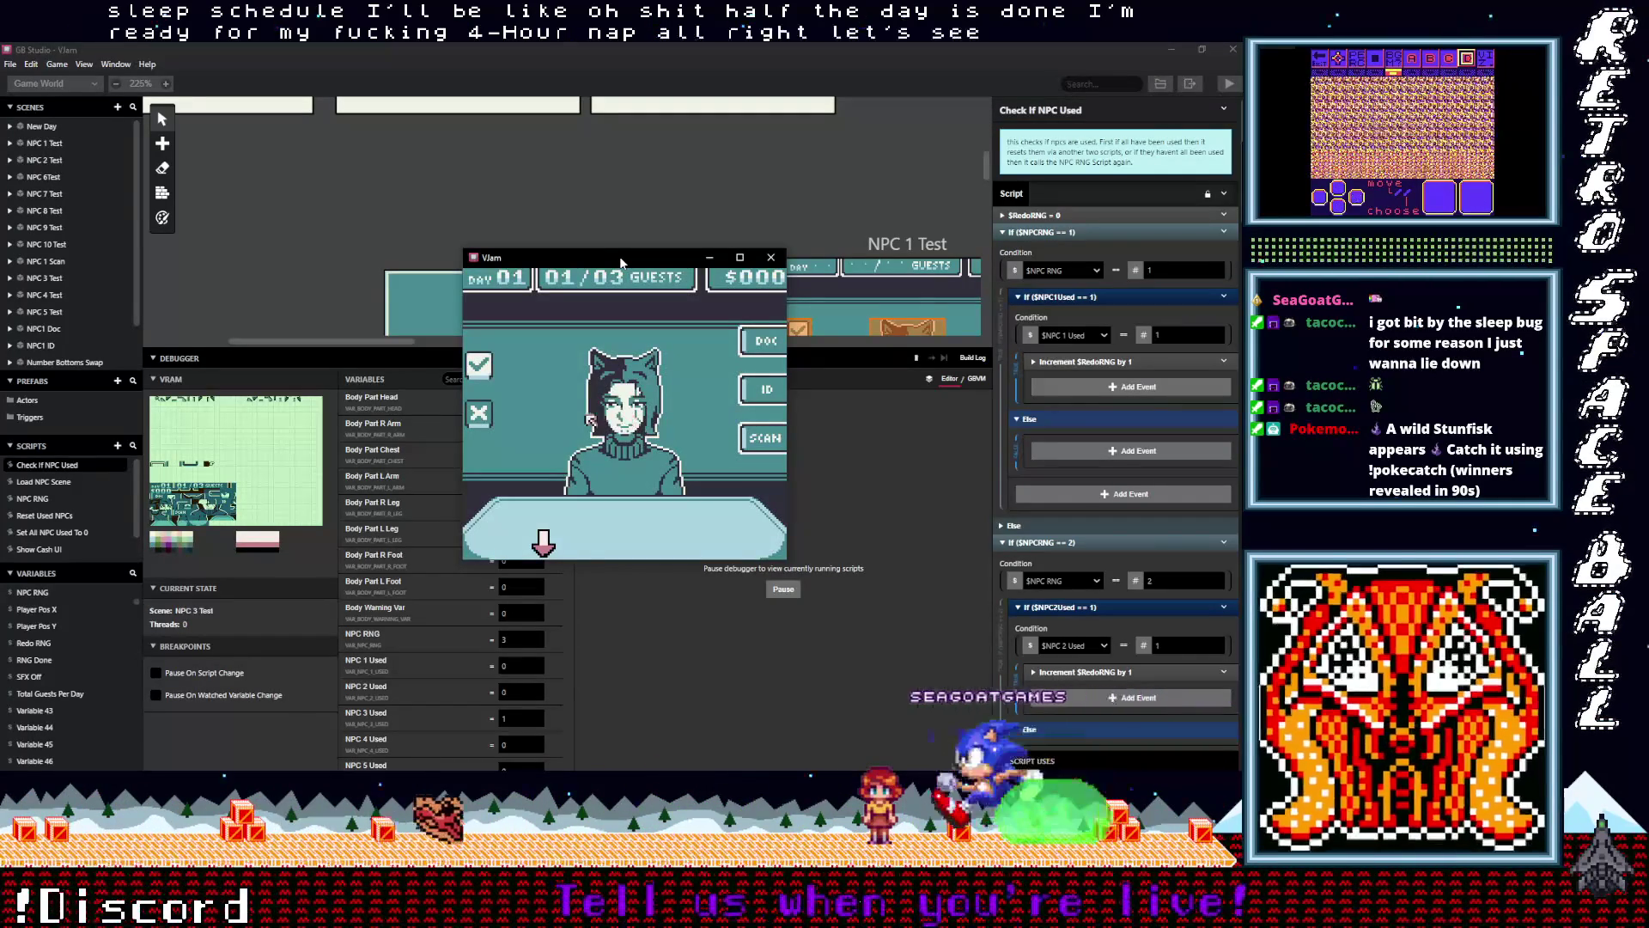
Switch the choice to approve and play through days 1 and 2, approving every guest
key("Up")
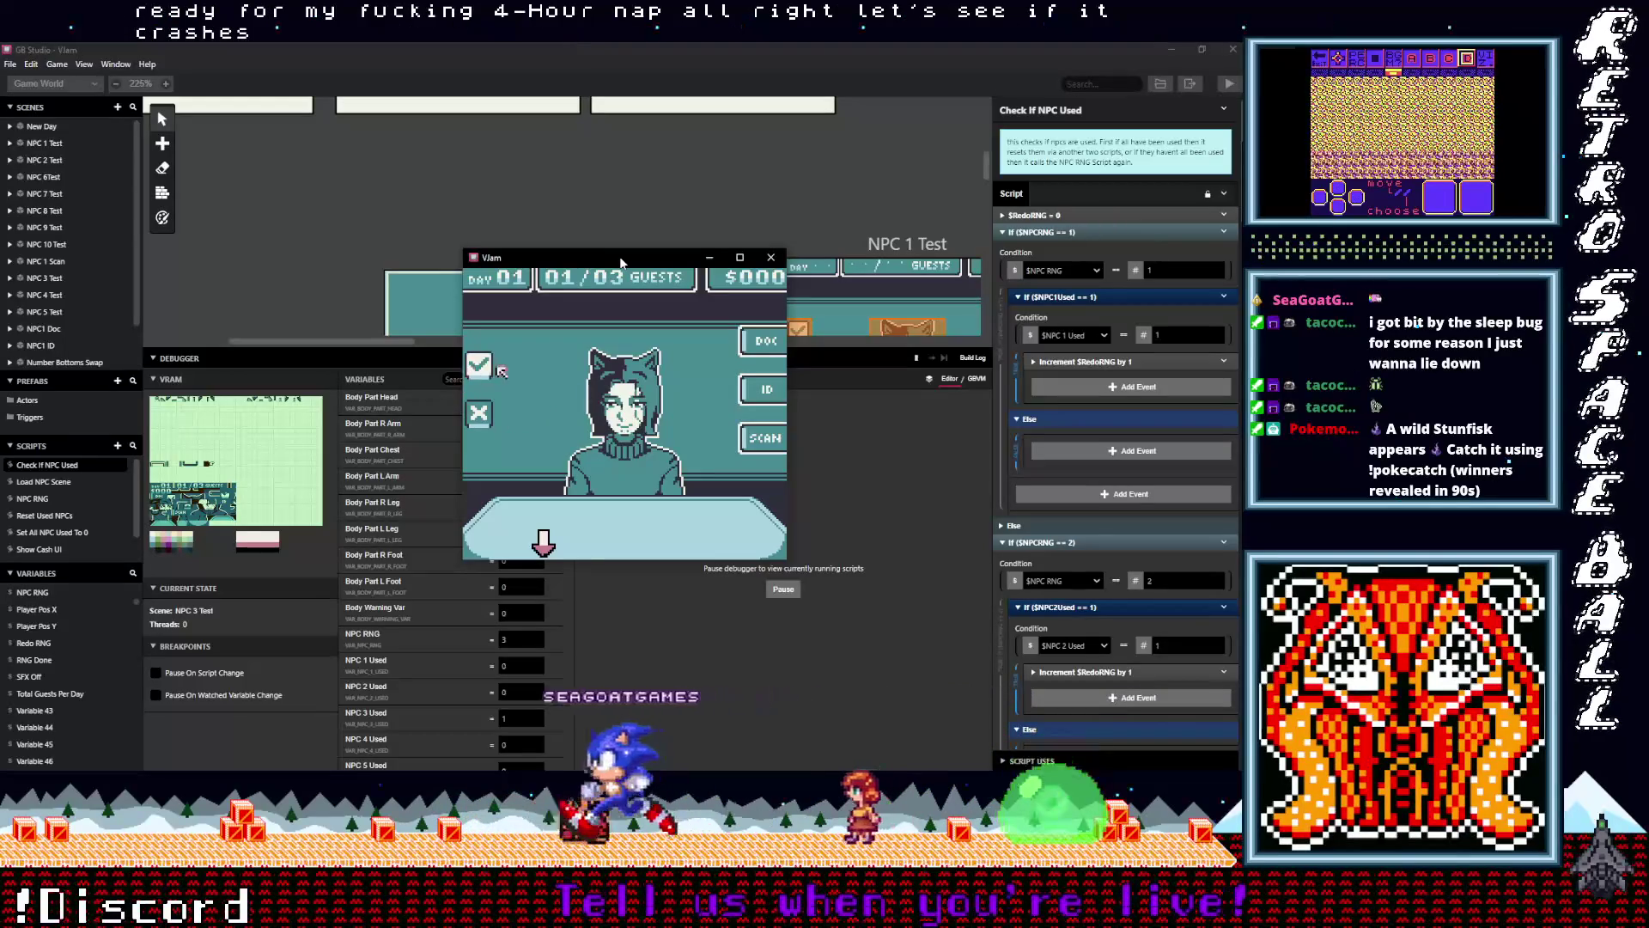
key("z")
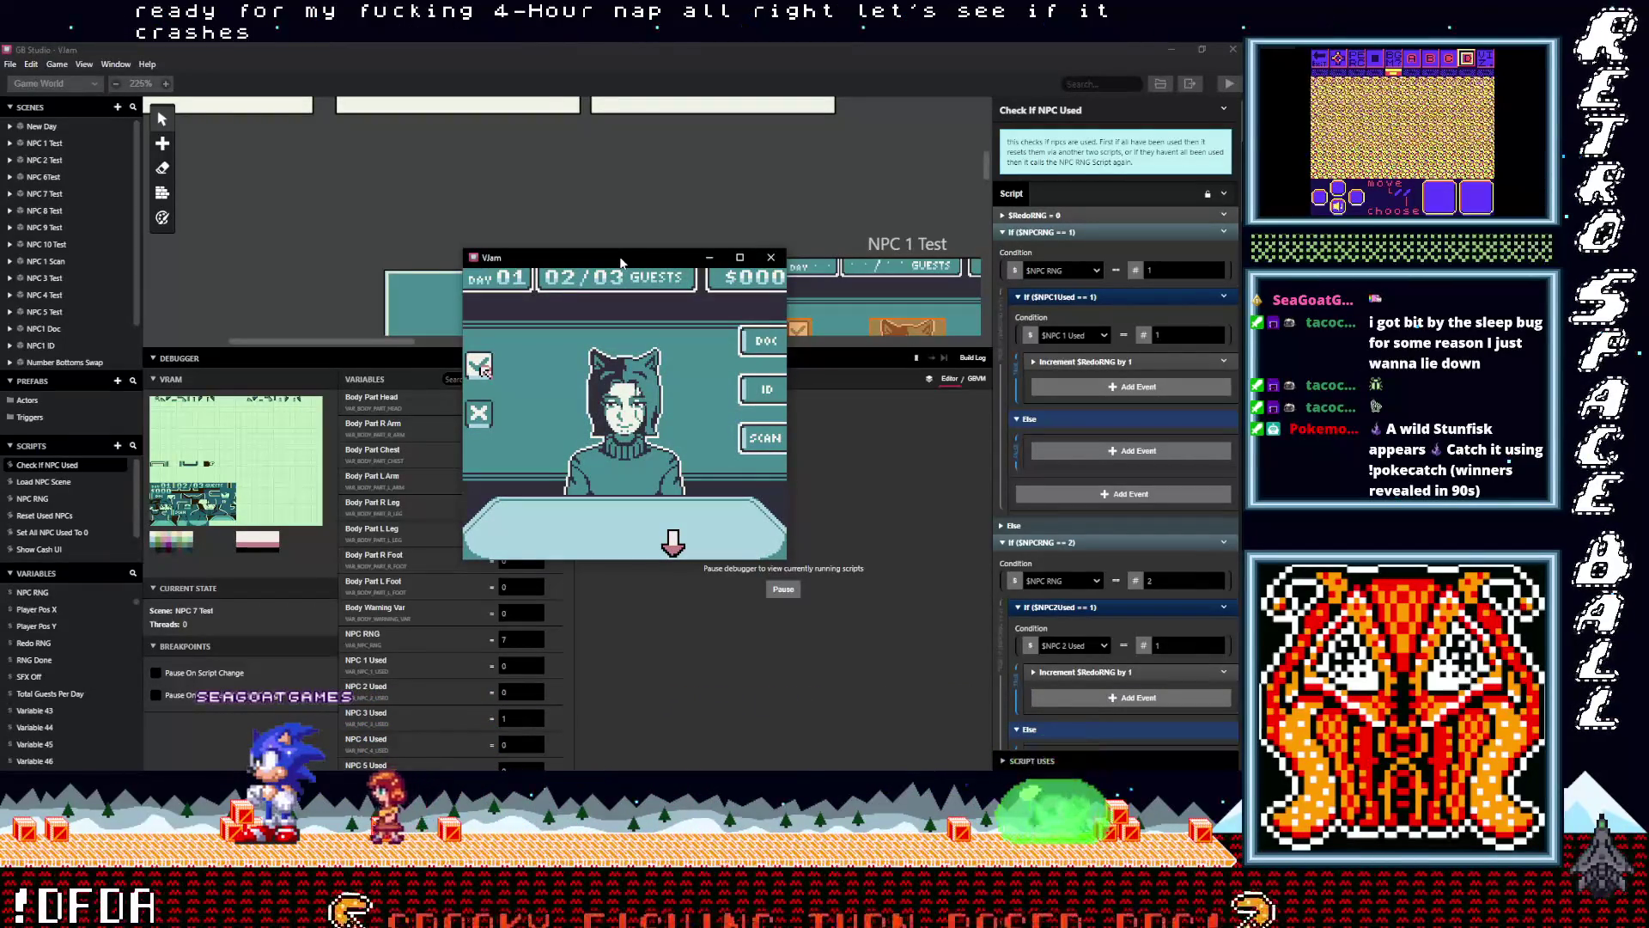
key("z")
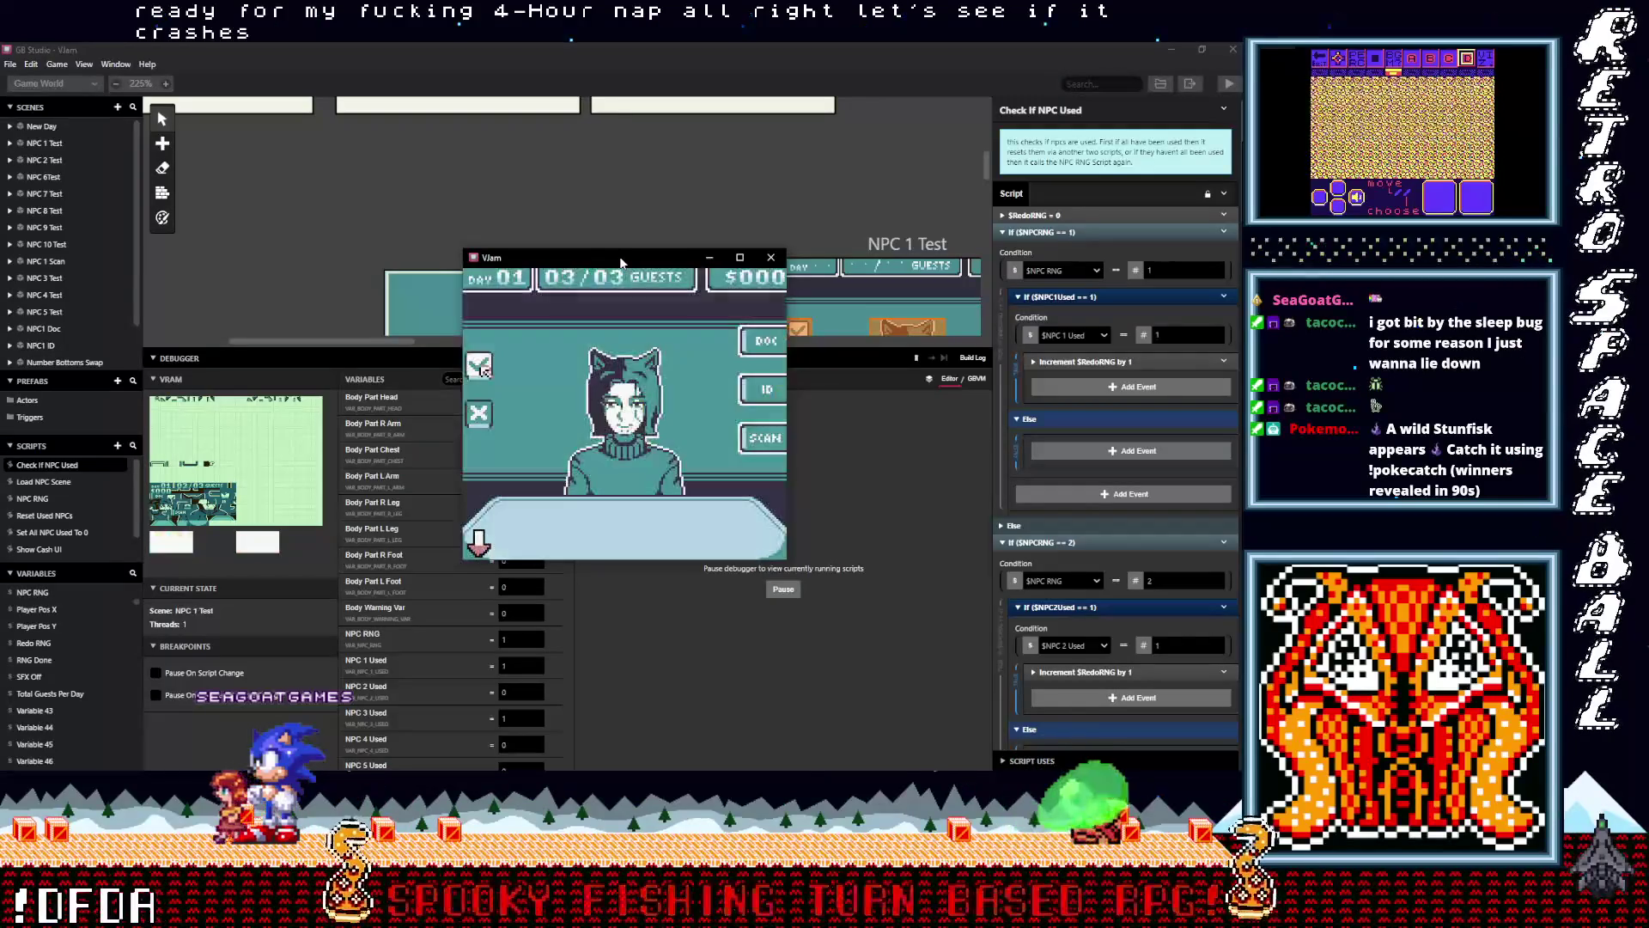
key("z")
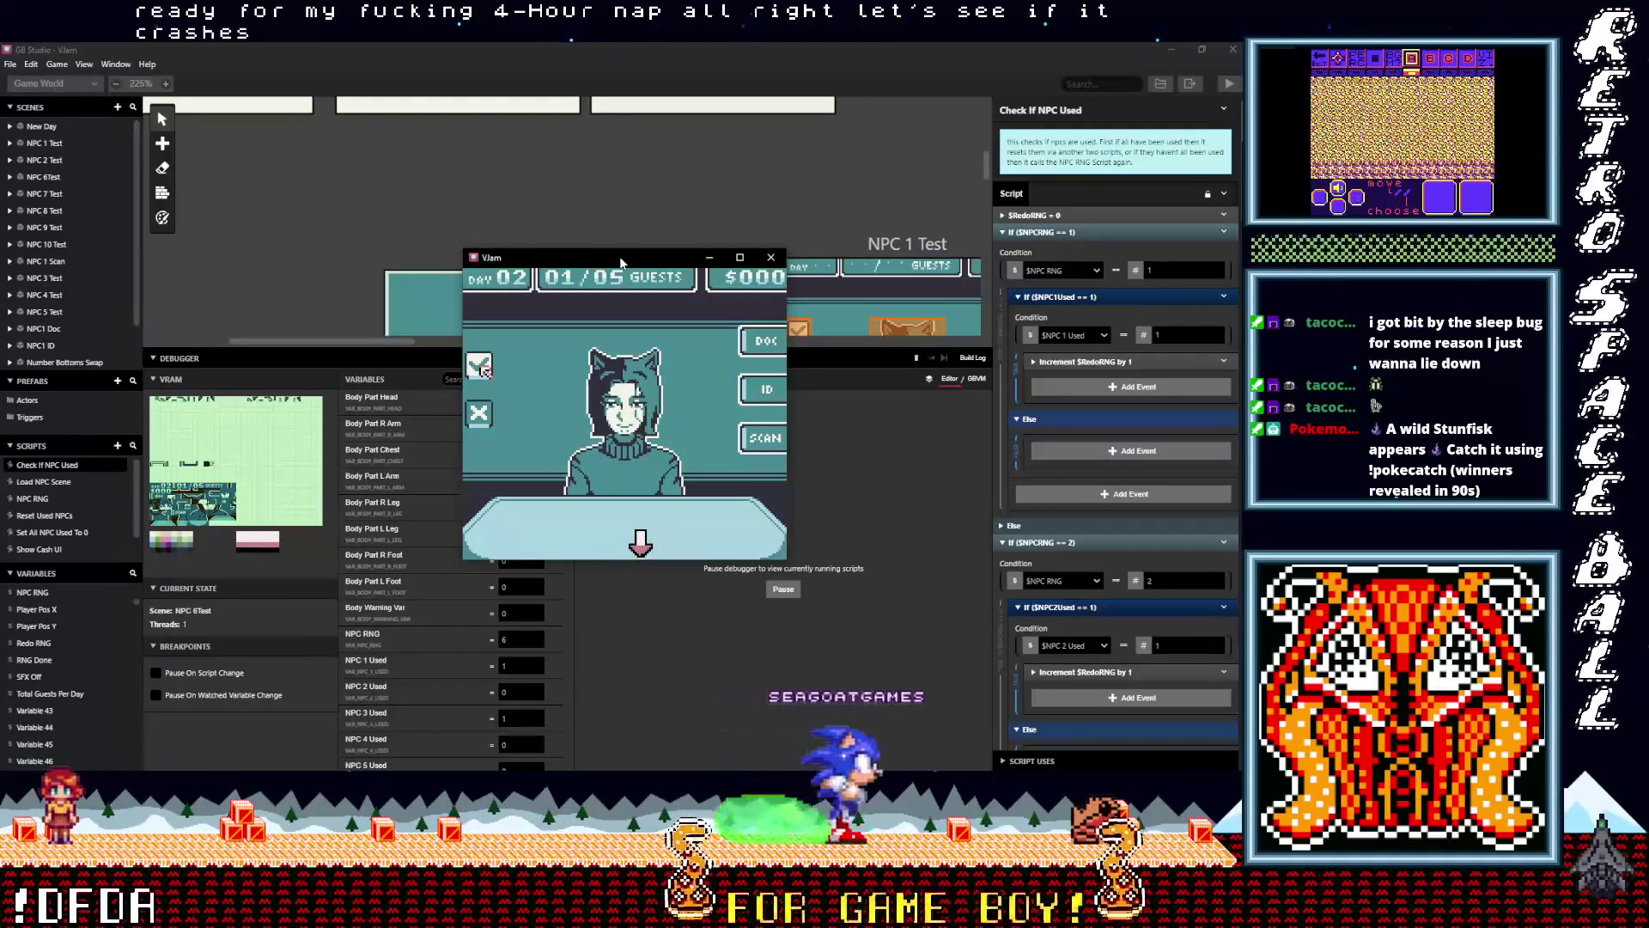
key("z")
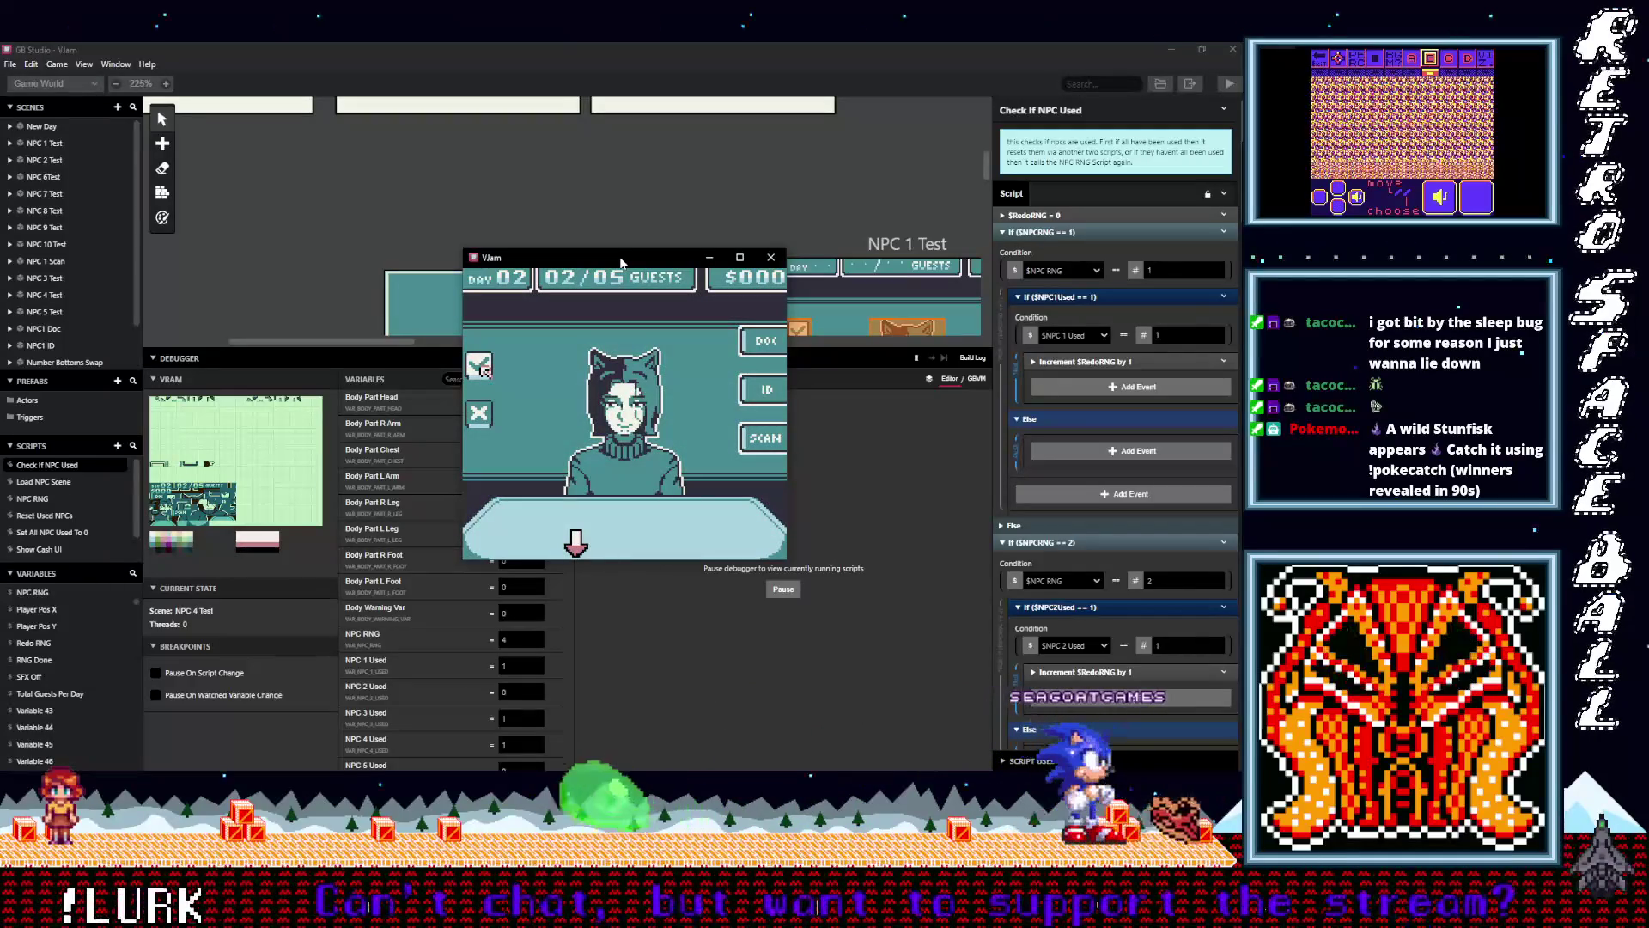
key("z")
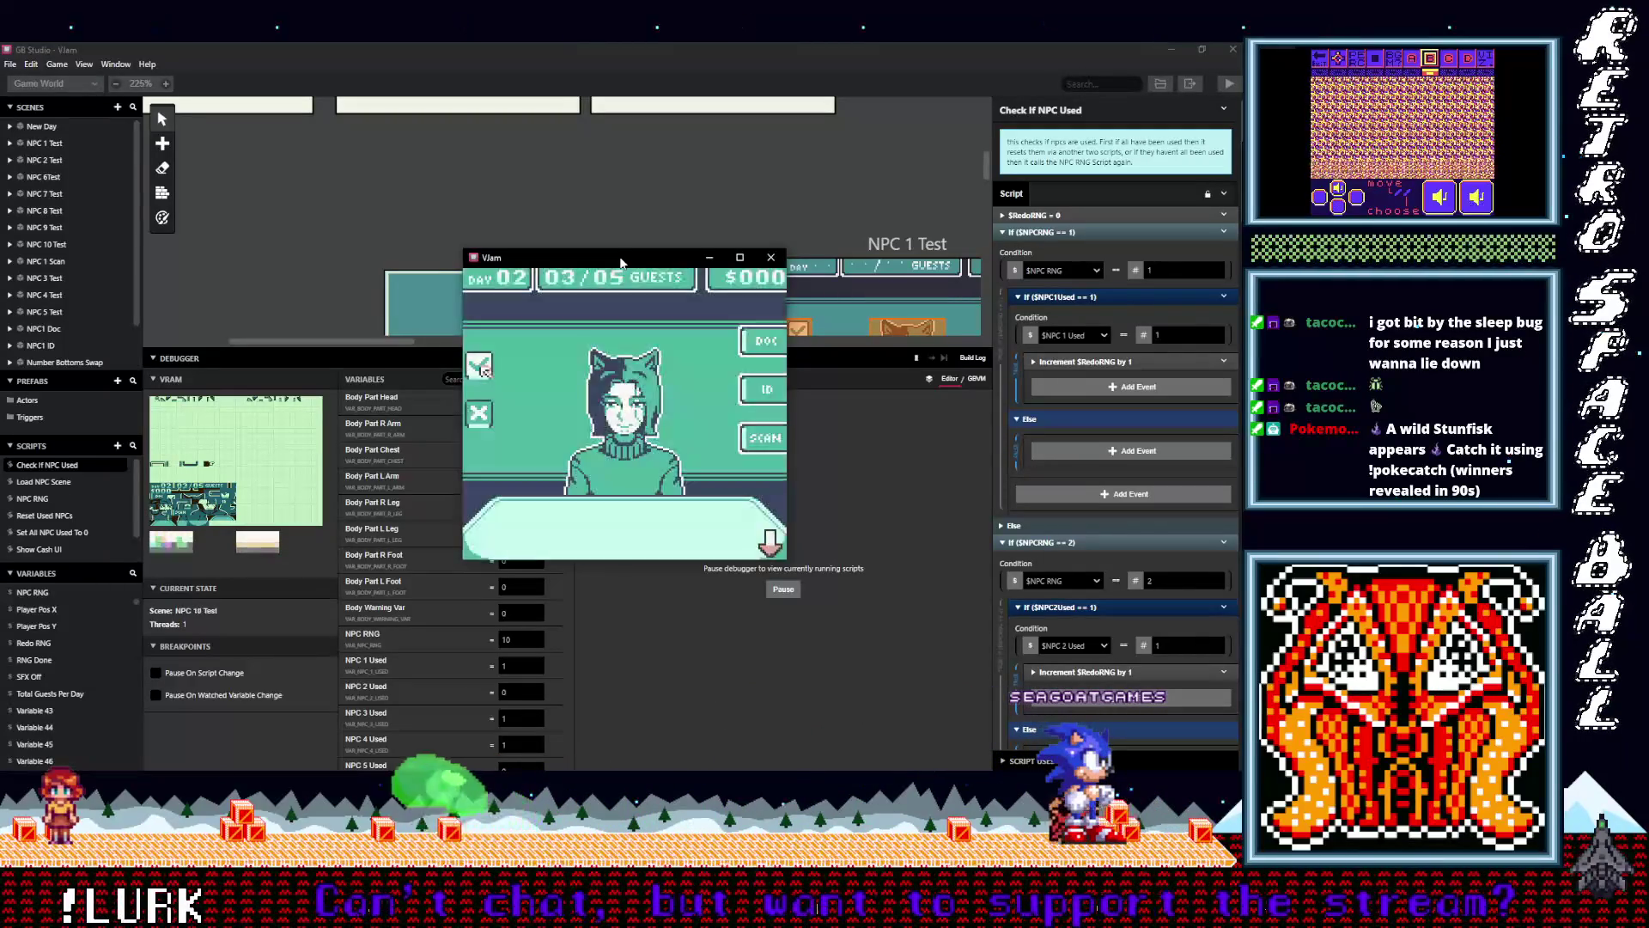
key("z")
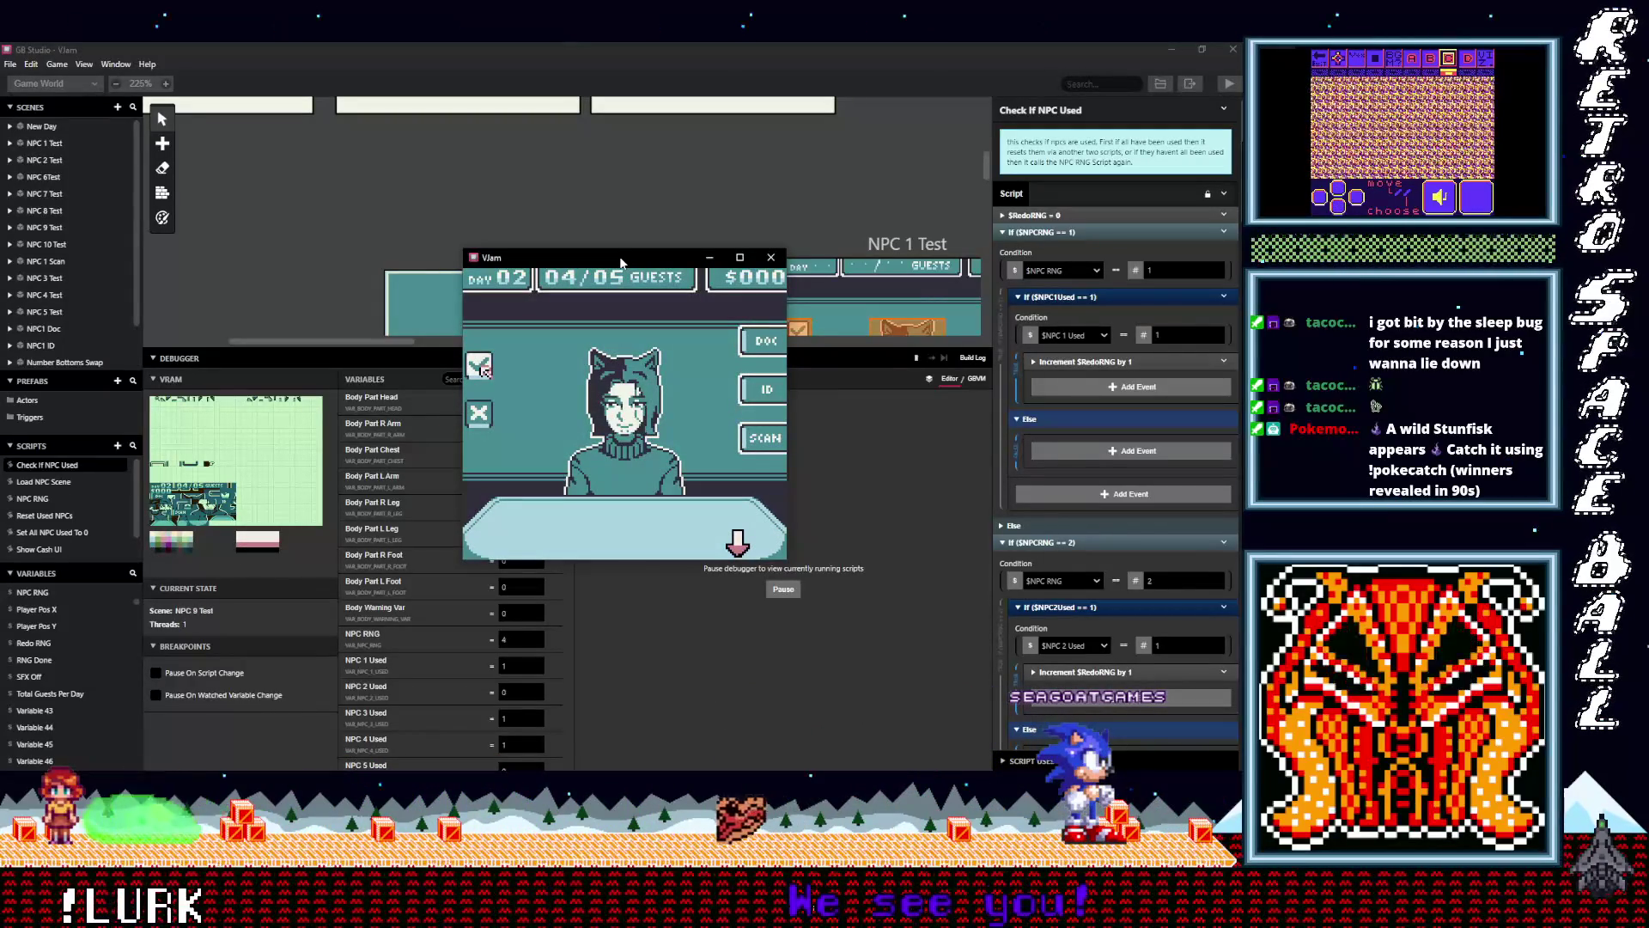
key("z")
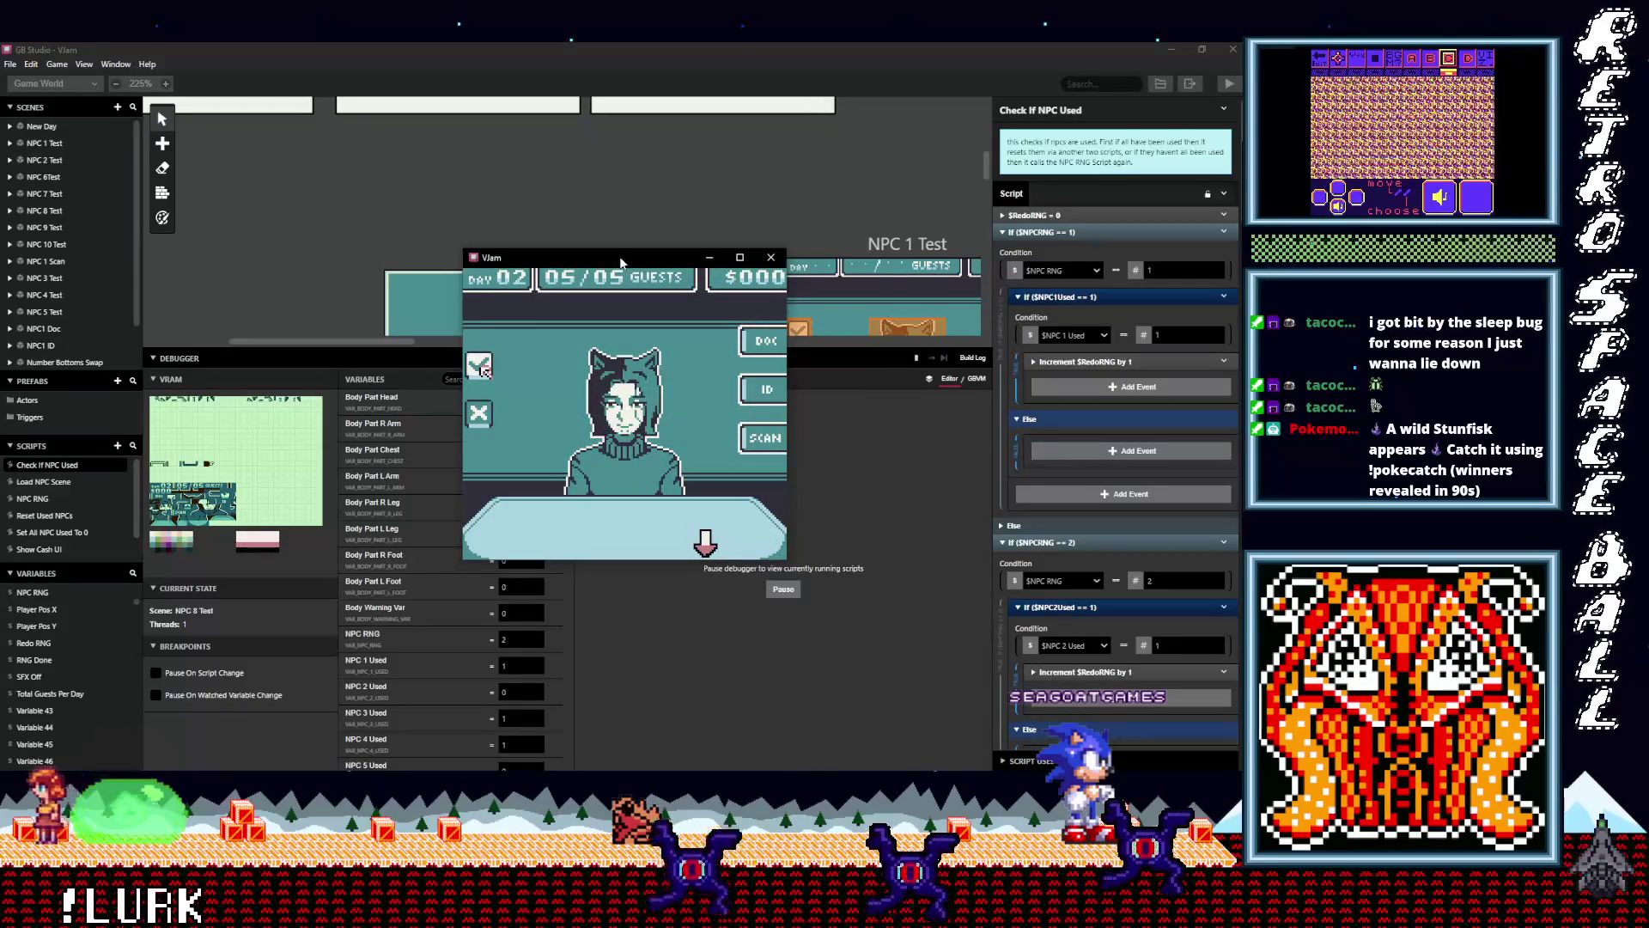
key("z")
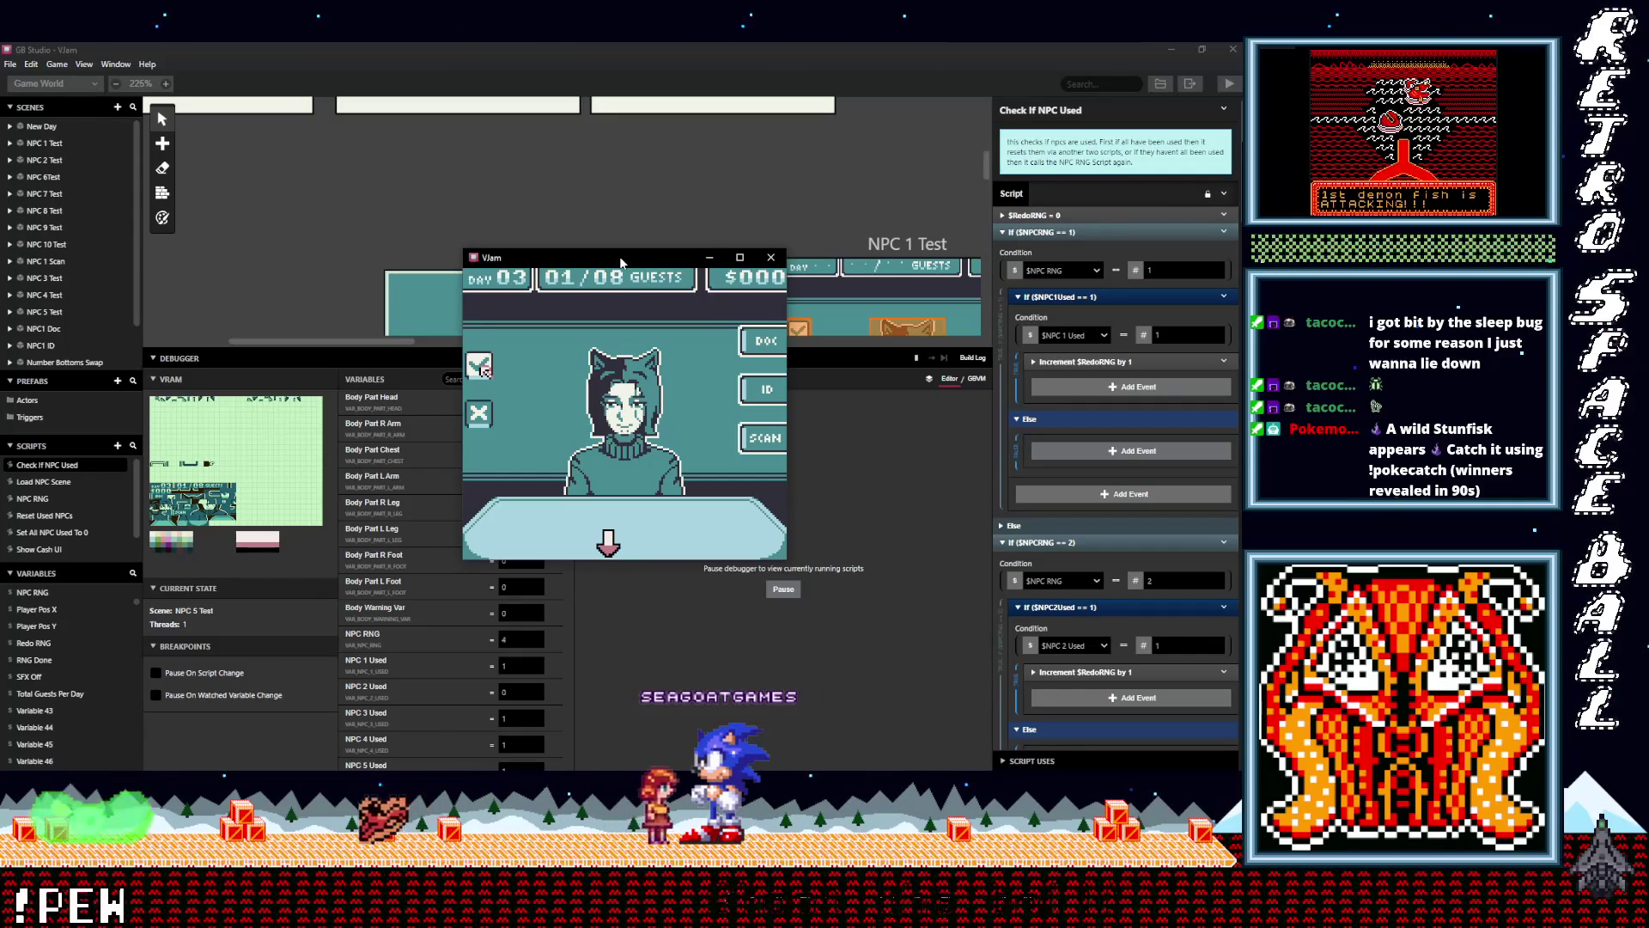
Approve all of day 3's guests and the first three guests of day 4
key("z")
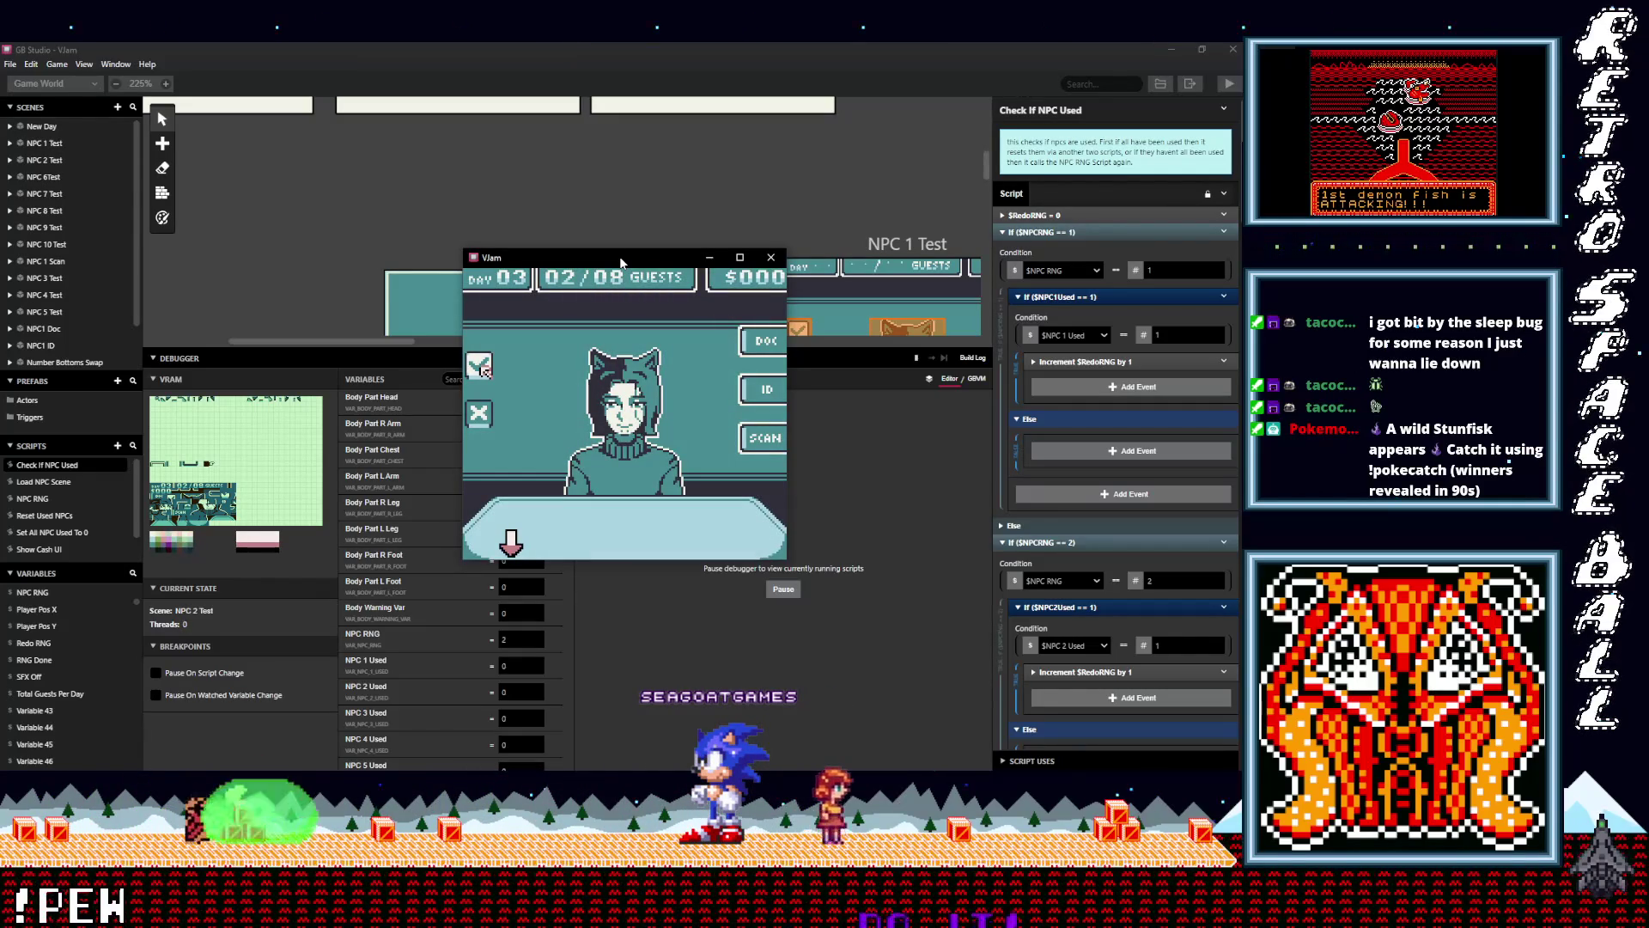
key("z")
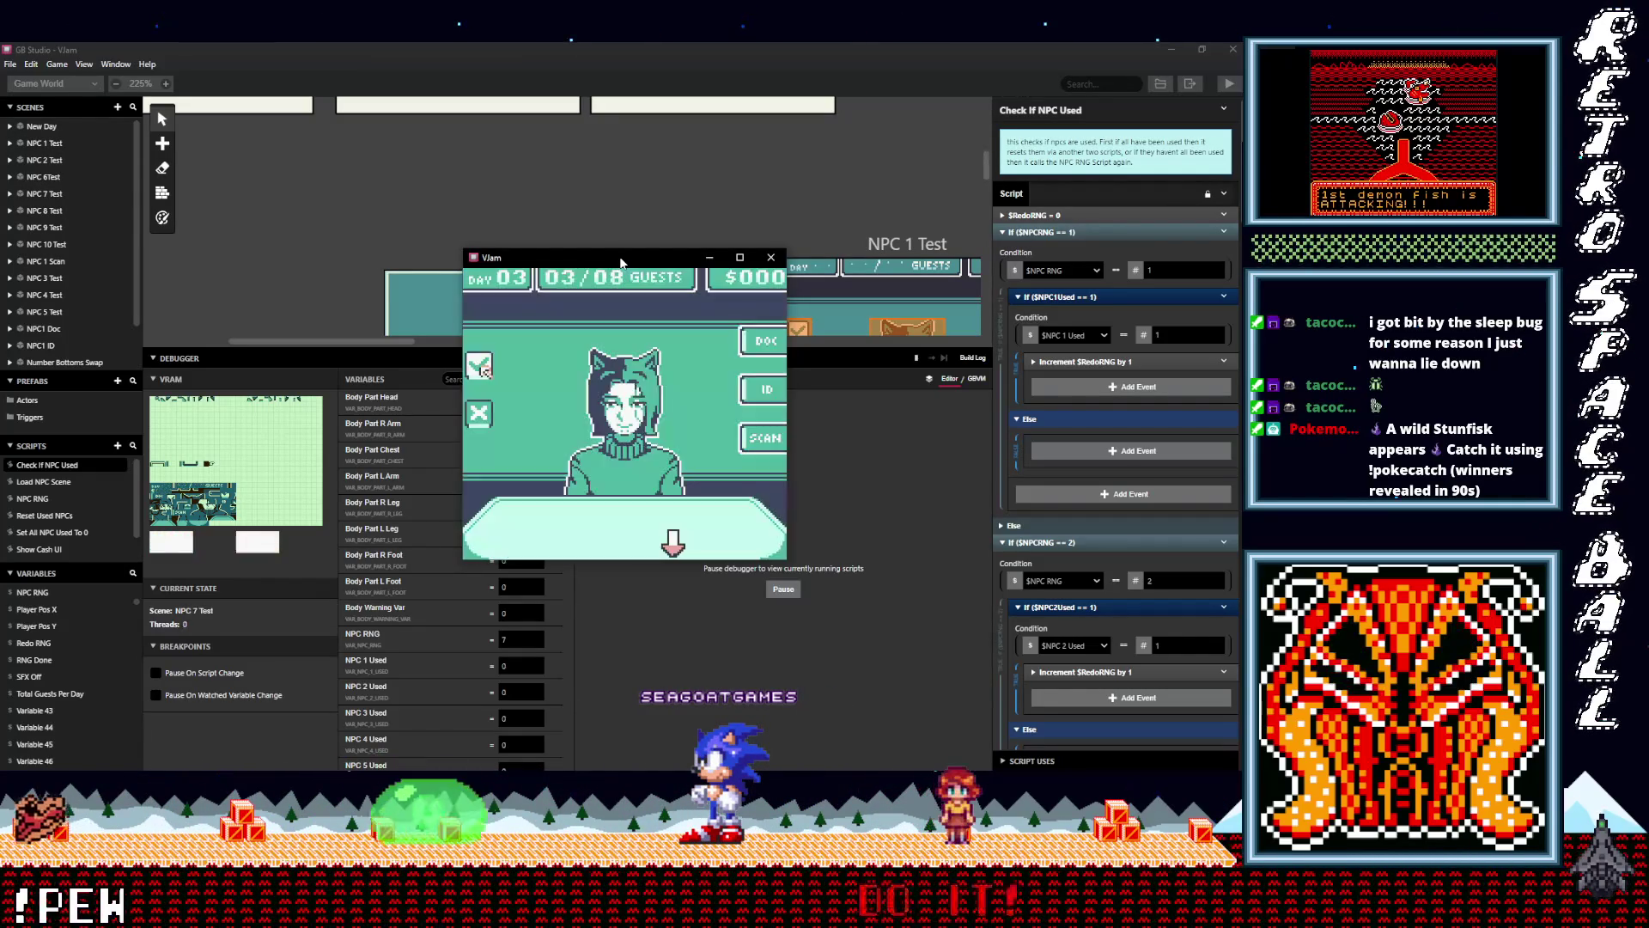
key("z")
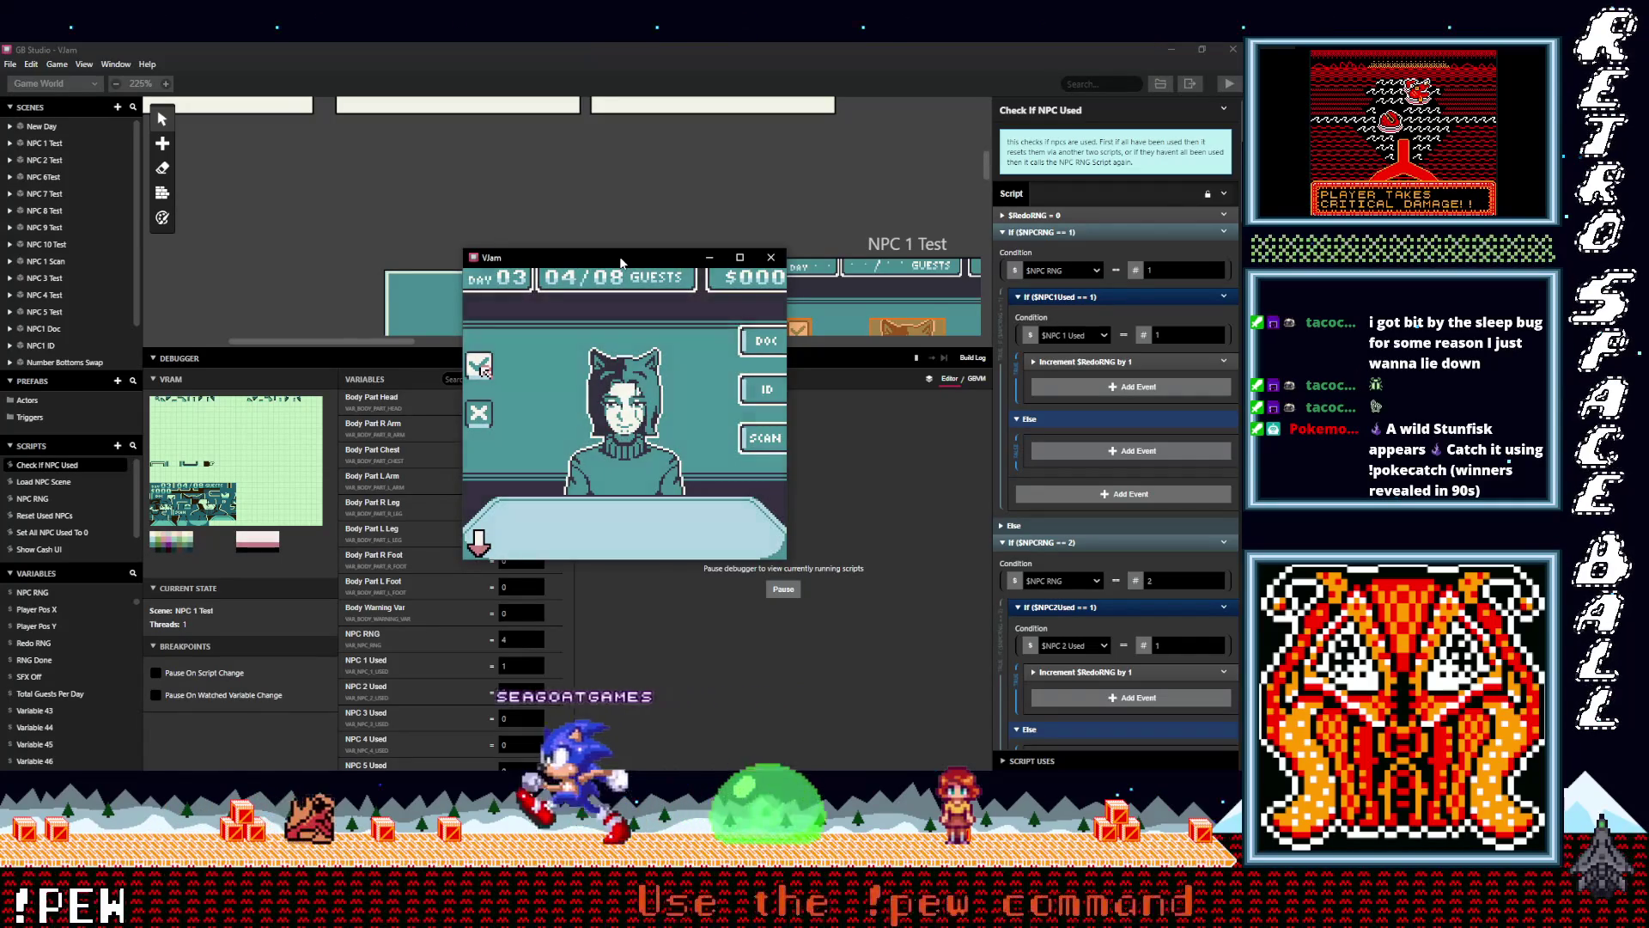
key("z")
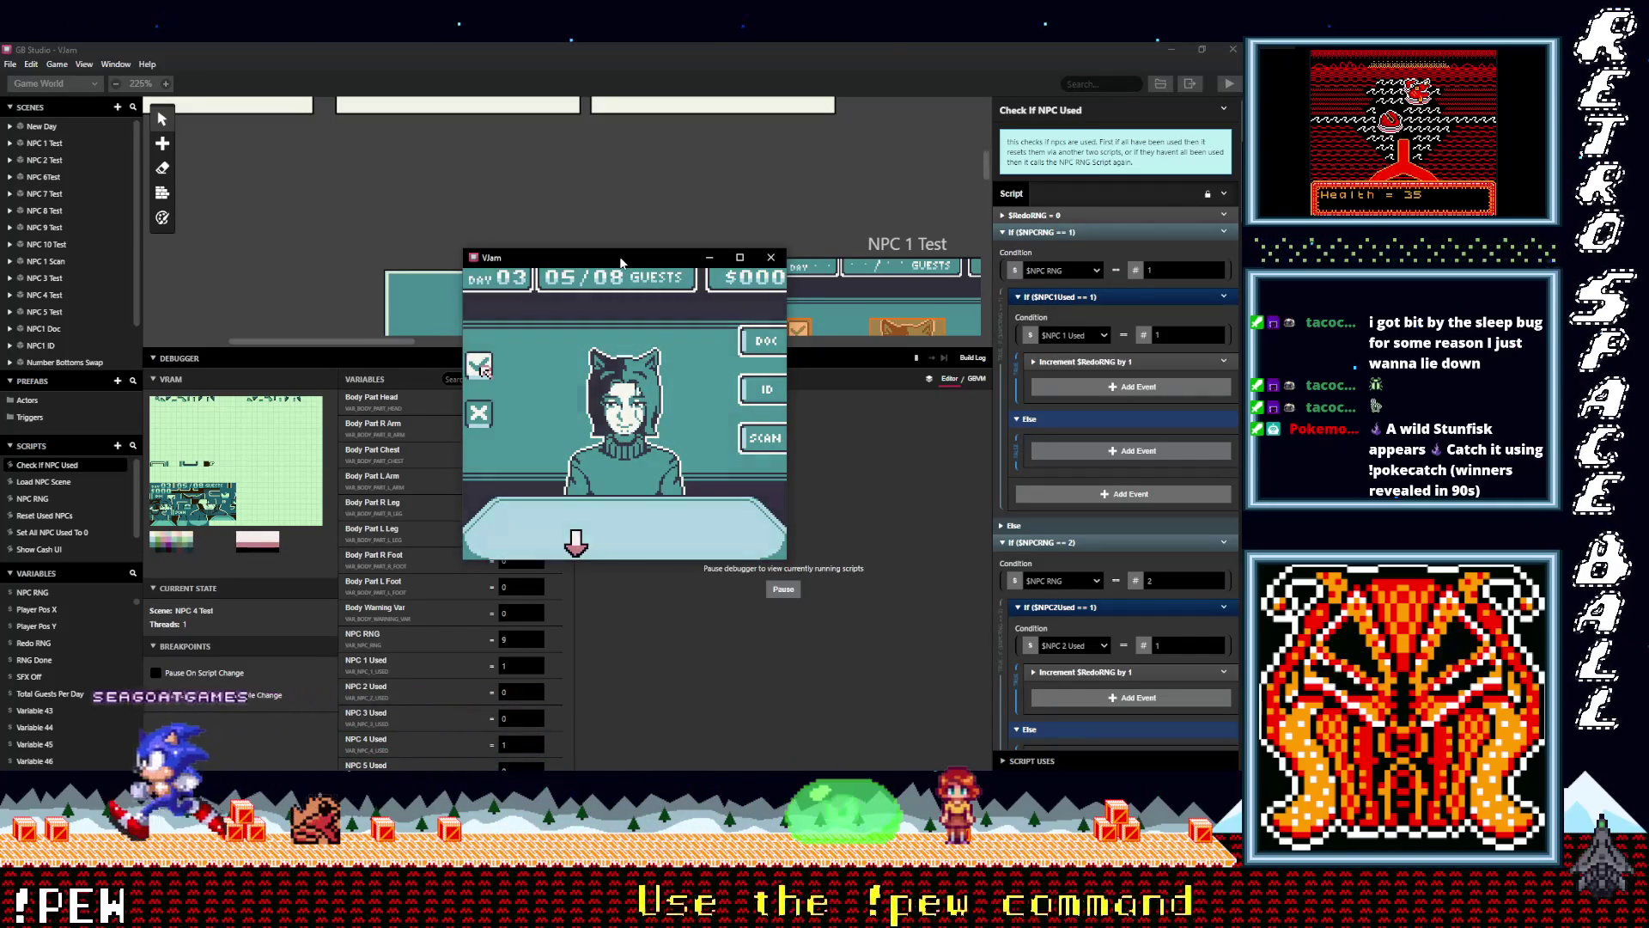
key("z")
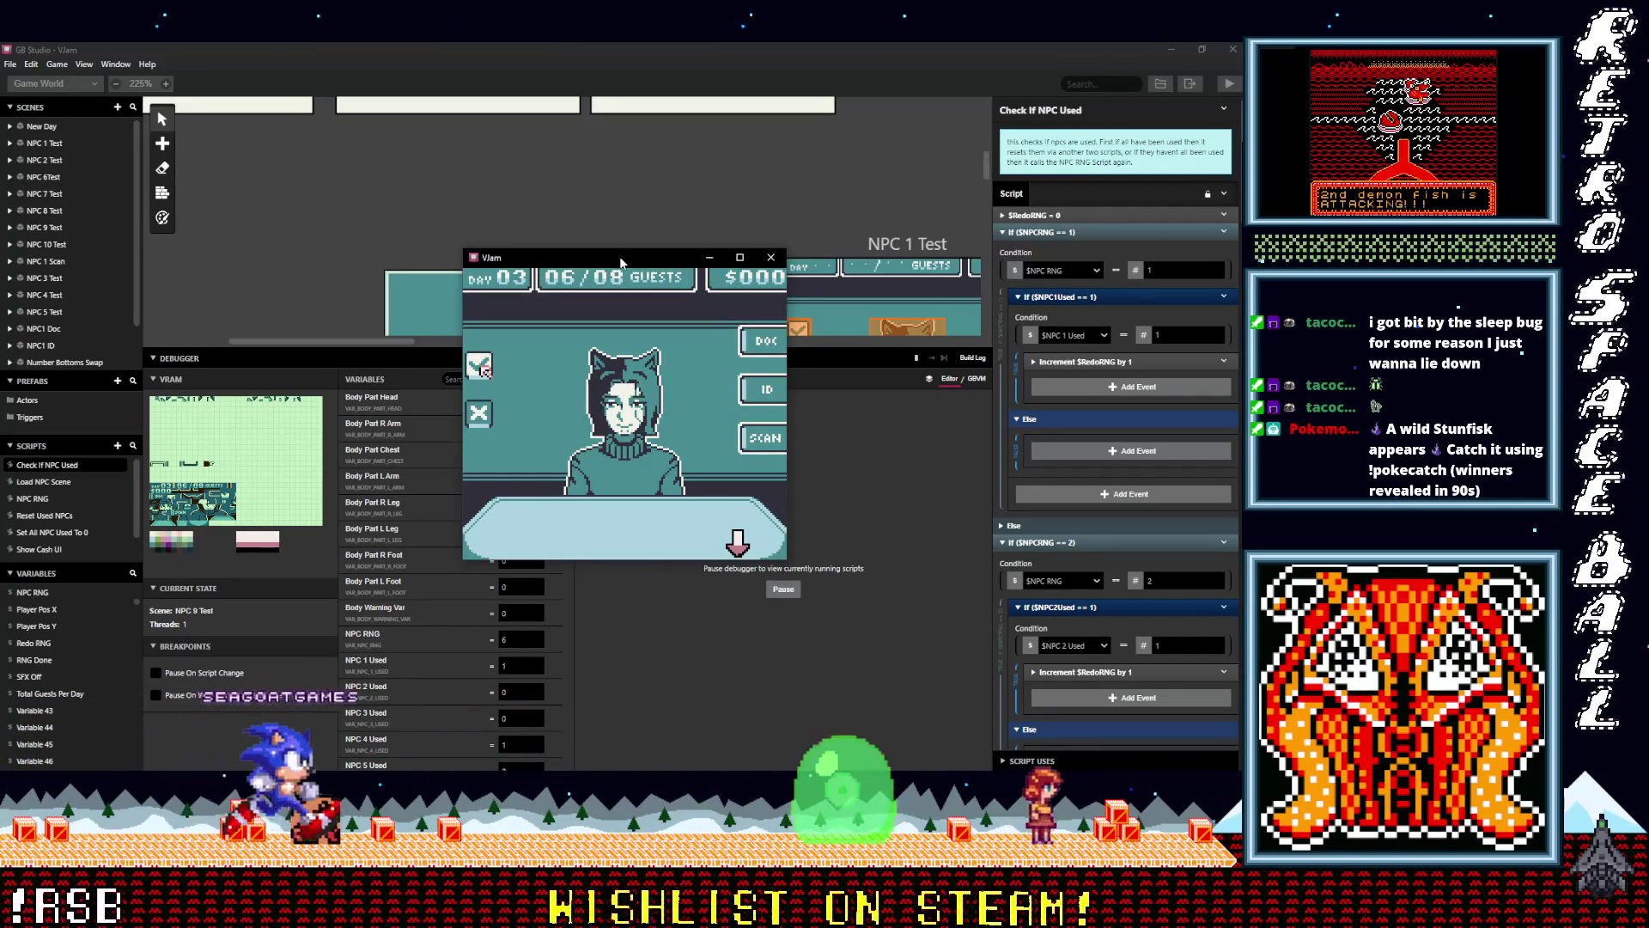
key("z")
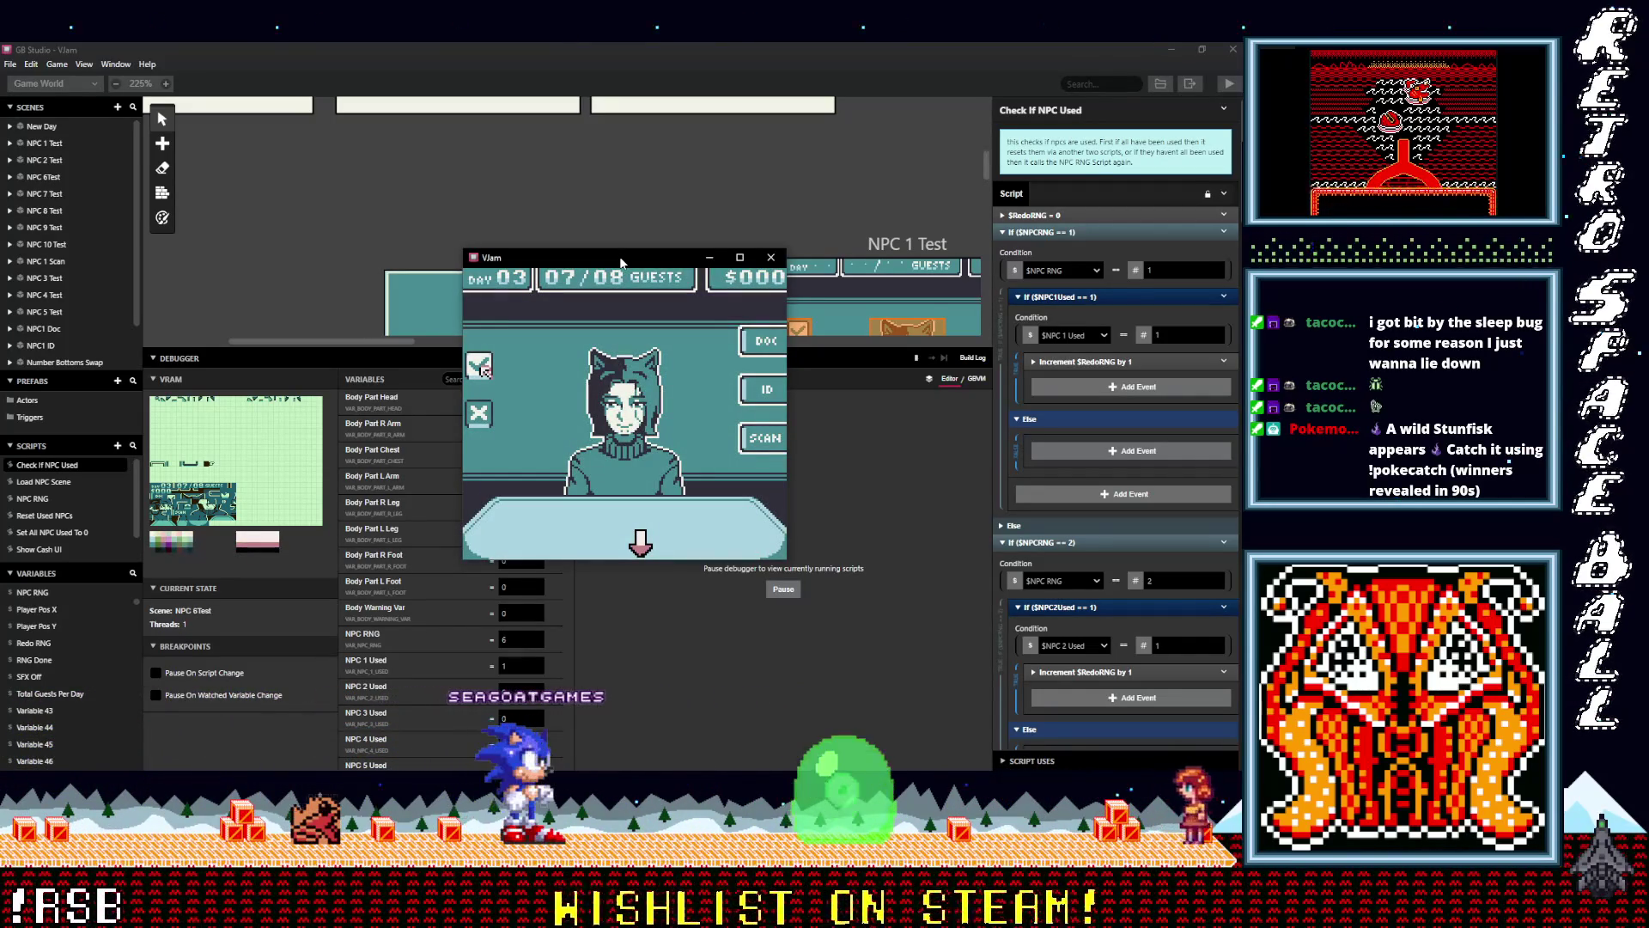
key("z")
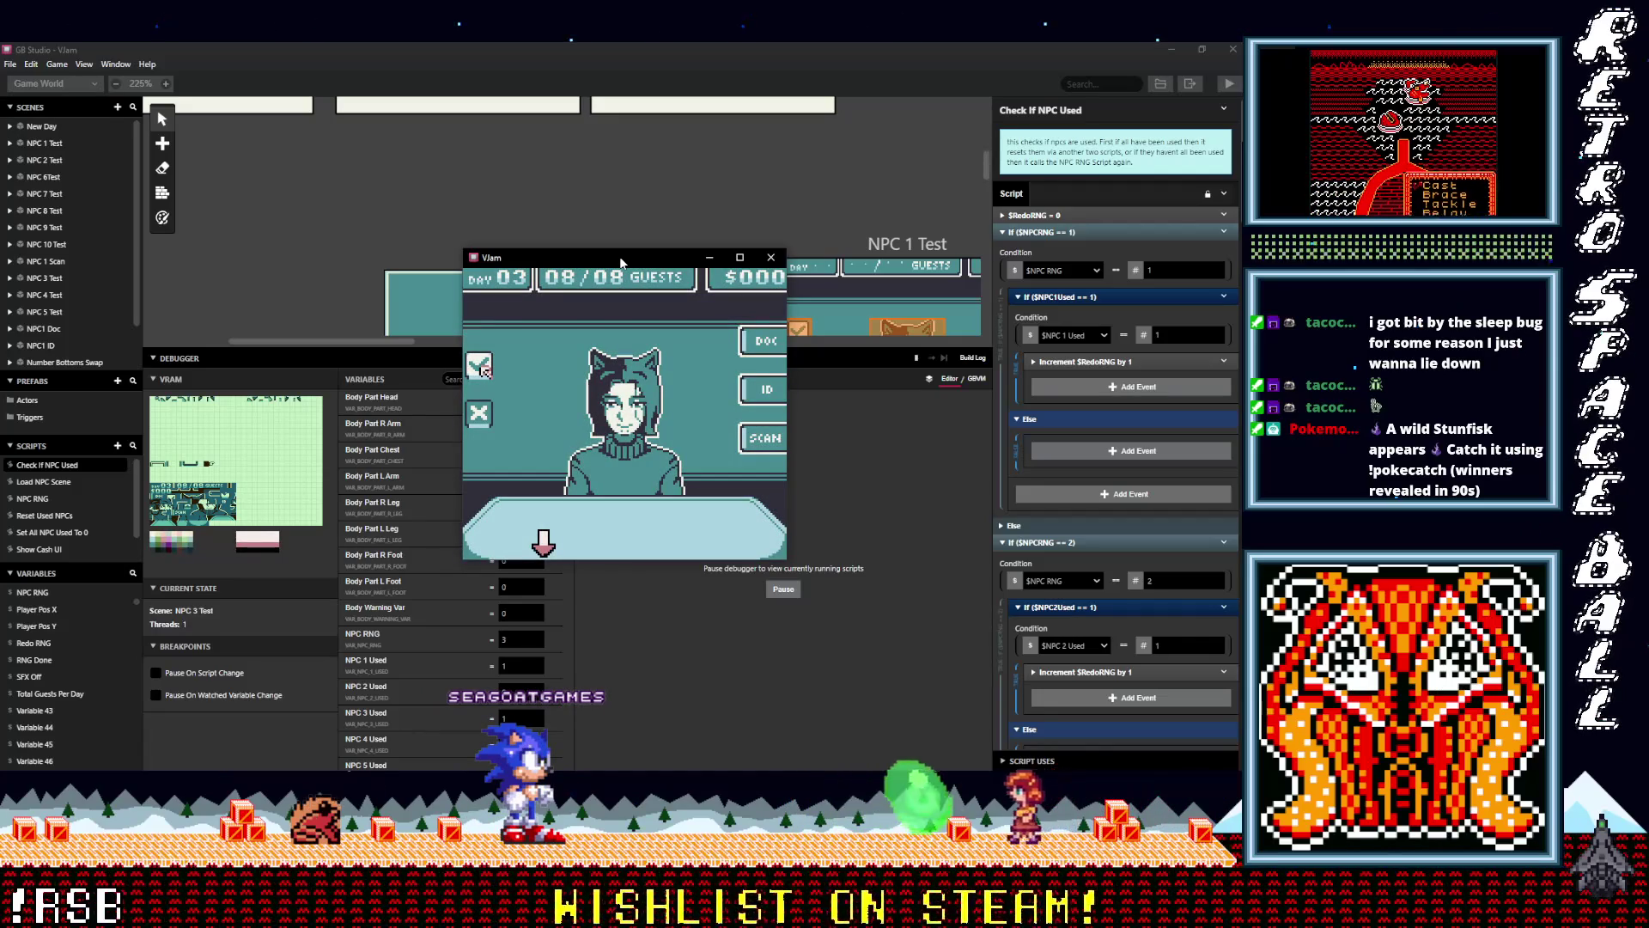
key("z")
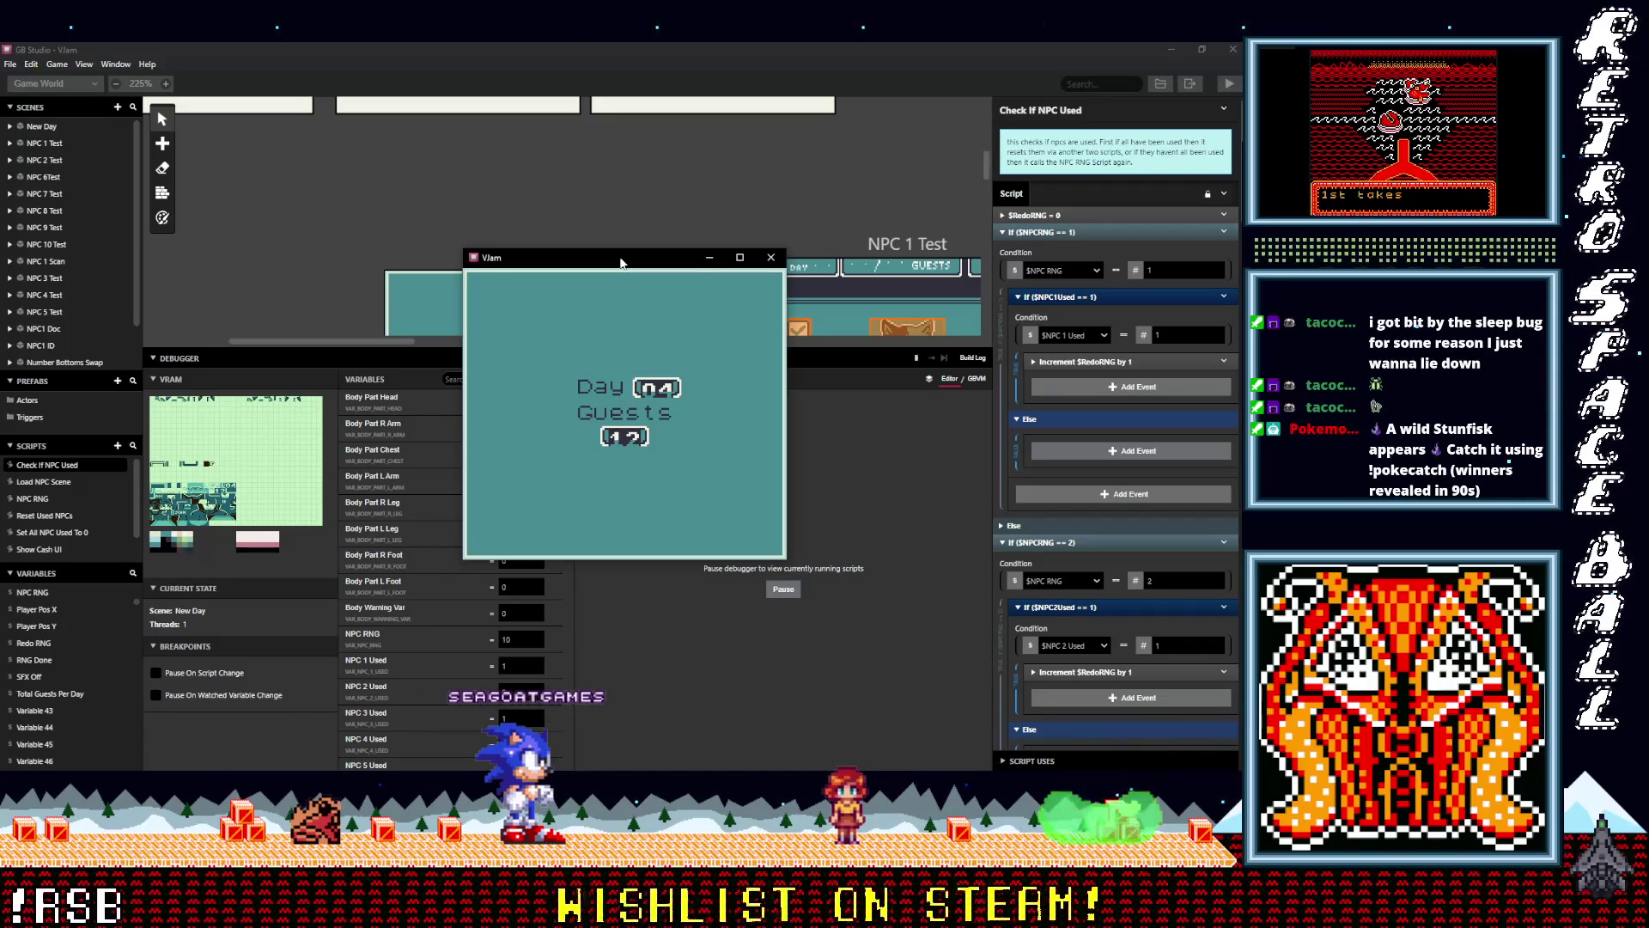
key("z")
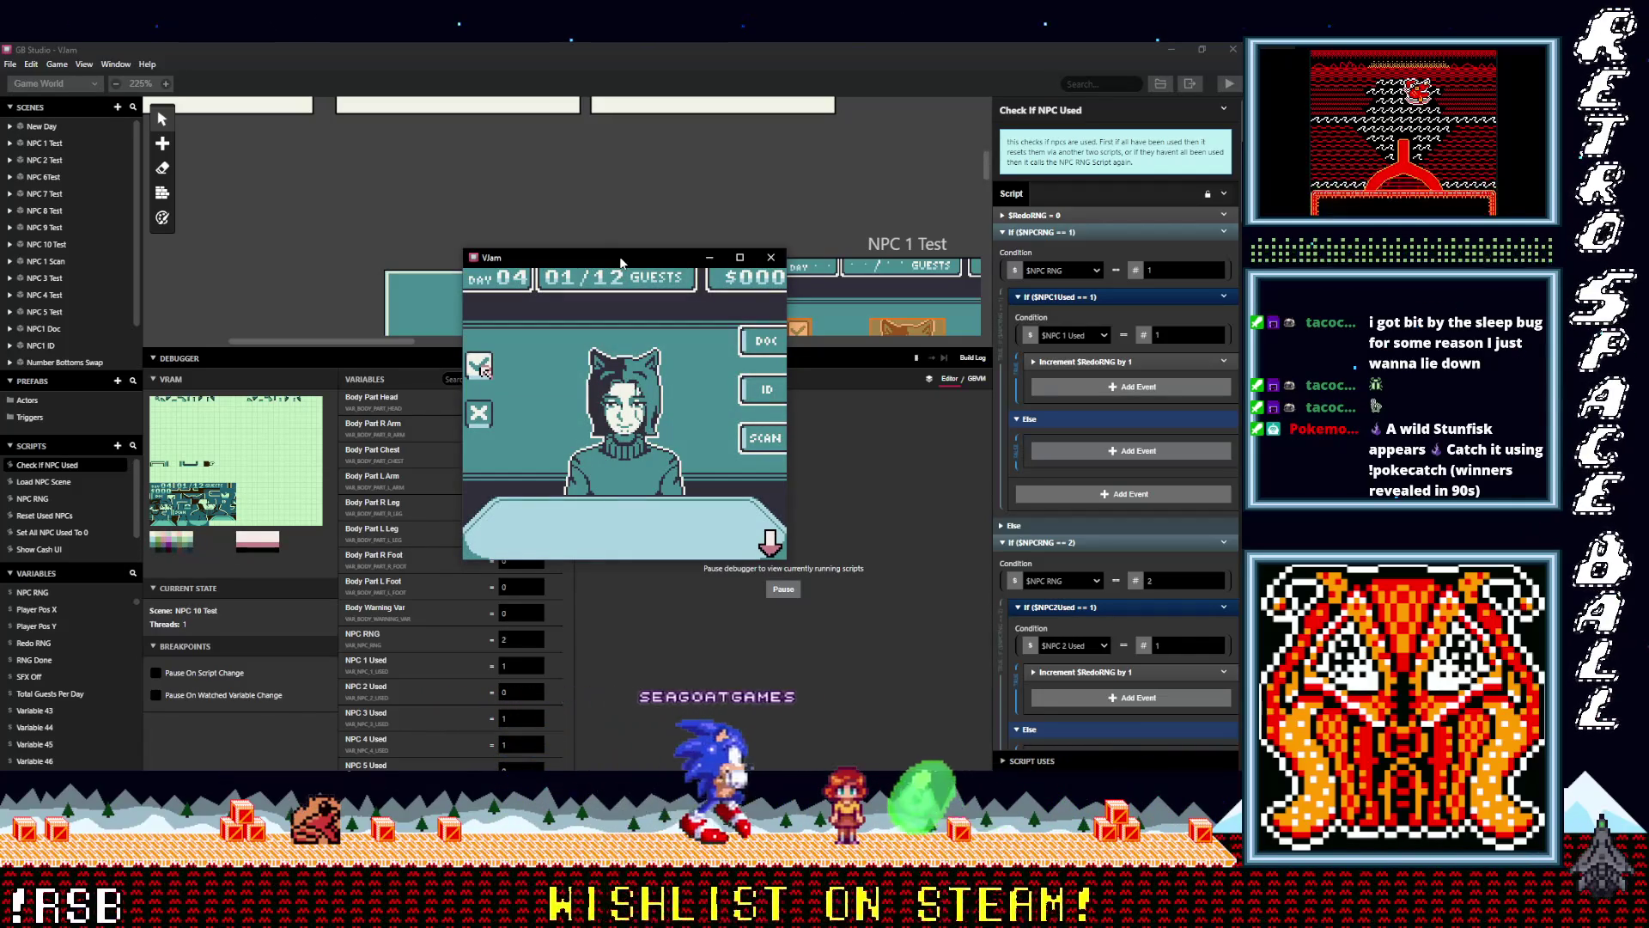
key("z")
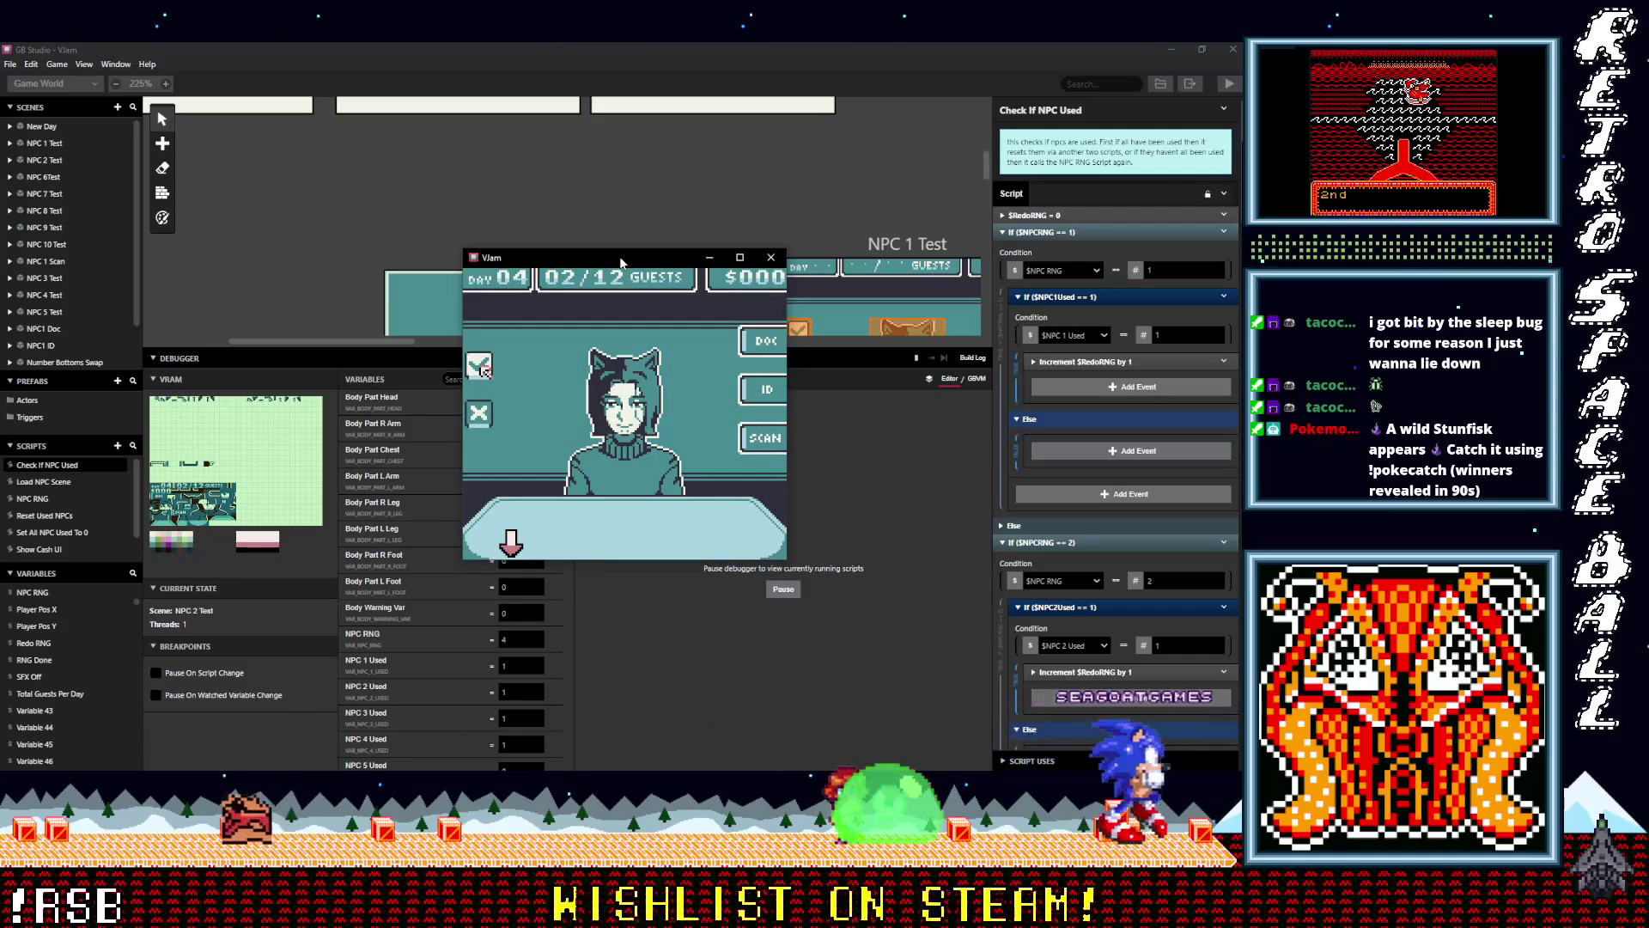
key("z")
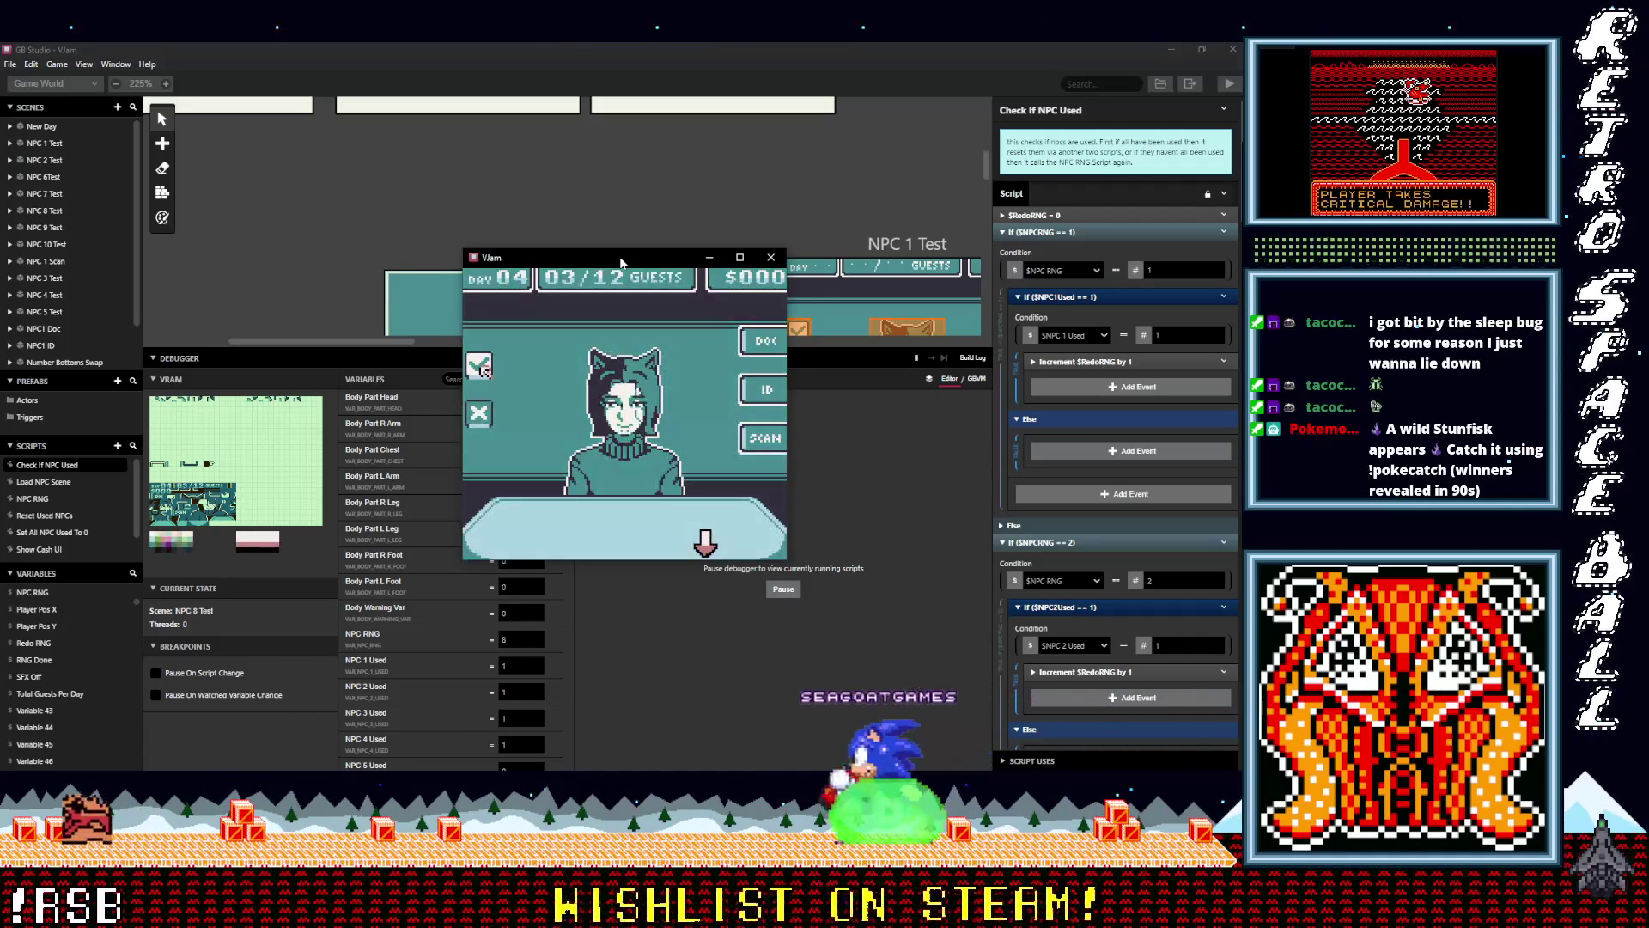
Approve the fourth through sixth guests of day 4
key("z")
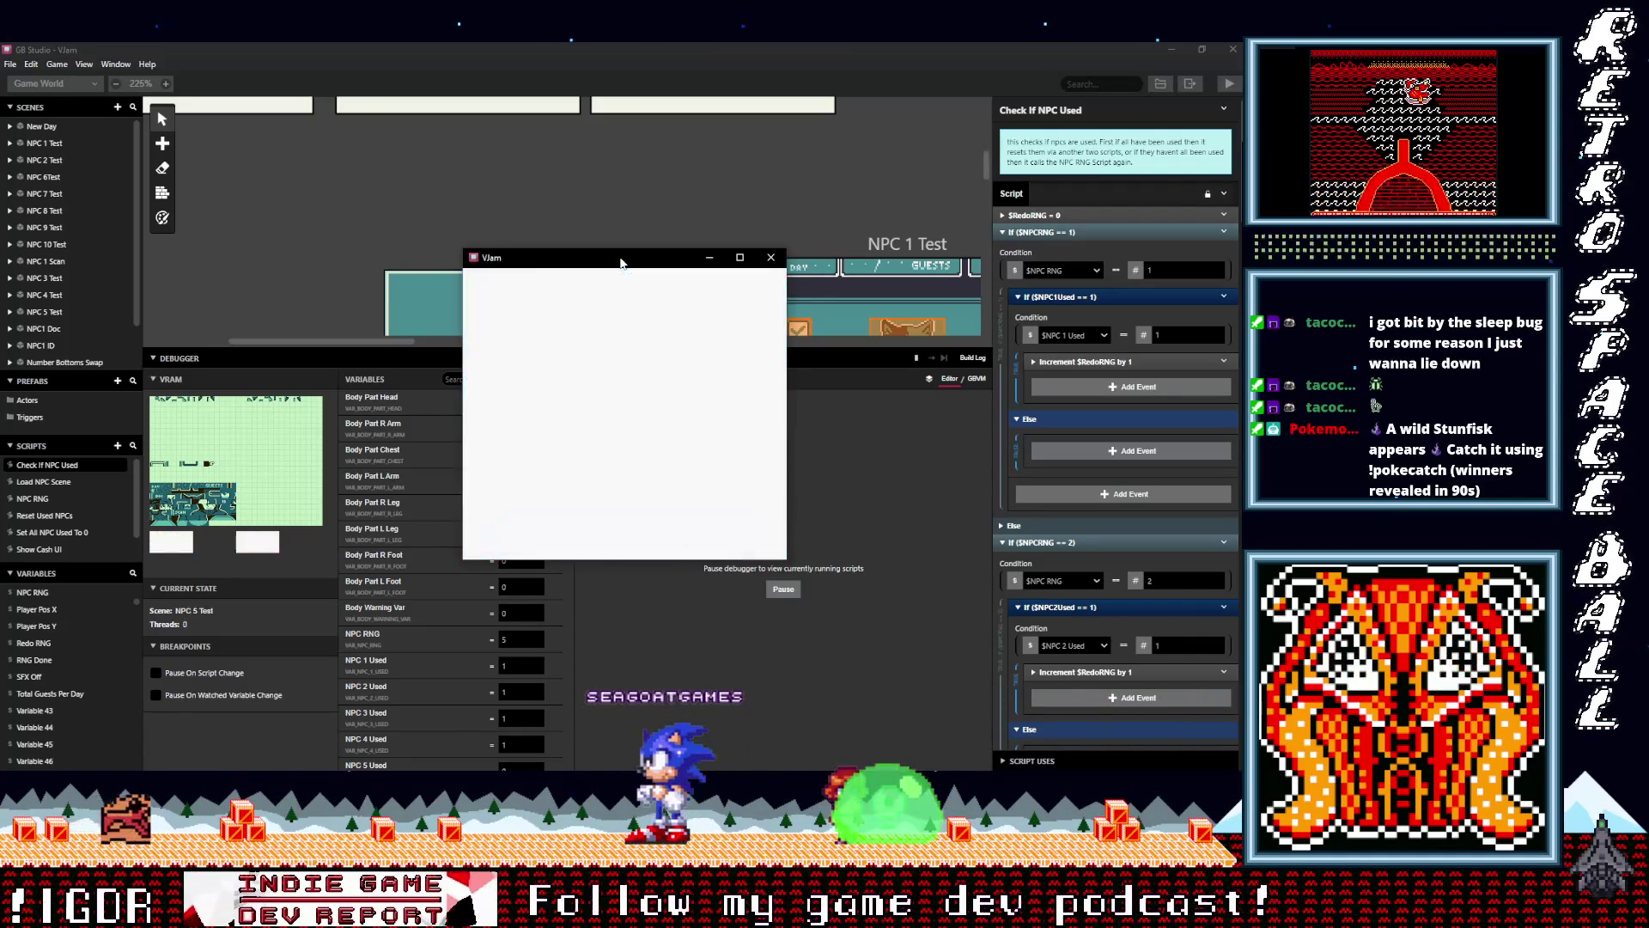
key("z")
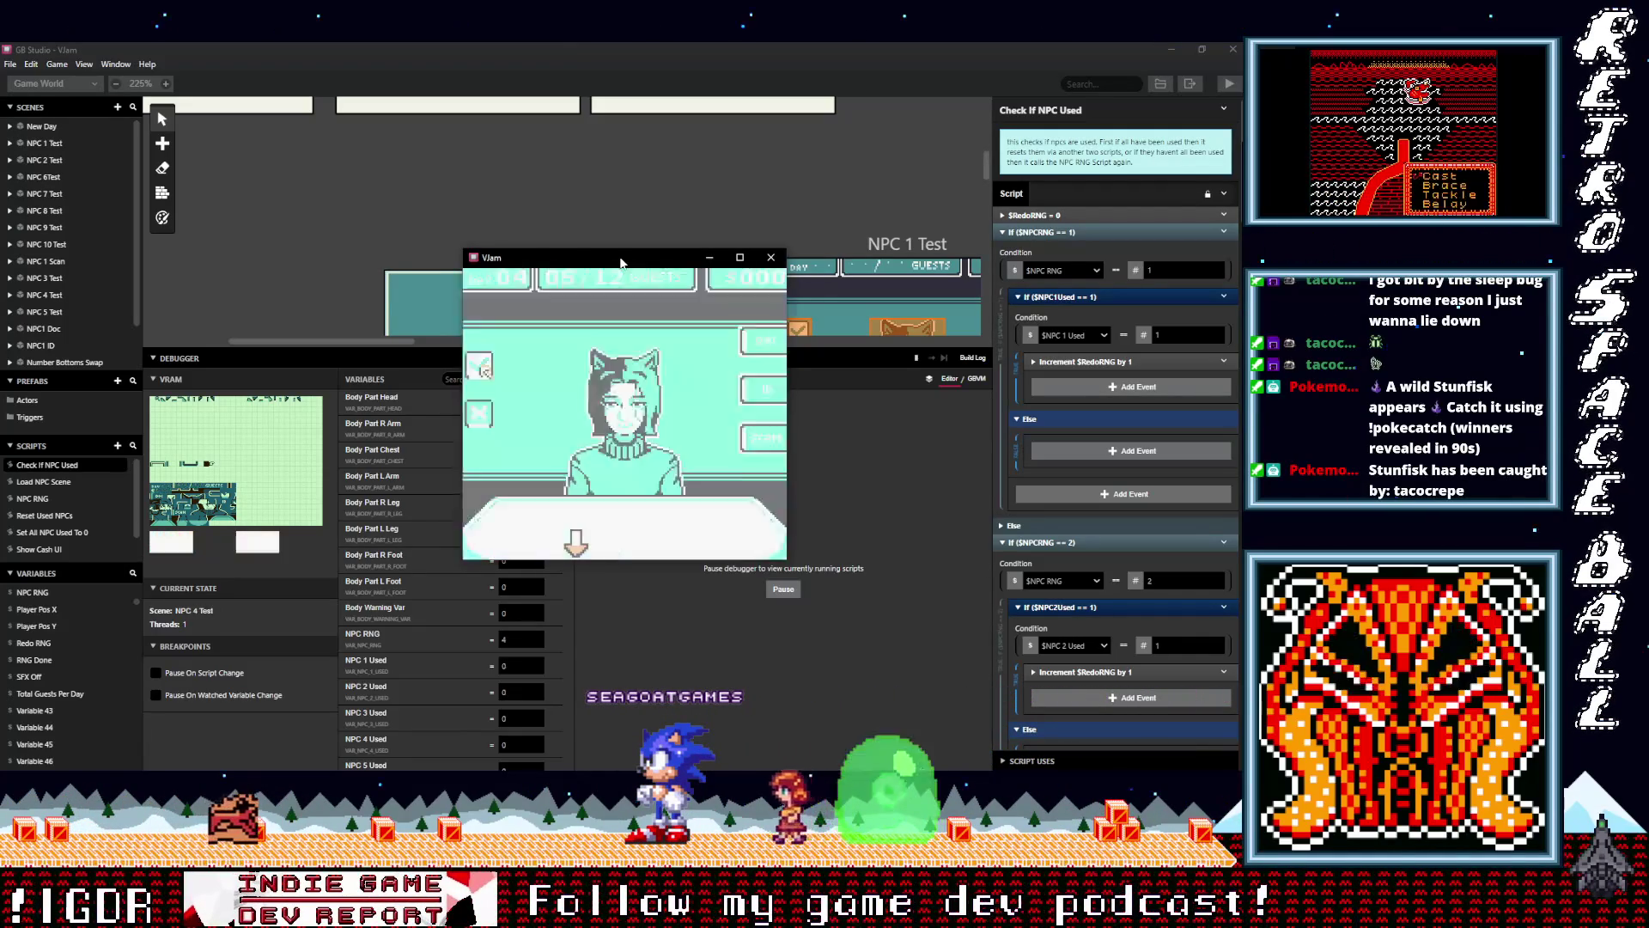
key("z")
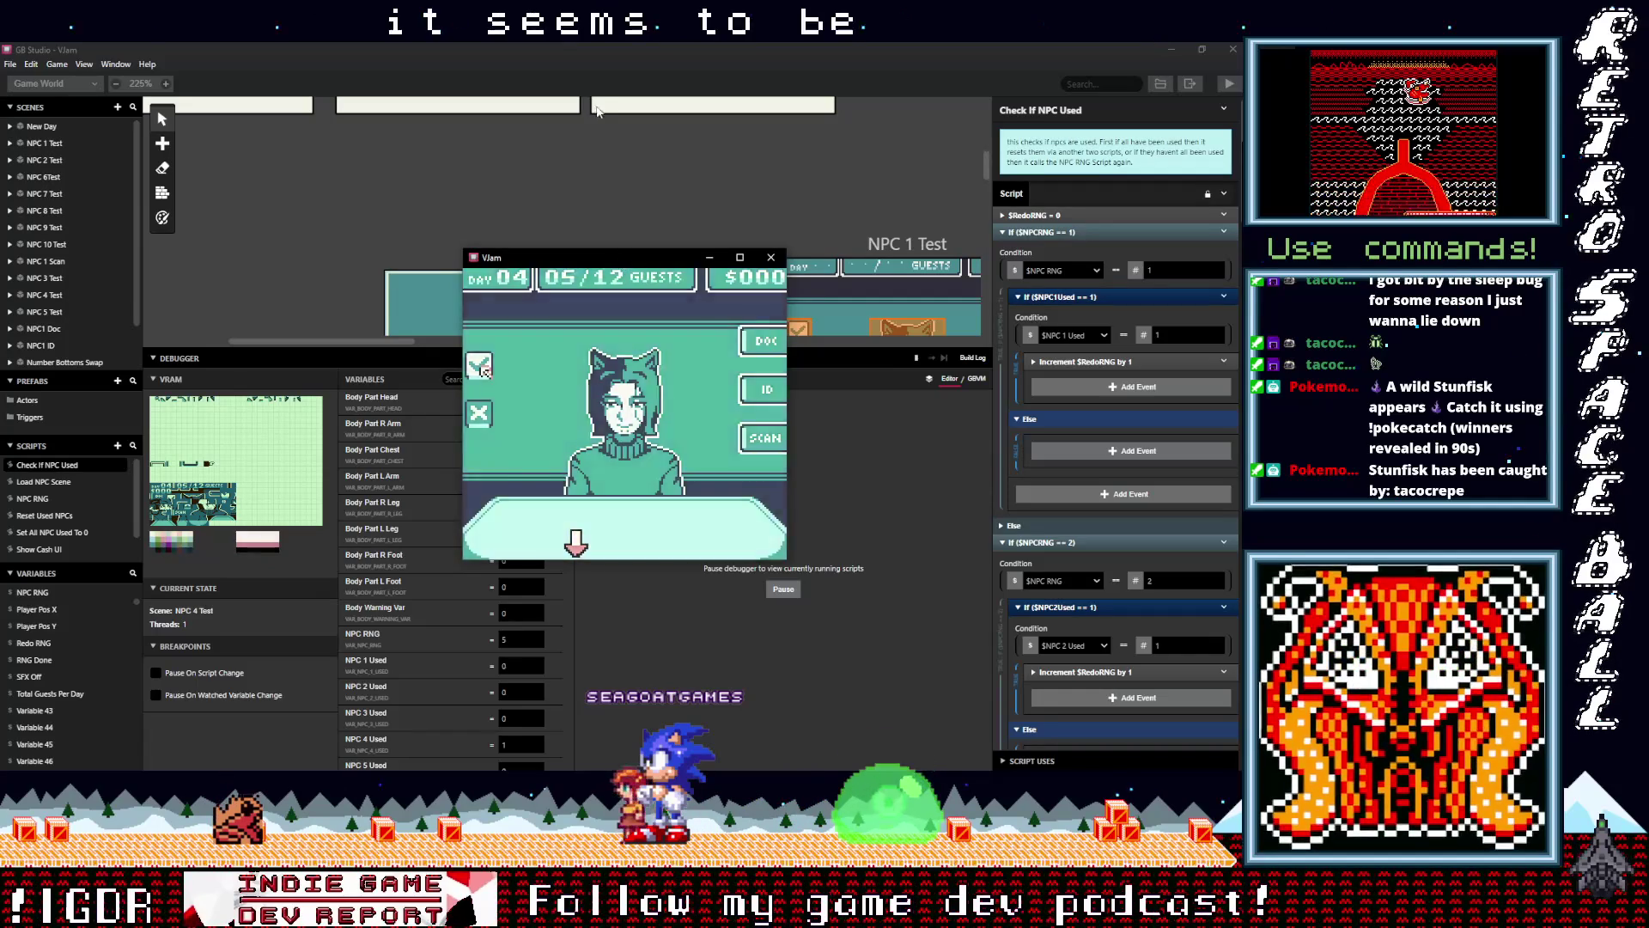
Move the game window right and resize panels so the scene canvas has more room above the debugger
left_click_drag(575, 260, 822, 265)
mouse_move(575, 481)
left_mouse_down()
mouse_move(571, 462)
mouse_move(574, 595)
mouse_move(579, 529)
left_mouse_up()
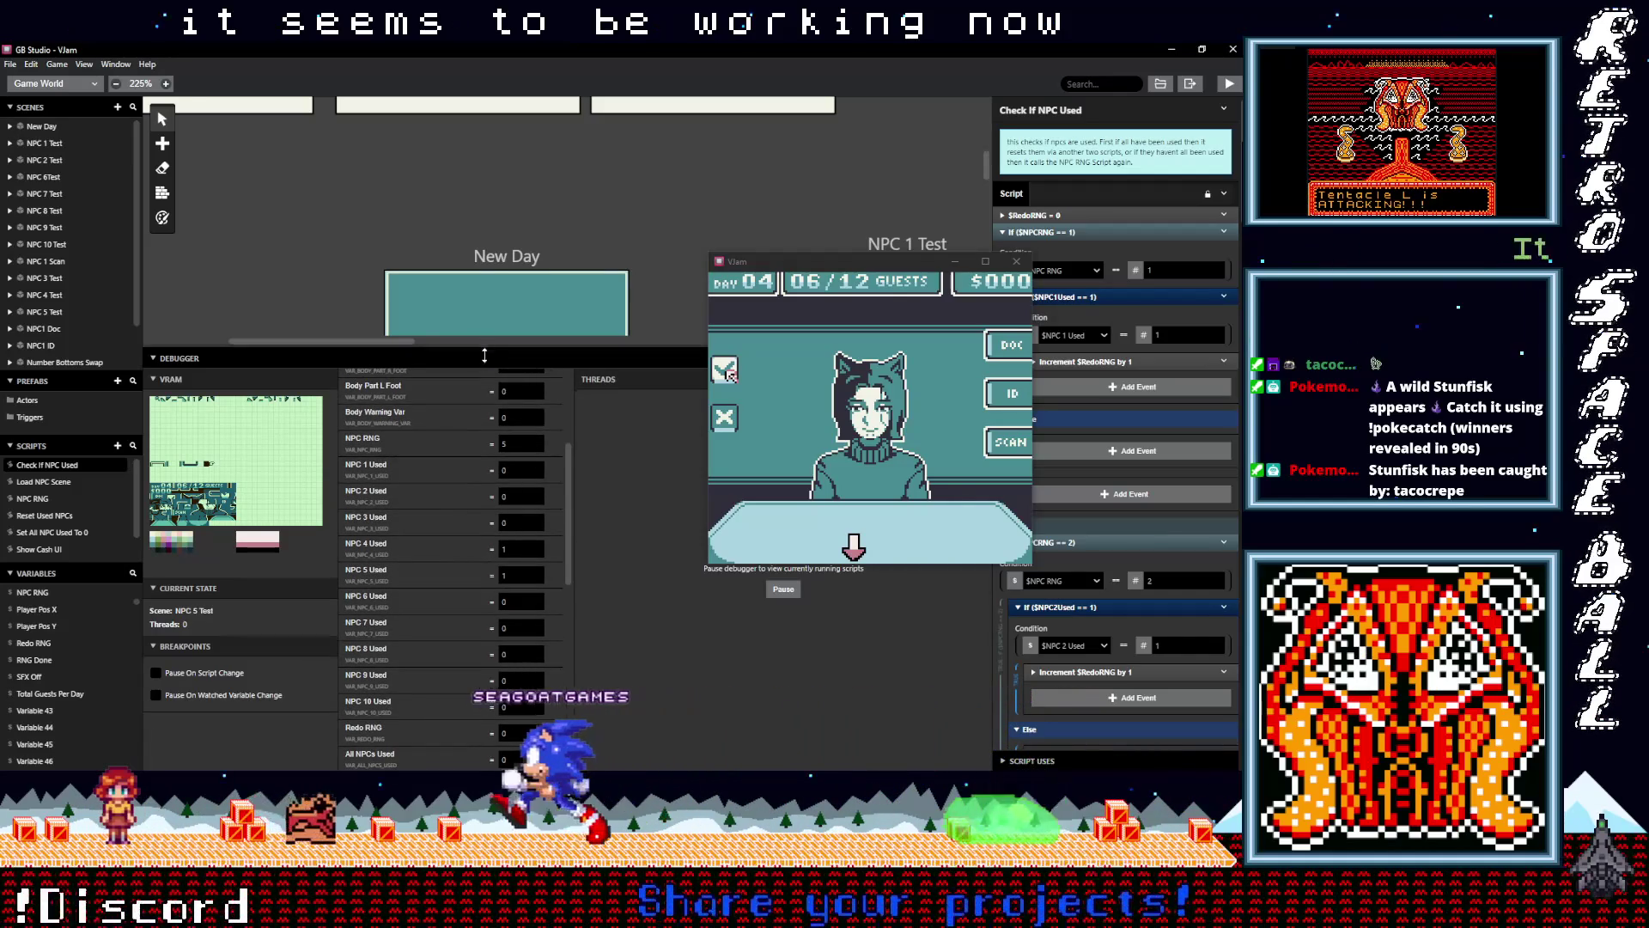
left_click_drag(485, 355, 533, 393)
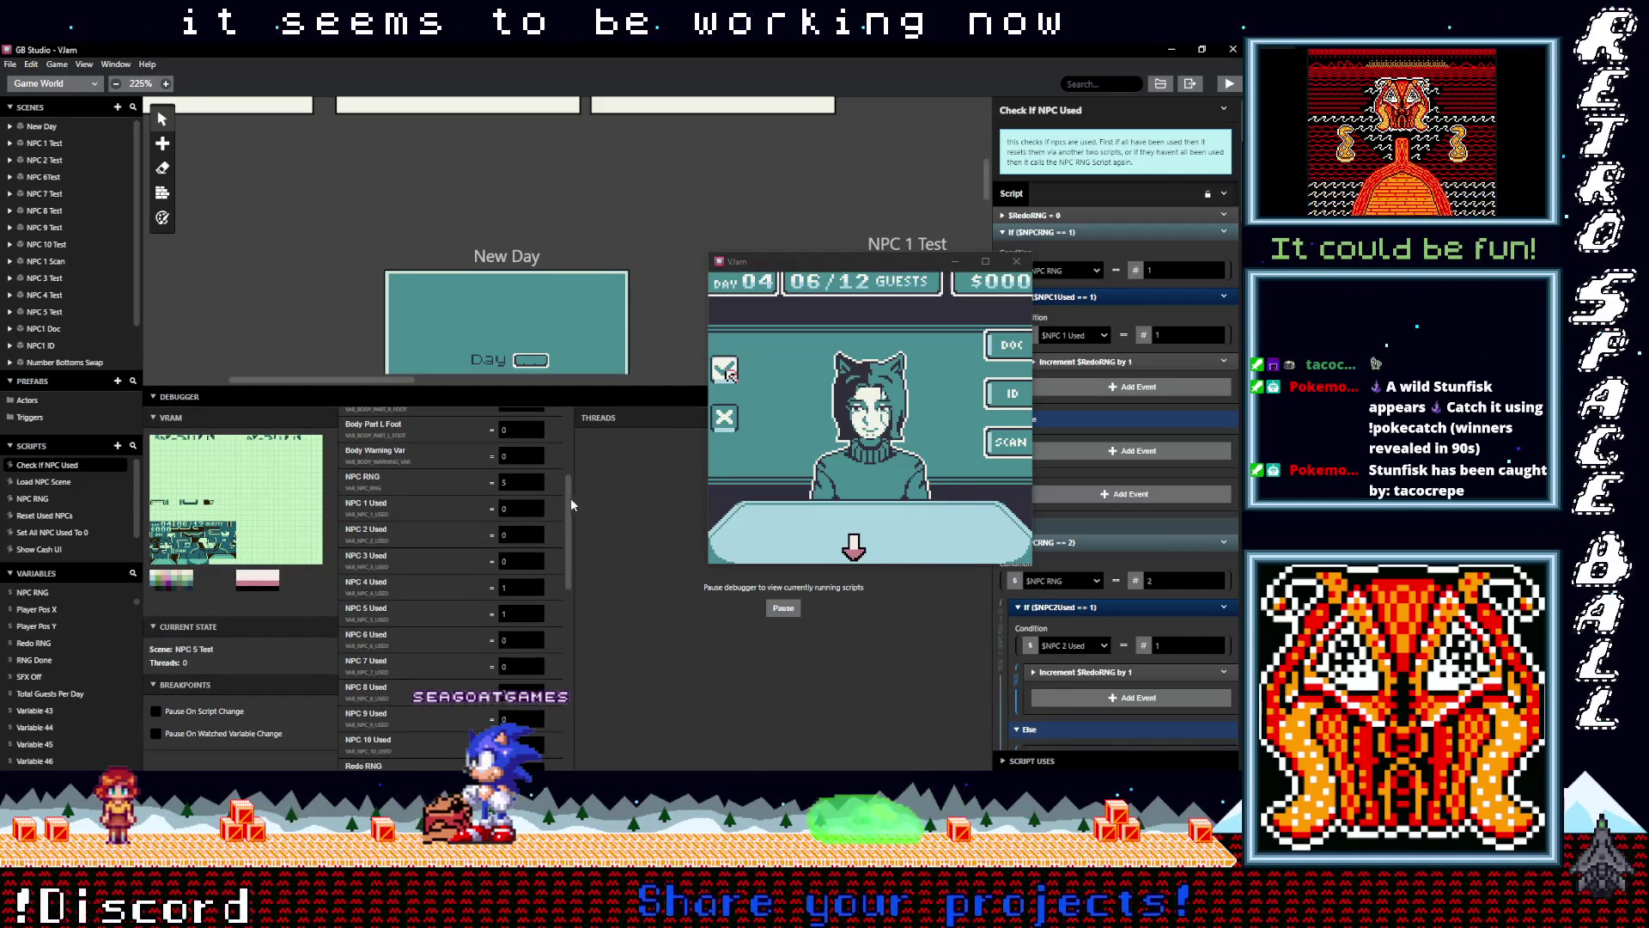
left_click_drag(571, 498, 569, 519)
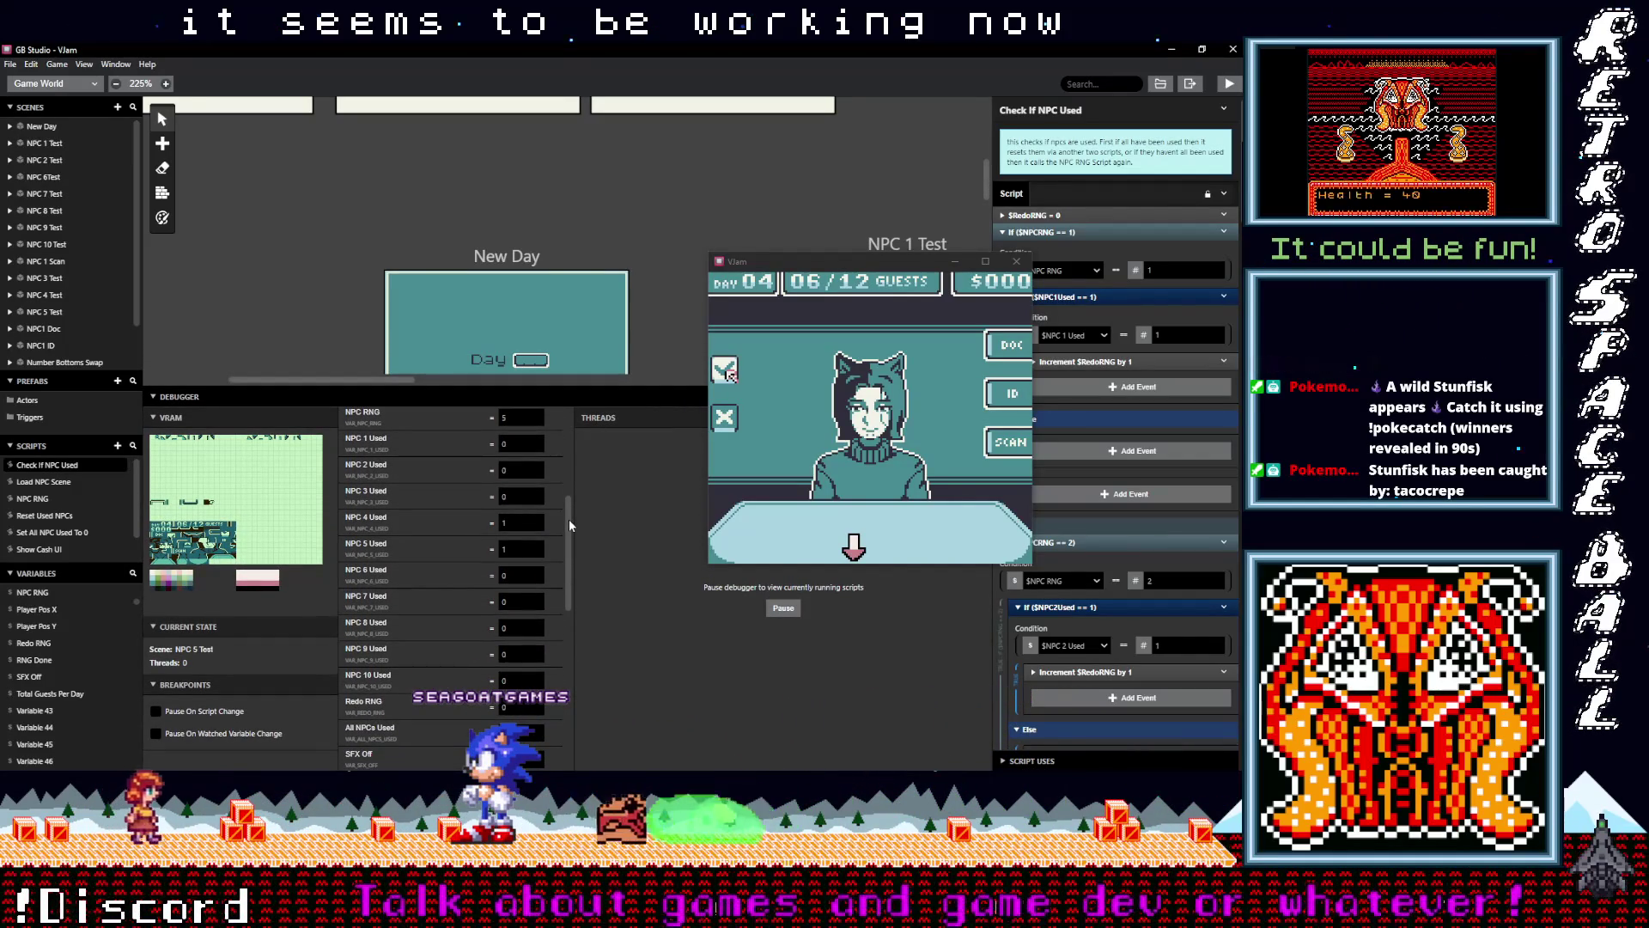
scroll(569, 519, "up", 1)
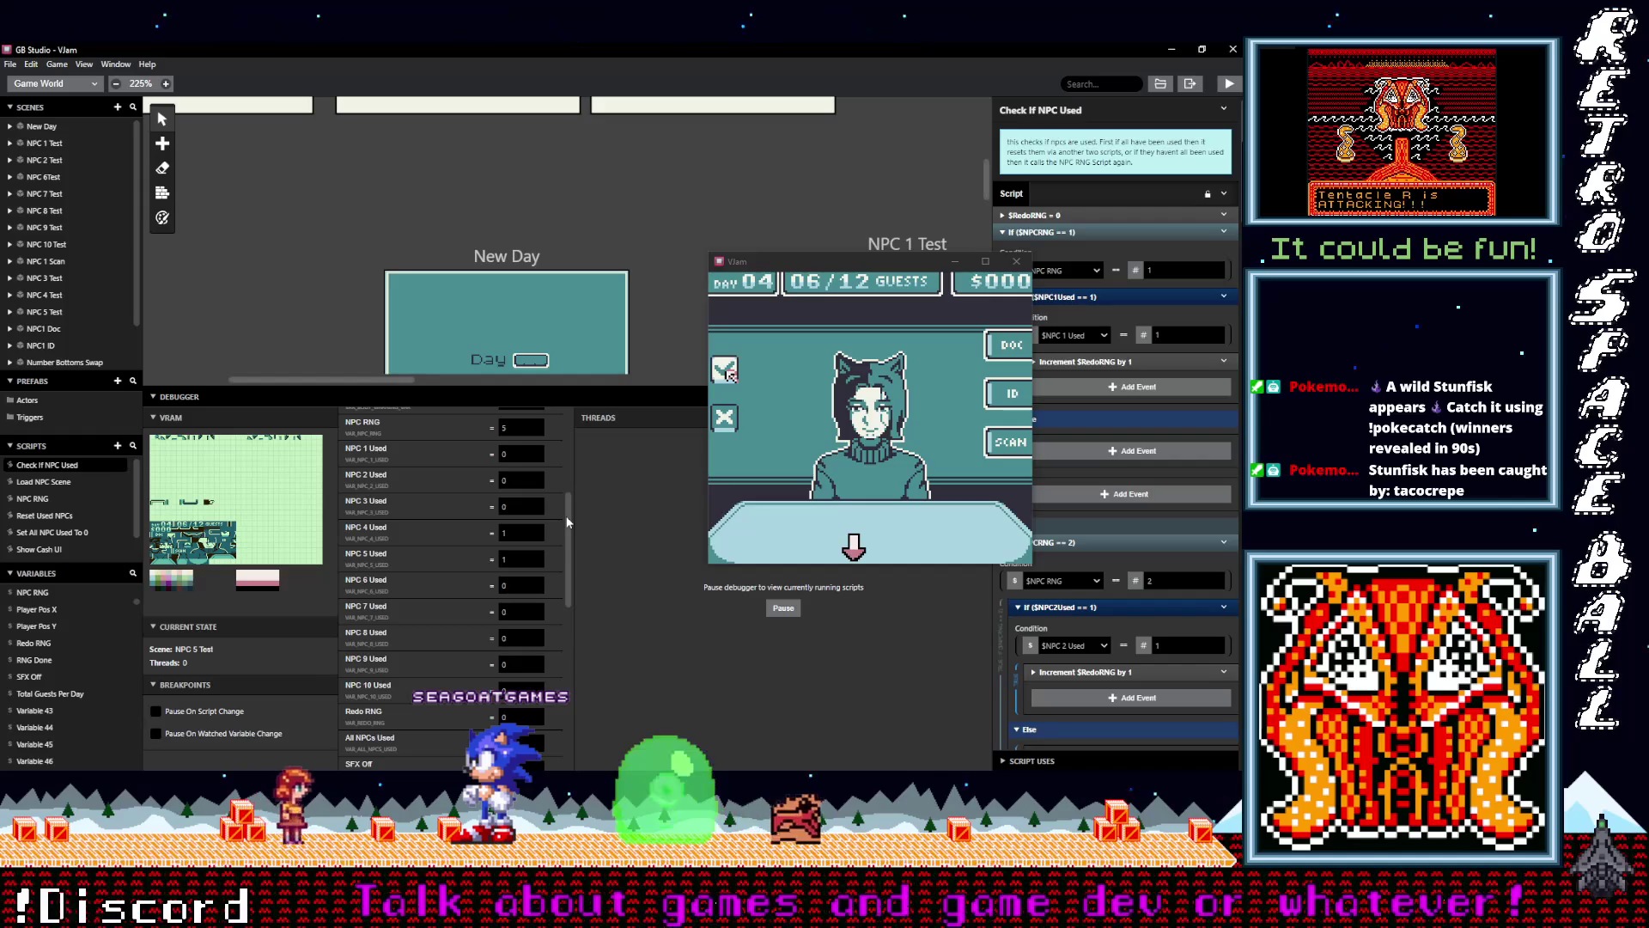
Return to the running game and approve six more guests
left_click(851, 378)
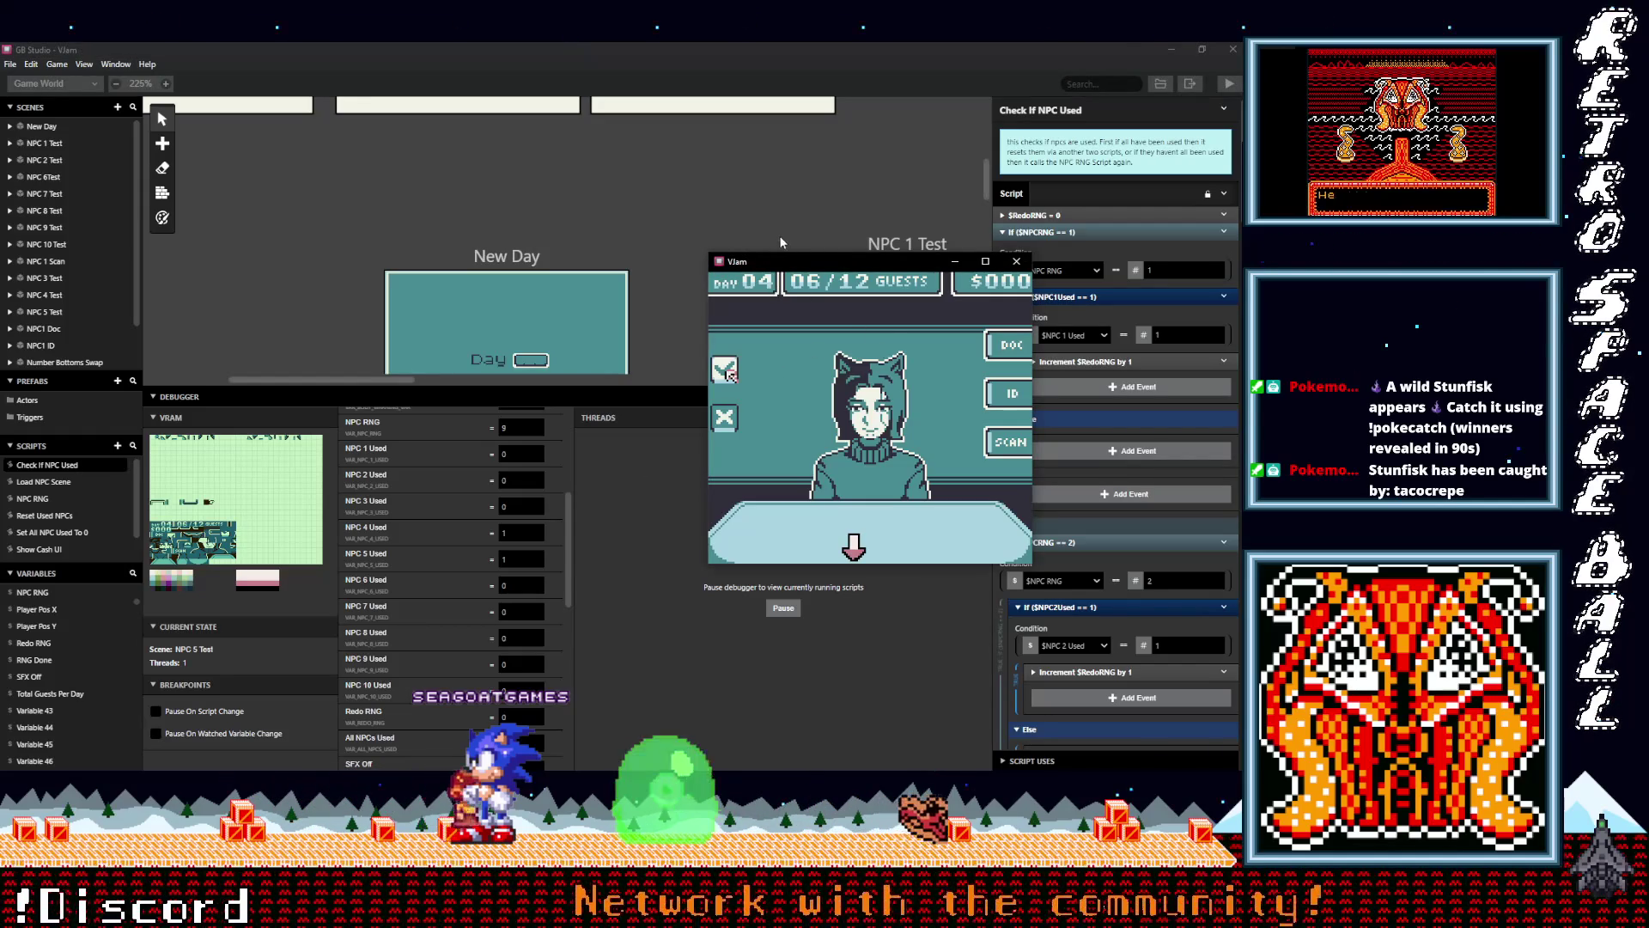
key("z")
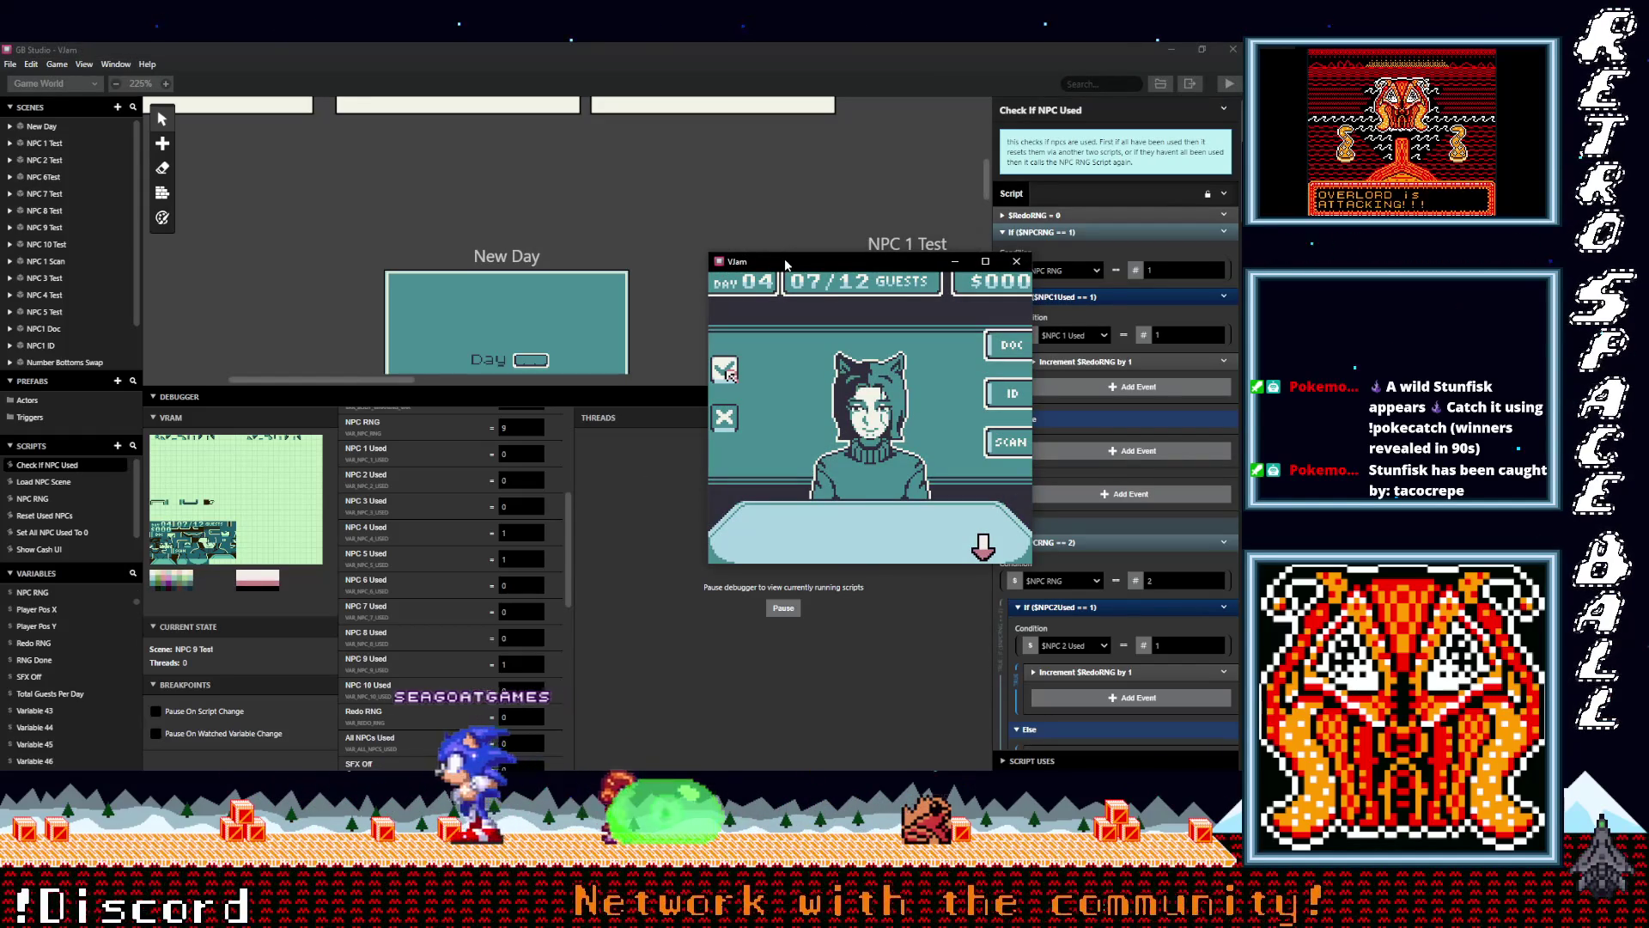
key("z")
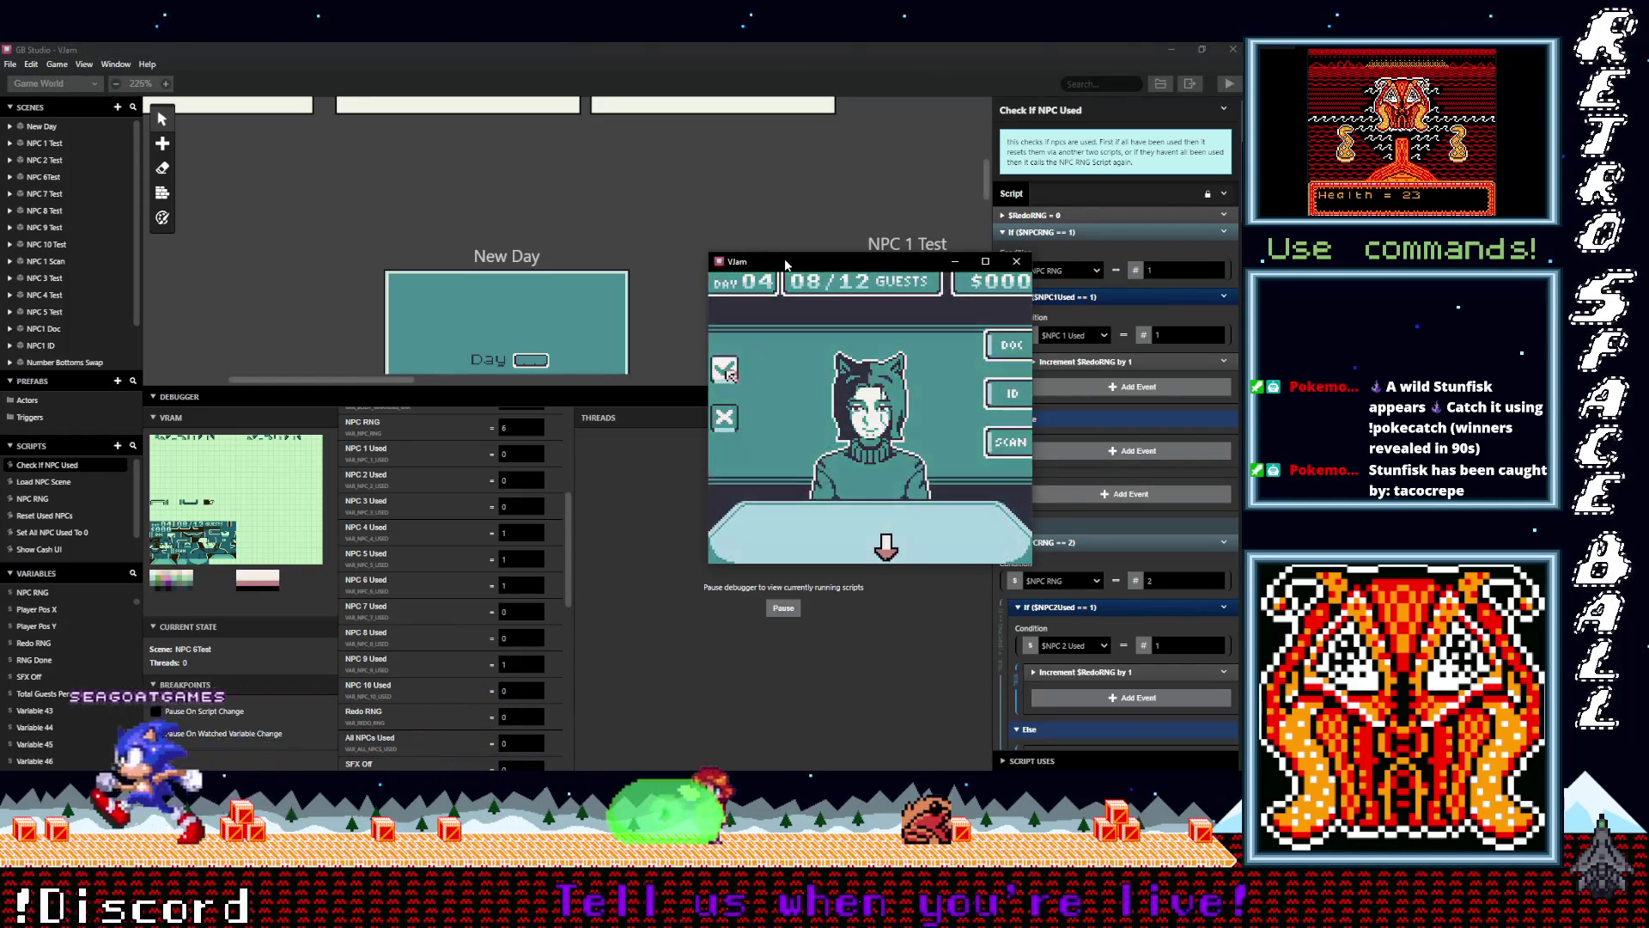
key("z")
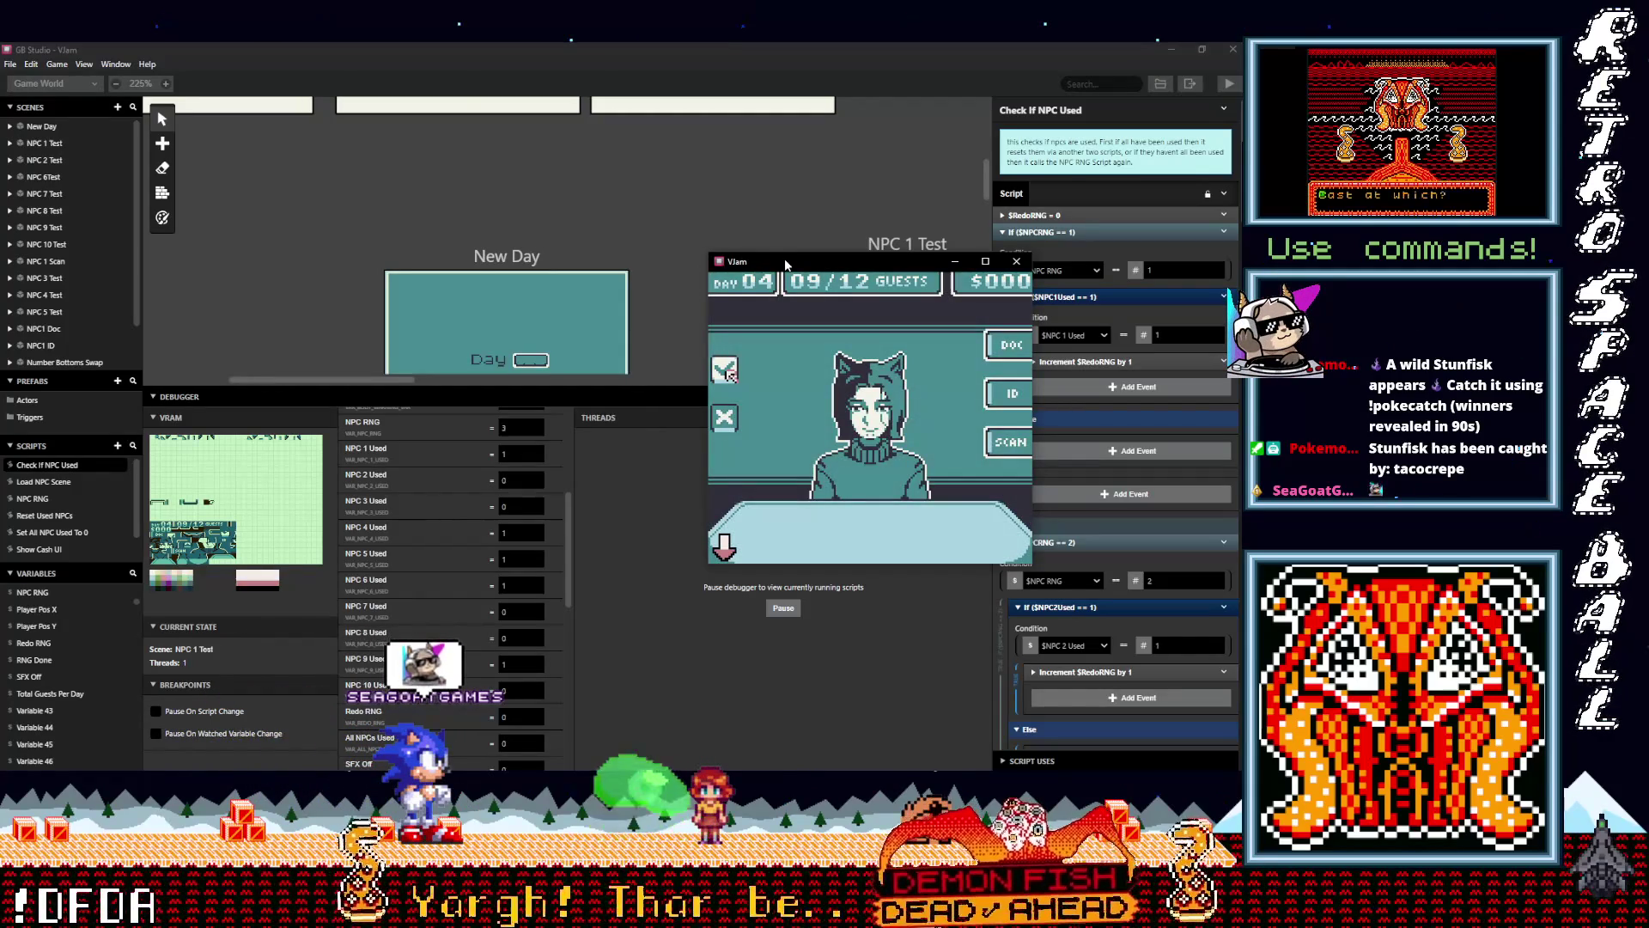
key("z")
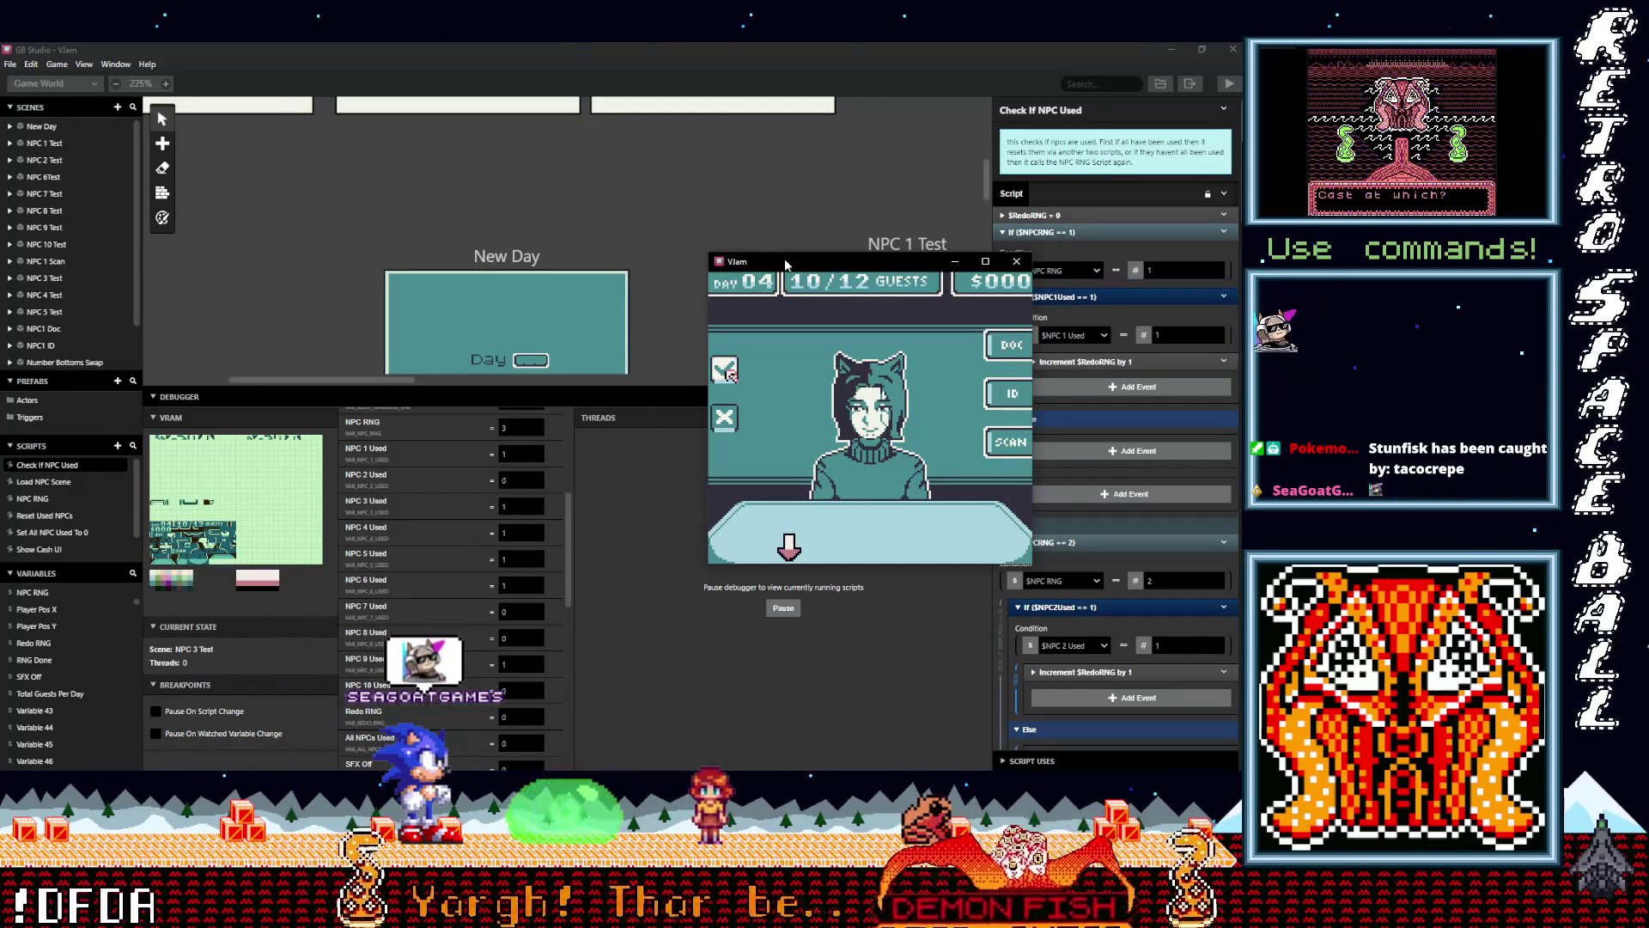
key("z")
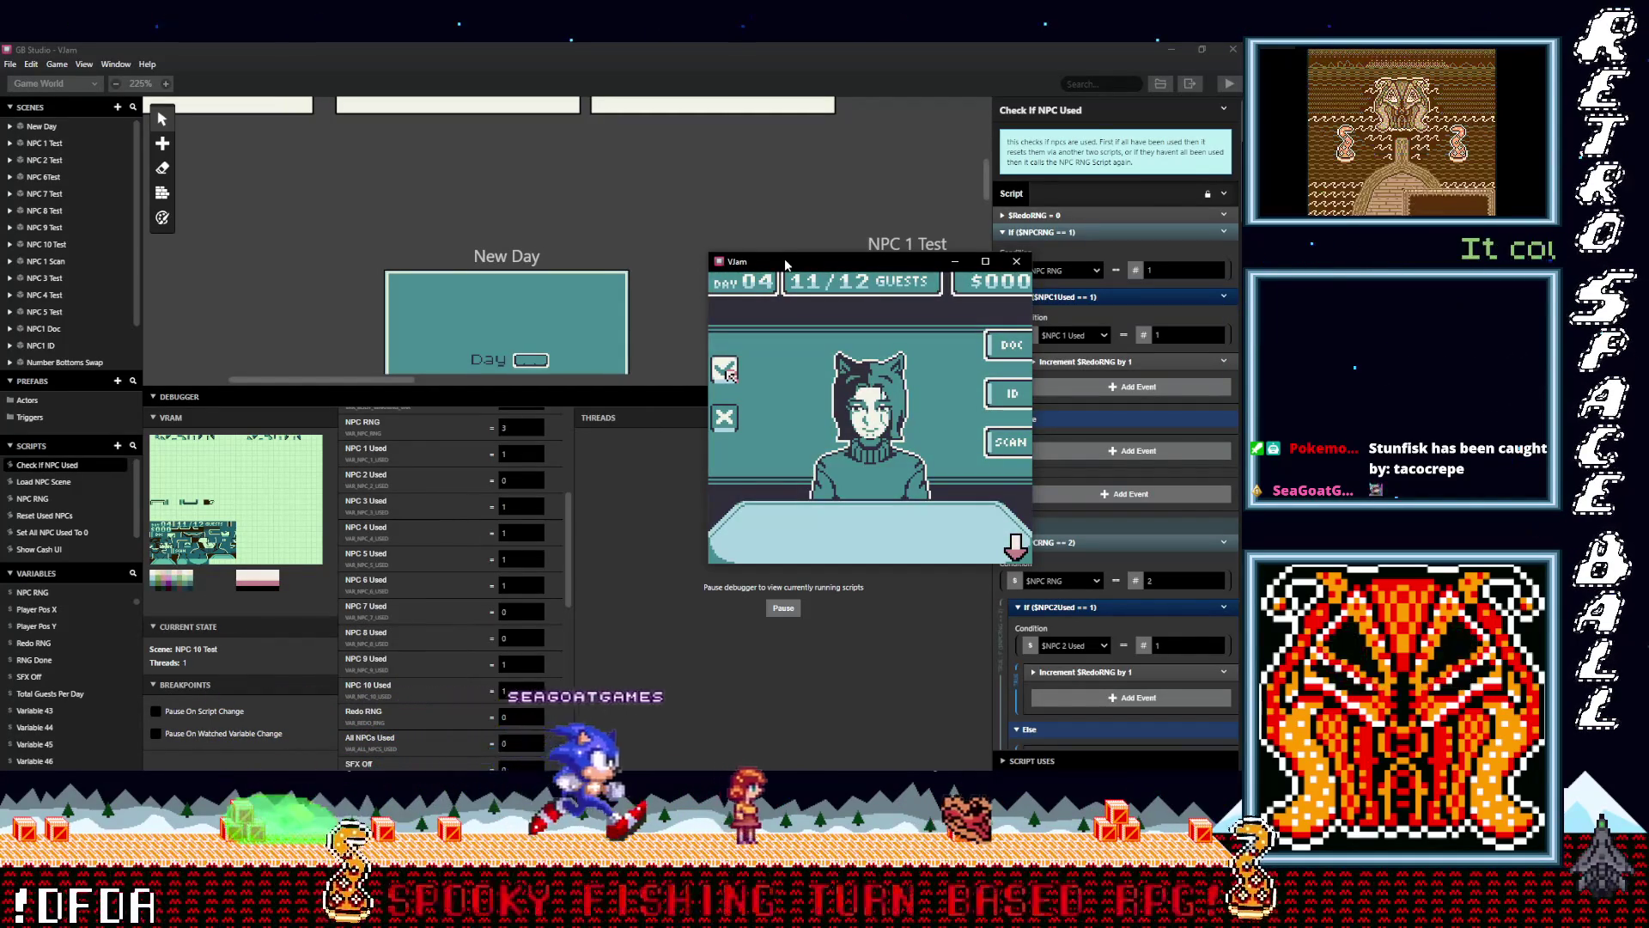
key("z")
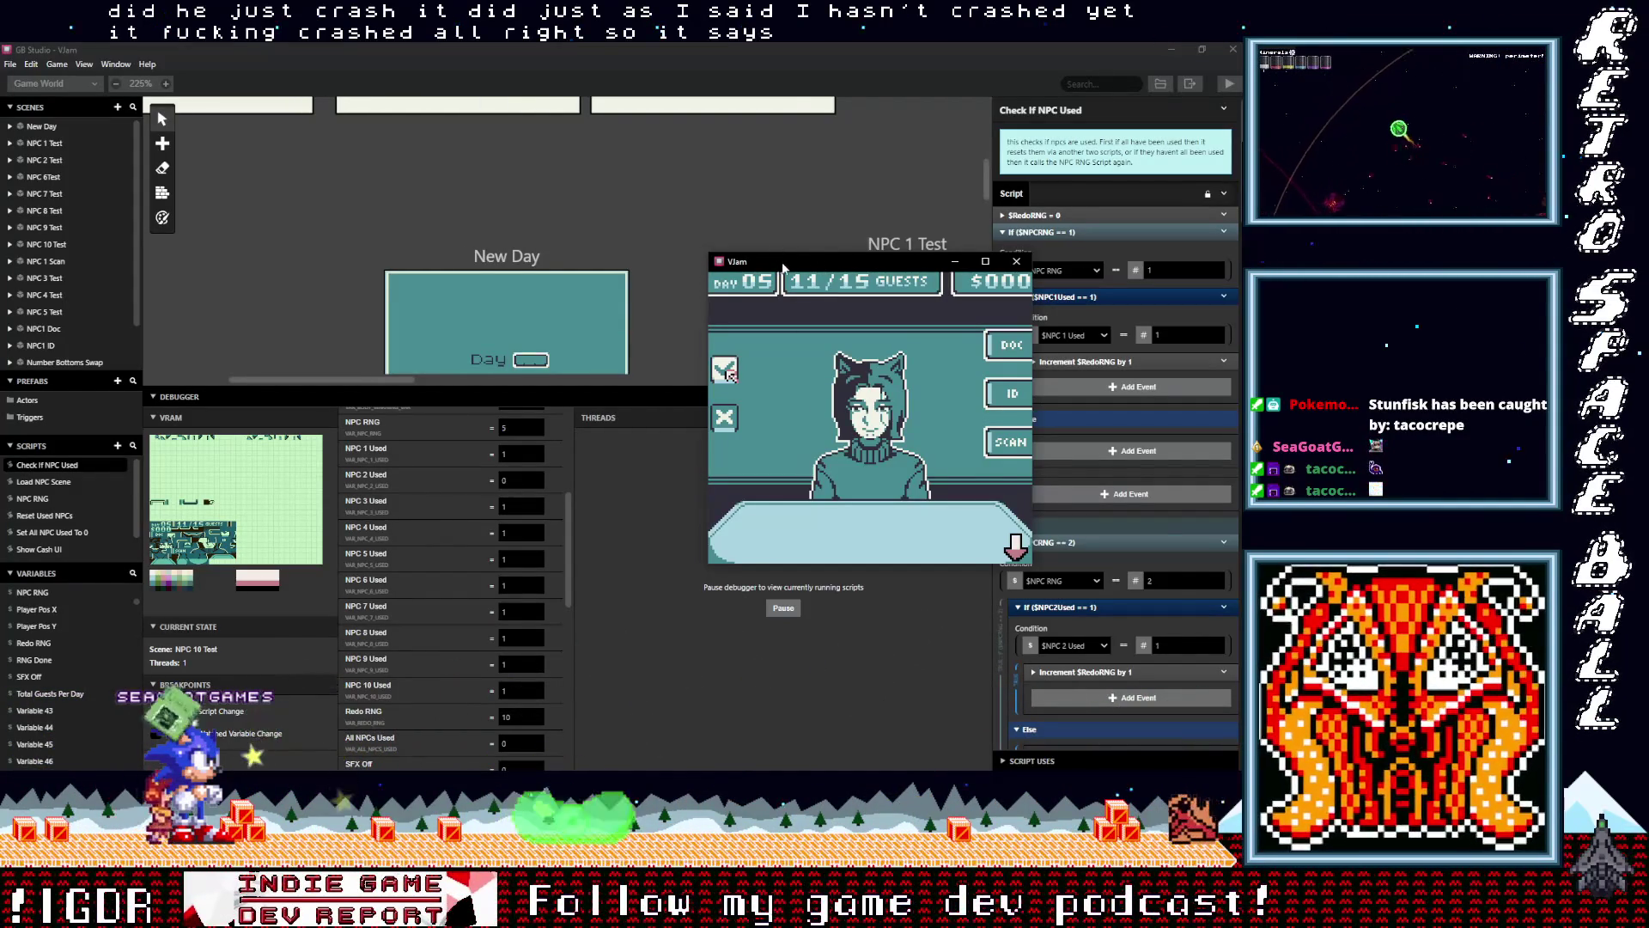
Drag the game window up and left, out of the debugger's way
left_click_drag(784, 268, 542, 101)
Pause the game and inspect the NPCRNG call and the trigger running it in NPC 5 Test
left_click(783, 608)
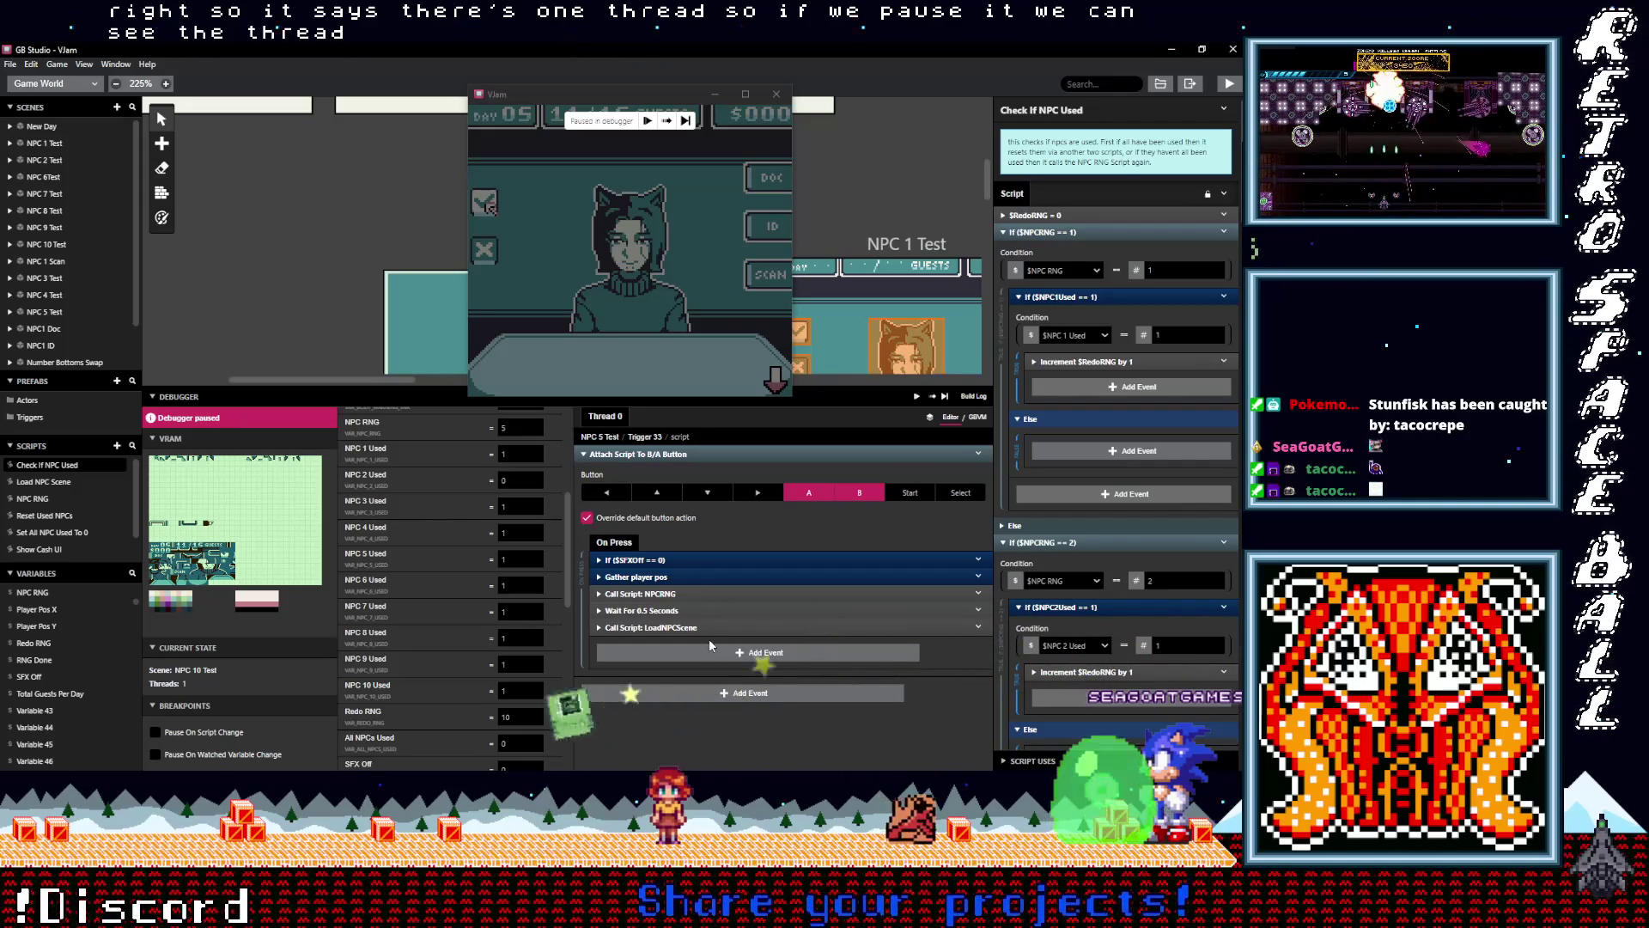
left_click(661, 593)
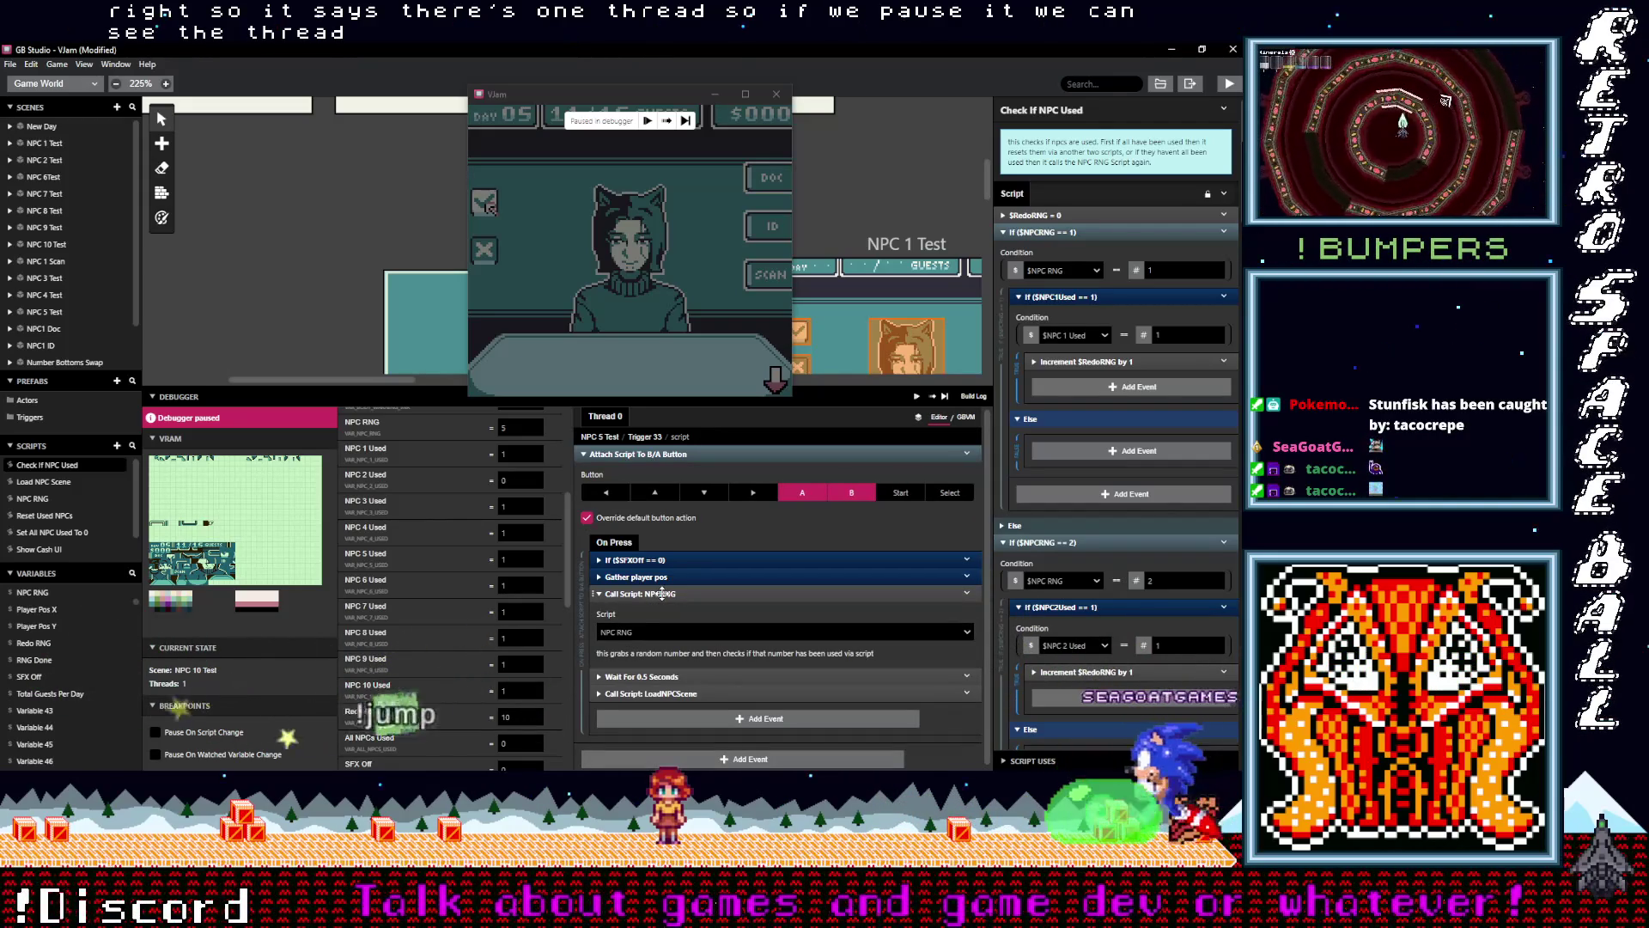
left_click(661, 594)
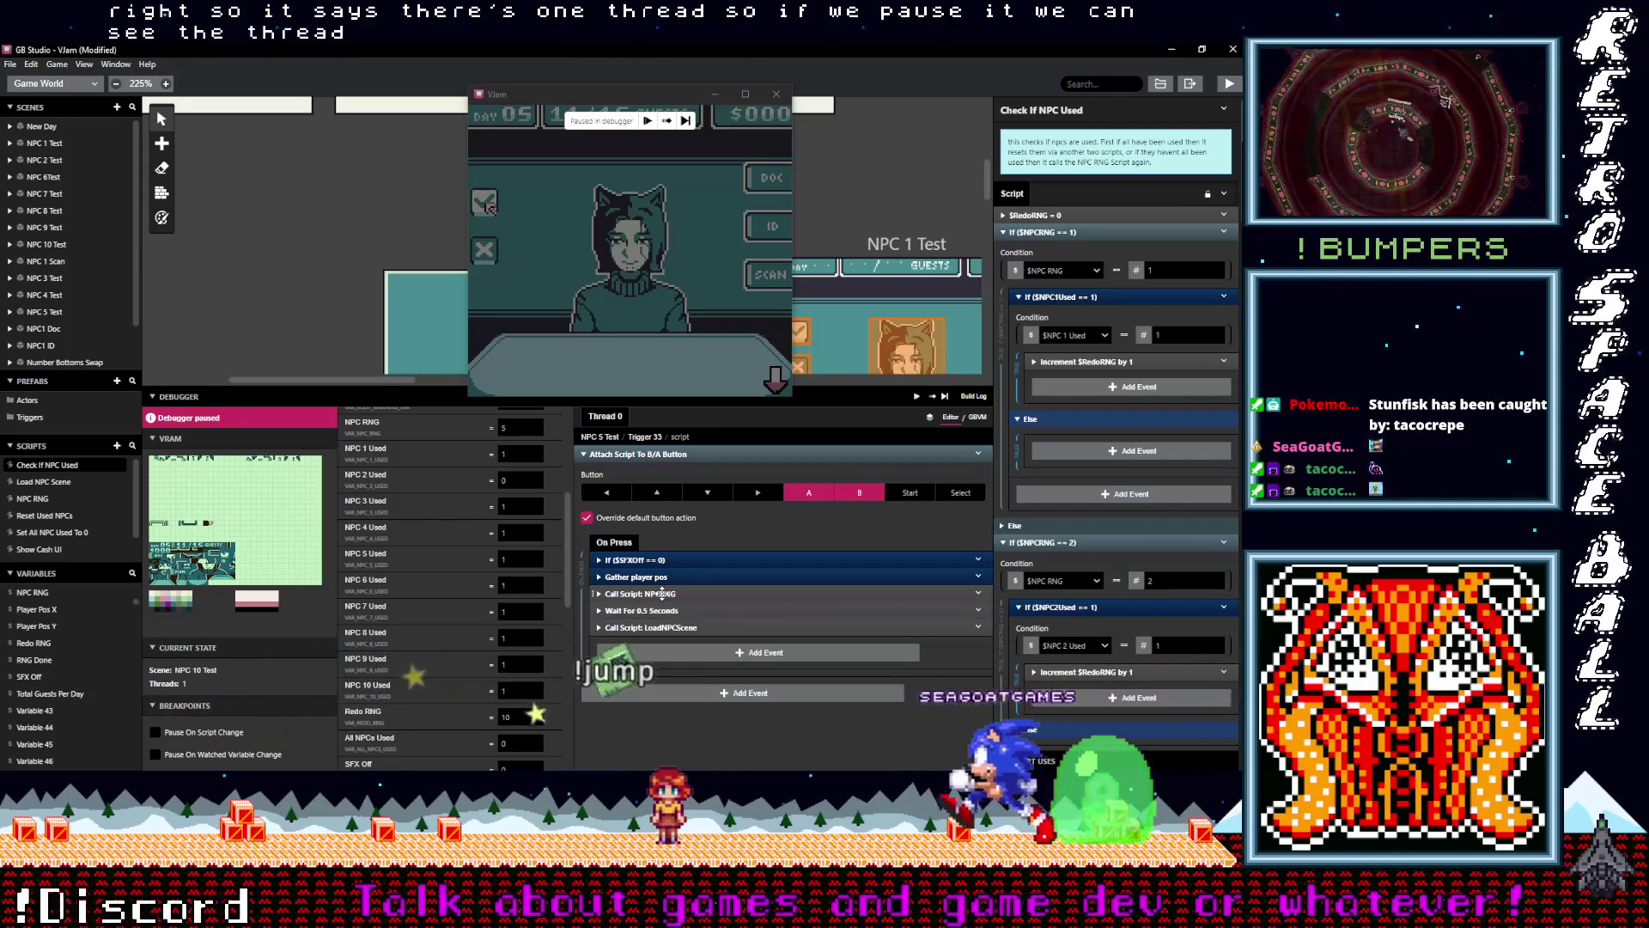
left_click(643, 438)
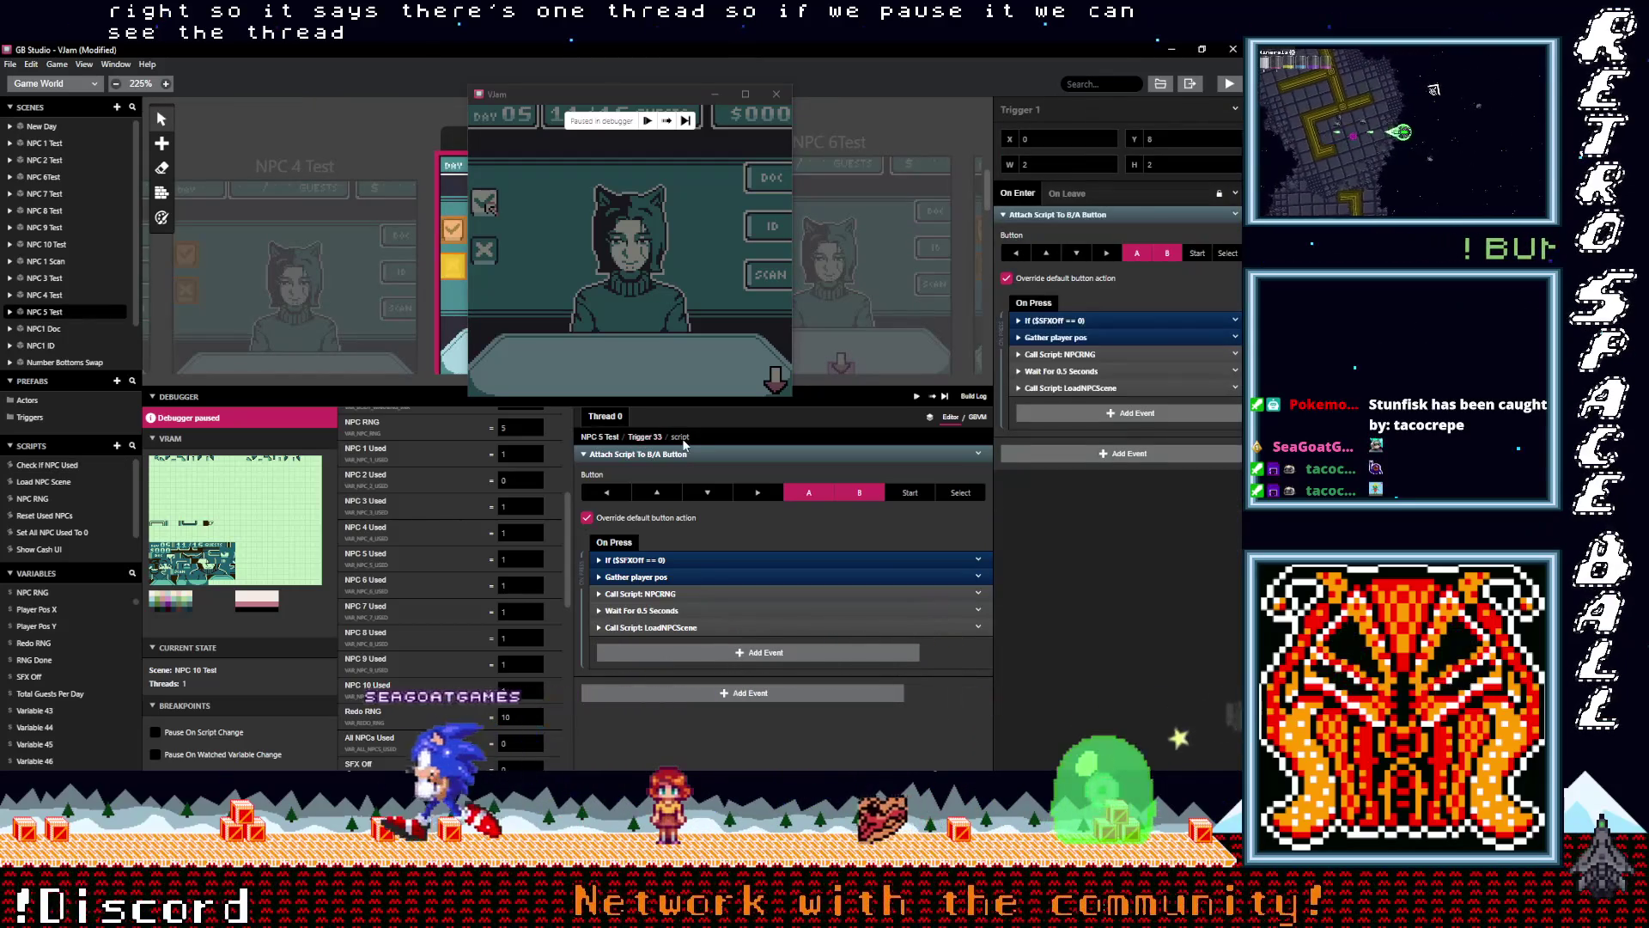
left_click(608, 439)
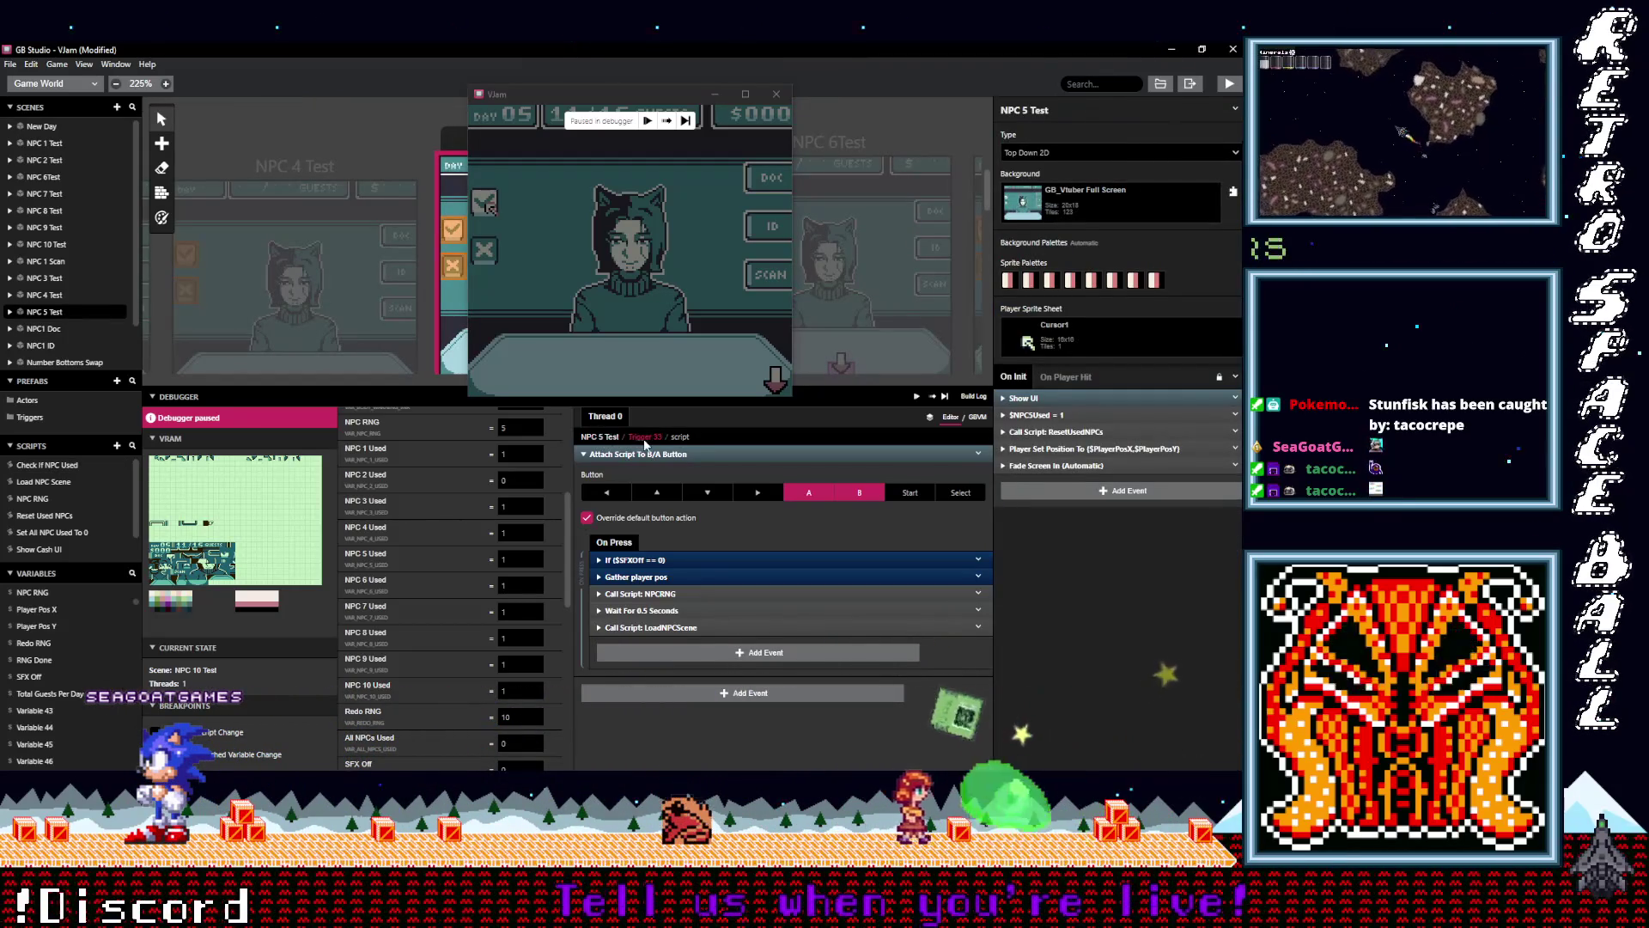
left_click(645, 438)
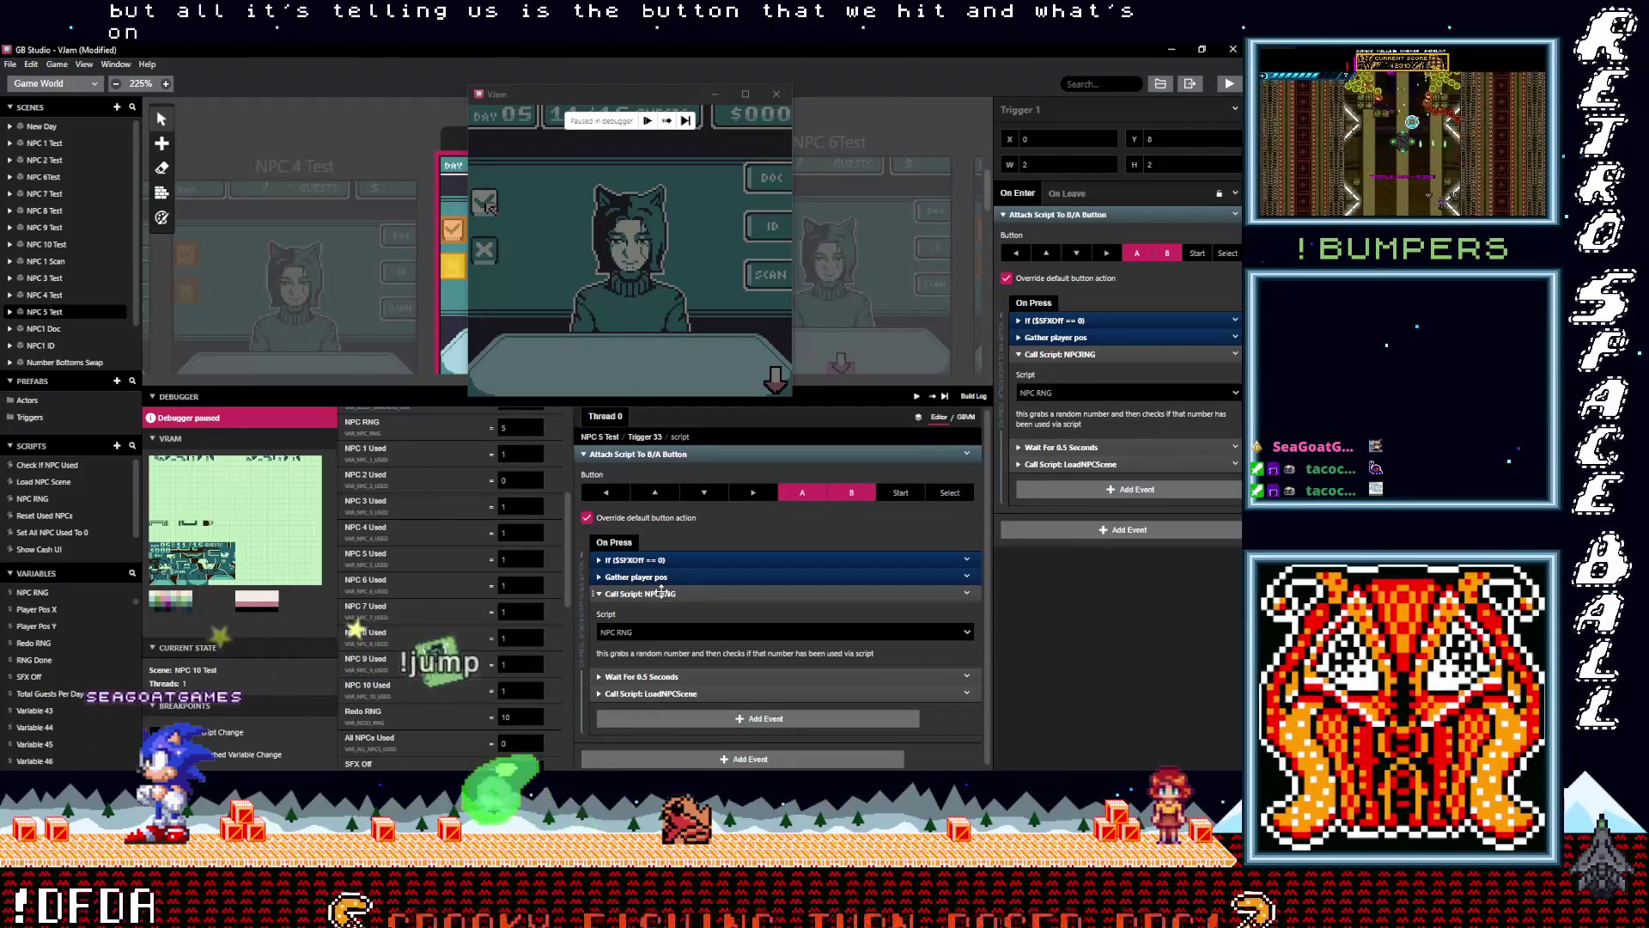
Recheck the NPCRNG script call and raise NPC 2 Used from 0 to 1
left_click(653, 593)
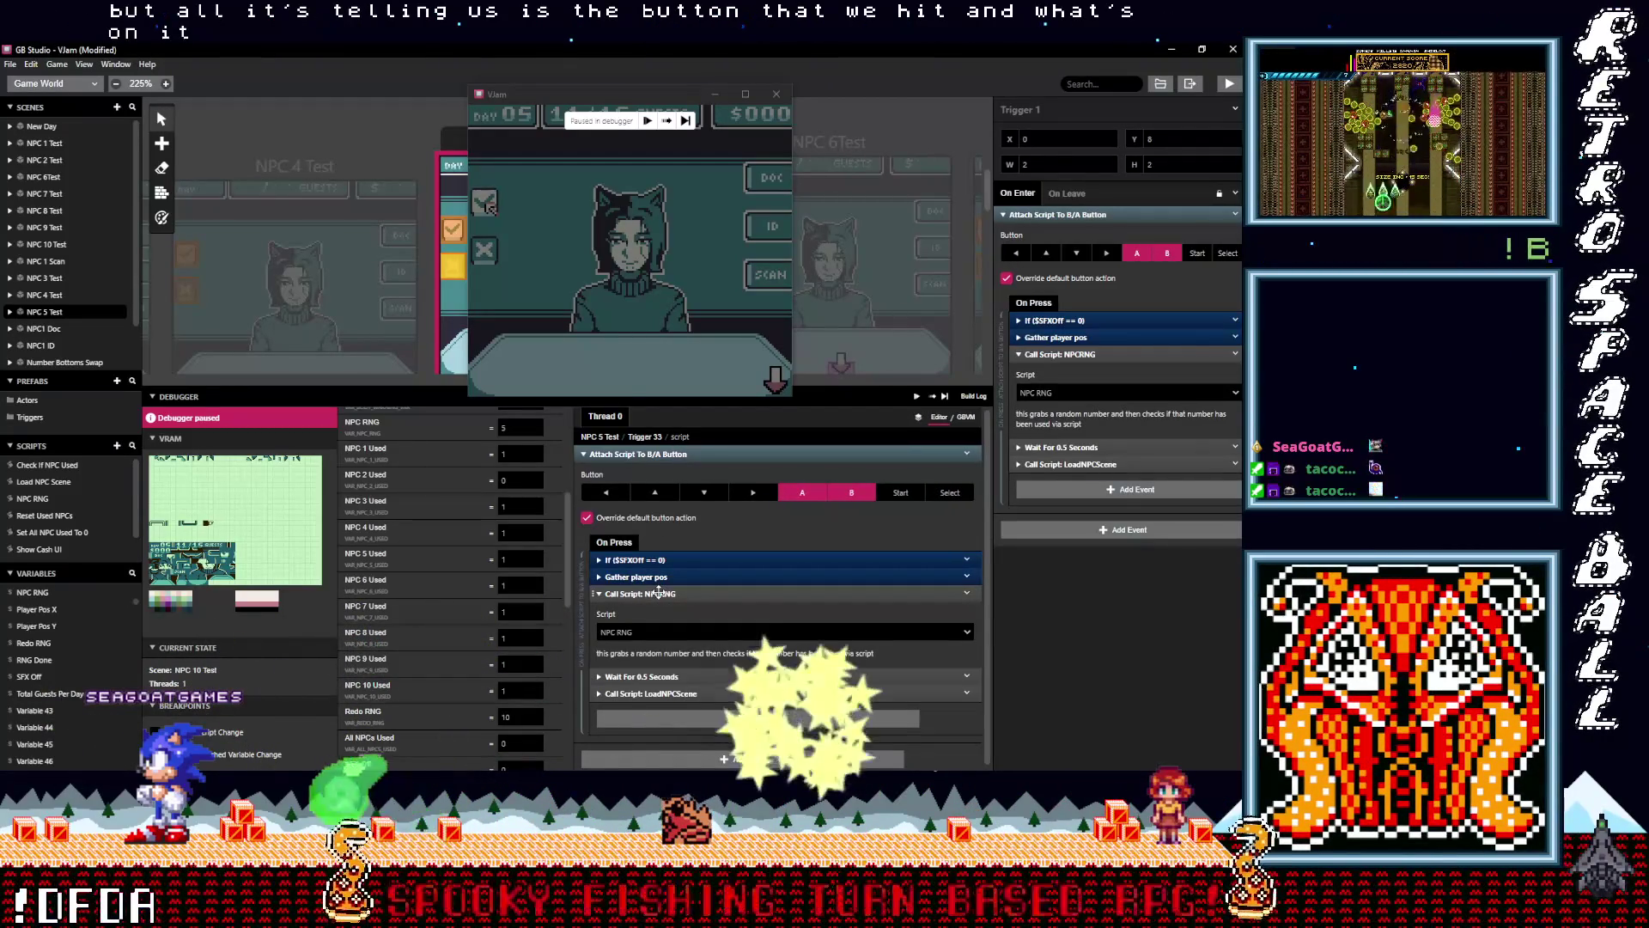
left_click(647, 593)
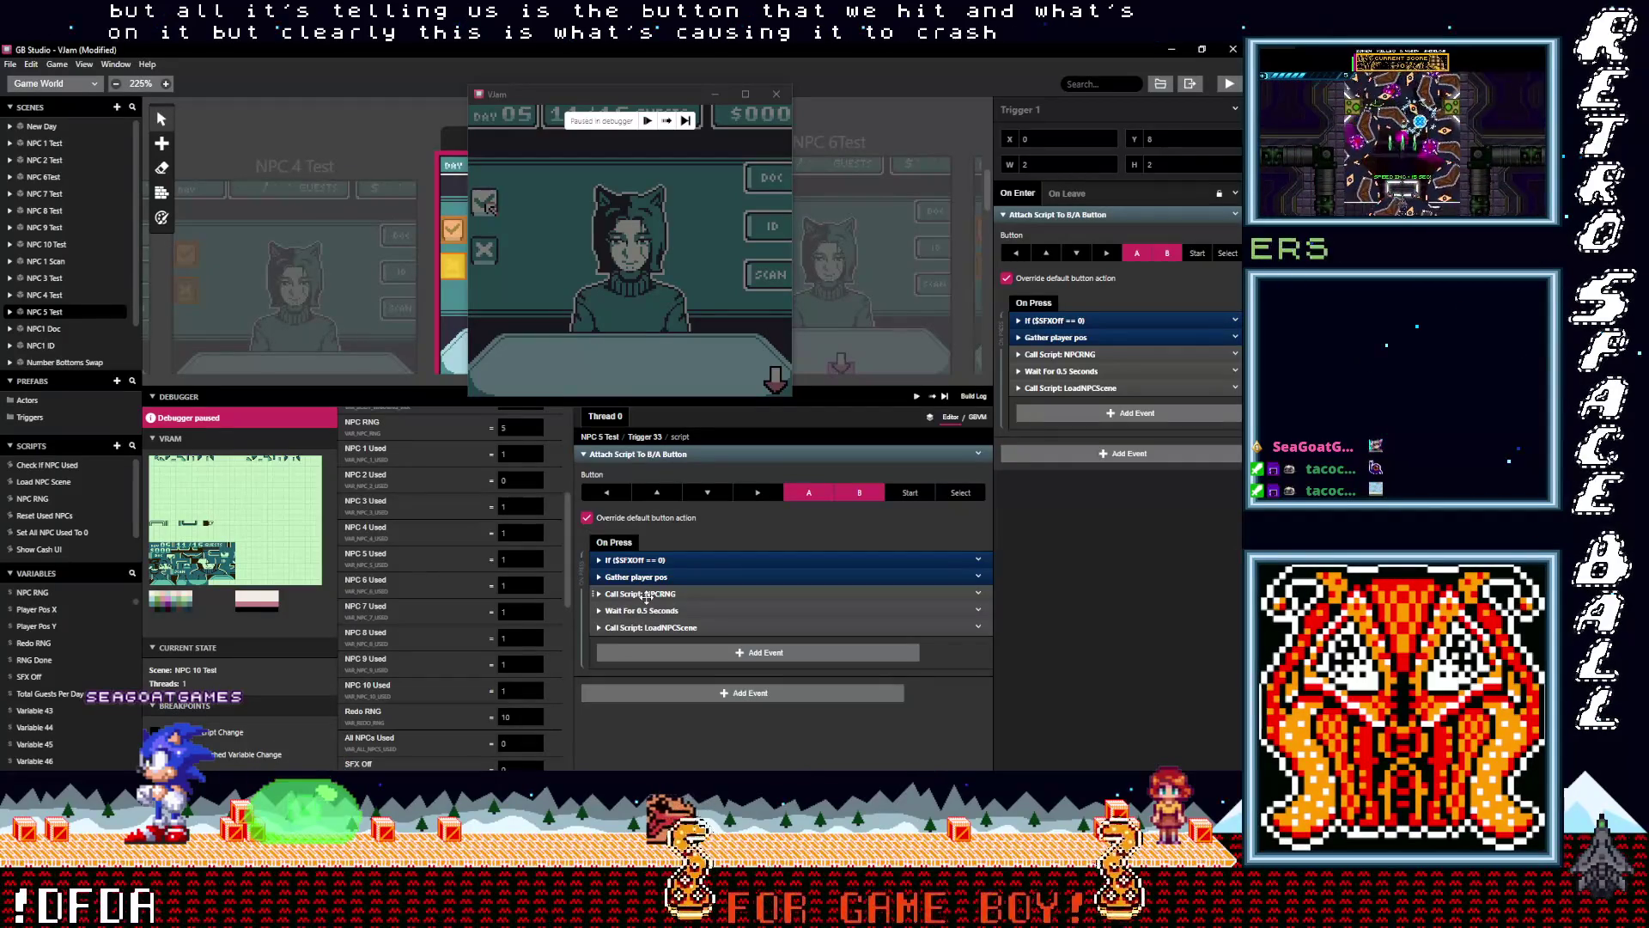
left_click(535, 479)
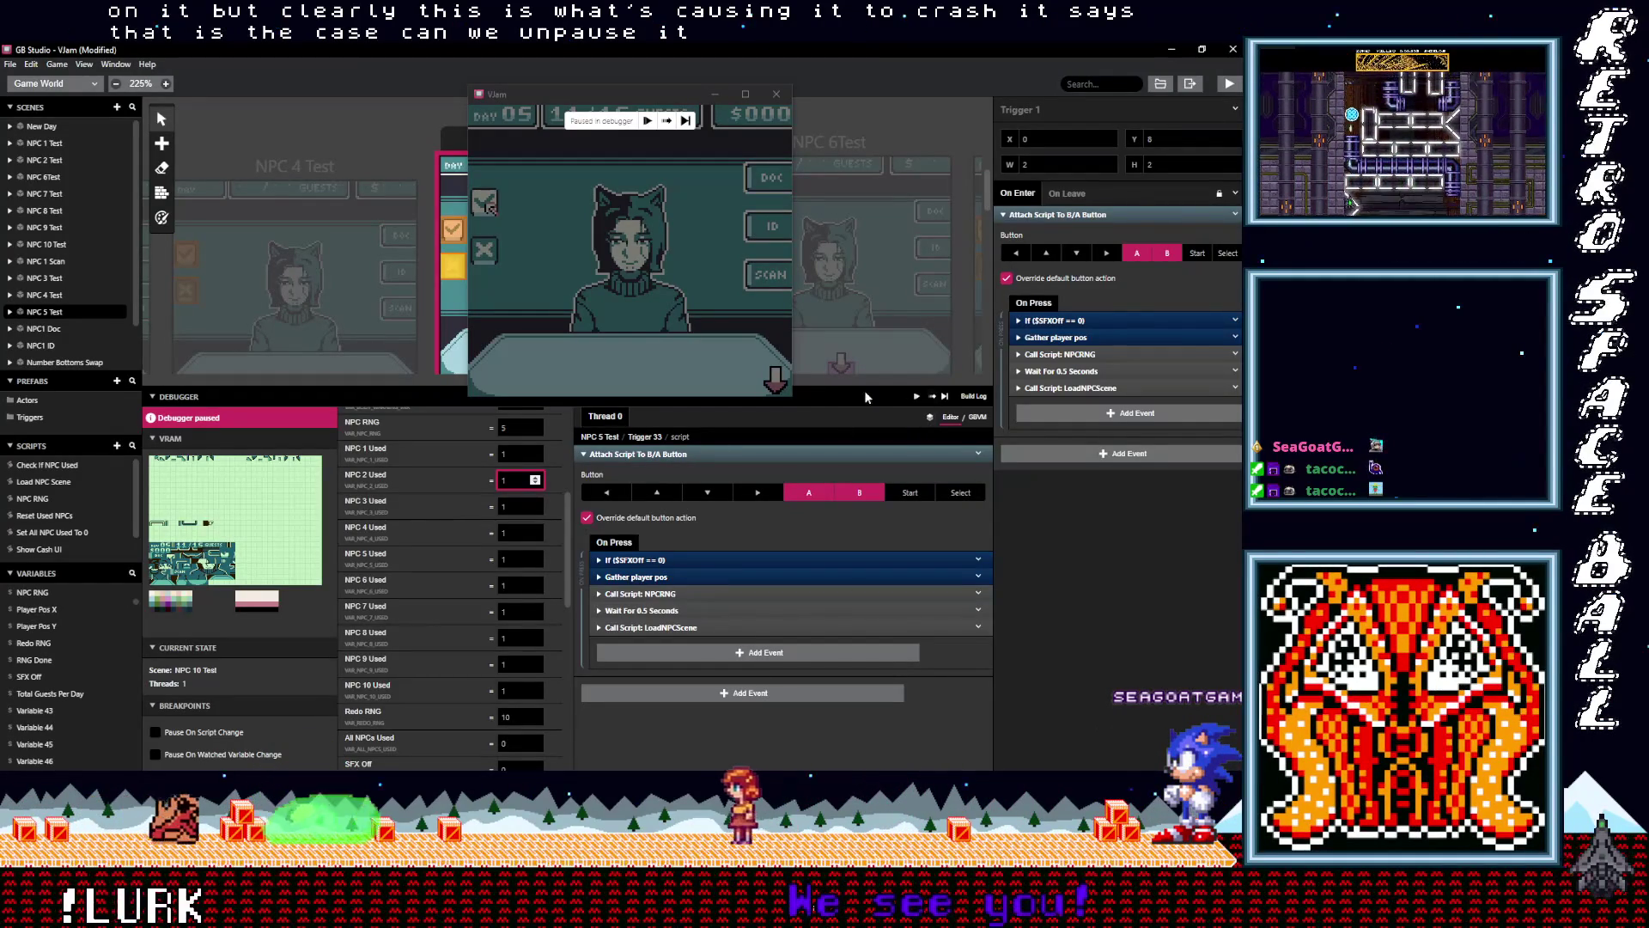
Resume the game from the debugger and check the Redo RNG variable
left_click(647, 120)
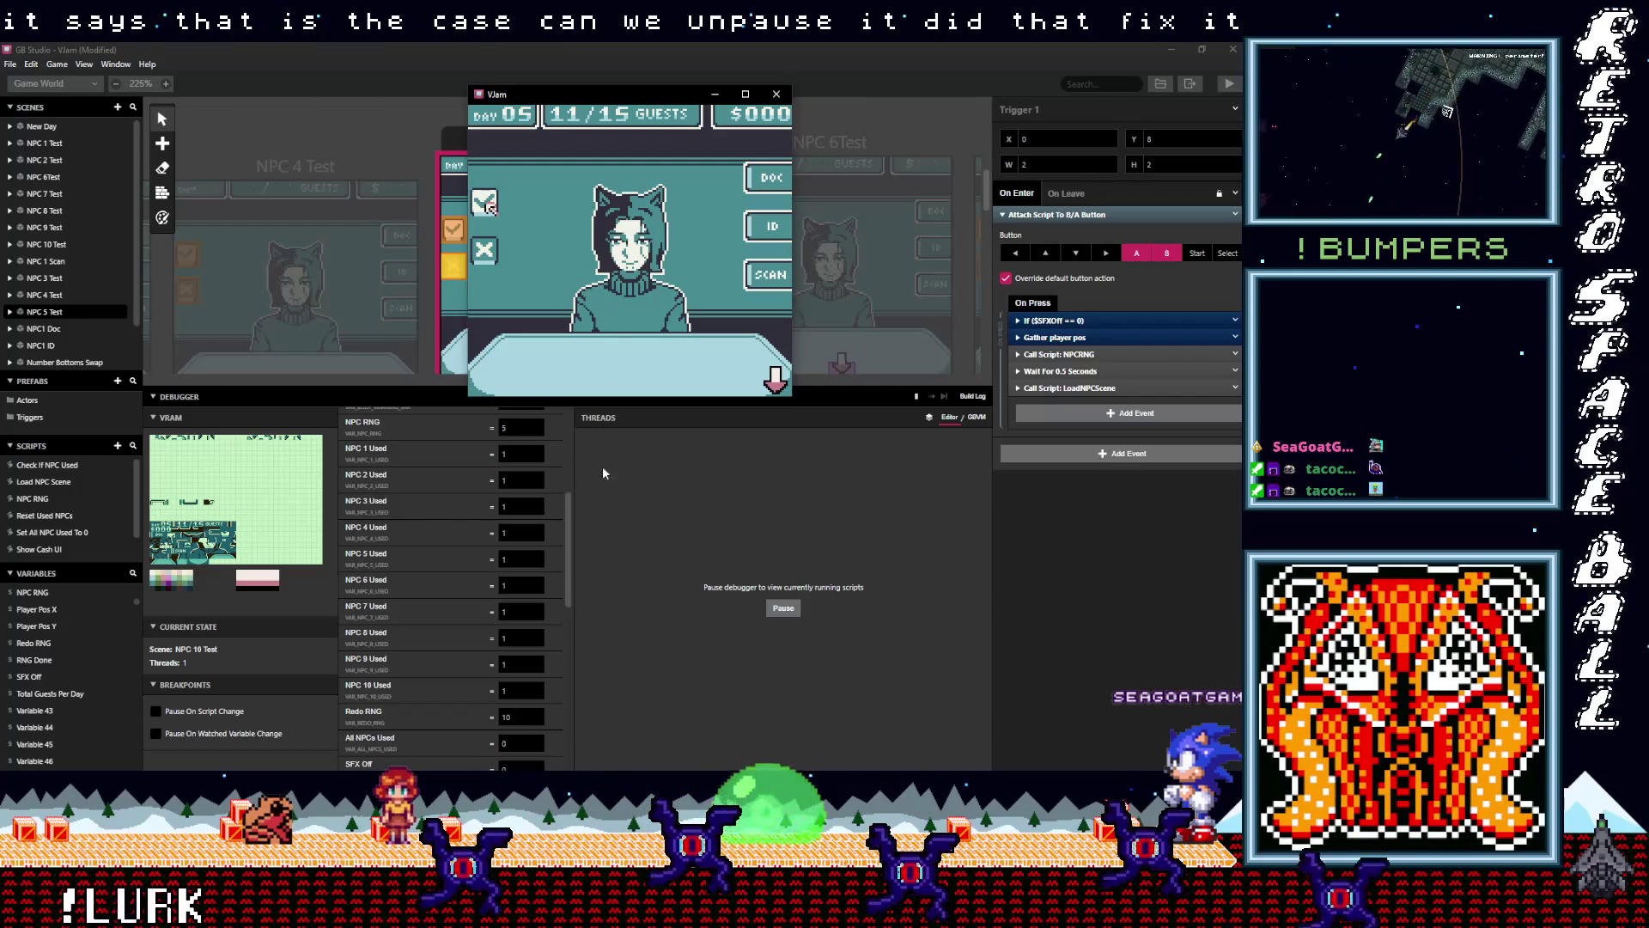
double_click(517, 718)
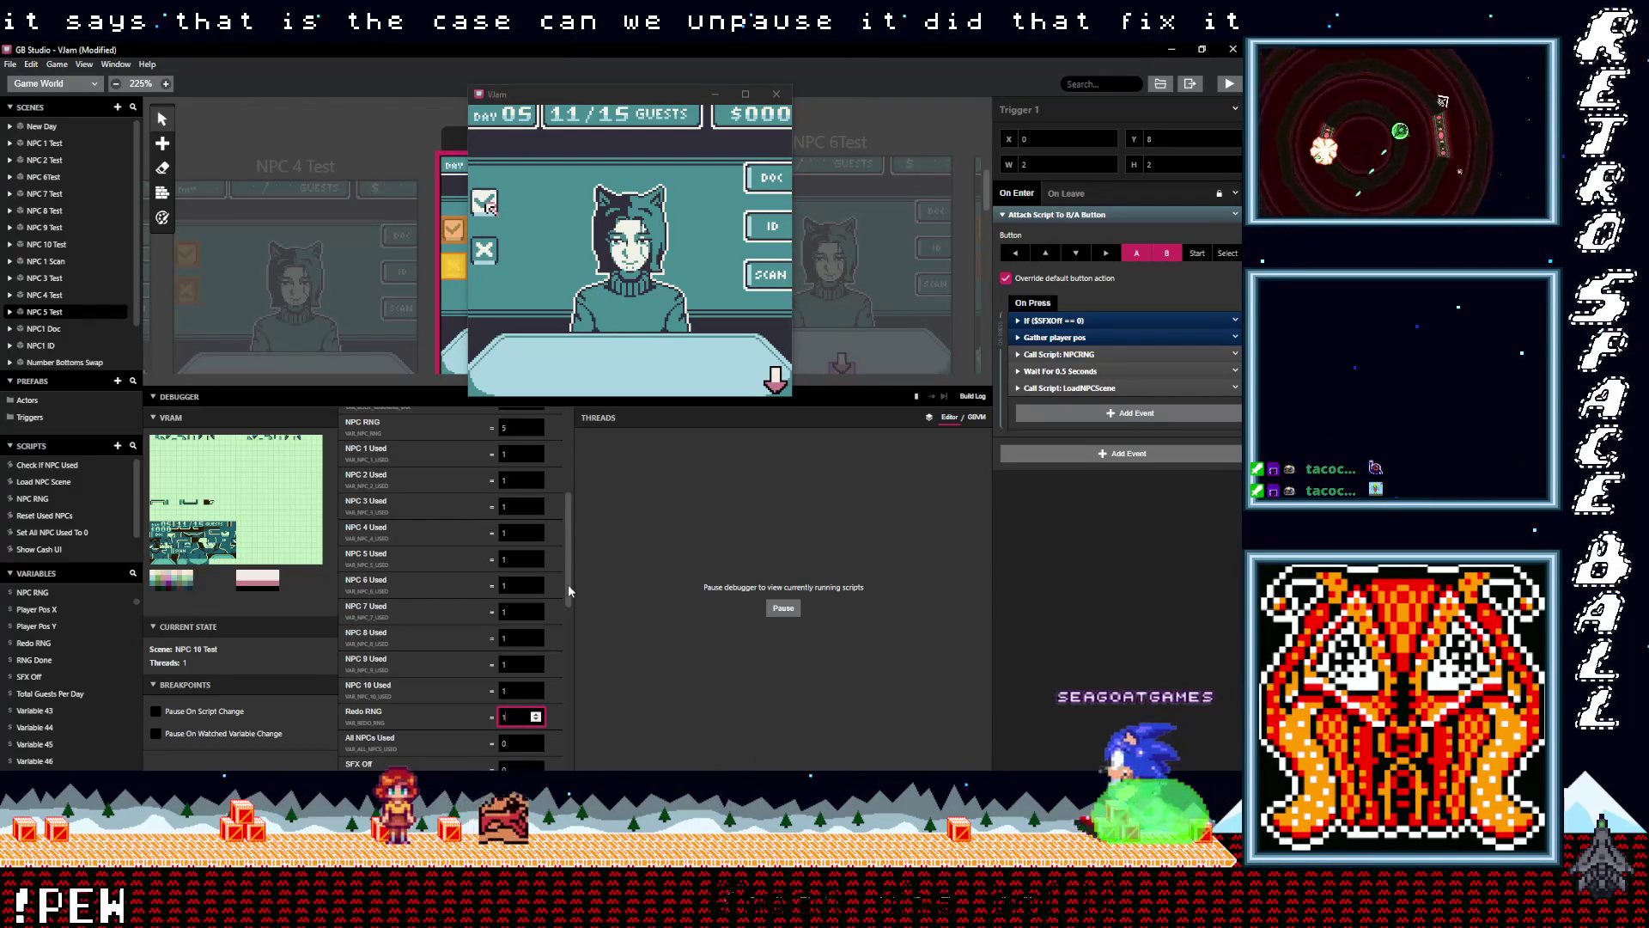
scroll(563, 584, "up", 1)
scroll(567, 592, "down", 2)
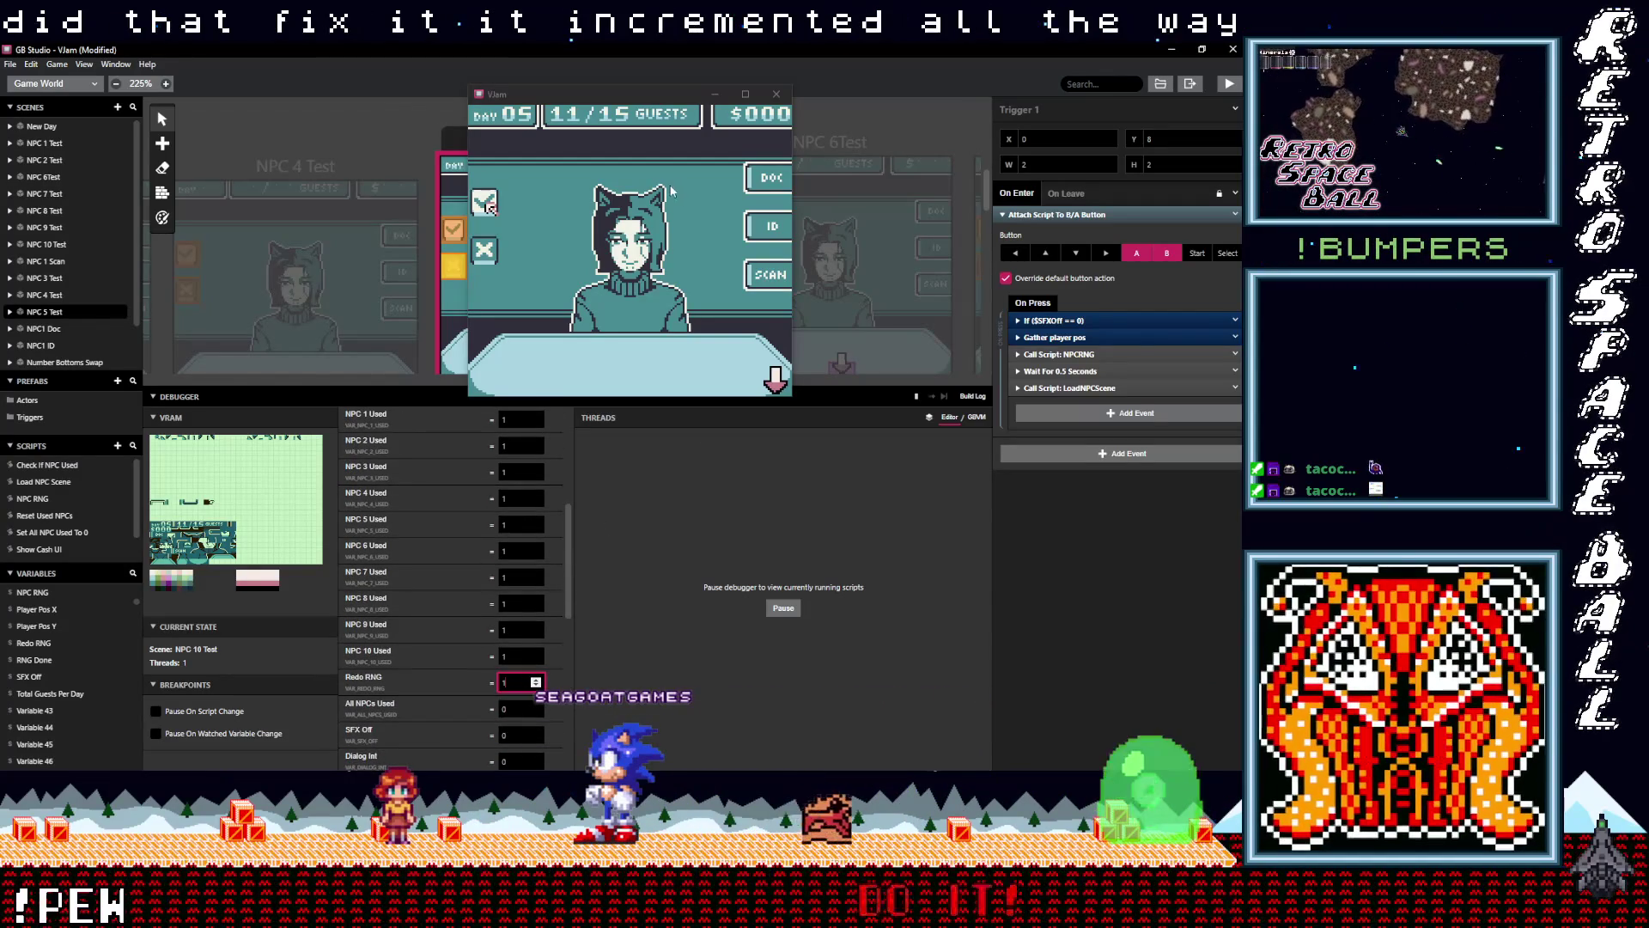
left_click(628, 172)
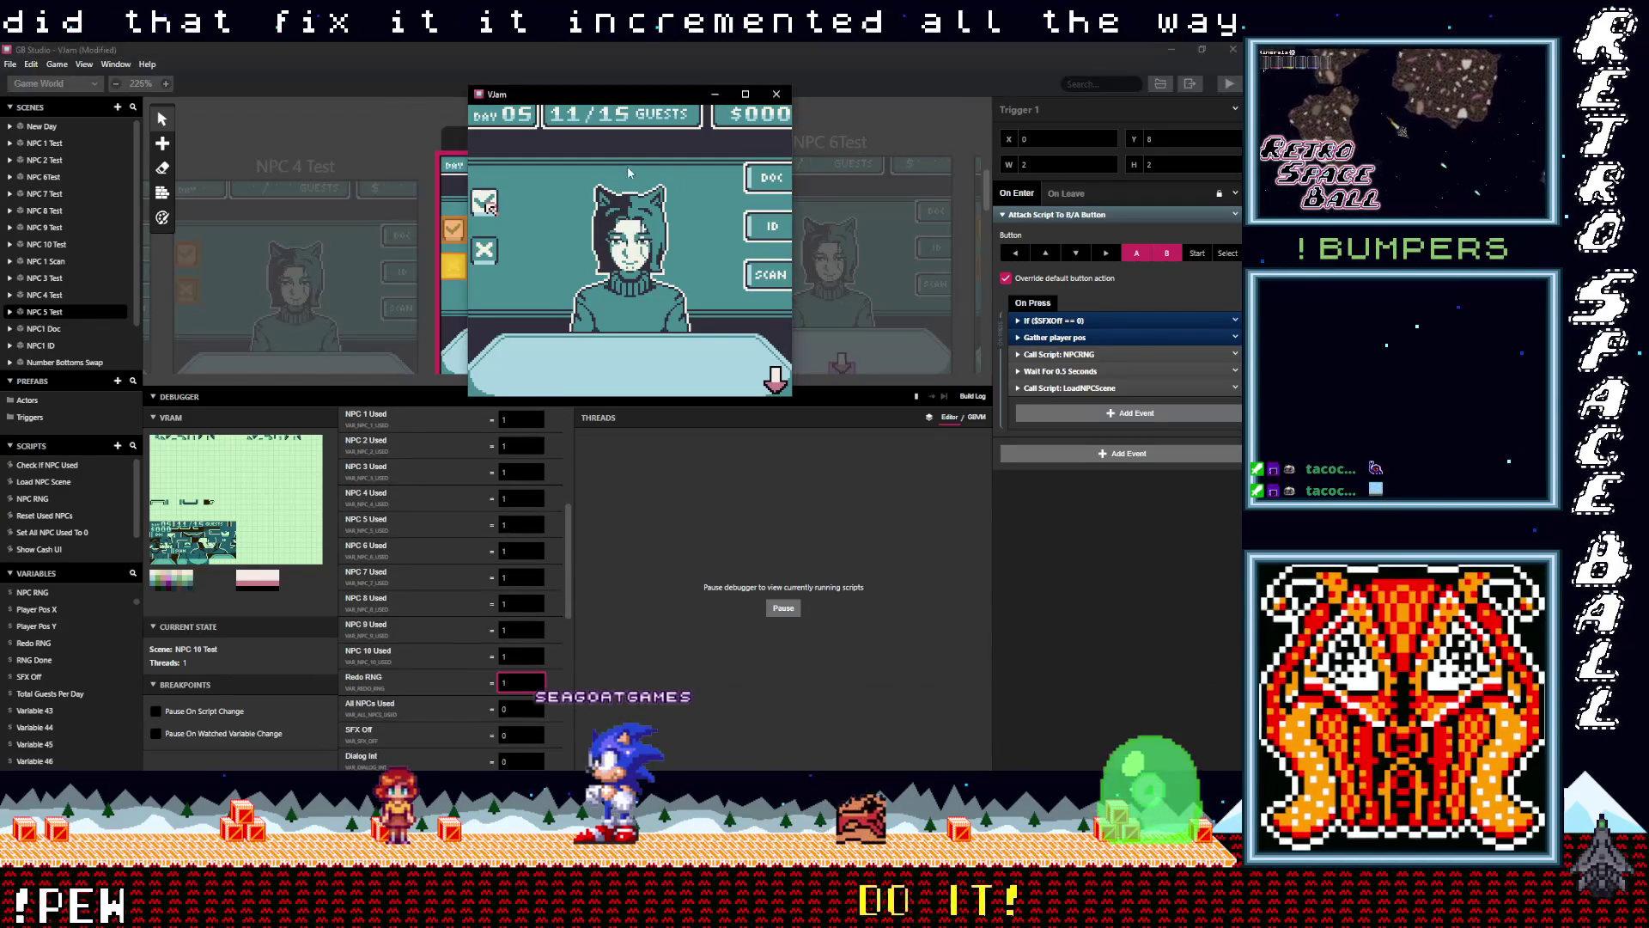
left_click(916, 397)
left_click(916, 397)
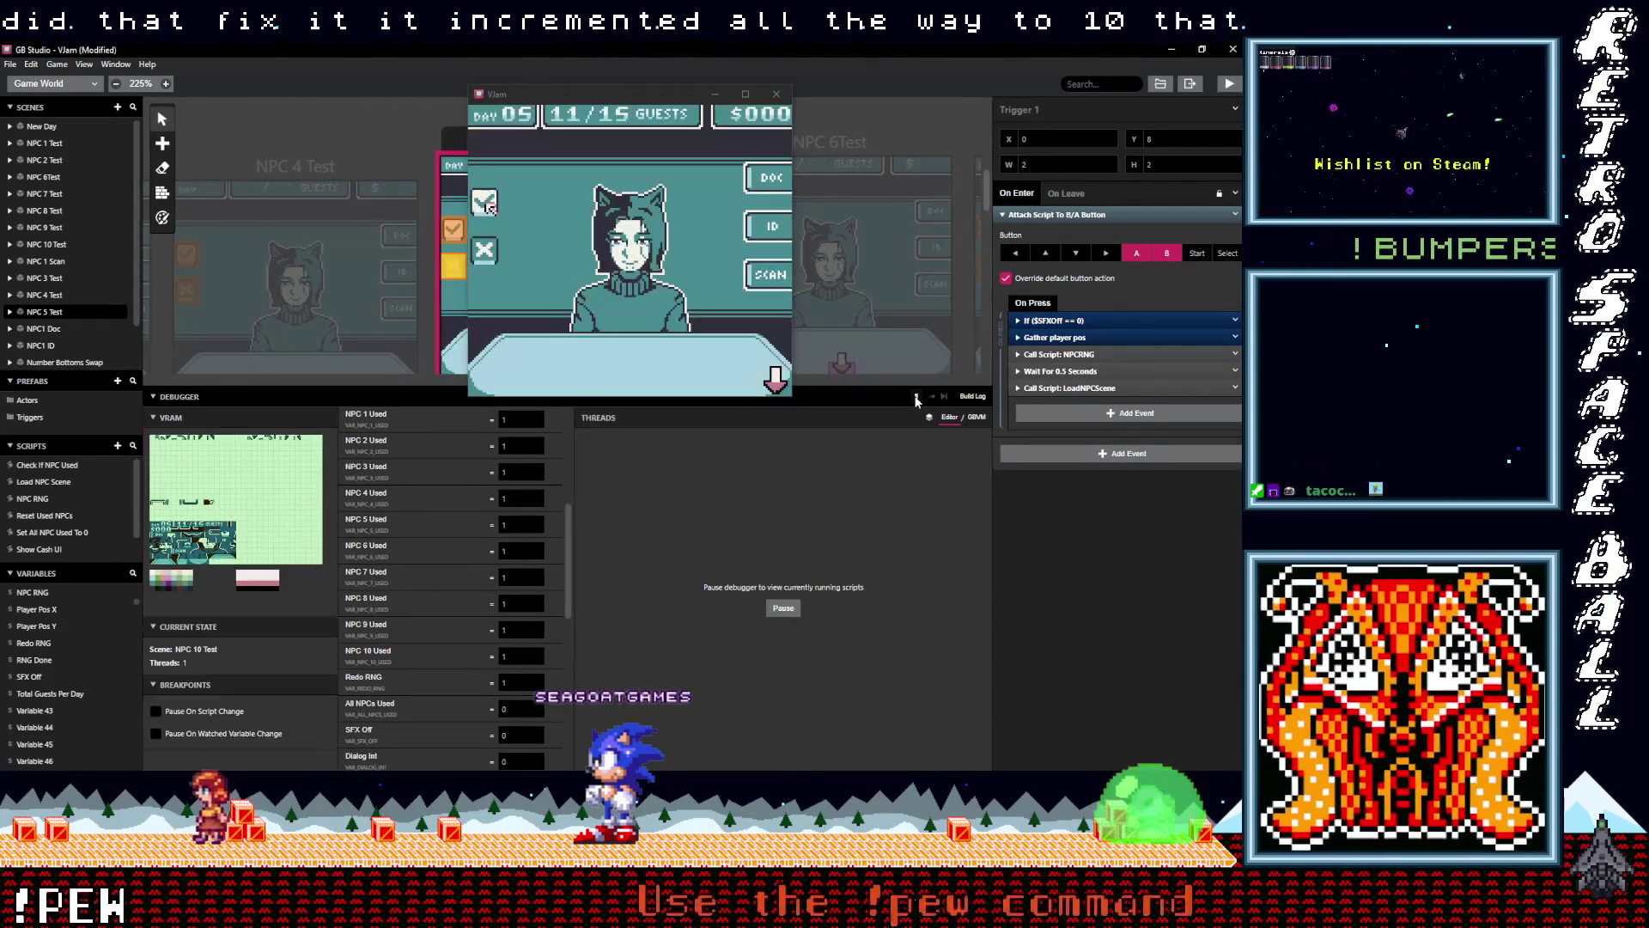
left_click(572, 292)
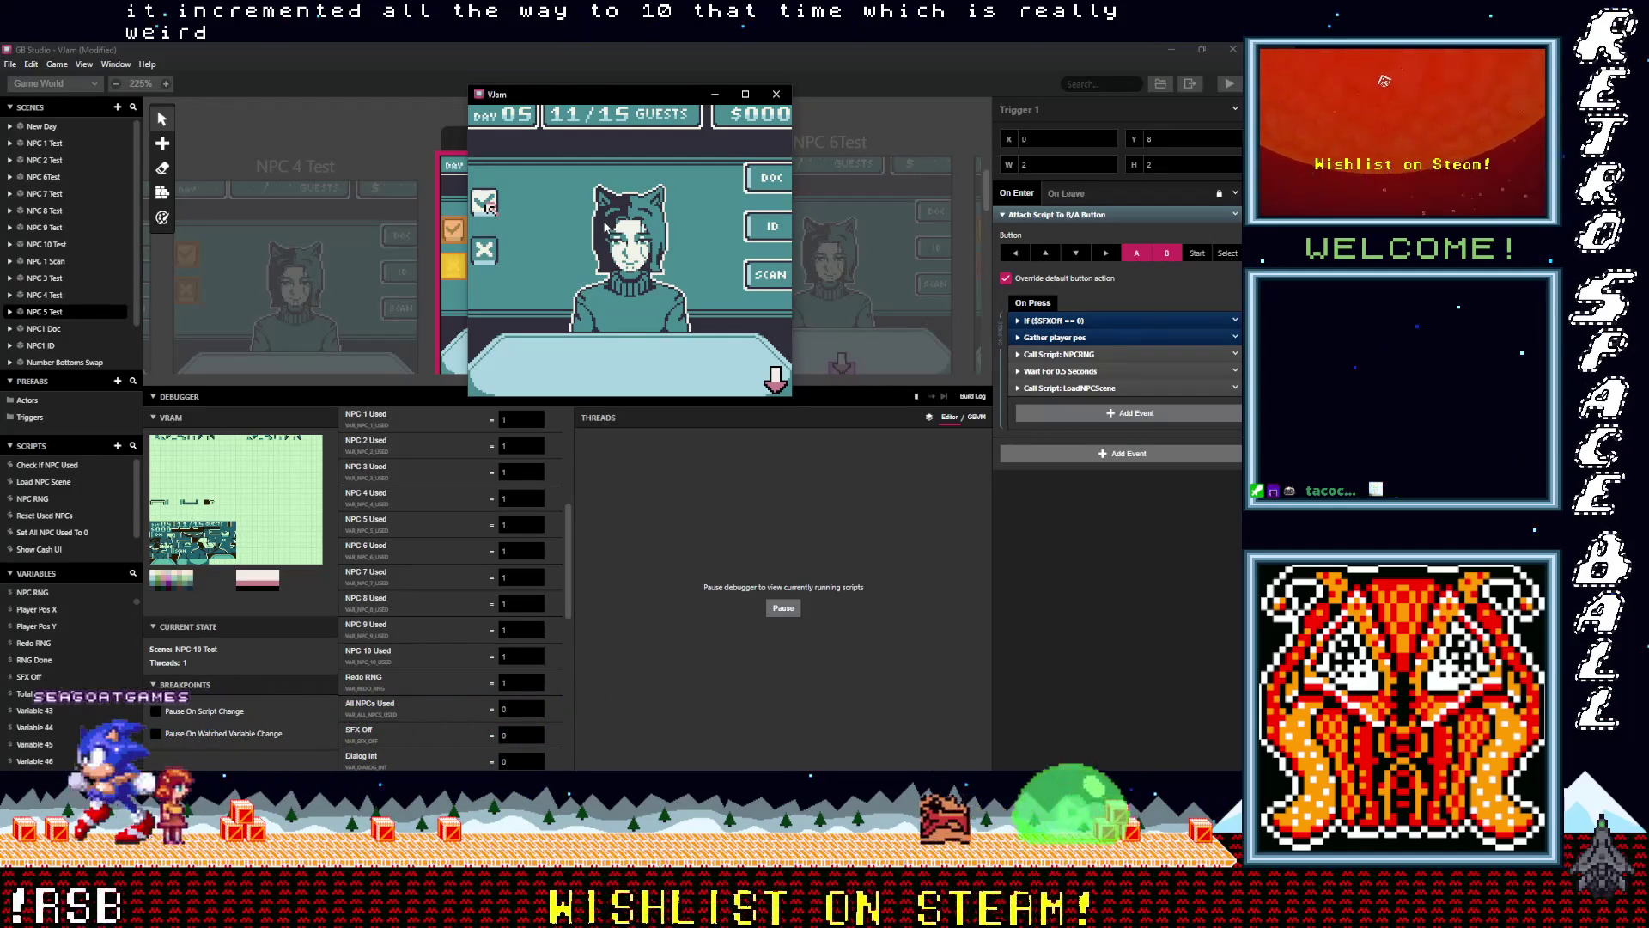
Set All NPCs Used to 1 and resume the game with its window in front
left_click(511, 711)
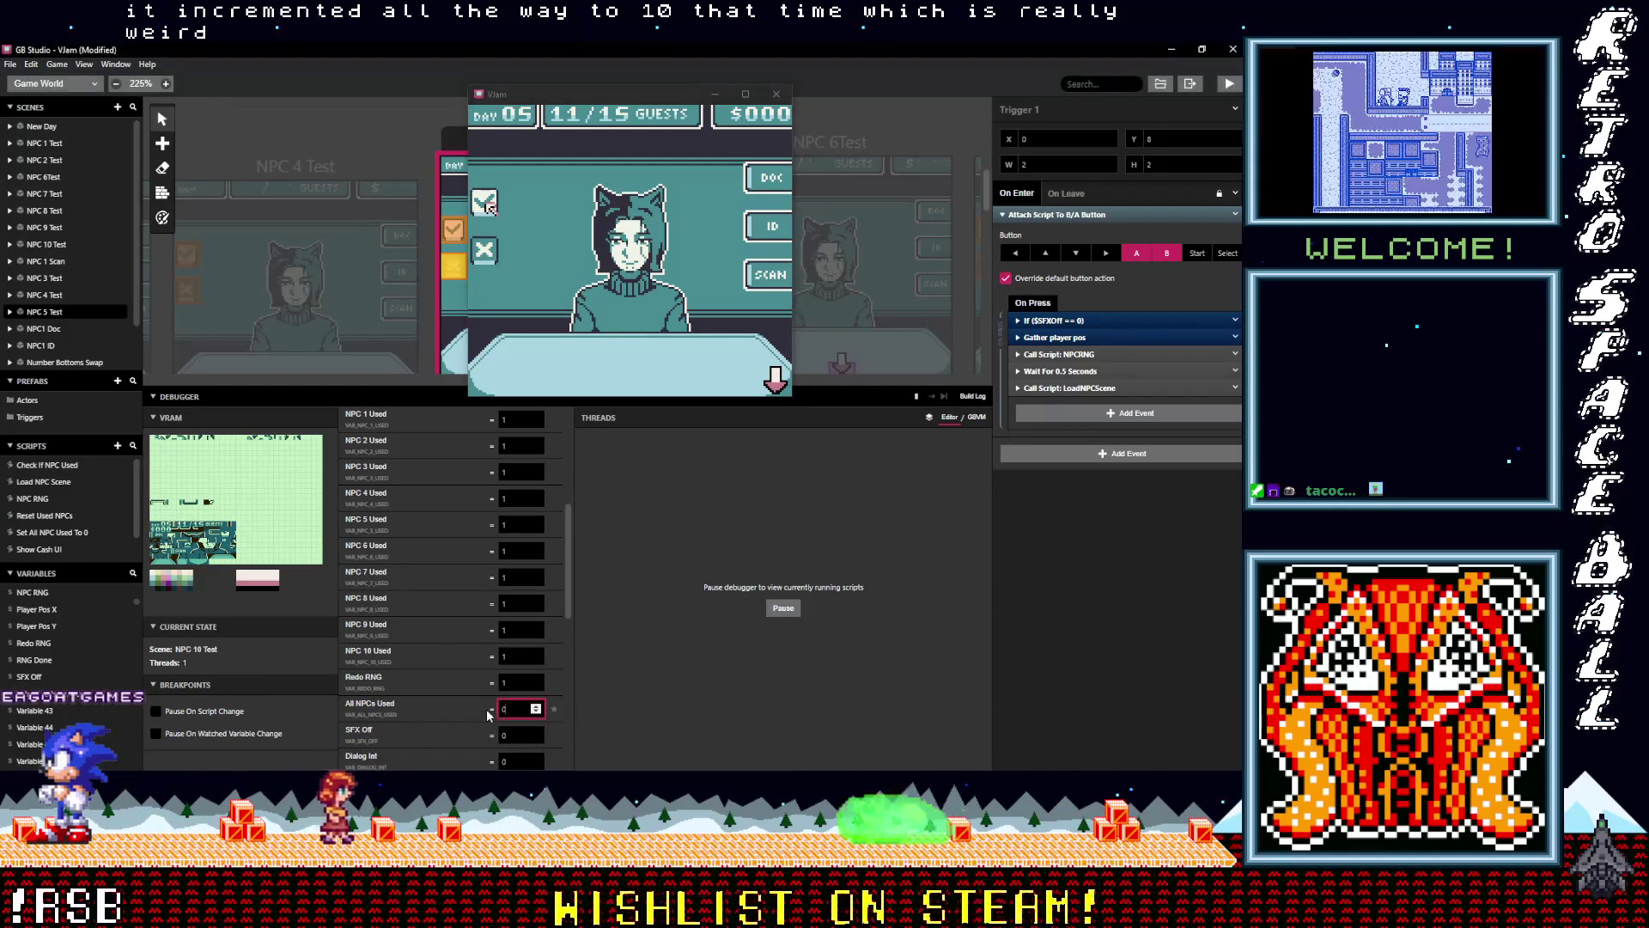
type("1")
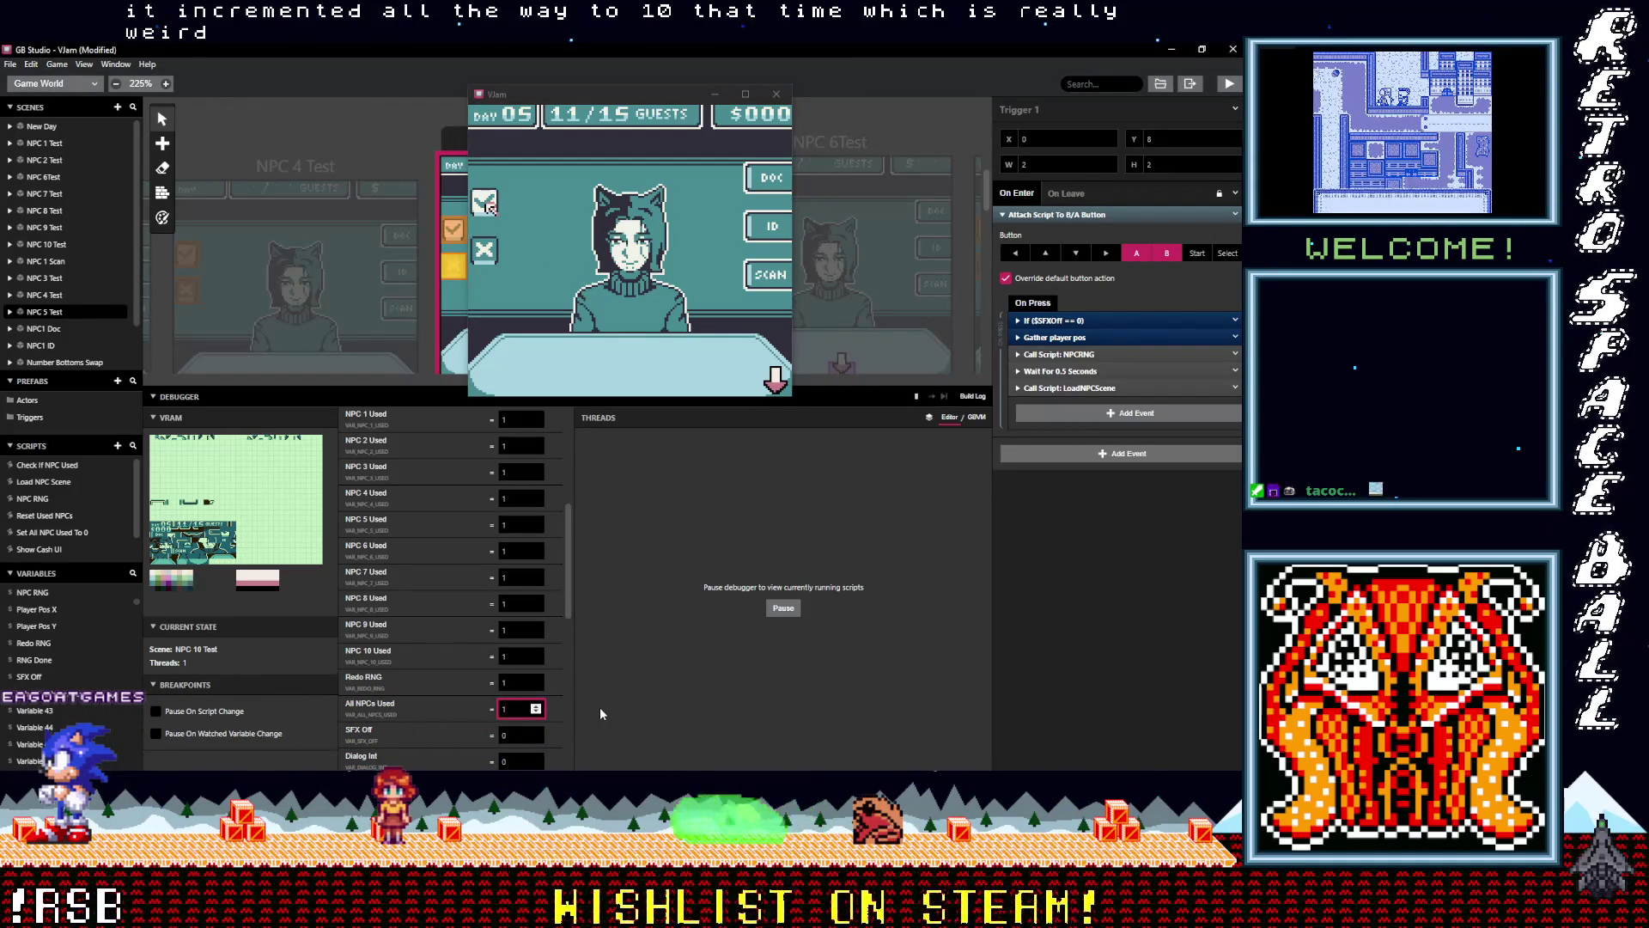
left_click(616, 244)
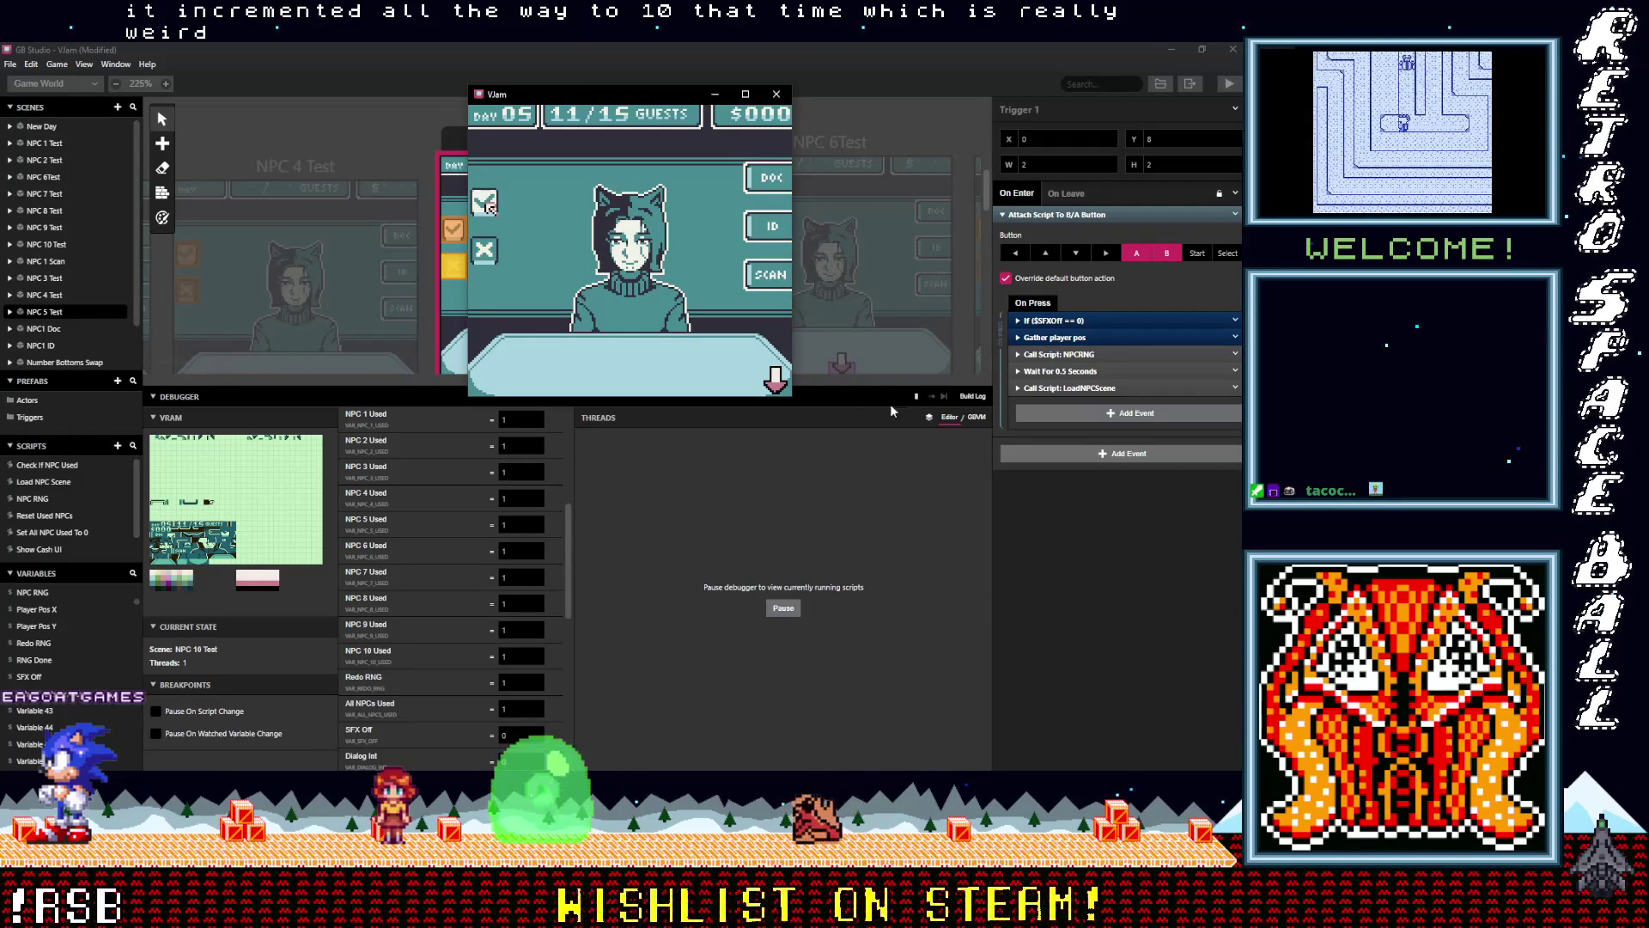
left_click(917, 397)
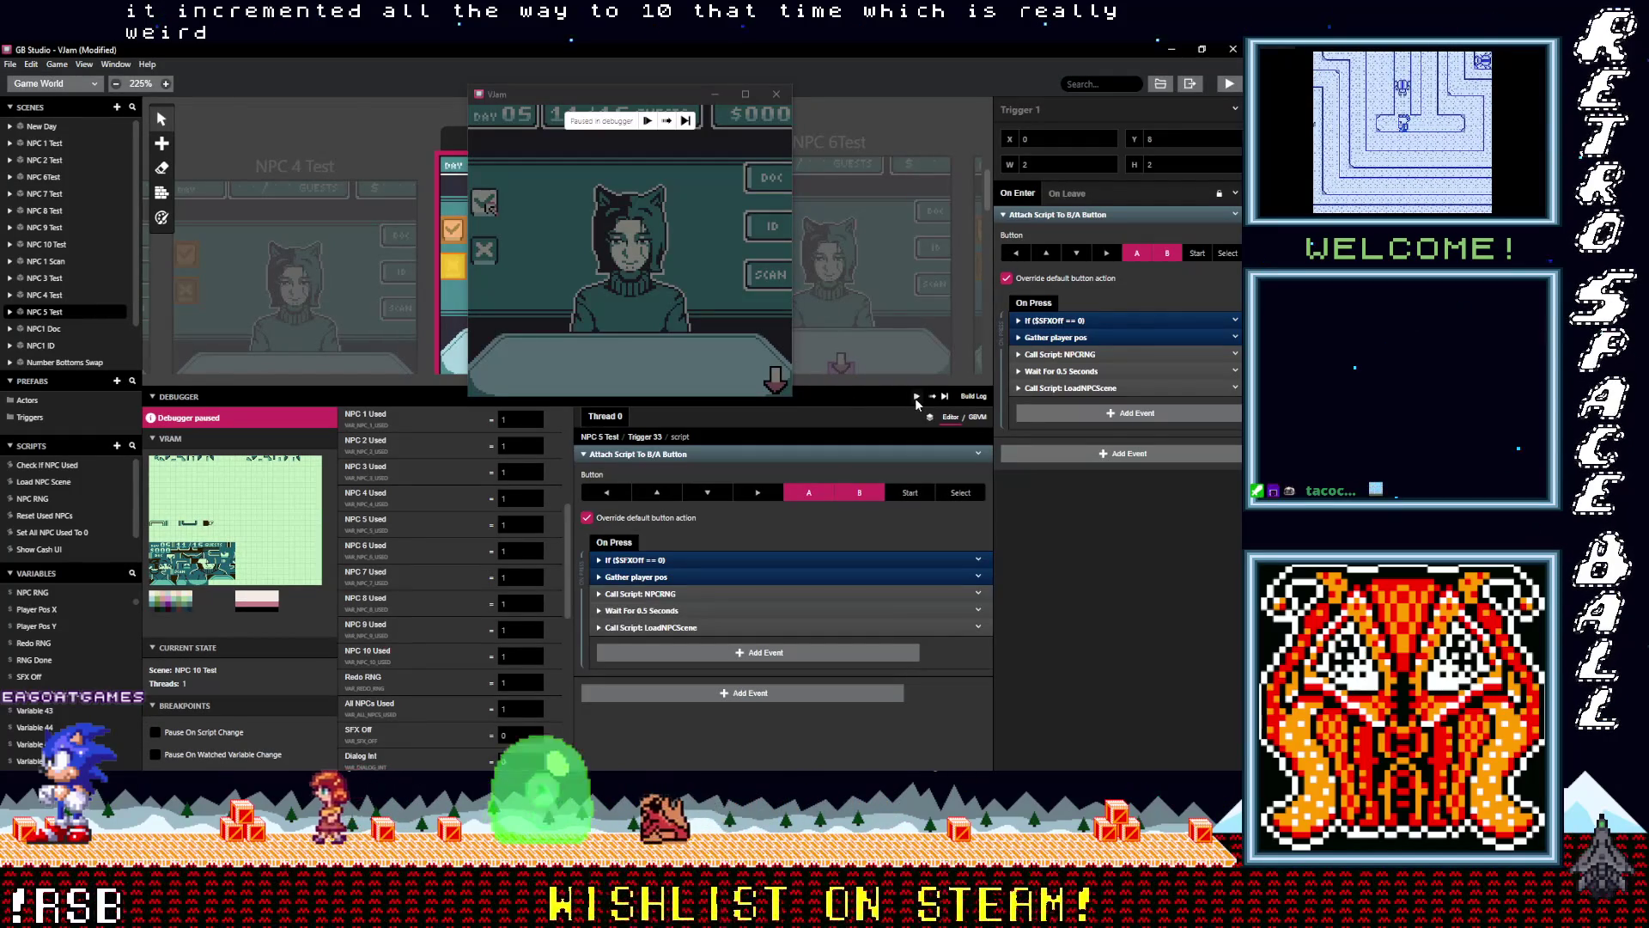
left_click(917, 397)
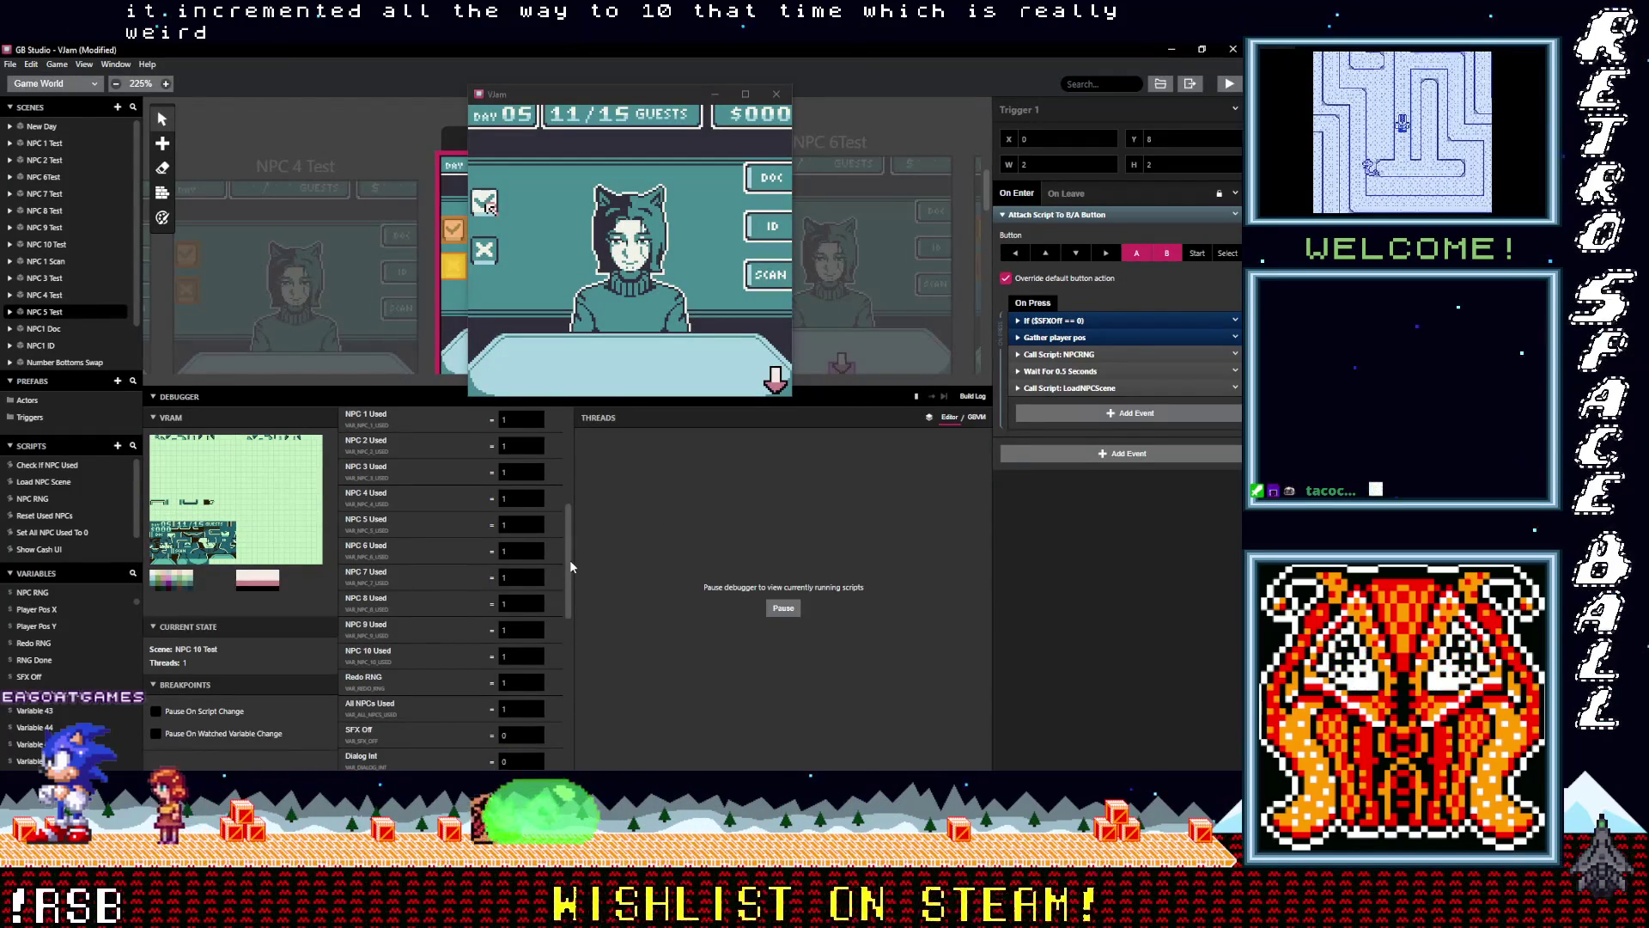
mouse_move(570, 559)
left_mouse_down()
mouse_move(574, 522)
mouse_move(567, 606)
left_mouse_up()
left_click(620, 357)
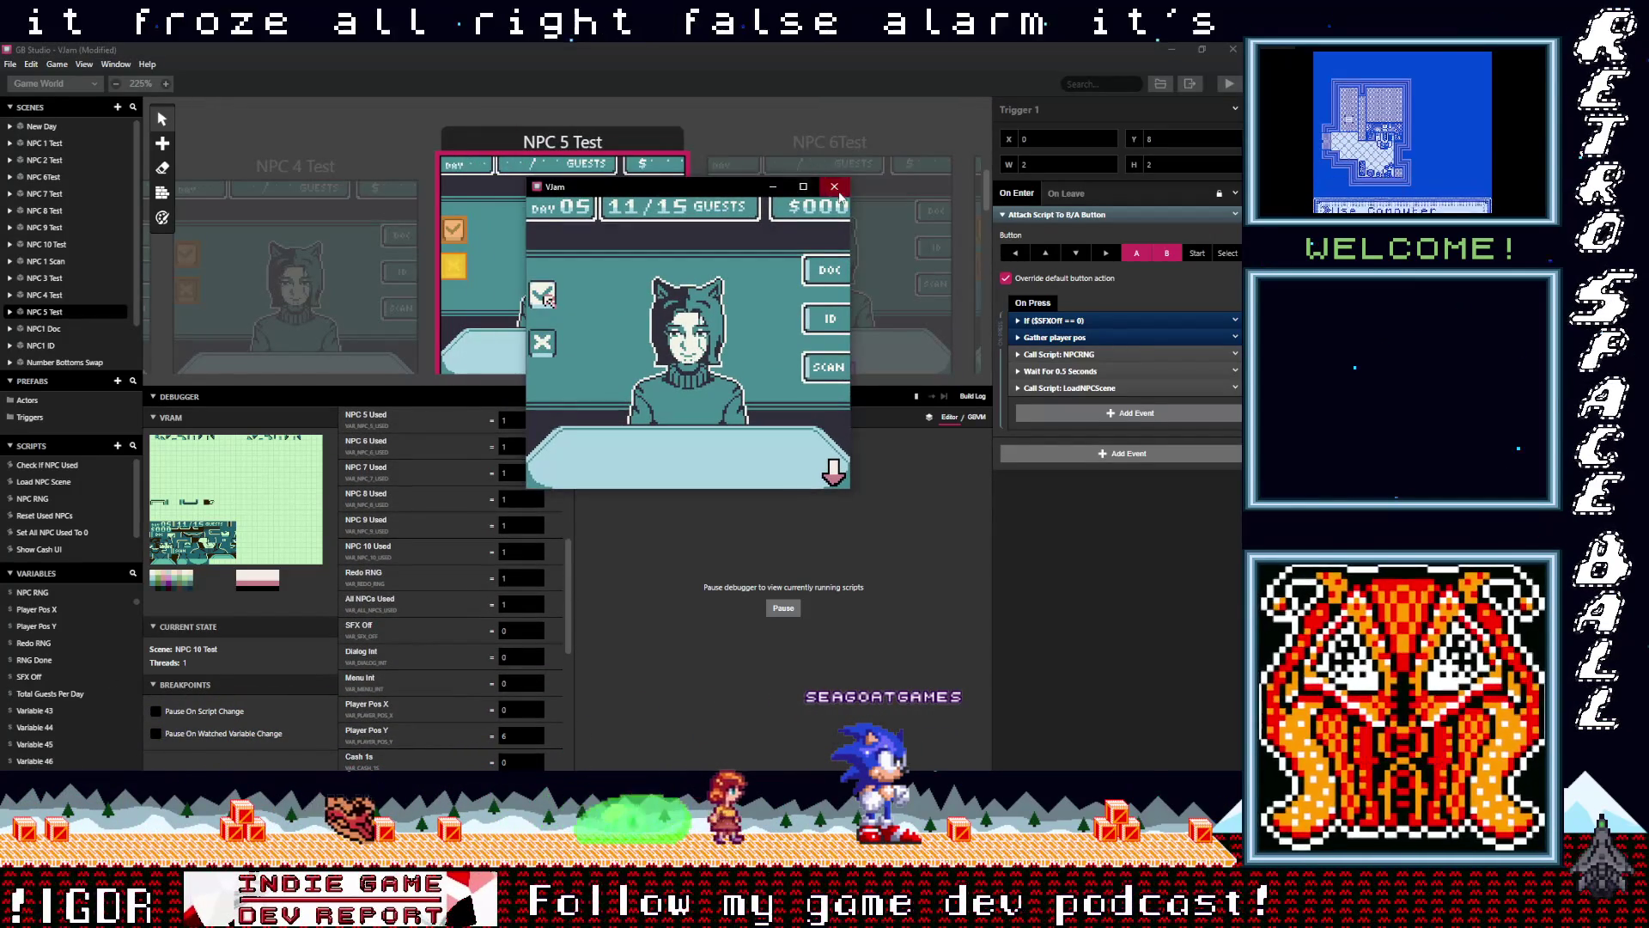
Close the running game and select the NPC 5 Test scene on the canvas
key("alt+F4")
left_click(486, 106)
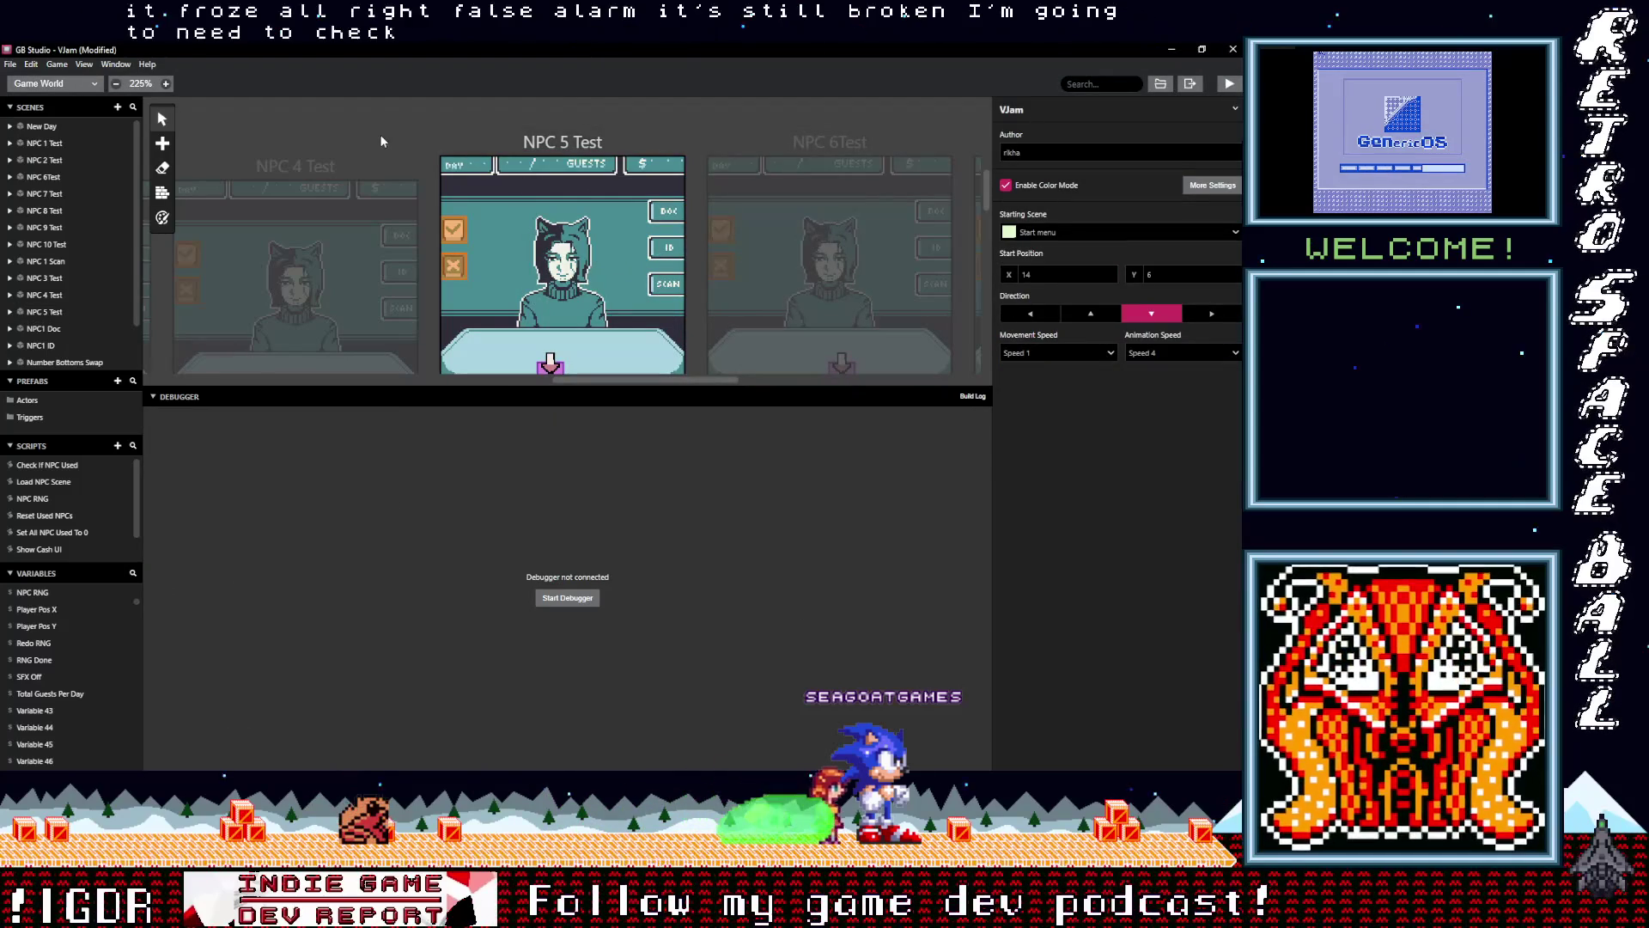
left_click(481, 241)
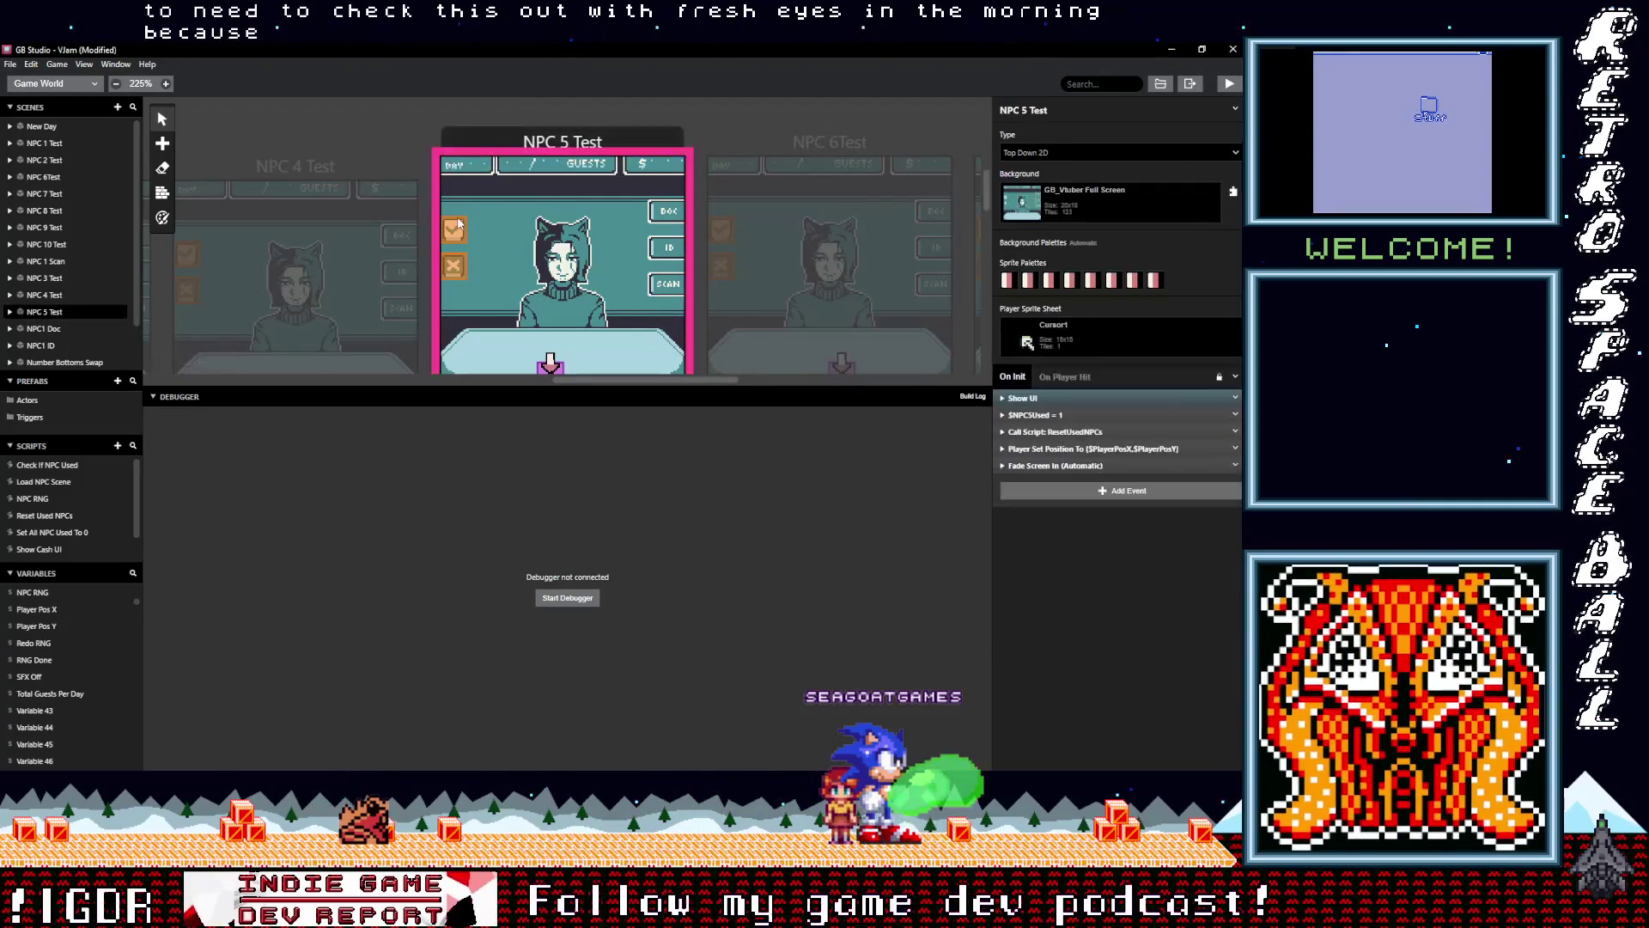
scroll(419, 258, "down", 5)
scroll(418, 261, "up", 4)
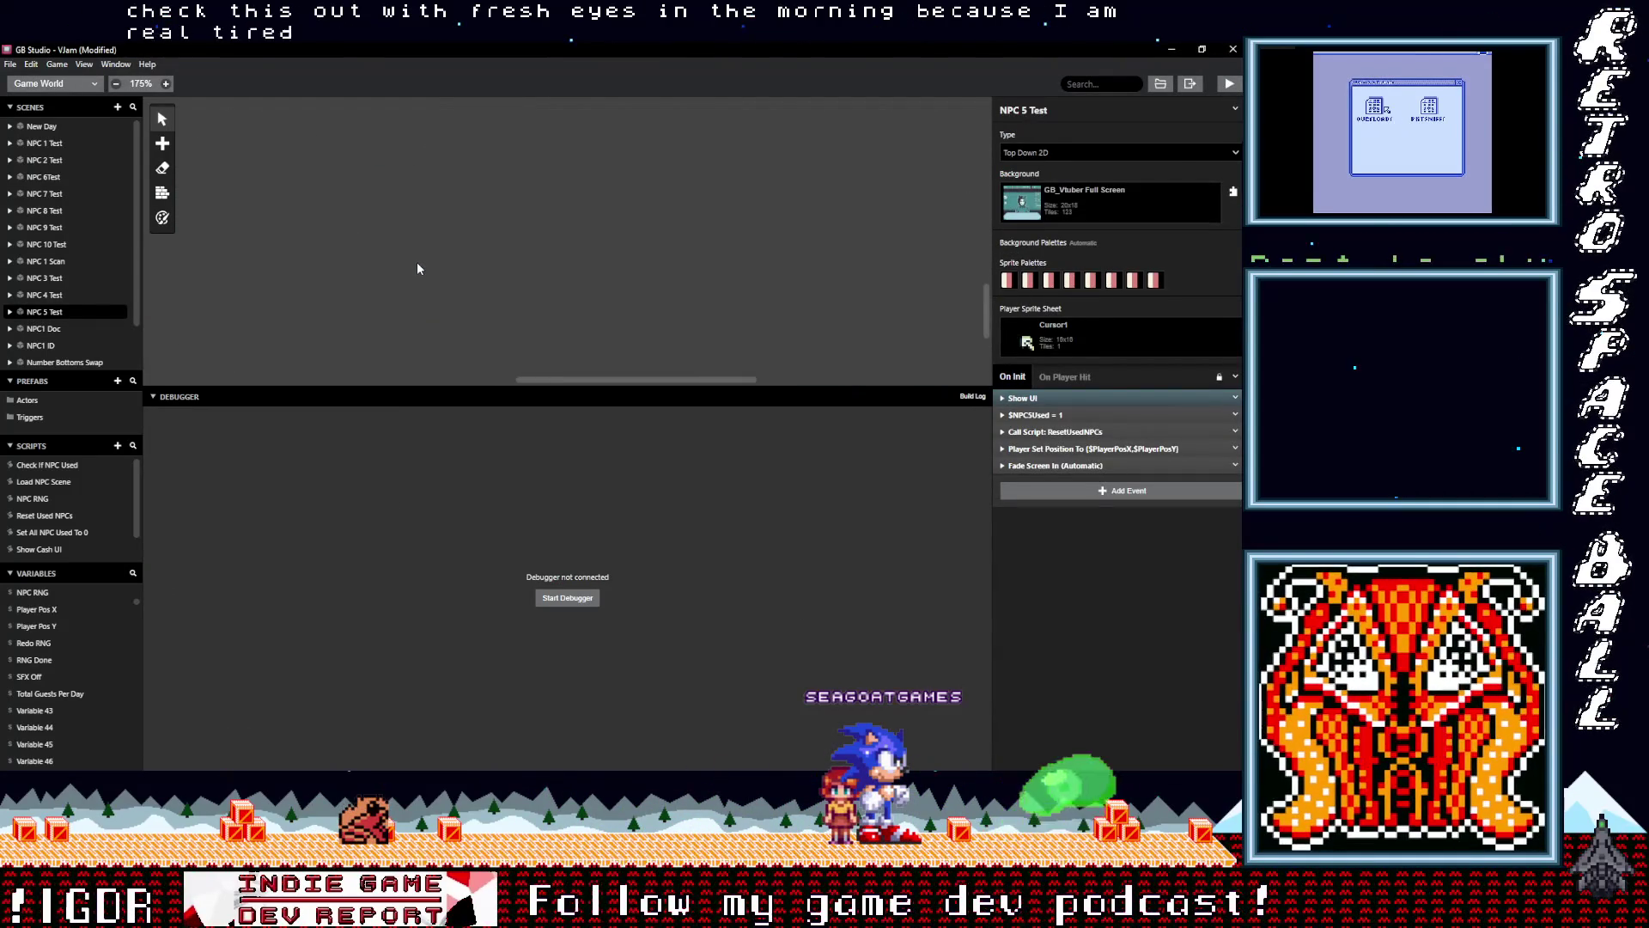
scroll(412, 276, "up", 3)
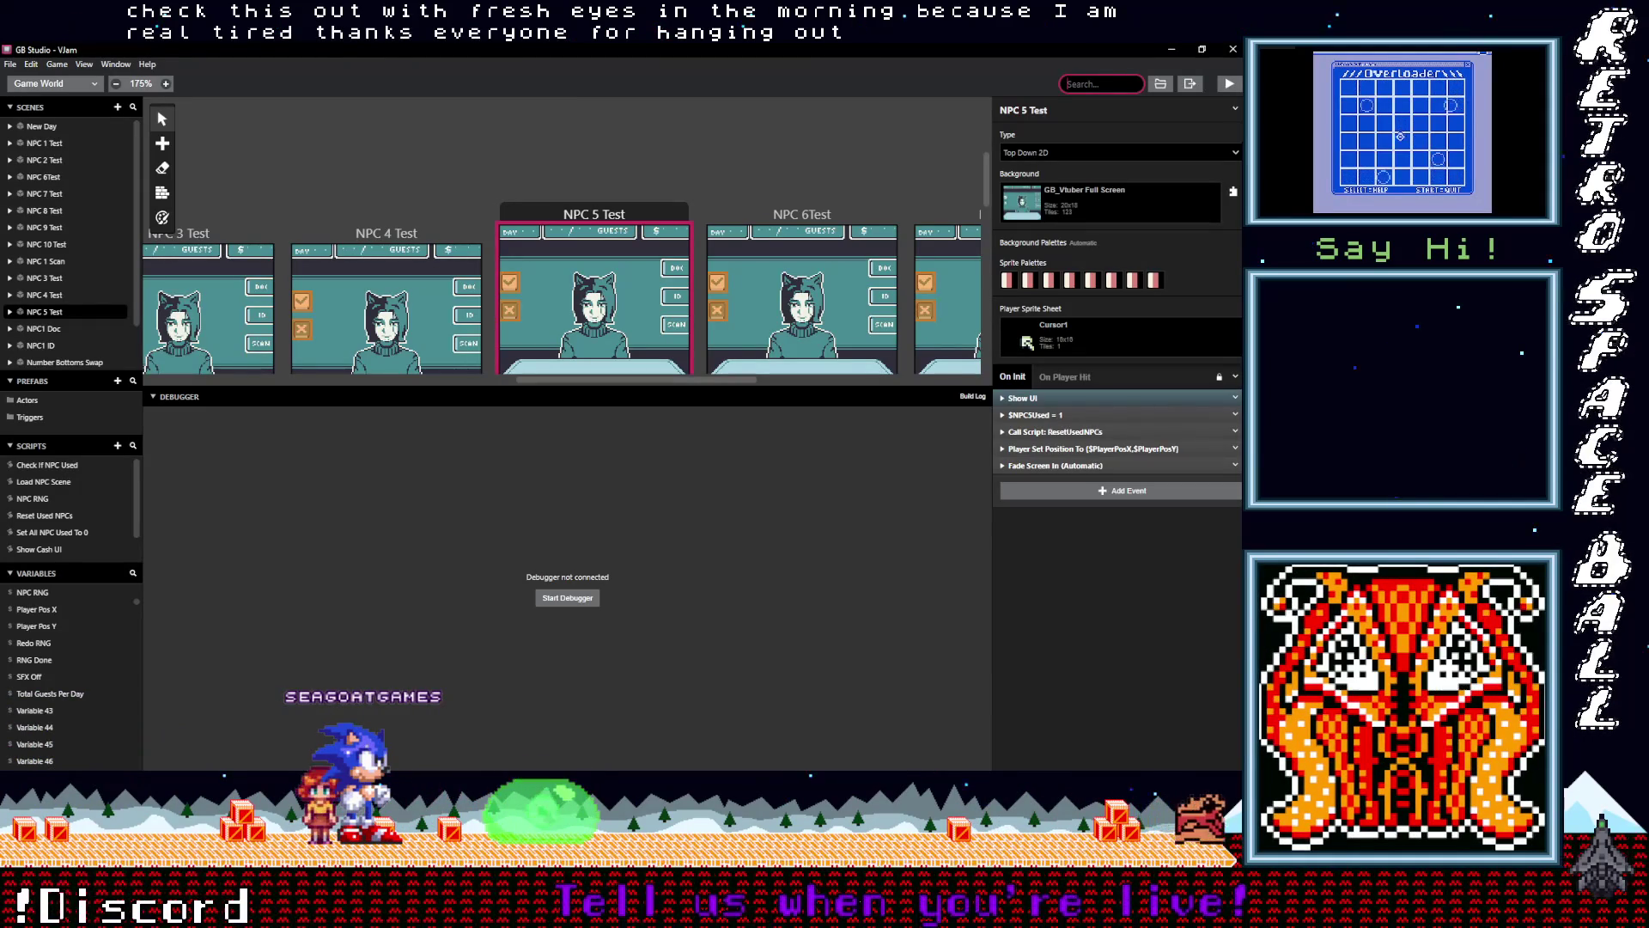
key("alt+Tab")
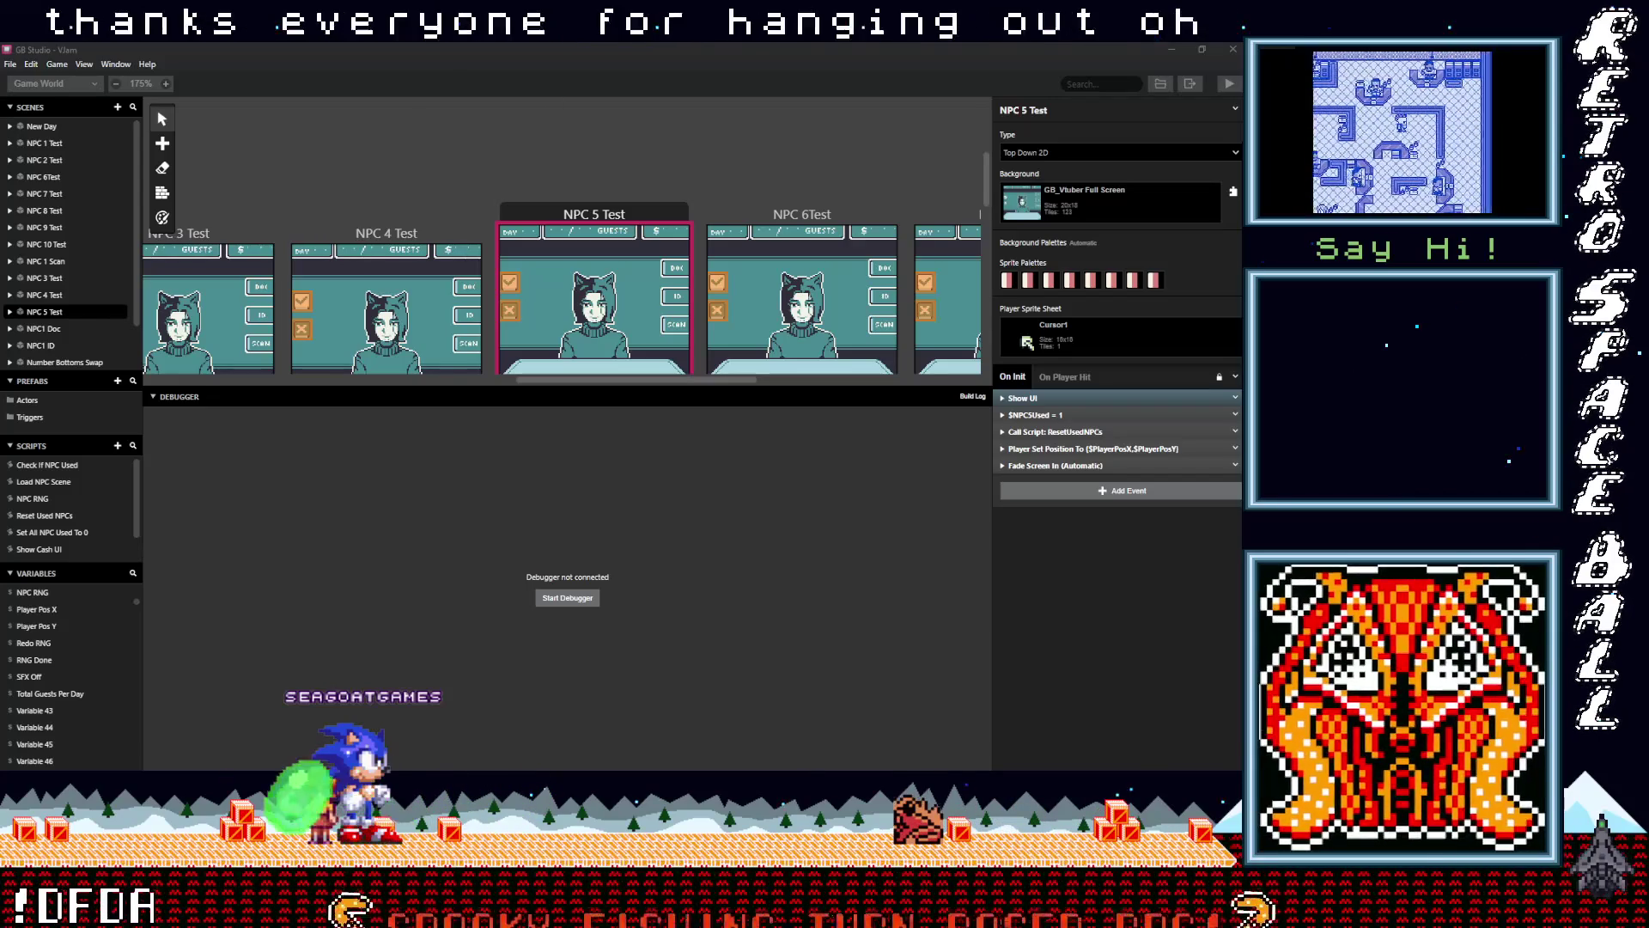
In Aseprite, bring up the GB_Vtuber (3) artwork document
key("alt+Tab")
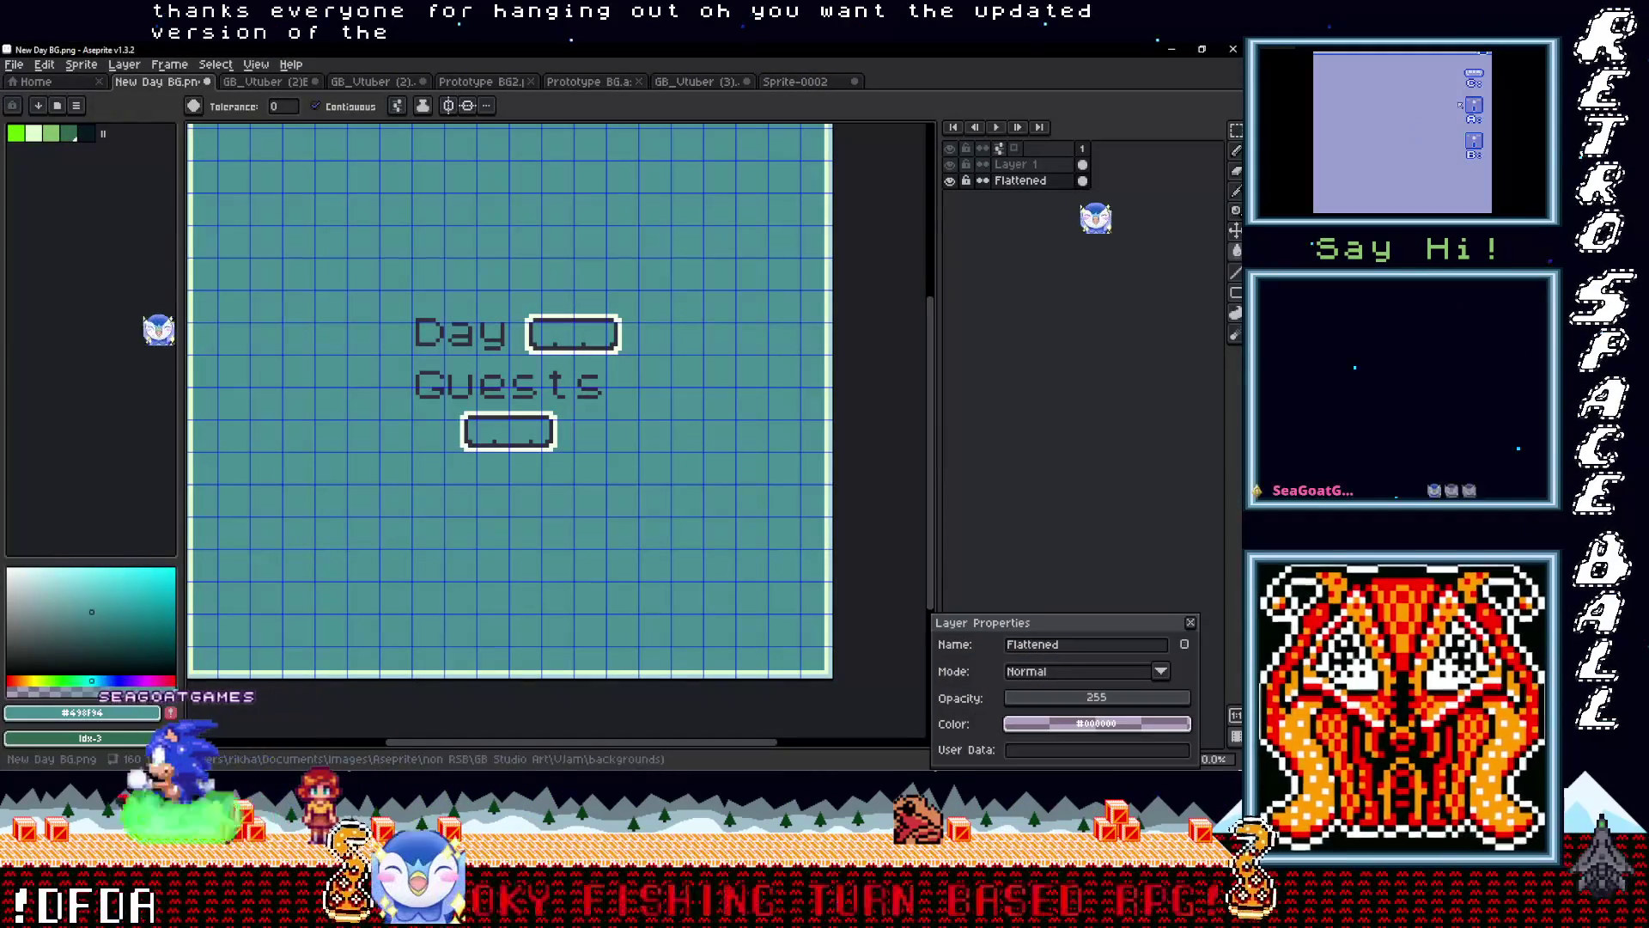
left_click(376, 82)
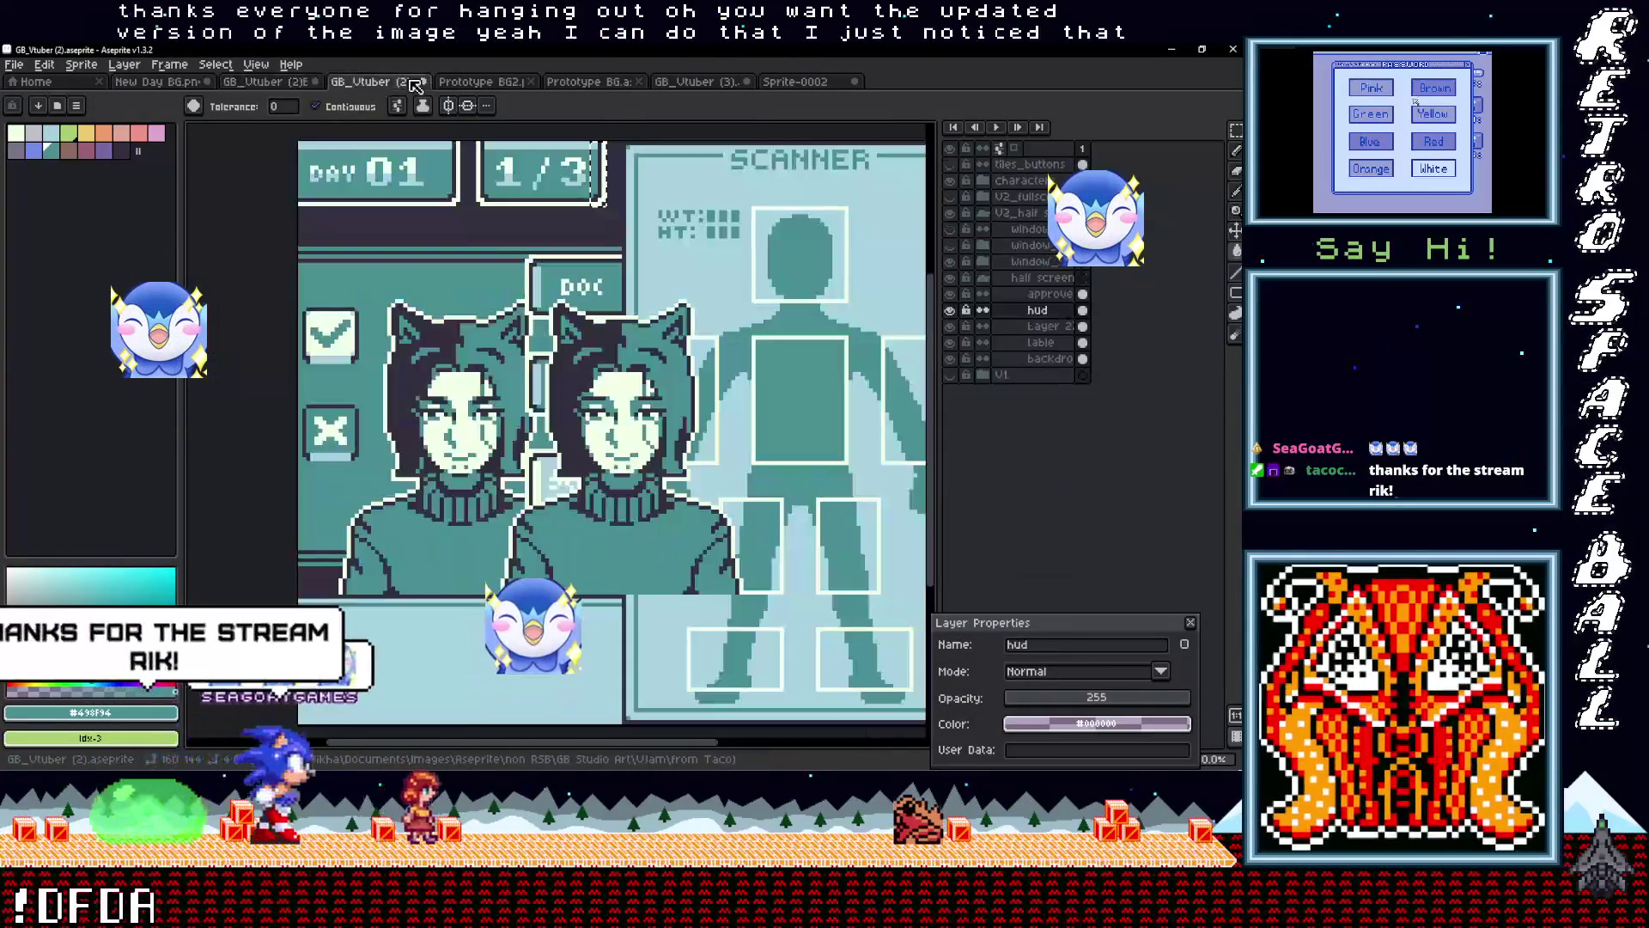
left_click(481, 82)
left_click(588, 81)
left_click(695, 82)
left_click(797, 83)
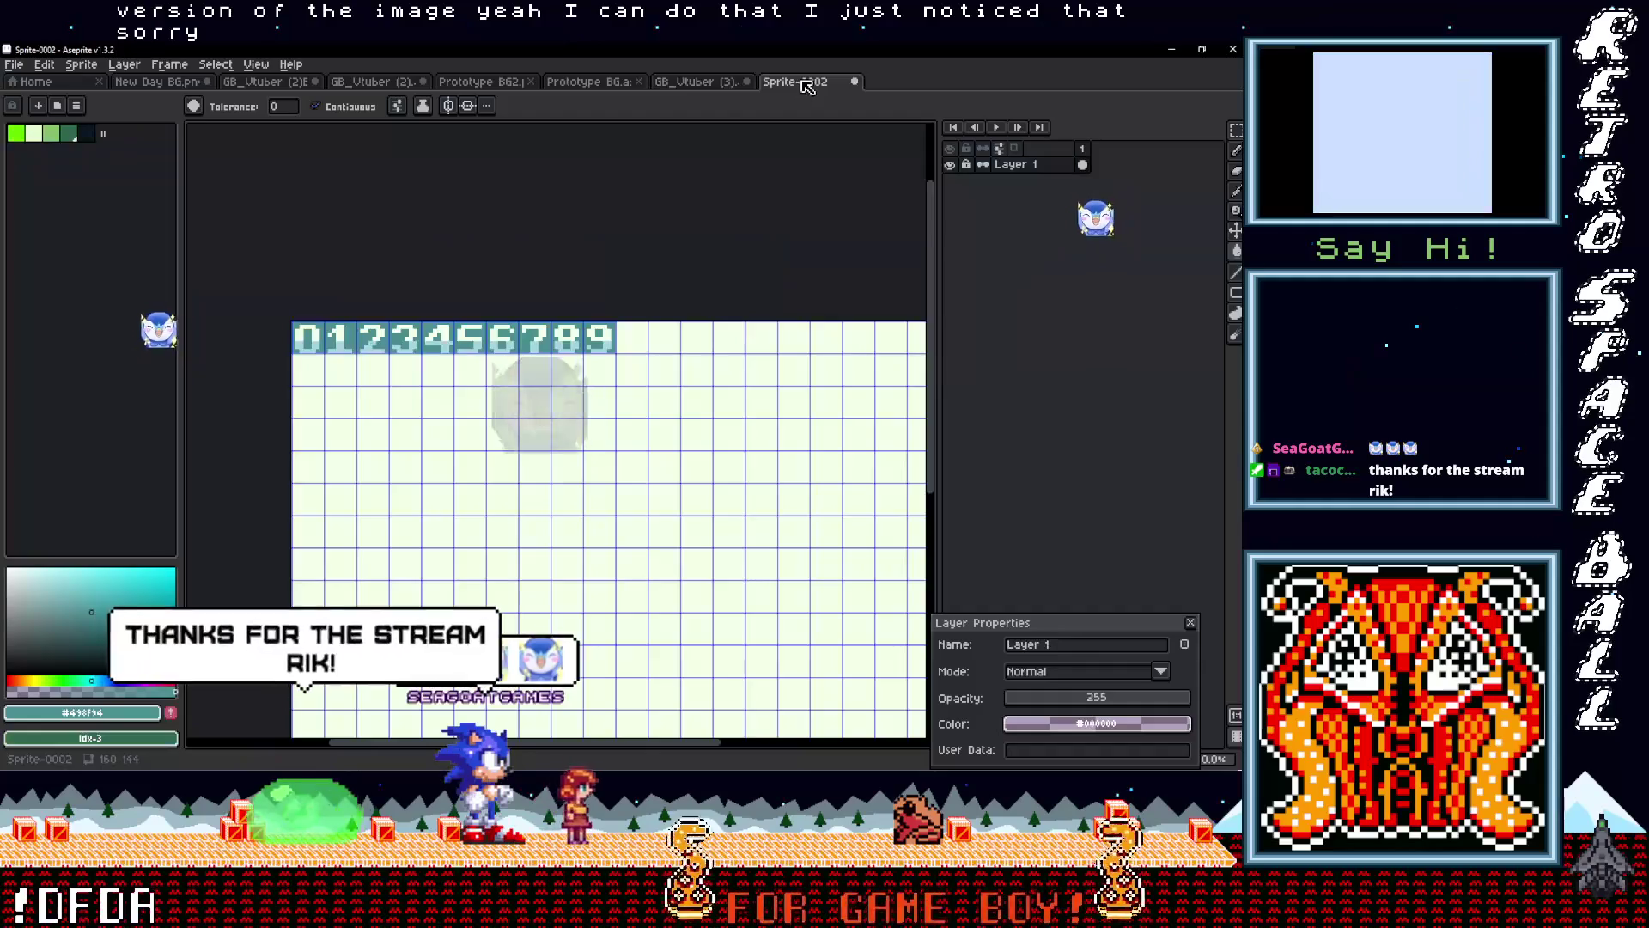
left_click(696, 81)
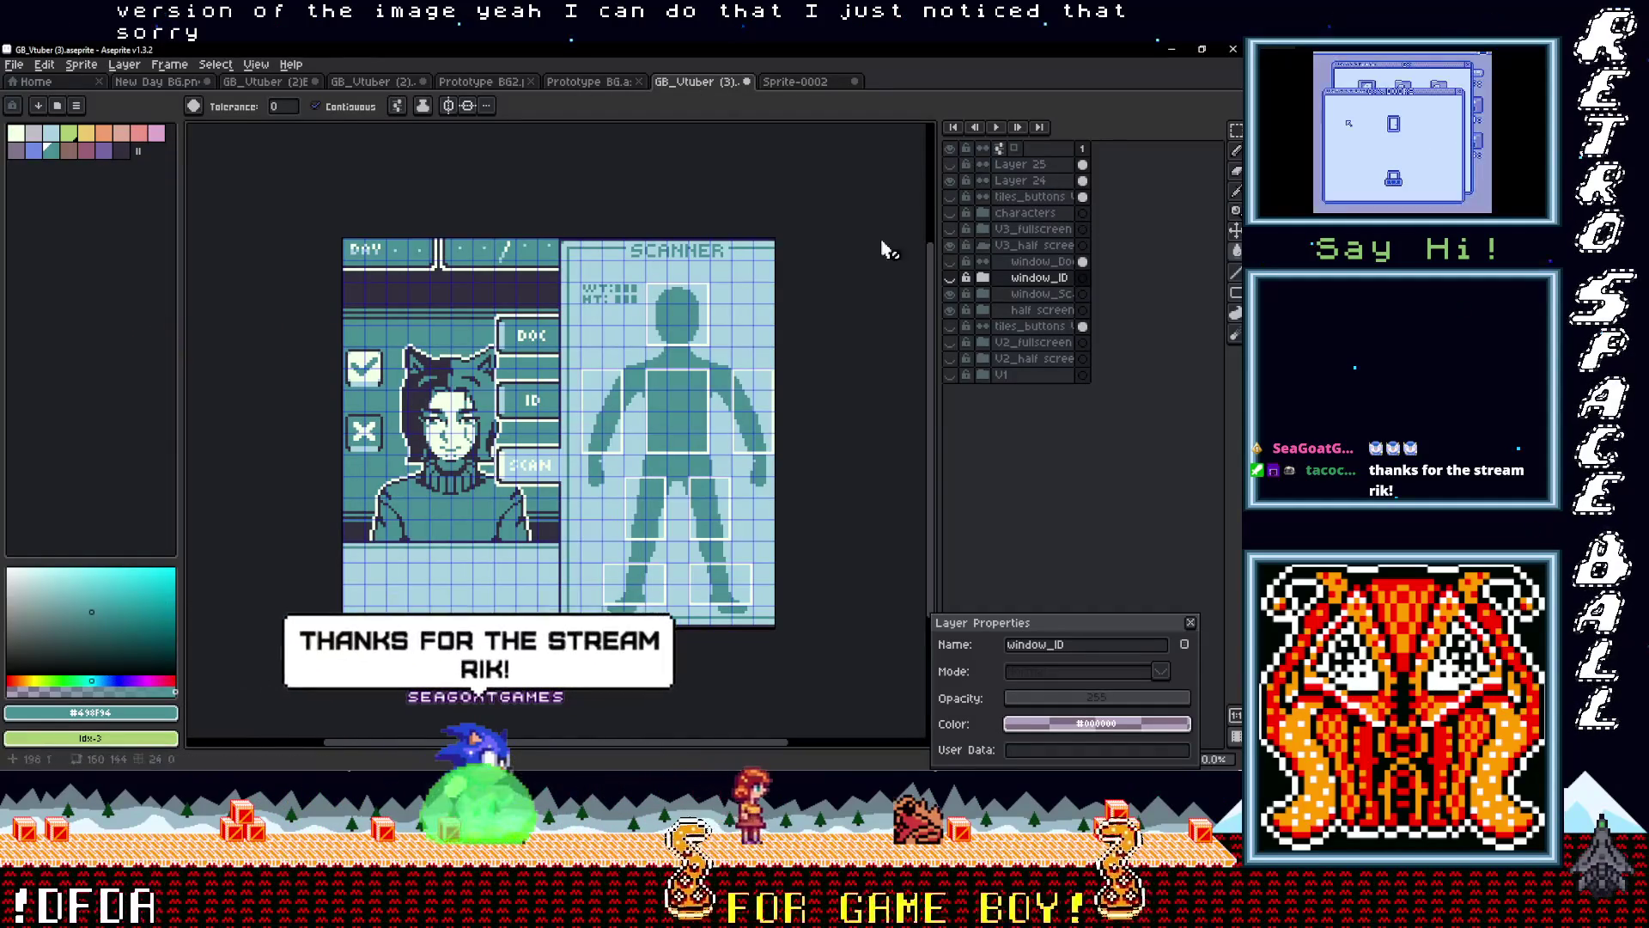
Save the artwork as a new copy named GB_Vtuber (3)Edit.aseprite
left_click(26, 67)
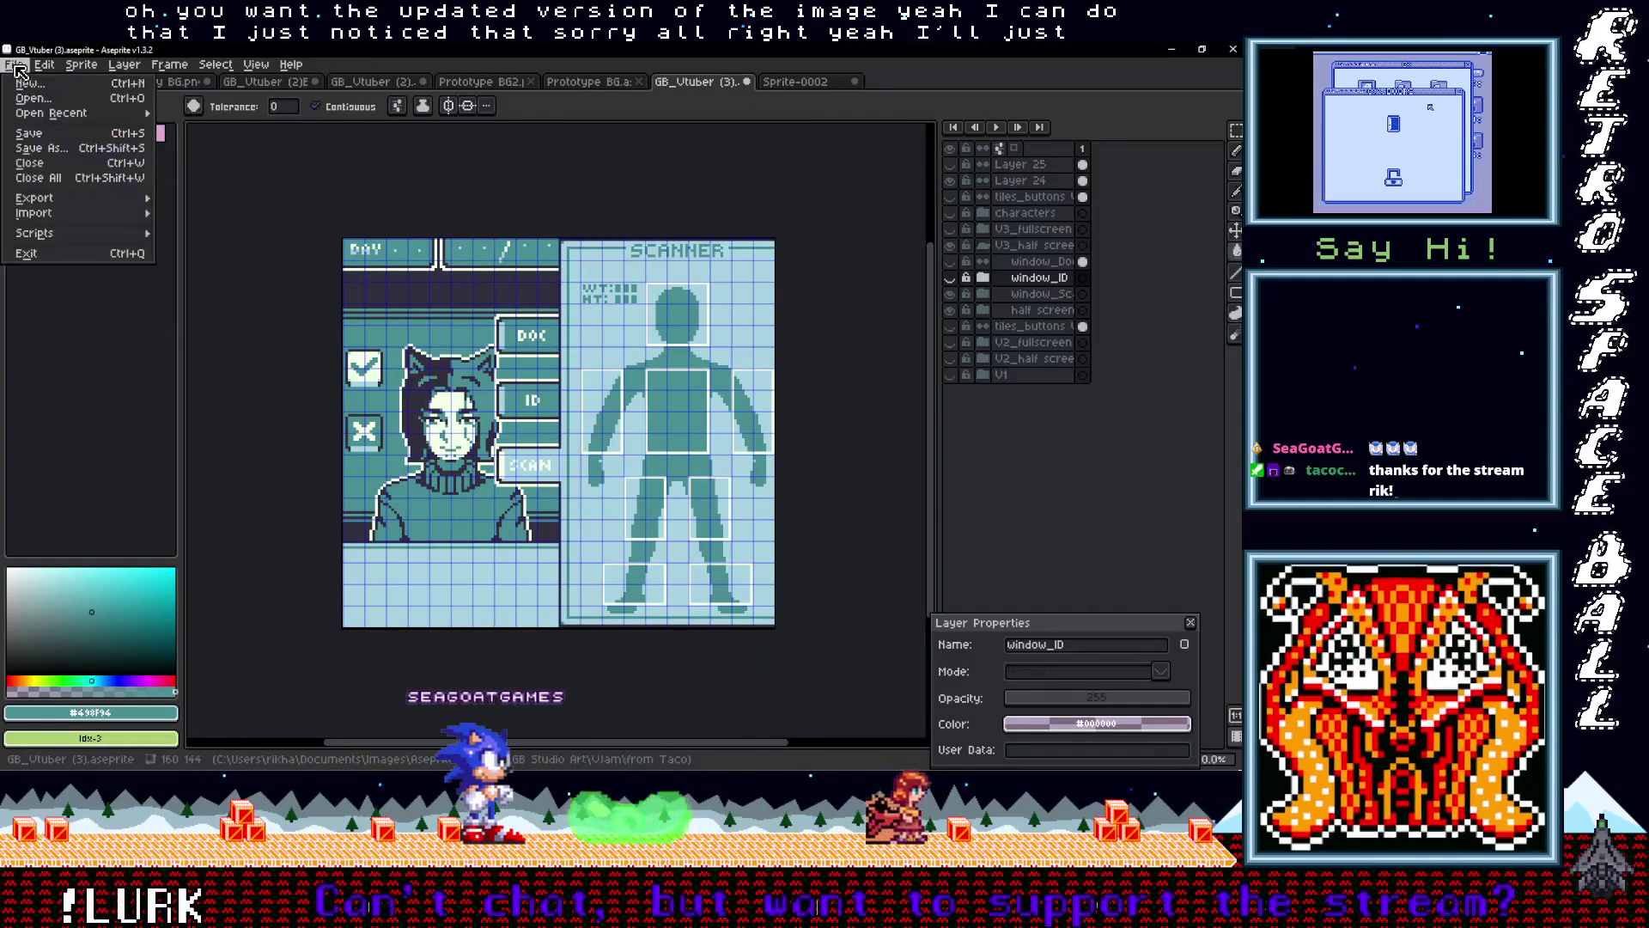
left_click(52, 147)
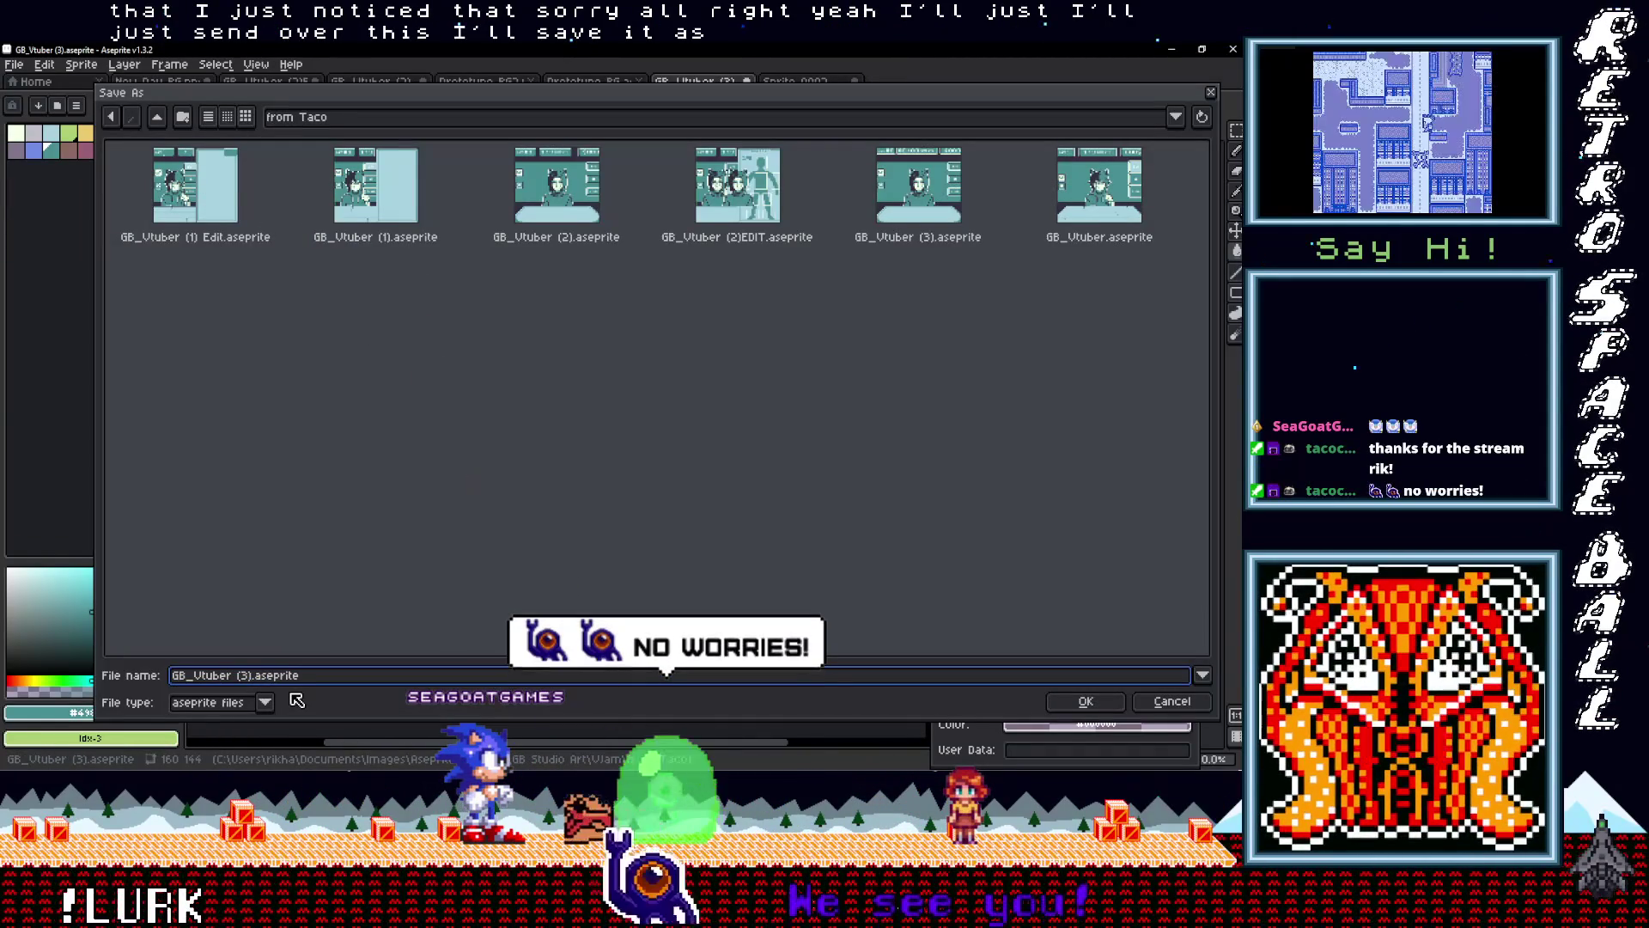
key("Right")
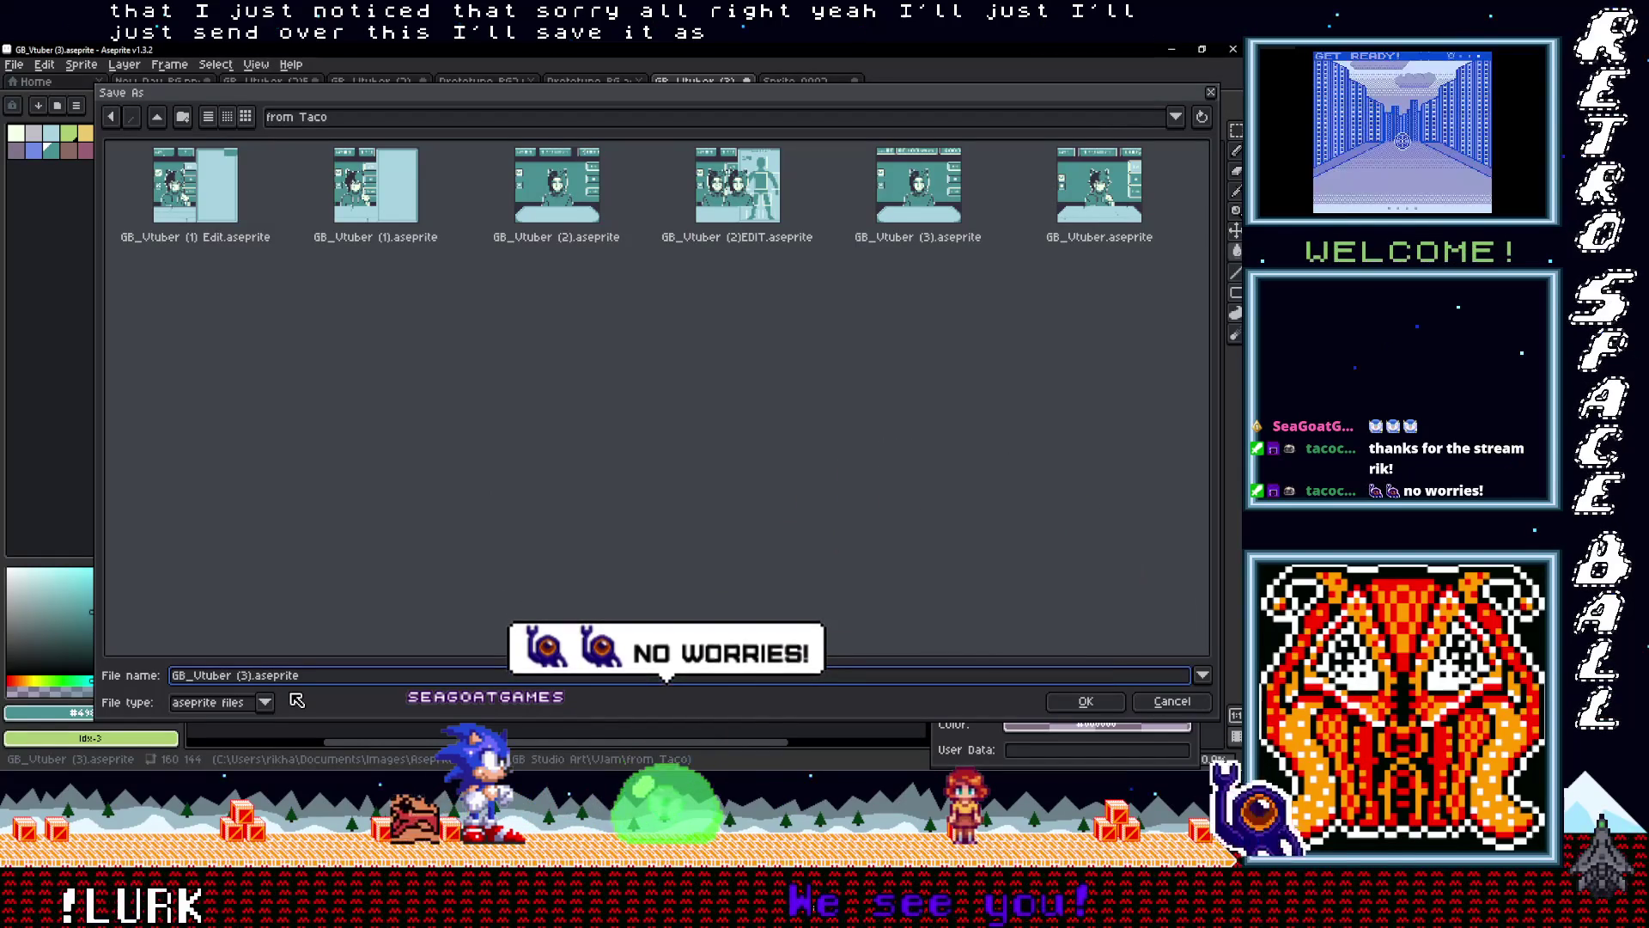
type("Edit")
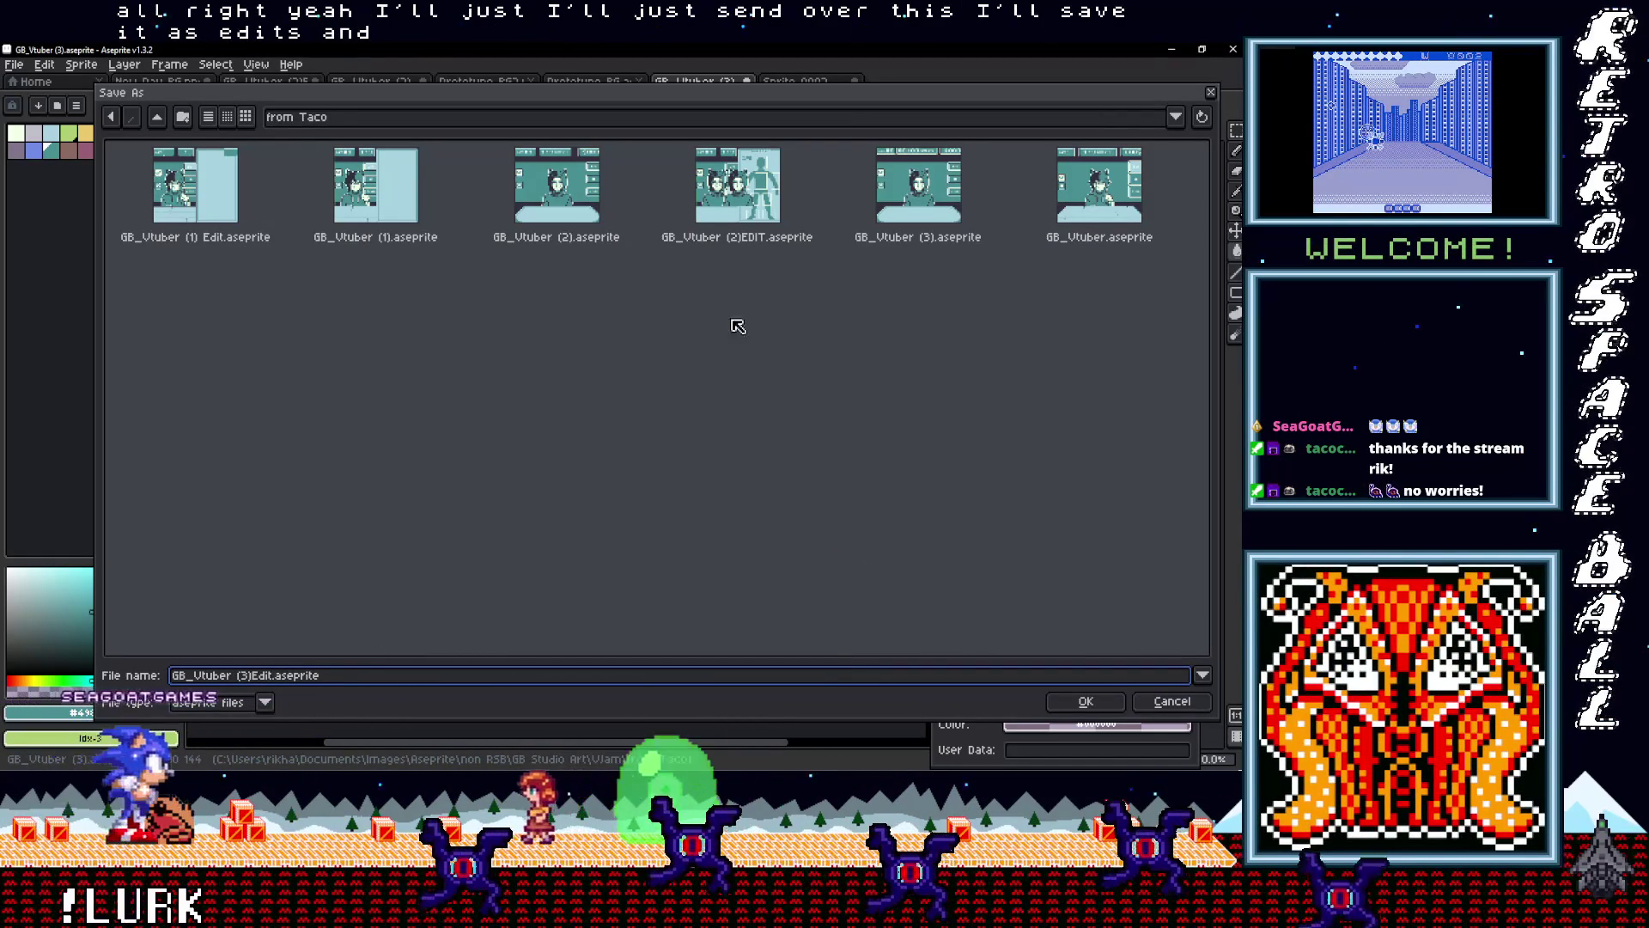
left_click(1098, 701)
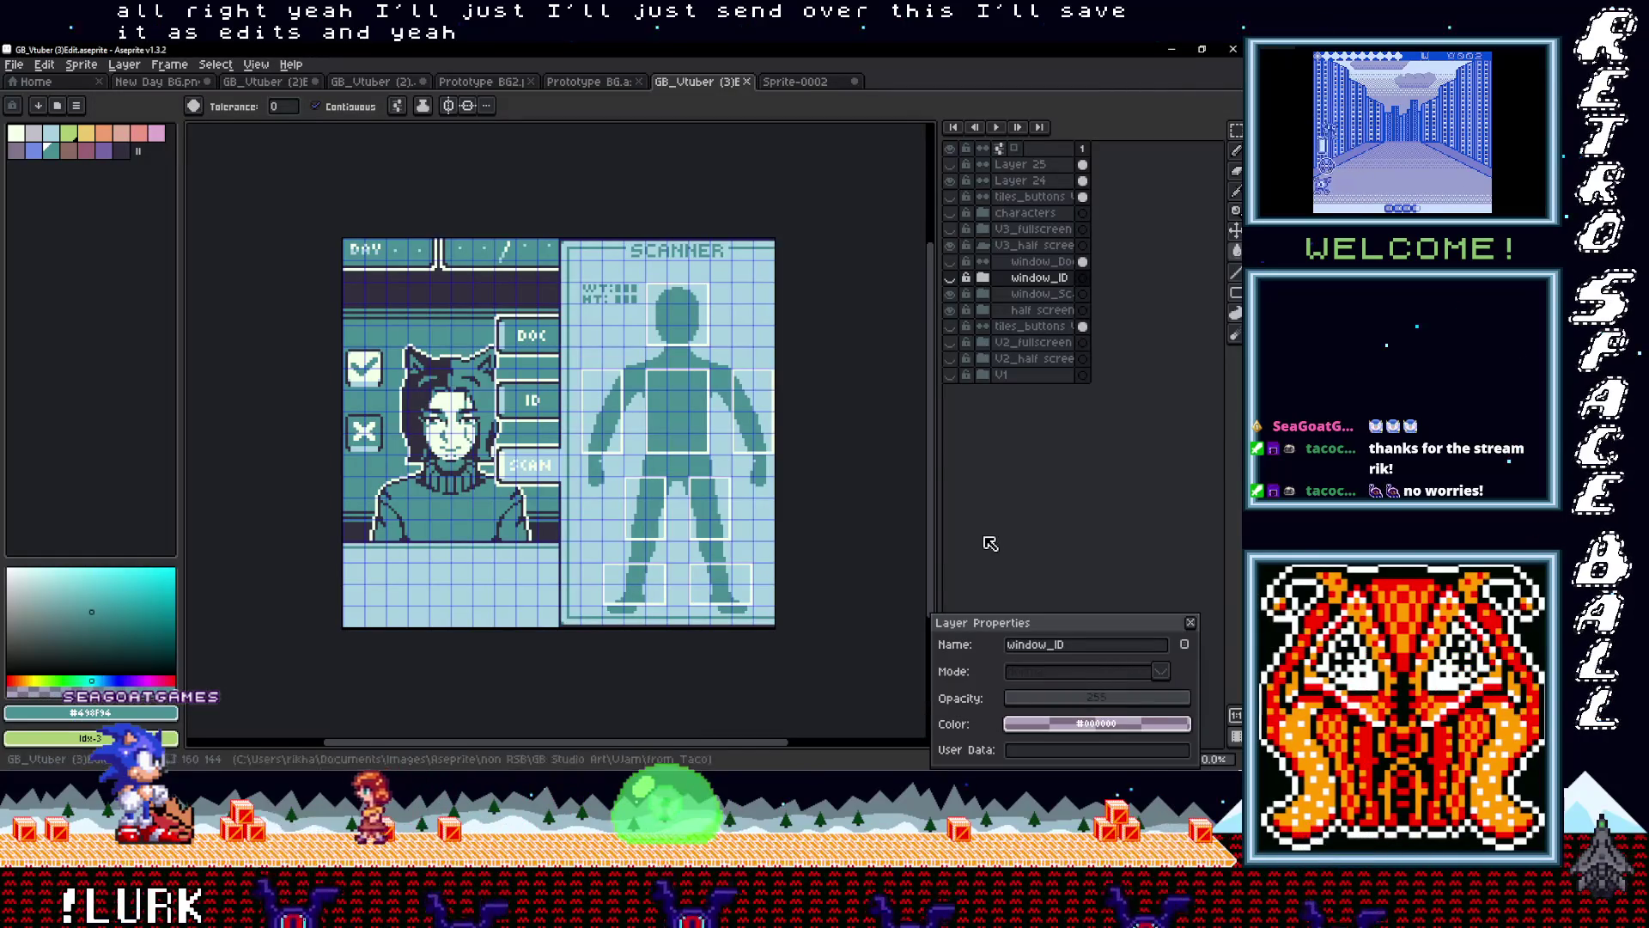
Minimize Aseprite and GB Studio and bring the Aseprite backgrounds folder window forward
left_click(1171, 50)
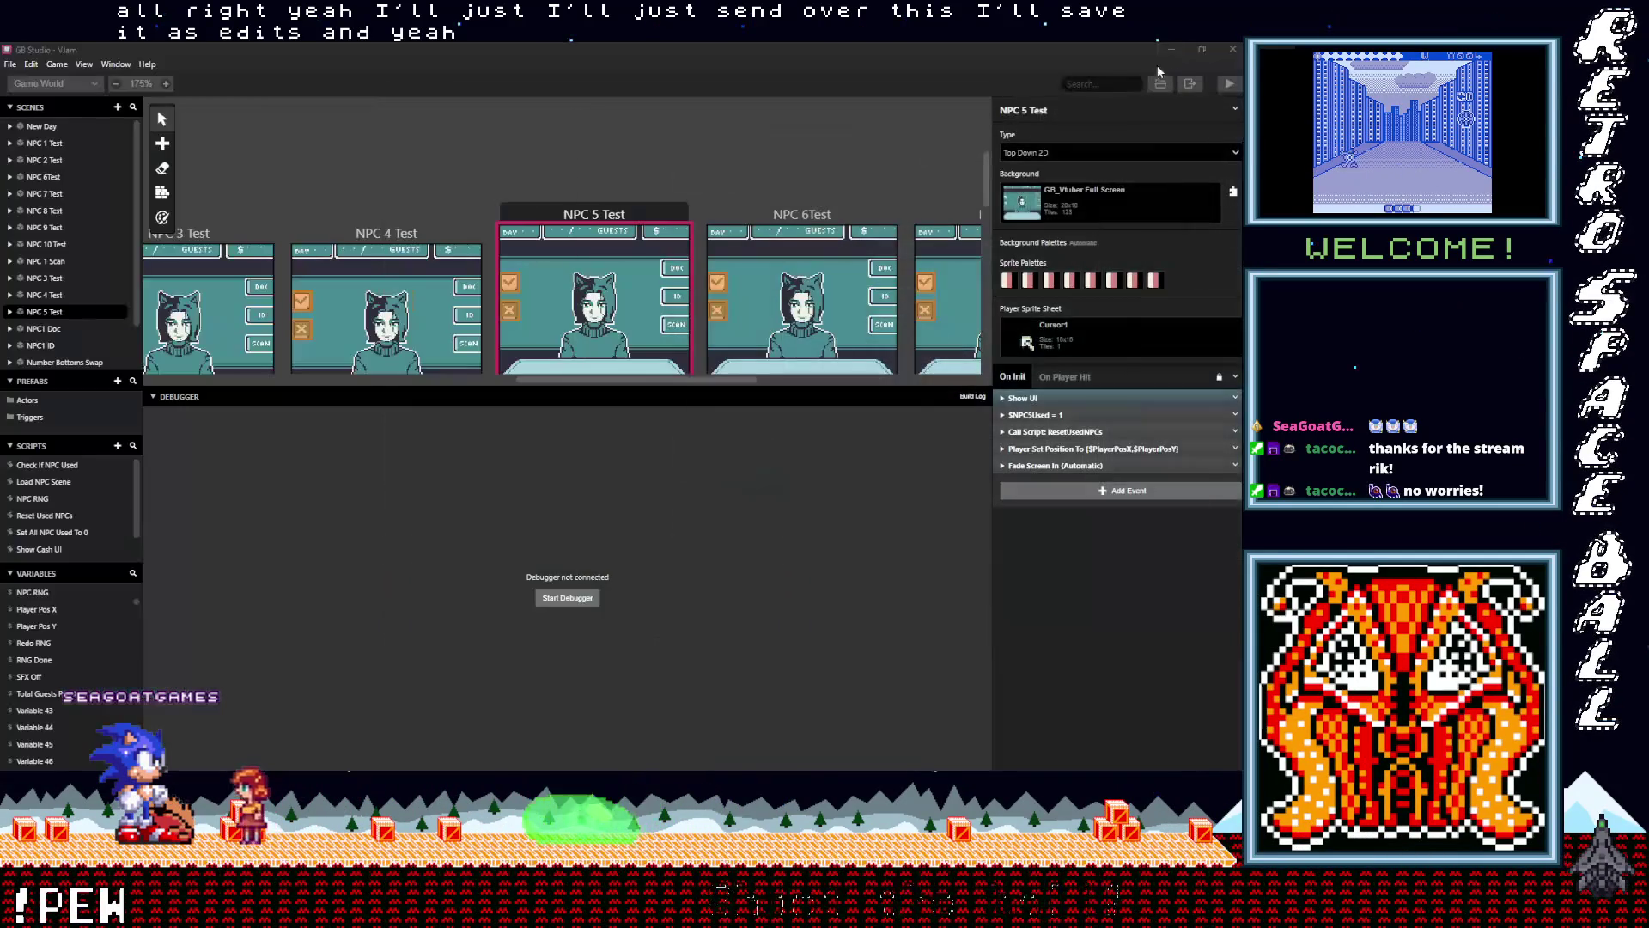
left_click(1171, 49)
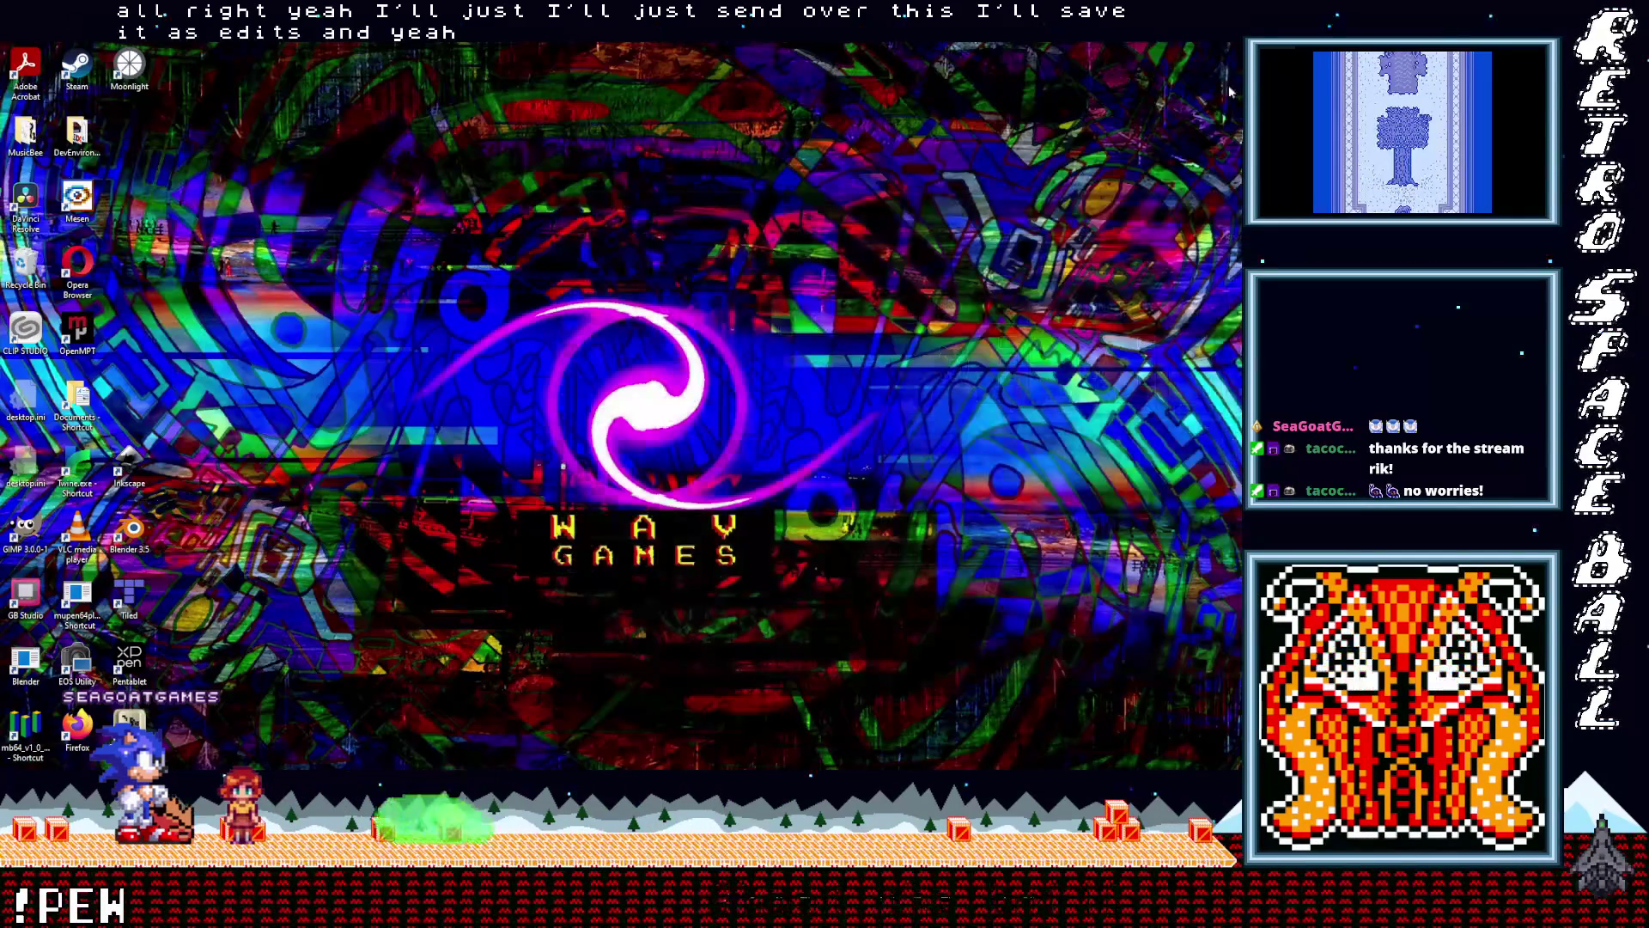
left_click(1177, 395)
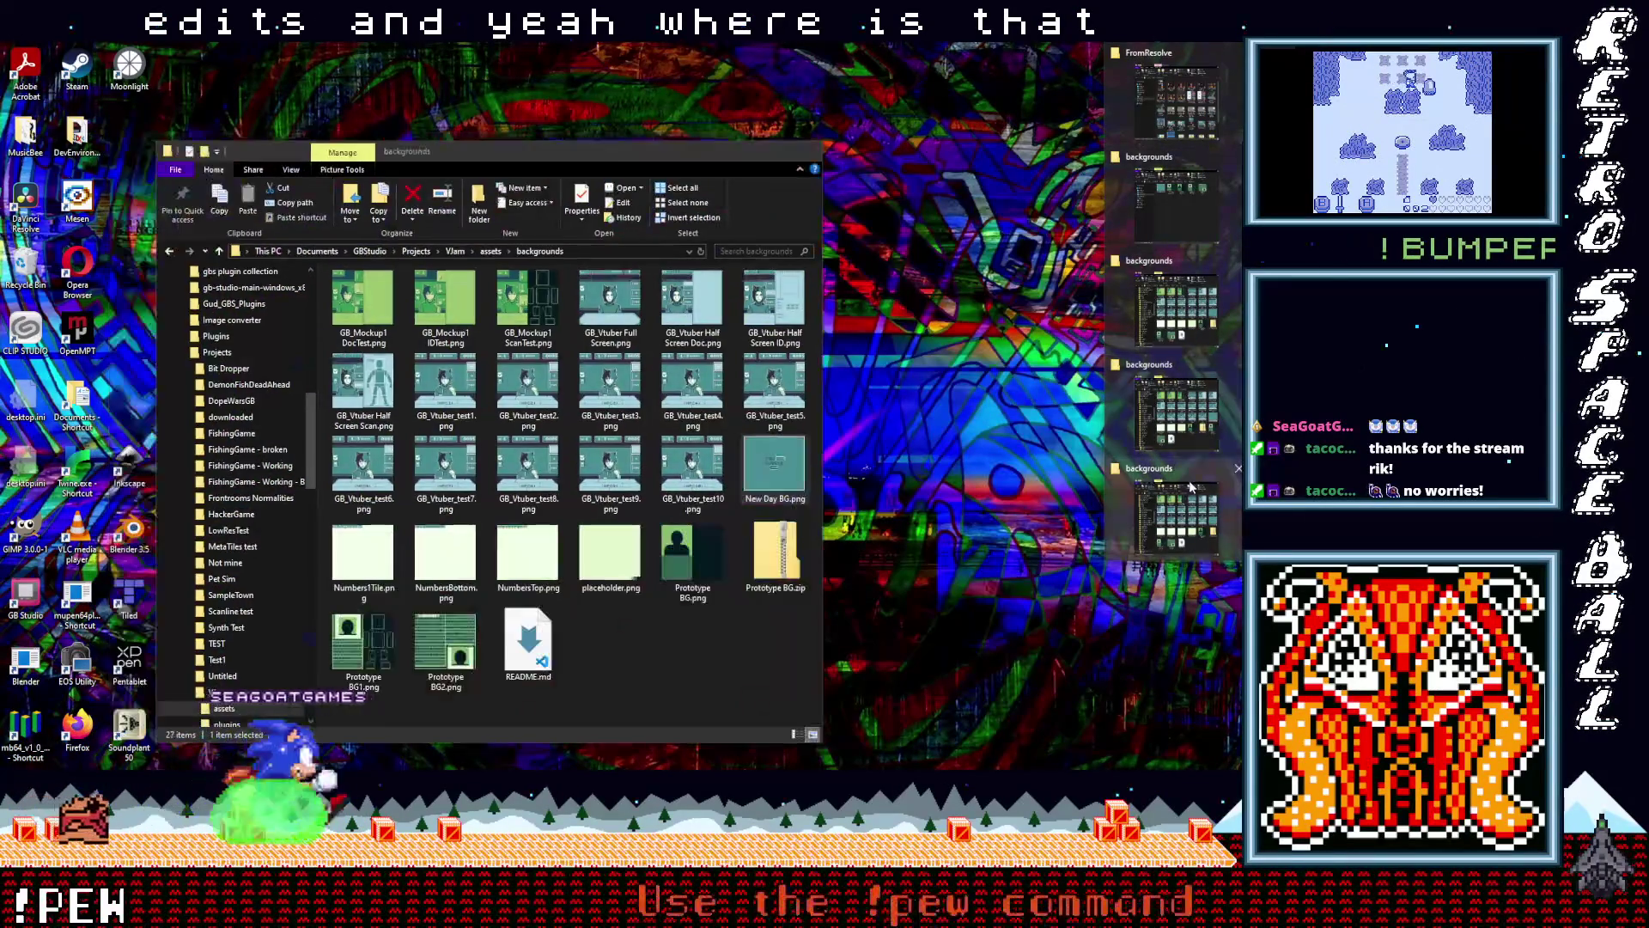
left_click(1177, 202)
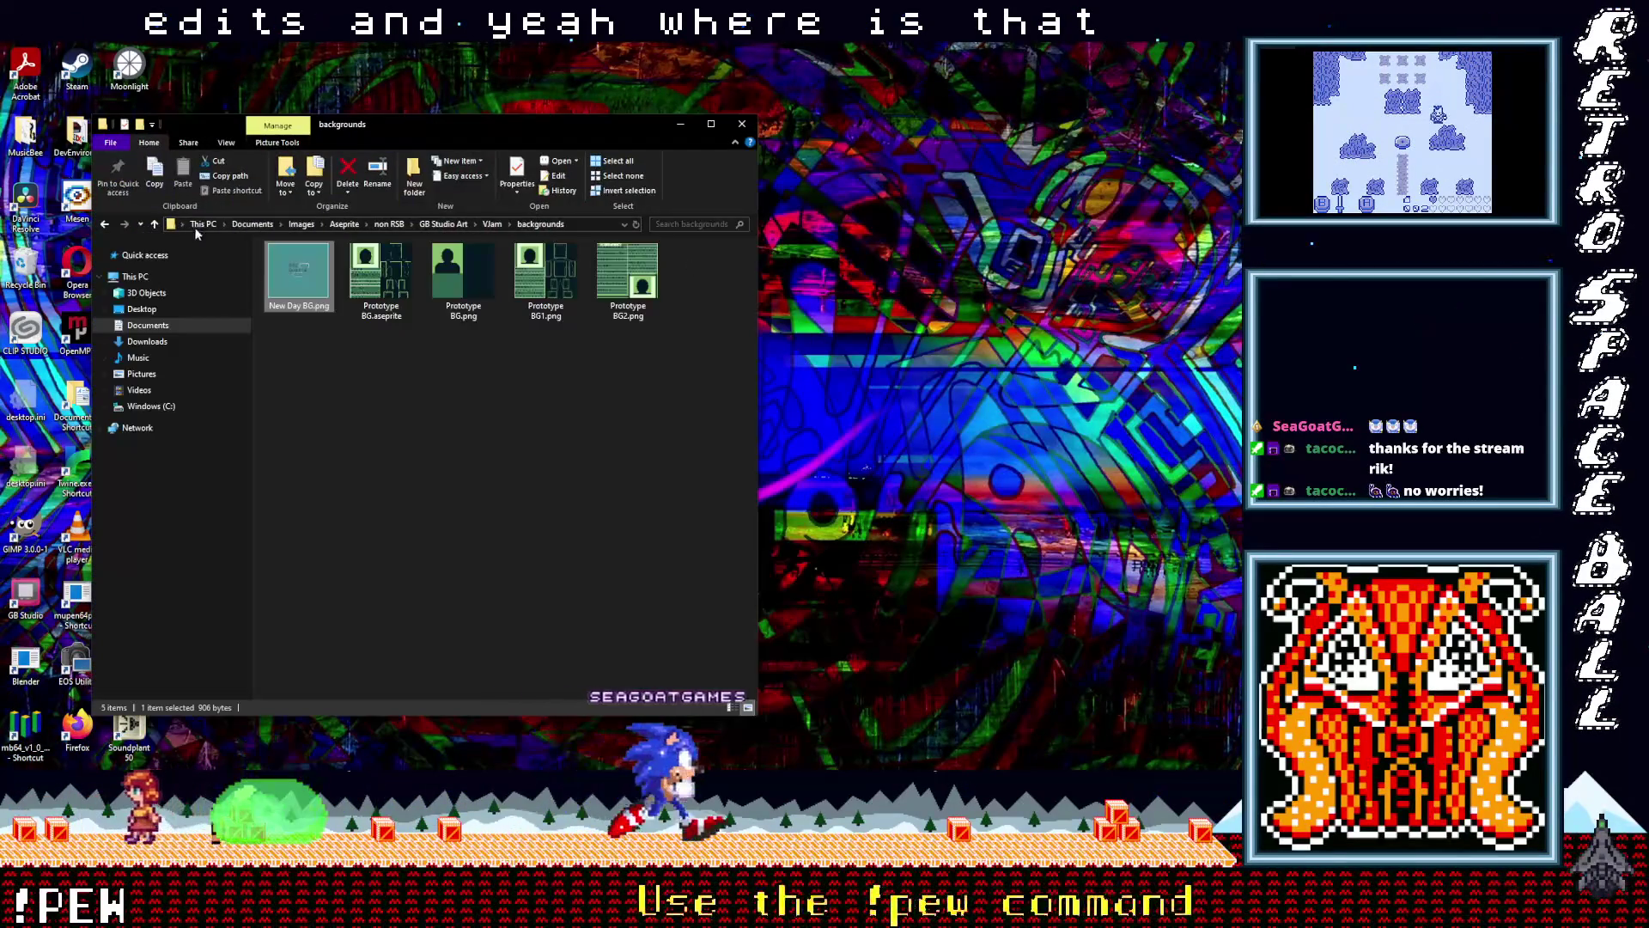
Go up to Vlam, open the from Taco folder, and select GB_Vtuber (3)Edit.aseprite
key("alt+Up")
left_click(308, 294)
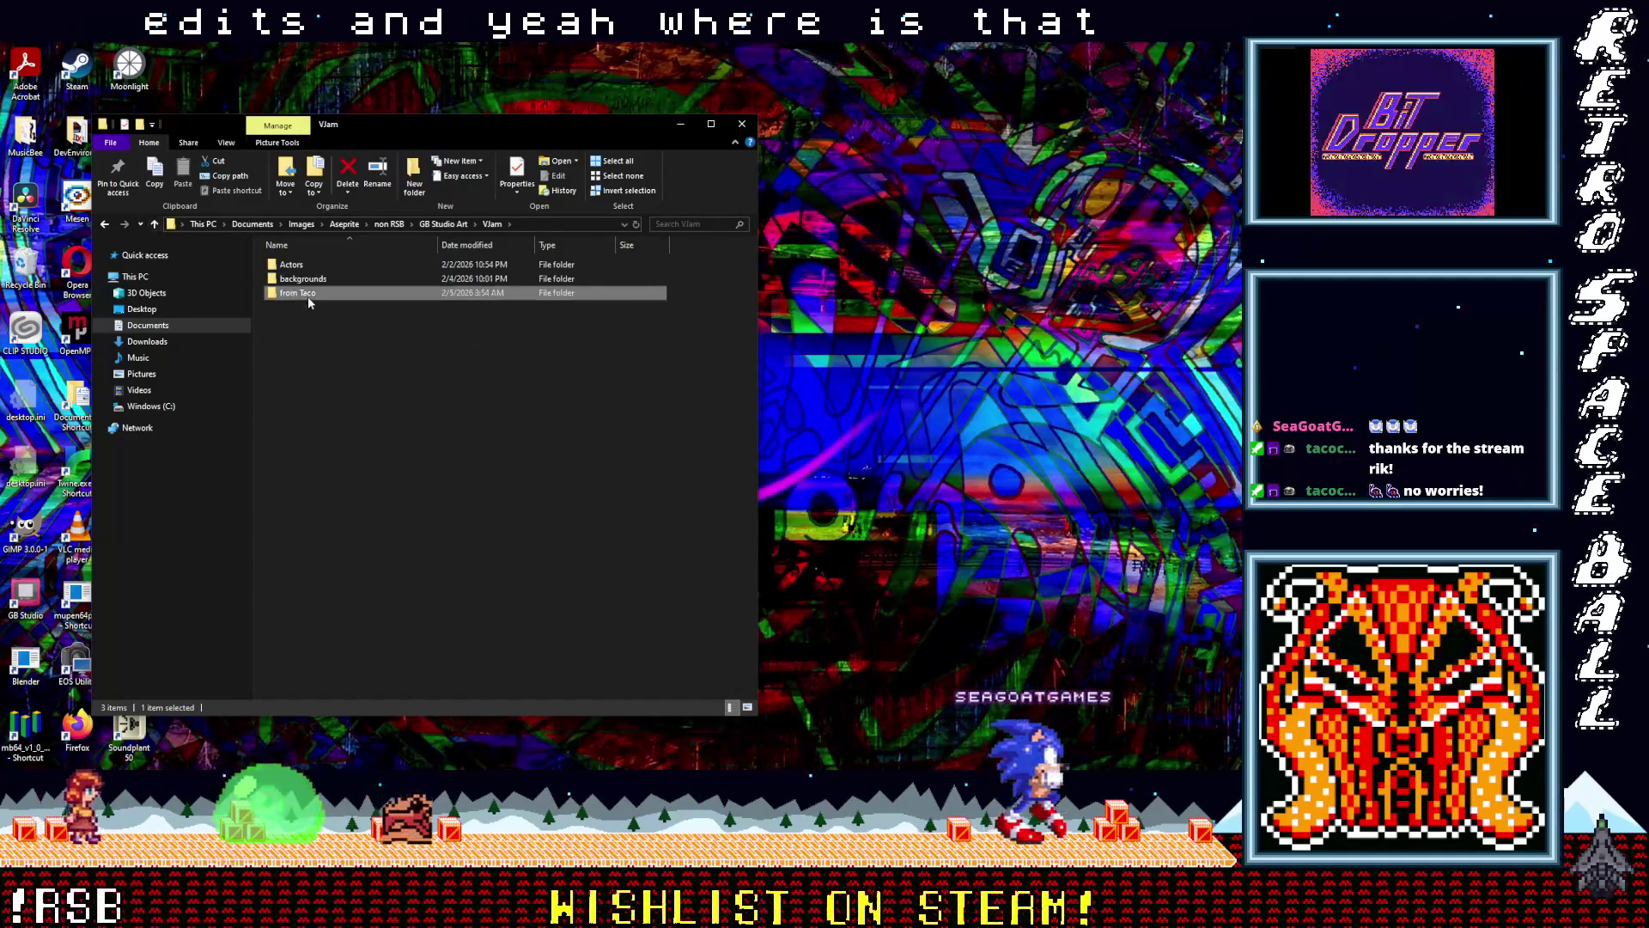
double_click(309, 297)
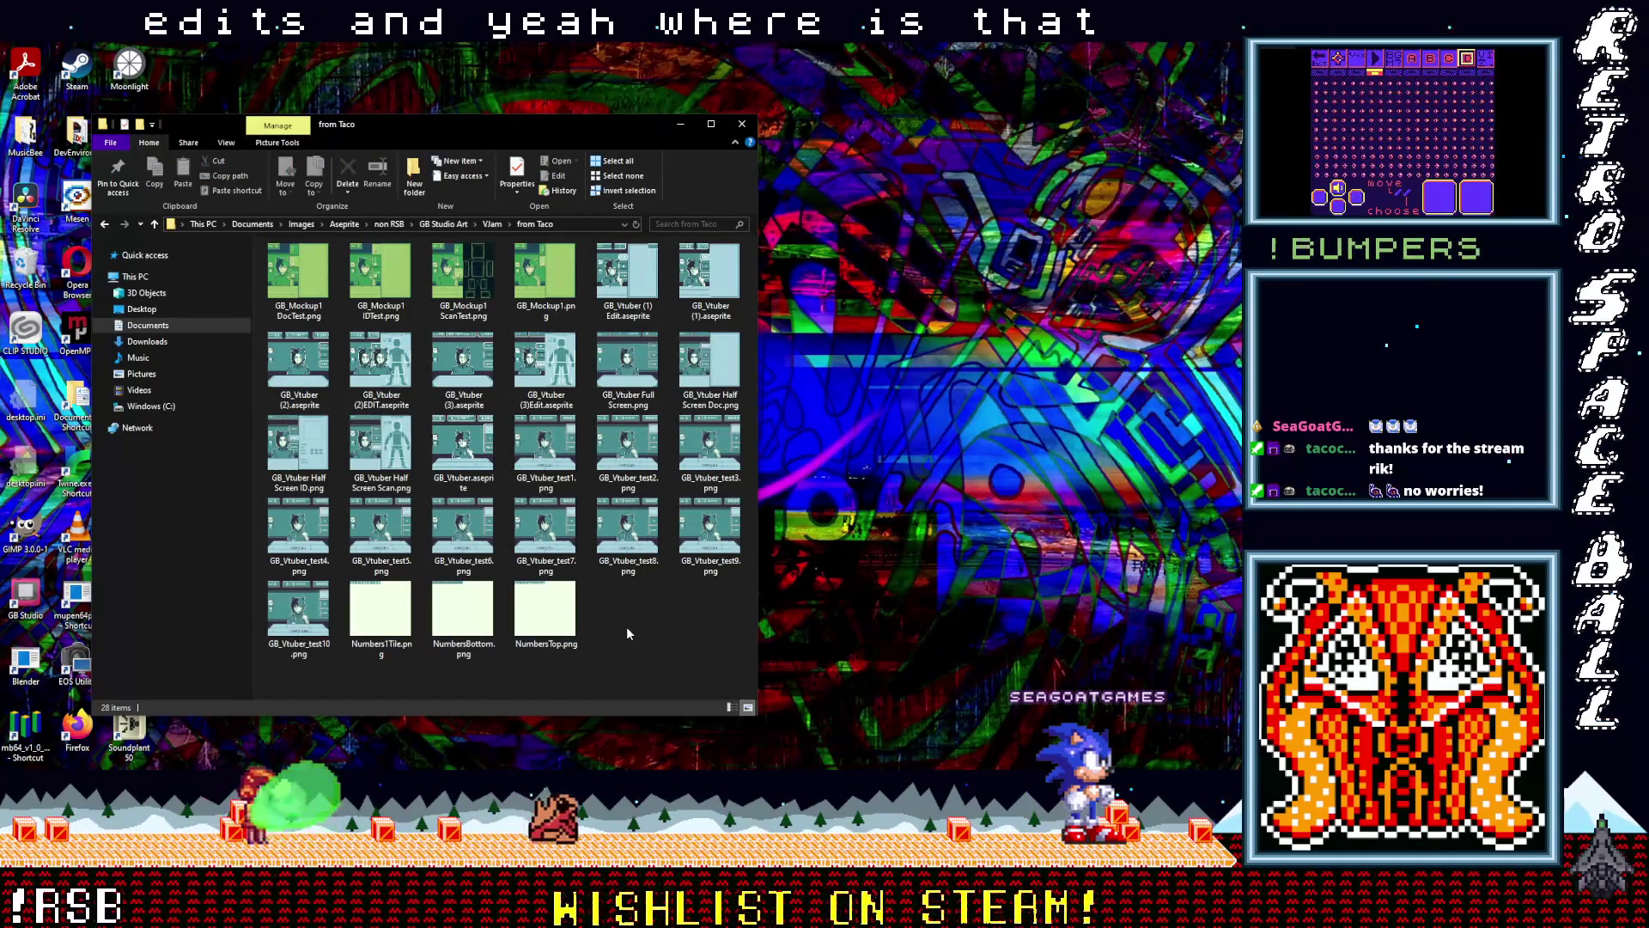
left_click(547, 386)
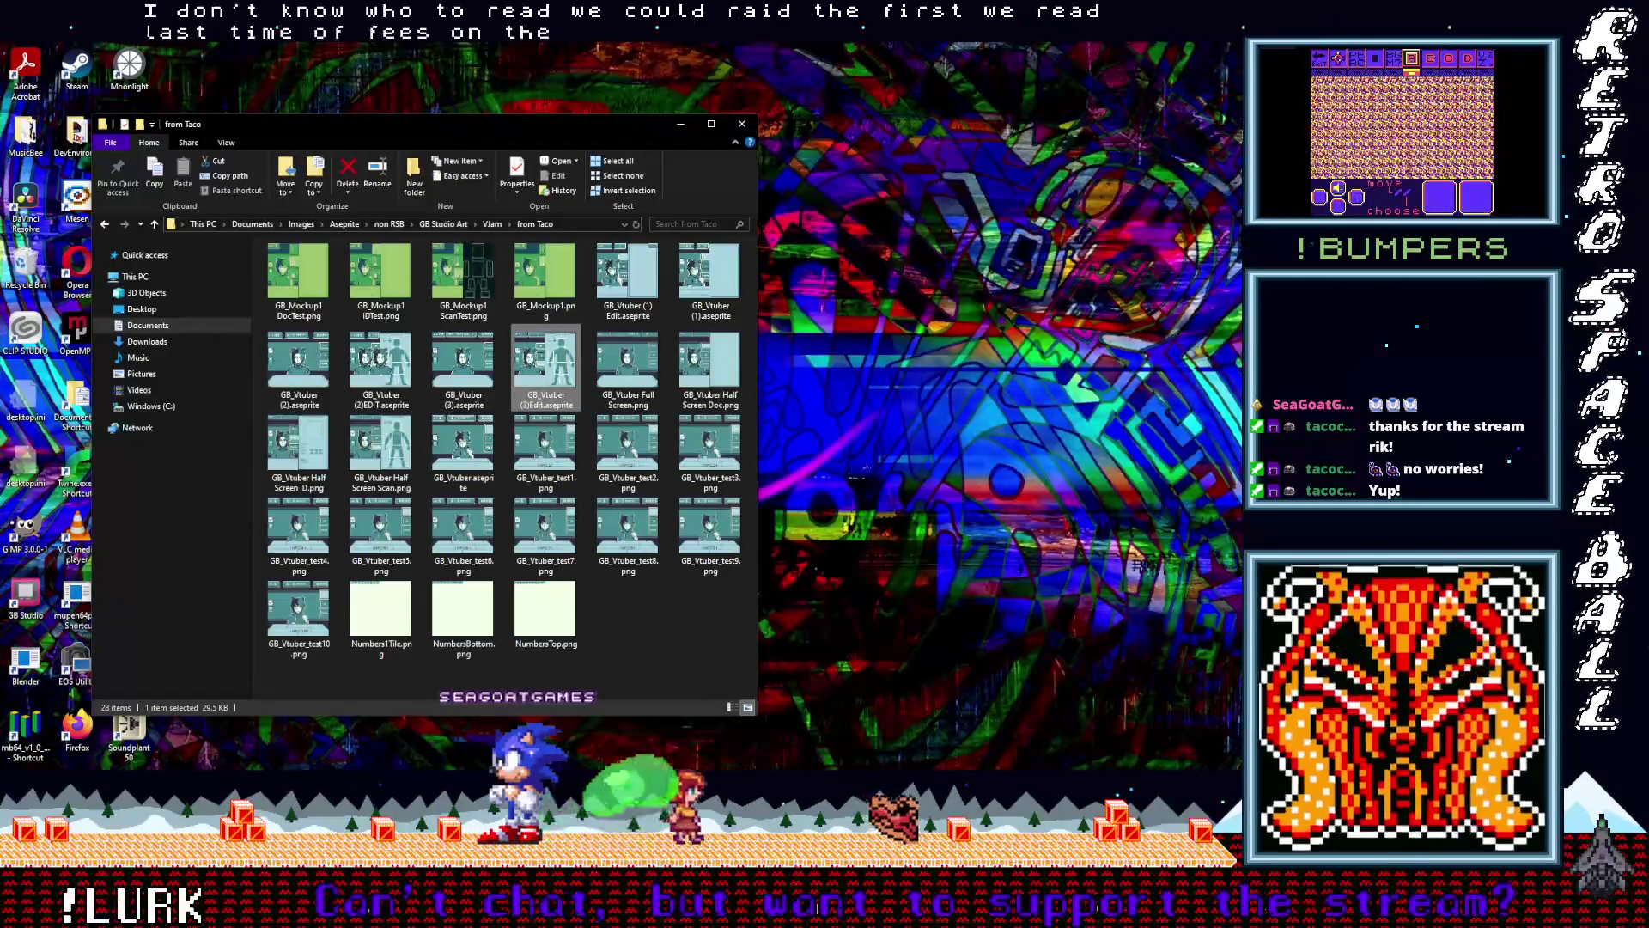
key("alt+Tab")
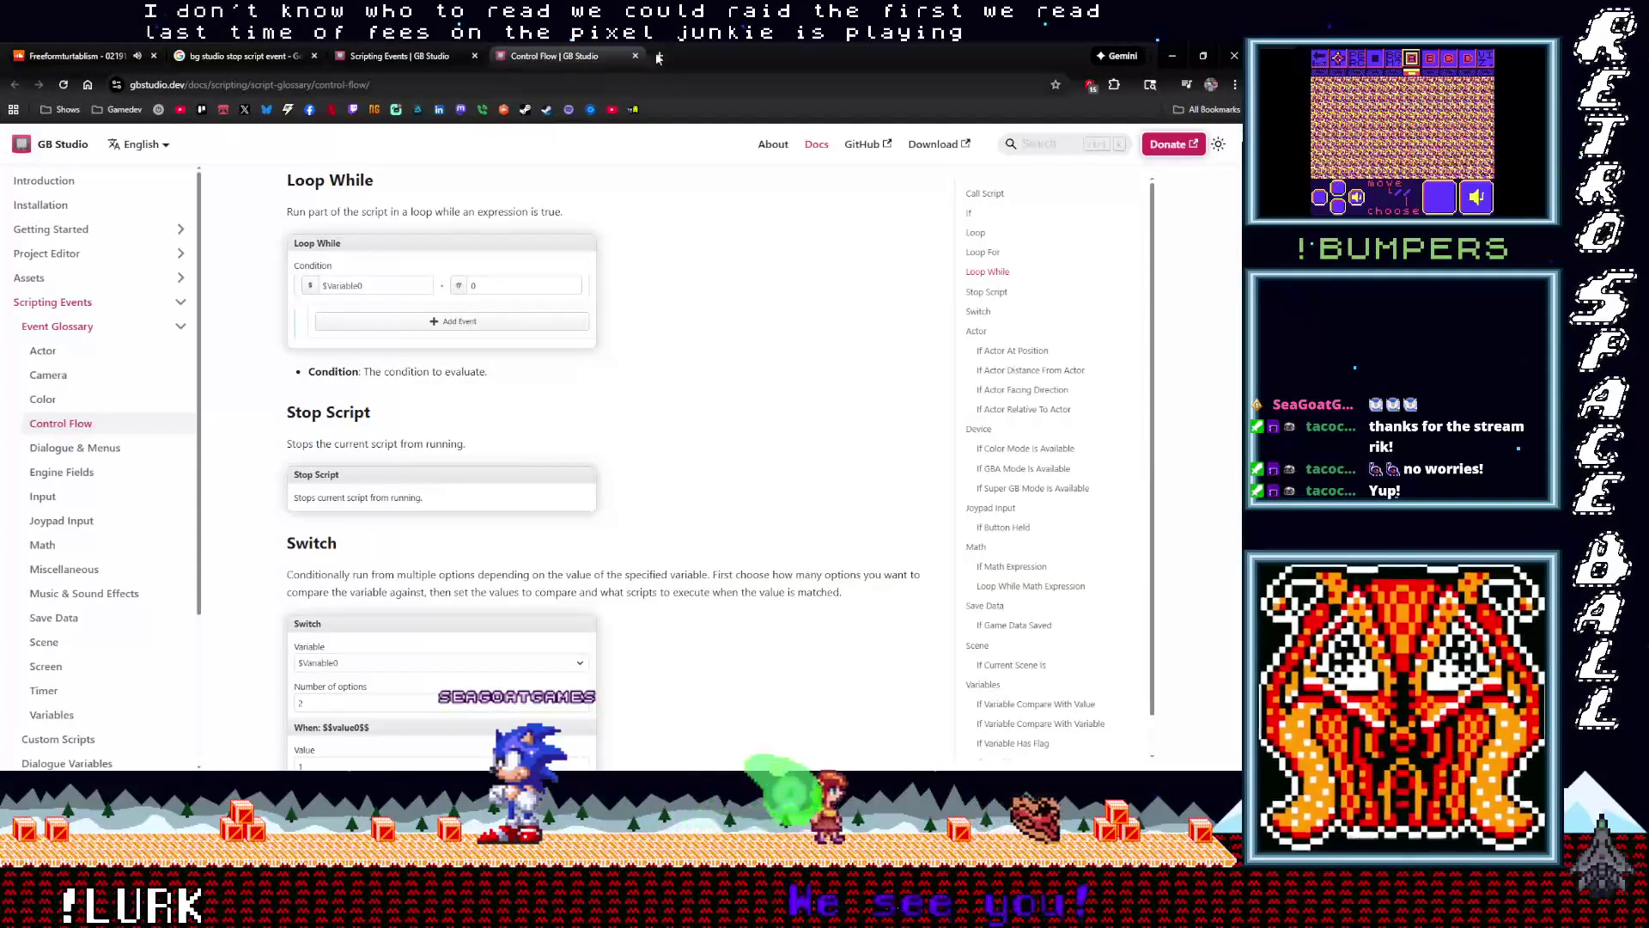
key("super+Down")
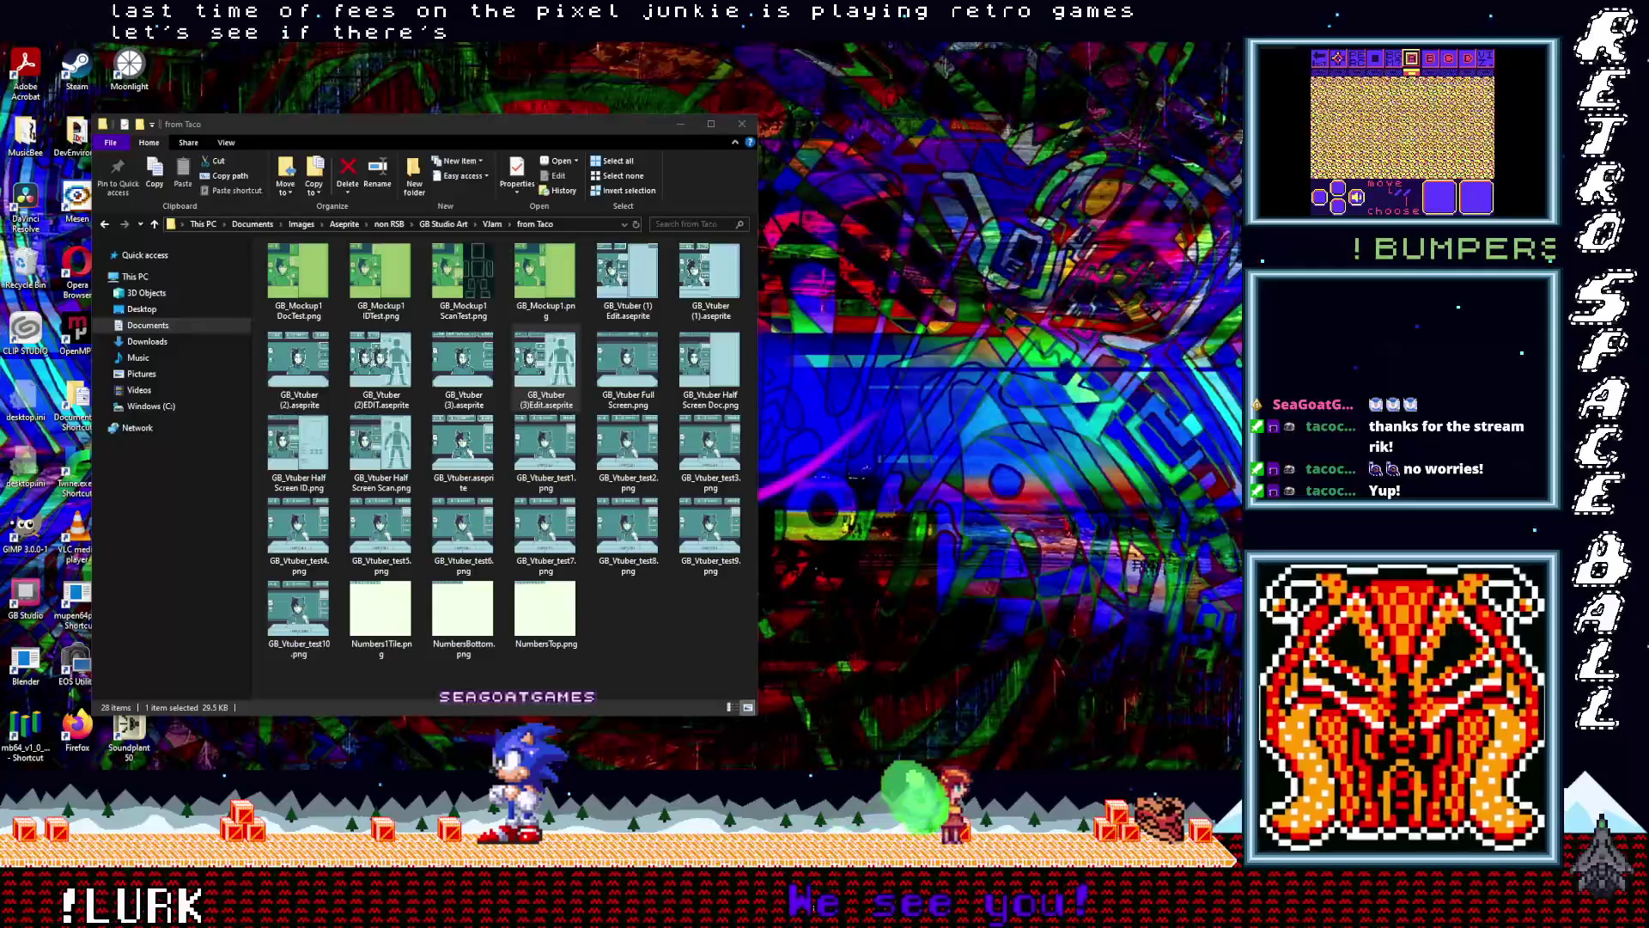